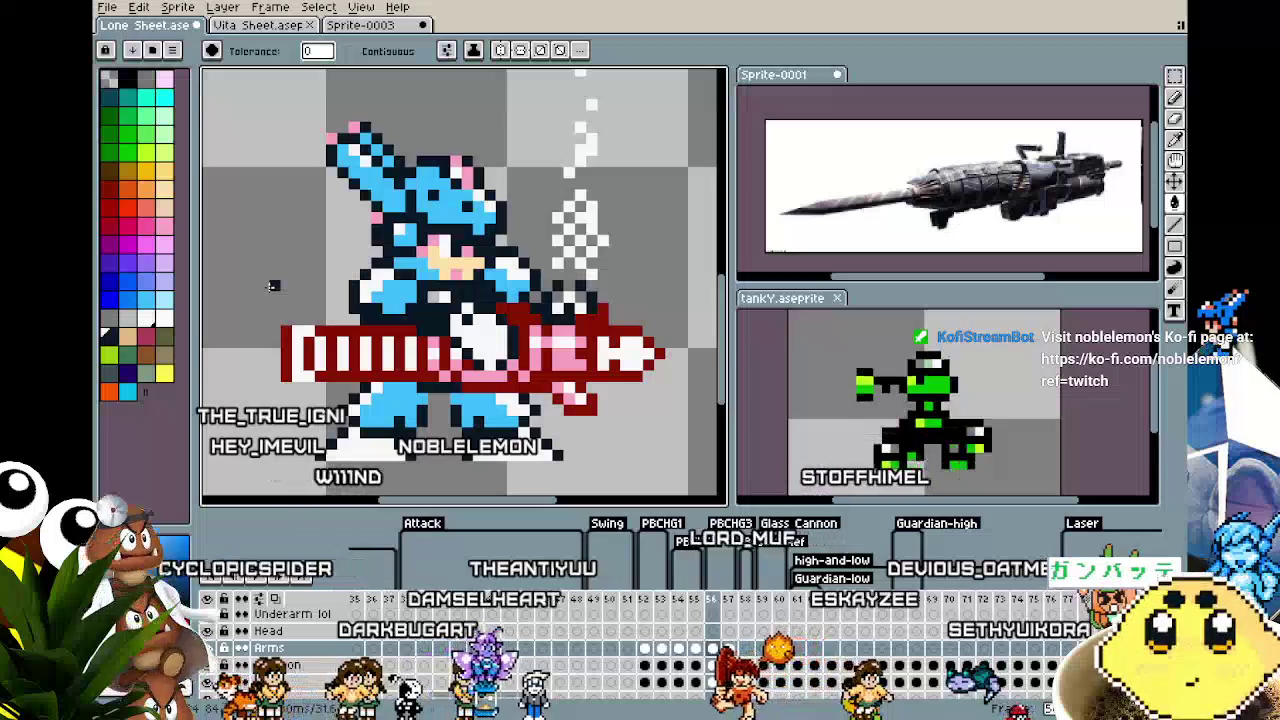
Compare frames 55, 56 and 57 by flicking between them
{"action": "key", "text": "Right"}
{"action": "key", "text": "Left"}
{"action": "key", "text": "Right"}
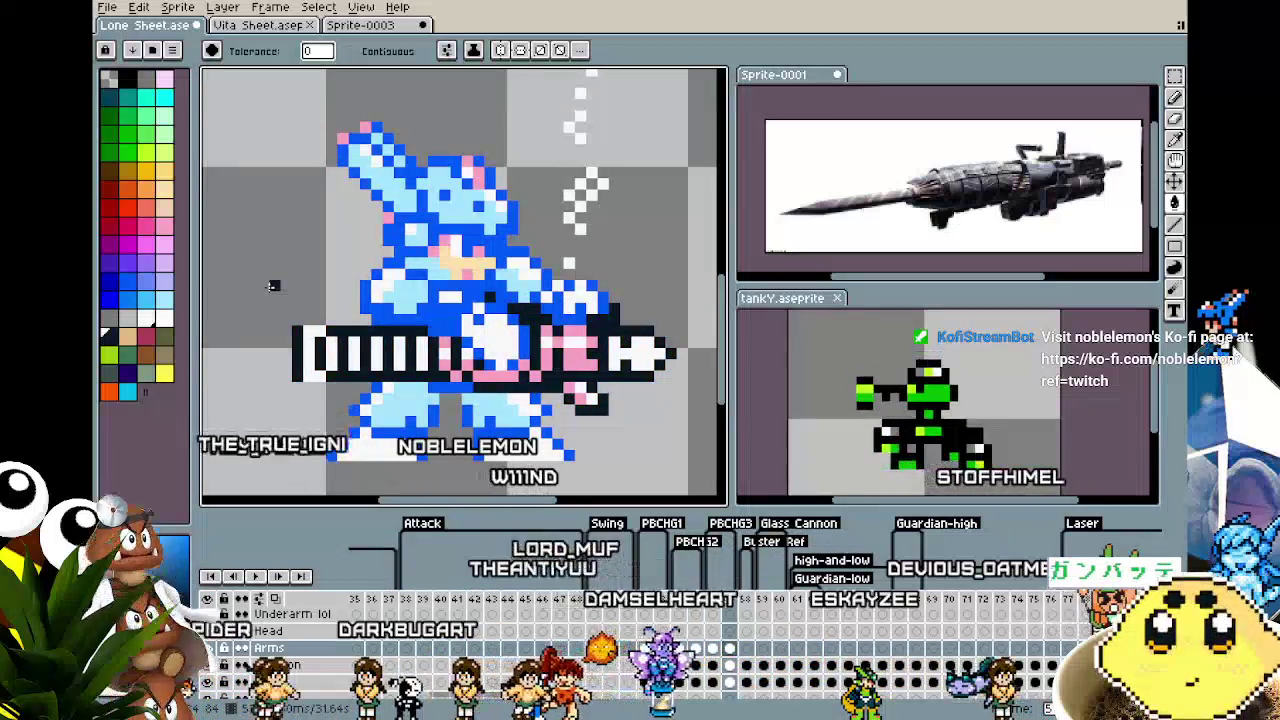
{"action": "key", "text": "Left"}
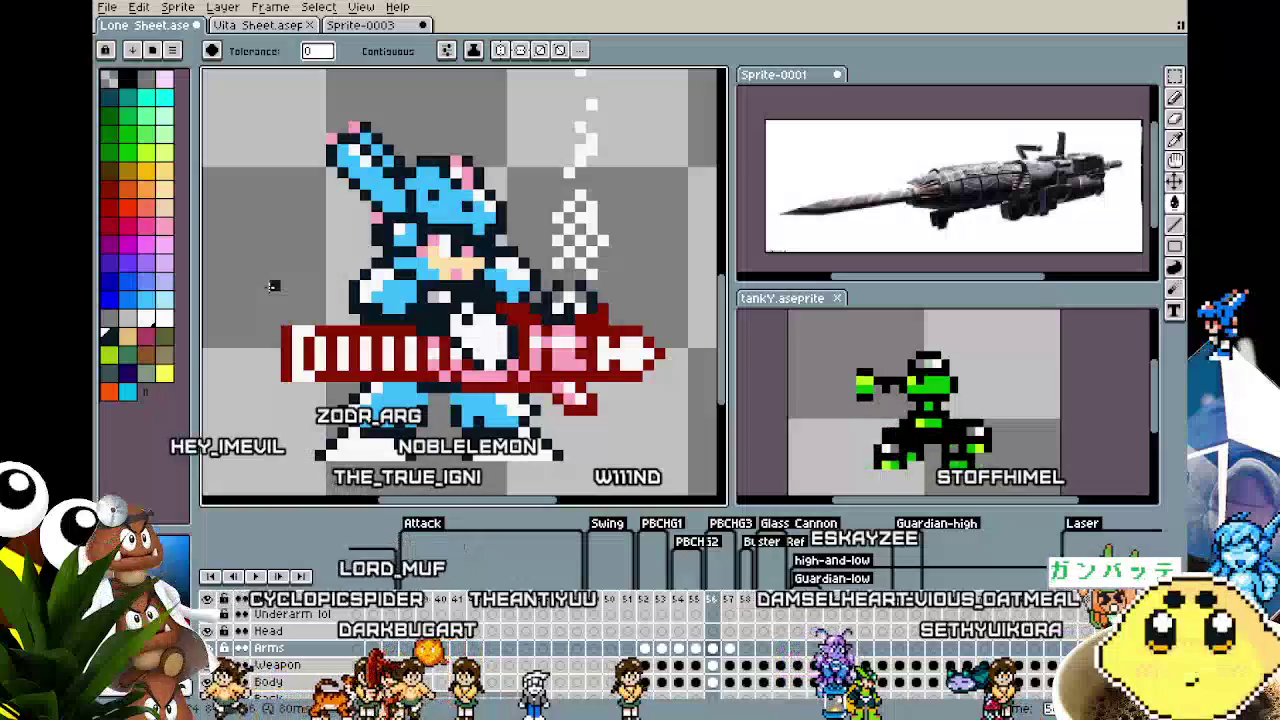
{"action": "key", "text": "Right"}
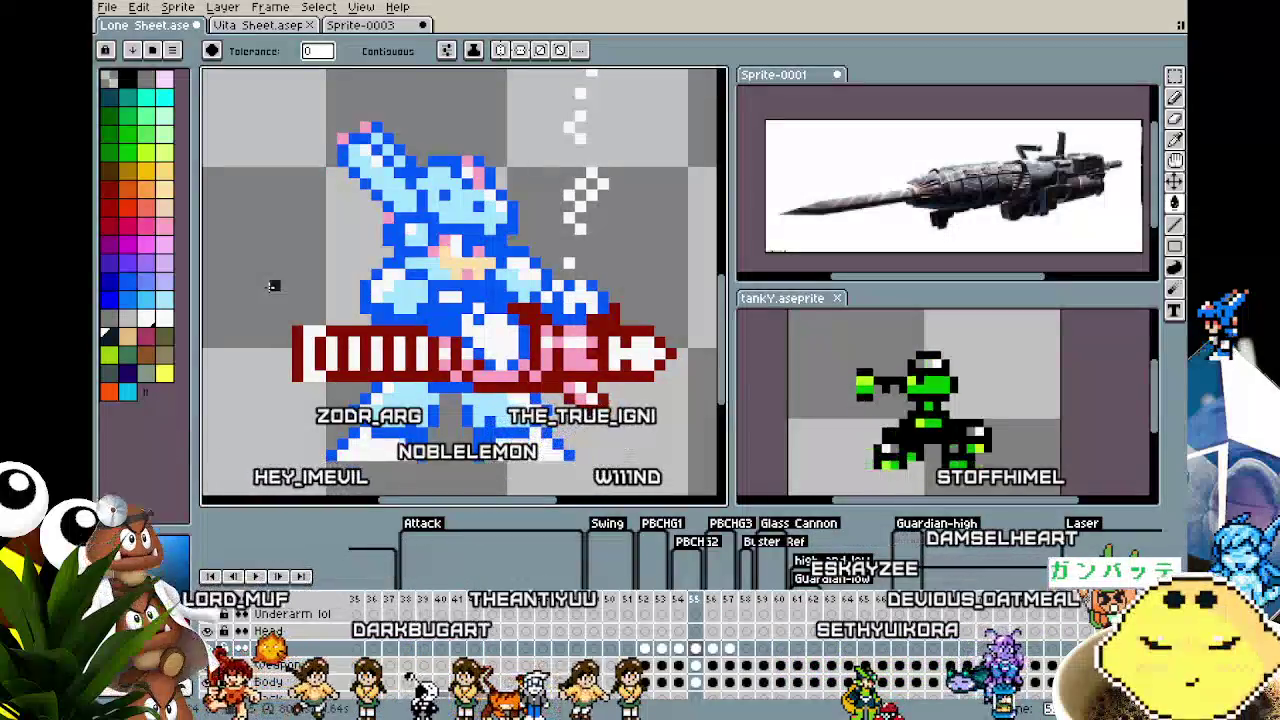
{"action": "key", "text": "Left"}
{"action": "key", "text": "Right"}
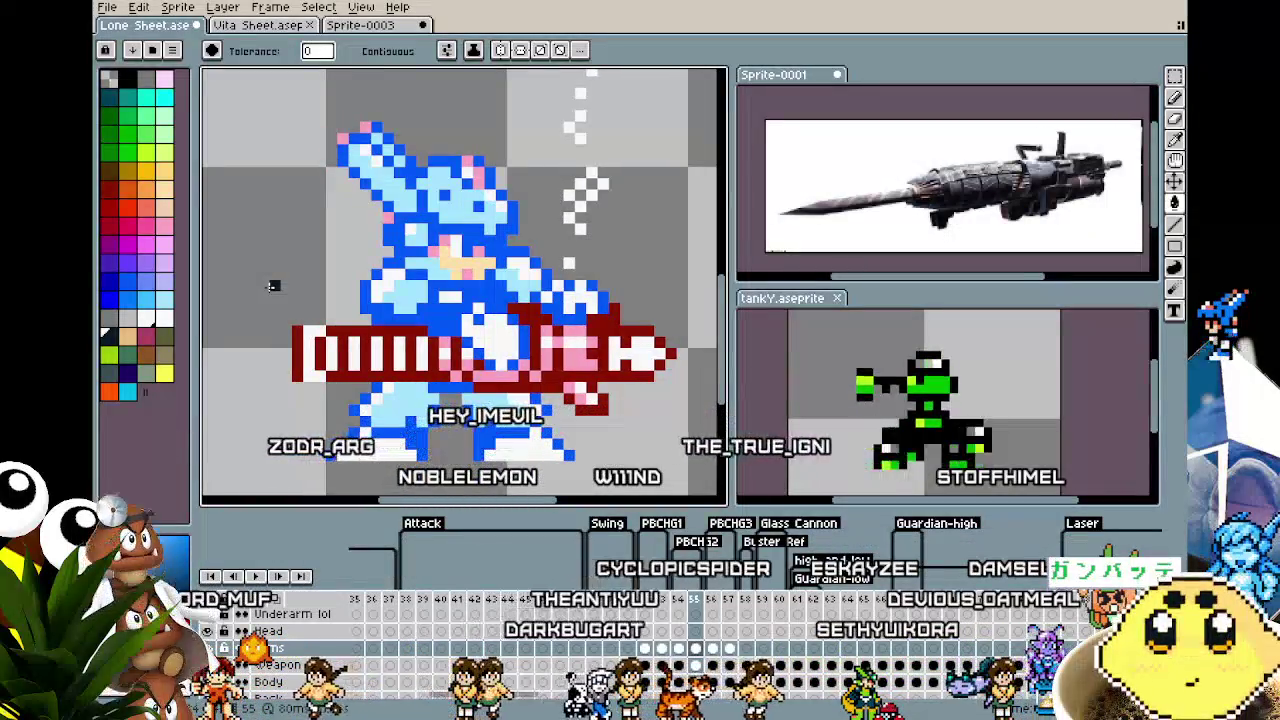
{"action": "key", "text": "i"}
Bucket-fill the arm and chest area of frame 56 with blue, then pick red from the palette
{"action": "key", "text": "g"}
{"action": "key", "text": "Left"}
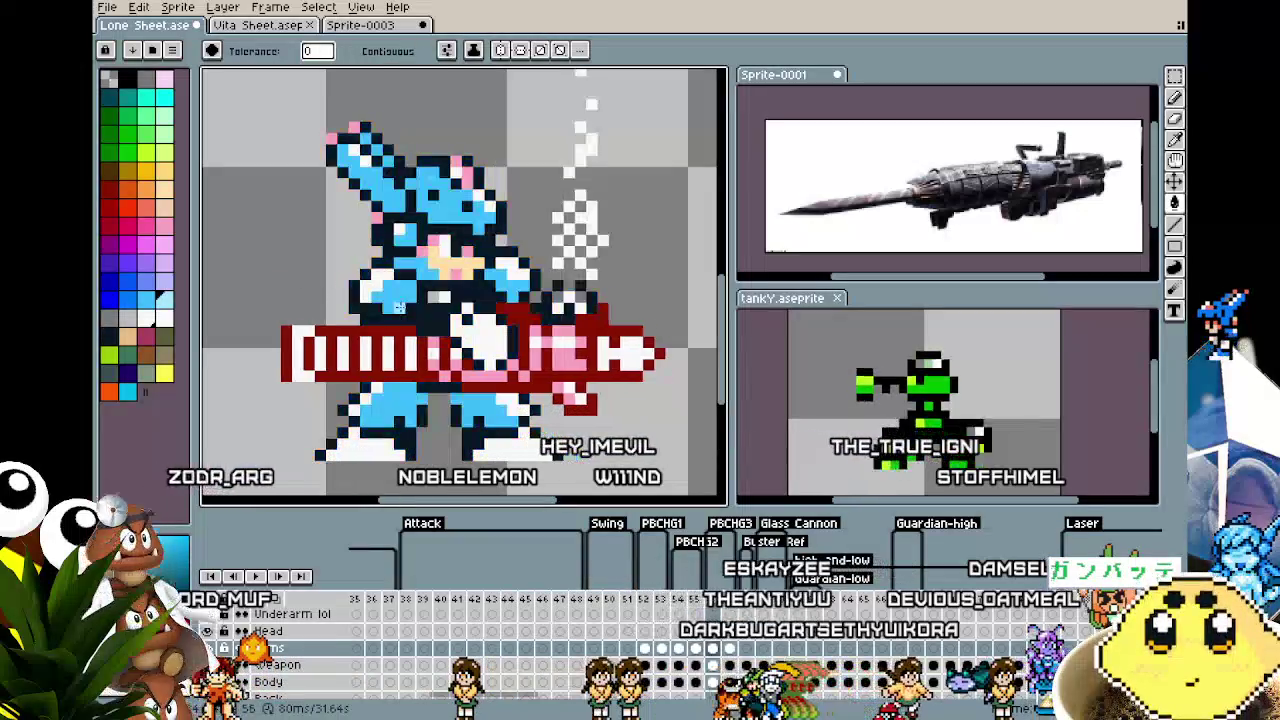
{"action": "key", "text": "Right"}
{"action": "key", "text": "Left"}
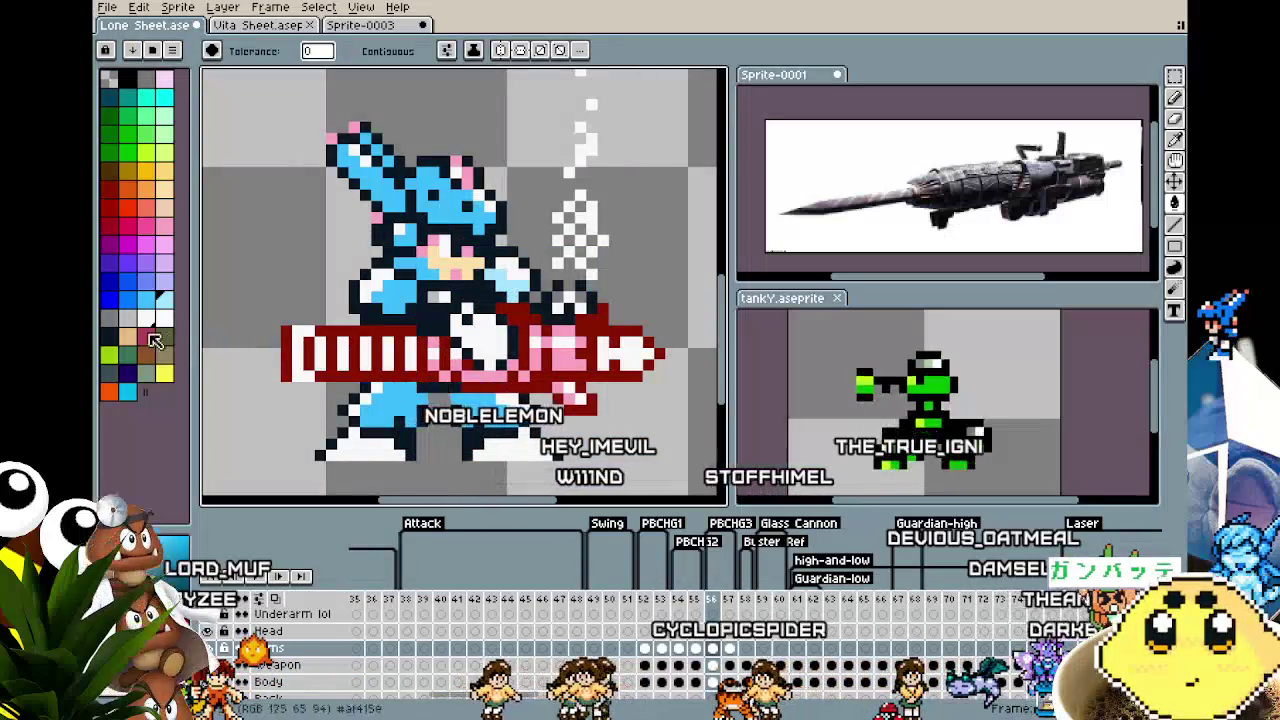
{"action": "key", "text": "Left"}
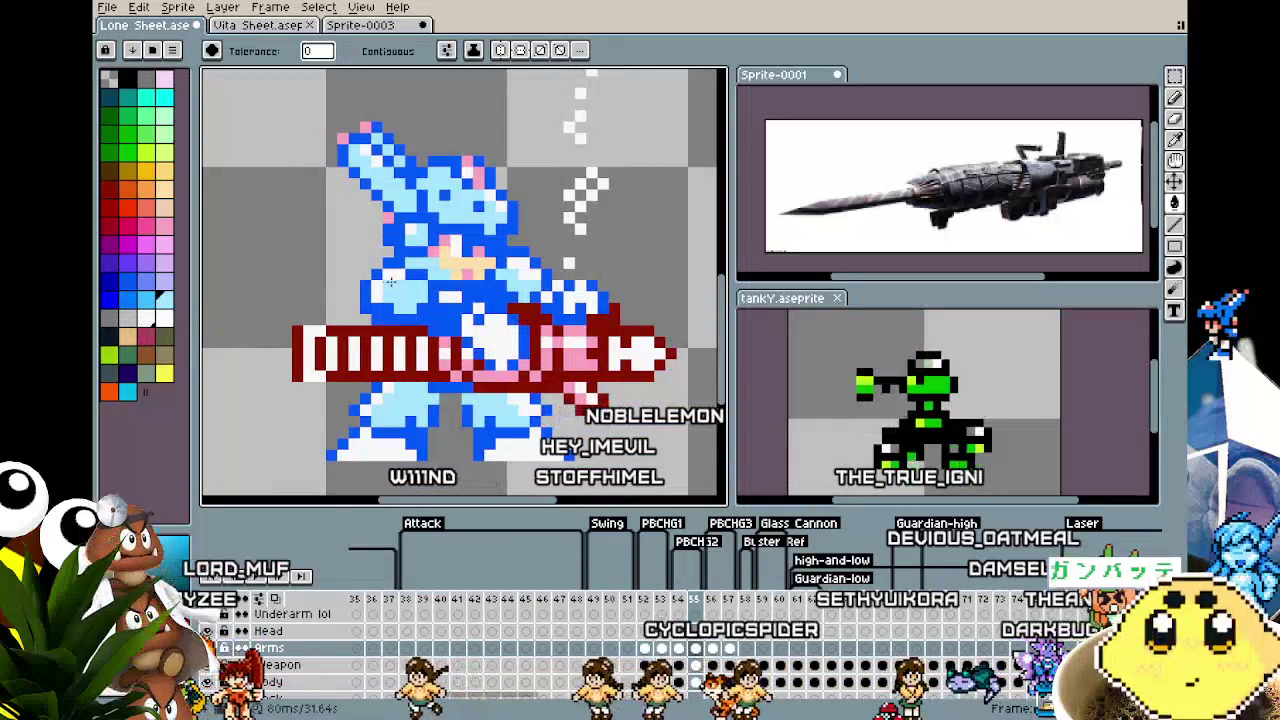
{"action": "key", "text": "Right"}
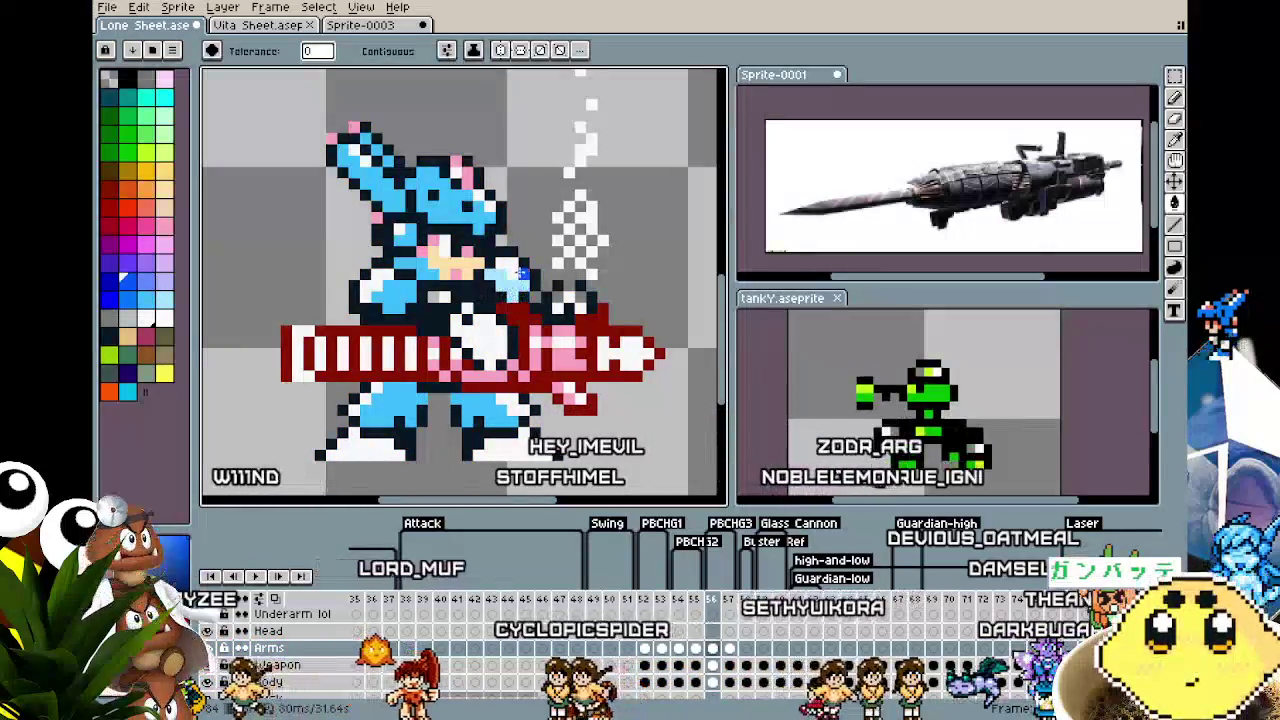
{"action": "left_click", "coordinate": [524, 274]}
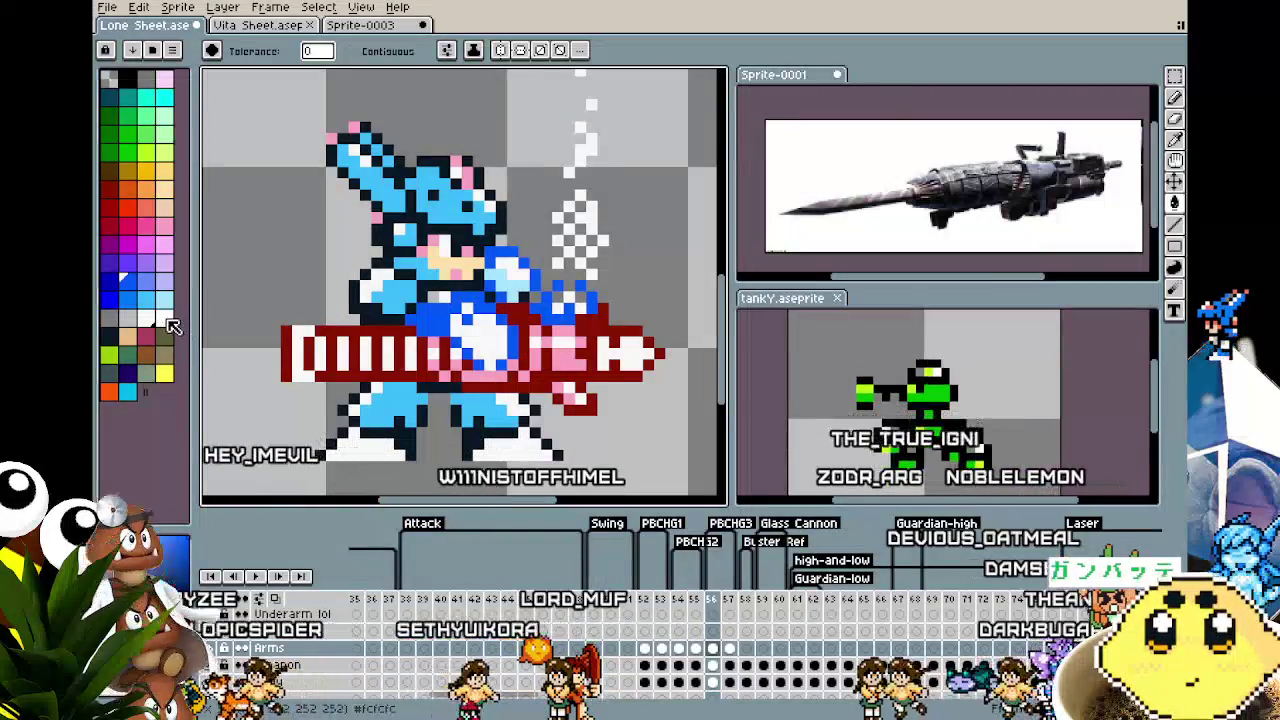
{"action": "left_click", "coordinate": [165, 319]}
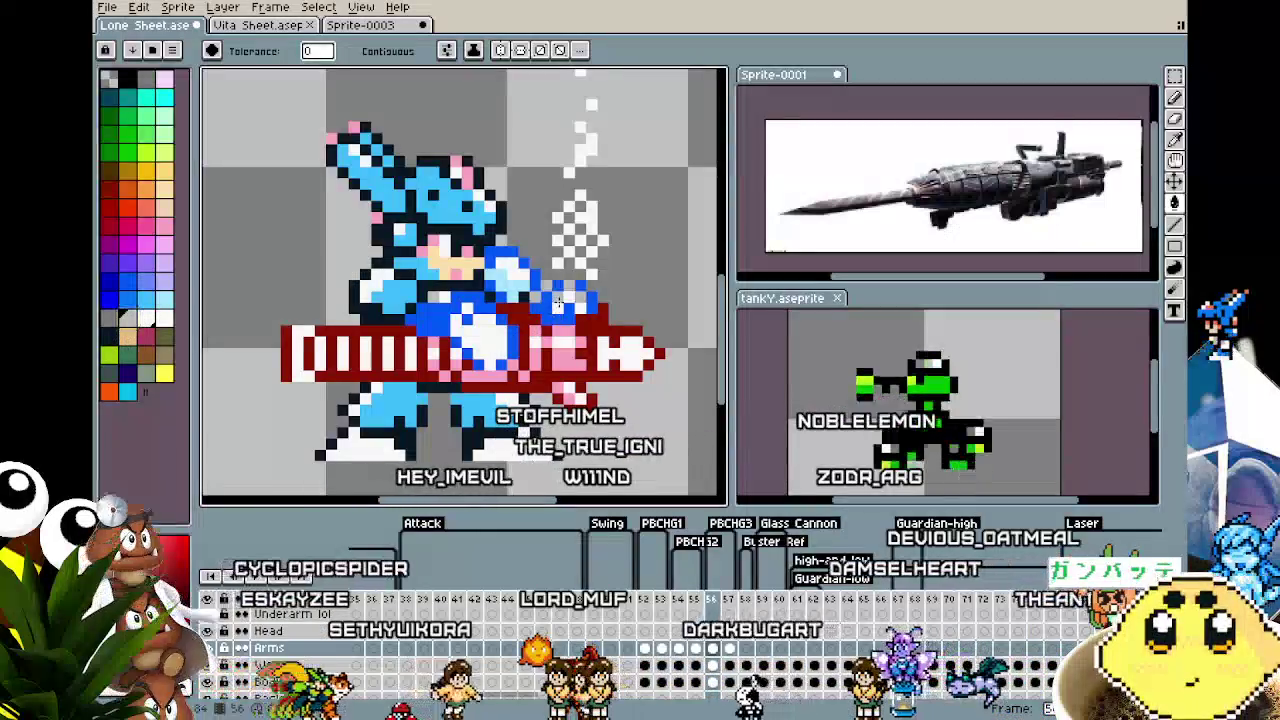
Re-compare frames 55 and 56 before sampling a colour
{"action": "key", "text": "Left"}
{"action": "key", "text": "Right"}
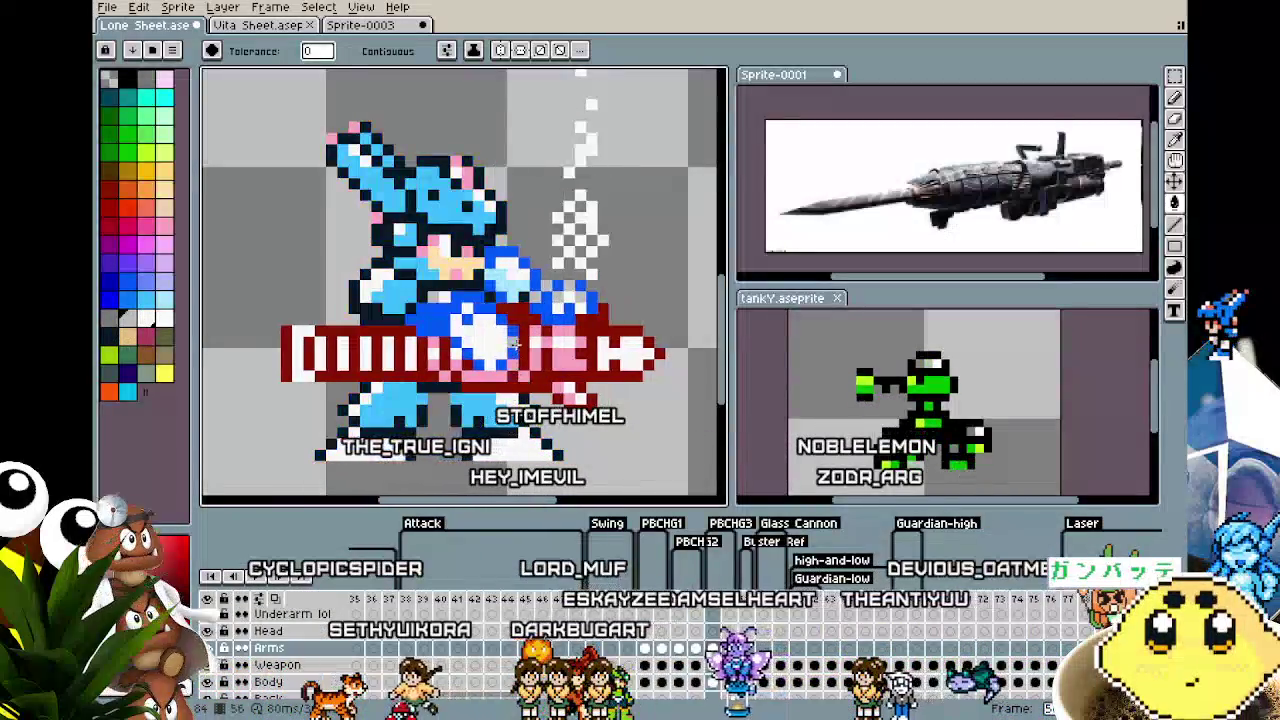
{"action": "key", "text": "i"}
{"action": "key", "text": "g"}
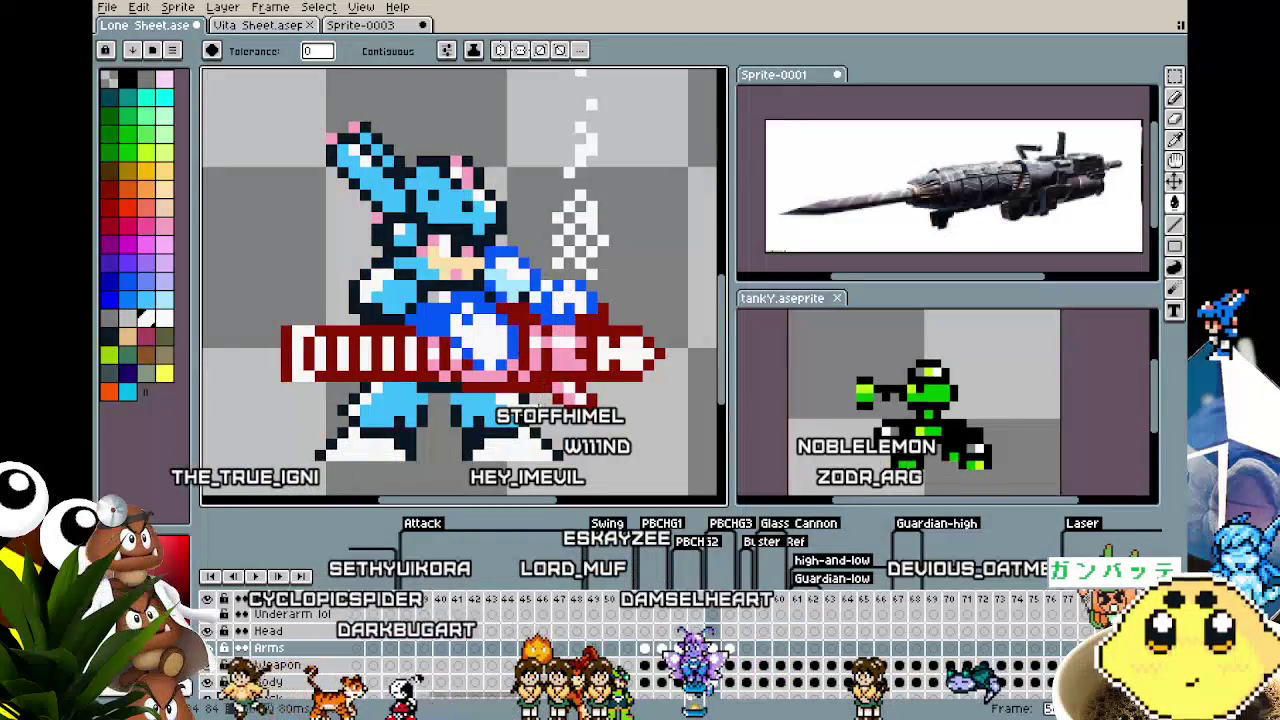
{"action": "key", "text": "Left"}
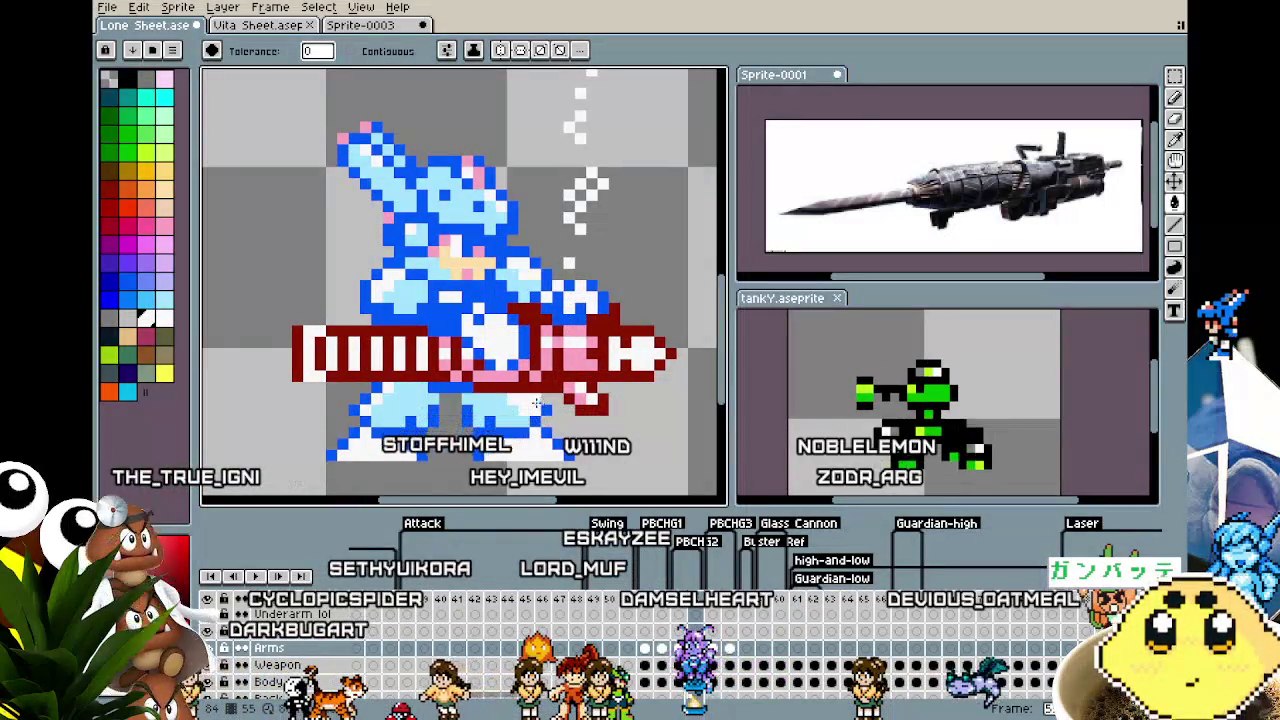
{"action": "key", "text": "Right"}
Eyedrop the blue outline colour, recolour frame 56's dark outline blue, and check against frame 55
{"action": "key", "text": "i"}
{"action": "left_click", "coordinate": [536, 403]}
{"action": "key", "text": "g"}
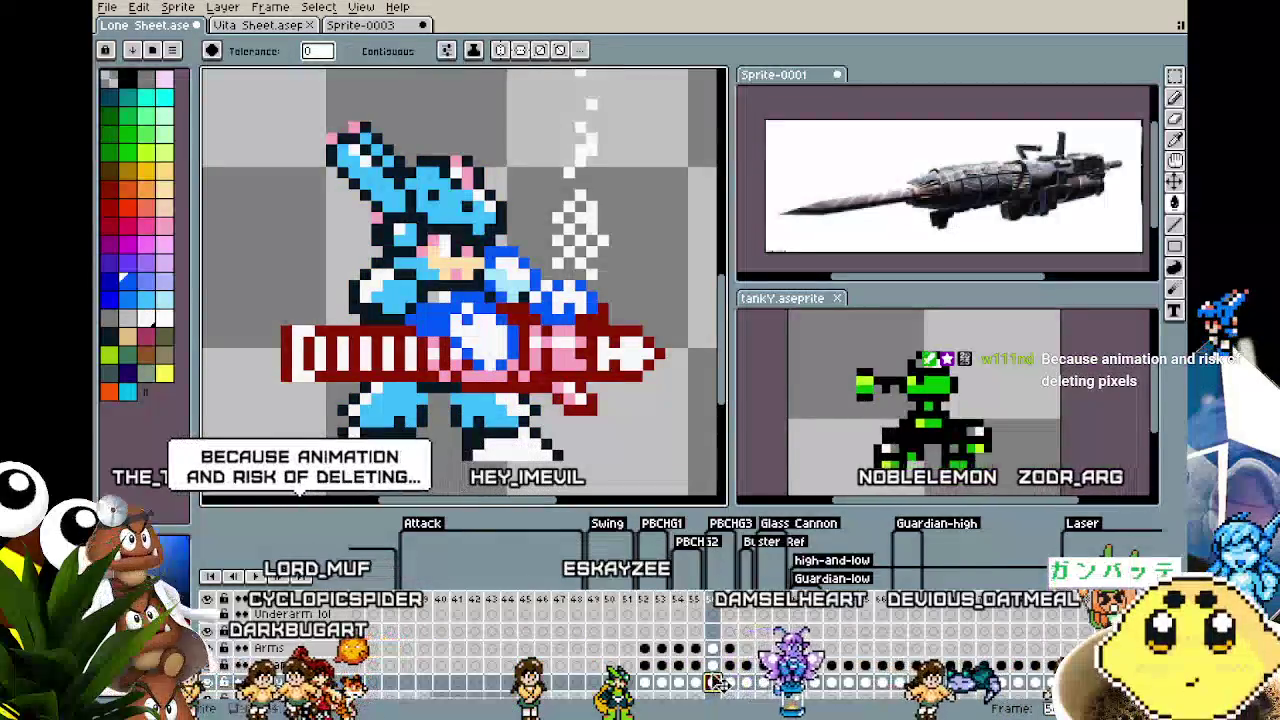
{"action": "left_click", "coordinate": [372, 317]}
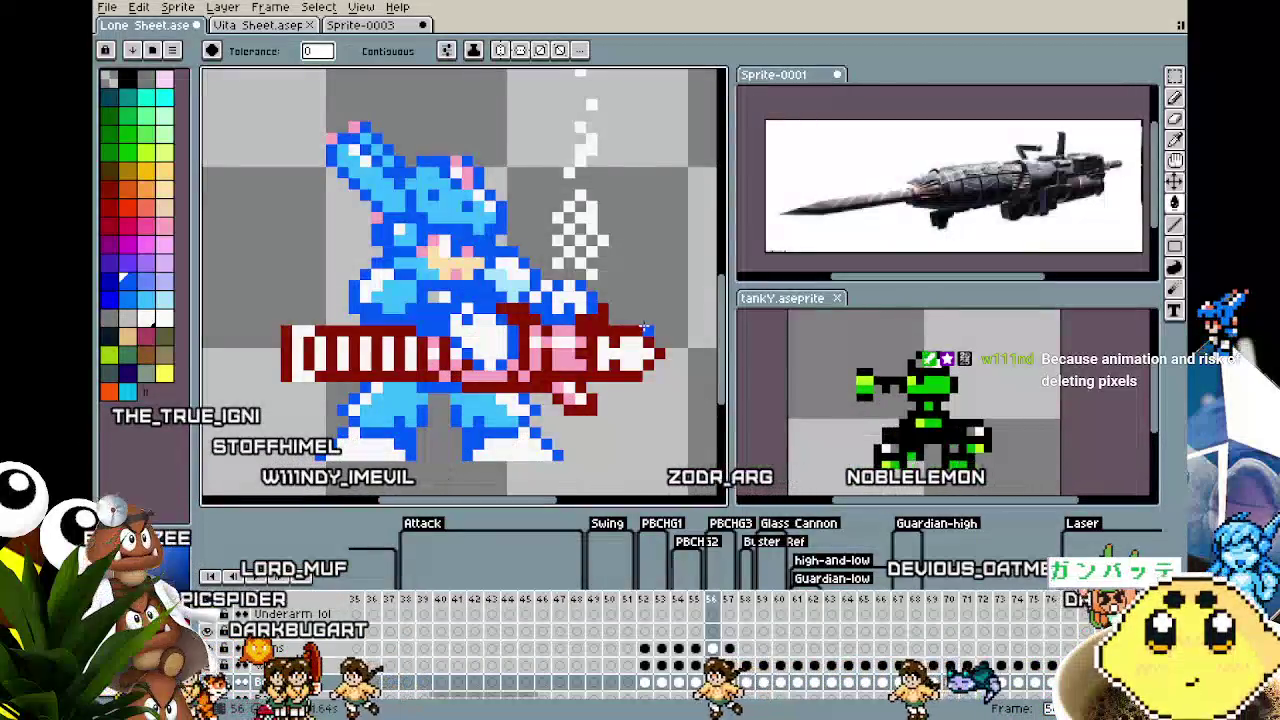
{"action": "key", "text": "Left"}
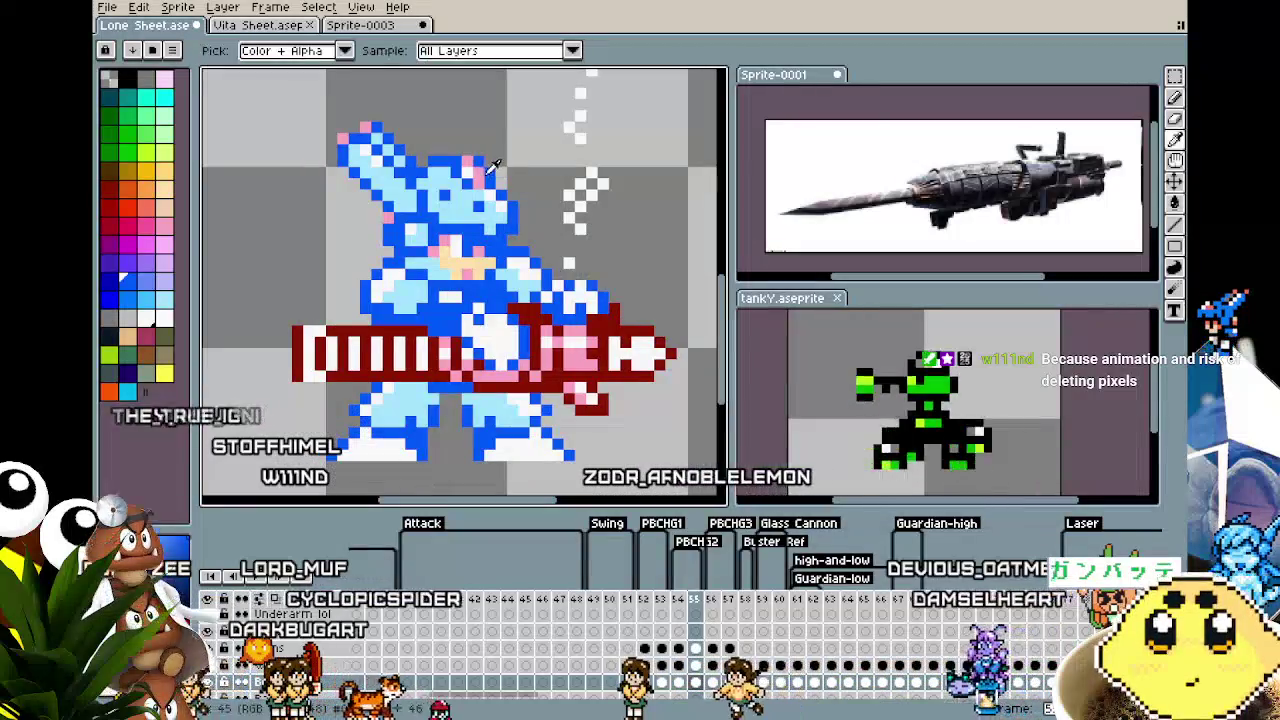
{"action": "key", "text": "Right"}
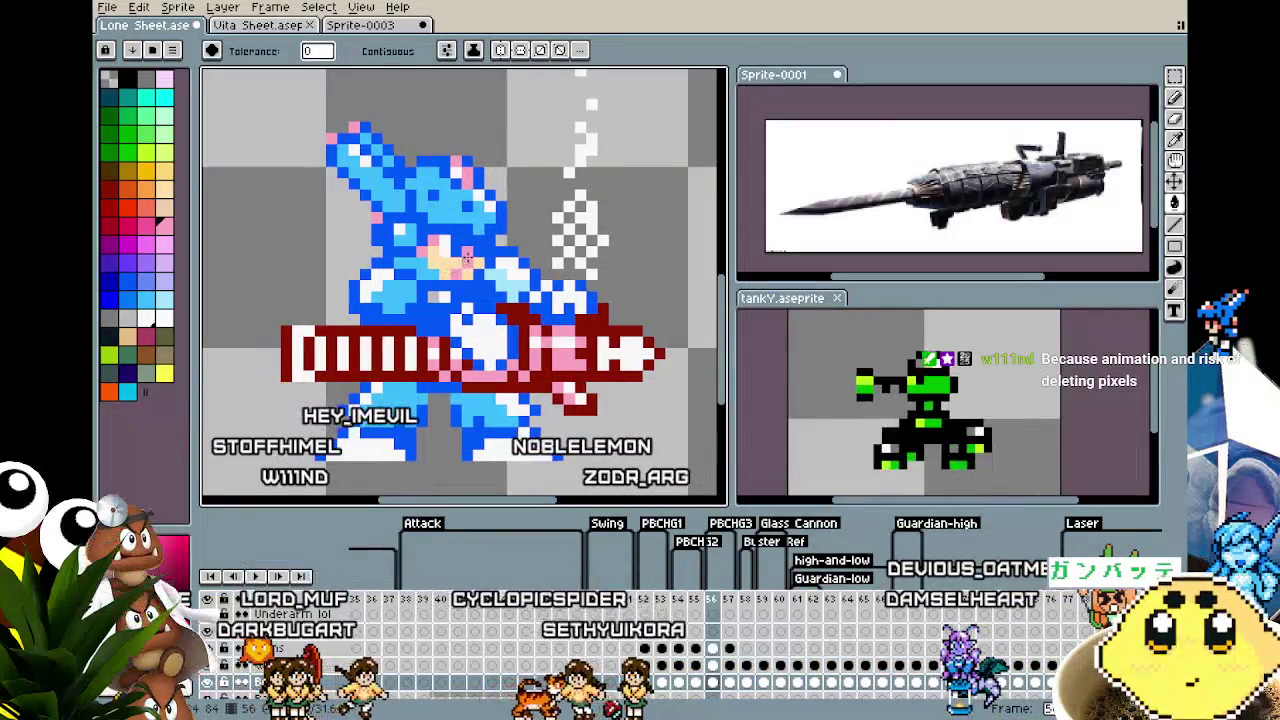
{"action": "key", "text": "Left"}
{"action": "key", "text": "Right"}
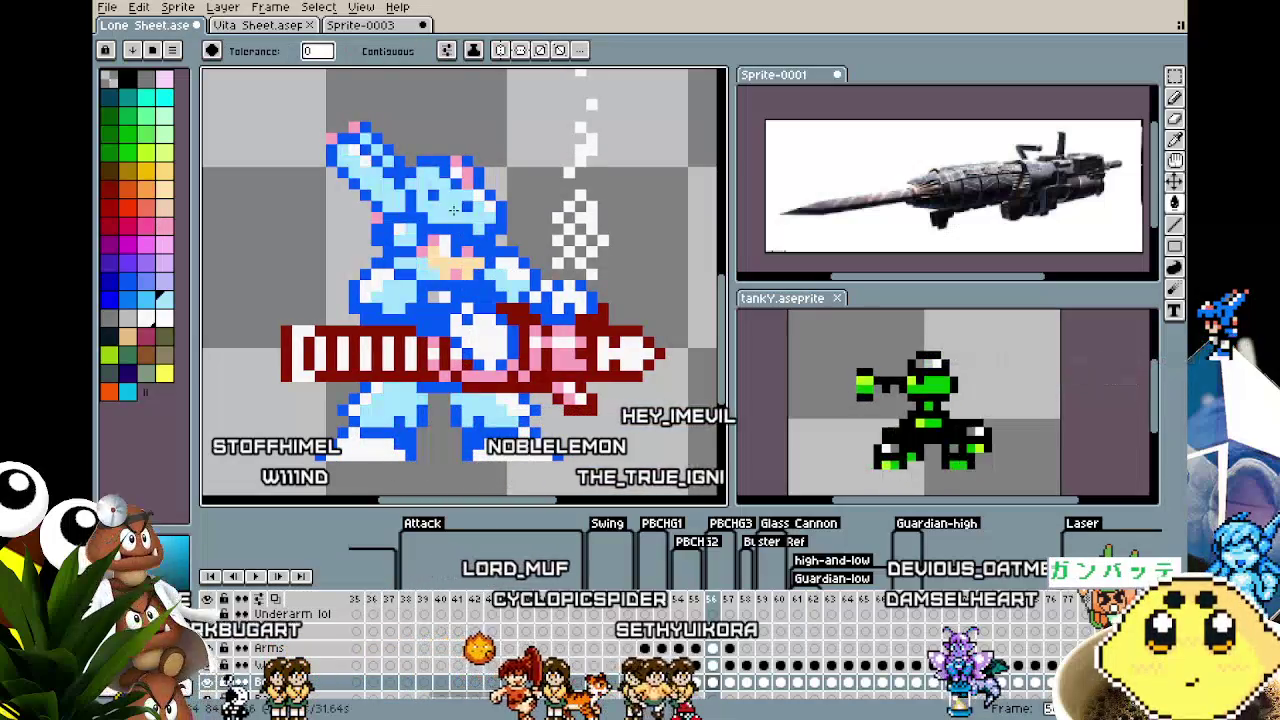
Zoom around, play the animation to preview it, and recentre the sprite
{"action": "scroll", "coordinate": [455, 207], "scroll_direction": "down", "scroll_amount": 1}
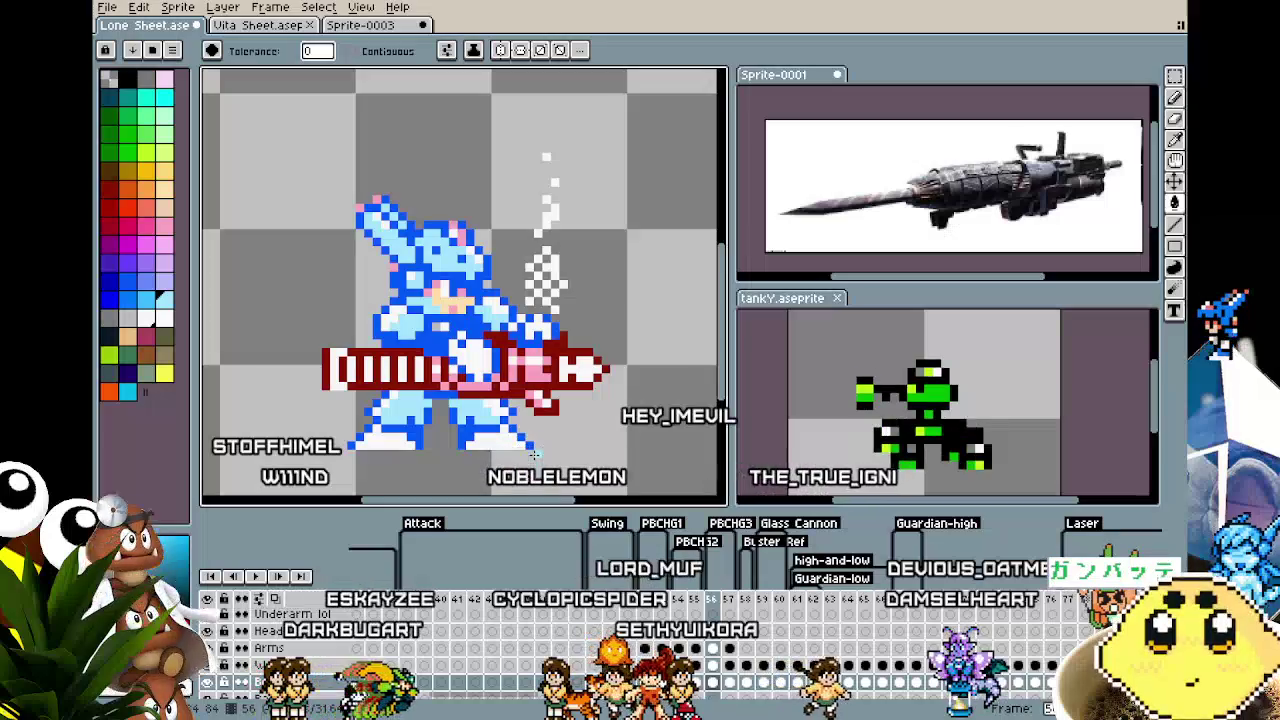
{"action": "scroll", "coordinate": [470, 350], "scroll_direction": "up", "scroll_amount": 1}
{"action": "scroll", "coordinate": [450, 315], "scroll_direction": "up", "scroll_amount": 1}
{"action": "key", "text": "i"}
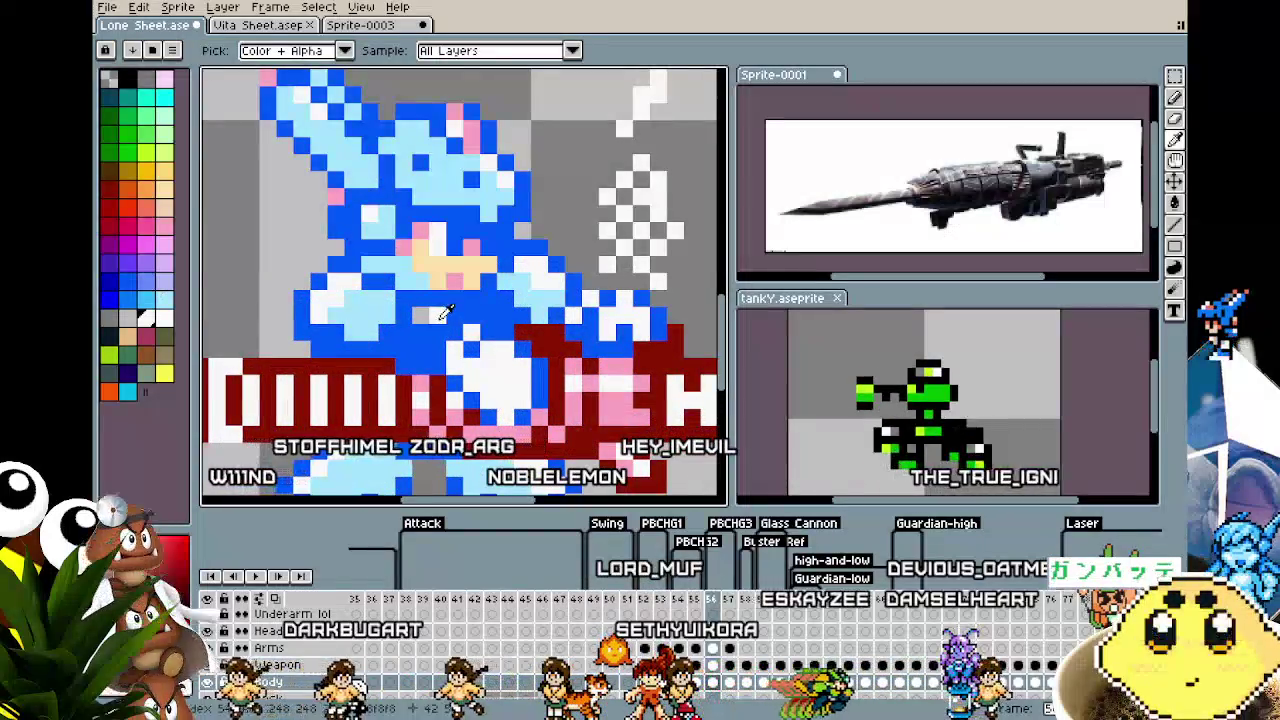
{"action": "key", "text": "g"}
{"action": "scroll", "coordinate": [430, 430], "scroll_direction": "down", "scroll_amount": 5}
{"action": "key", "text": "Return"}
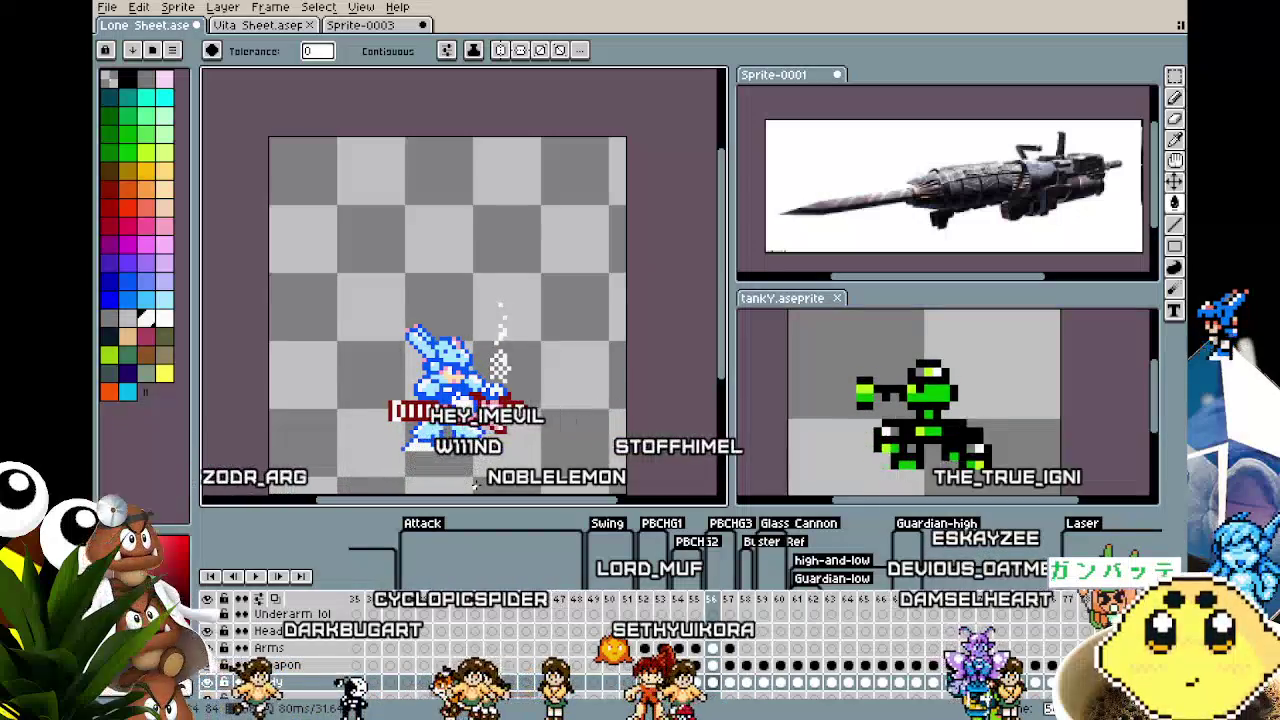
{"action": "scroll", "coordinate": [445, 433], "scroll_direction": "up", "scroll_amount": 2}
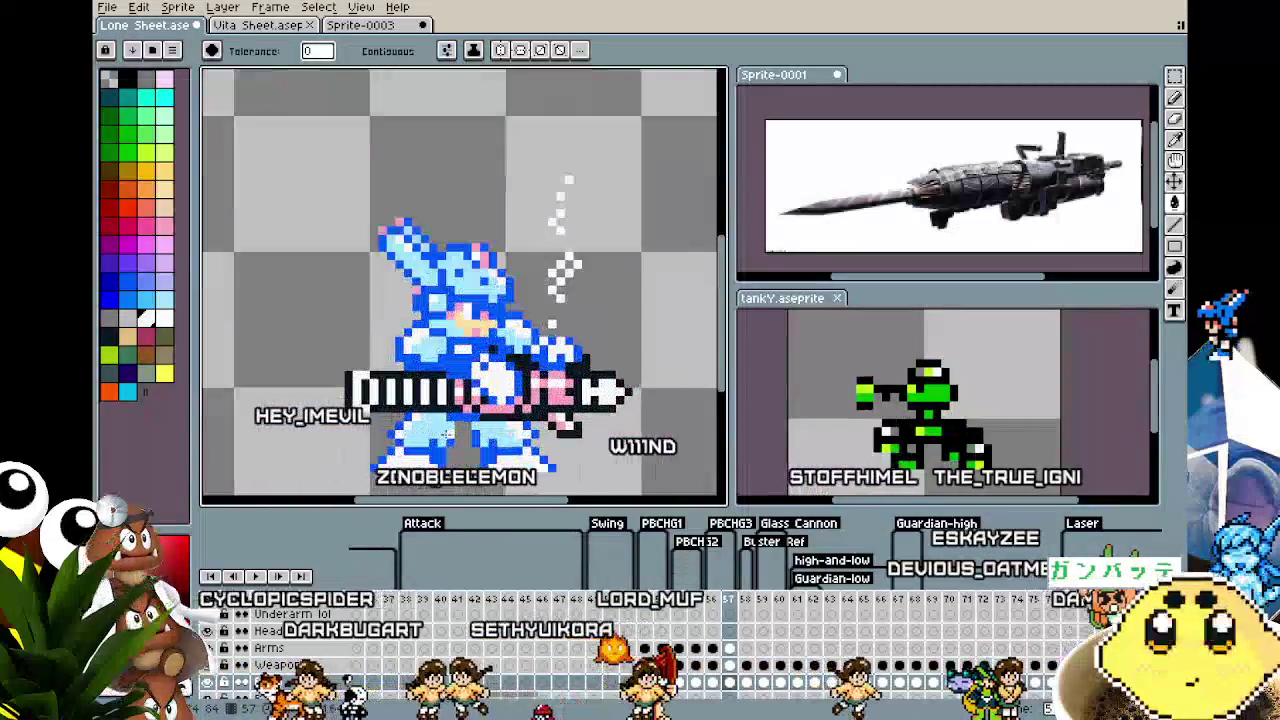
{"action": "left_click_drag", "start_coordinate": [445, 433], "coordinate": [415, 385]}
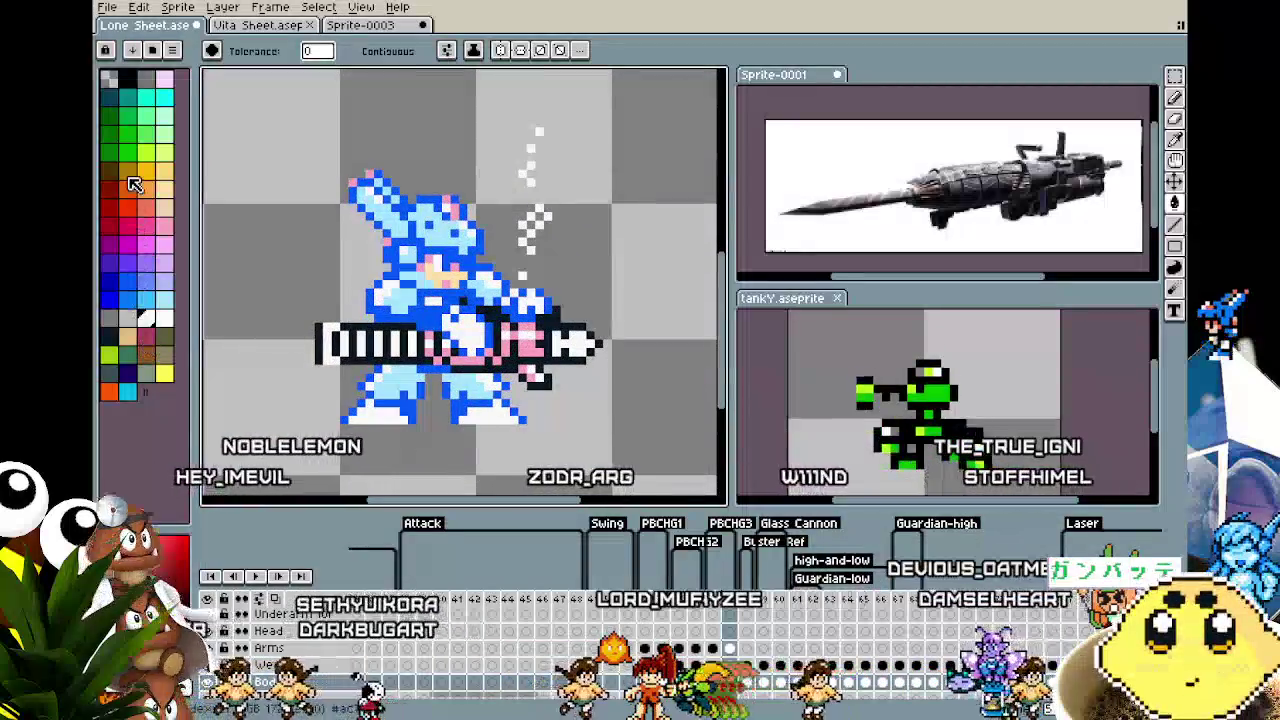
Pick red and bucket-fill the cannon's black pixels on the frame 57 Weapon cel
{"action": "left_click", "coordinate": [110, 189]}
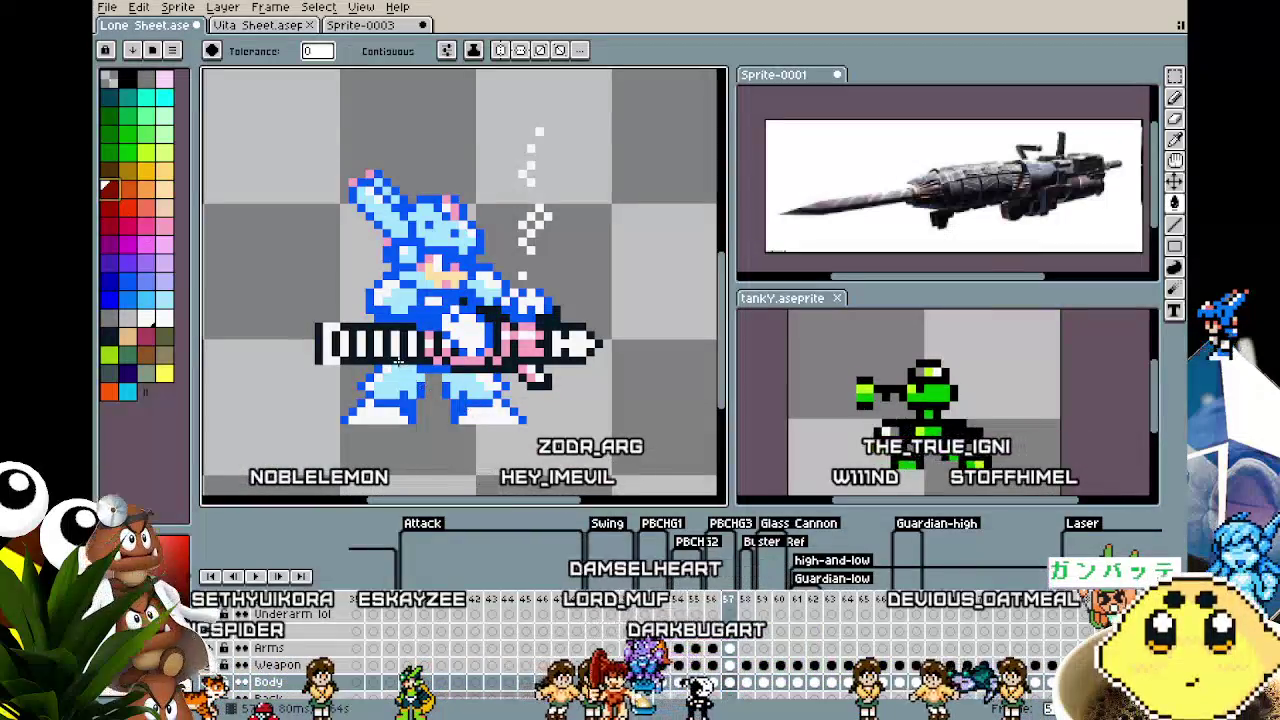
{"action": "key", "text": "v"}
{"action": "left_click", "coordinate": [729, 665]}
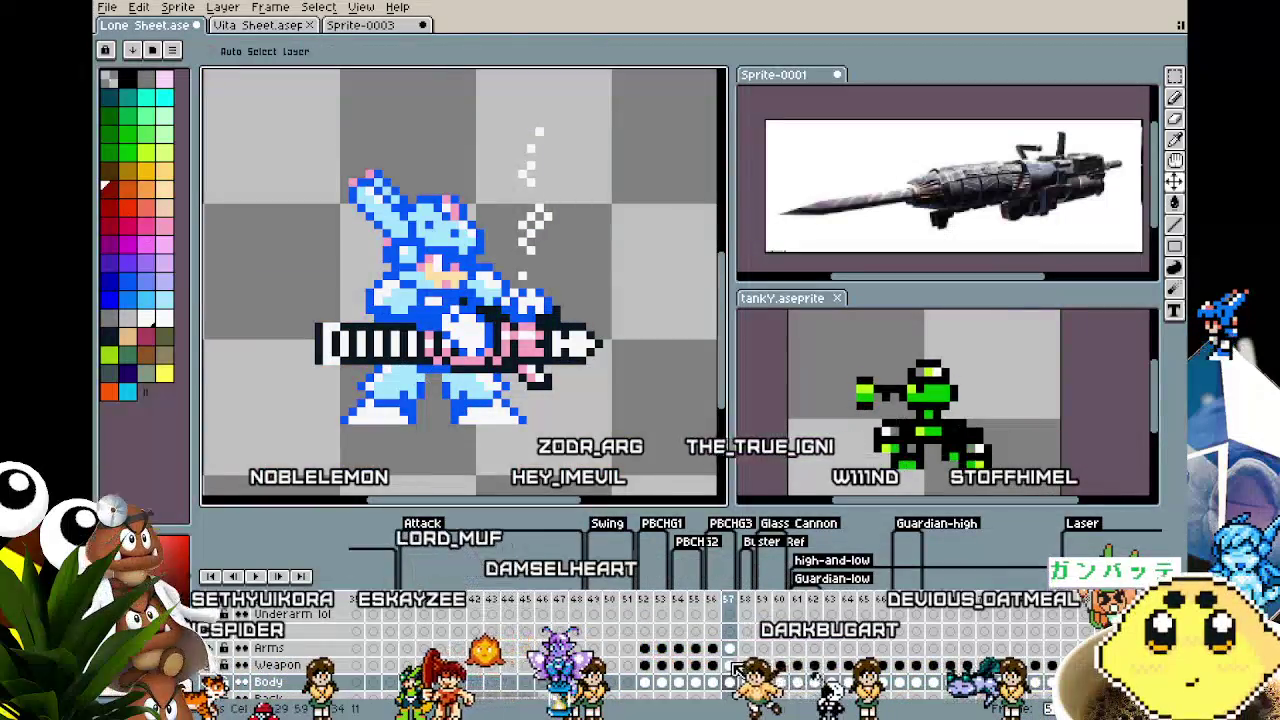
{"action": "key", "text": "g"}
{"action": "left_click", "coordinate": [410, 349]}
{"action": "scroll", "coordinate": [462, 445], "scroll_direction": "down", "scroll_amount": 2}
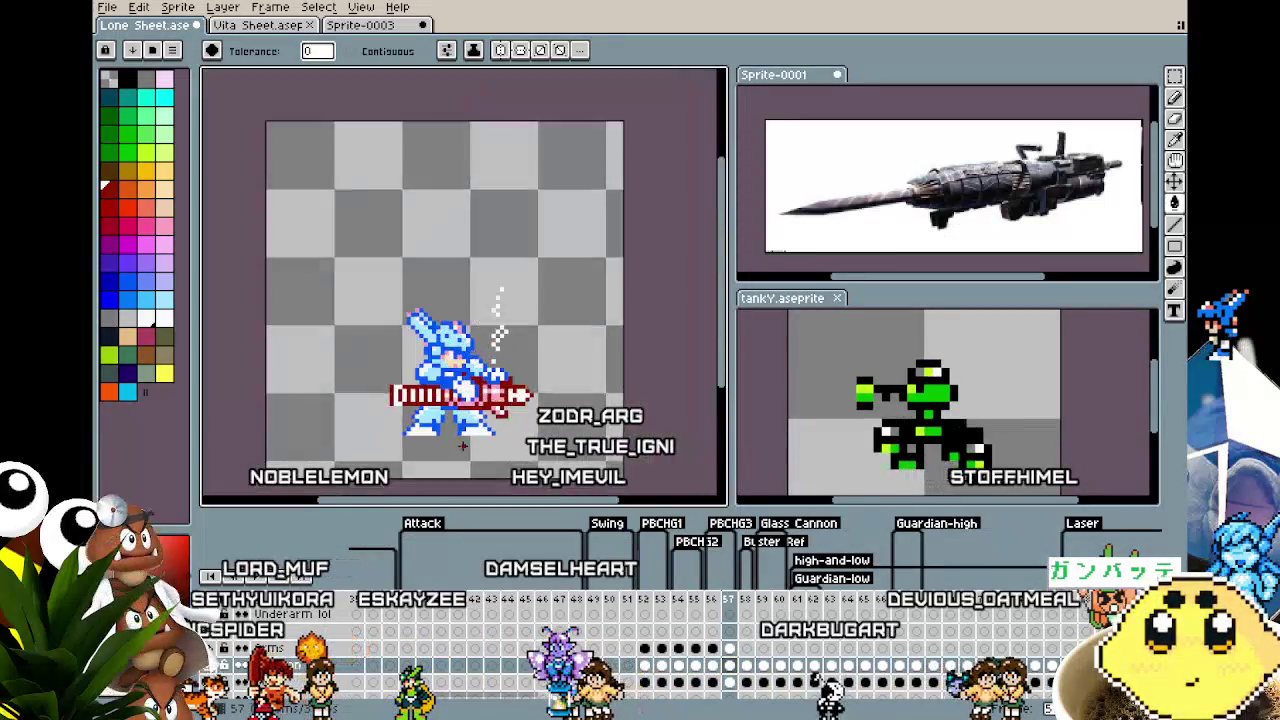
{"action": "scroll", "coordinate": [460, 420], "scroll_direction": "up", "scroll_amount": 2}
{"action": "scroll", "coordinate": [456, 381], "scroll_direction": "up", "scroll_amount": 1}
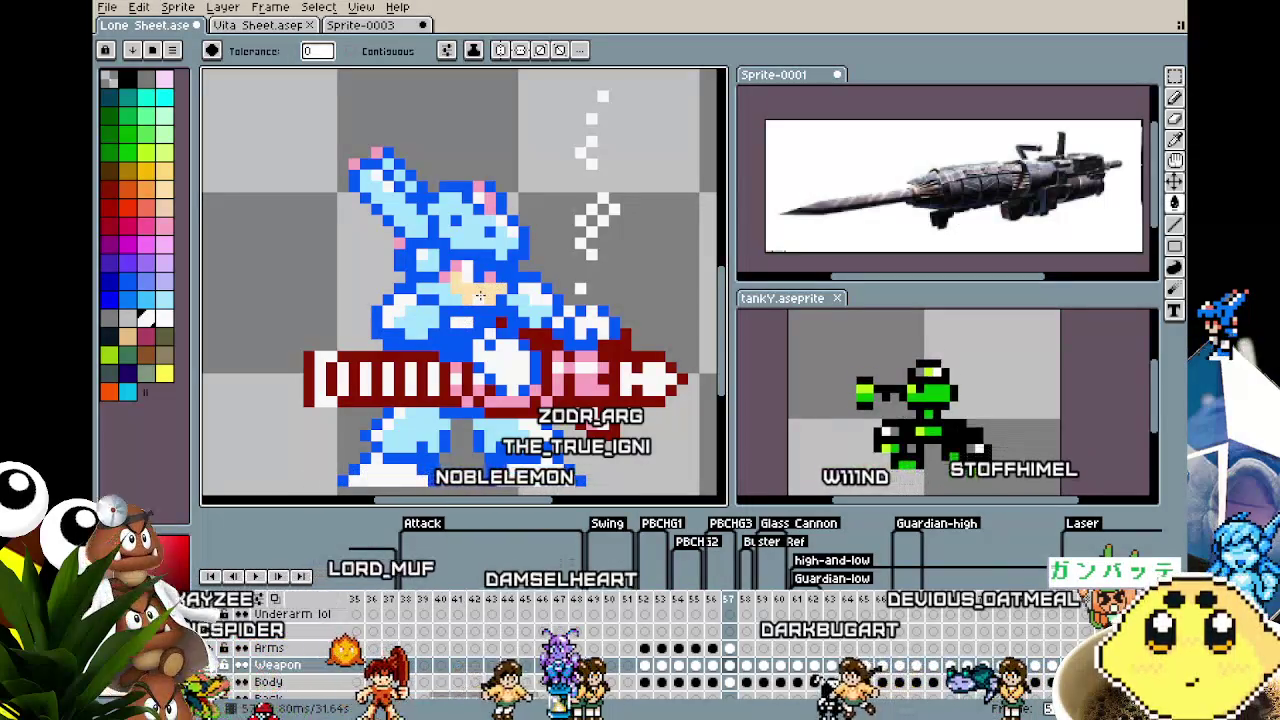
Undo an accidental white fill on the cannon and refill it in pale pink
{"action": "left_click", "coordinate": [480, 295]}
{"action": "key", "text": "ctrl+z"}
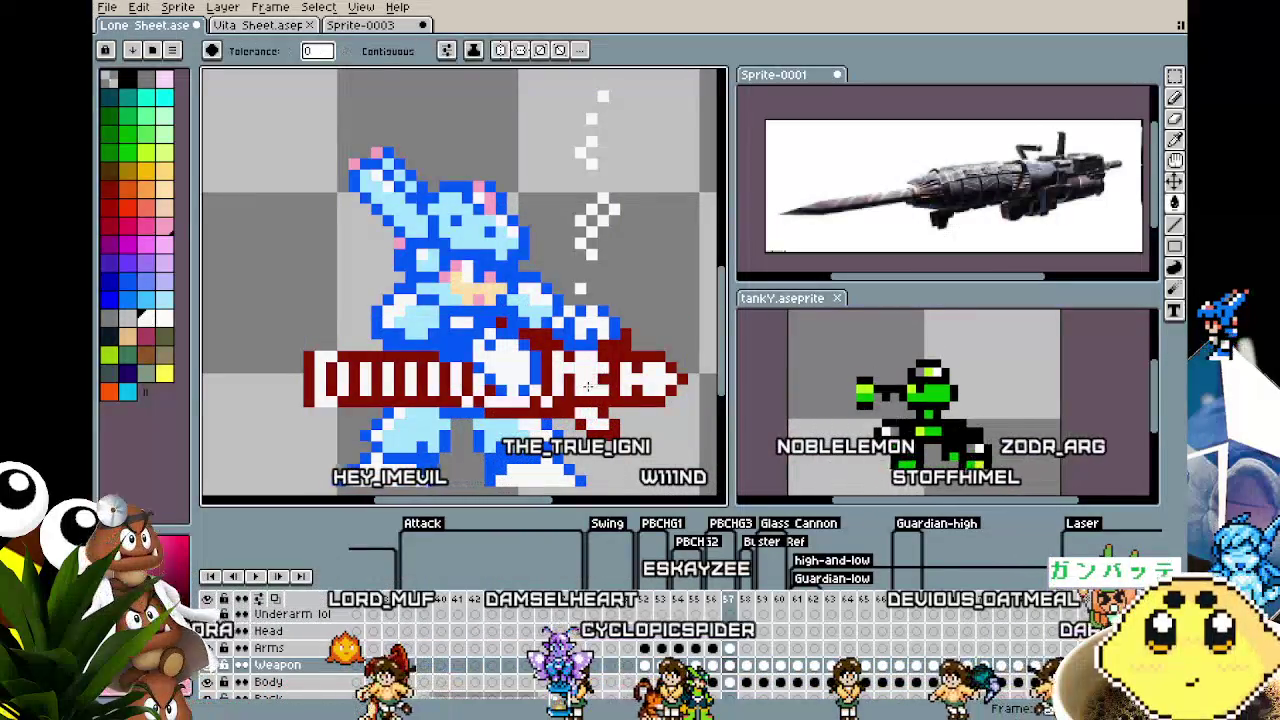
{"action": "left_click", "coordinate": [604, 400]}
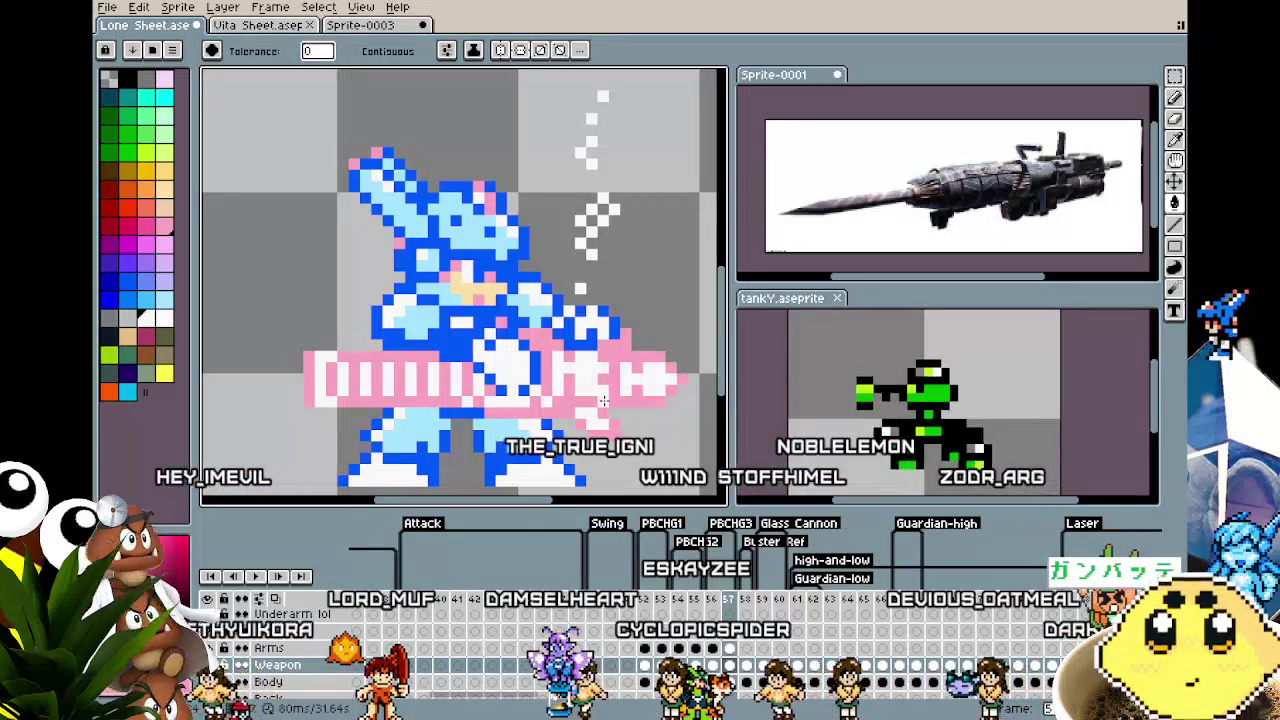
Sample the armour's light blue and fill the Arms cel's arm, torso and dark-blue outline with it
{"action": "left_click_drag", "start_coordinate": [604, 400], "coordinate": [485, 430]}
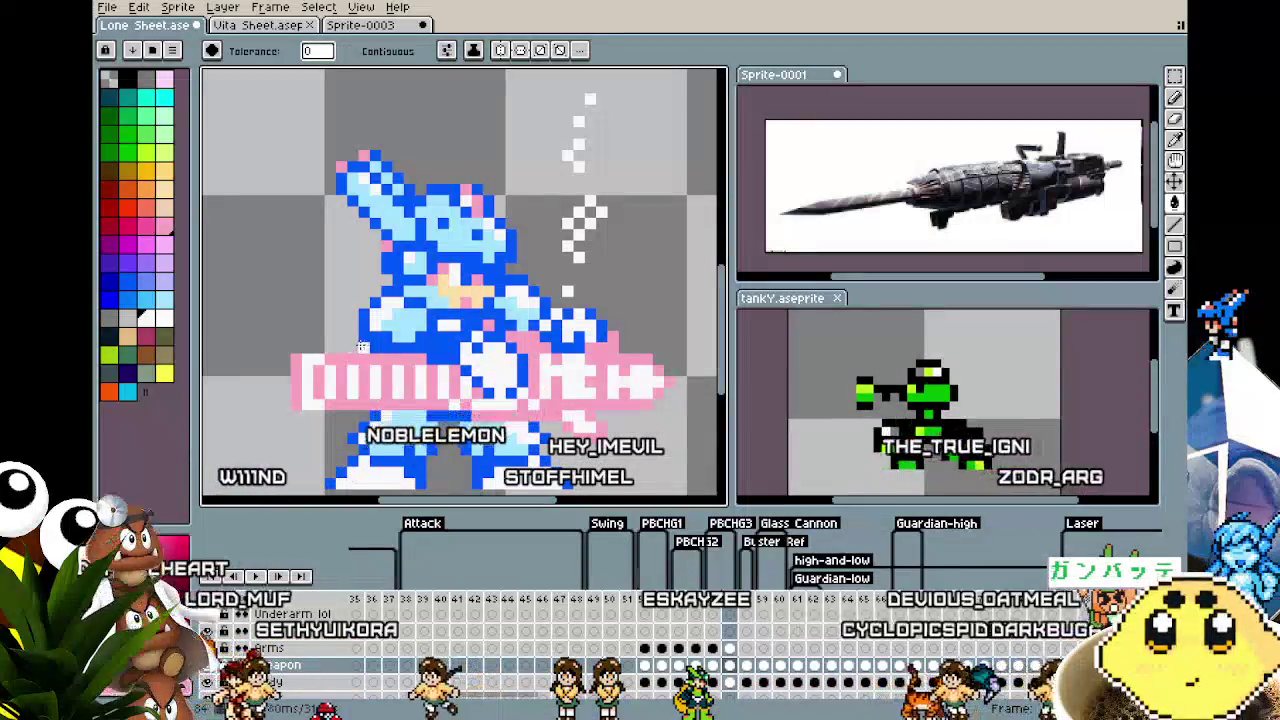
{"action": "key", "text": "i"}
{"action": "left_click", "coordinate": [467, 234]}
{"action": "key", "text": "g"}
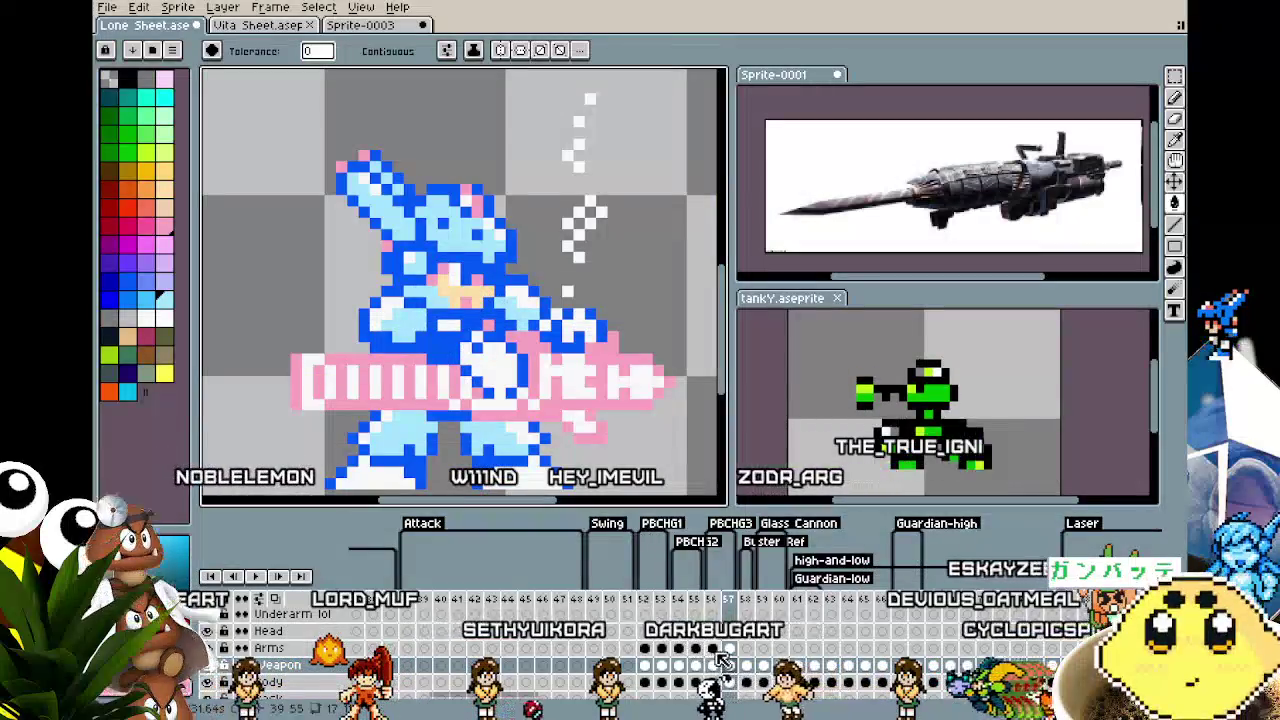
{"action": "left_click", "coordinate": [730, 648]}
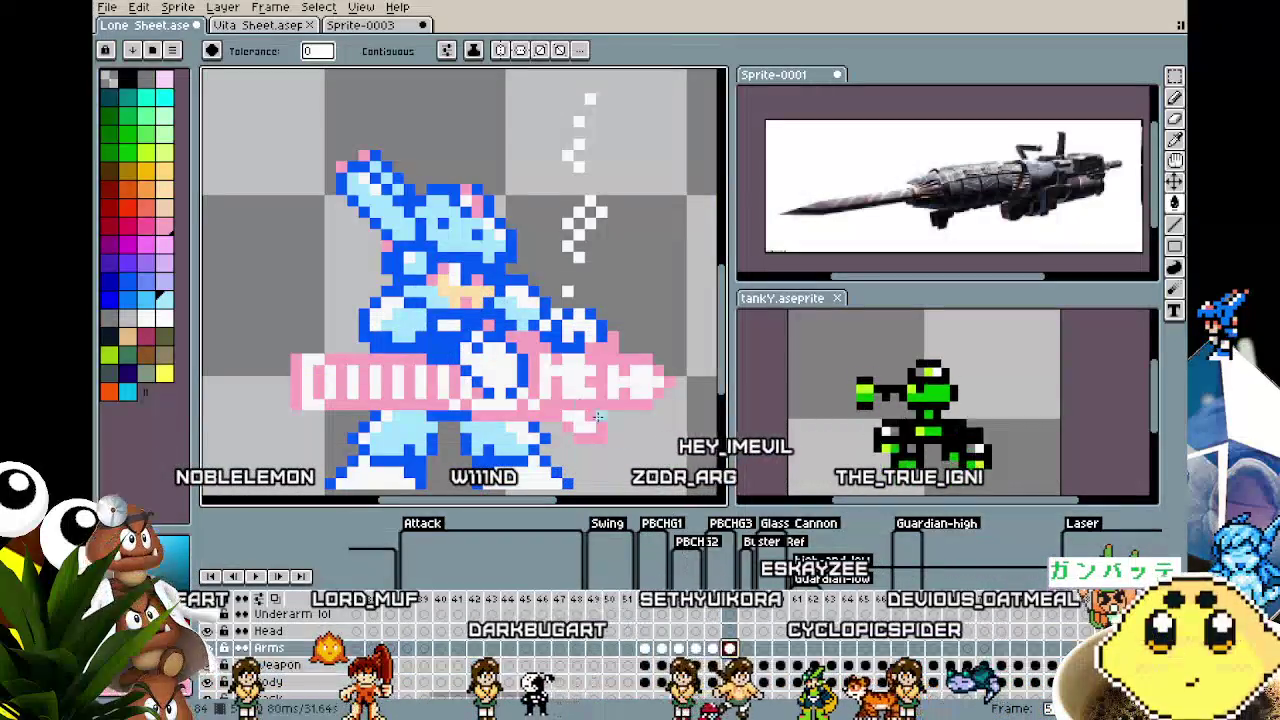
{"action": "left_click", "coordinate": [433, 349]}
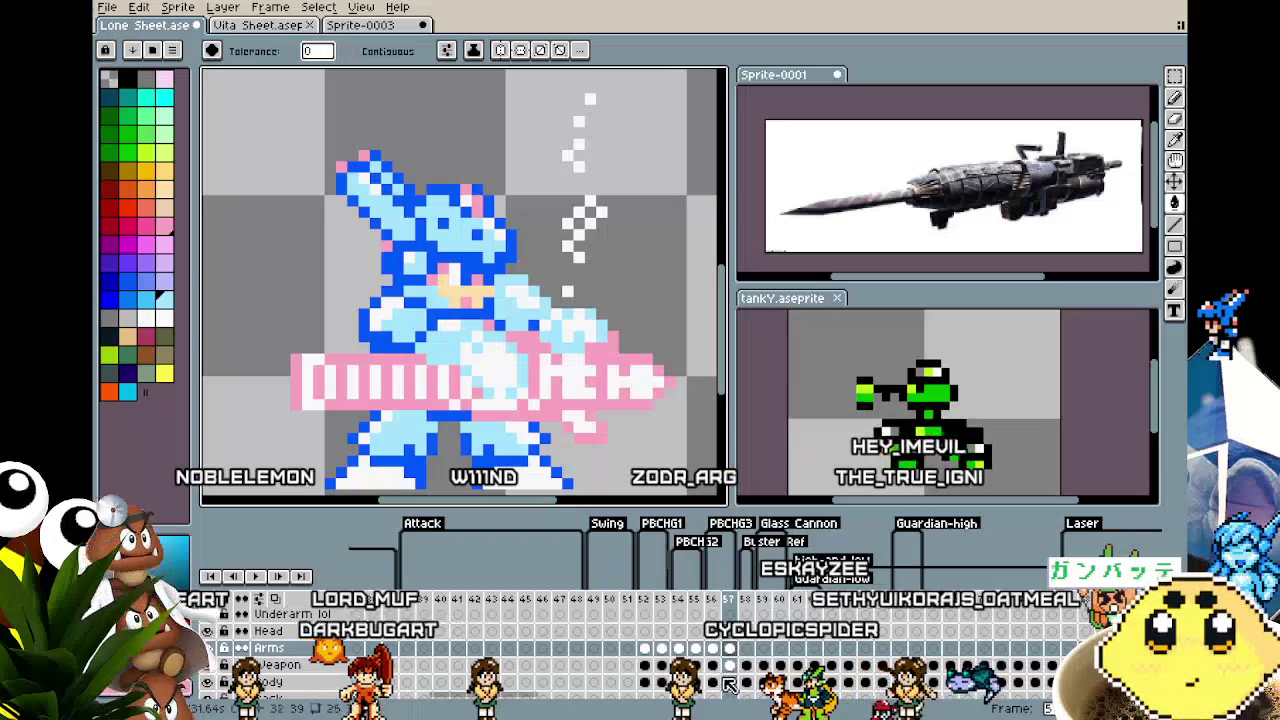
{"action": "left_click", "coordinate": [386, 345]}
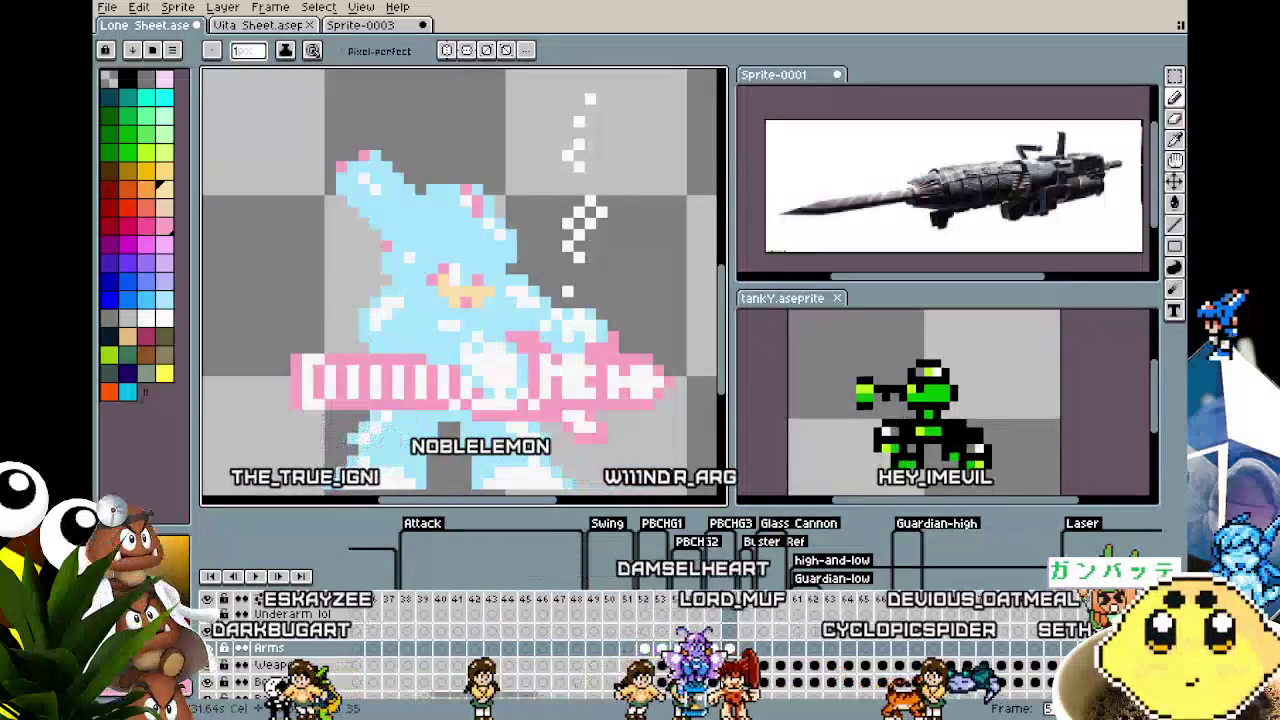
Pick up a colour from the sprite, return to the Paint Bucket, and zoom out
{"action": "left_click", "coordinate": [480, 280], "text": "alt"}
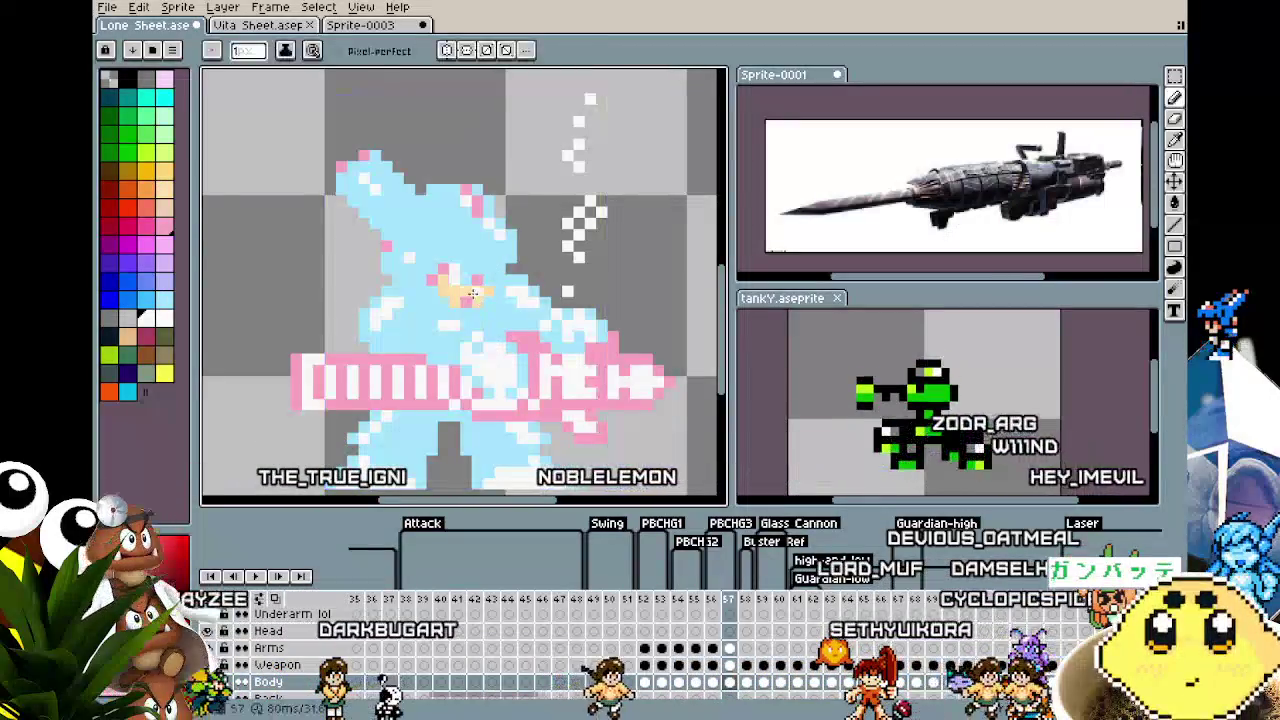
{"action": "key", "text": "g"}
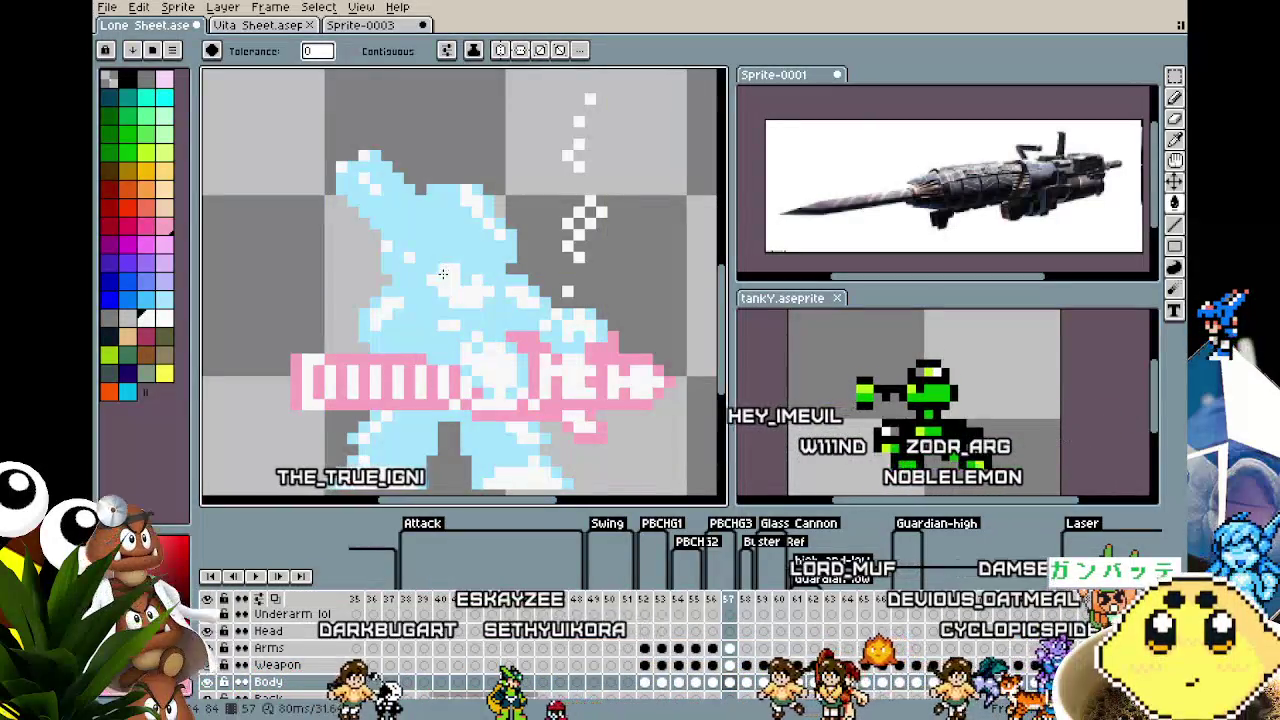
{"action": "scroll", "coordinate": [406, 390], "scroll_direction": "down", "scroll_amount": 2}
{"action": "scroll", "coordinate": [406, 390], "scroll_direction": "down", "scroll_amount": 2}
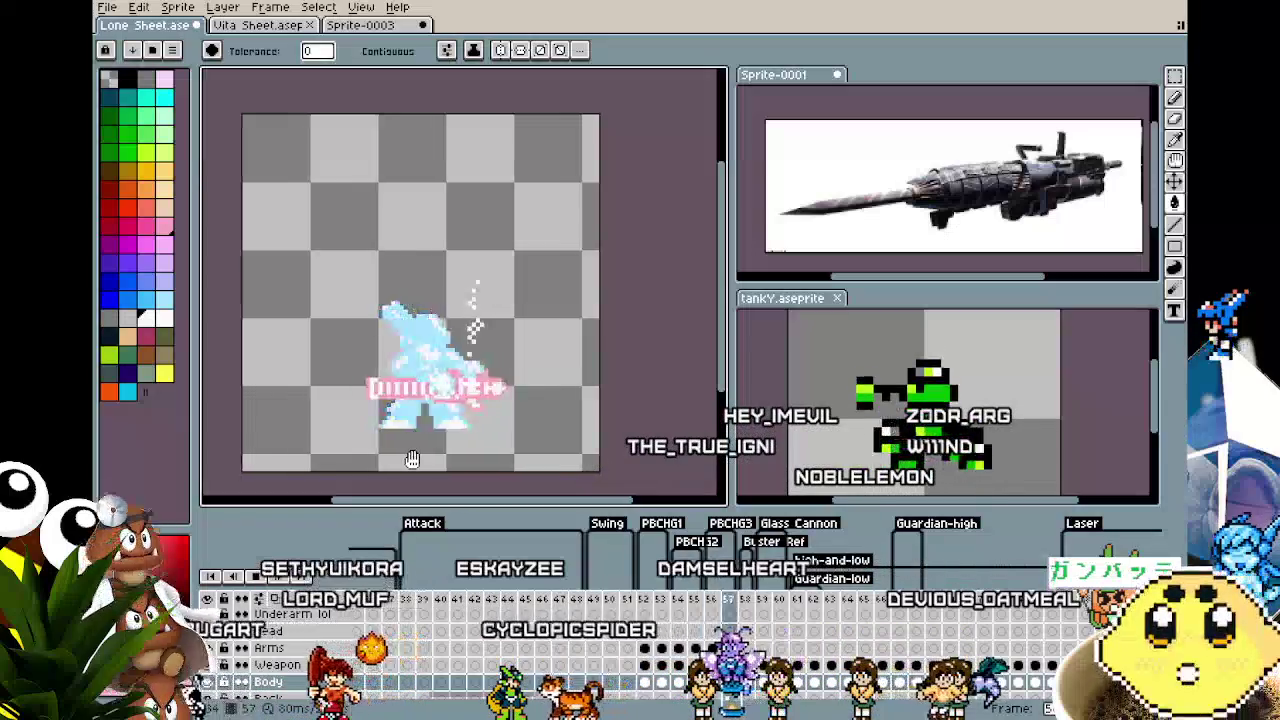
{"action": "left_click_drag", "start_coordinate": [408, 459], "coordinate": [426, 458]}
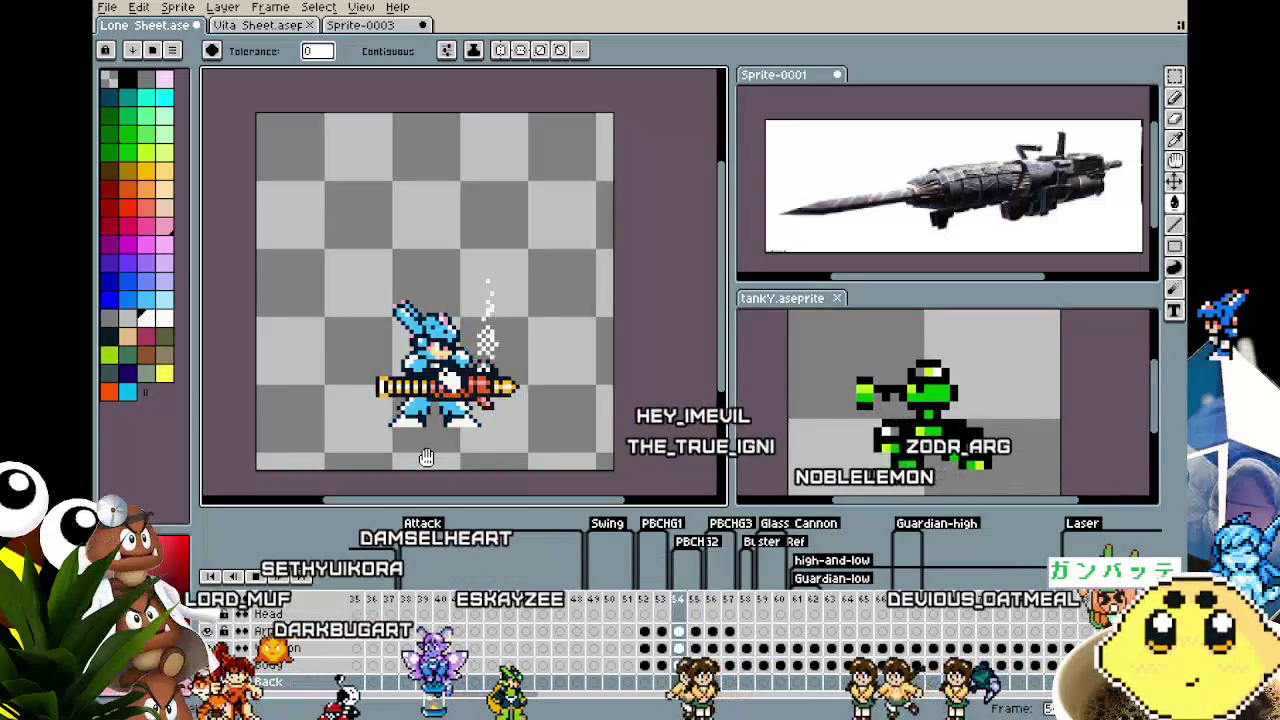
{"action": "left_click", "coordinate": [716, 599]}
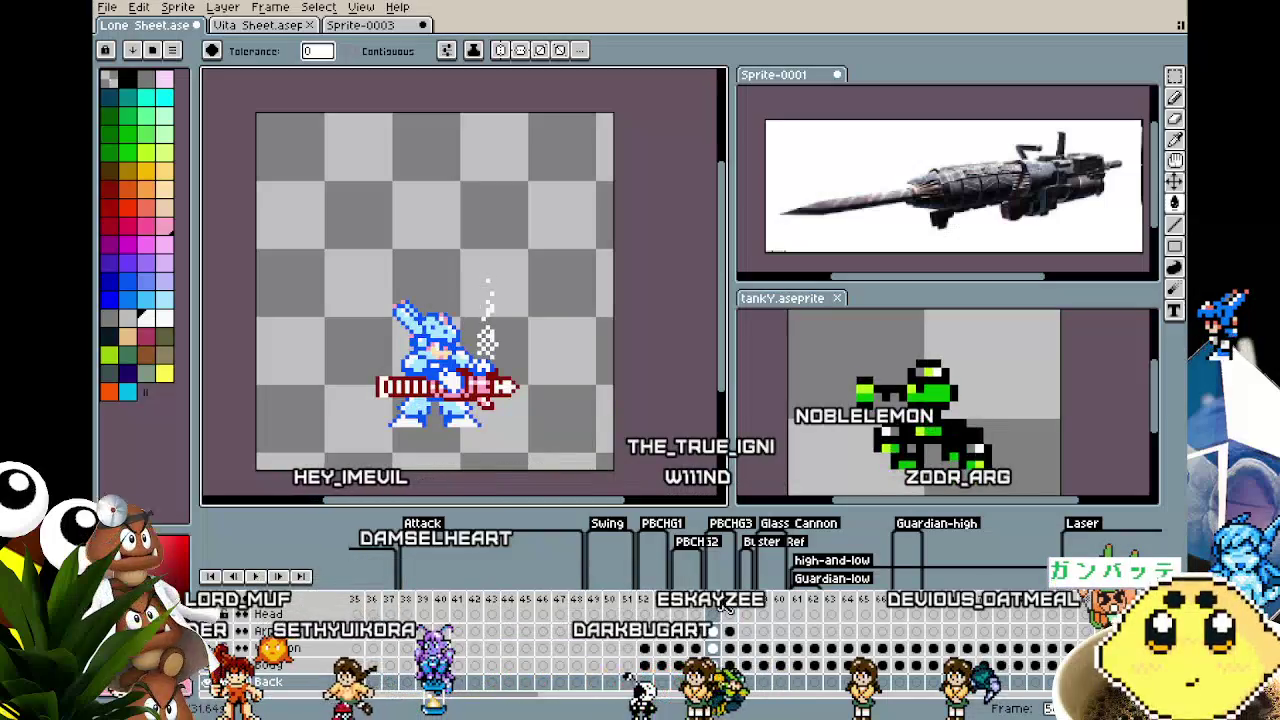
{"action": "left_click", "coordinate": [724, 604]}
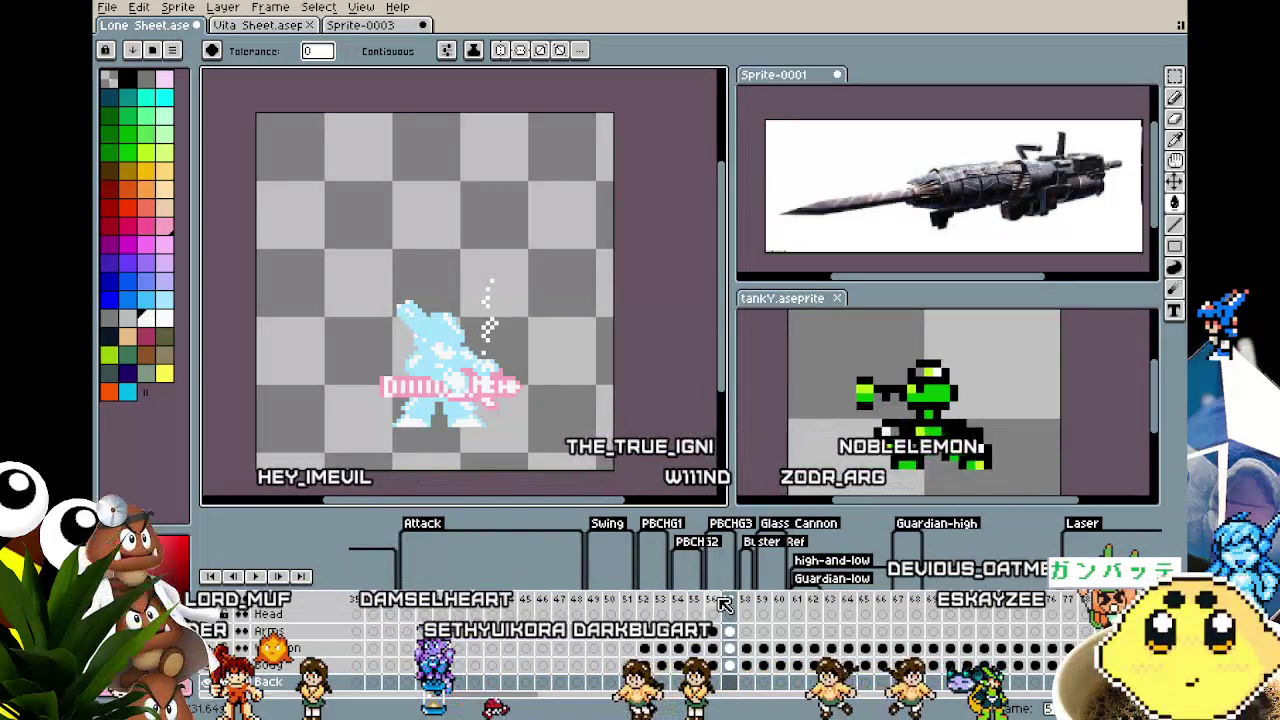
{"action": "left_click", "coordinate": [711, 600]}
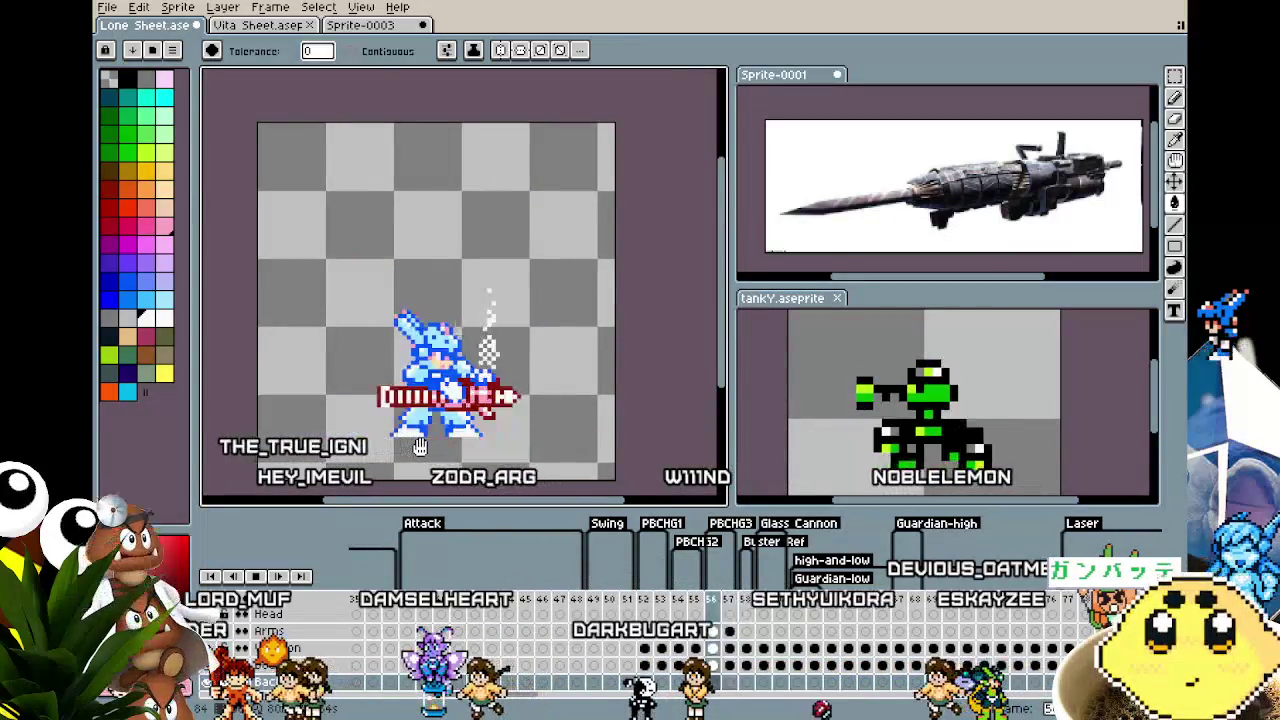
{"action": "scroll", "coordinate": [420, 447], "scroll_direction": "up", "scroll_amount": 1}
{"action": "key", "text": "Right"}
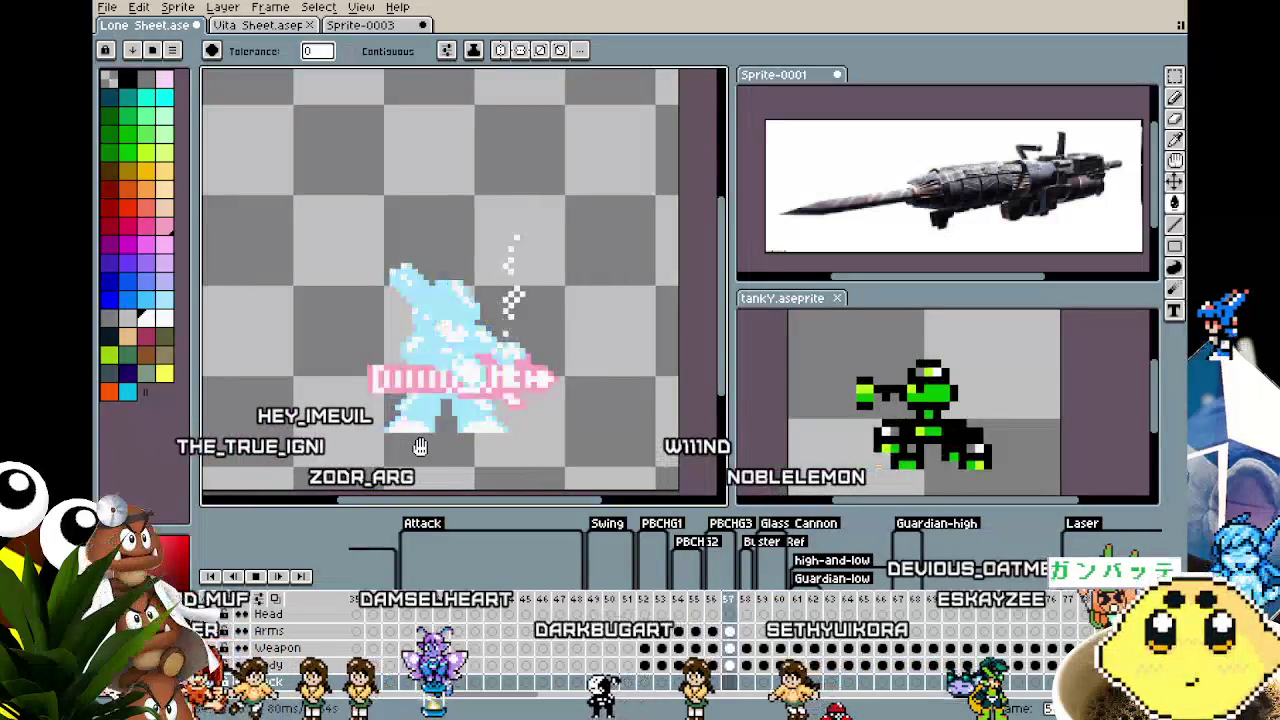
{"action": "key", "text": "Left"}
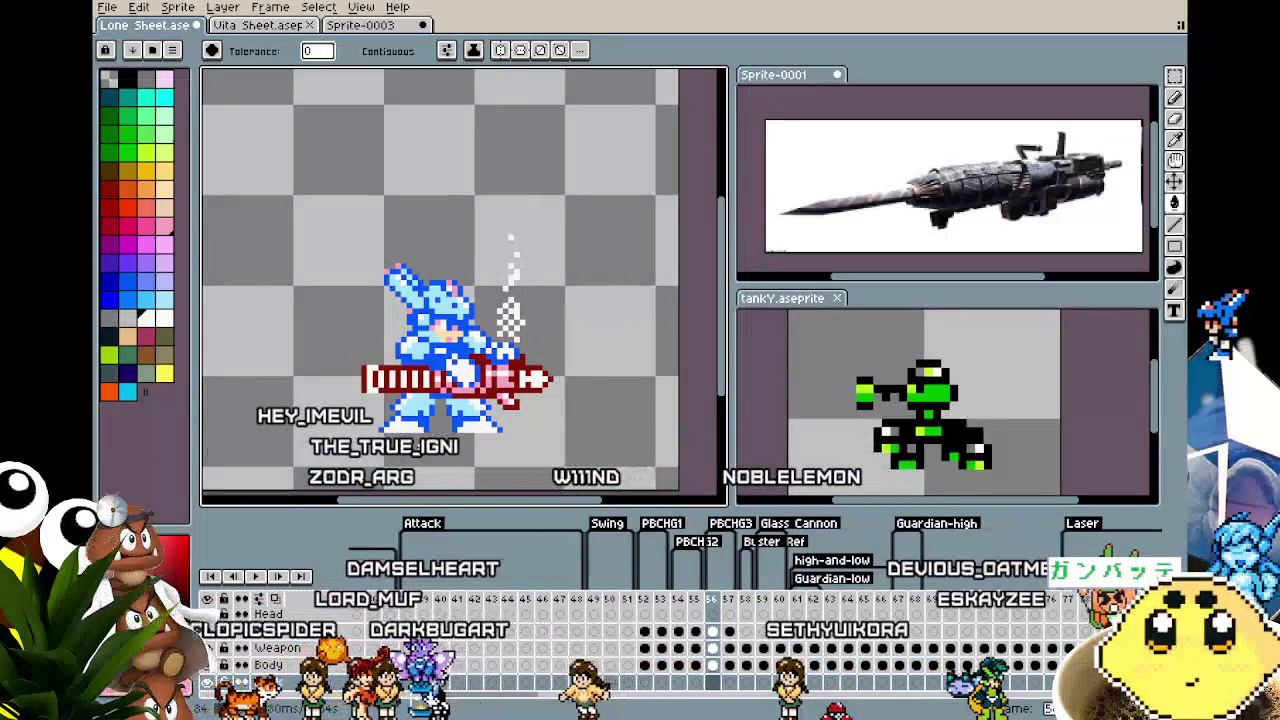
{"action": "key", "text": "Right"}
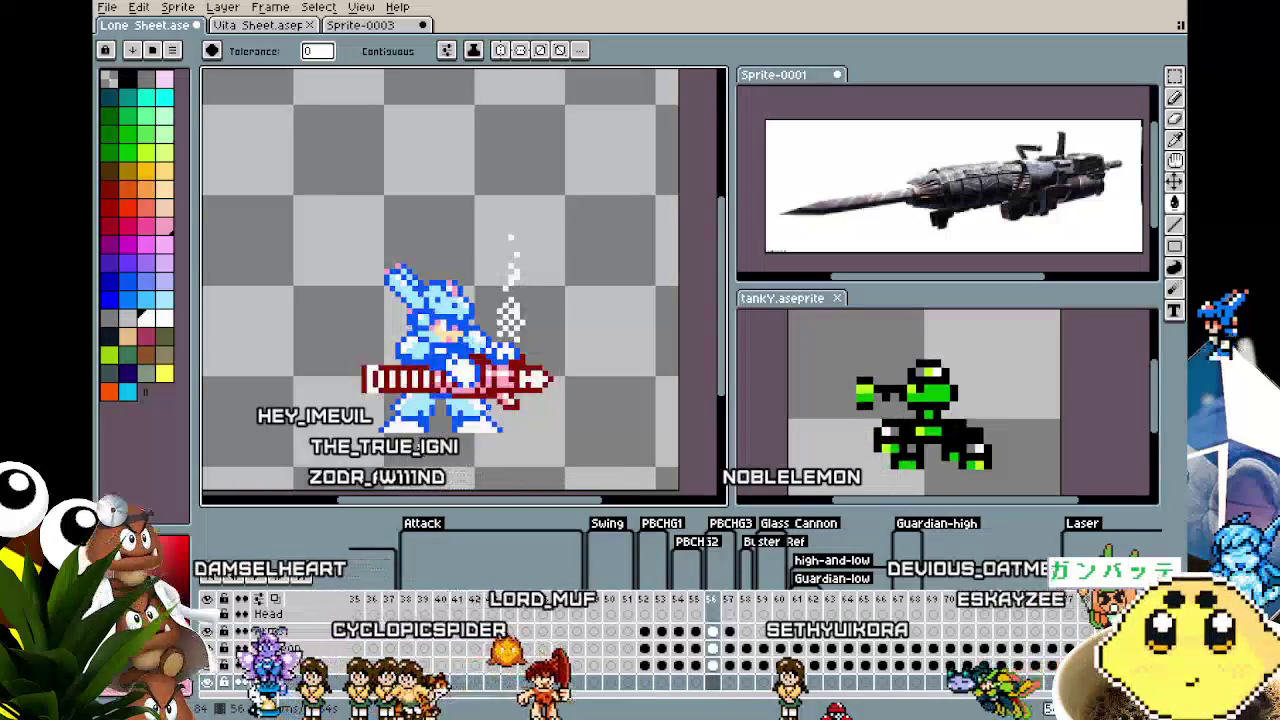
{"action": "key", "text": "Right"}
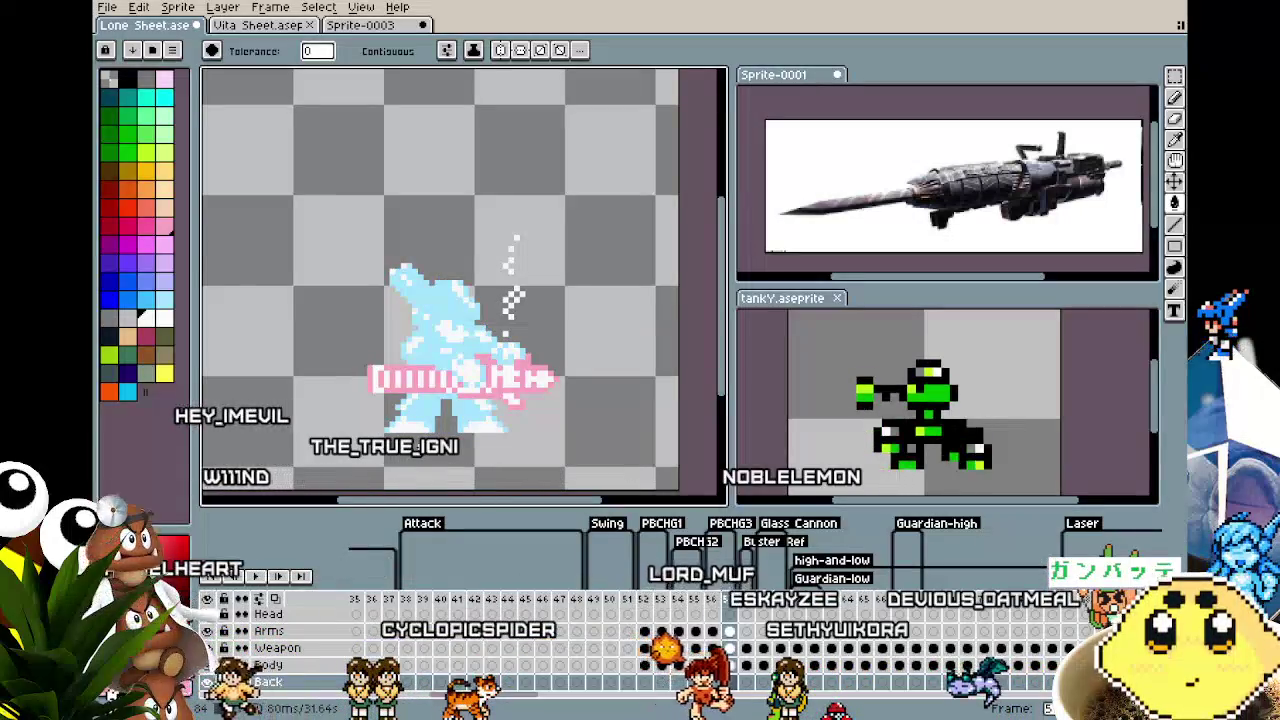
{"action": "scroll", "coordinate": [425, 440], "scroll_direction": "down", "scroll_amount": 2}
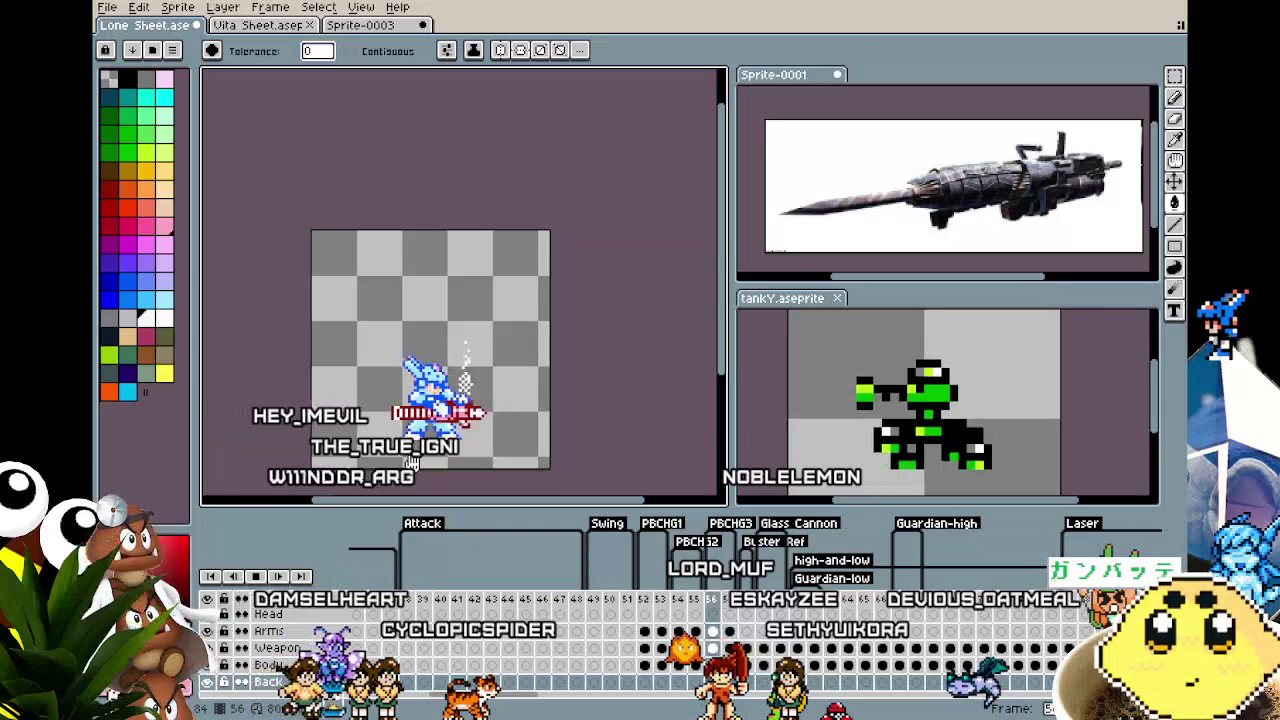
{"action": "scroll", "coordinate": [410, 463], "scroll_direction": "up", "scroll_amount": 2}
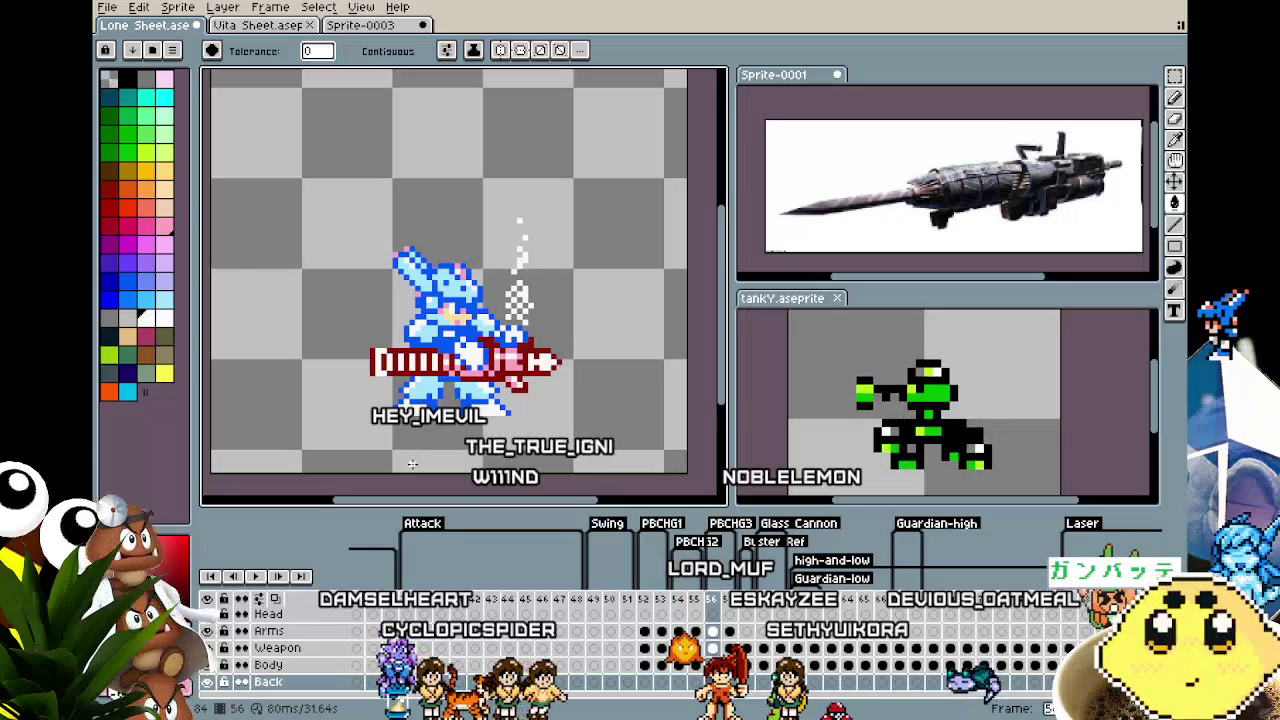
{"action": "scroll", "coordinate": [410, 463], "scroll_direction": "down", "scroll_amount": 3}
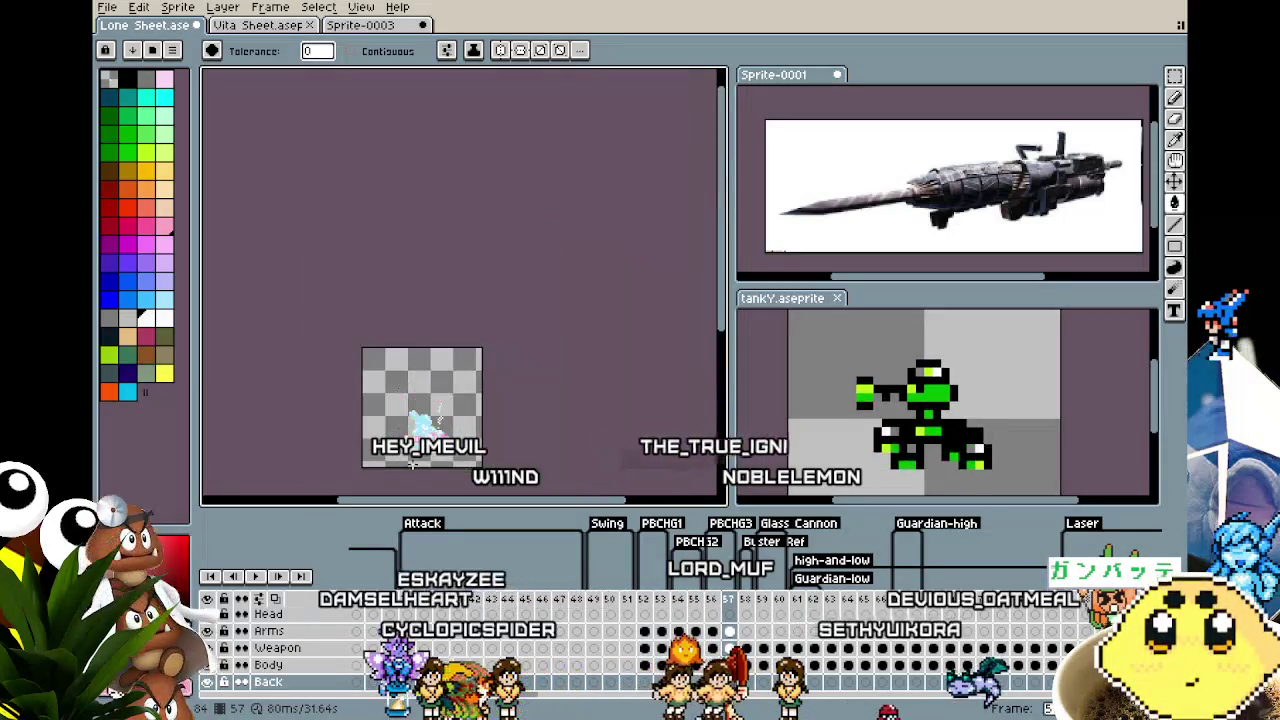
{"action": "scroll", "coordinate": [410, 463], "scroll_direction": "up", "scroll_amount": 2}
{"action": "key", "text": "Left"}
{"action": "key", "text": "Left"}
{"action": "key", "text": "Left"}
{"action": "key", "text": "Right"}
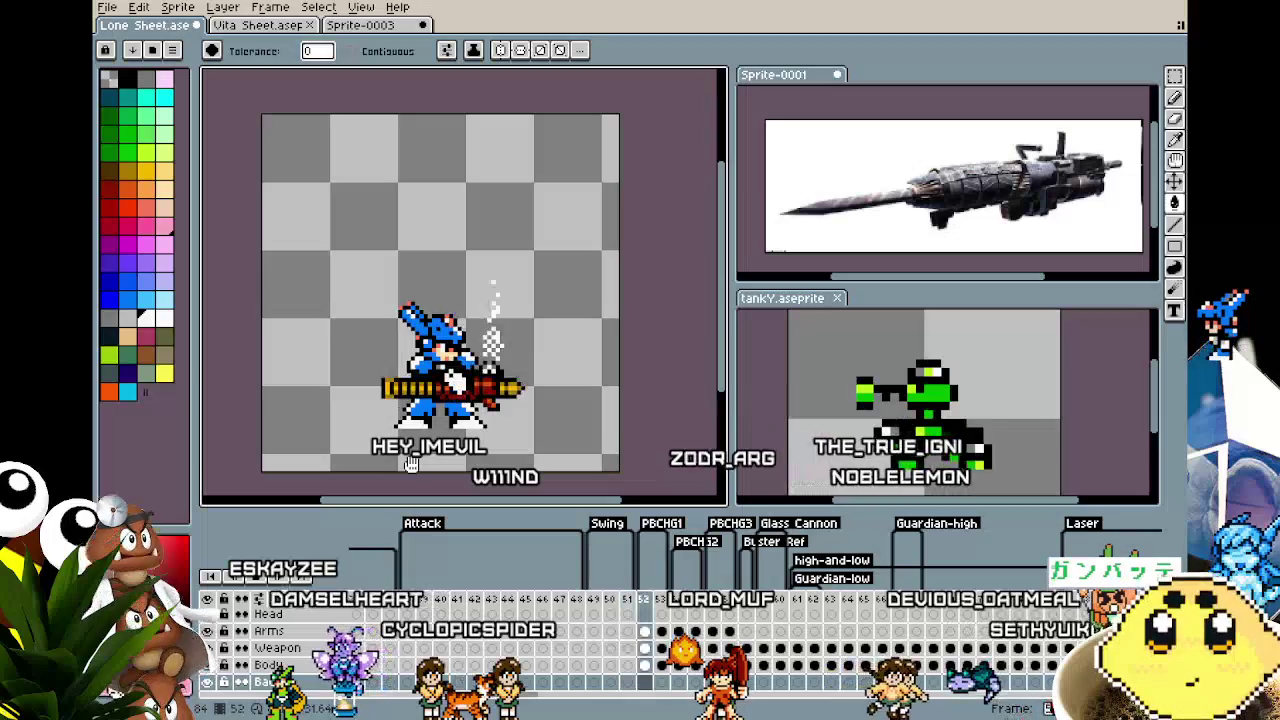
{"action": "key", "text": "Right"}
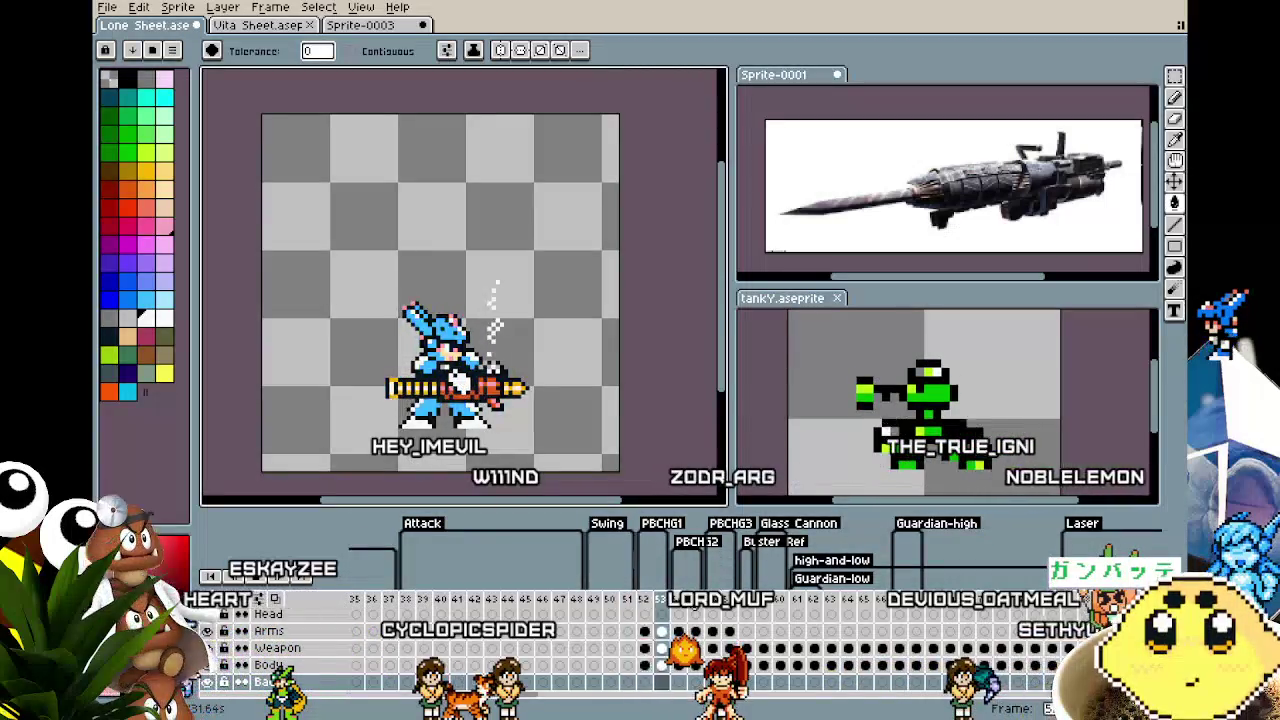
{"action": "scroll", "coordinate": [585, 459], "scroll_direction": "up", "scroll_amount": 1}
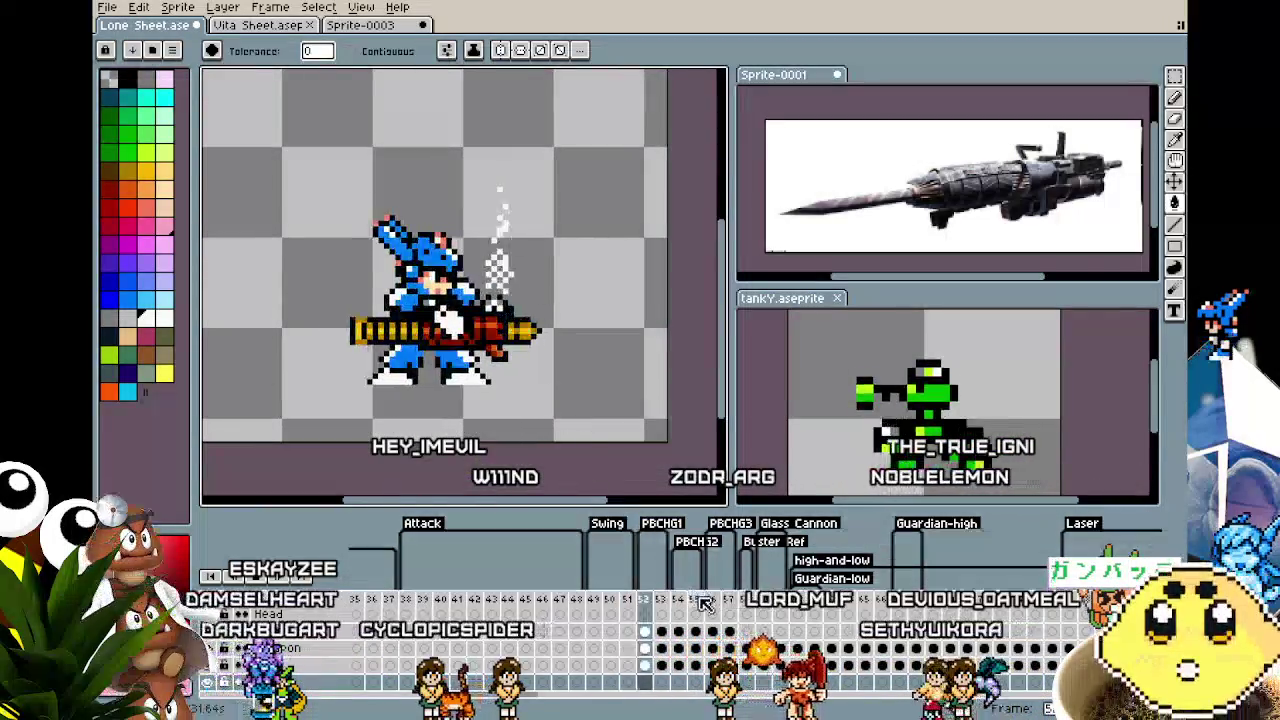
{"action": "left_click", "coordinate": [698, 607]}
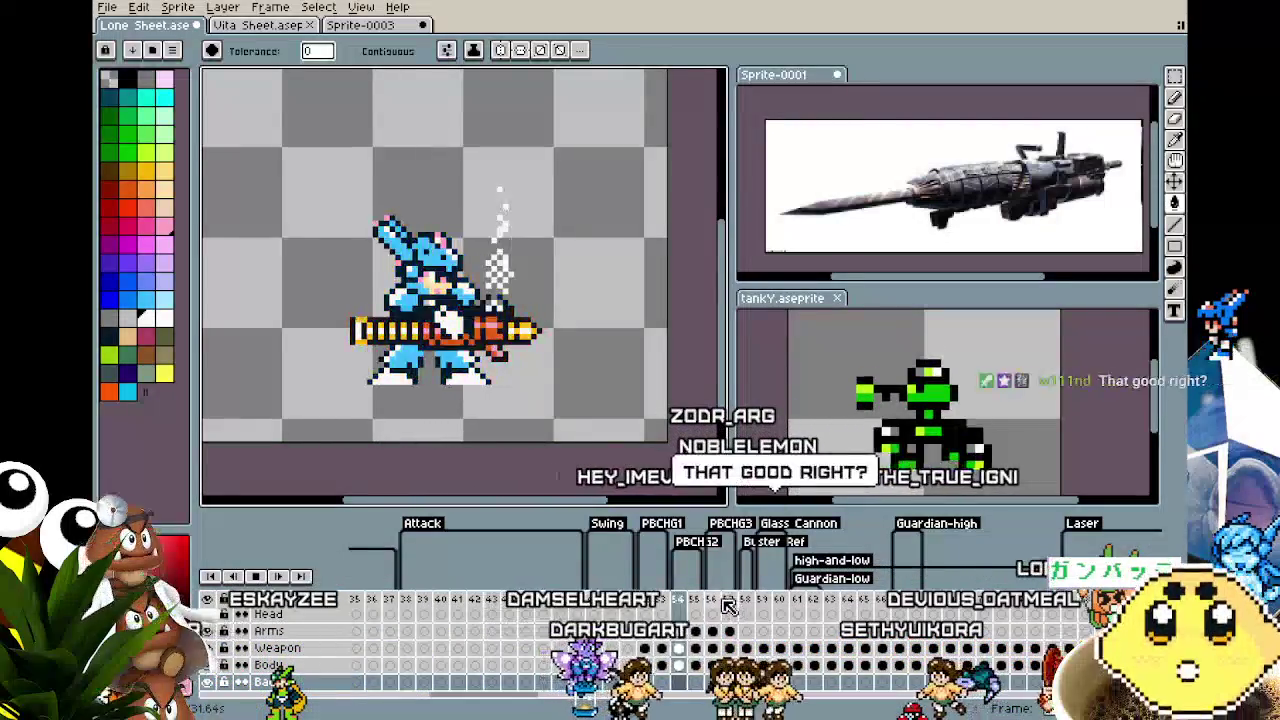
{"action": "left_click", "coordinate": [729, 604]}
{"action": "left_click", "coordinate": [712, 604]}
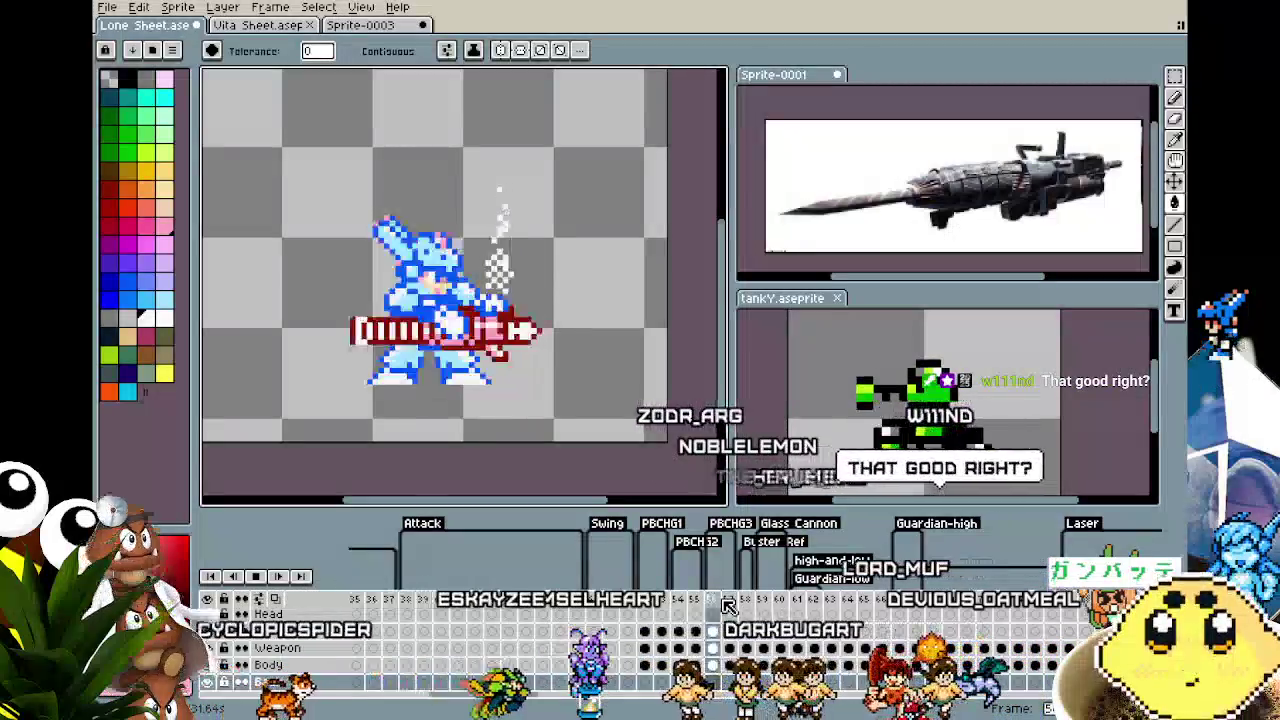
{"action": "left_click", "coordinate": [729, 604]}
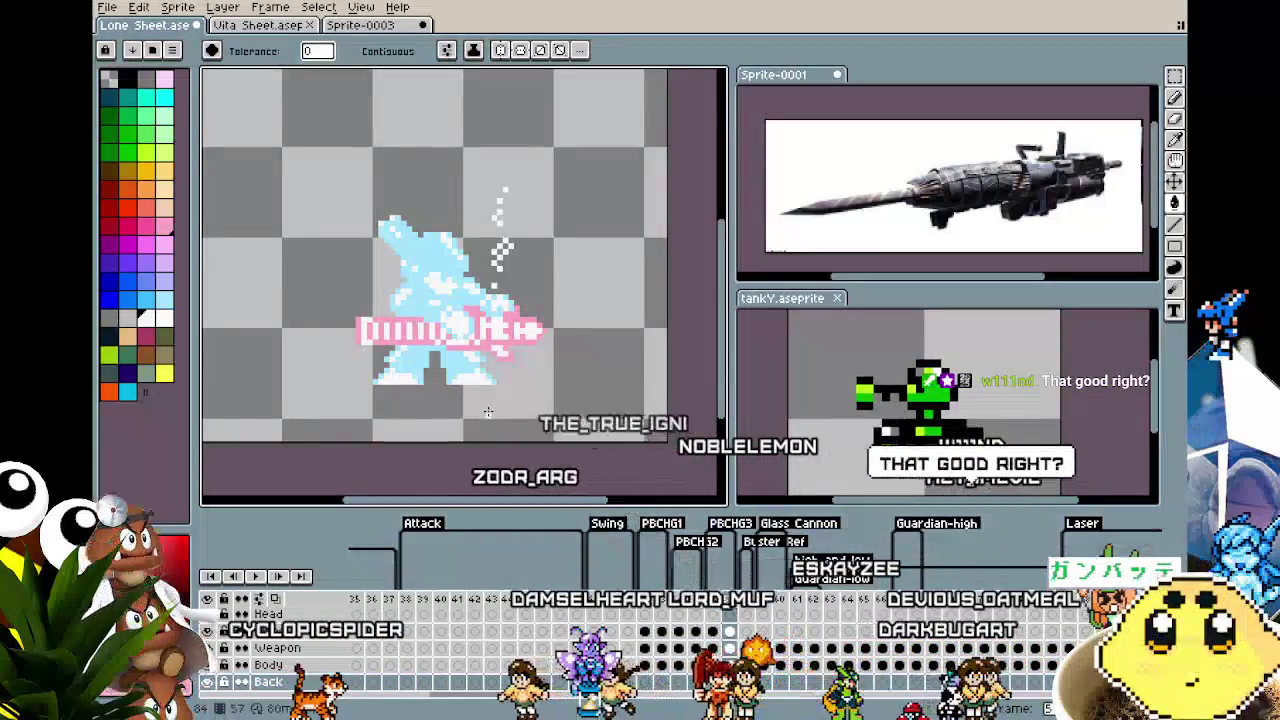
{"action": "scroll", "coordinate": [432, 376], "scroll_direction": "up", "scroll_amount": 1}
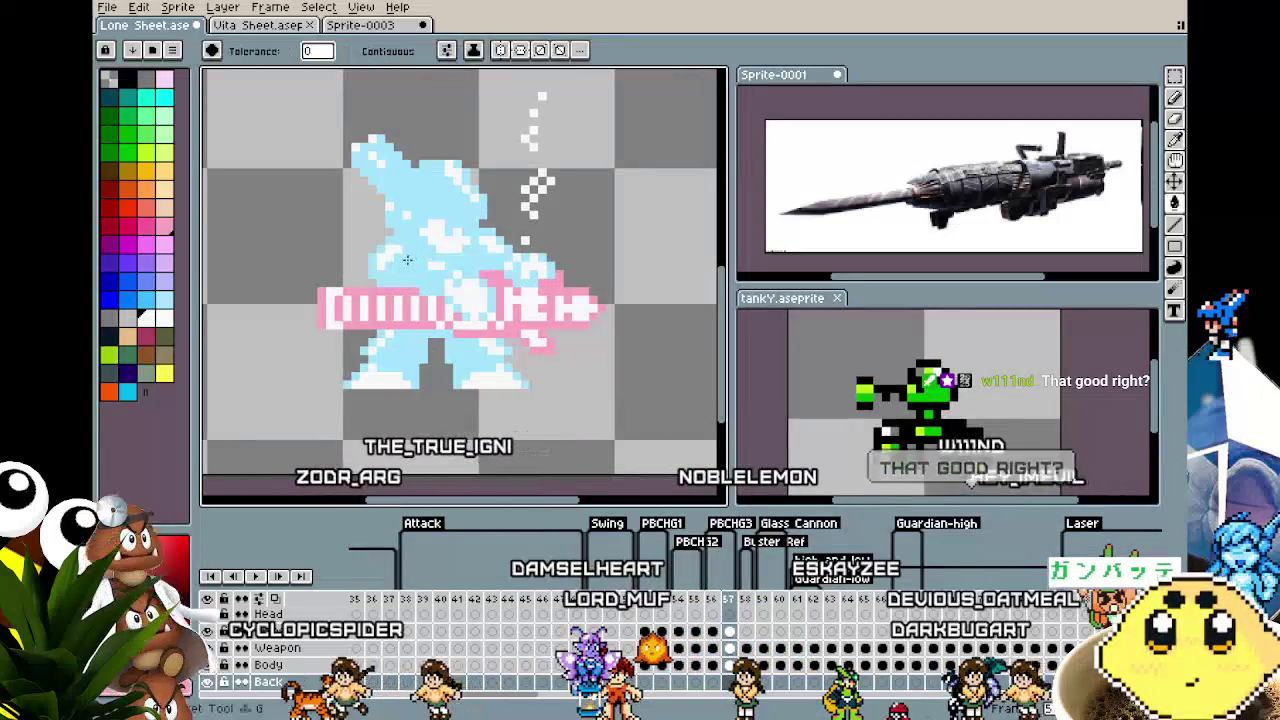
{"action": "left_click", "coordinate": [407, 260]}
{"action": "key", "text": "ctrl+z"}
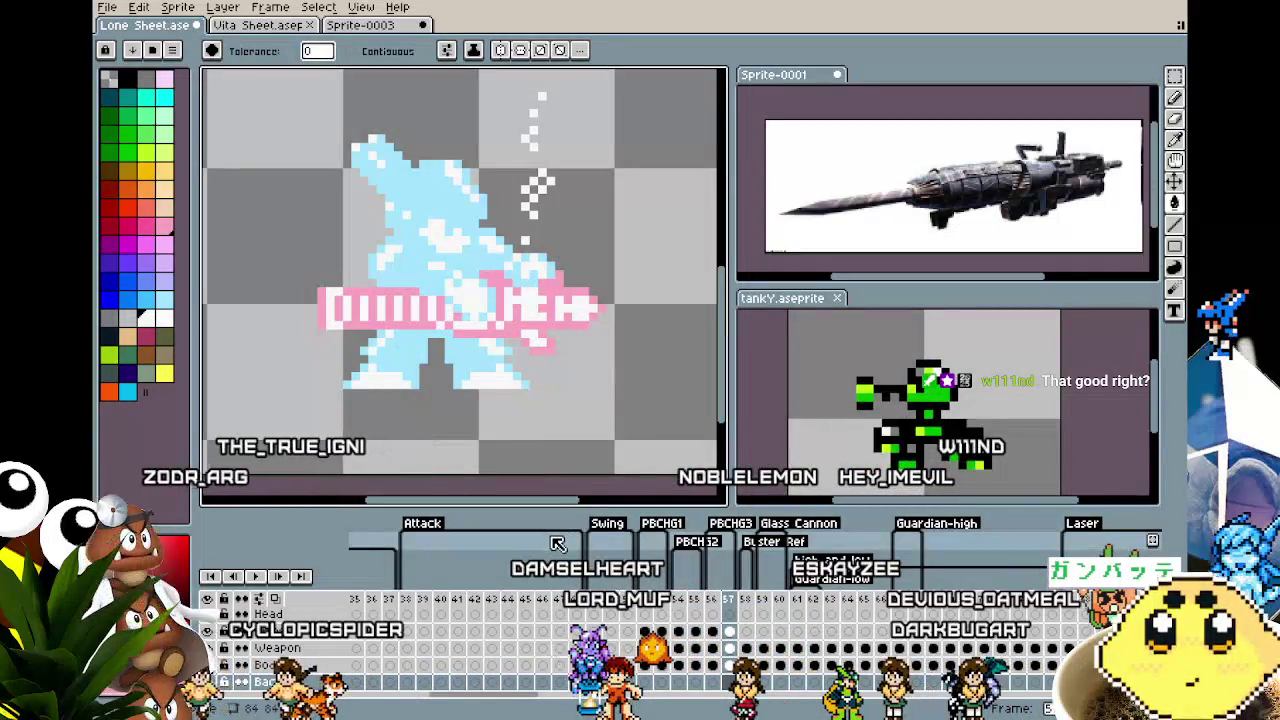
{"action": "scroll", "coordinate": [533, 467], "scroll_direction": "down", "scroll_amount": 1}
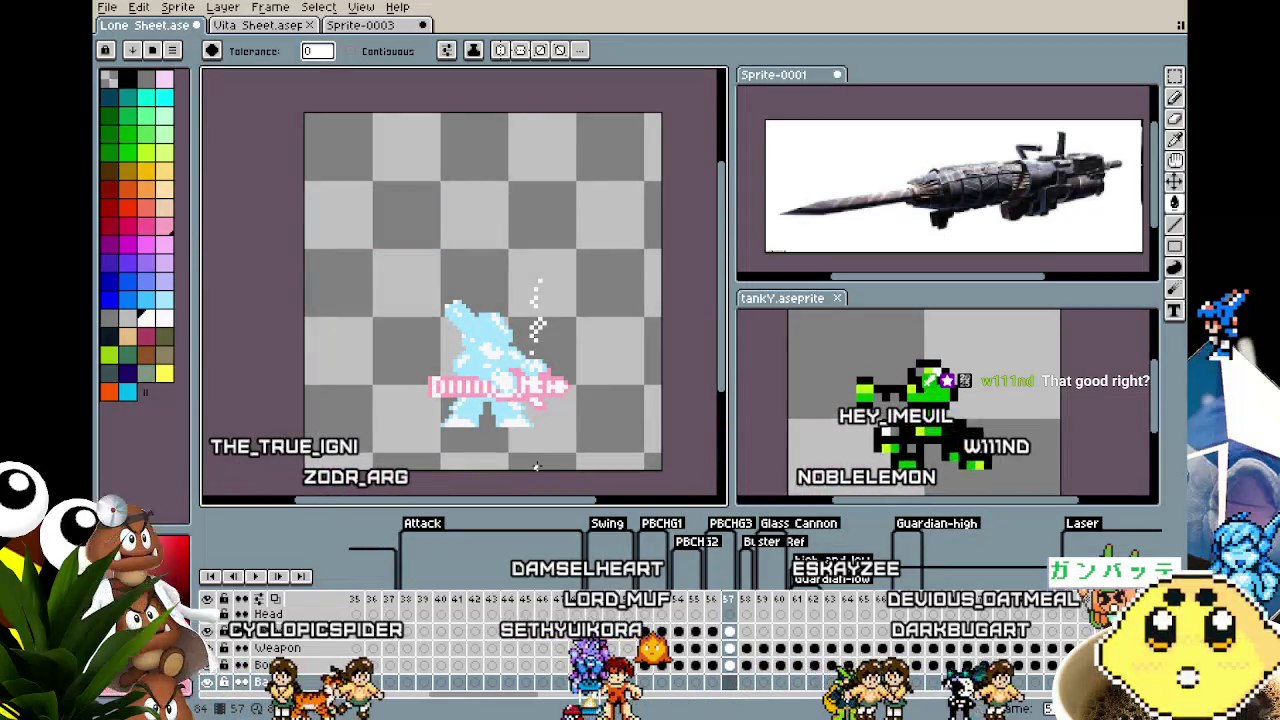
{"action": "key", "text": "ctrl+i"}
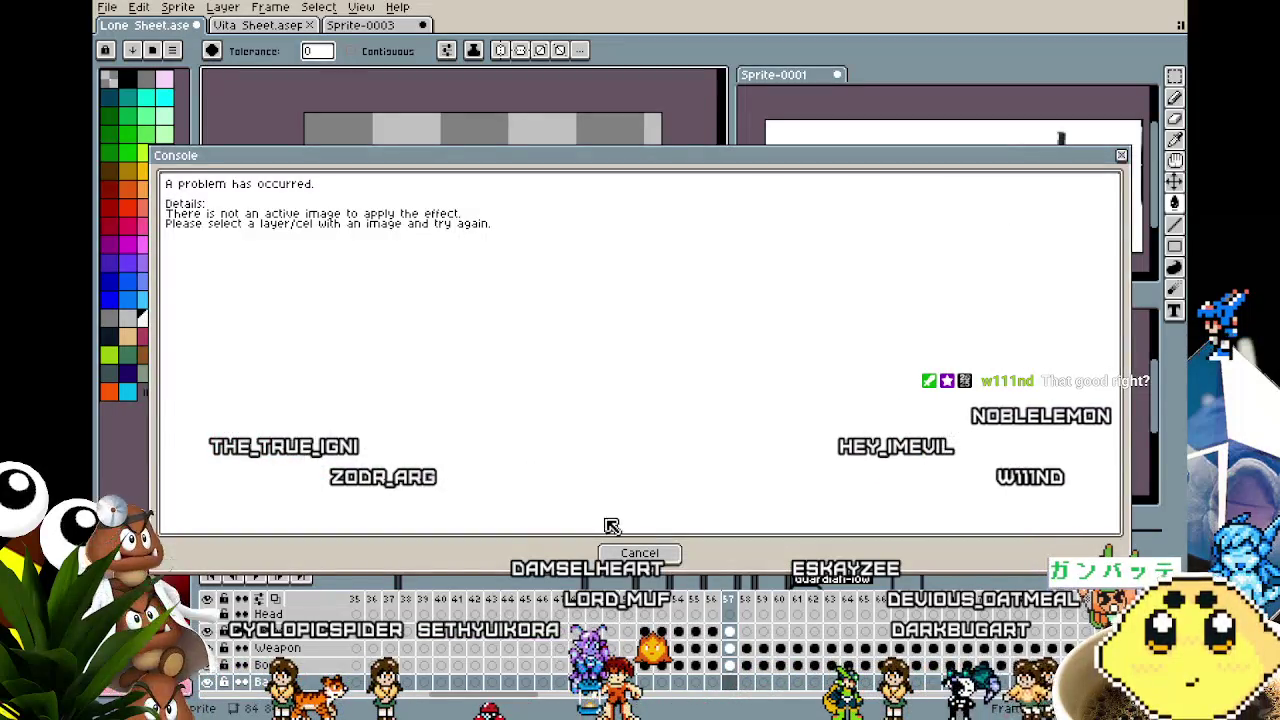
{"action": "left_click", "coordinate": [639, 553]}
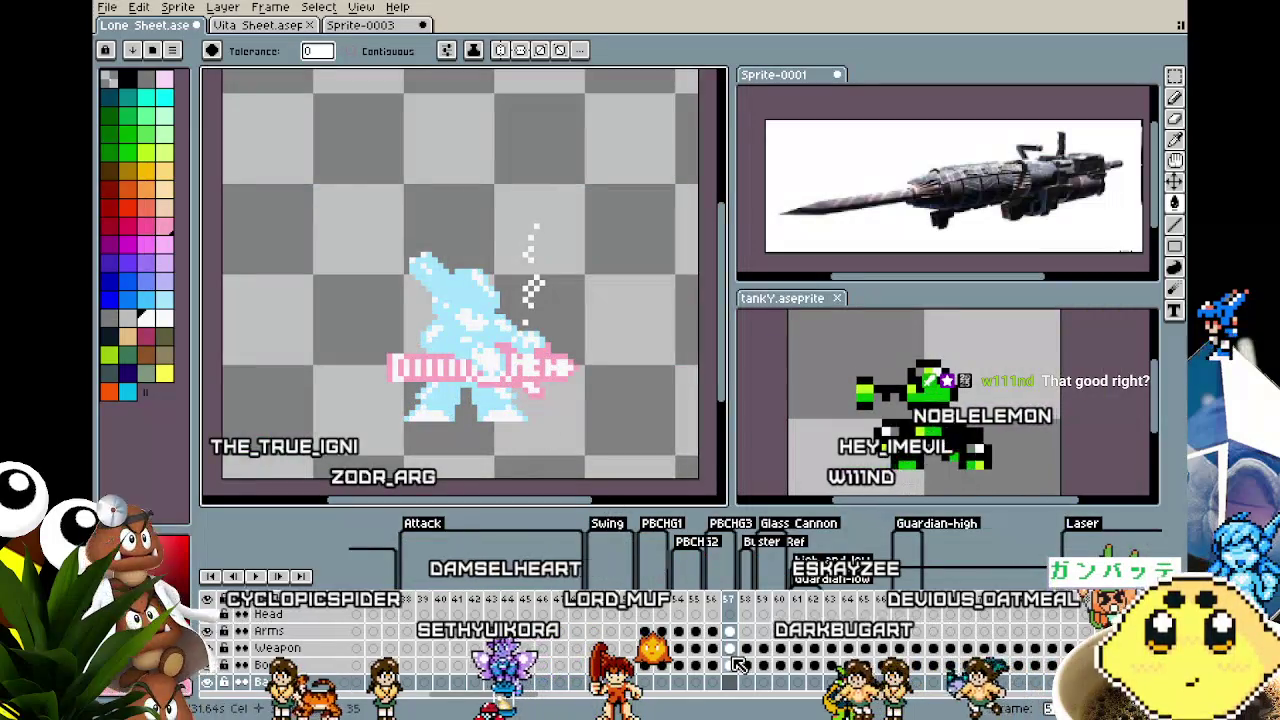
{"action": "left_click", "coordinate": [731, 649]}
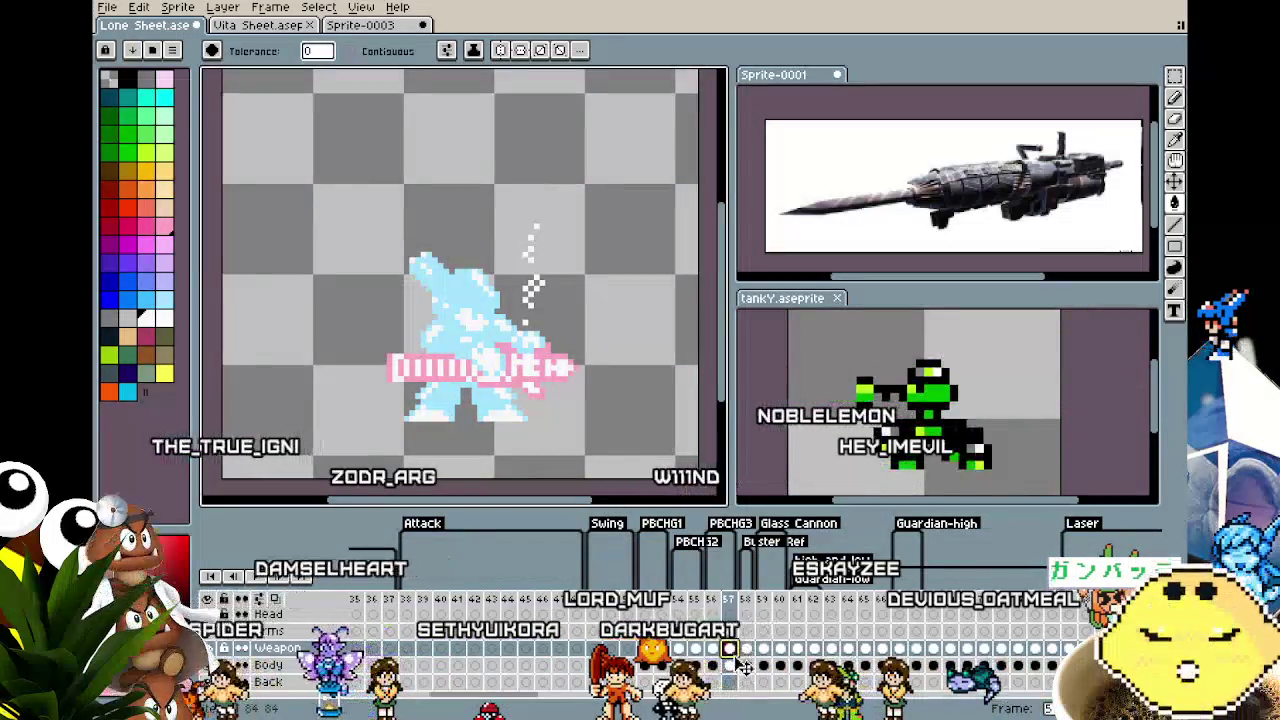
{"action": "left_click", "coordinate": [731, 665]}
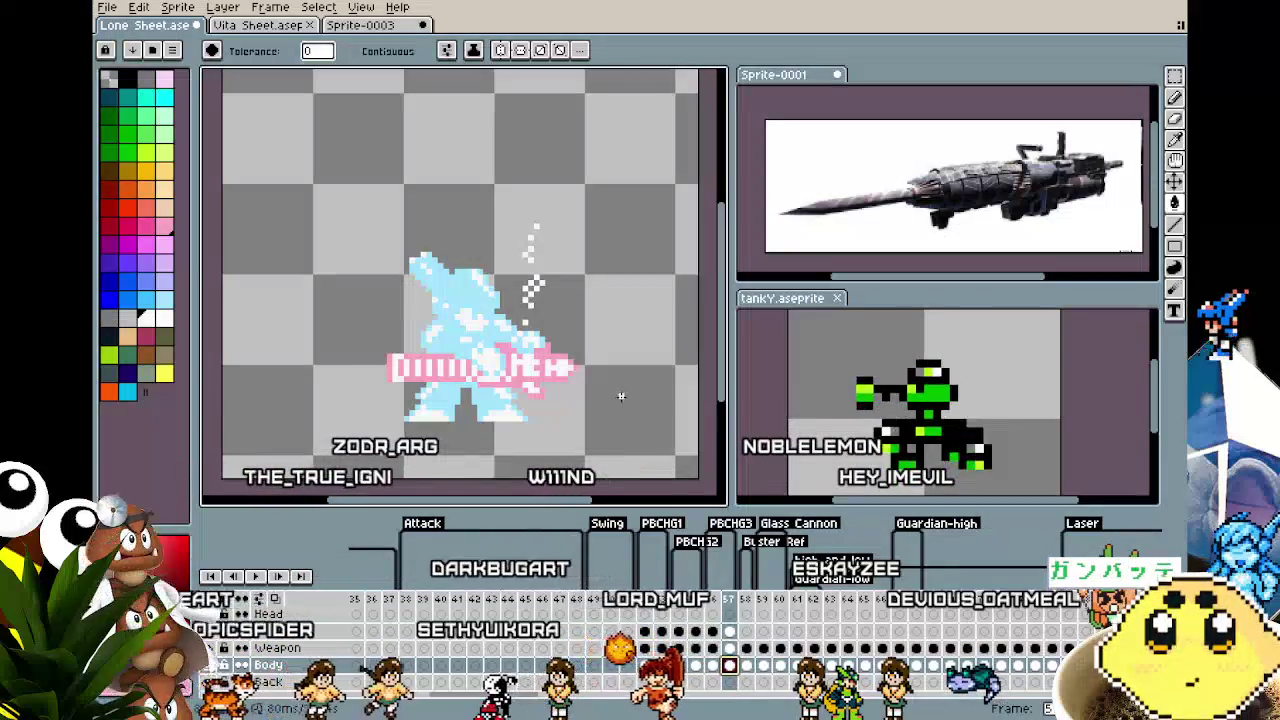
{"action": "key", "text": "shift+o"}
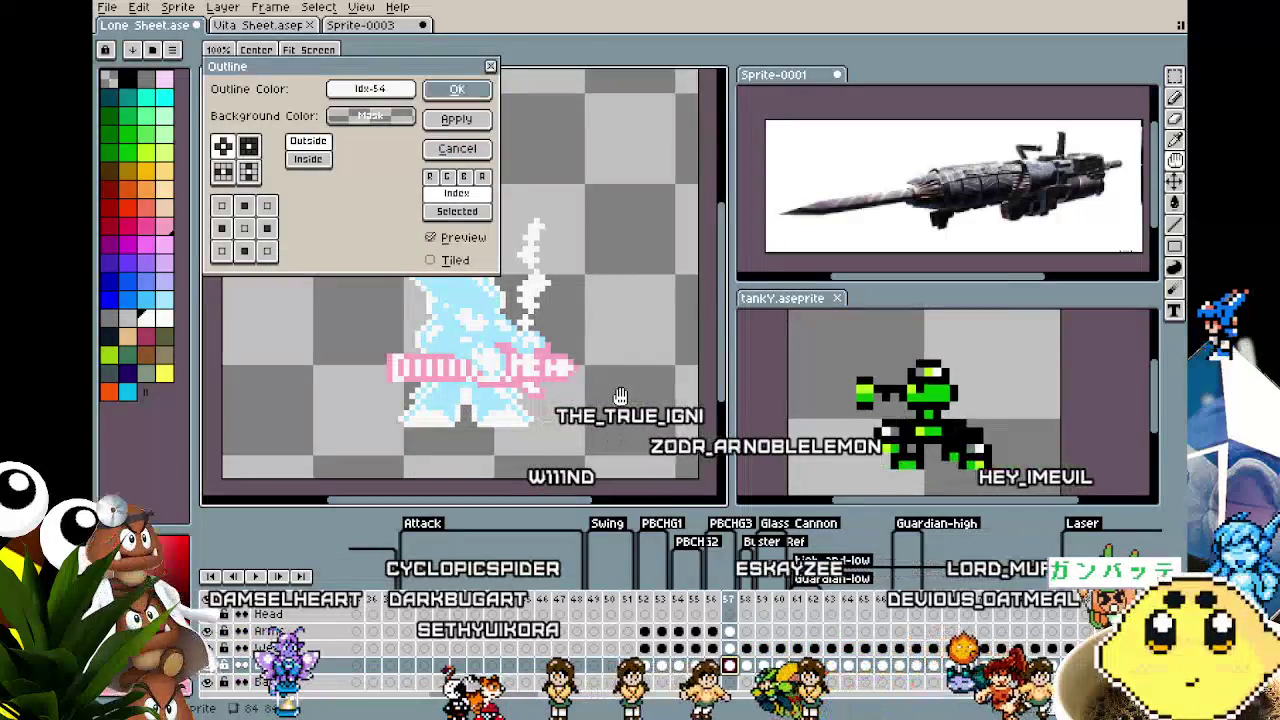
{"action": "key", "text": "Return"}
{"action": "scroll", "coordinate": [621, 397], "scroll_direction": "up", "scroll_amount": 1}
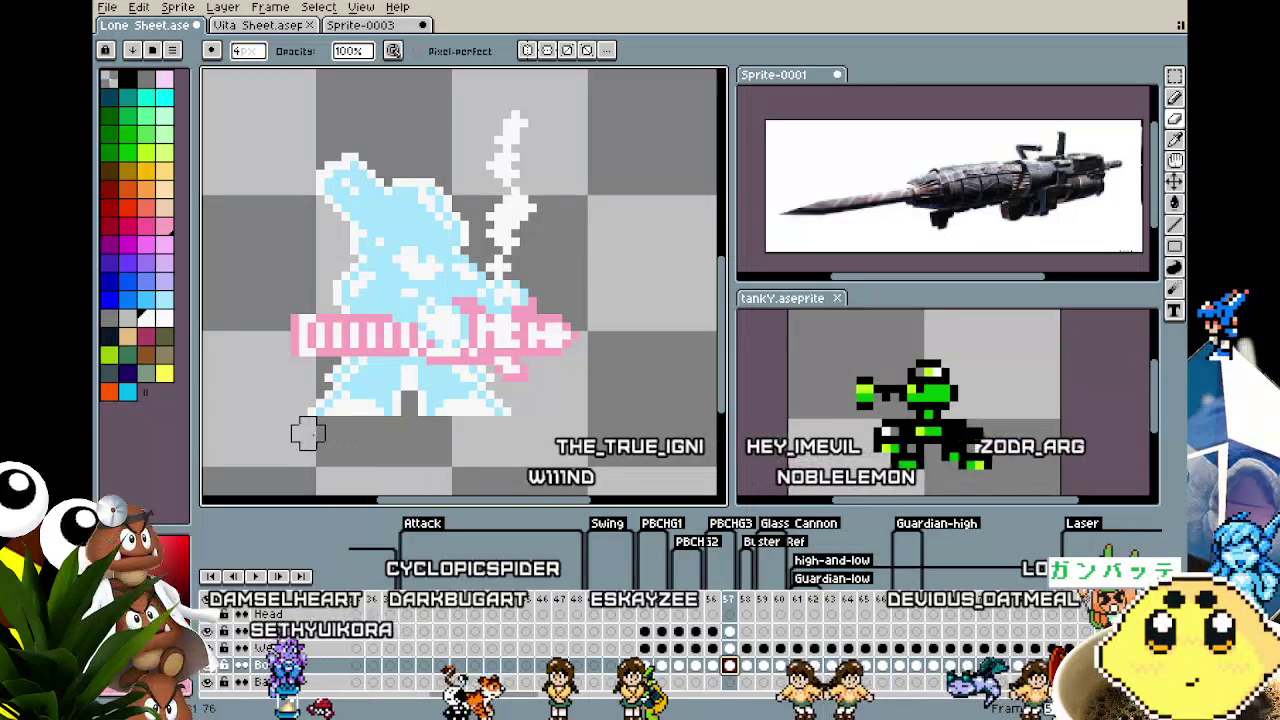
{"action": "scroll", "coordinate": [308, 432], "scroll_direction": "down", "scroll_amount": 1}
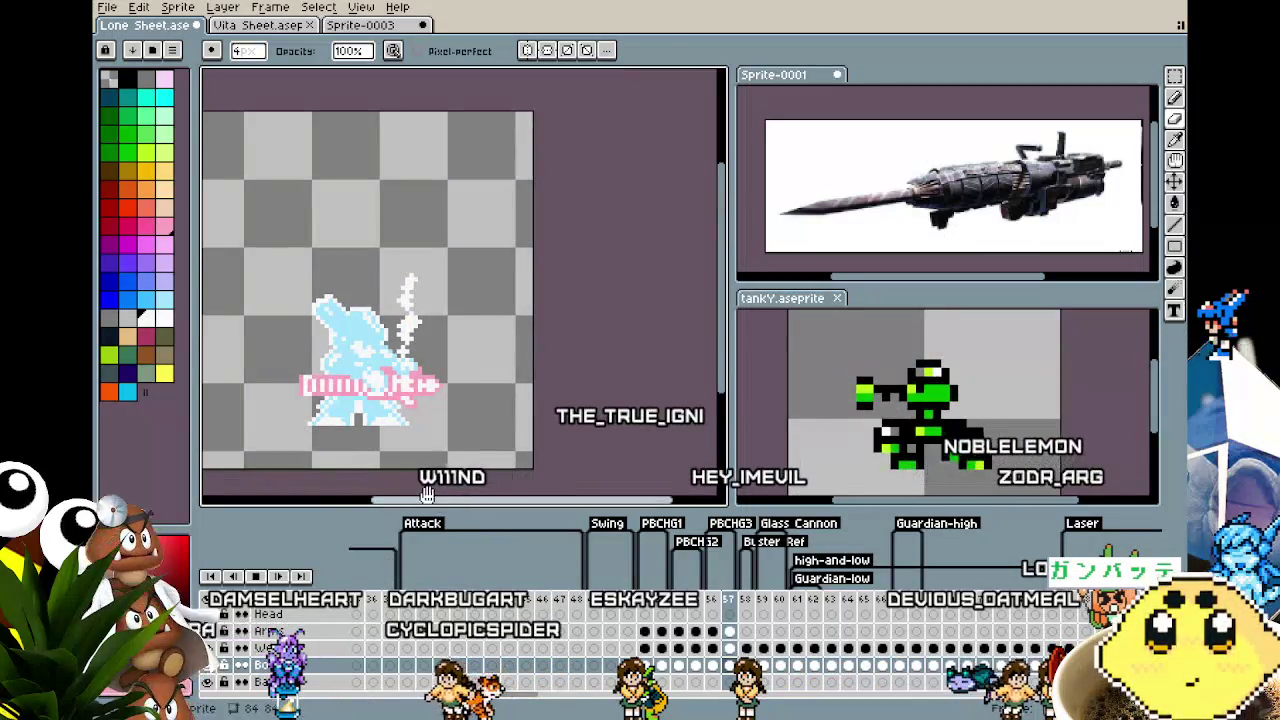
Centre and enlarge the sprite in the view, then play the cannon-firing animation
{"action": "left_click_drag", "start_coordinate": [453, 480], "coordinate": [548, 452]}
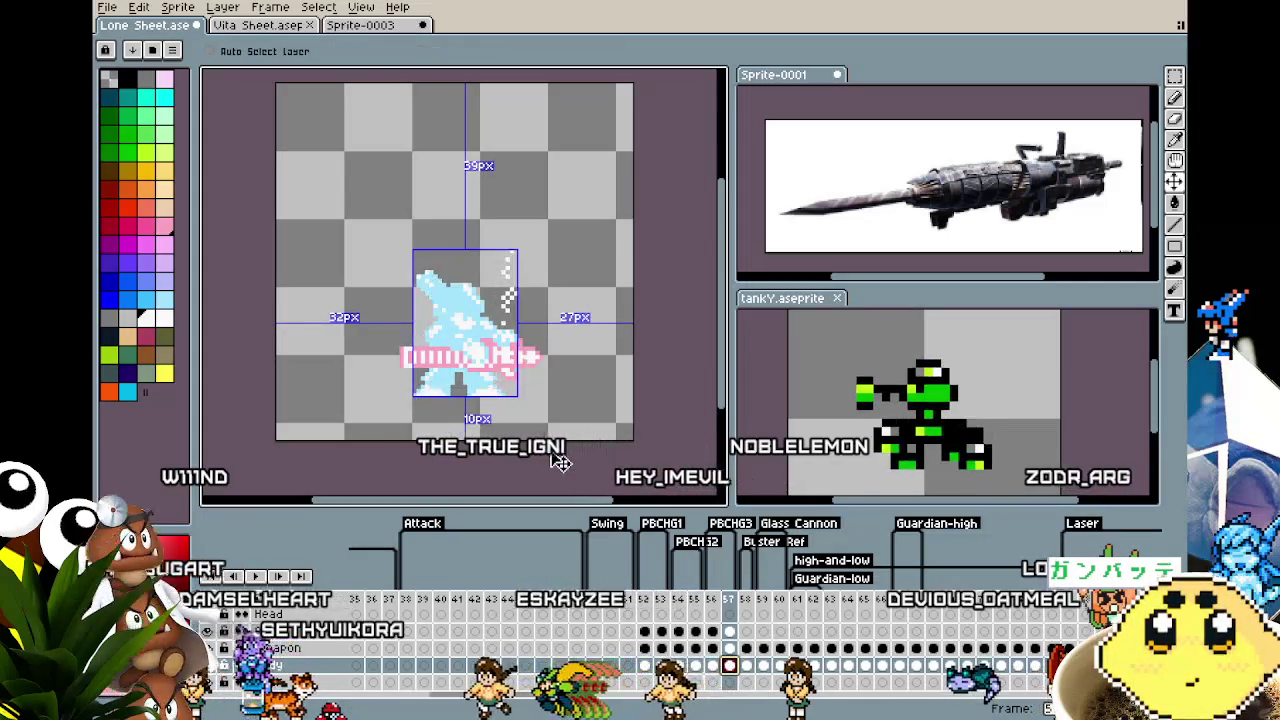
{"action": "scroll", "coordinate": [550, 455], "scroll_direction": "up", "scroll_amount": 1}
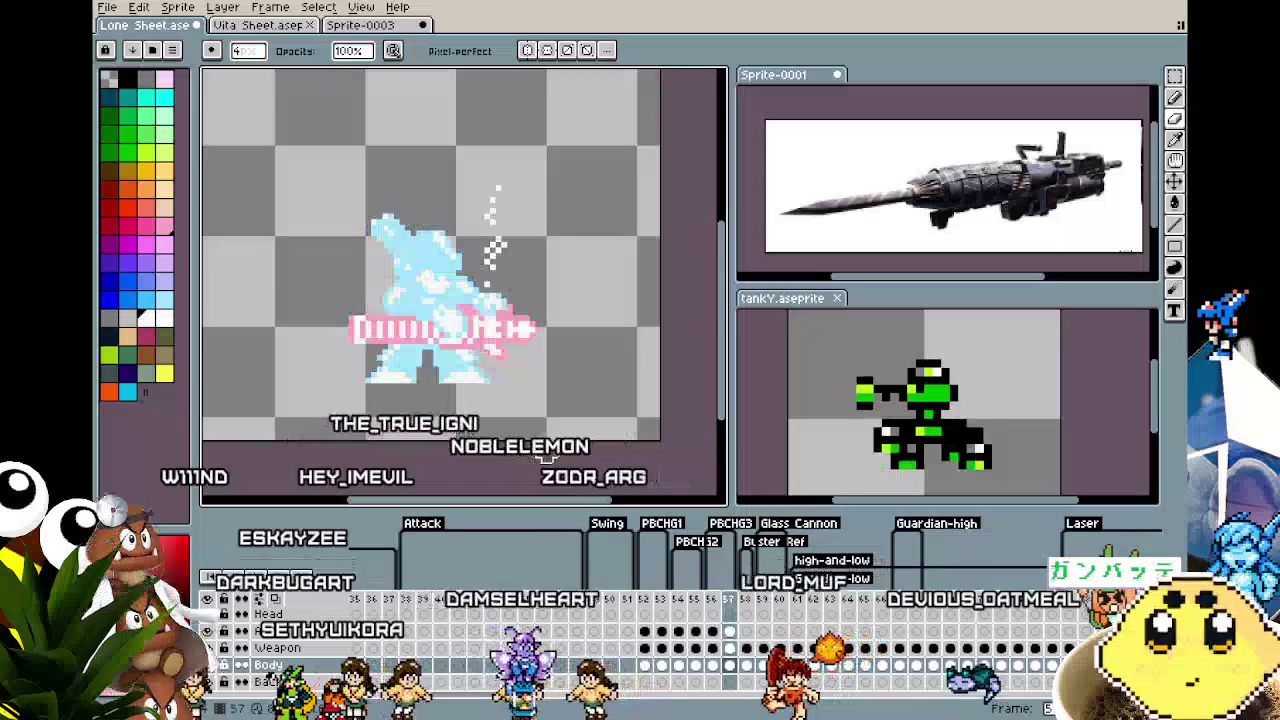
{"action": "scroll", "coordinate": [546, 452], "scroll_direction": "down", "scroll_amount": 1}
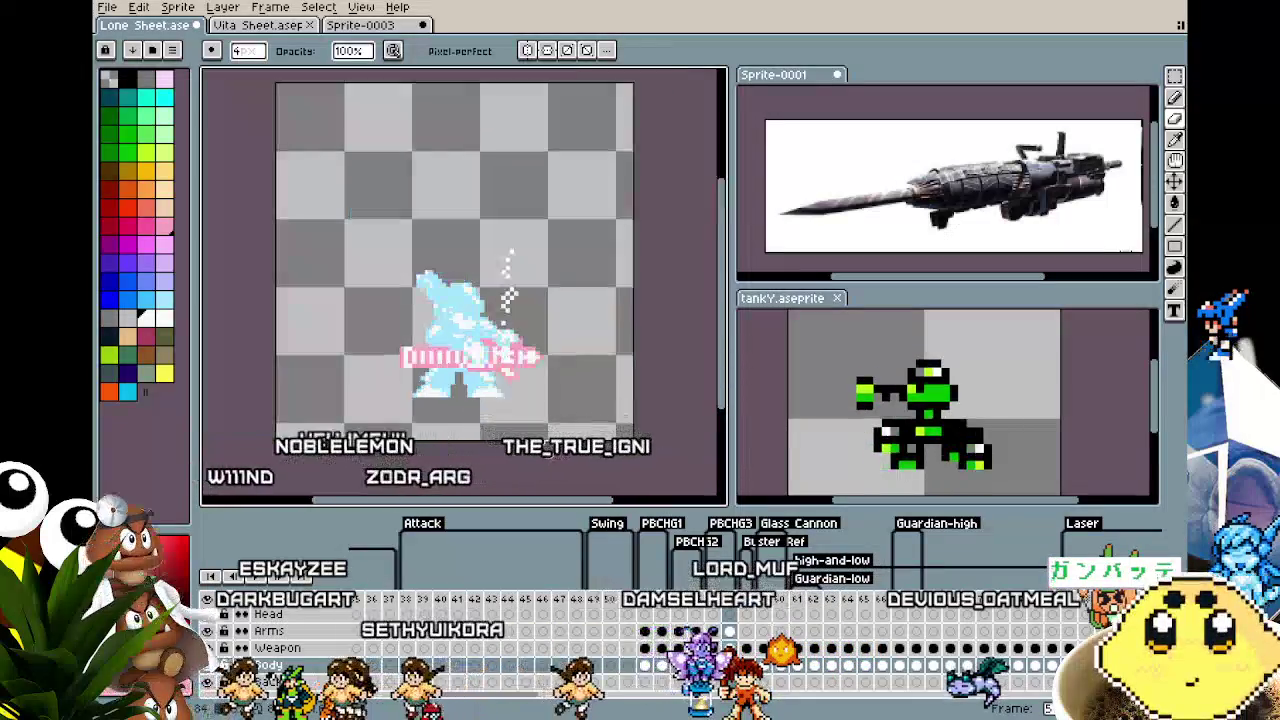
{"action": "scroll", "coordinate": [531, 449], "scroll_direction": "up", "scroll_amount": 1}
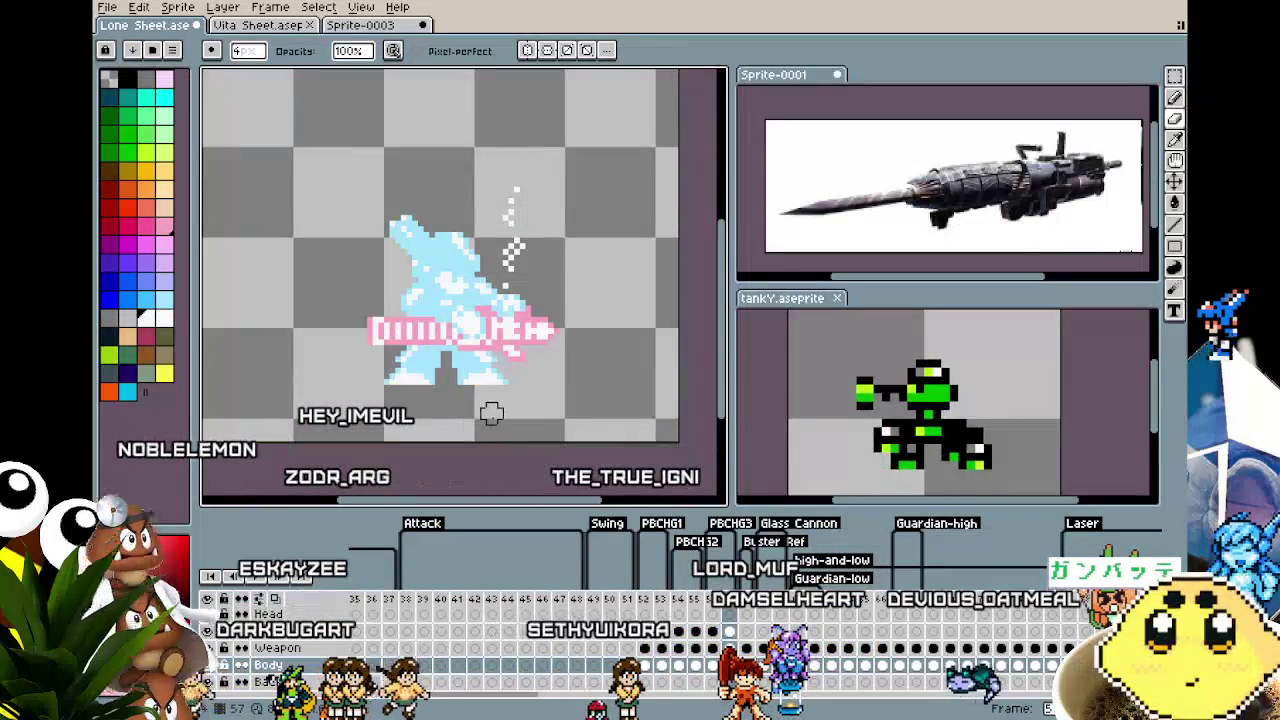
{"action": "scroll", "coordinate": [491, 413], "scroll_direction": "up", "scroll_amount": 1}
{"action": "scroll", "coordinate": [485, 411], "scroll_direction": "down", "scroll_amount": 1}
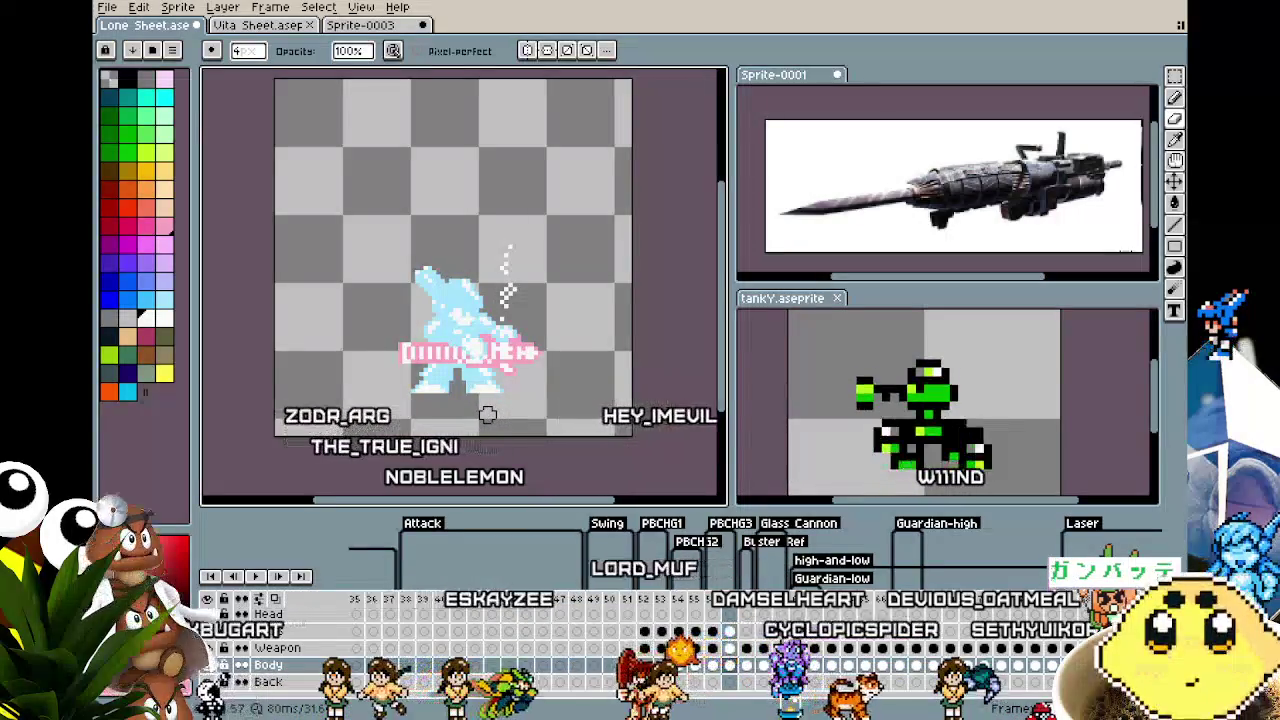
{"action": "scroll", "coordinate": [487, 414], "scroll_direction": "up", "scroll_amount": 1}
{"action": "left_click_drag", "start_coordinate": [487, 414], "coordinate": [532, 405]}
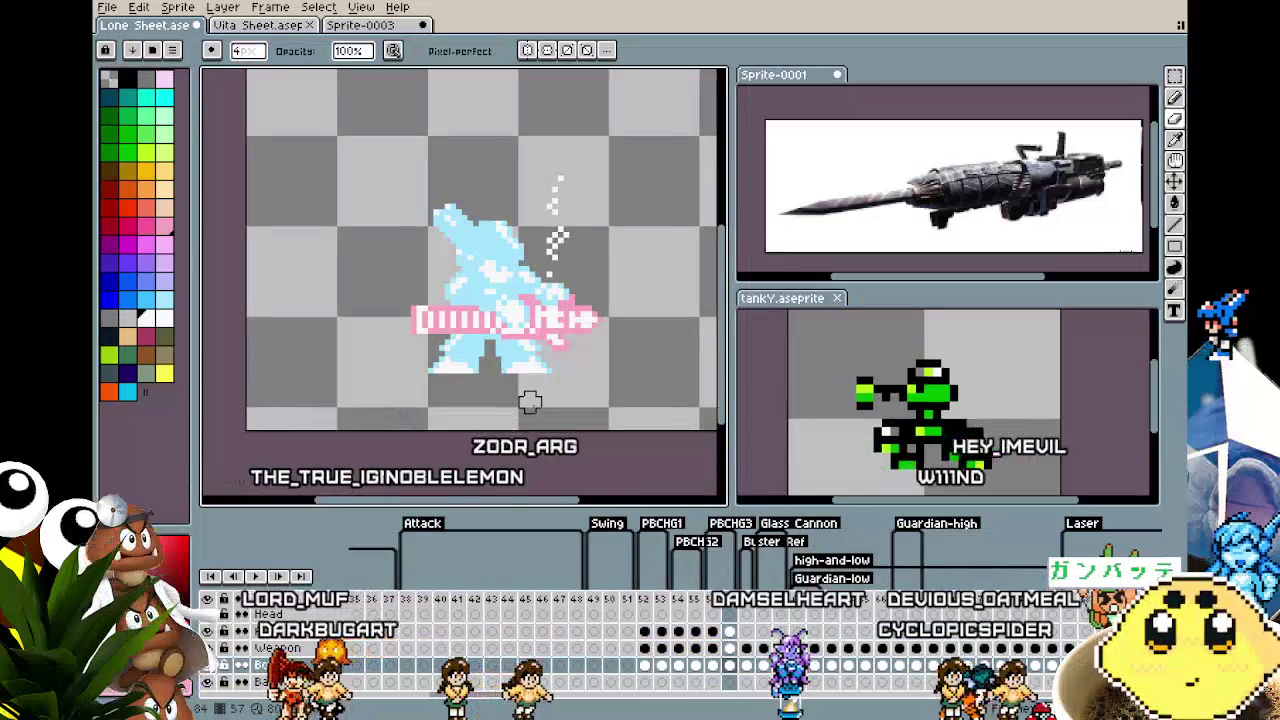
{"action": "key", "text": "Return"}
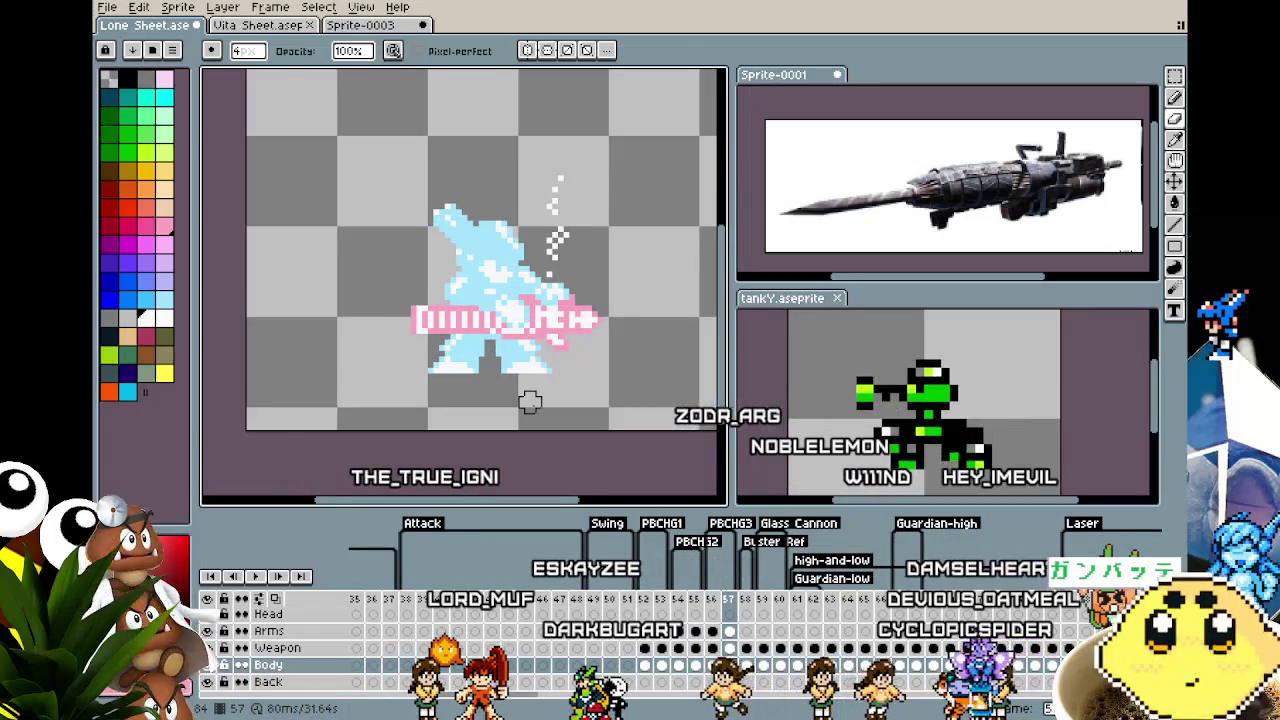
Stop playback, make the Weapon layer active, and undo the cannon recolour to restore its red
{"action": "scroll", "coordinate": [530, 401], "scroll_direction": "up", "scroll_amount": 1}
{"action": "left_click", "coordinate": [500, 414], "text": "ctrl"}
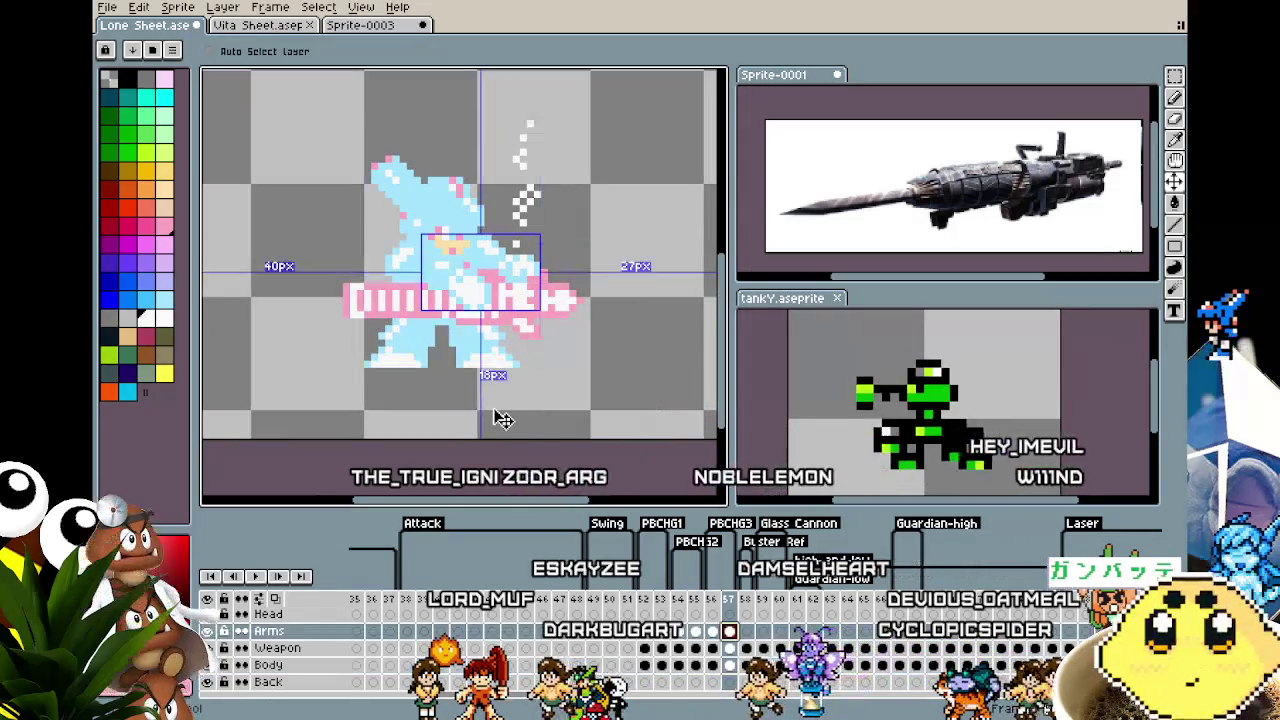
{"action": "key", "text": "alt+Down"}
{"action": "key", "text": "alt+Down"}
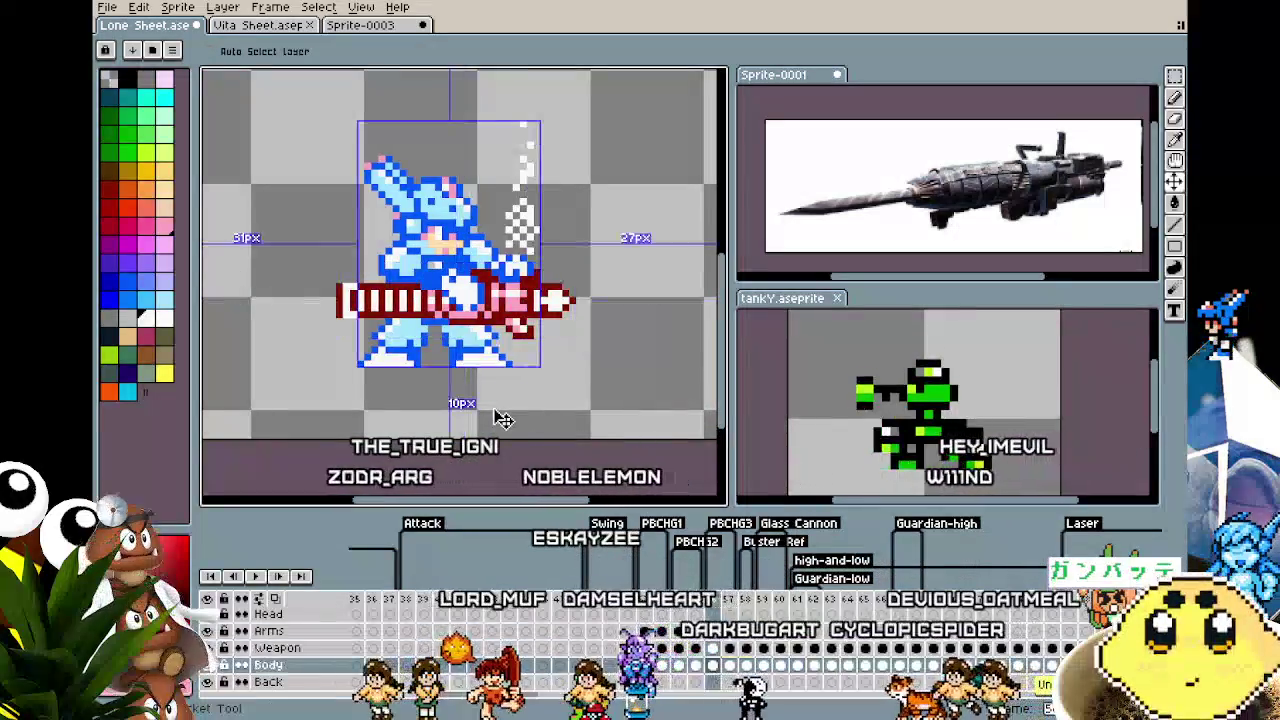
{"action": "key", "text": "alt+Up"}
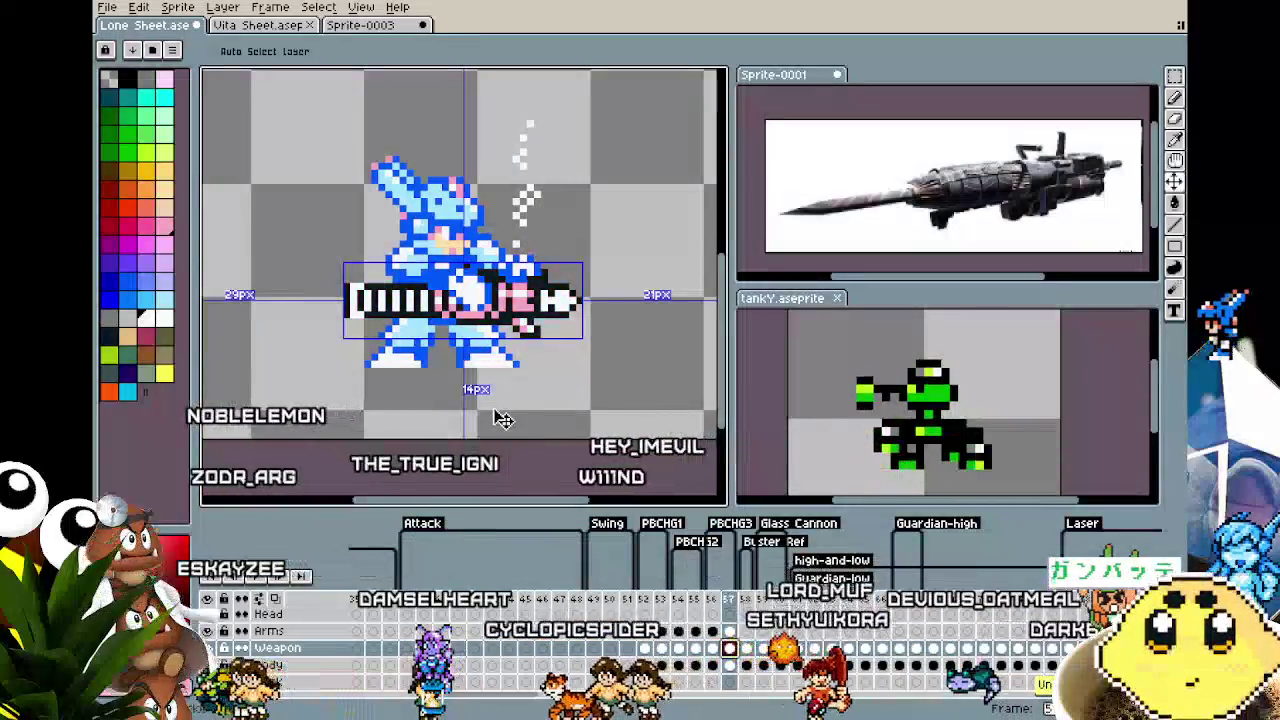
{"action": "key", "text": "ctrl+z"}
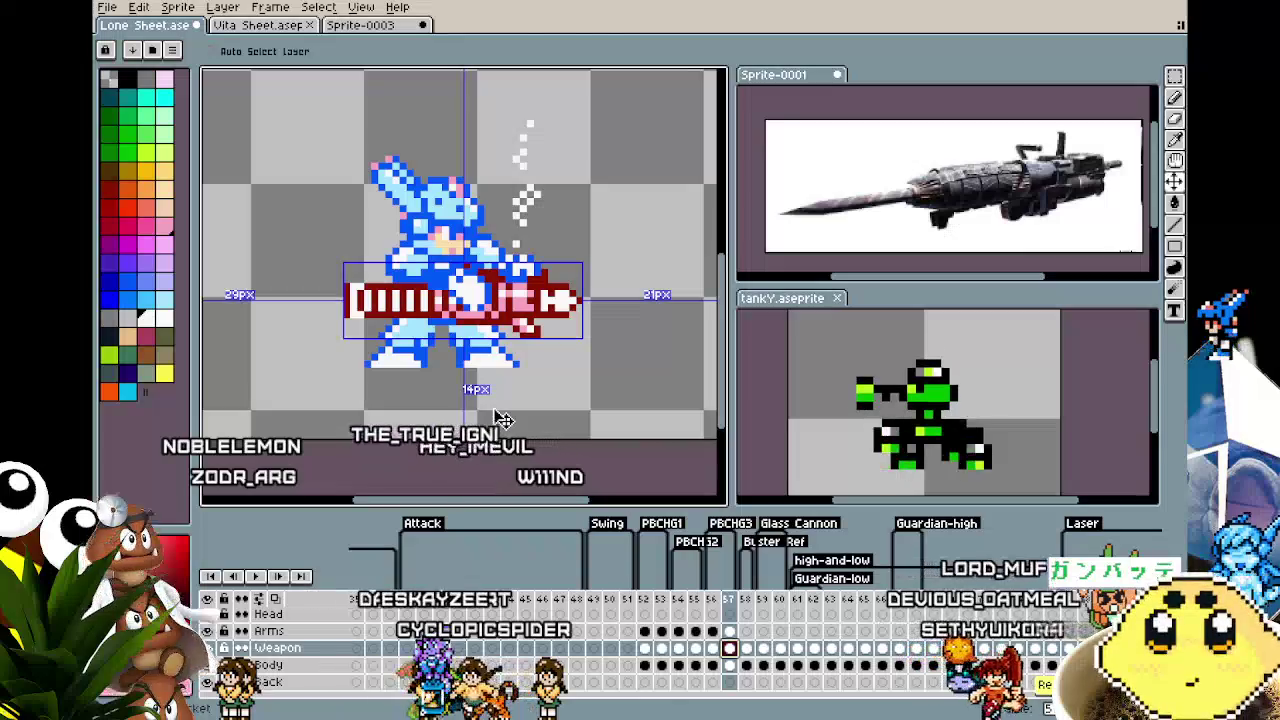
Switch to the Pencil and select the Body cel on frame 57
{"action": "key", "text": "b"}
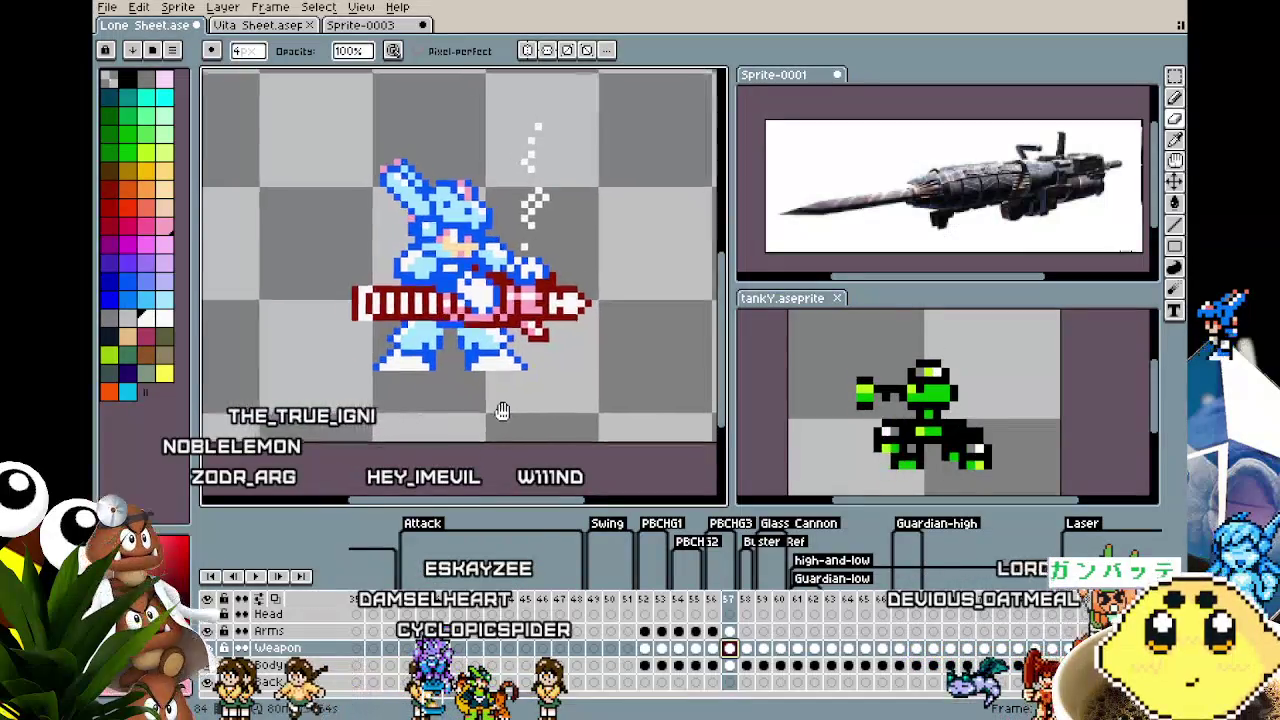
{"action": "left_click_drag", "start_coordinate": [502, 411], "coordinate": [519, 419]}
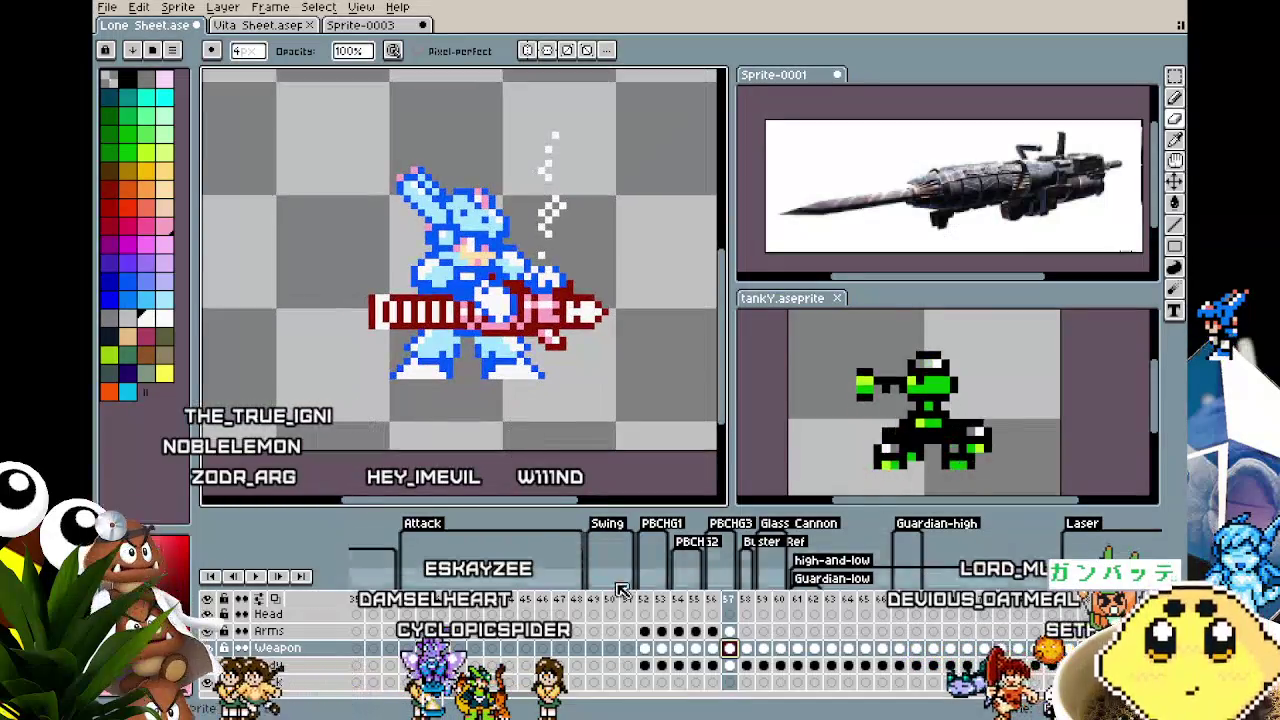
{"action": "left_click", "coordinate": [736, 667]}
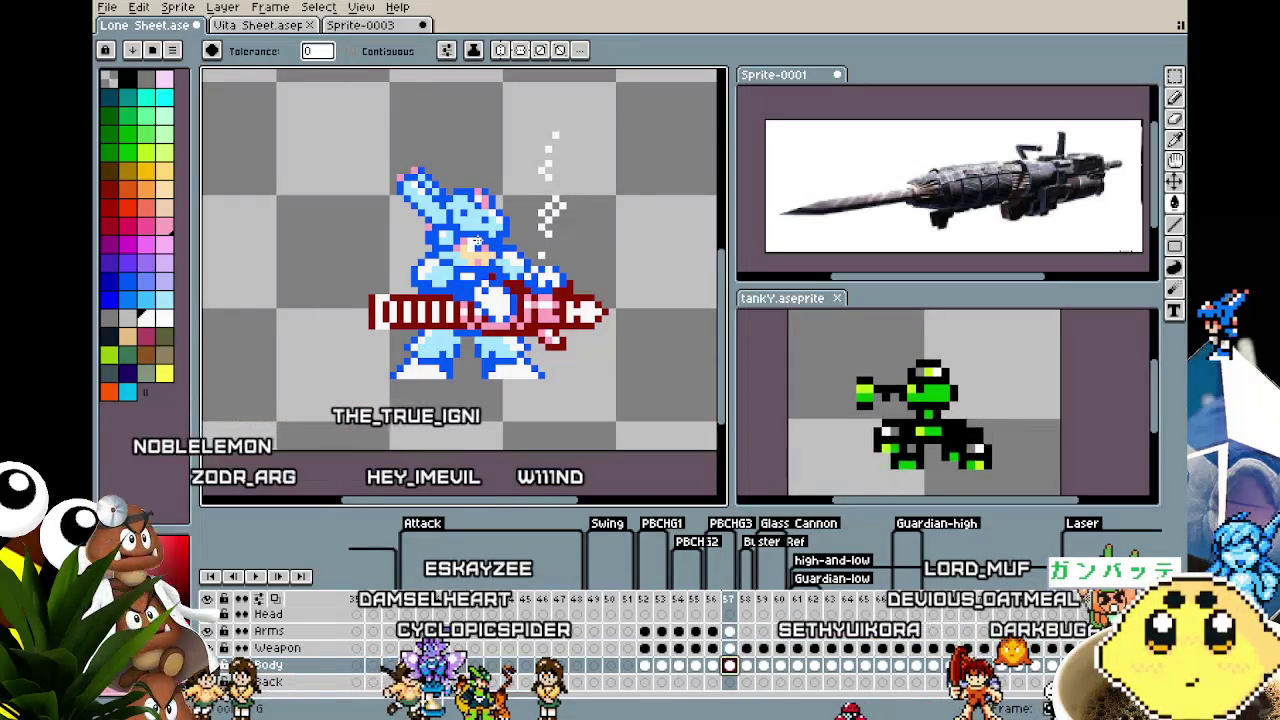
{"action": "scroll", "coordinate": [477, 241], "scroll_direction": "up", "scroll_amount": 2}
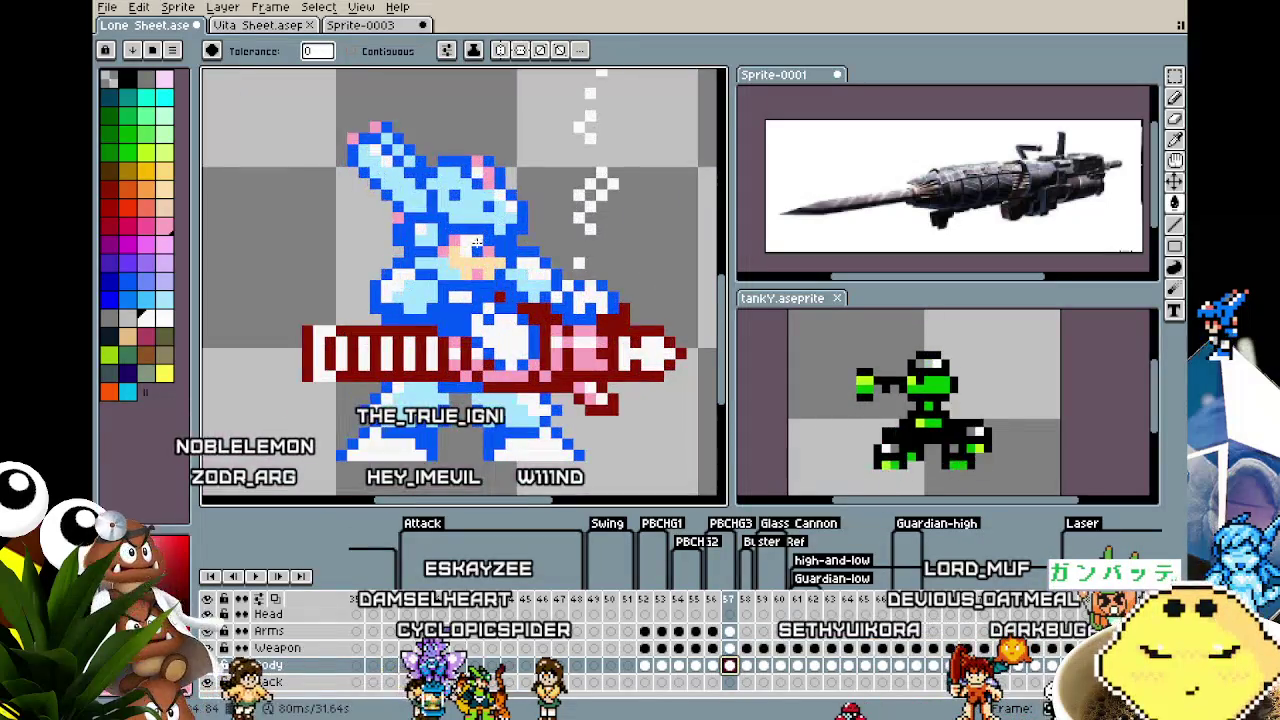
{"action": "left_click", "coordinate": [729, 631]}
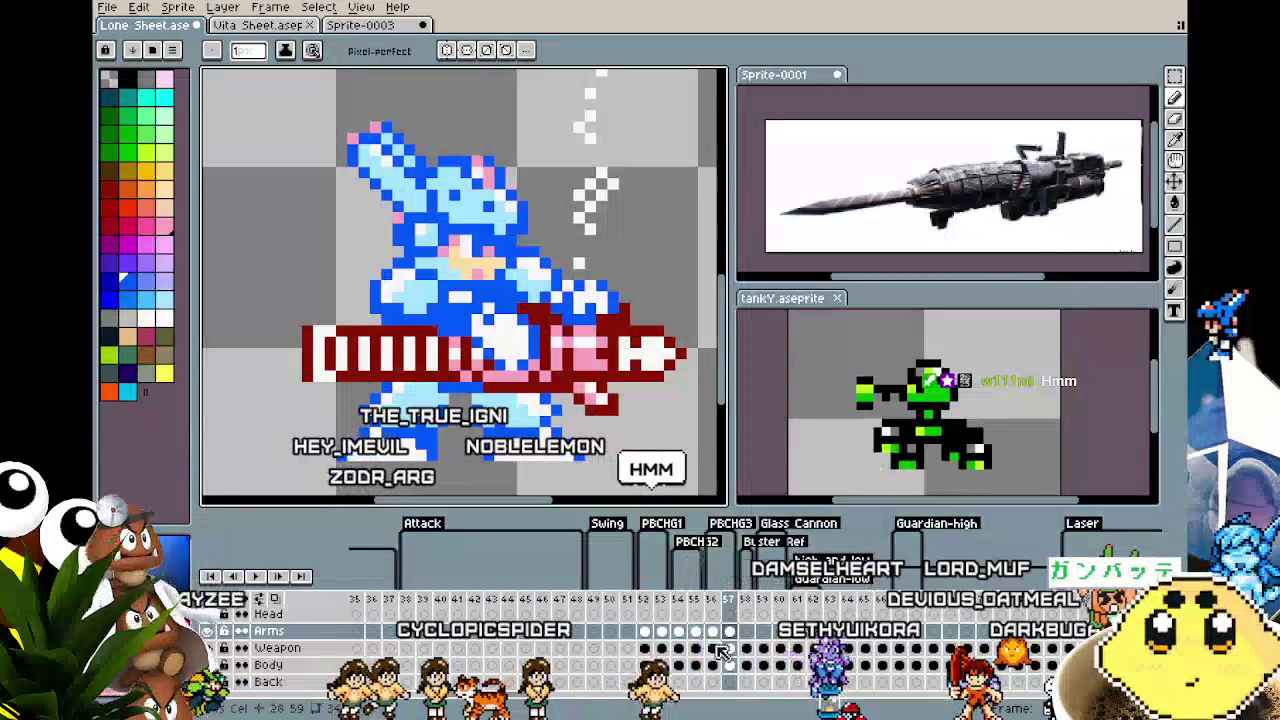
{"action": "left_click", "coordinate": [729, 665]}
{"action": "key", "text": "g"}
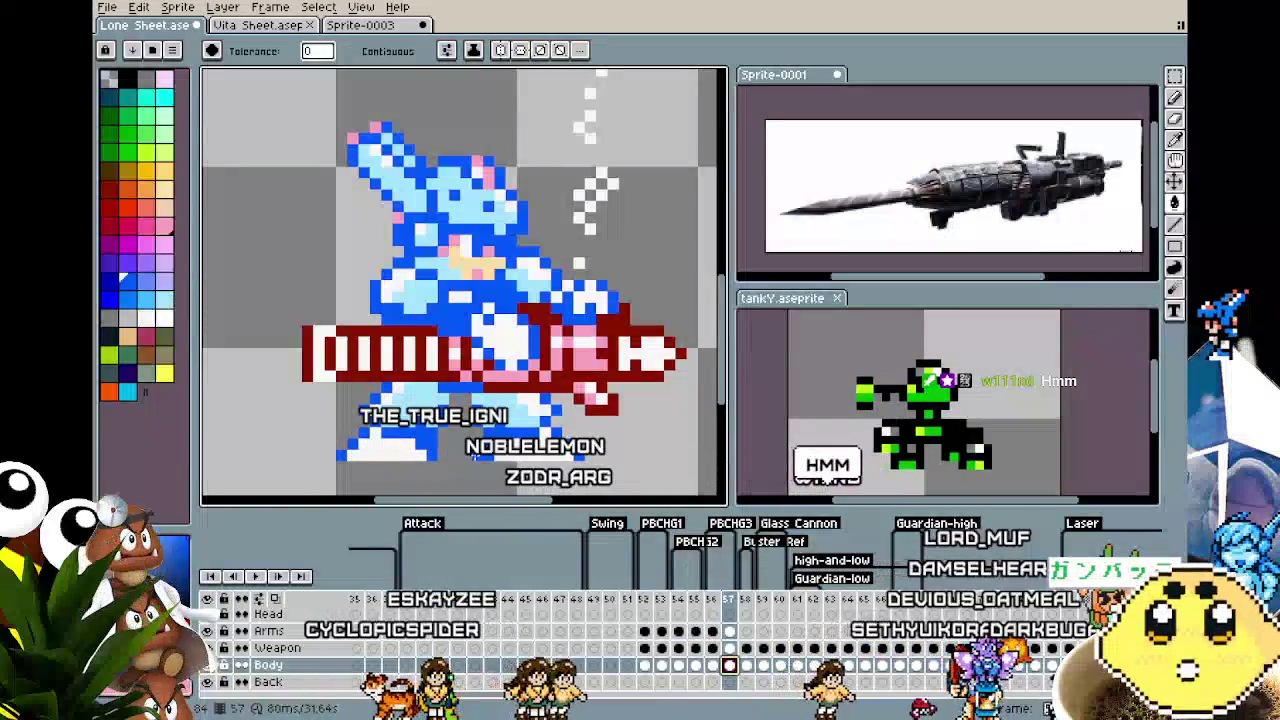
{"action": "key", "text": "Left"}
{"action": "key", "text": "Left"}
{"action": "key", "text": "Left"}
{"action": "key", "text": "Left"}
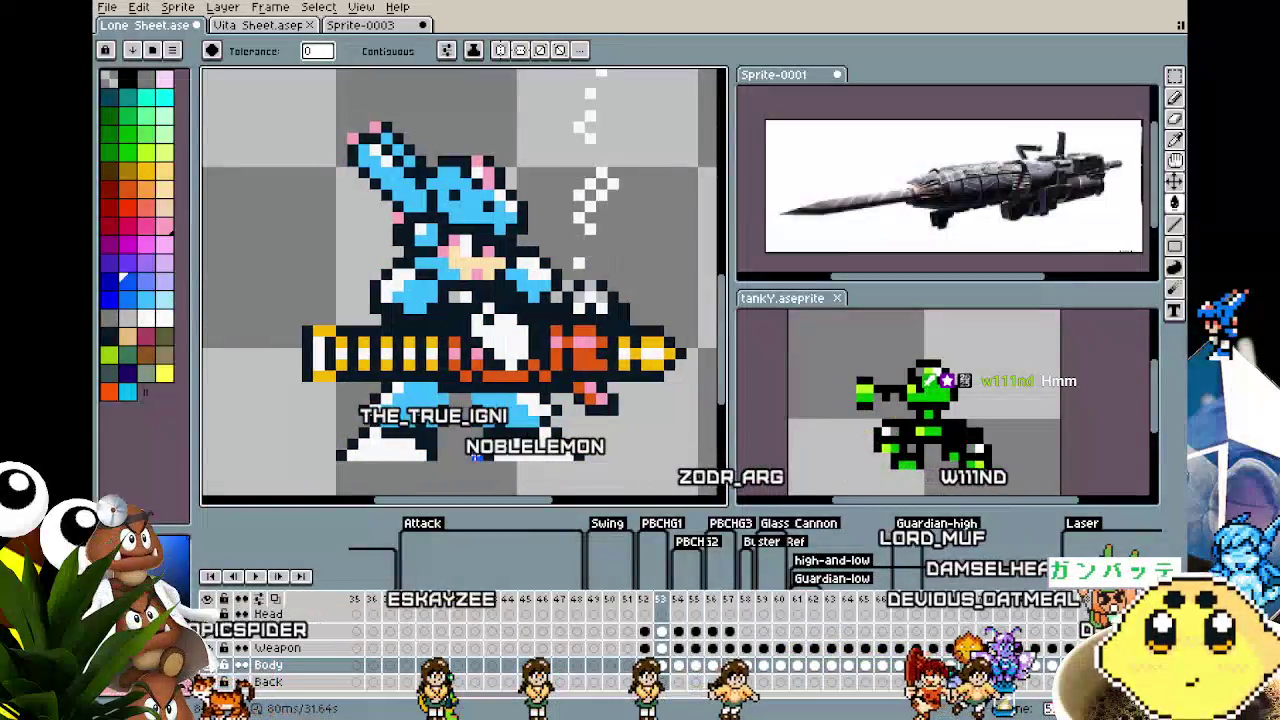
{"action": "left_click", "coordinate": [678, 610]}
{"action": "key", "text": "m"}
{"action": "key", "text": "minus"}
{"action": "key", "text": "minus"}
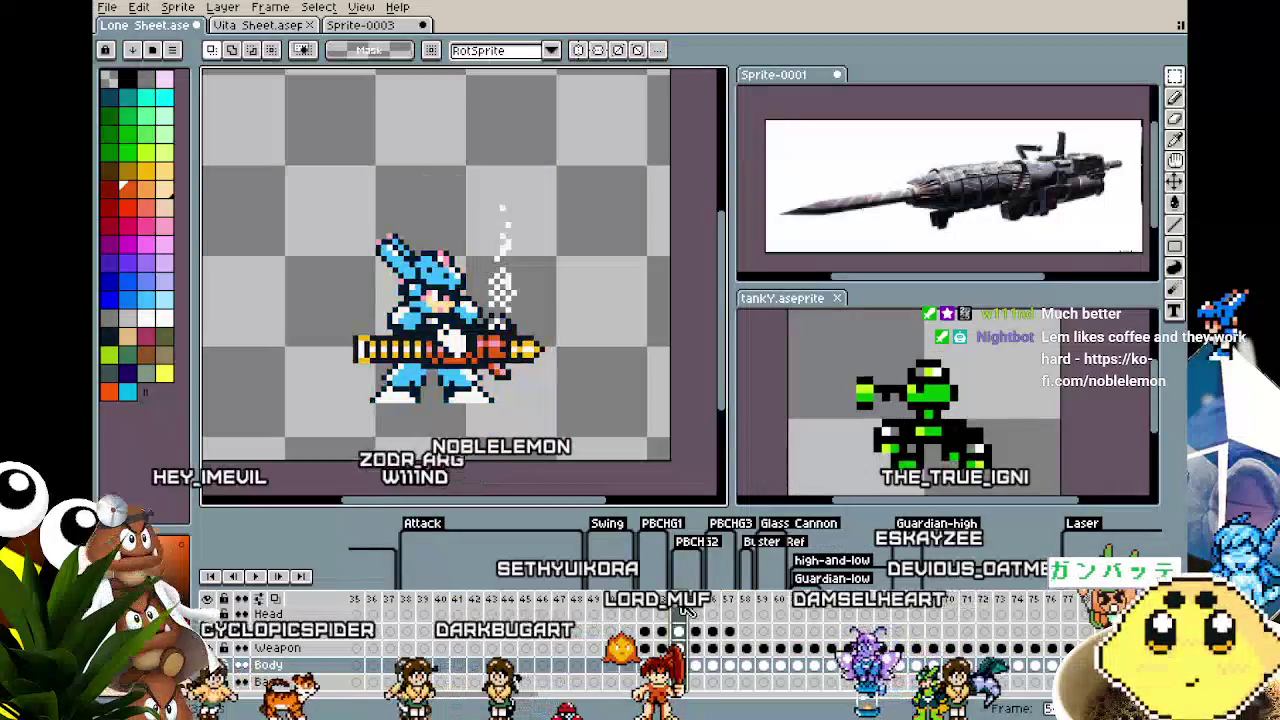
{"action": "left_click", "coordinate": [713, 605]}
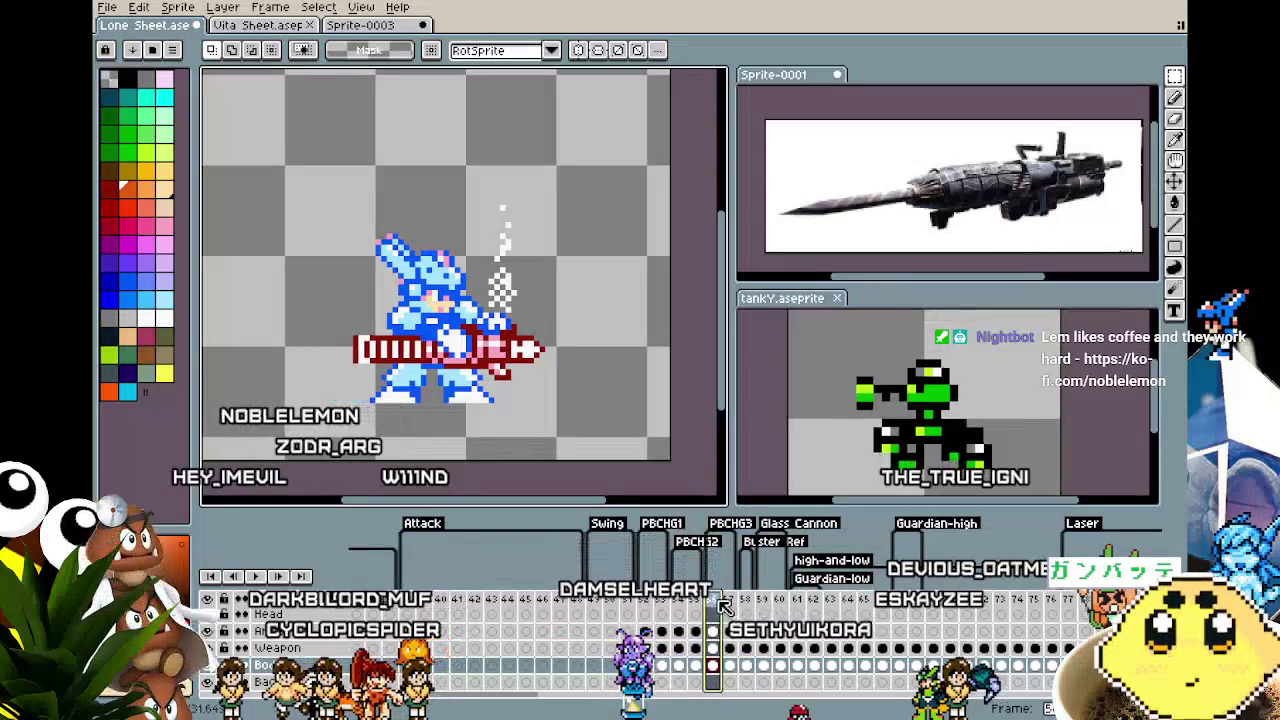
{"action": "left_click", "coordinate": [697, 608]}
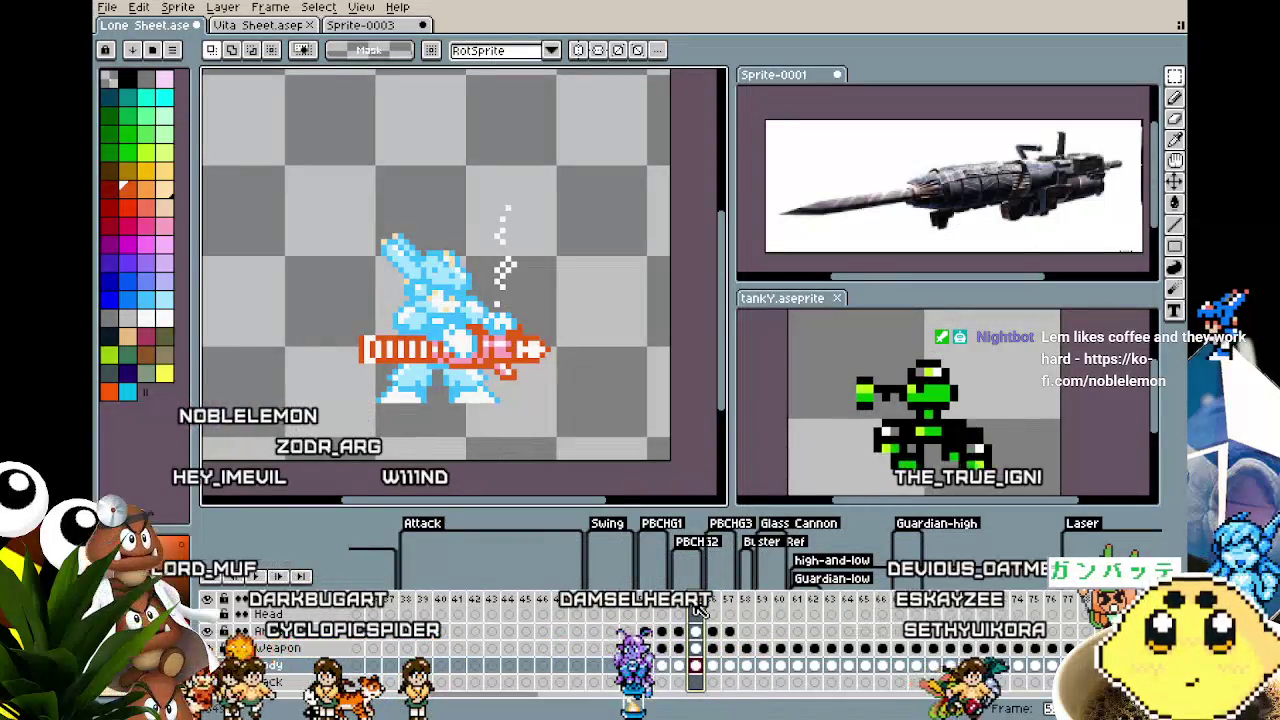
{"action": "left_click", "coordinate": [680, 608]}
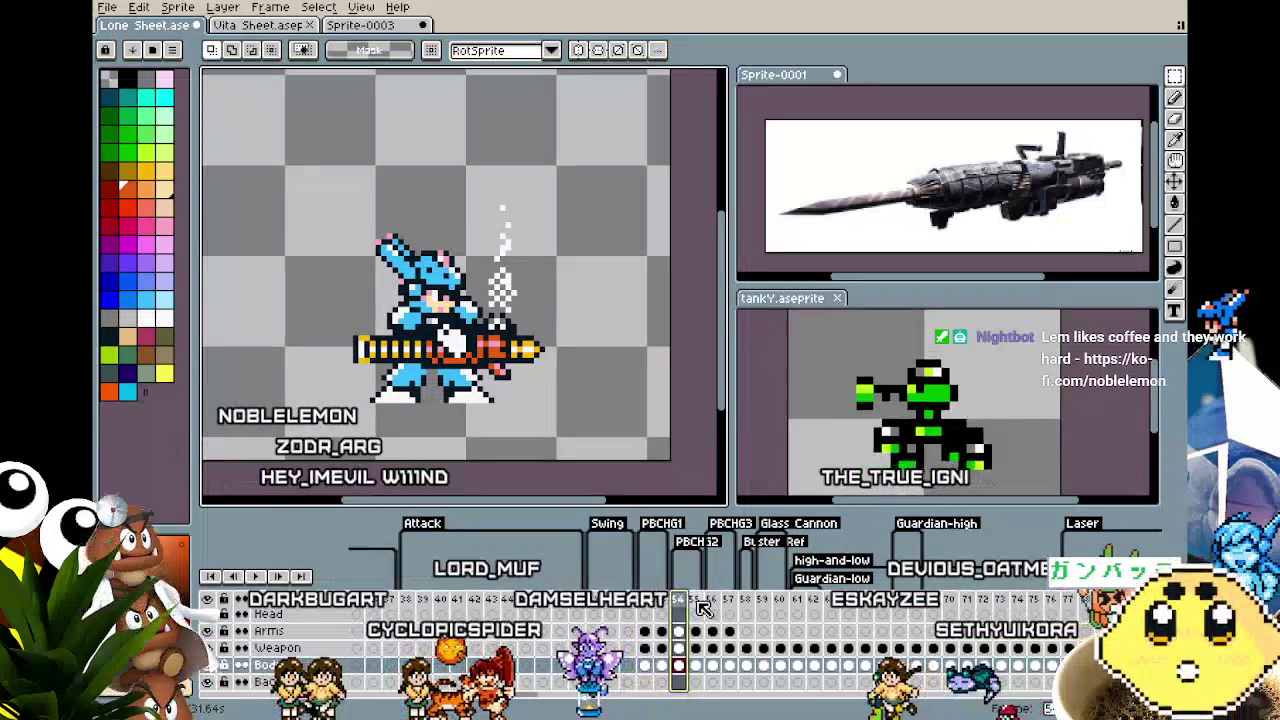
{"action": "left_click", "coordinate": [698, 608]}
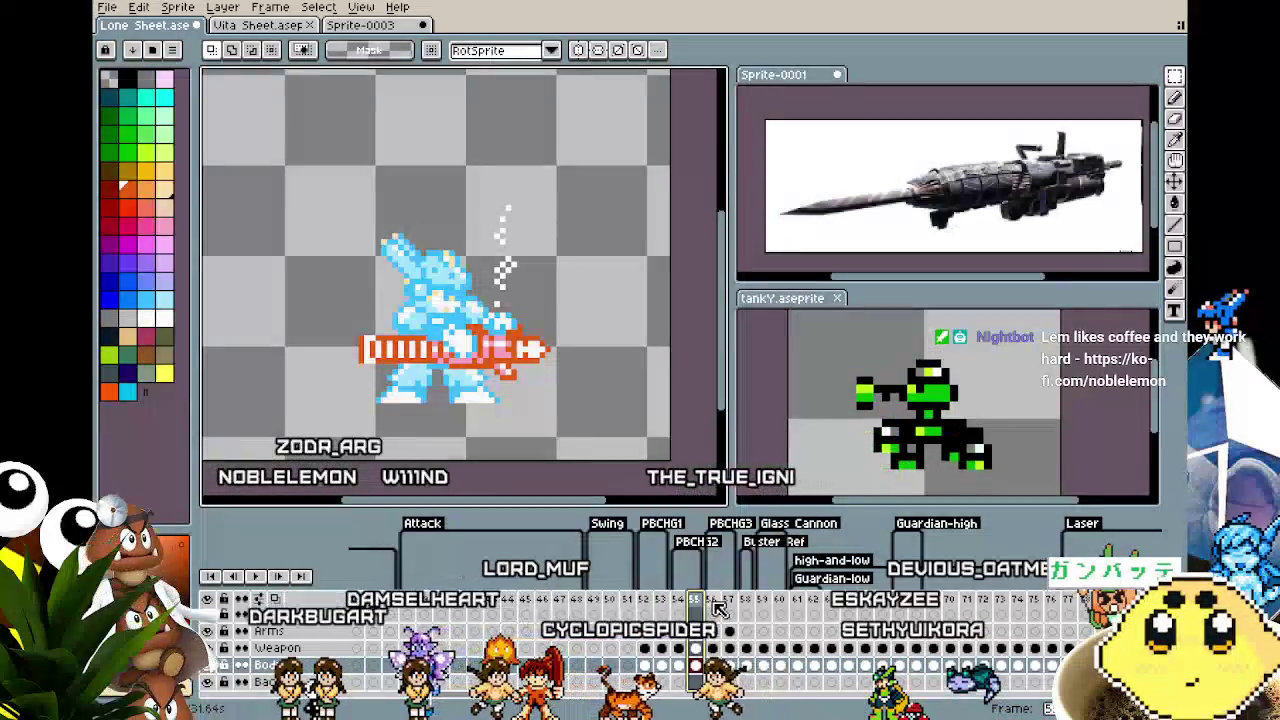
{"action": "left_click", "coordinate": [714, 606]}
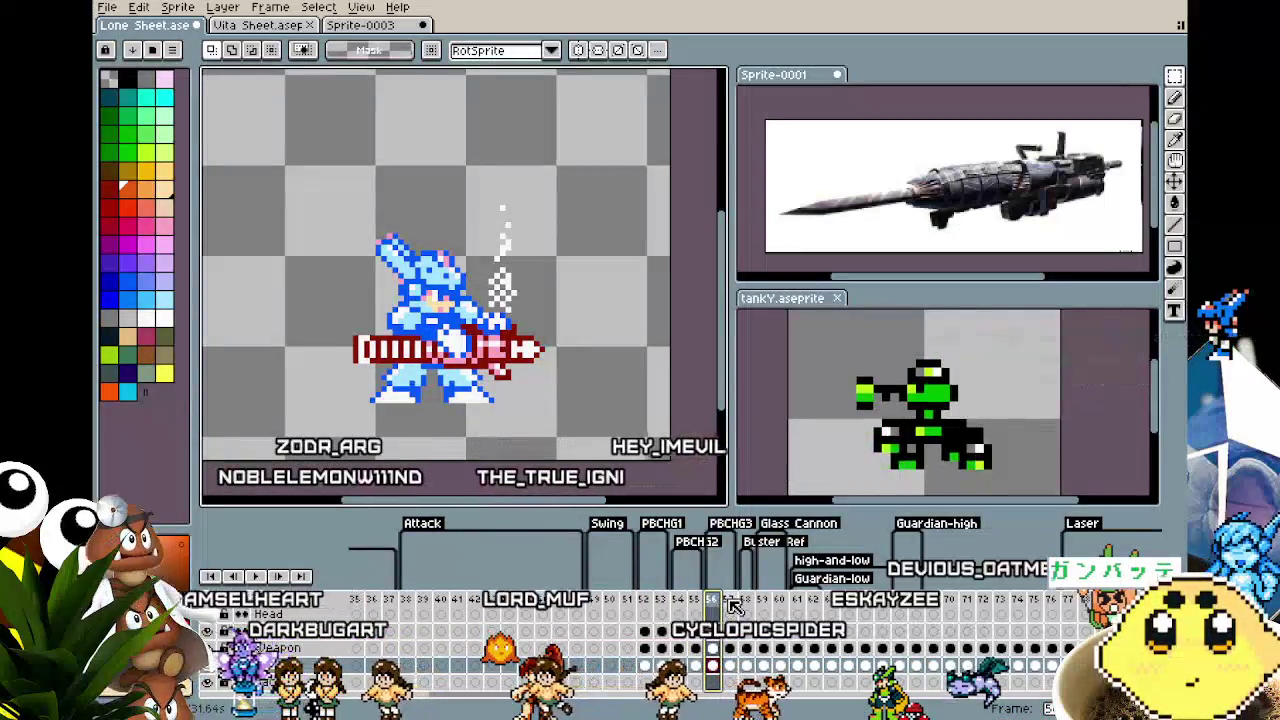
{"action": "left_click", "coordinate": [732, 606]}
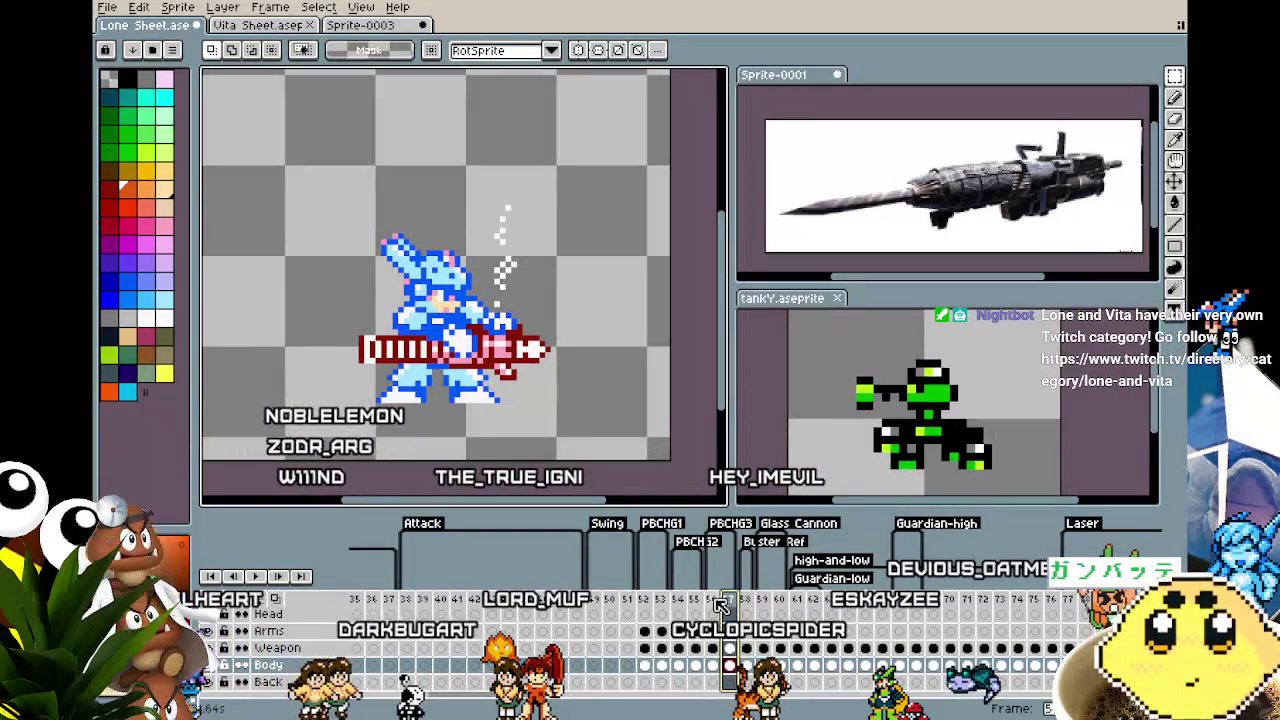
{"action": "left_click", "coordinate": [698, 604]}
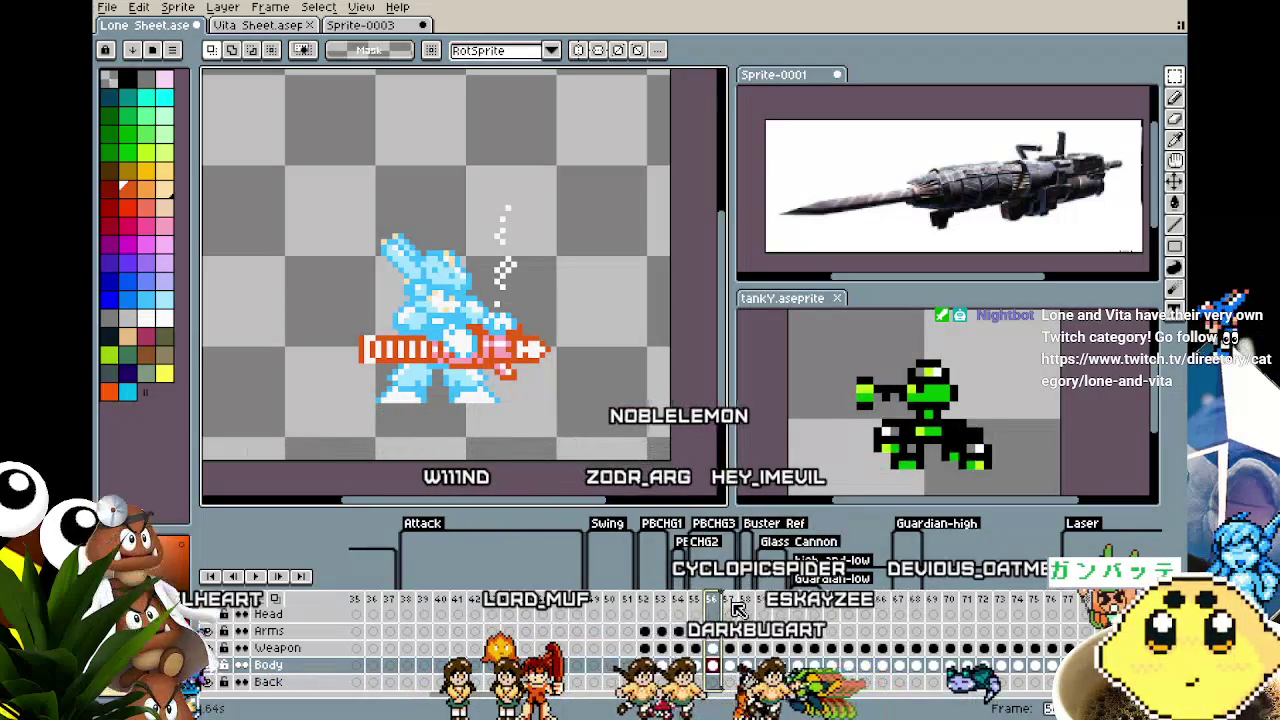
{"action": "left_click", "coordinate": [729, 604]}
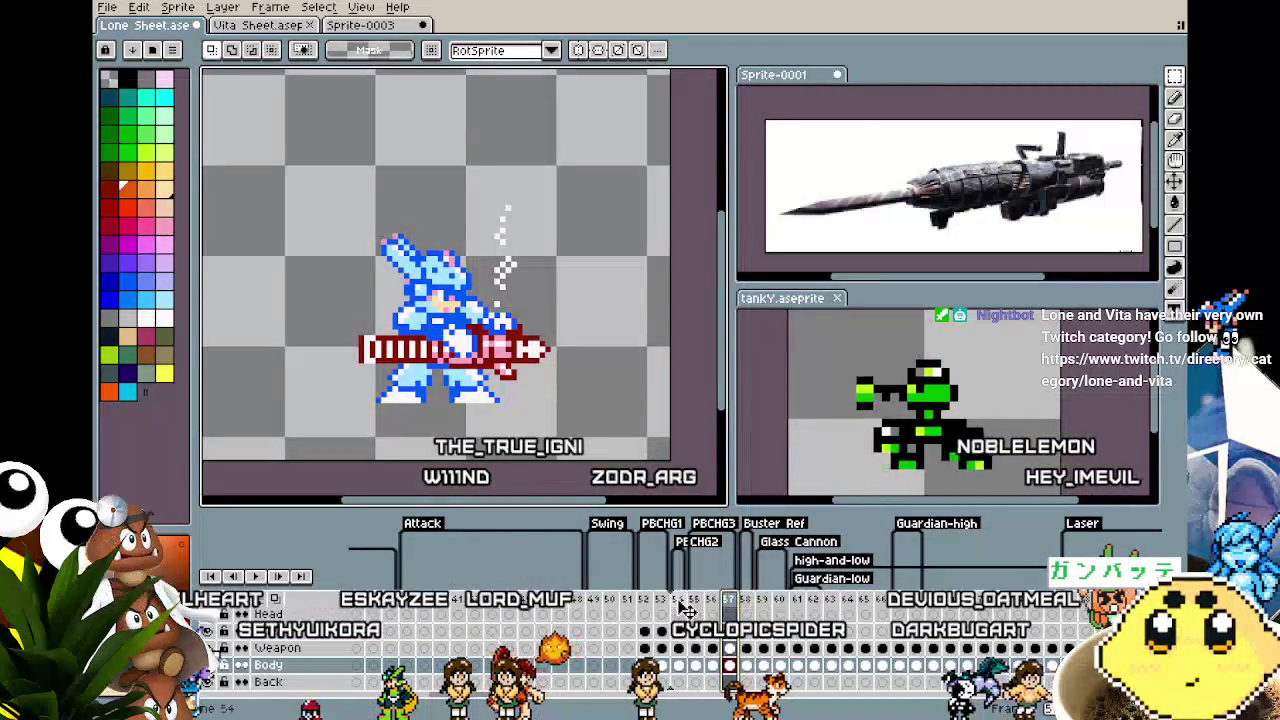
{"action": "left_click", "coordinate": [688, 603]}
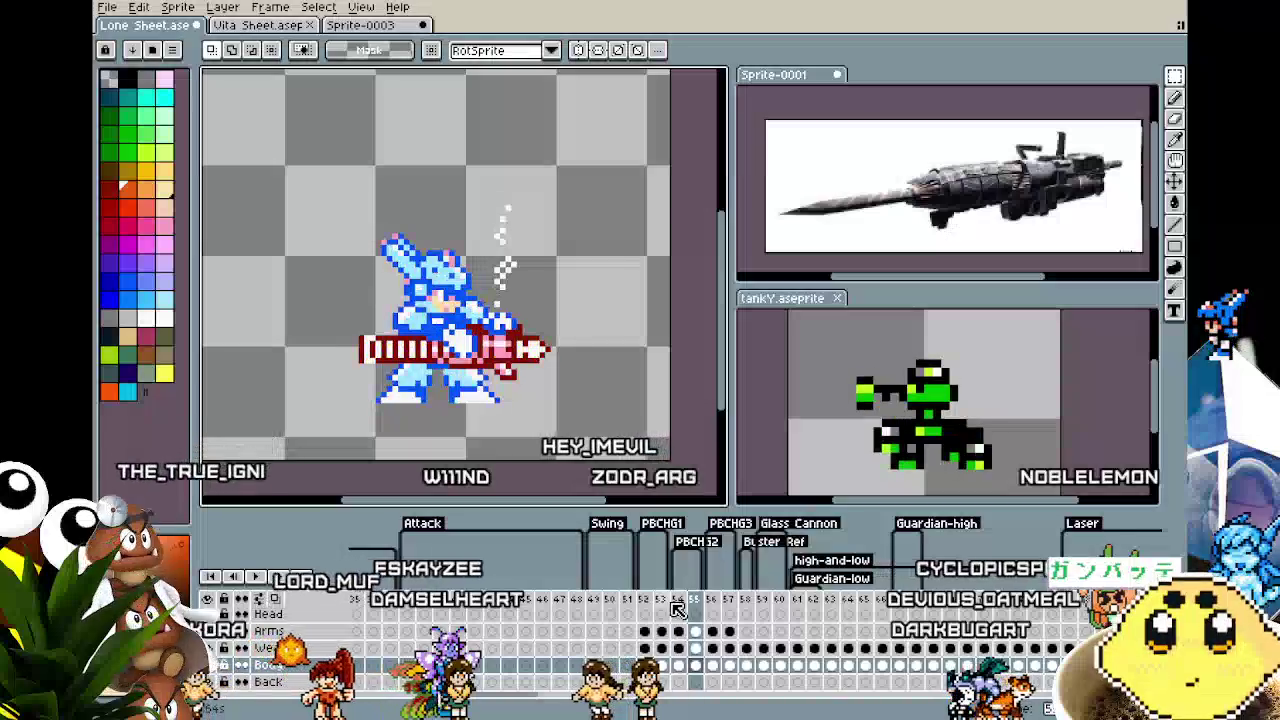
{"action": "left_click", "coordinate": [663, 603]}
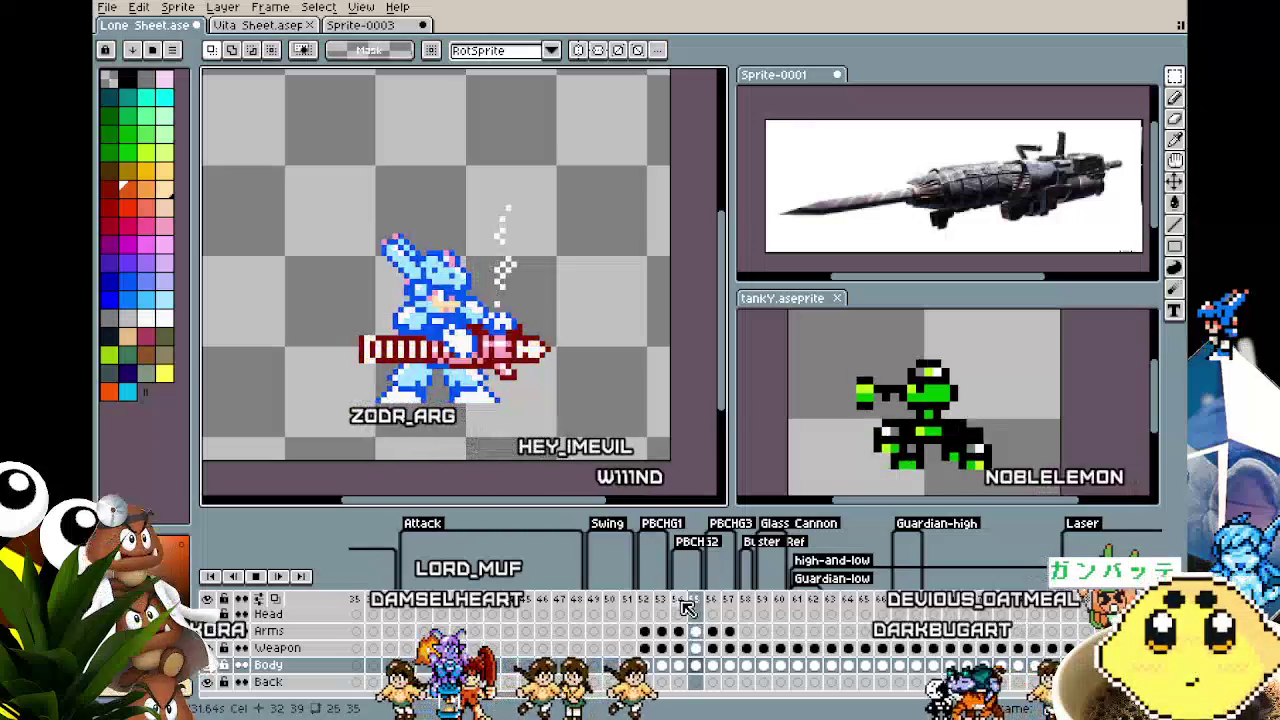
{"action": "left_click", "coordinate": [714, 604]}
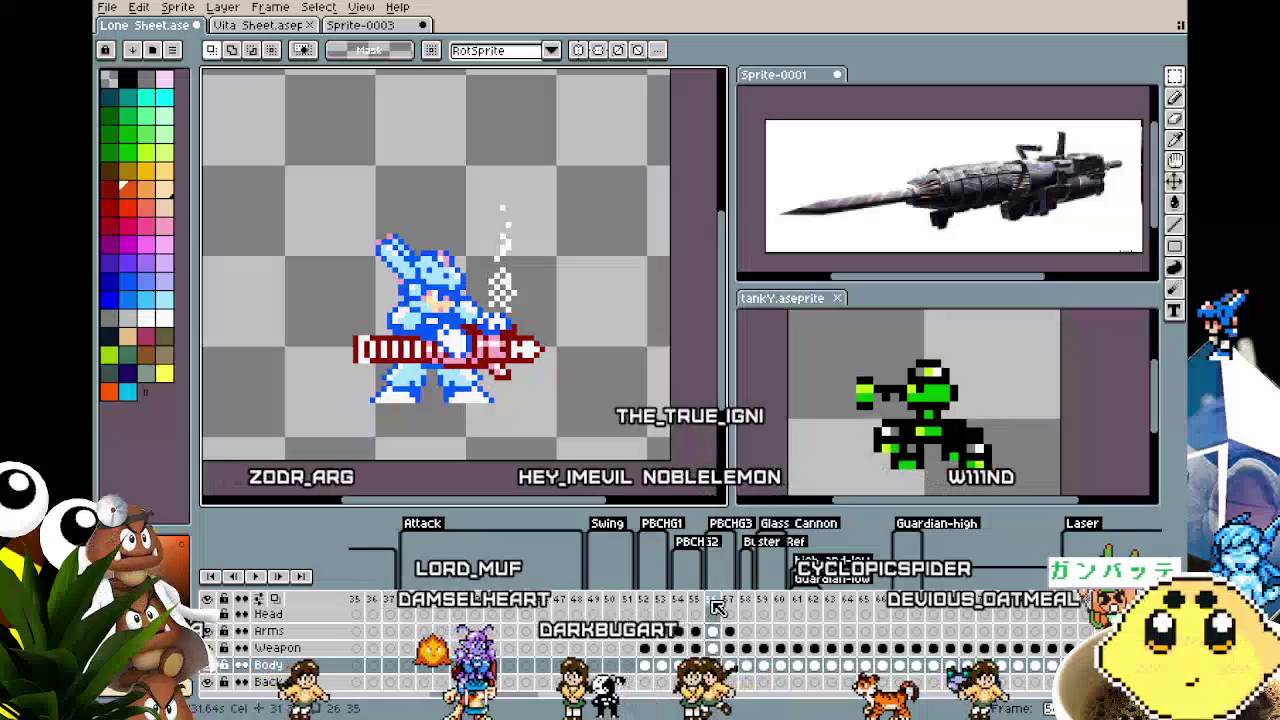
{"action": "left_click", "coordinate": [710, 653]}
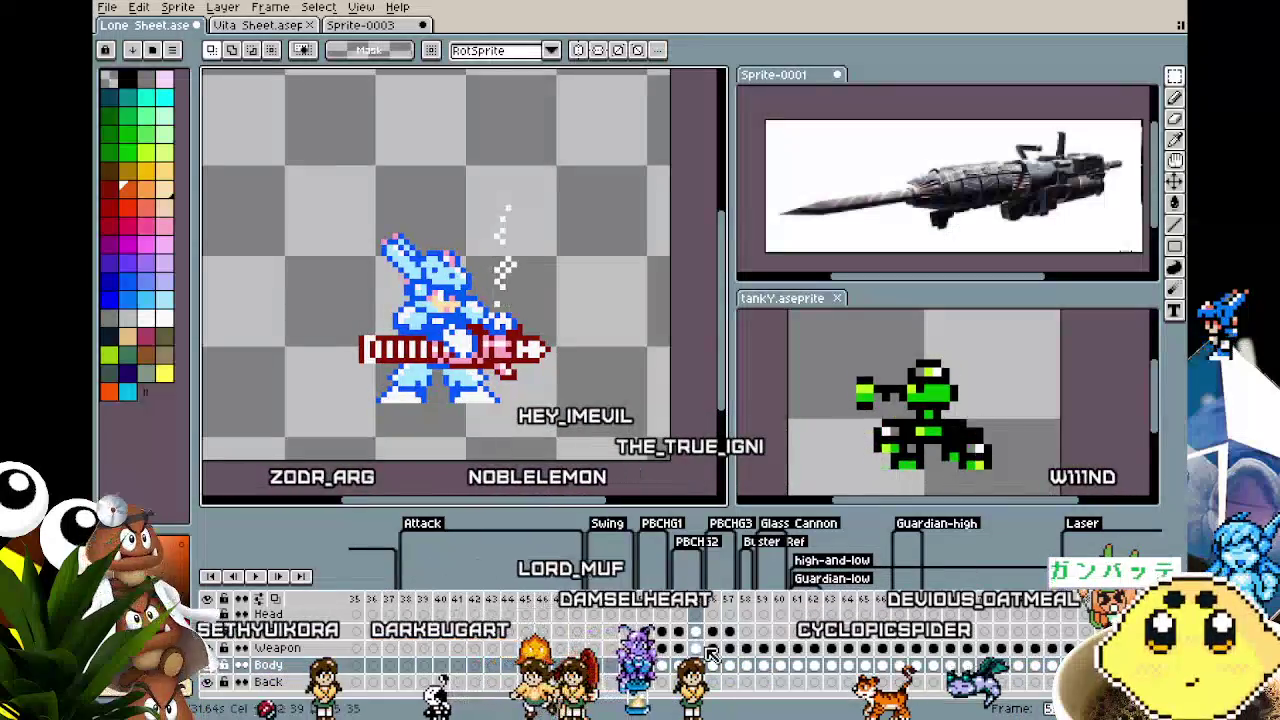
{"action": "scroll", "coordinate": [492, 460], "scroll_direction": "down", "scroll_amount": 2}
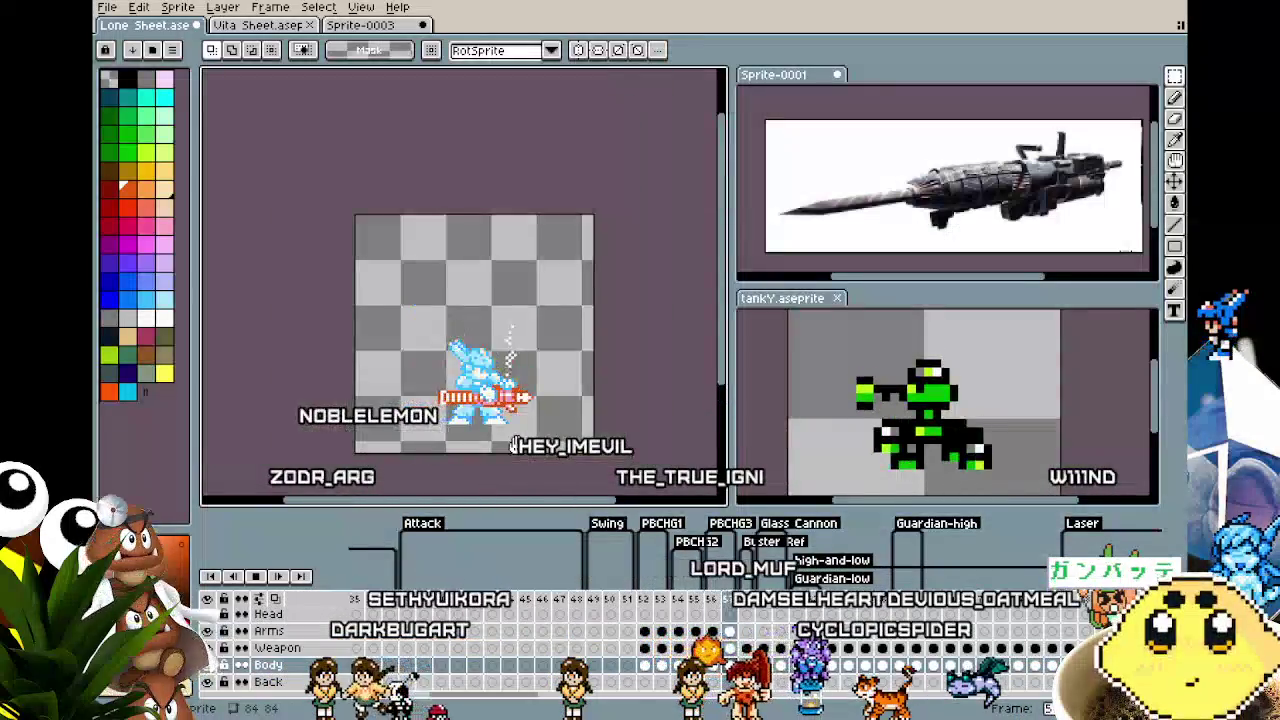
Review firing frames 55 and 56, then save the sprite file
{"action": "scroll", "coordinate": [492, 460], "scroll_direction": "up", "scroll_amount": 1}
{"action": "scroll", "coordinate": [492, 460], "scroll_direction": "up", "scroll_amount": 1}
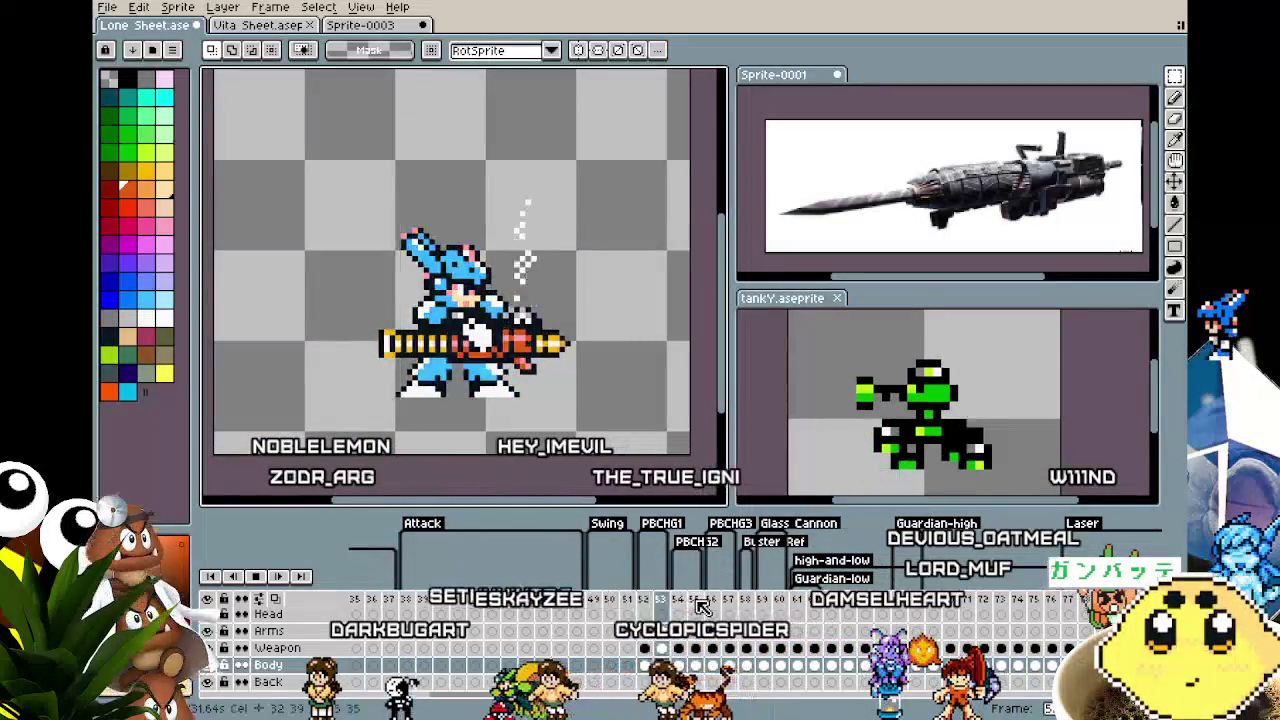
{"action": "left_click", "coordinate": [699, 603]}
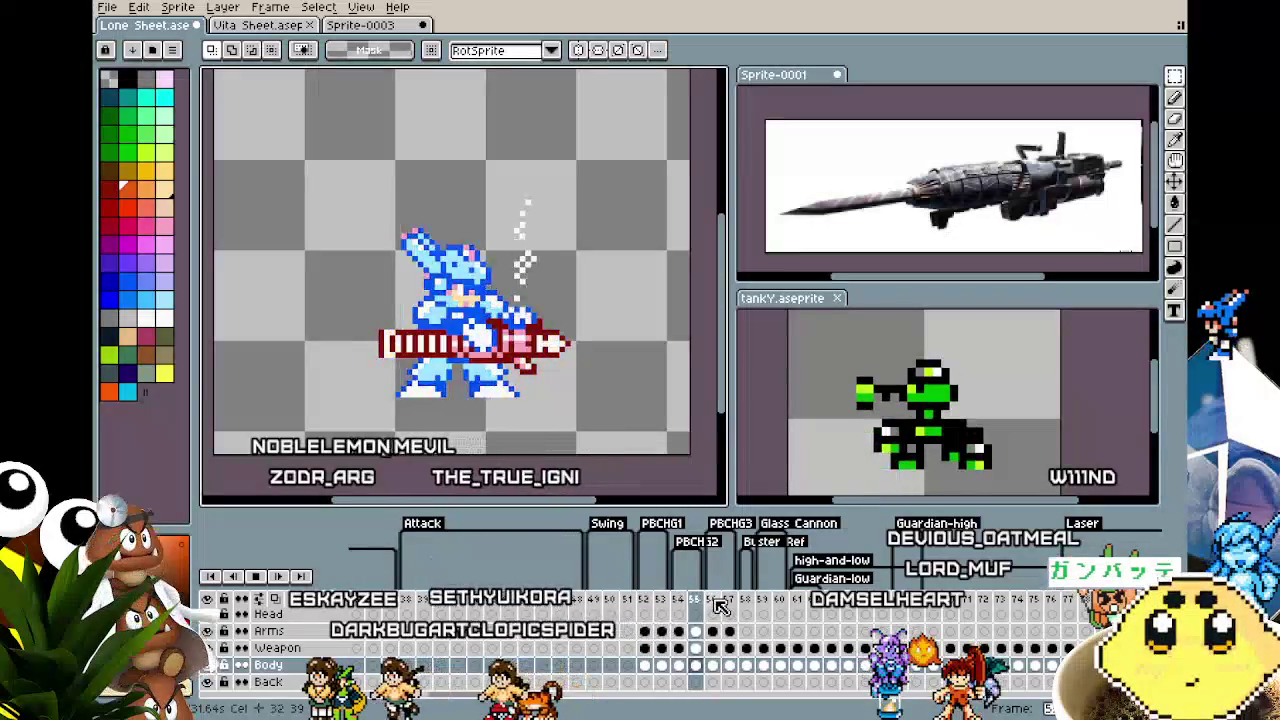
{"action": "left_click", "coordinate": [714, 603]}
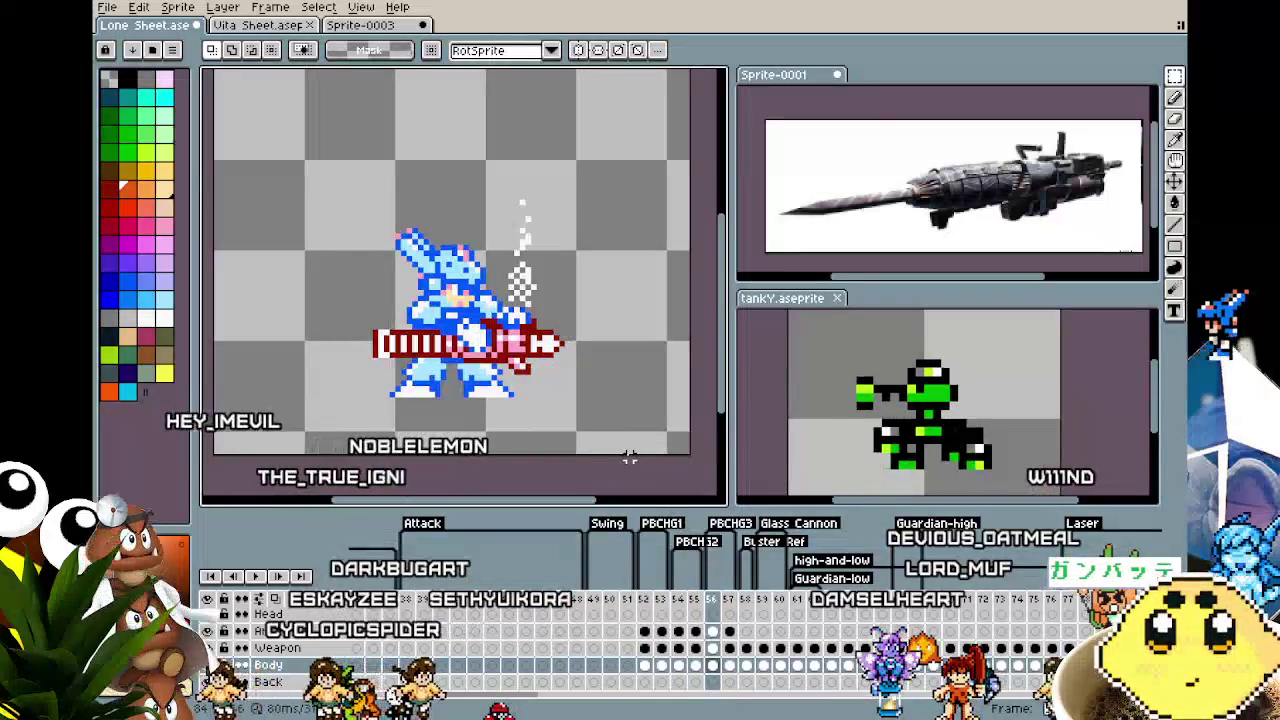
{"action": "scroll", "coordinate": [630, 455], "scroll_direction": "down", "scroll_amount": 1}
{"action": "key", "text": "ctrl+s"}
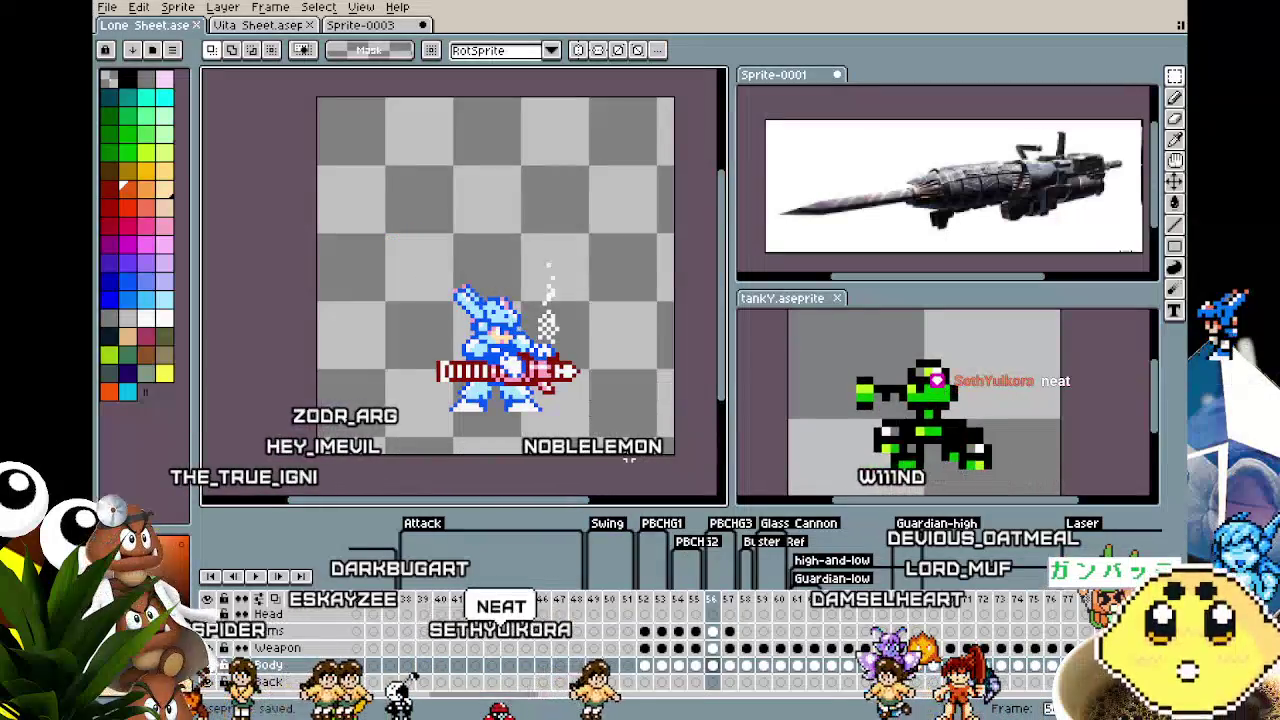
Recentre the sprite and play the firing animation to preview it
{"action": "left_click_drag", "start_coordinate": [630, 455], "coordinate": [588, 441]}
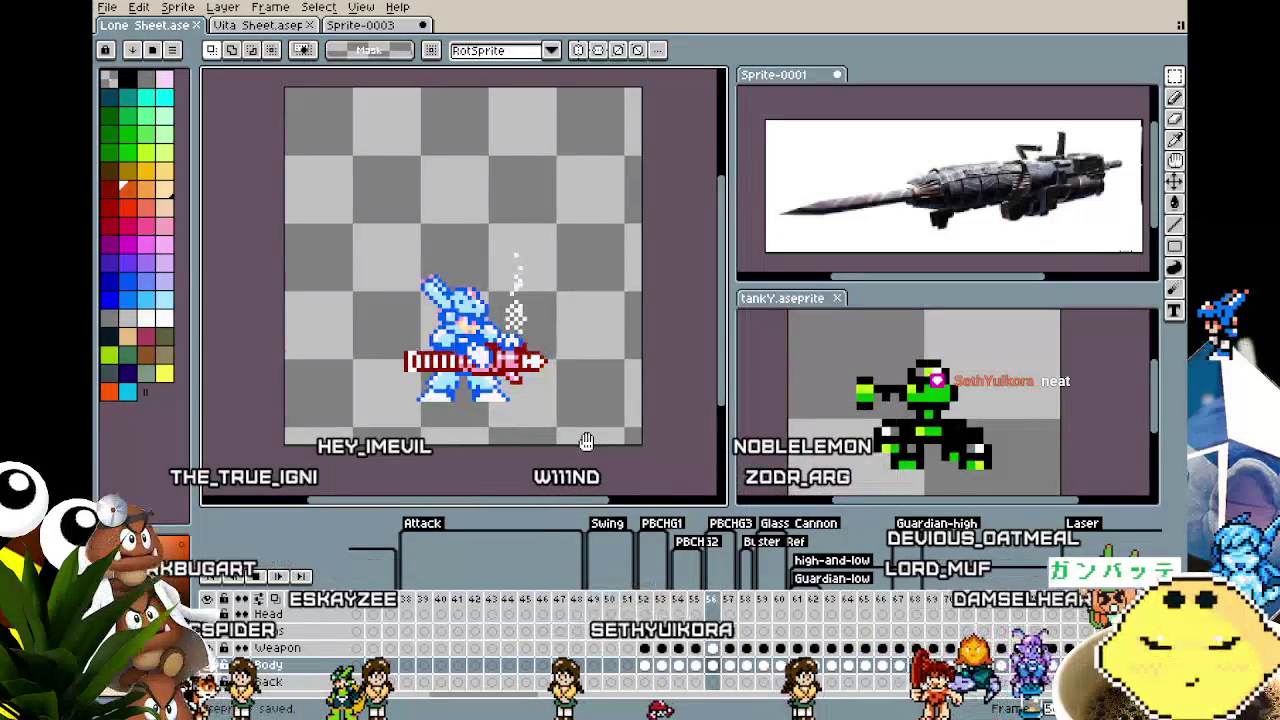
{"action": "key", "text": "Return"}
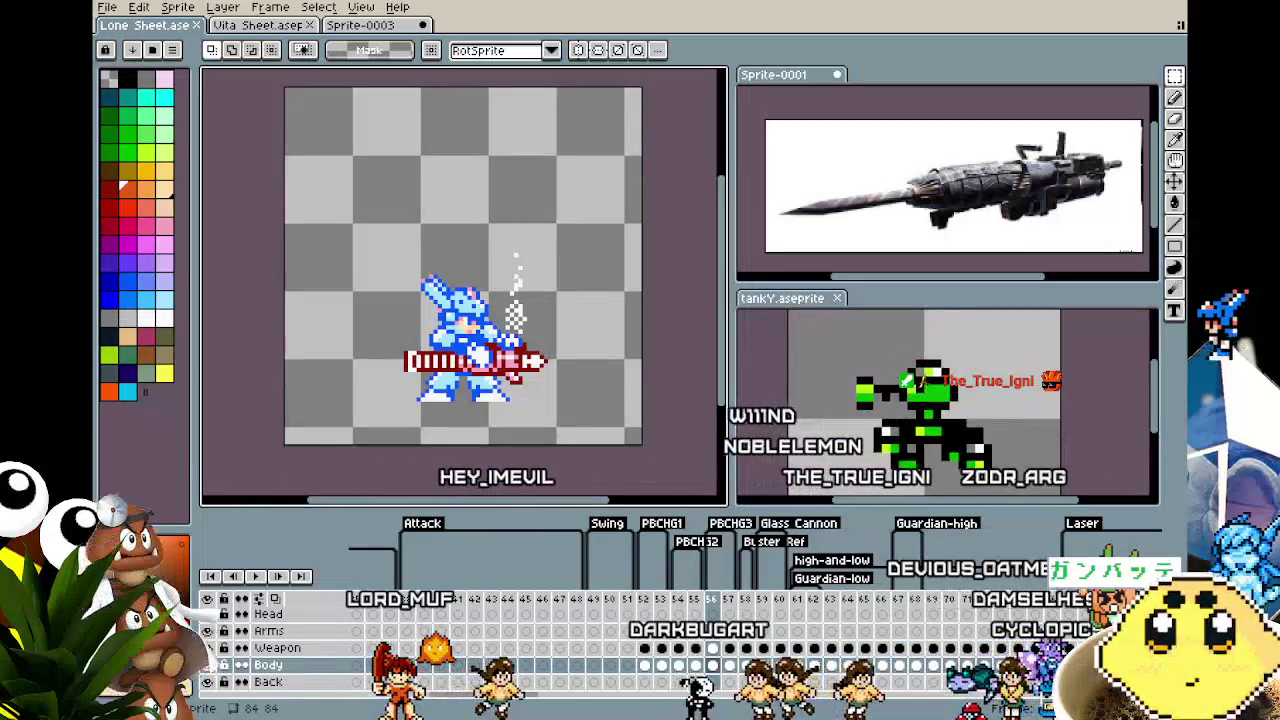
{"action": "scroll", "coordinate": [409, 433], "scroll_direction": "up", "scroll_amount": 1}
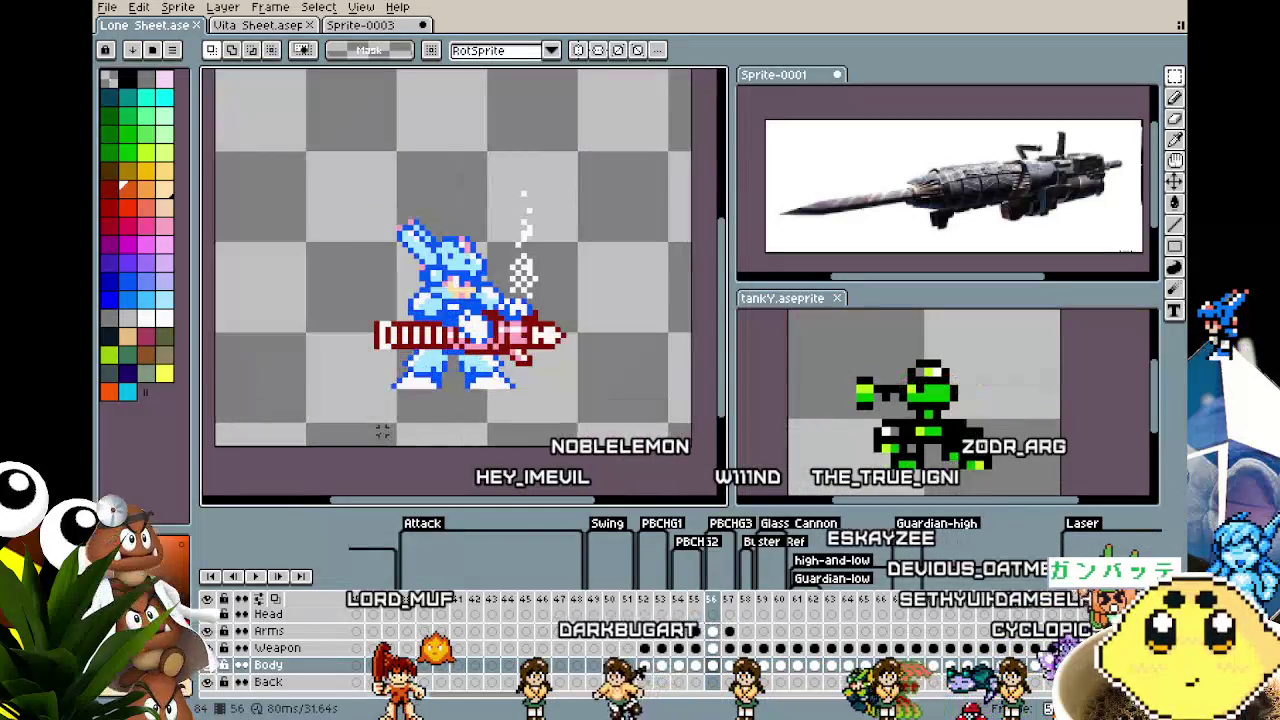
Step through frames 51 to 57 to check where the cannon appears
{"action": "key", "text": "Left"}
{"action": "key", "text": "Left"}
{"action": "key", "text": "Left"}
{"action": "key", "text": "Right"}
{"action": "key", "text": "Right"}
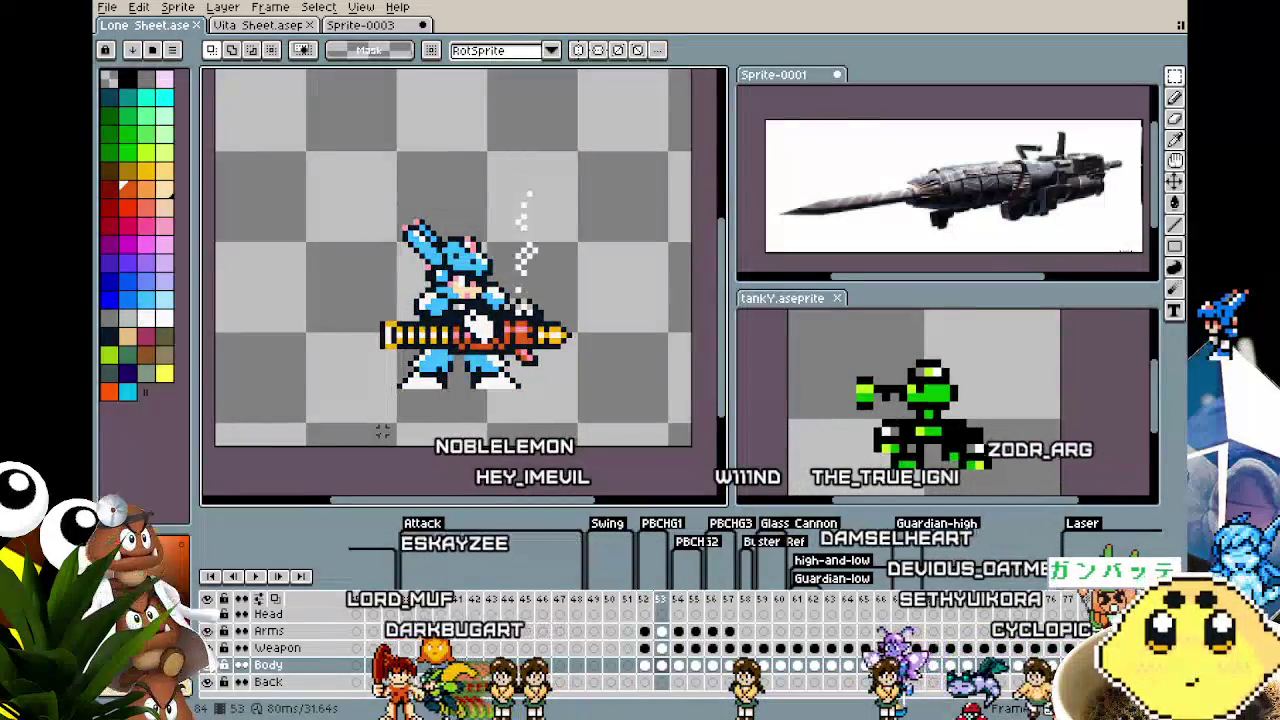
{"action": "key", "text": "Right"}
{"action": "key", "text": "Right"}
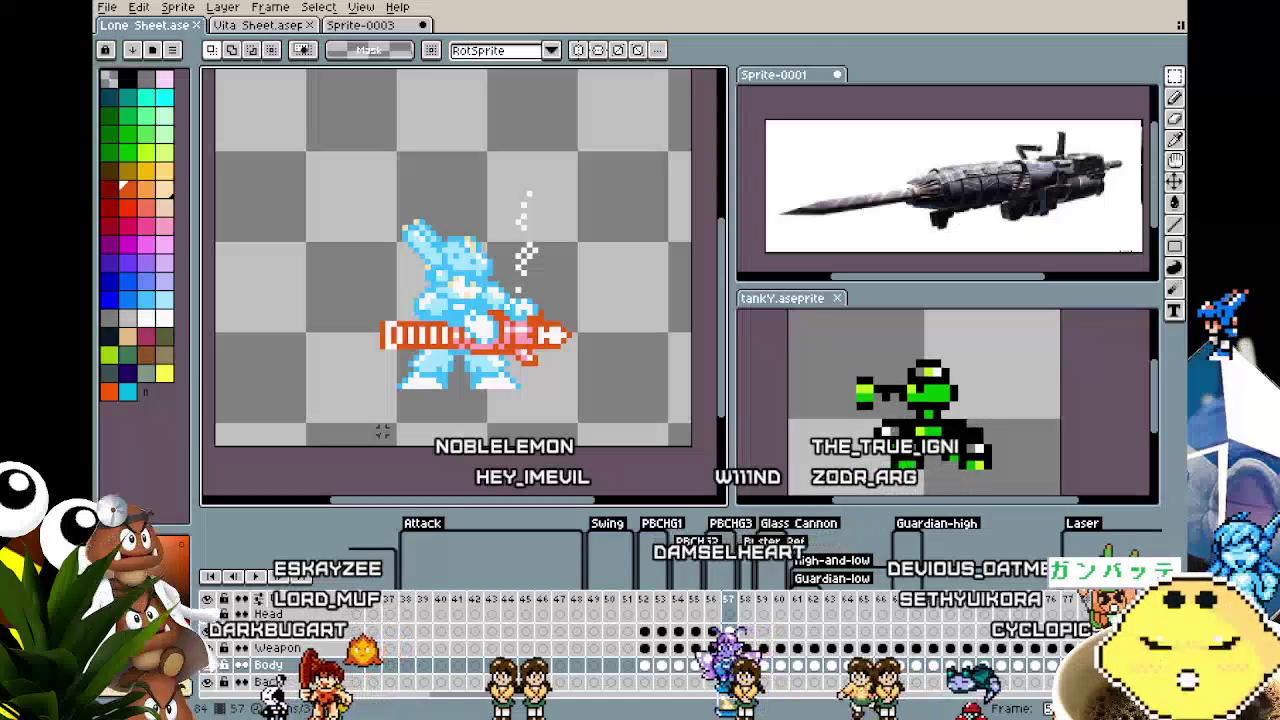
{"action": "key", "text": "Left"}
{"action": "key", "text": "Left"}
{"action": "key", "text": "Left"}
{"action": "key", "text": "Left"}
{"action": "key", "text": "Left"}
{"action": "key", "text": "Left"}
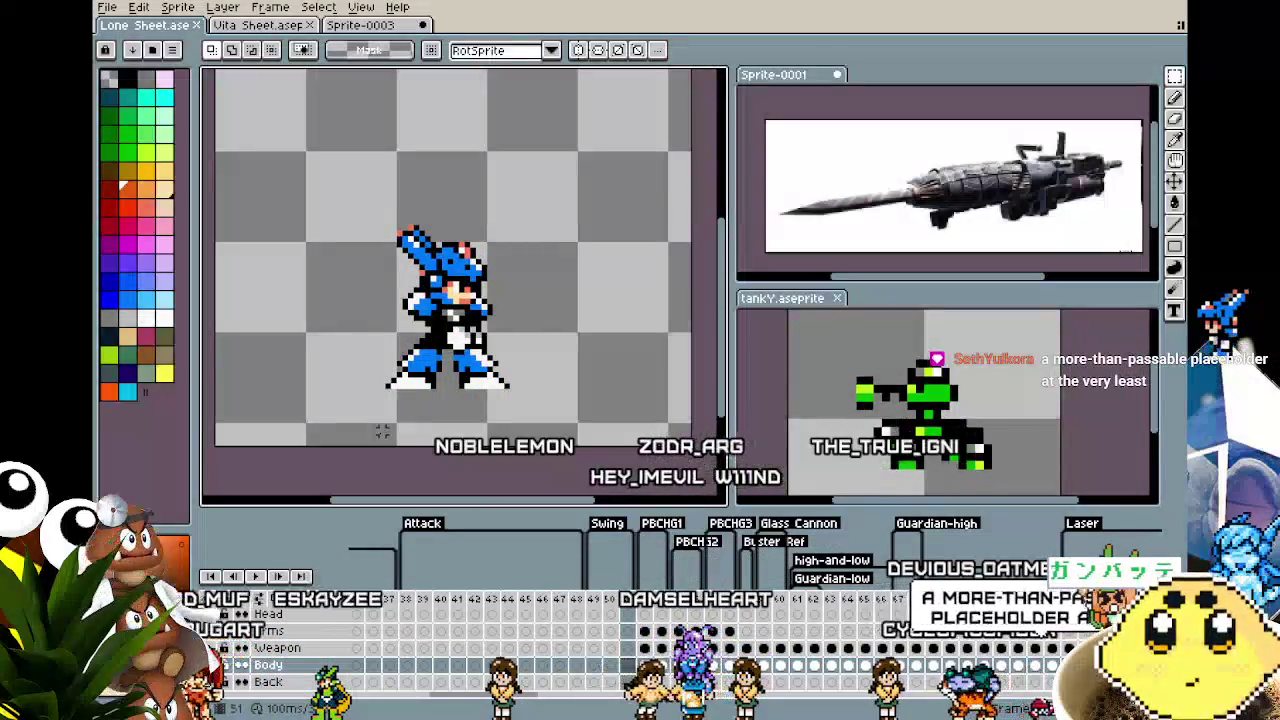
{"action": "key", "text": "Right"}
{"action": "scroll", "coordinate": [382, 432], "scroll_direction": "up", "scroll_amount": 1}
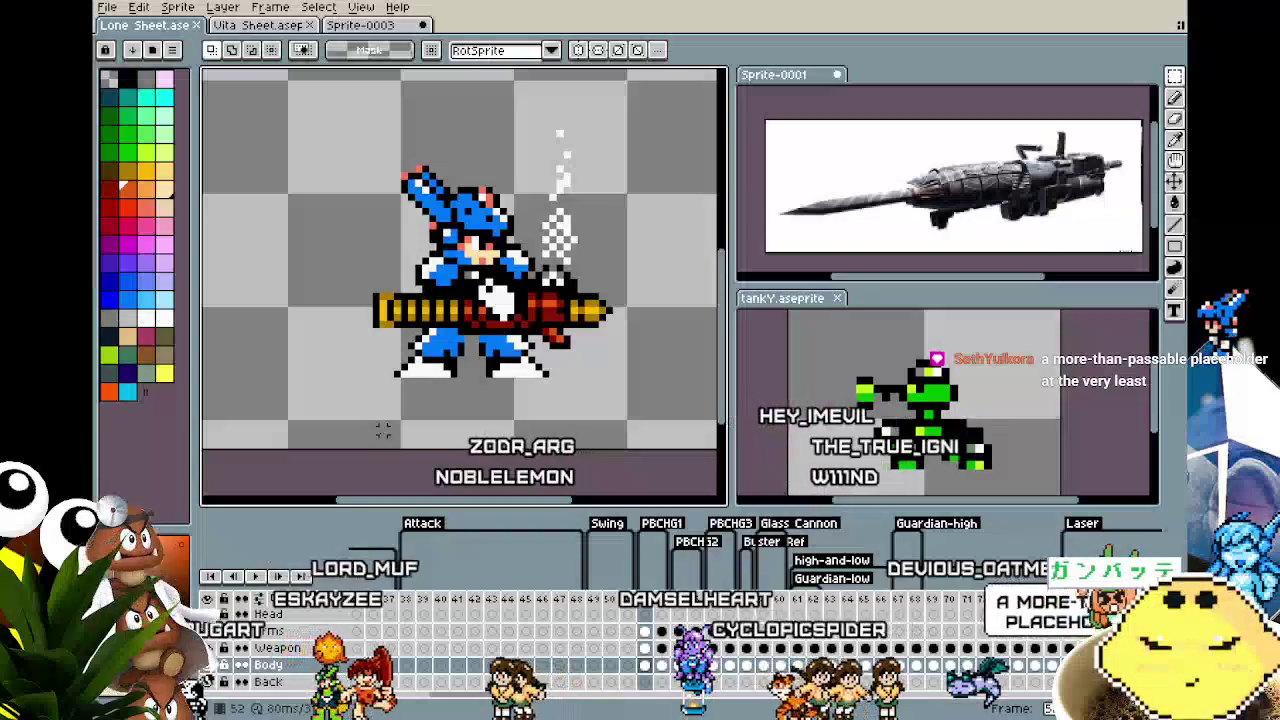
{"action": "left_click_drag", "start_coordinate": [383, 430], "coordinate": [413, 455]}
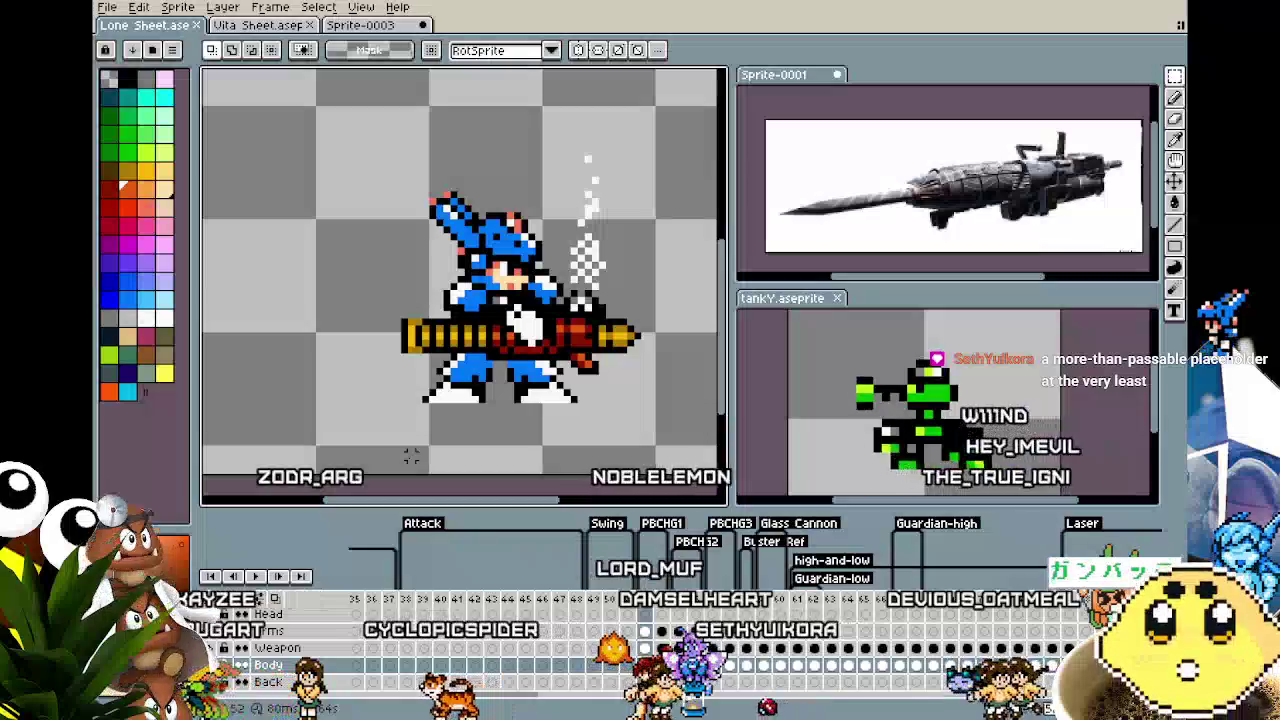
Step through the firing poses again and drag-select frames 52 to 57 in the timeline
{"action": "key", "text": "Right"}
{"action": "key", "text": "Right"}
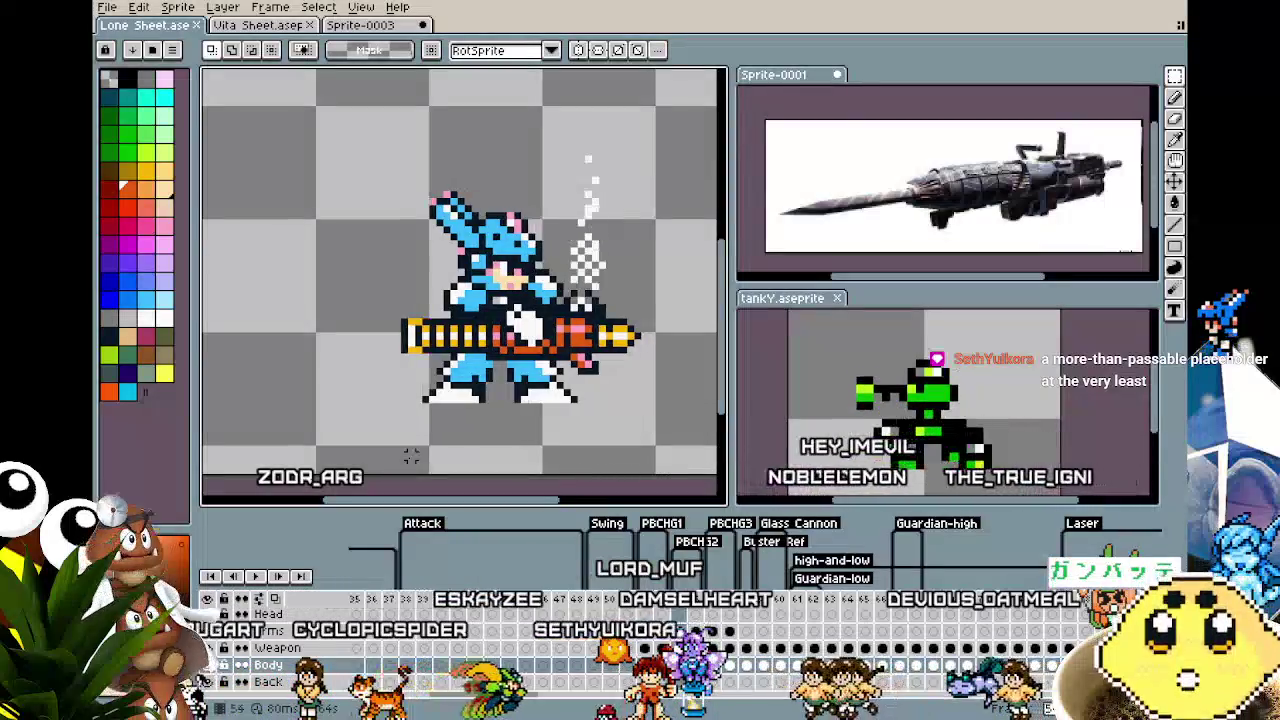
{"action": "key", "text": "Right"}
{"action": "key", "text": "Right"}
{"action": "key", "text": "Right"}
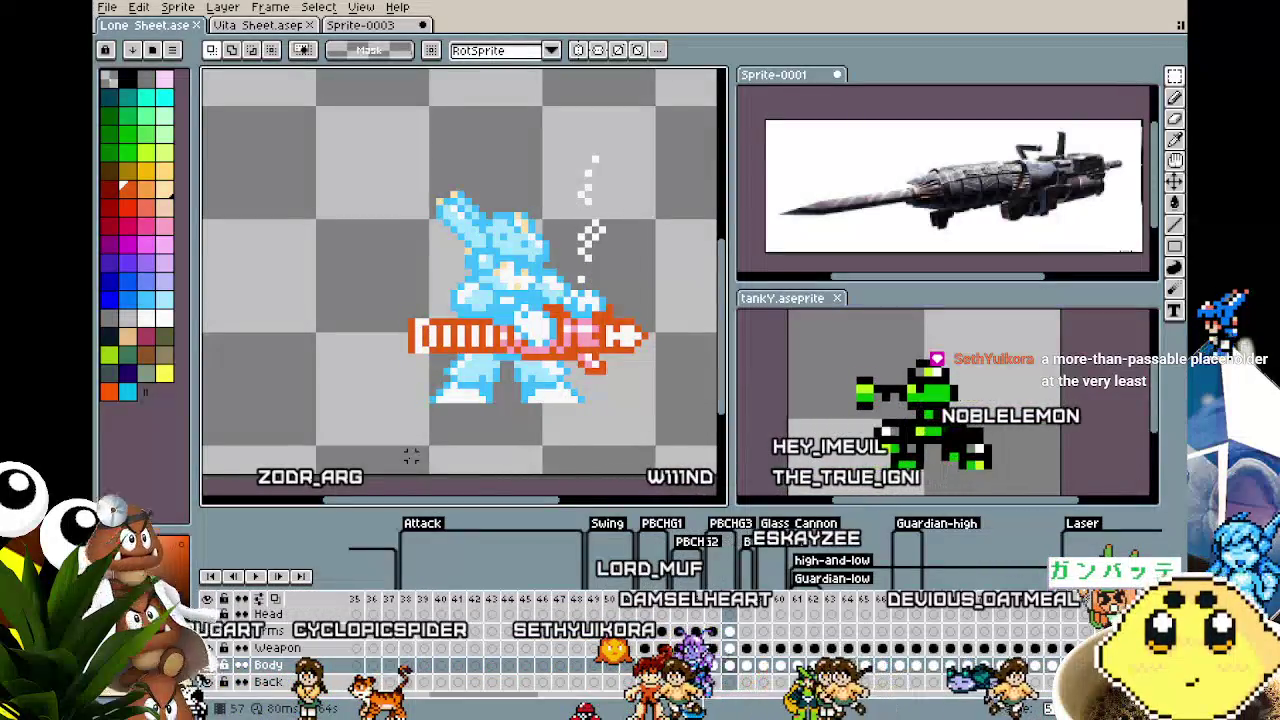
{"action": "key", "text": "Left"}
{"action": "key", "text": "Left"}
{"action": "key", "text": "Left"}
{"action": "key", "text": "Left"}
{"action": "key", "text": "Left"}
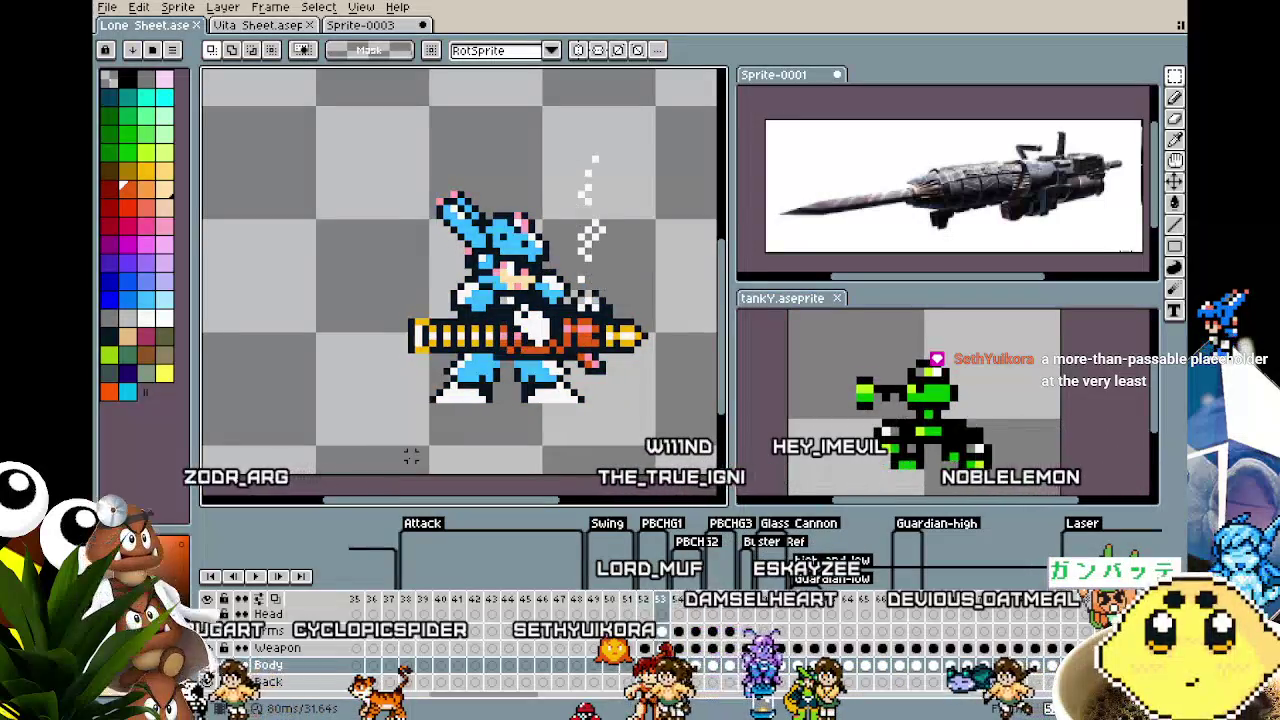
{"action": "key", "text": "Right"}
{"action": "key", "text": "Right"}
{"action": "key", "text": "Right"}
{"action": "key", "text": "Right"}
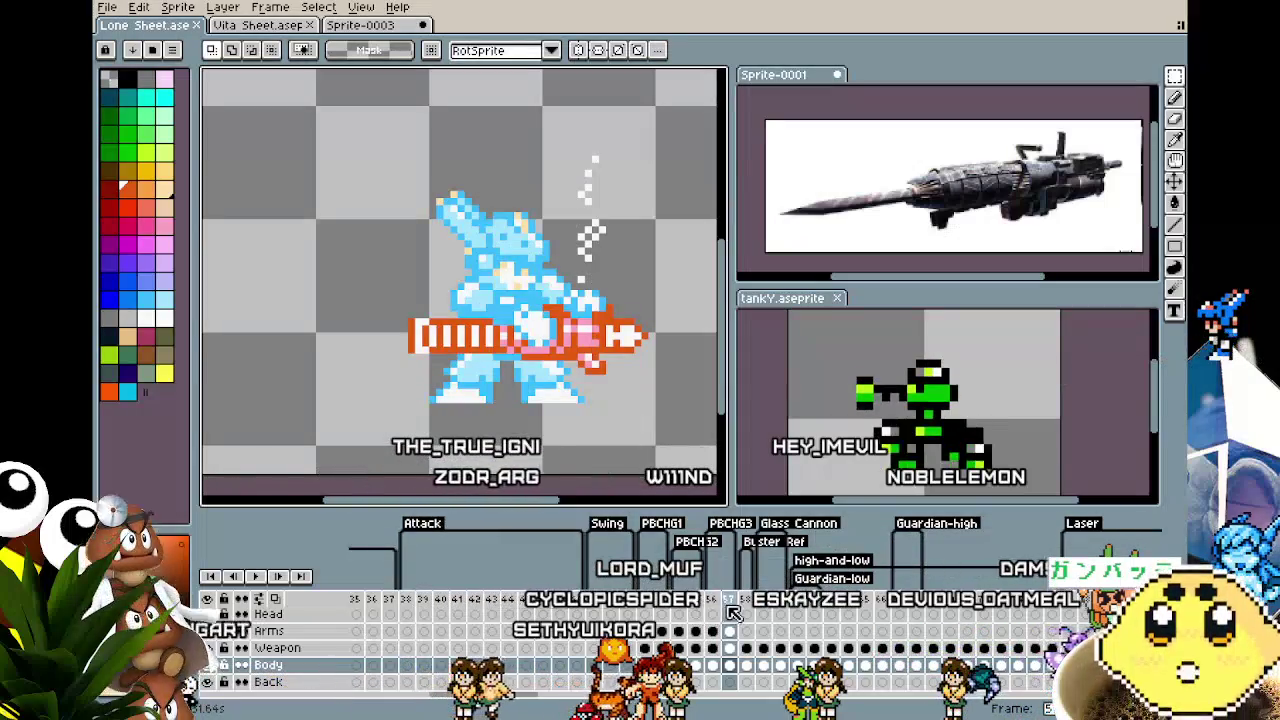
{"action": "left_click_drag", "start_coordinate": [731, 605], "coordinate": [655, 600]}
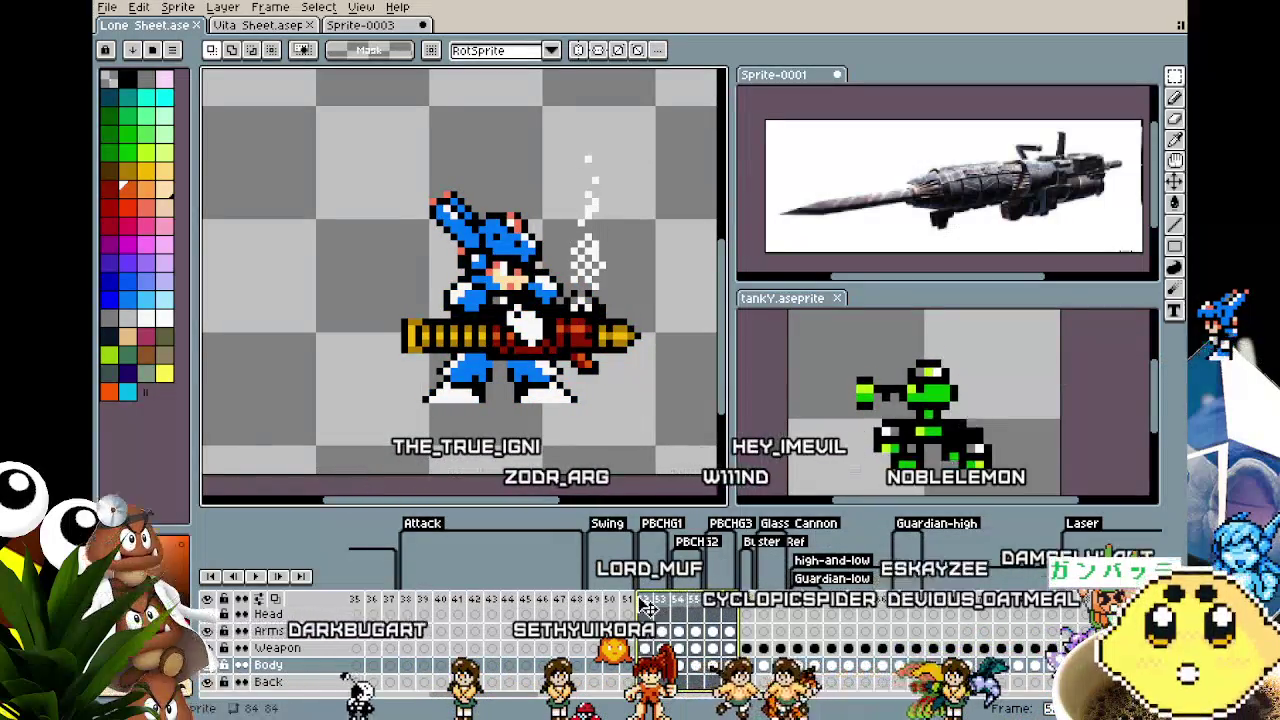
Set frames 52–57 to a 100 ms duration via the P frame-properties shortcut
{"action": "double_click", "coordinate": [648, 604]}
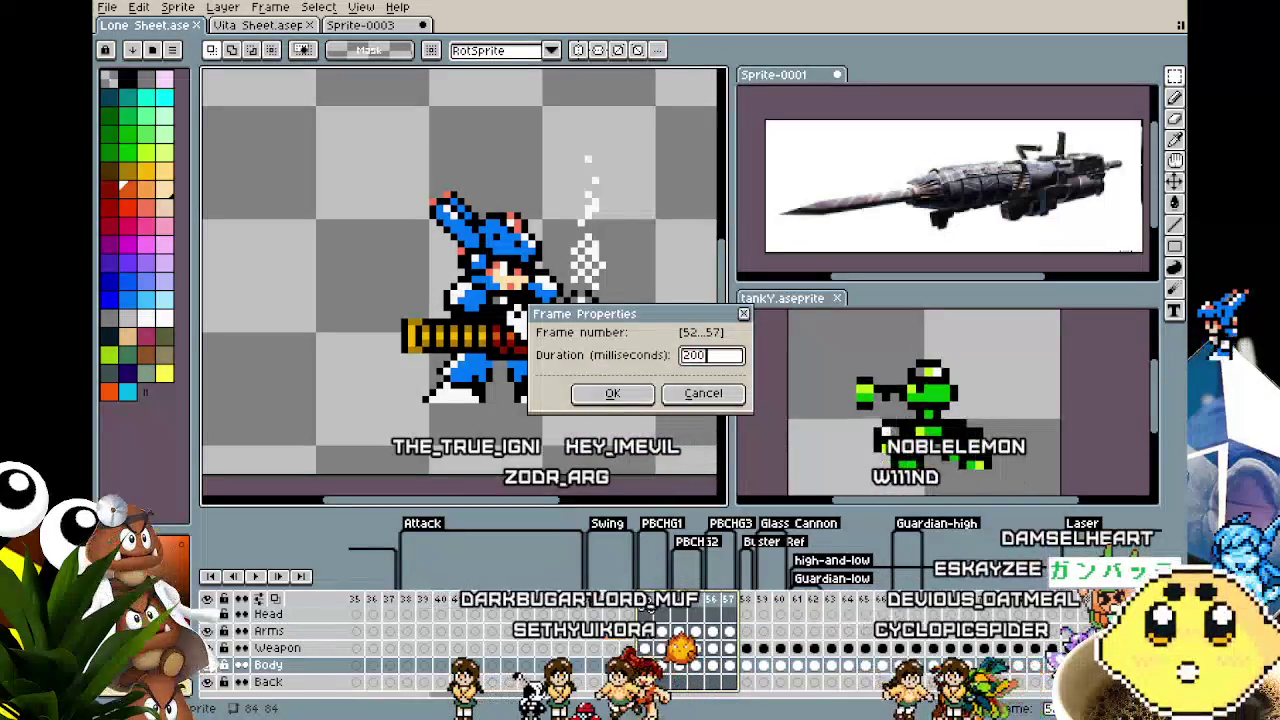
{"action": "key", "text": "Return"}
{"action": "key", "text": "Return"}
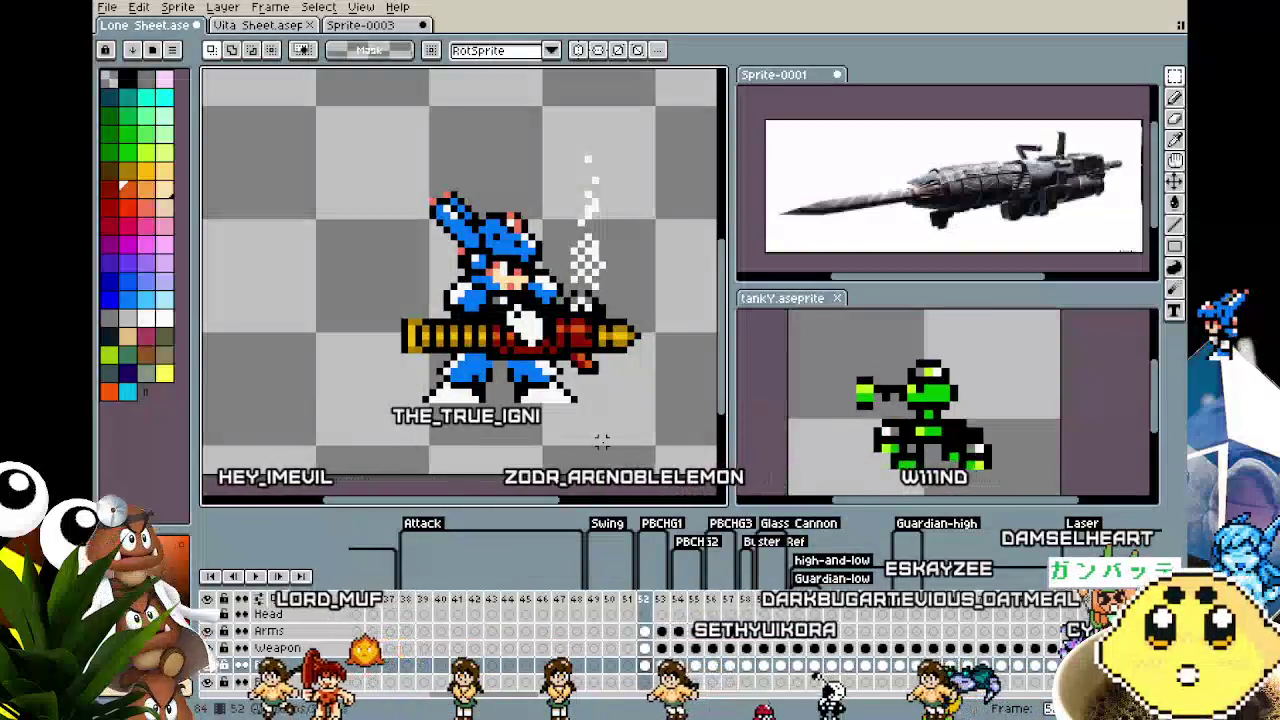
{"action": "left_click", "coordinate": [730, 601]}
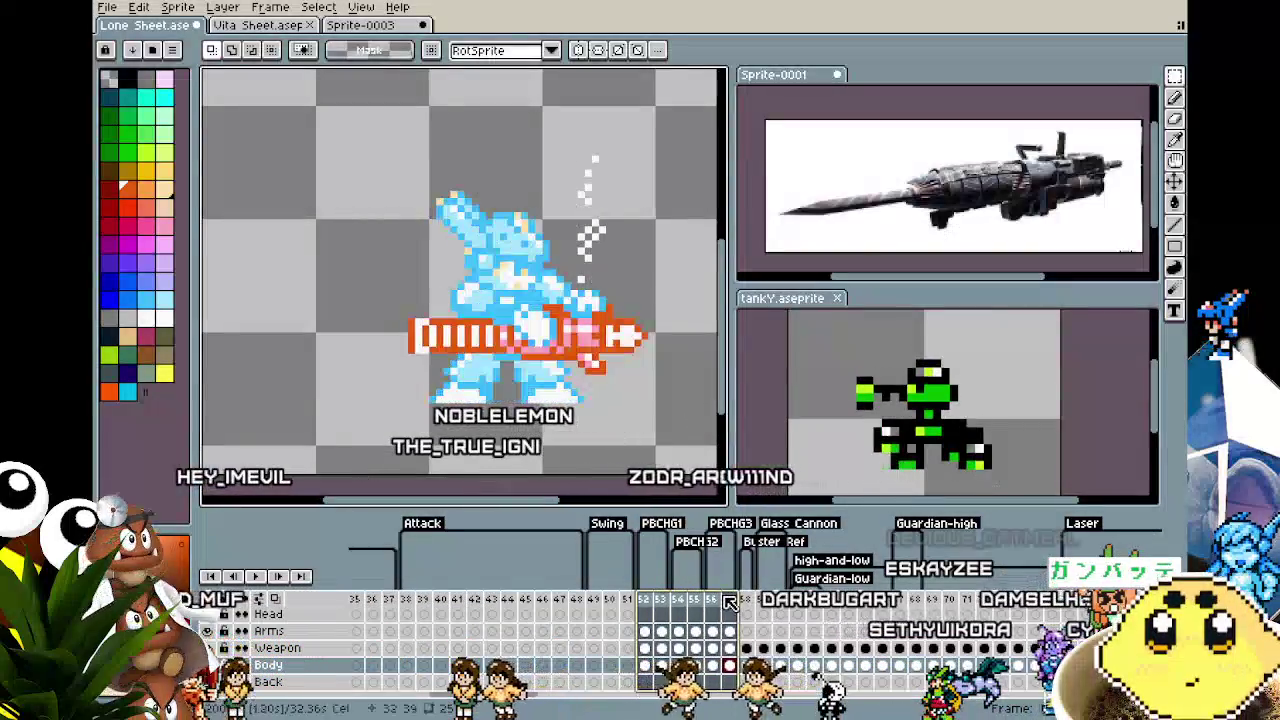
{"action": "type", "text": "p"}
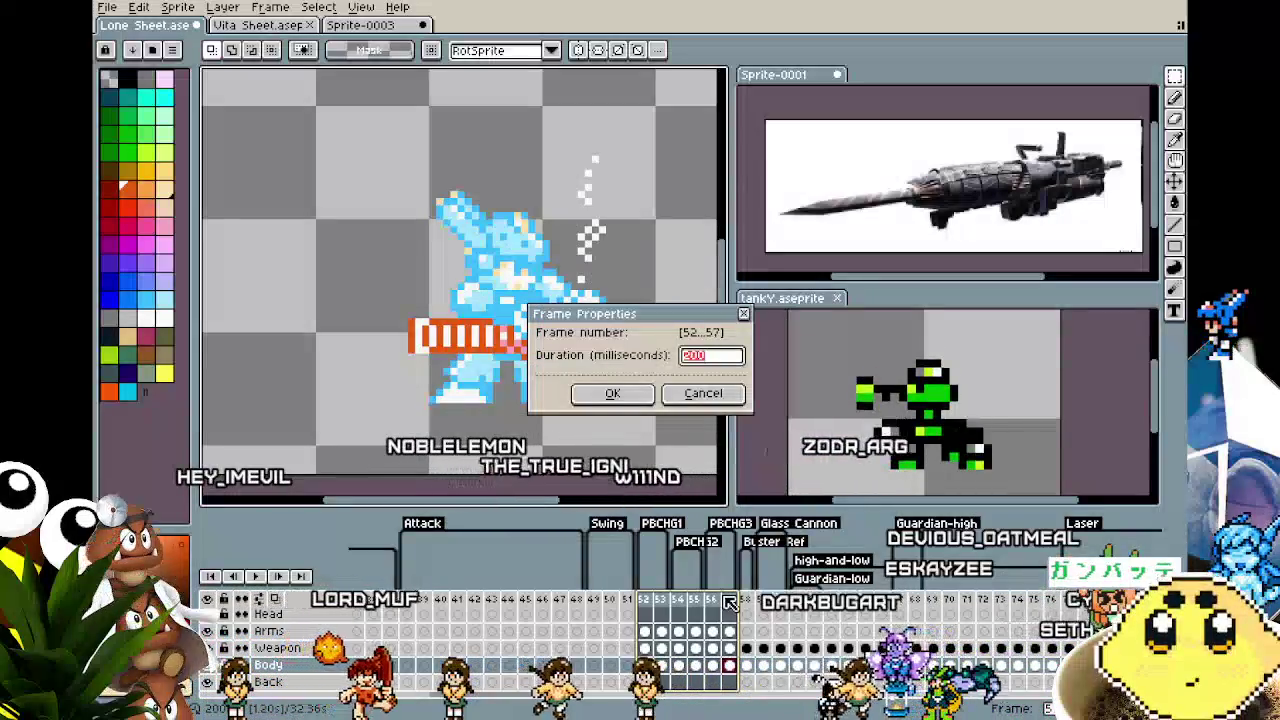
{"action": "type", "text": "100"}
{"action": "key", "text": "Return"}
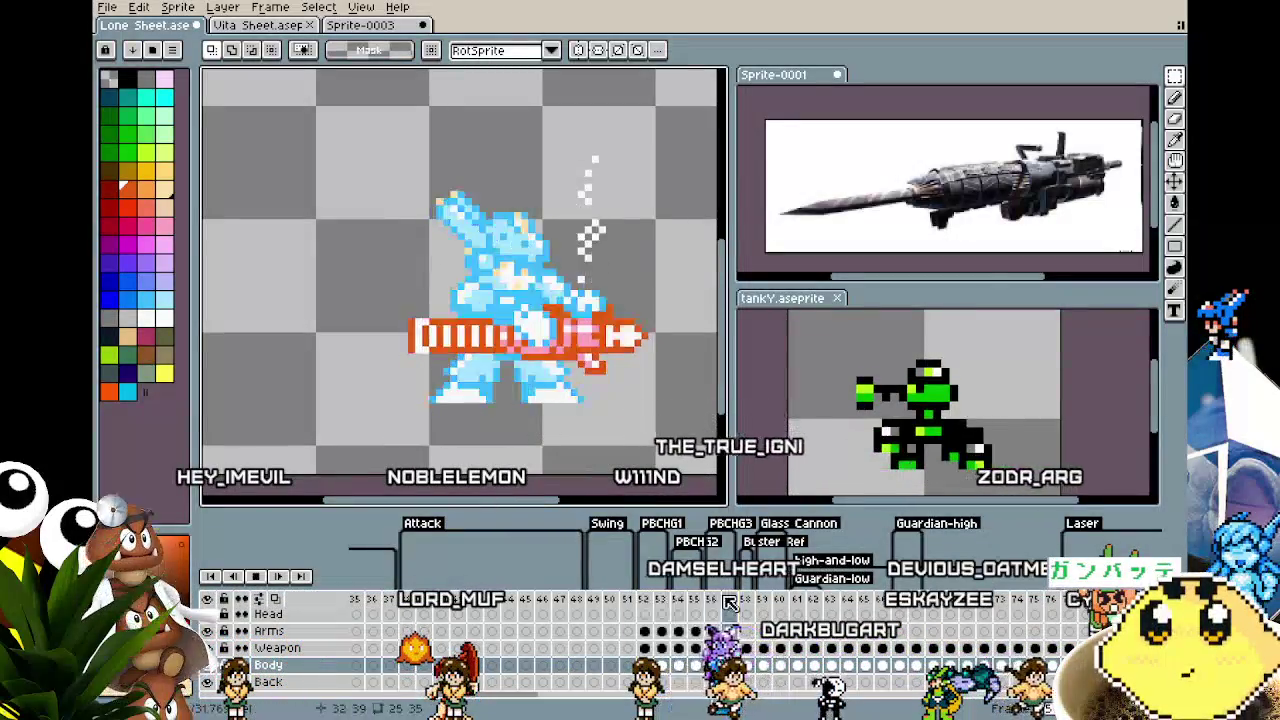
{"action": "scroll", "coordinate": [528, 440], "scroll_direction": "down", "scroll_amount": 1}
{"action": "scroll", "coordinate": [528, 440], "scroll_direction": "down", "scroll_amount": 1}
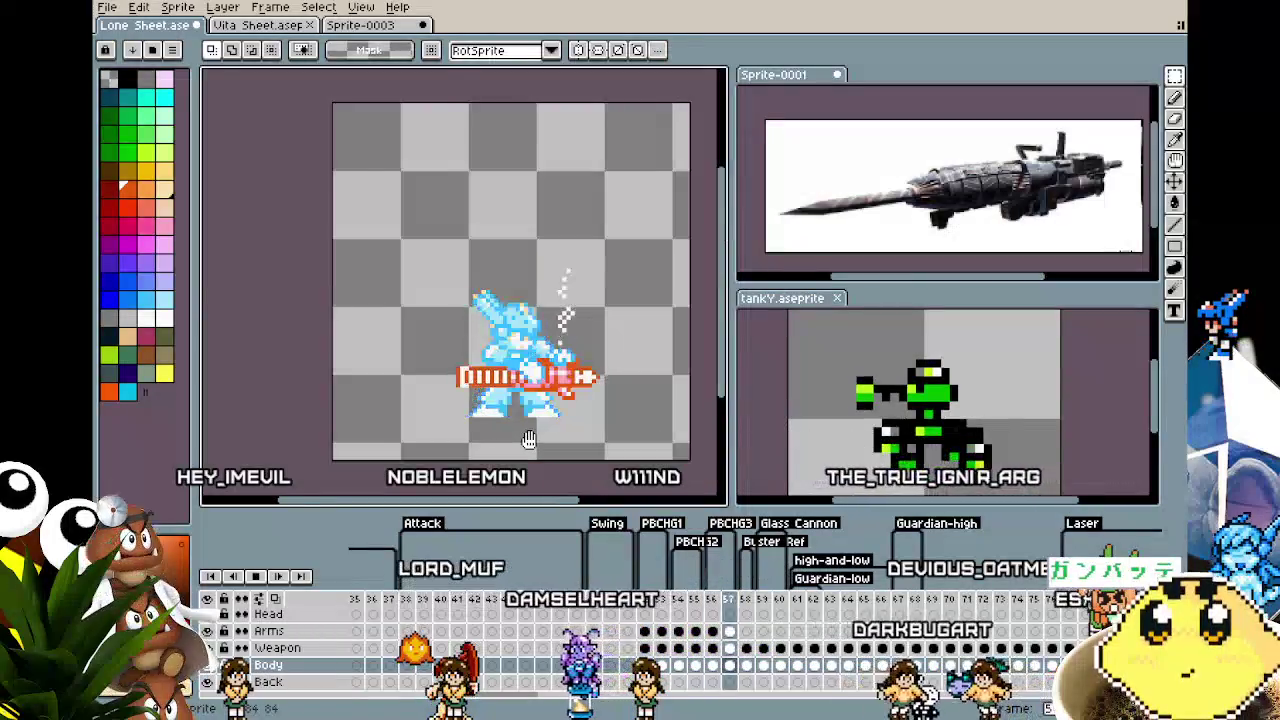
Save the sprite sheet with the retimed frames
{"action": "scroll", "coordinate": [528, 440], "scroll_direction": "up", "scroll_amount": 1}
{"action": "scroll", "coordinate": [528, 440], "scroll_direction": "up", "scroll_amount": 1}
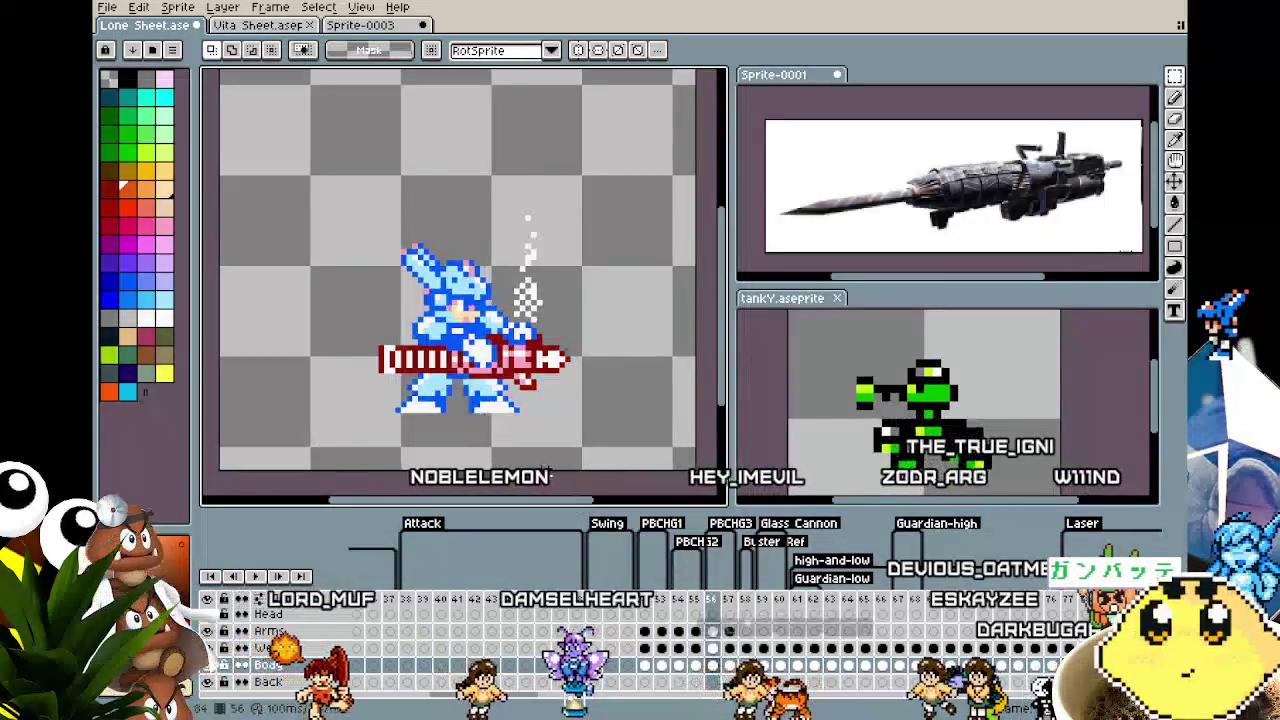
{"action": "key", "text": "ctrl+s"}
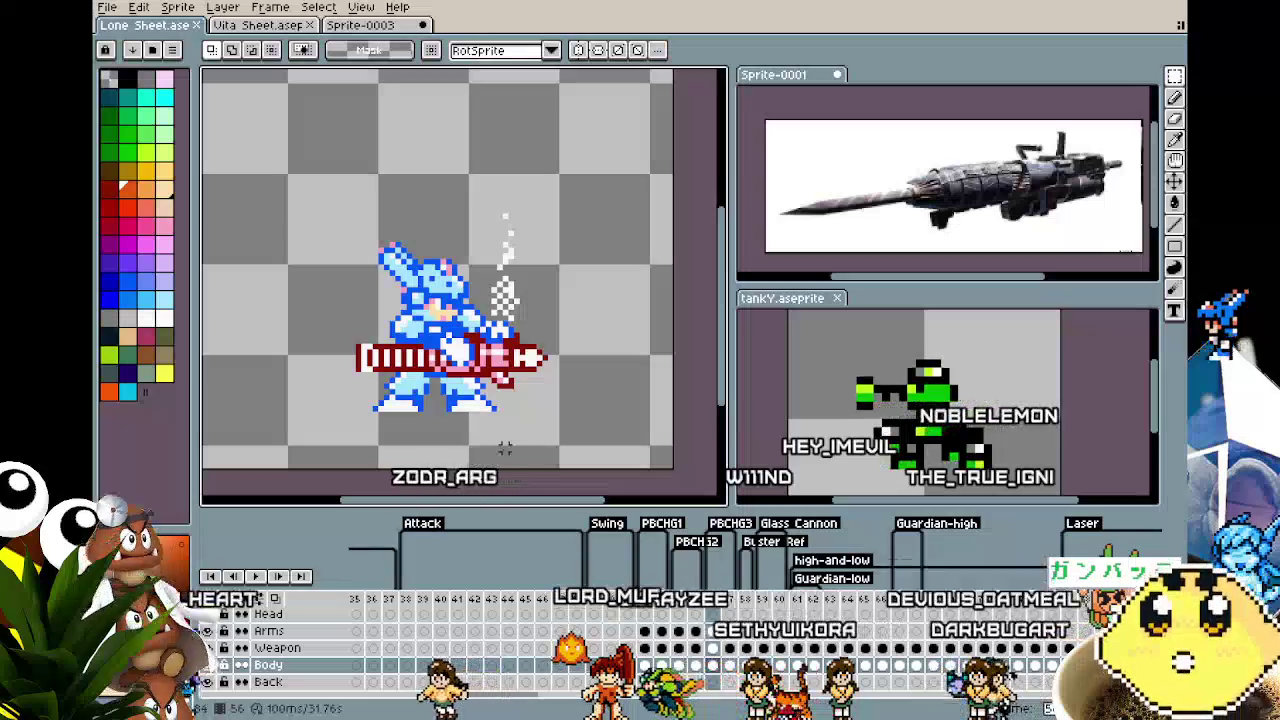
Check the poses on frames 55, 56, 57 and 52
{"action": "left_click_drag", "start_coordinate": [412, 480], "coordinate": [434, 487]}
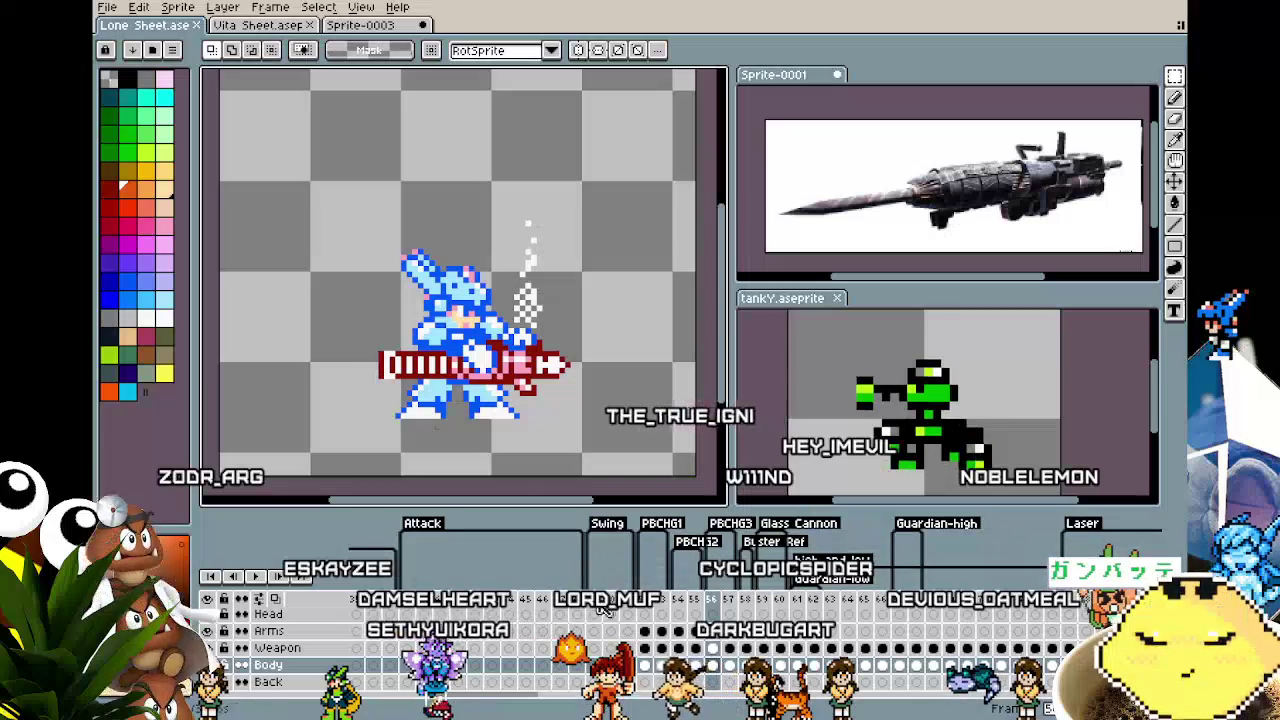
{"action": "left_click", "coordinate": [695, 604]}
{"action": "left_click", "coordinate": [648, 604]}
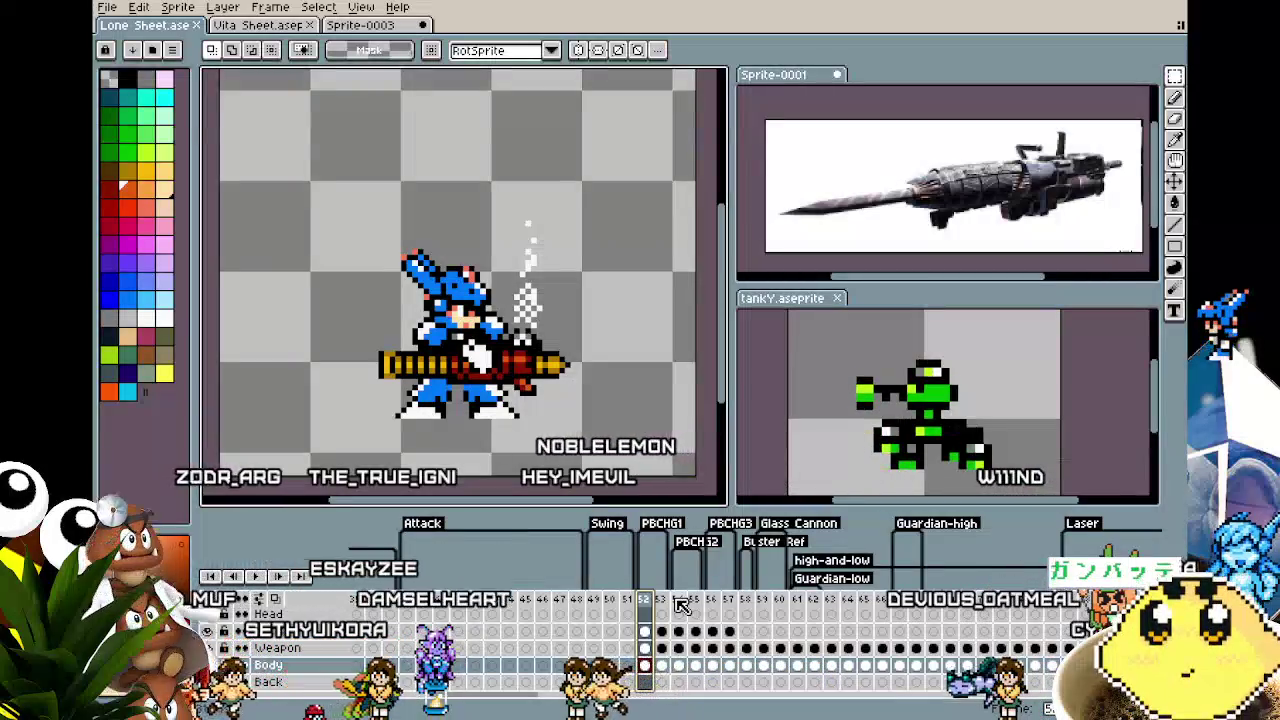
{"action": "left_click", "coordinate": [736, 599]}
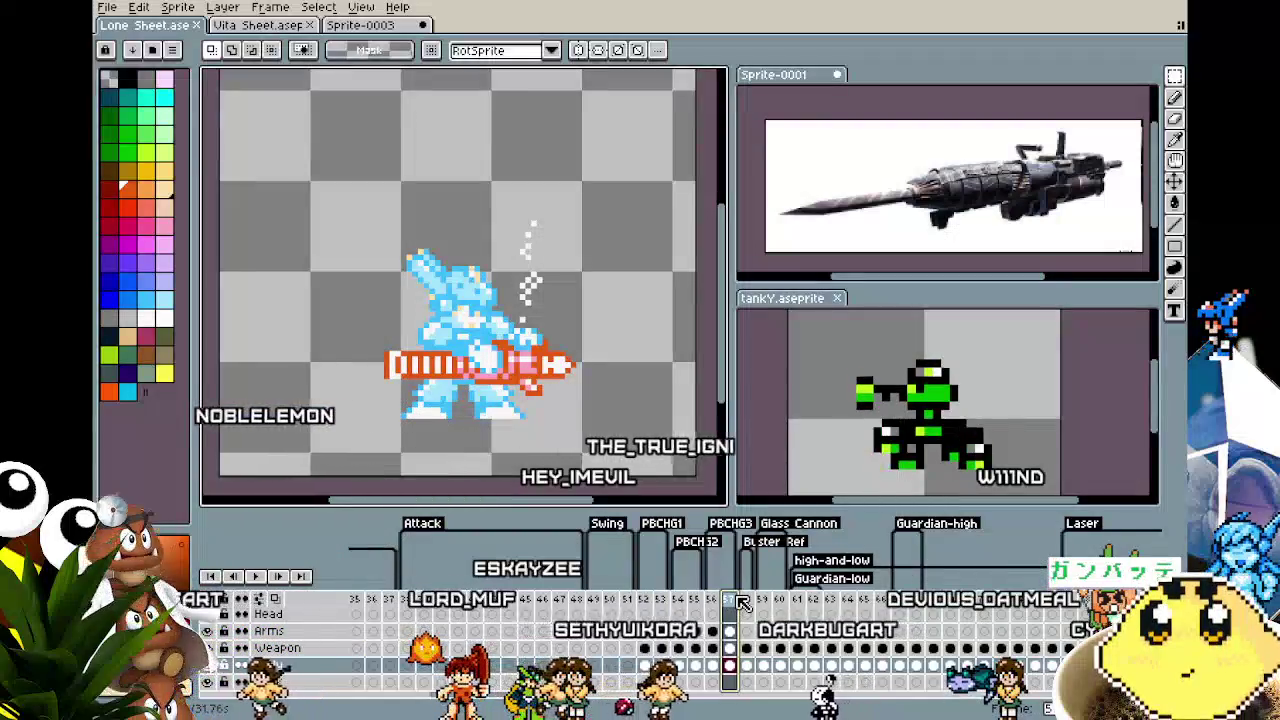
{"action": "left_click", "coordinate": [645, 608]}
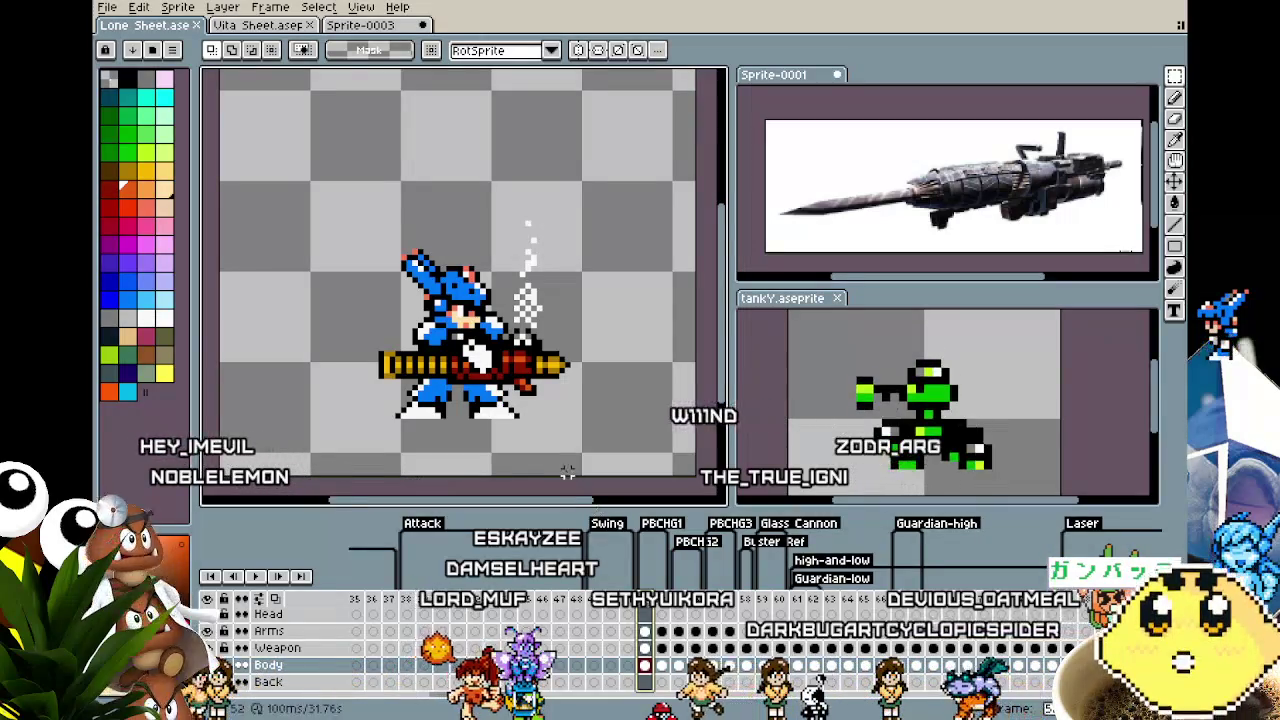
{"action": "scroll", "coordinate": [567, 493], "scroll_direction": "up", "scroll_amount": 1}
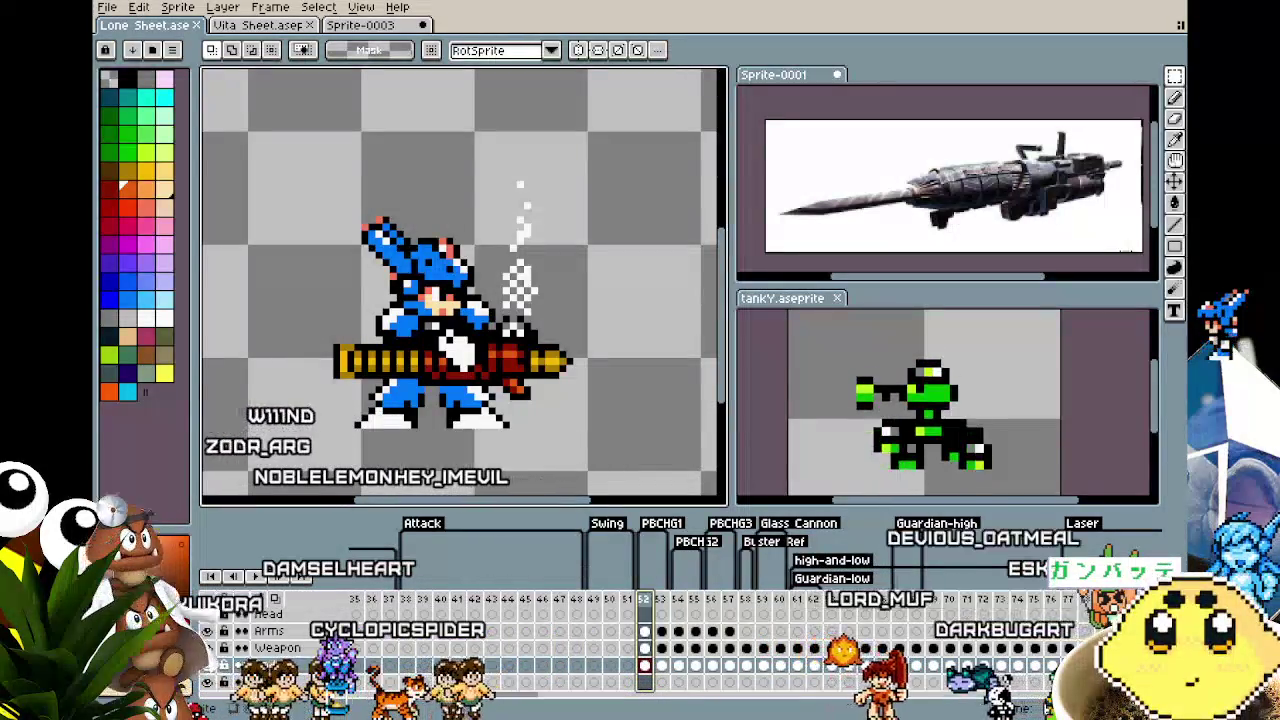
{"action": "scroll", "coordinate": [424, 438], "scroll_direction": "up", "scroll_amount": 1}
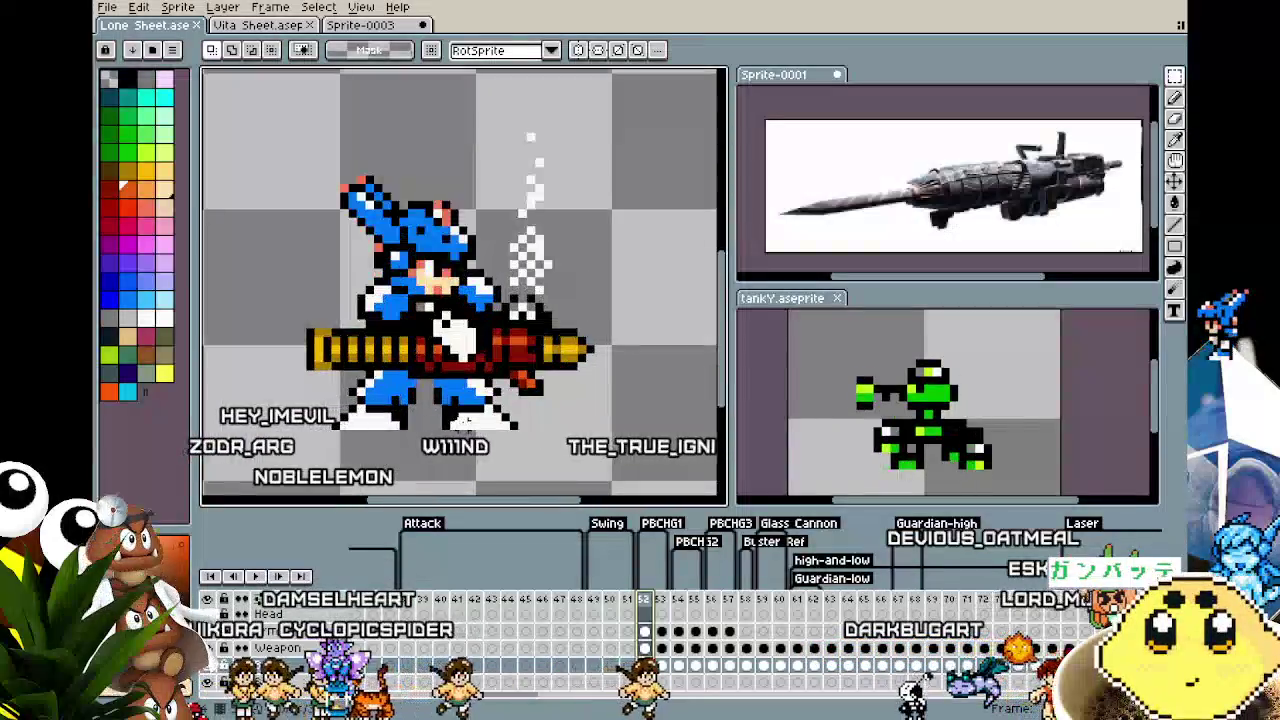
{"action": "left_click_drag", "start_coordinate": [424, 438], "coordinate": [391, 444]}
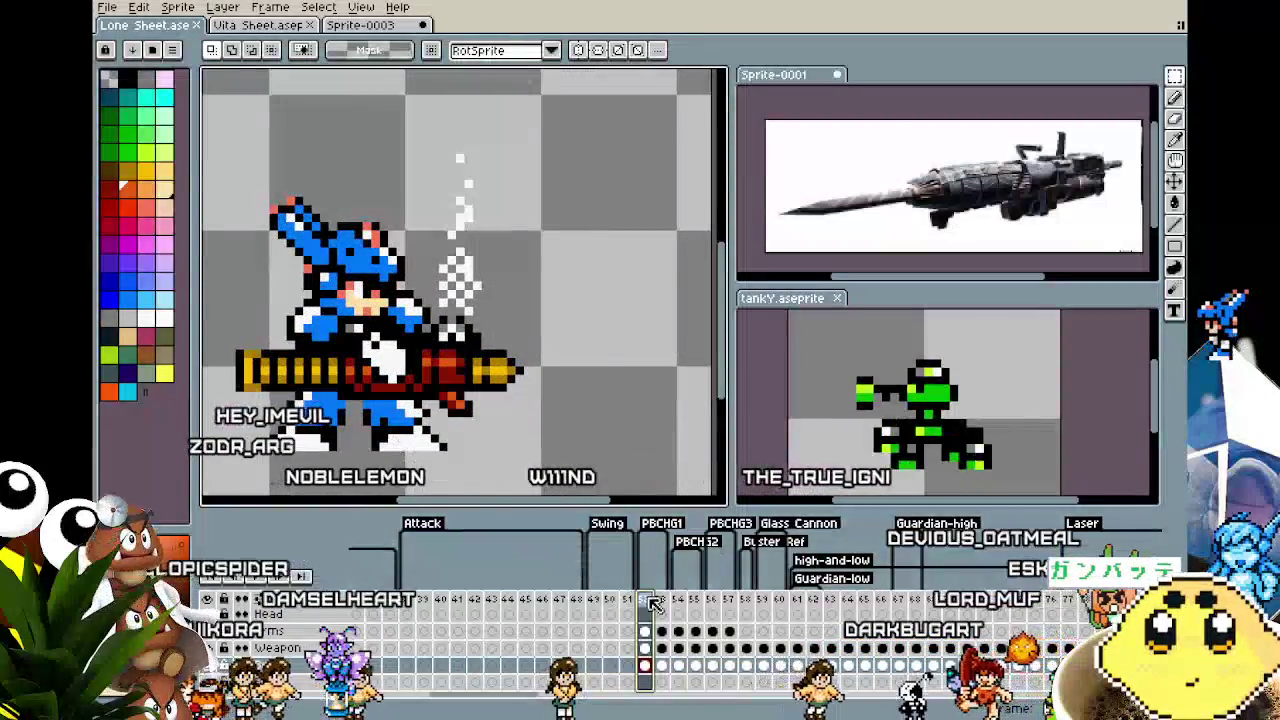
{"action": "left_click_drag", "start_coordinate": [678, 608], "coordinate": [731, 598]}
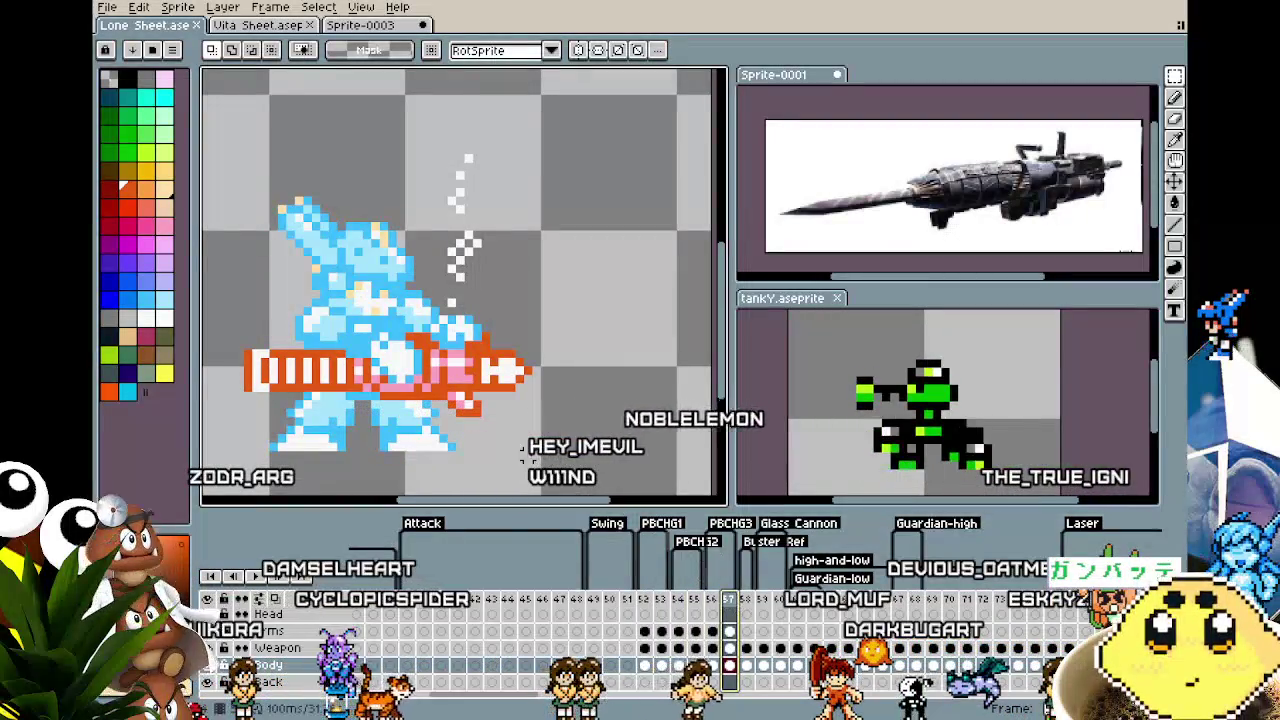
{"action": "left_click_drag", "start_coordinate": [522, 452], "coordinate": [577, 458]}
{"action": "left_click", "coordinate": [655, 599]}
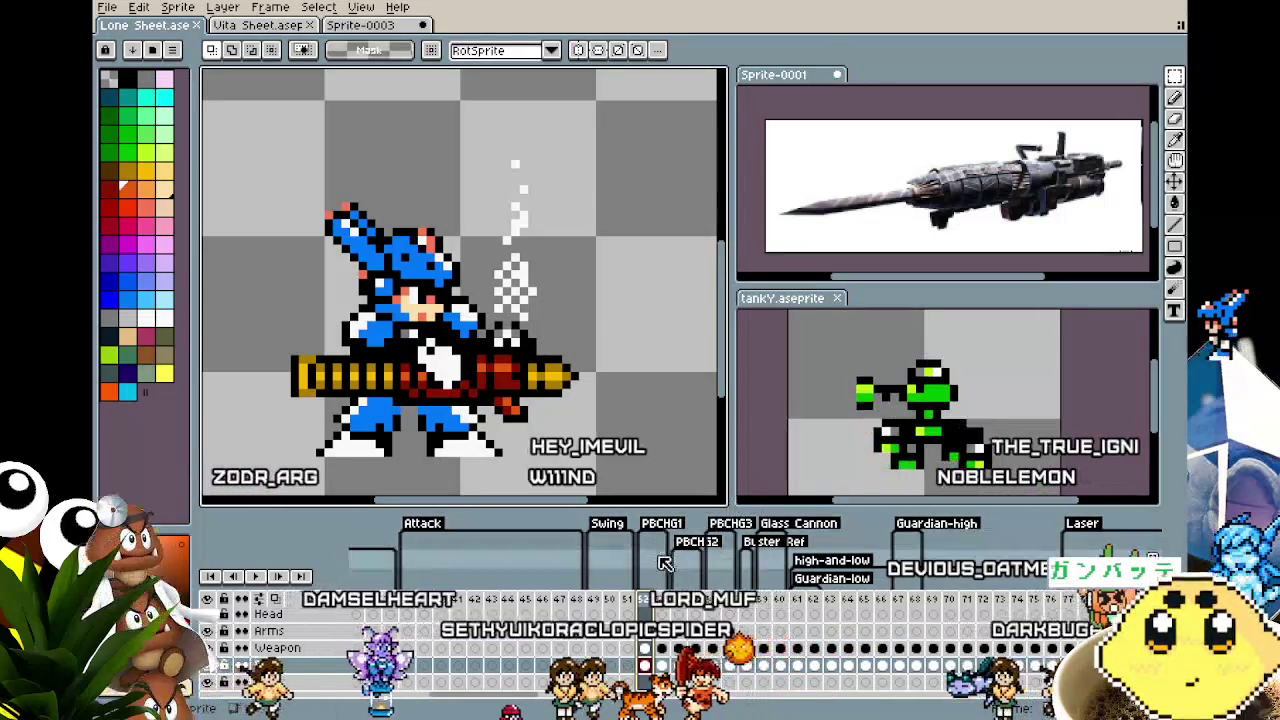
{"action": "right_click", "coordinate": [651, 600]}
Add a new animation tag named Buster that covers only frame 58
{"action": "key", "text": "Escape"}
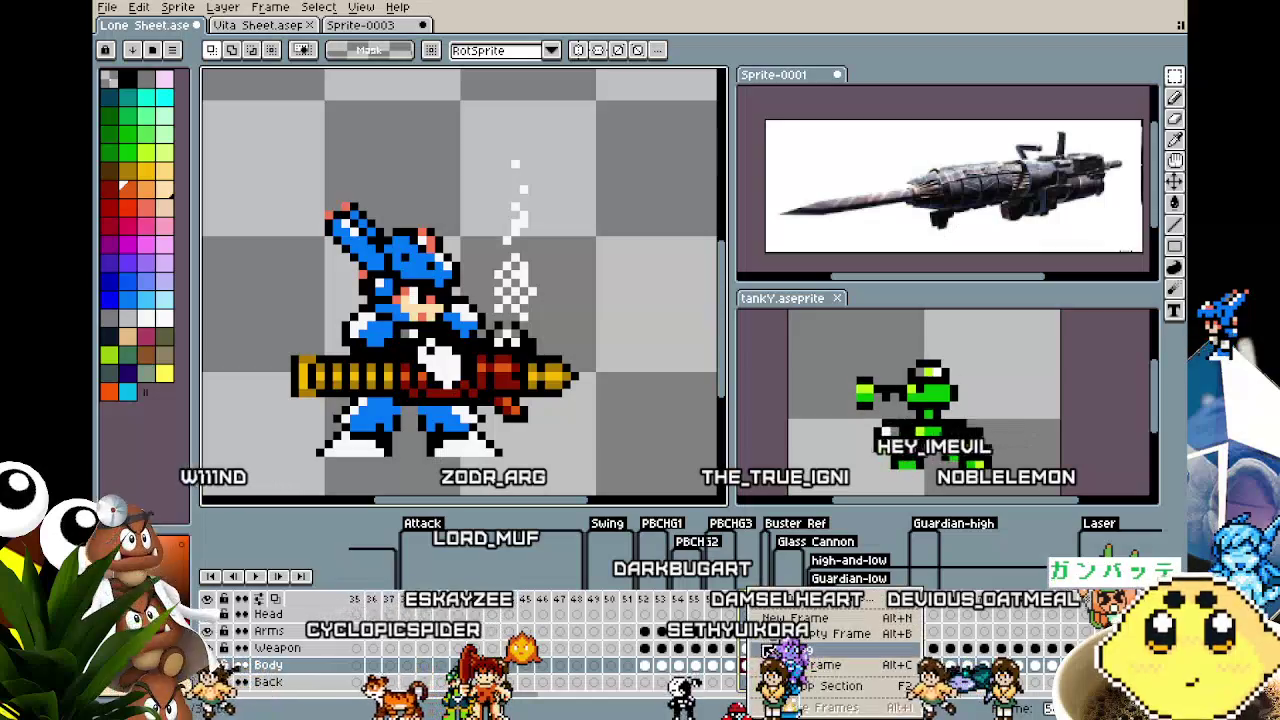
{"action": "left_click", "coordinate": [790, 650]}
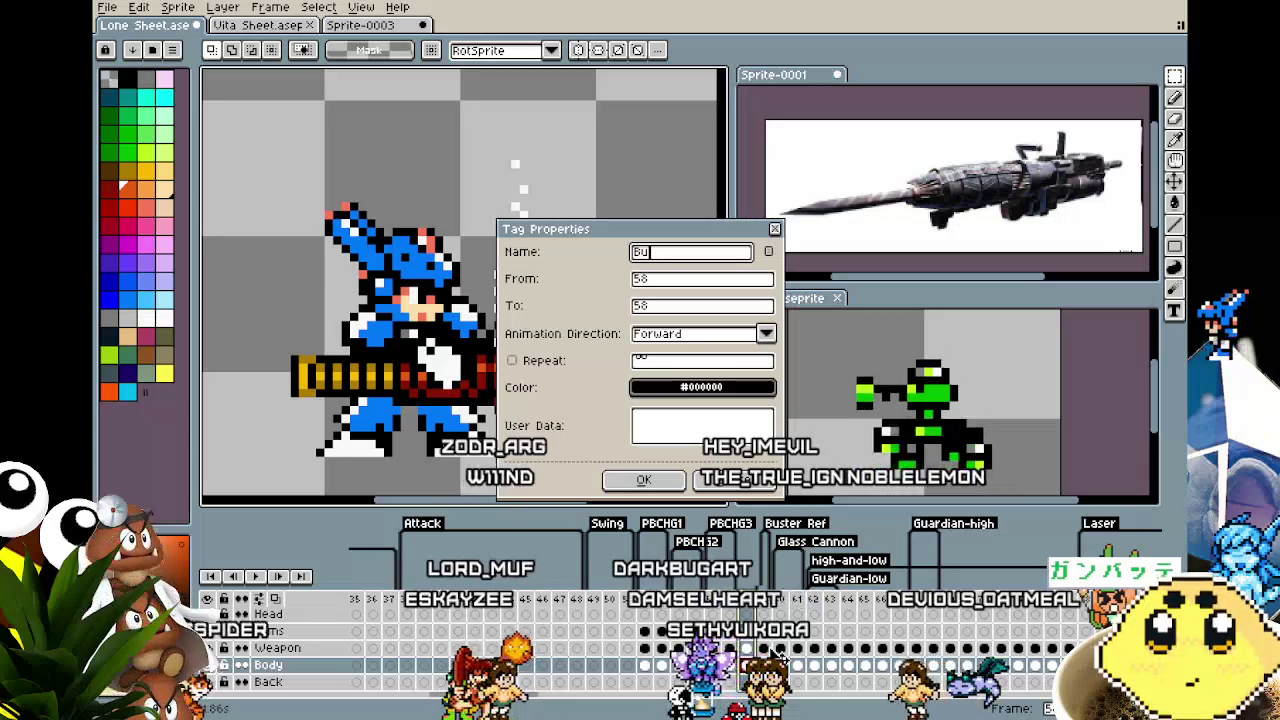
{"action": "type", "text": "ster"}
{"action": "key", "text": "Return"}
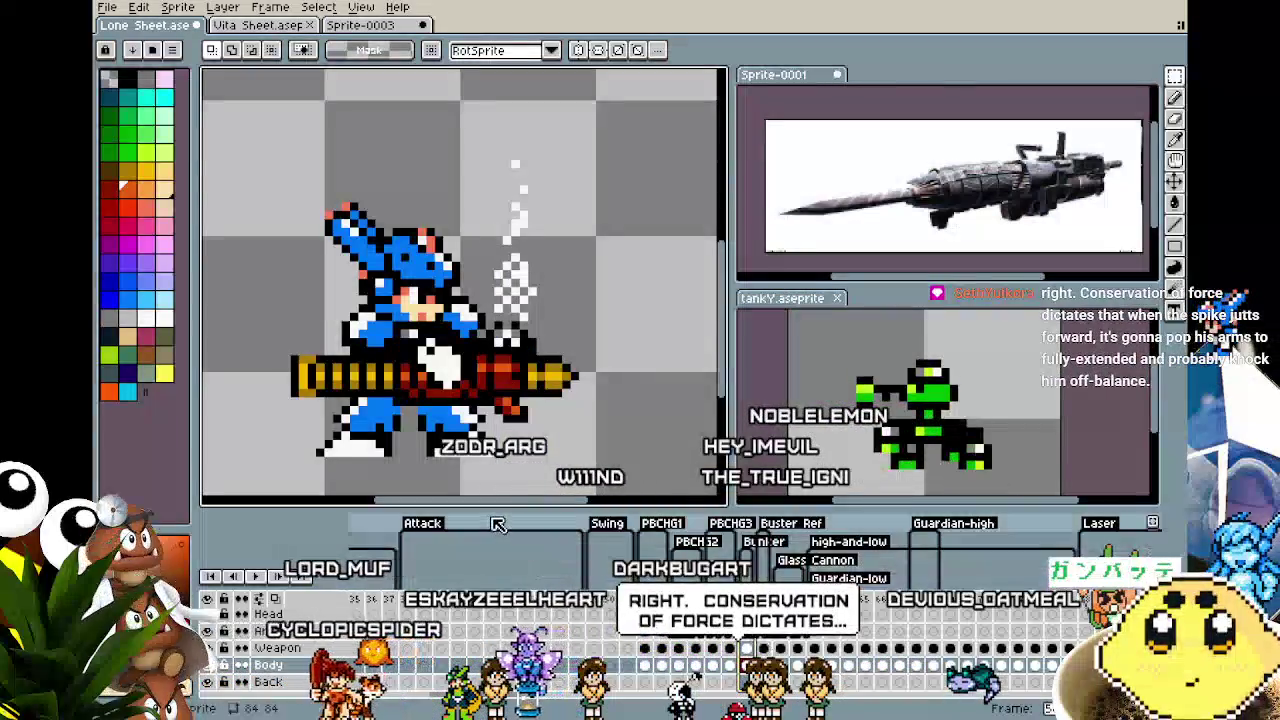
{"action": "scroll", "coordinate": [460, 280], "scroll_direction": "left", "scroll_amount": 1}
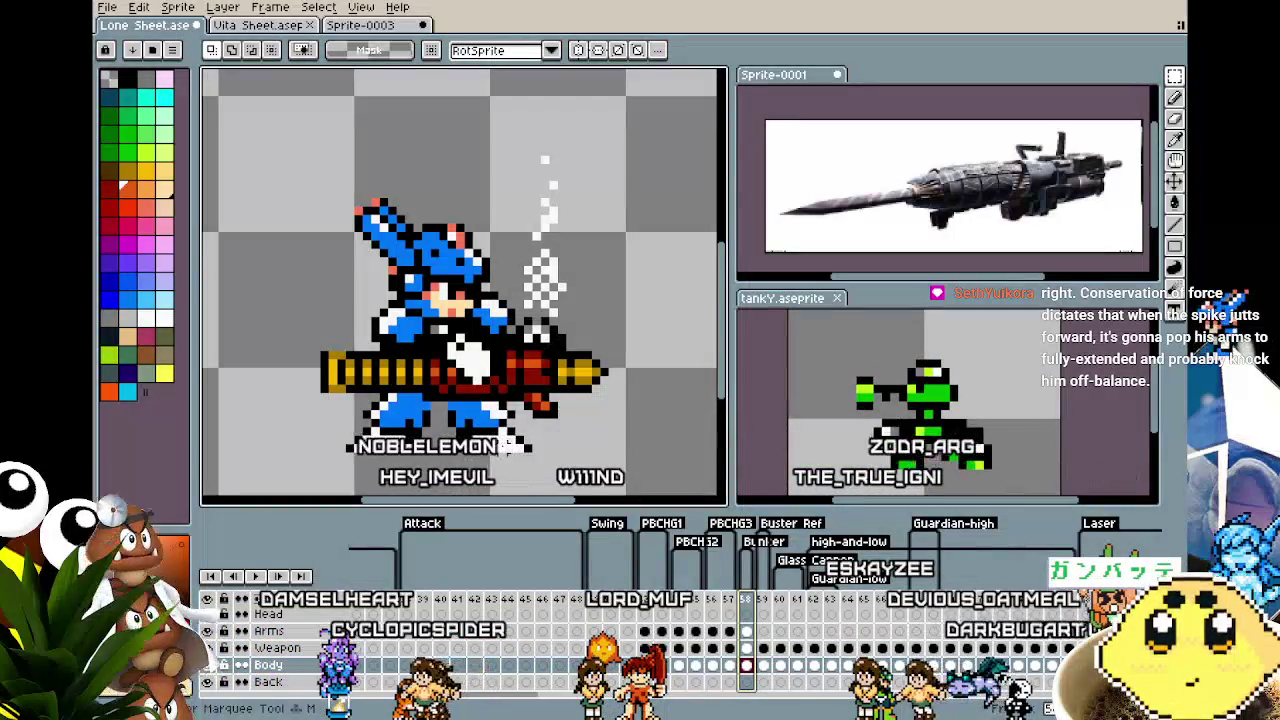
{"action": "scroll", "coordinate": [385, 328], "scroll_direction": "down", "scroll_amount": 1}
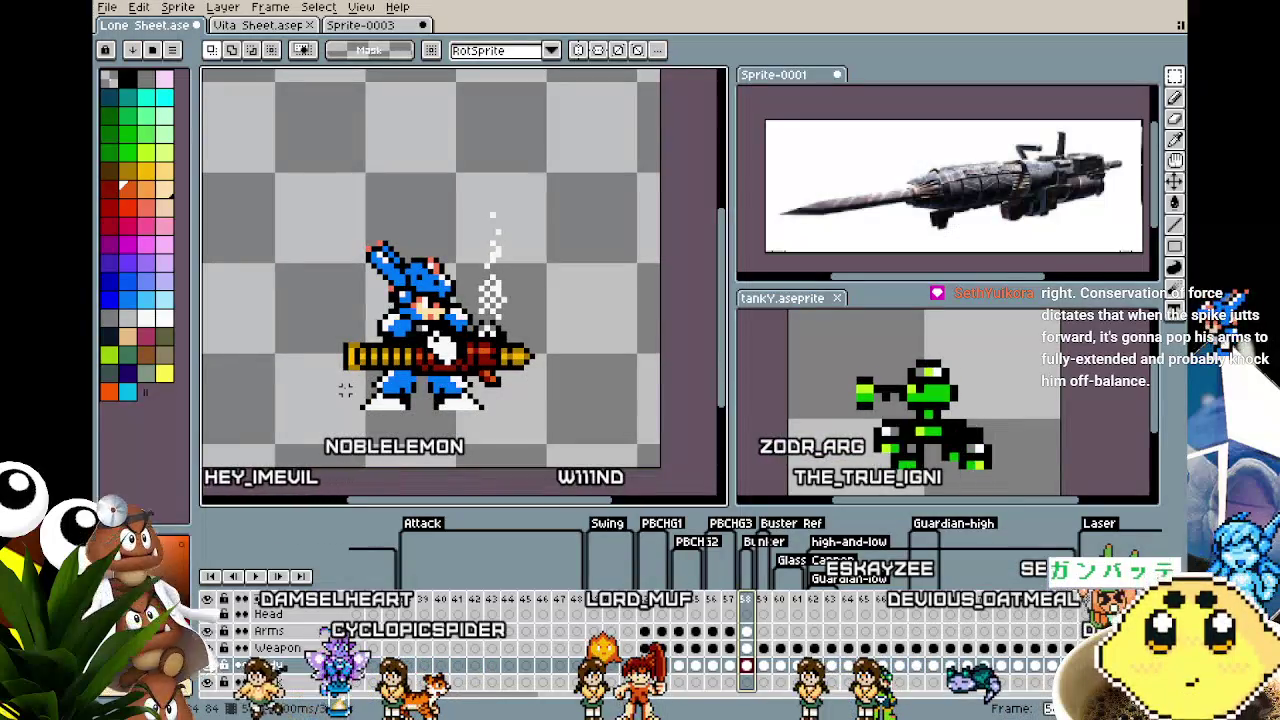
{"action": "scroll", "coordinate": [344, 390], "scroll_direction": "up", "scroll_amount": 1}
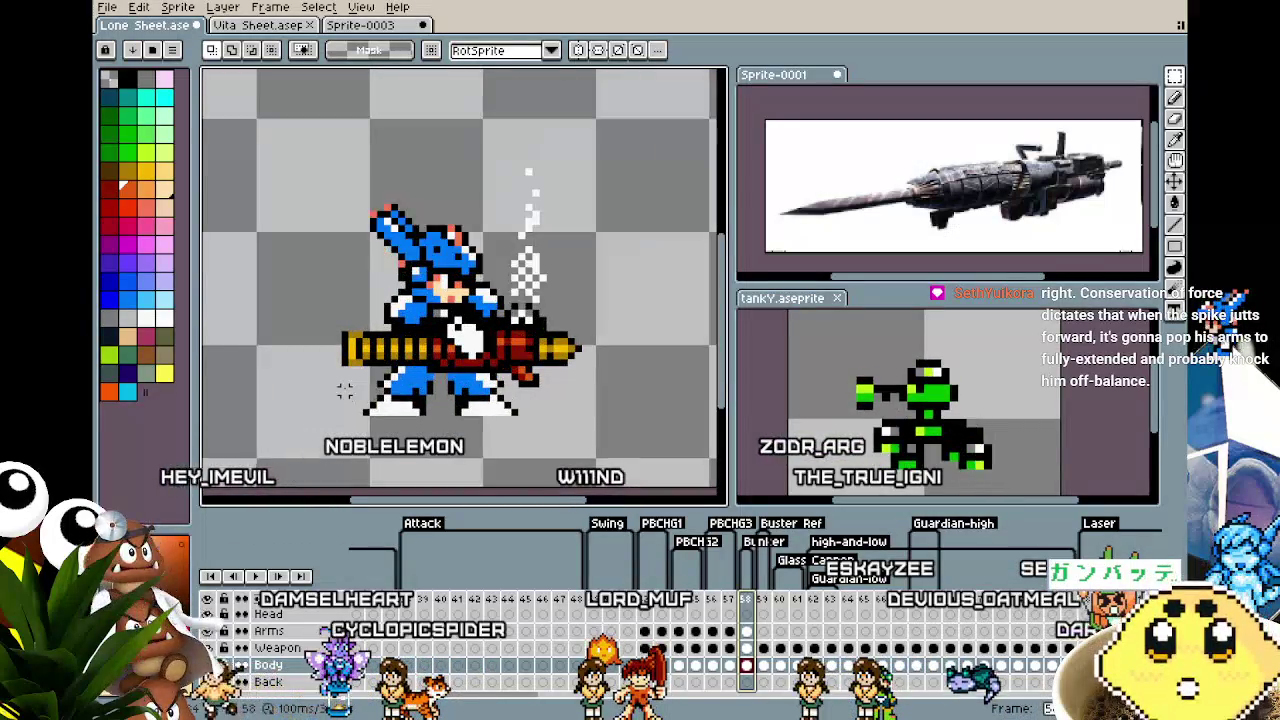
{"action": "left_click", "coordinate": [745, 647]}
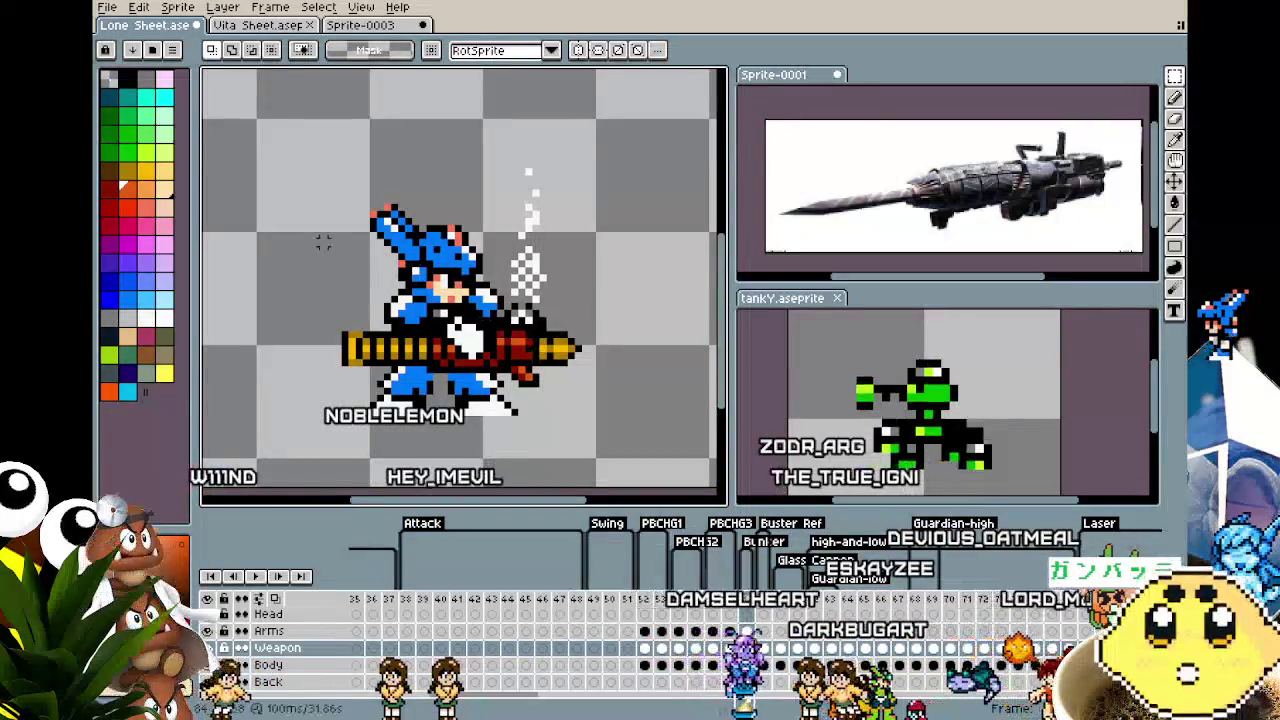
{"action": "scroll", "coordinate": [527, 217], "scroll_direction": "up", "scroll_amount": 2}
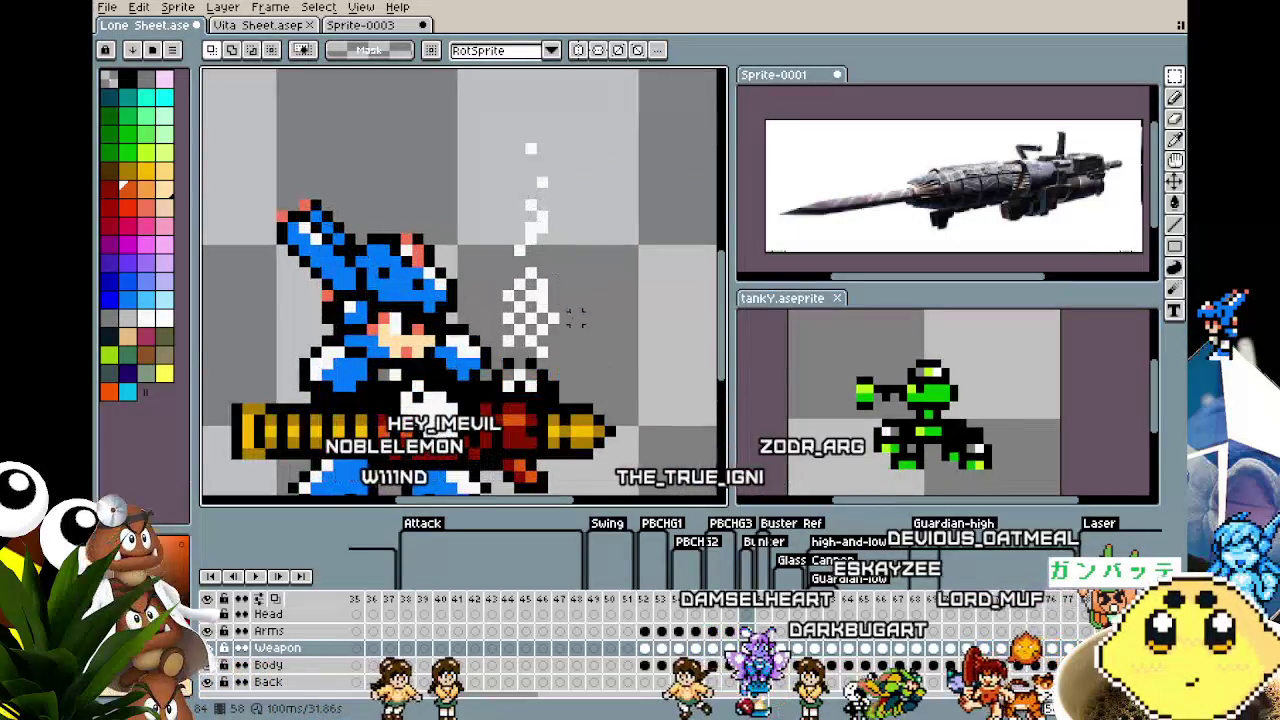
{"action": "key", "text": "b"}
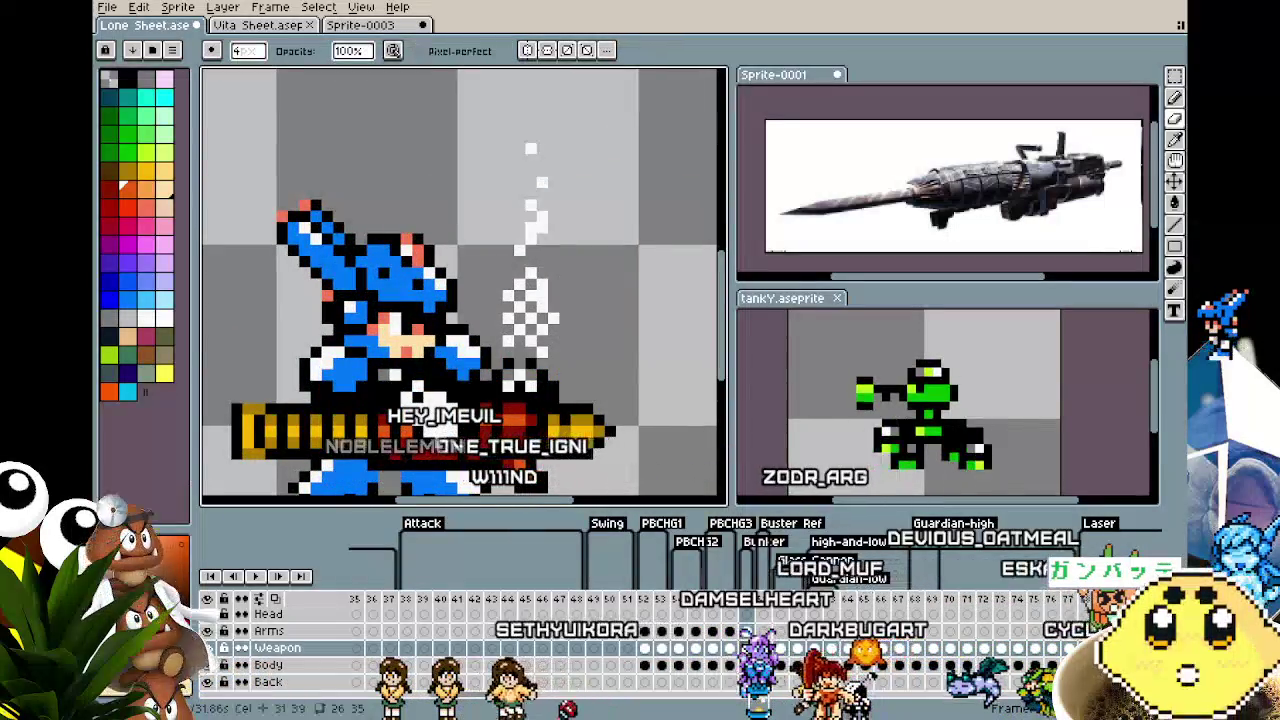
{"action": "left_click", "coordinate": [268, 665]}
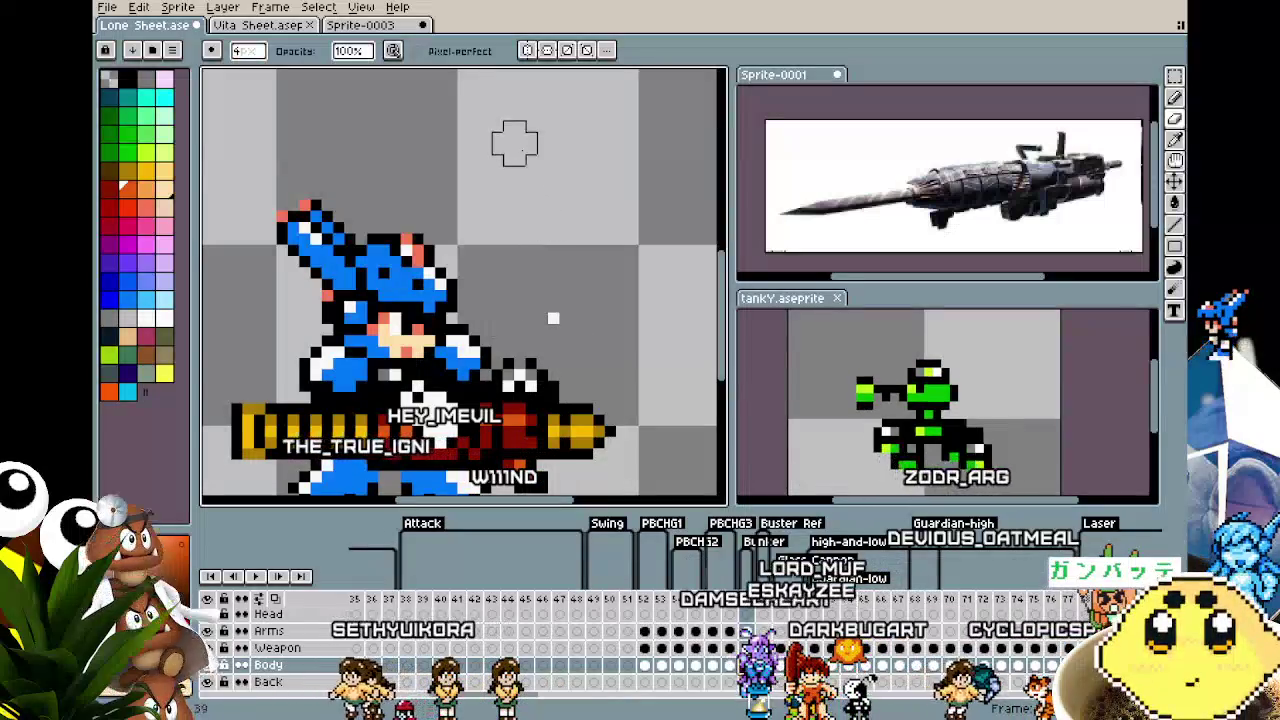
{"action": "scroll", "coordinate": [559, 323], "scroll_direction": "down", "scroll_amount": 1}
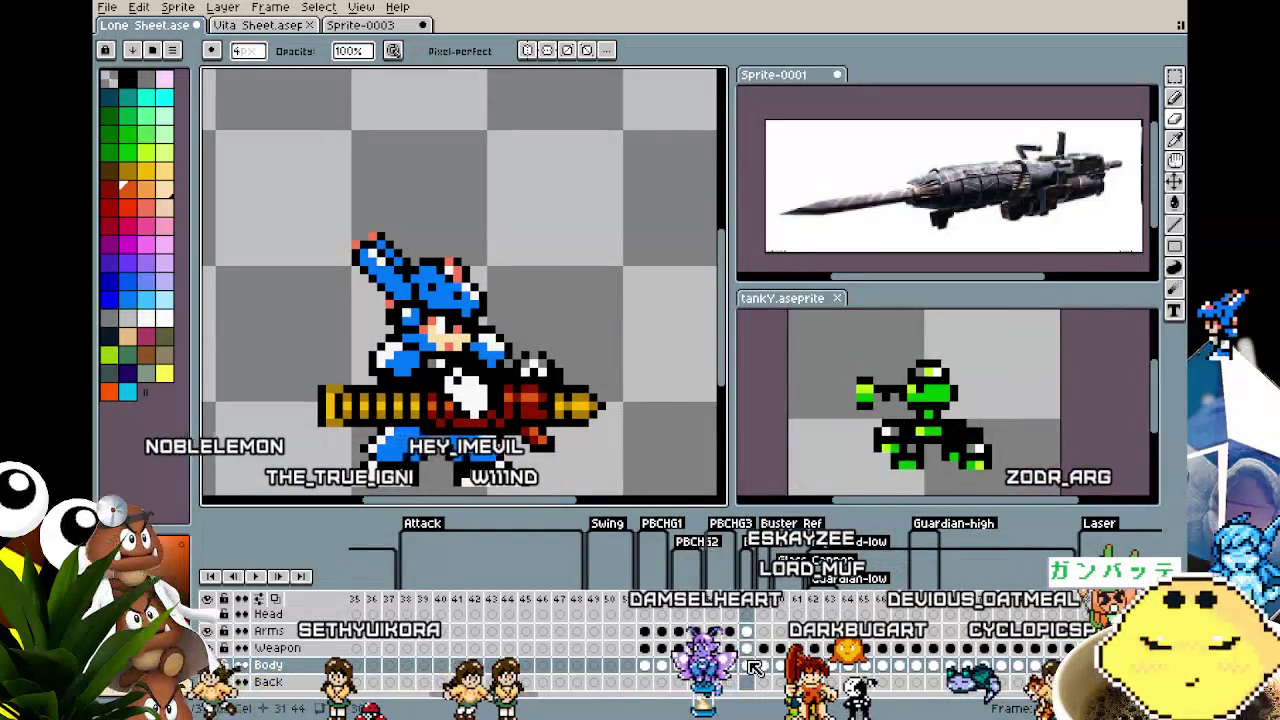
{"action": "left_click", "coordinate": [746, 647]}
{"action": "key", "text": "minus"}
{"action": "key", "text": "minus"}
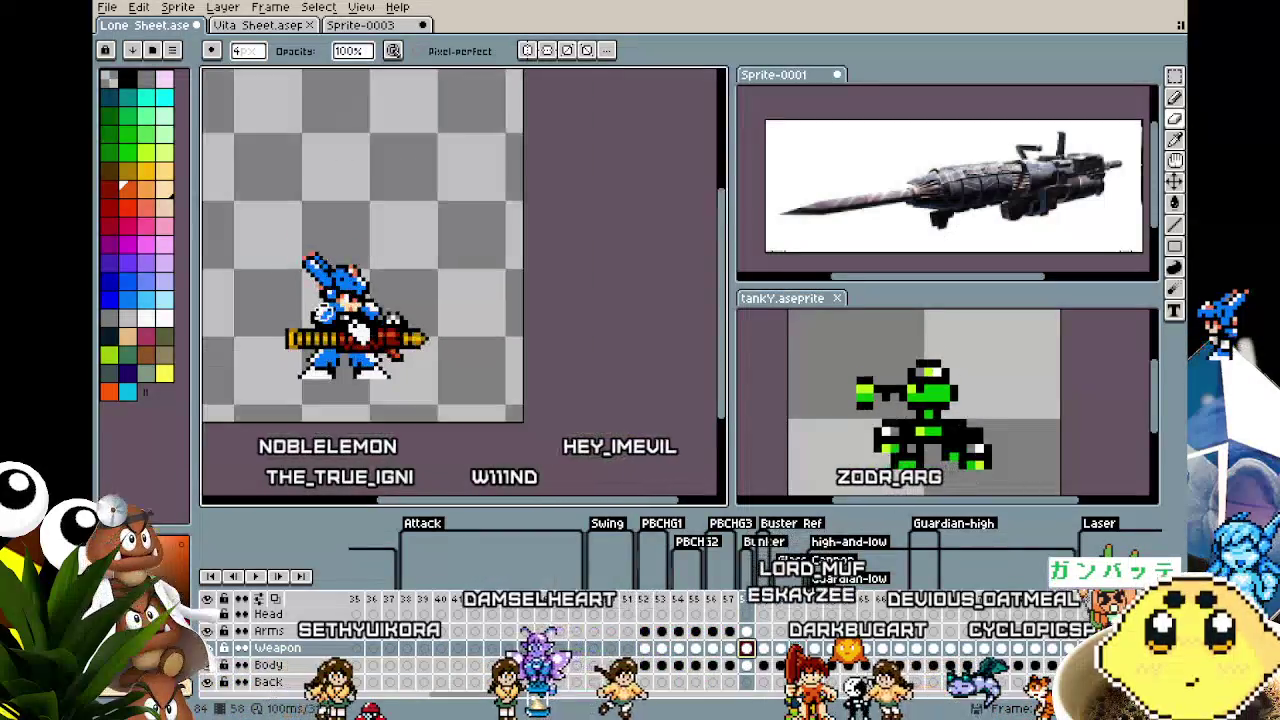
{"action": "scroll", "coordinate": [381, 249], "scroll_direction": "left", "scroll_amount": 2}
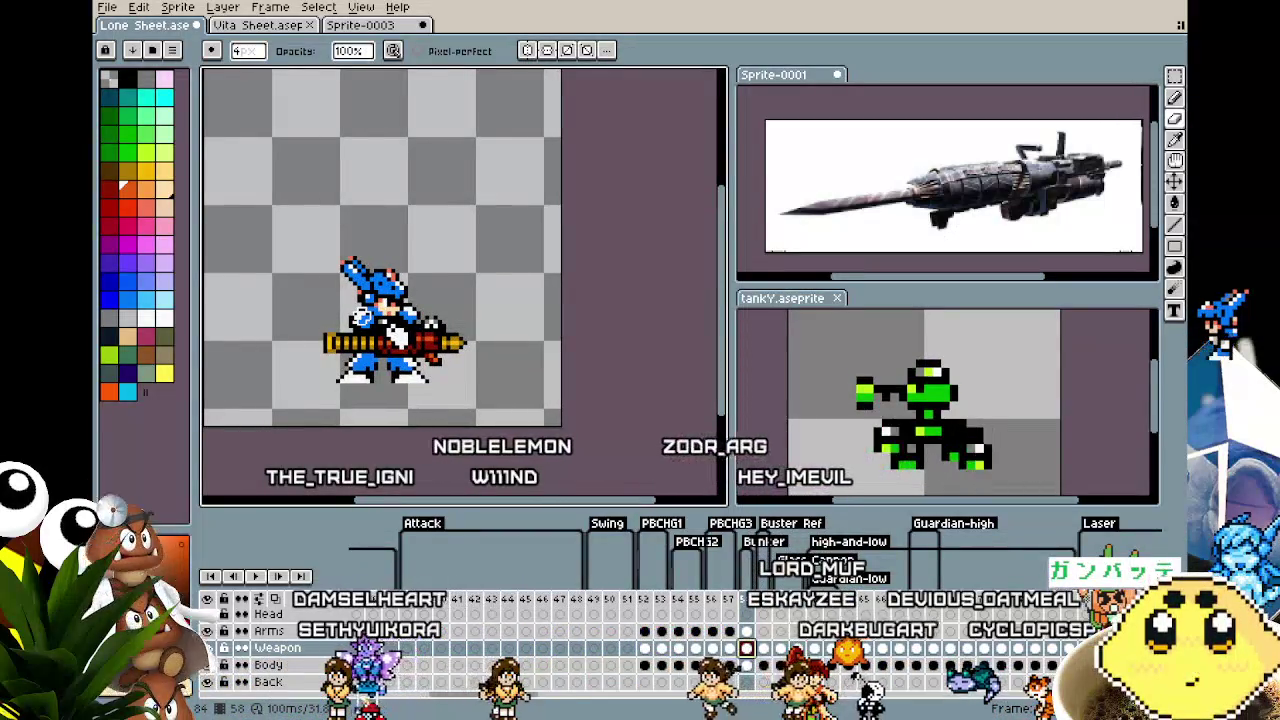
{"action": "key", "text": "m"}
{"action": "key", "text": "plus"}
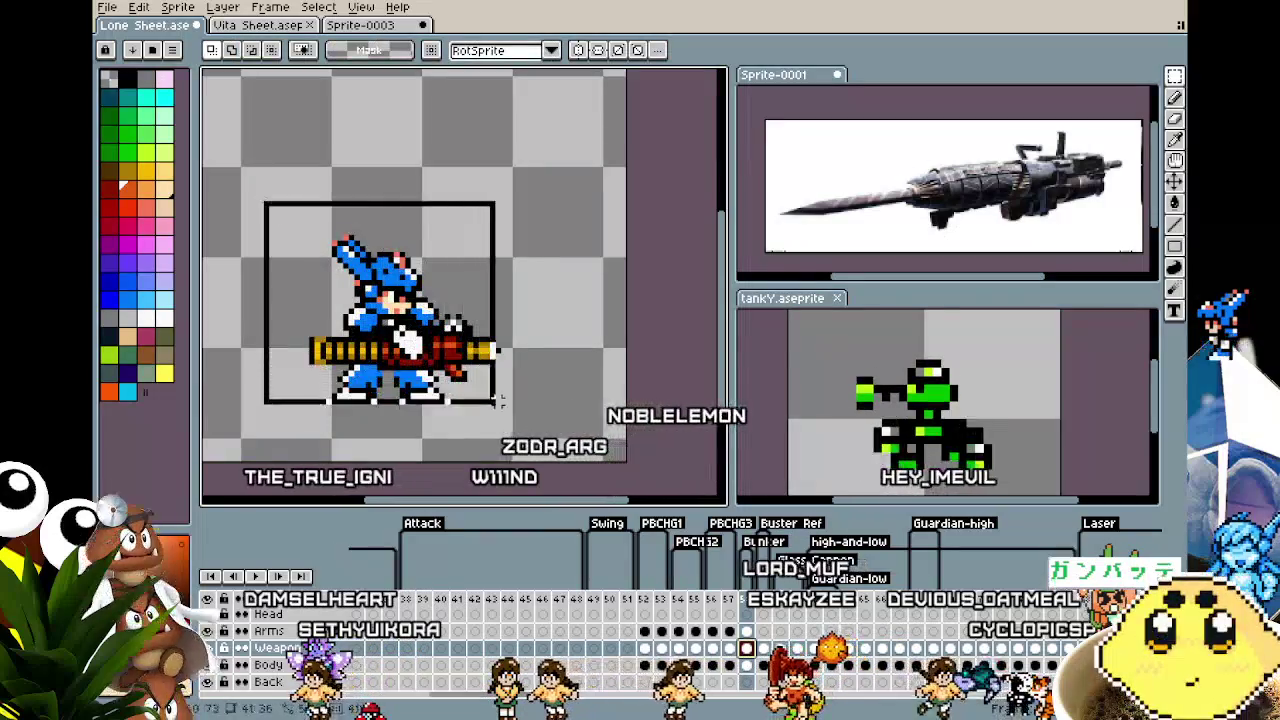
Move the selected red cannon down and back for recoil, then commit it
{"action": "left_click_drag", "start_coordinate": [277, 203], "coordinate": [563, 435]}
{"action": "left_click_drag", "start_coordinate": [468, 412], "coordinate": [517, 383]}
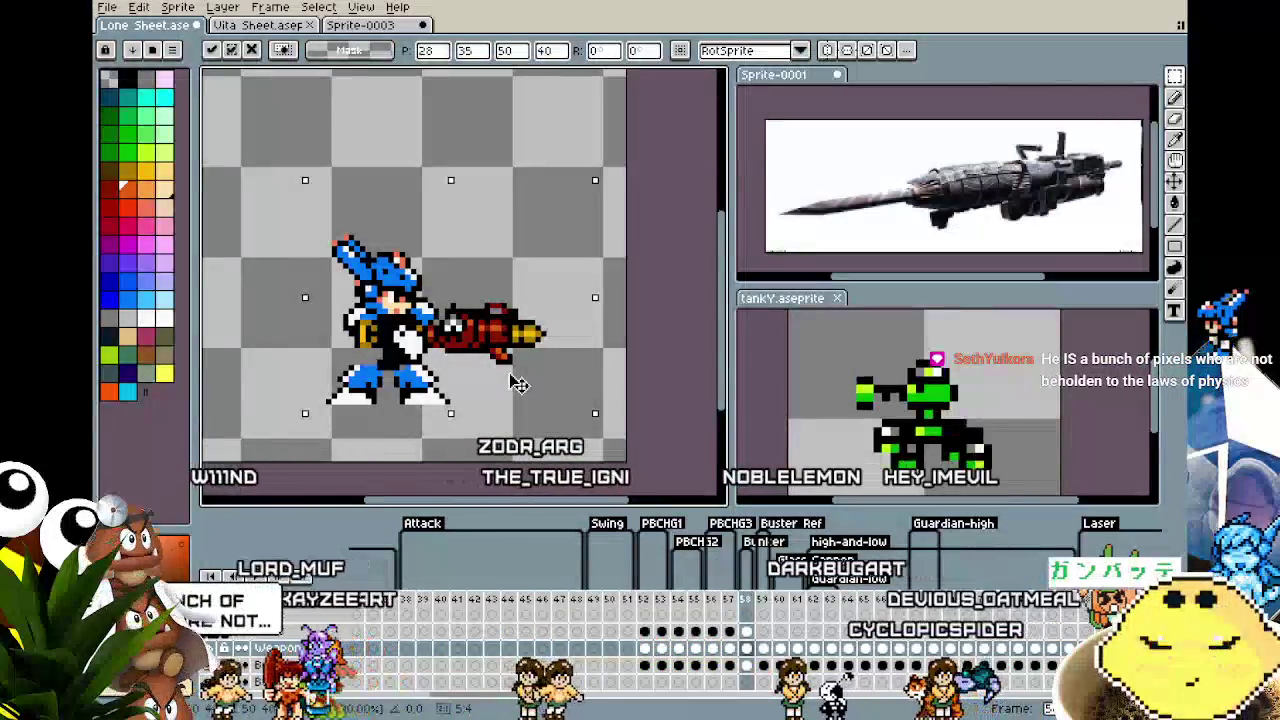
{"action": "left_click_drag", "start_coordinate": [517, 383], "coordinate": [518, 404]}
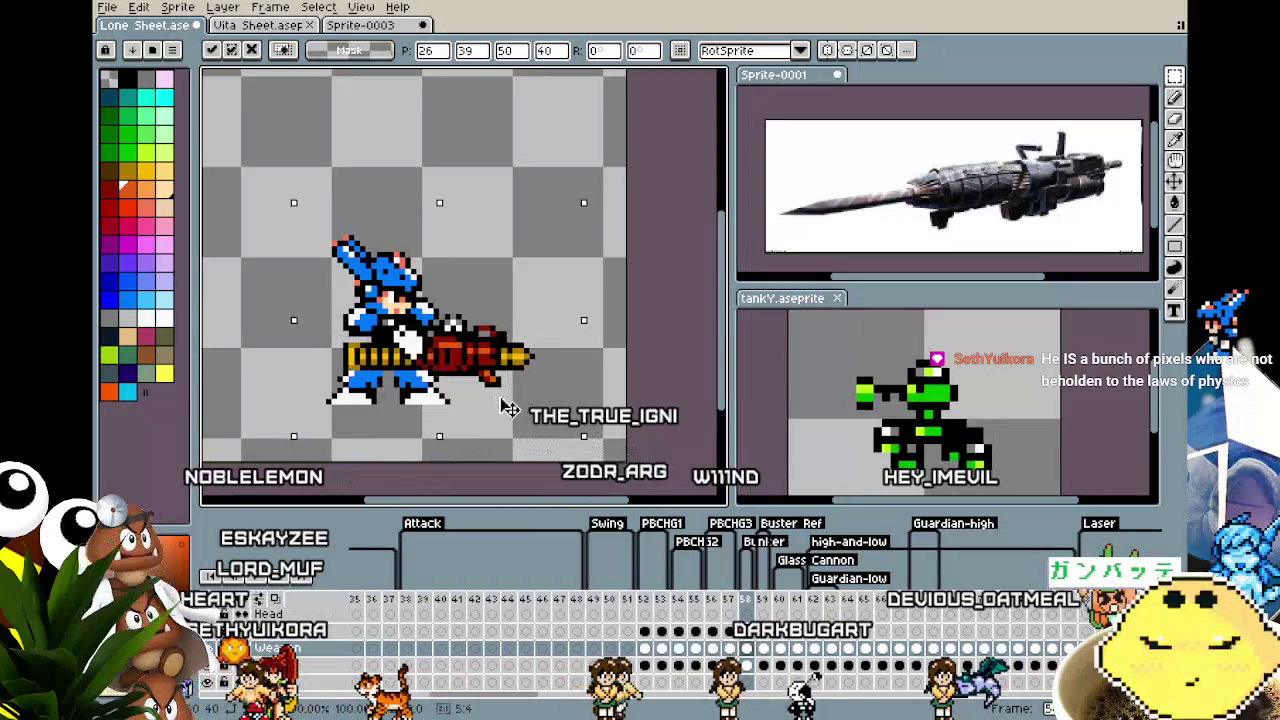
{"action": "left_click_drag", "start_coordinate": [502, 407], "coordinate": [507, 407]}
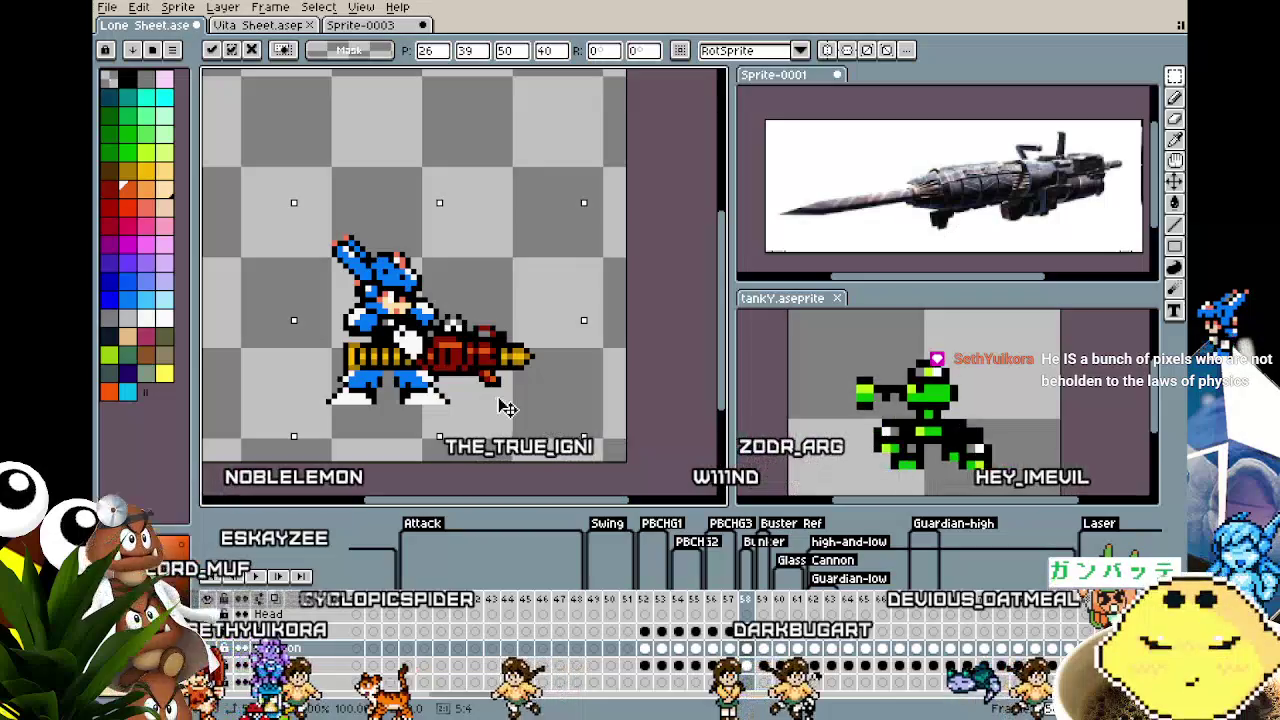
{"action": "key", "text": "ctrl+d"}
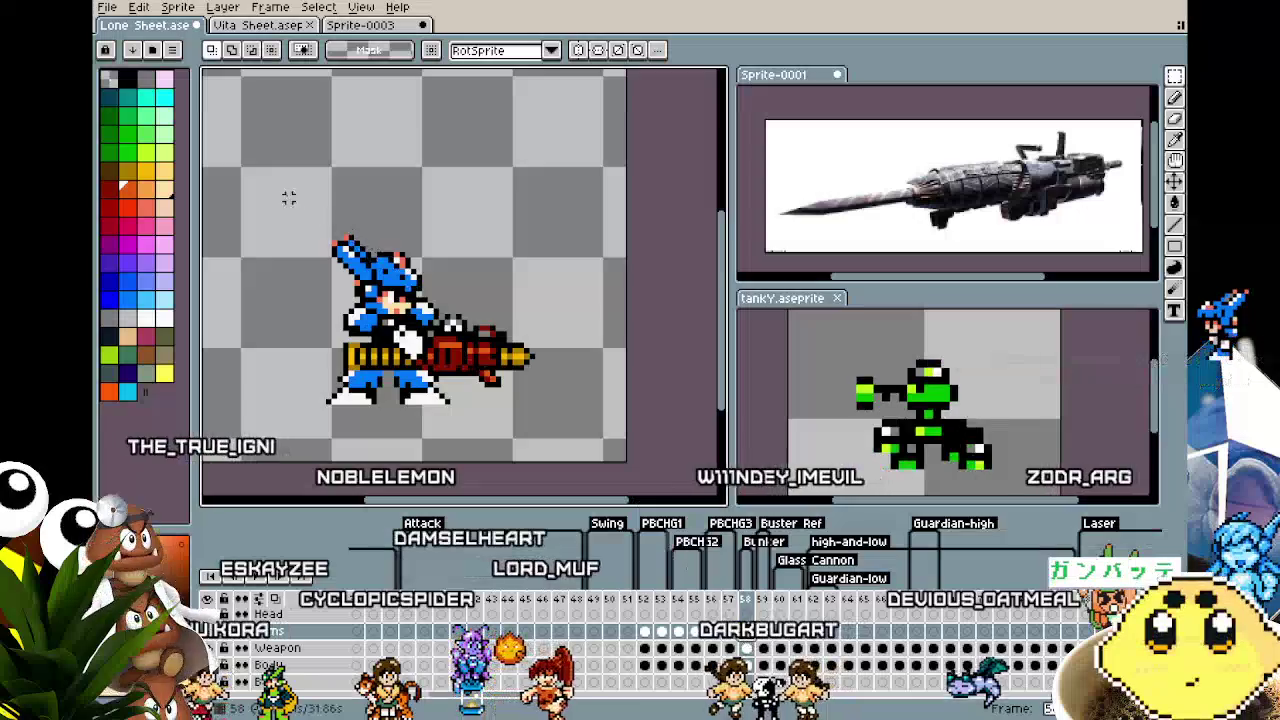
Shift the arm pixels to match the cannon, then switch to the Body layer
{"action": "left_click_drag", "start_coordinate": [285, 194], "coordinate": [537, 440]}
{"action": "key", "text": "ctrl+v"}
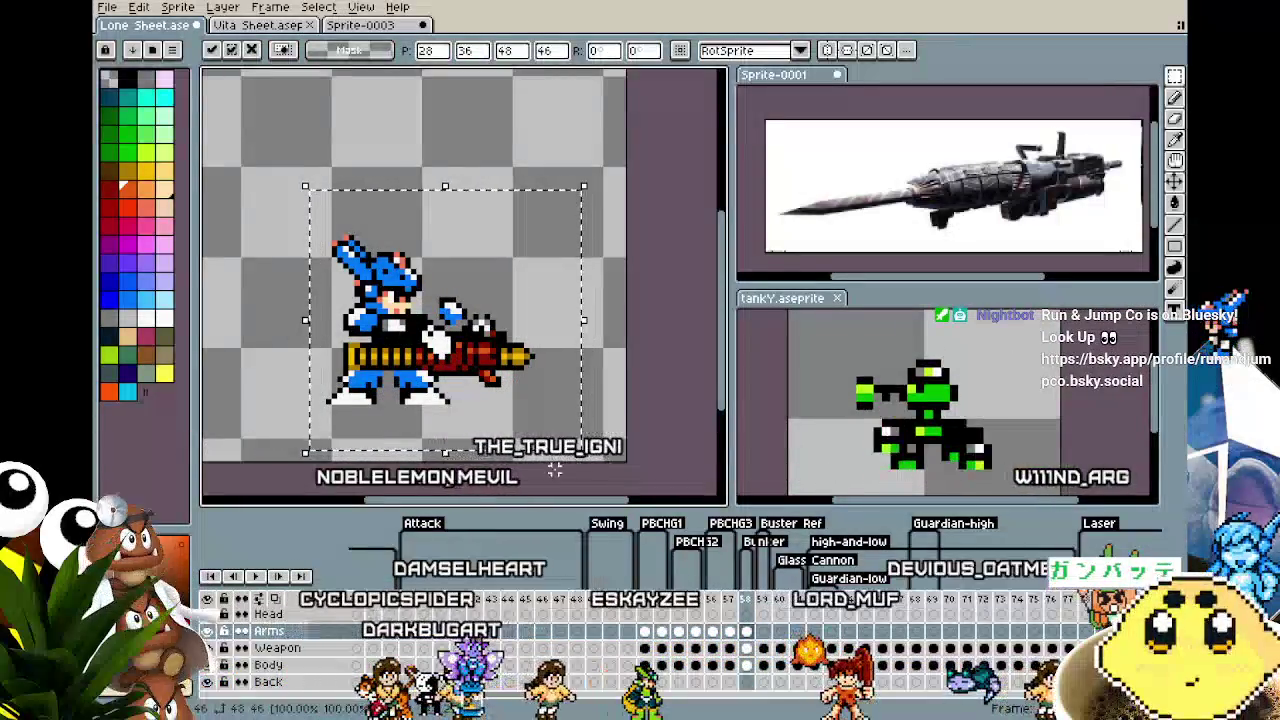
{"action": "left_click", "coordinate": [268, 665]}
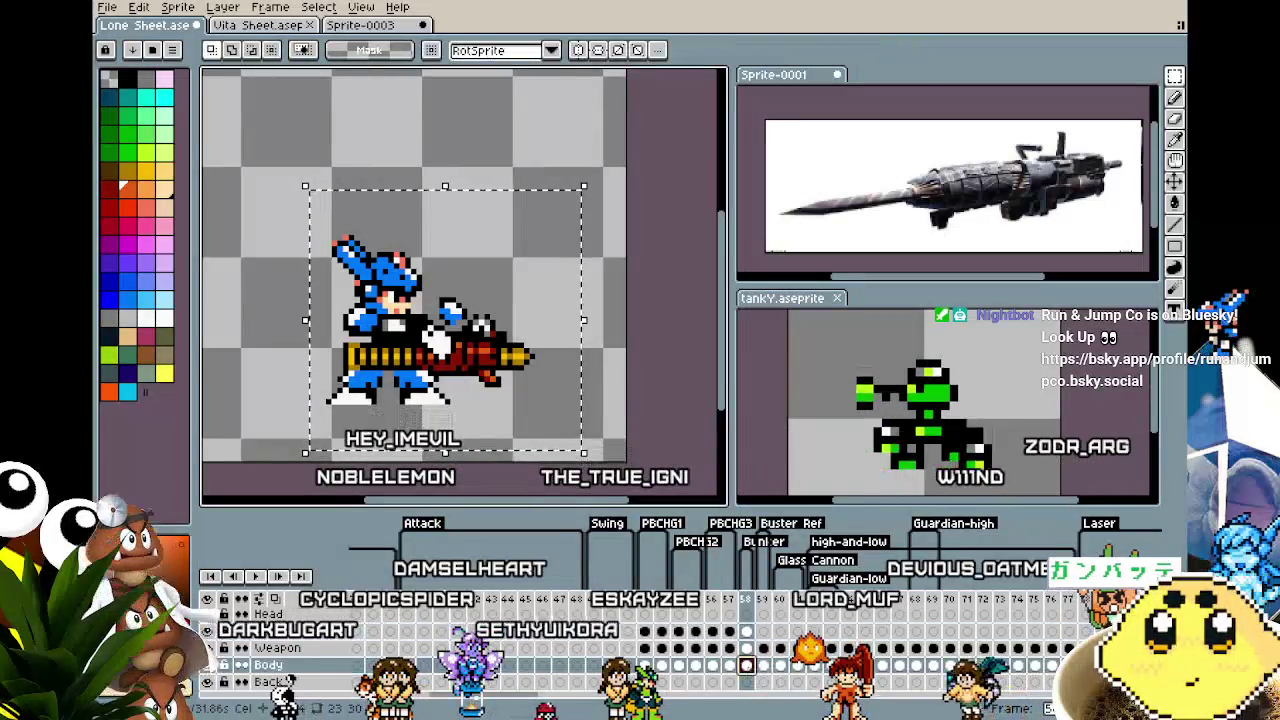
Erase the character's feet pixels below the cannon on the Body layer
{"action": "left_click_drag", "start_coordinate": [271, 198], "coordinate": [558, 383]}
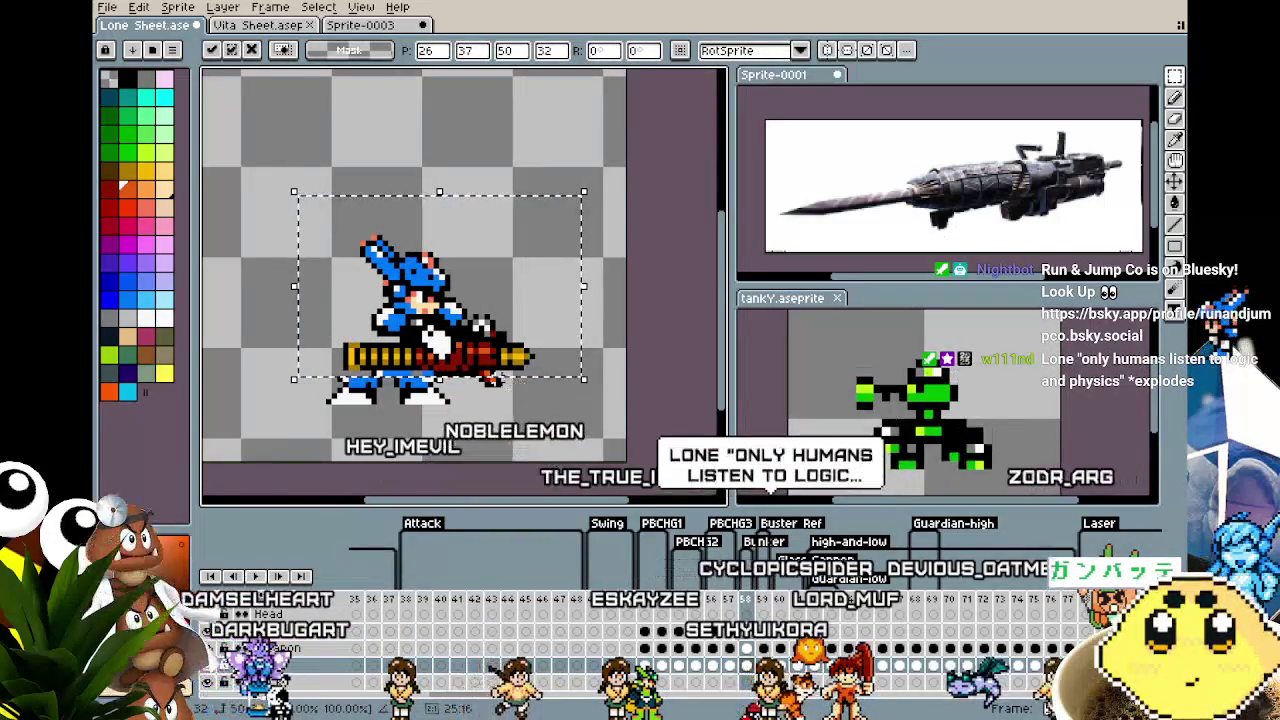
{"action": "key", "text": "ctrl+d"}
{"action": "scroll", "coordinate": [375, 422], "scroll_direction": "up", "scroll_amount": 1}
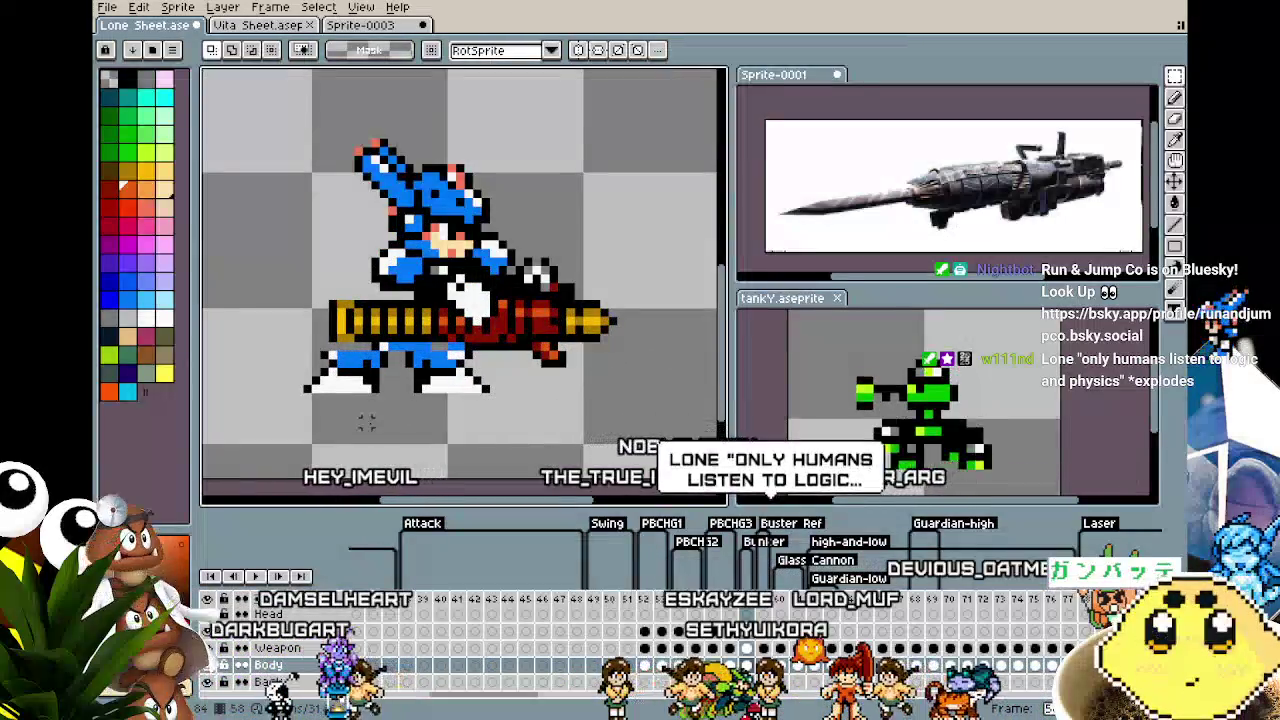
{"action": "key", "text": "b"}
{"action": "left_click_drag", "start_coordinate": [472, 383], "coordinate": [323, 380]}
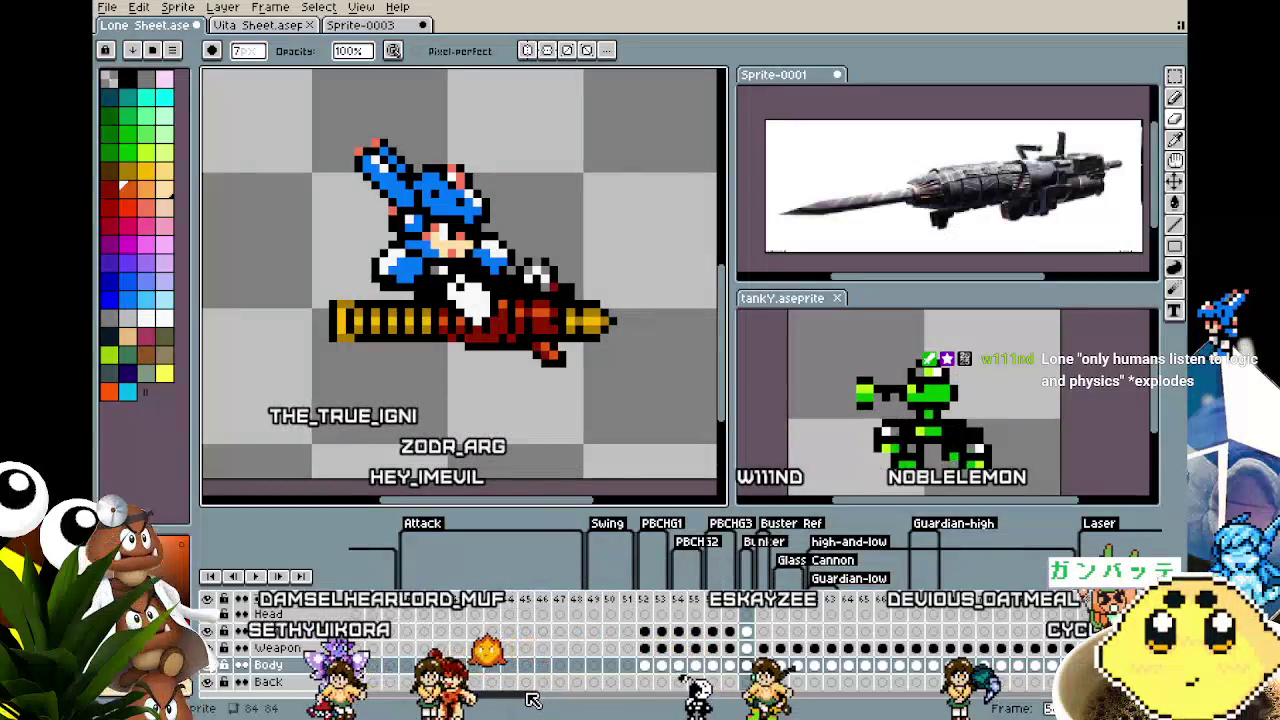
Inspect frames 31 and 32 and marquee-select the lower body and gun area
{"action": "scroll", "coordinate": [530, 700], "scroll_direction": "left", "scroll_amount": 5}
{"action": "scroll", "coordinate": [530, 700], "scroll_direction": "left", "scroll_amount": 5}
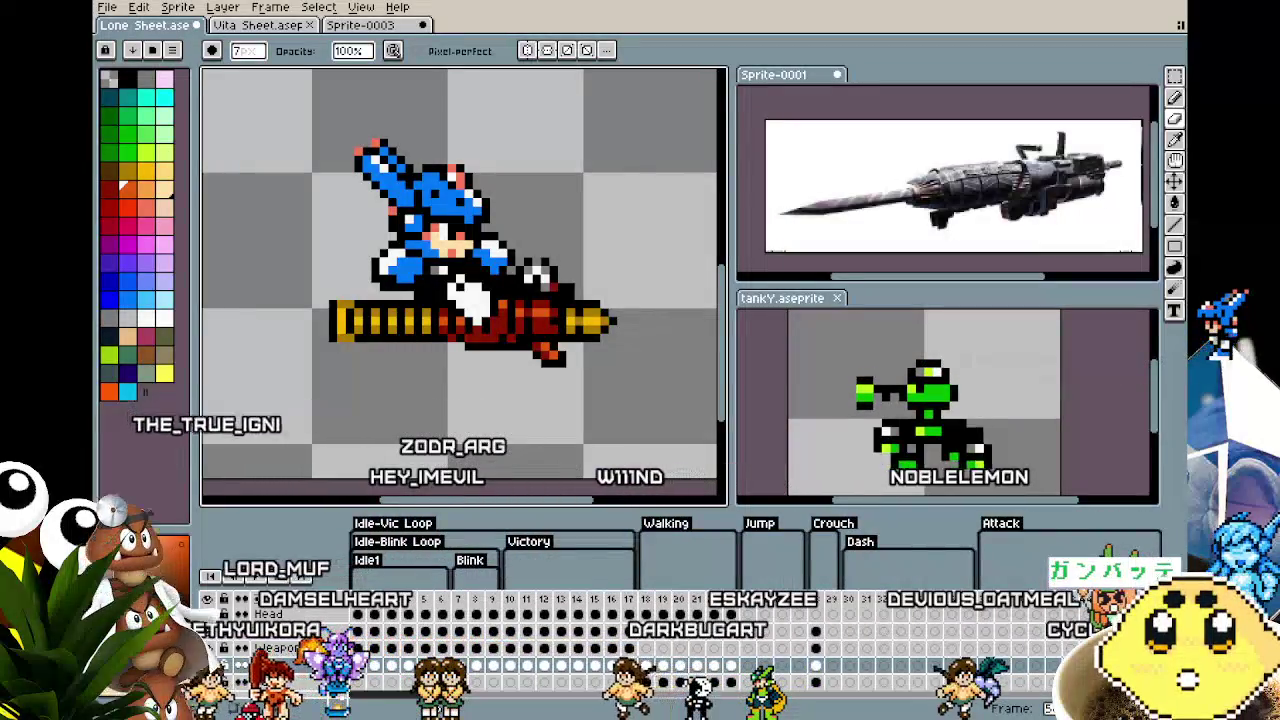
{"action": "scroll", "coordinate": [474, 623], "scroll_direction": "right", "scroll_amount": 5}
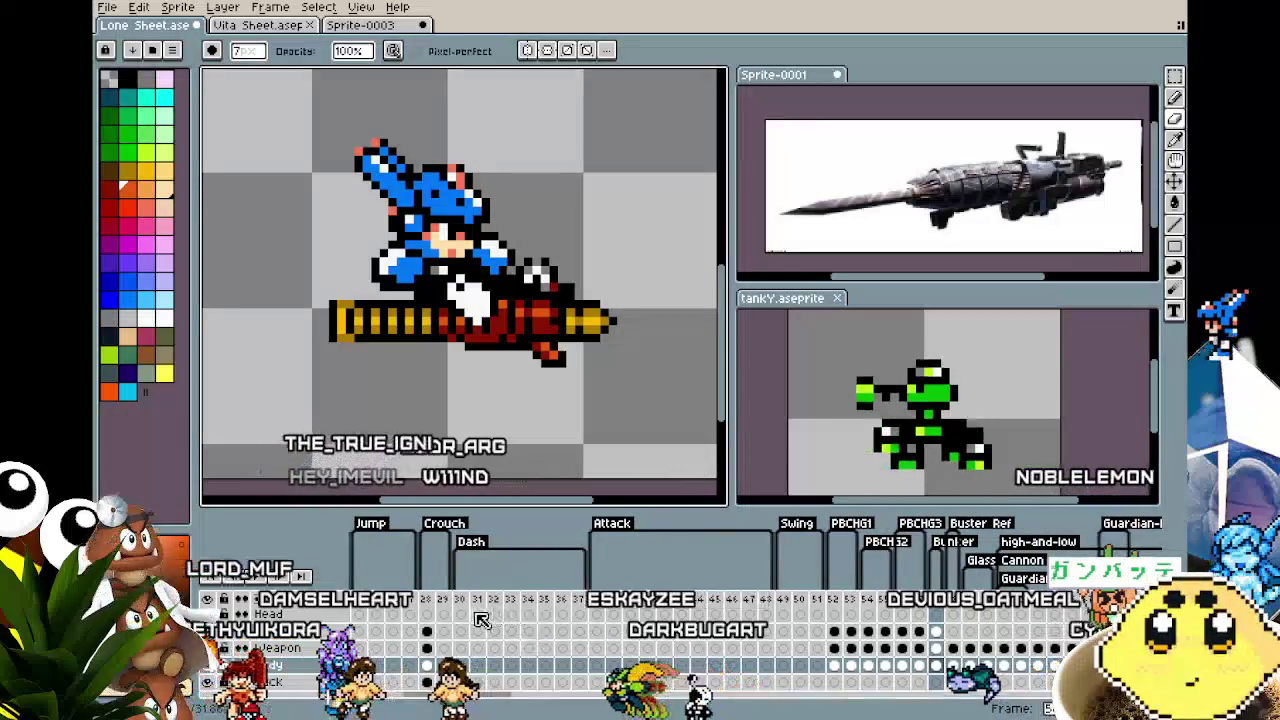
{"action": "scroll", "coordinate": [474, 623], "scroll_direction": "down", "scroll_amount": 2}
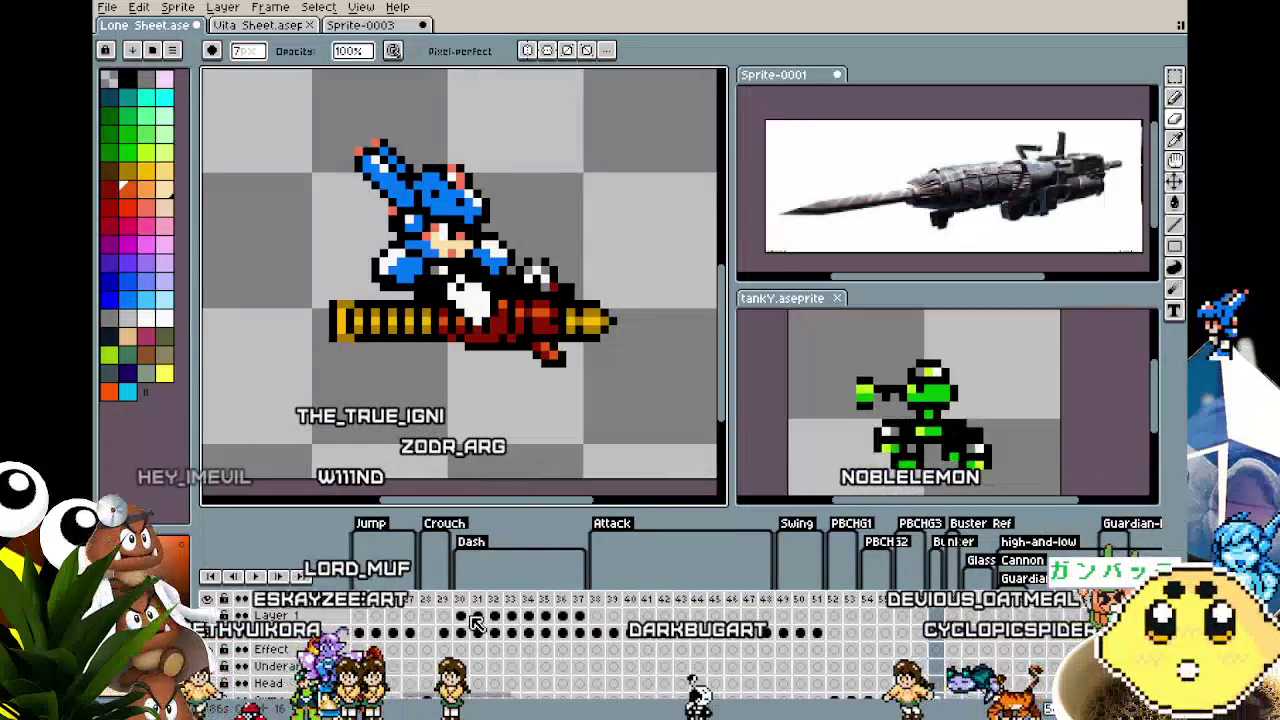
{"action": "left_click", "coordinate": [477, 632]}
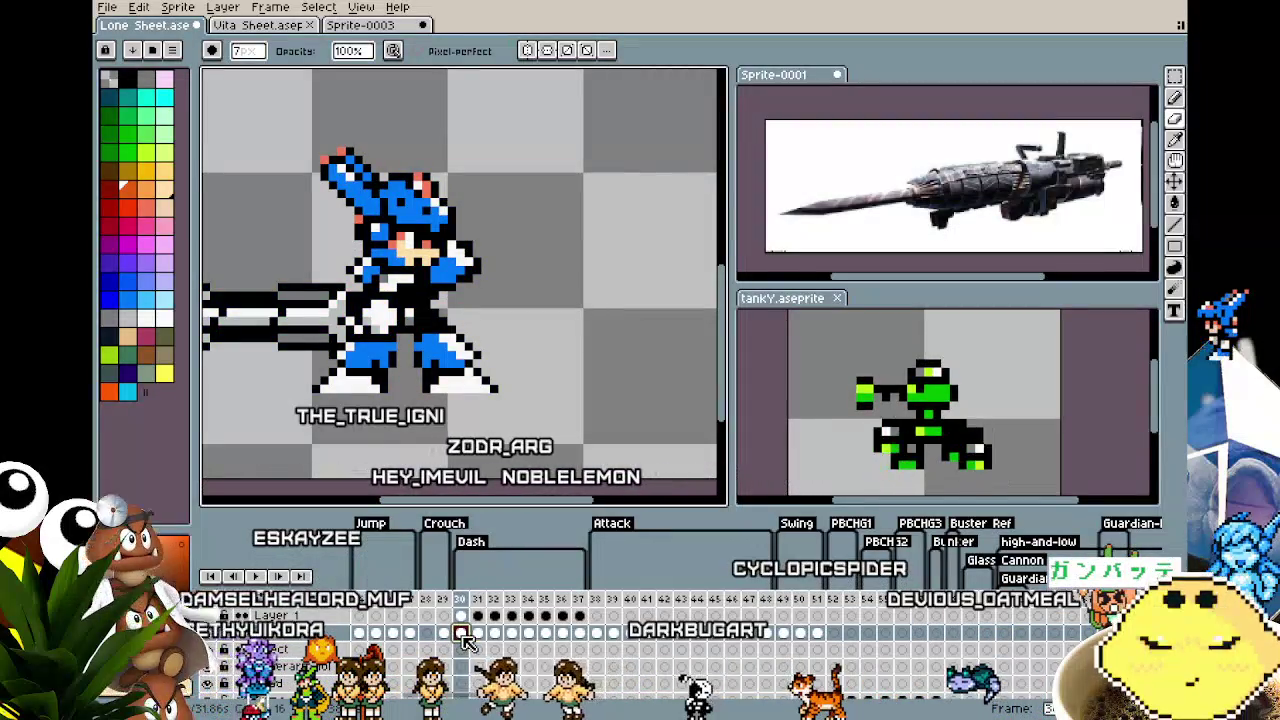
{"action": "left_click", "coordinate": [494, 634]}
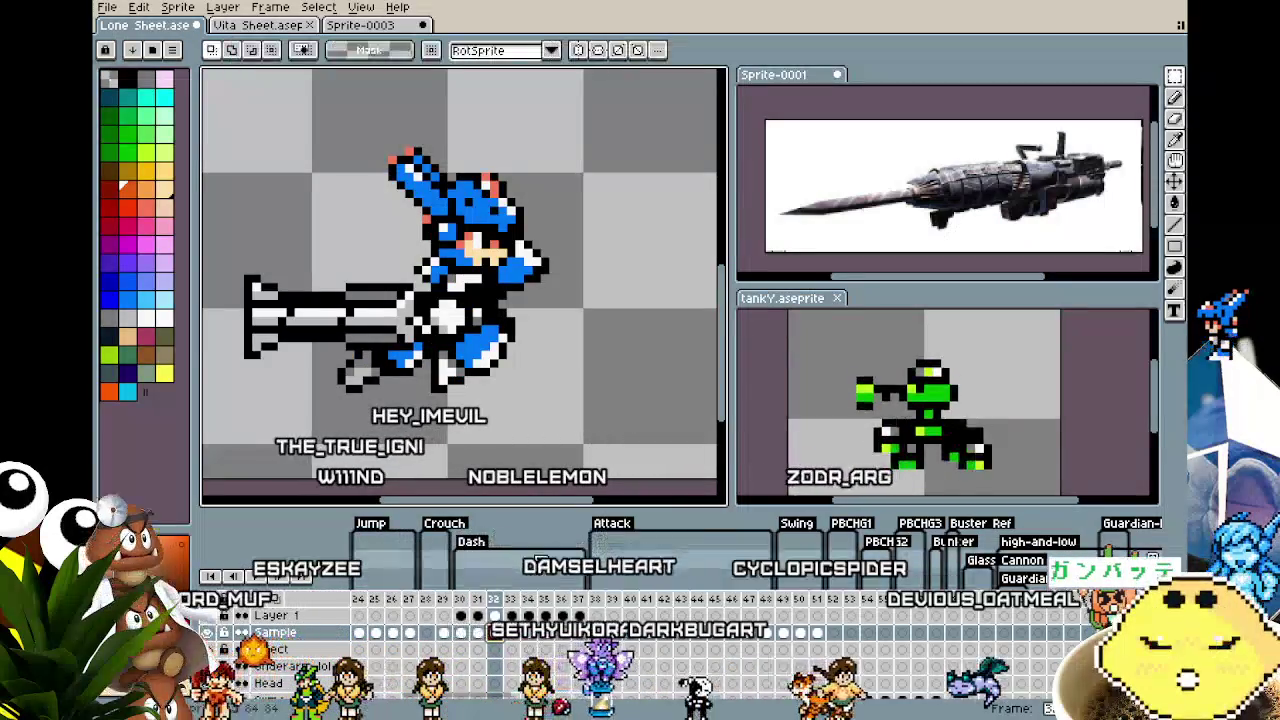
{"action": "key", "text": "m"}
{"action": "left_click_drag", "start_coordinate": [320, 298], "coordinate": [595, 415]}
{"action": "left_click", "coordinate": [595, 415]}
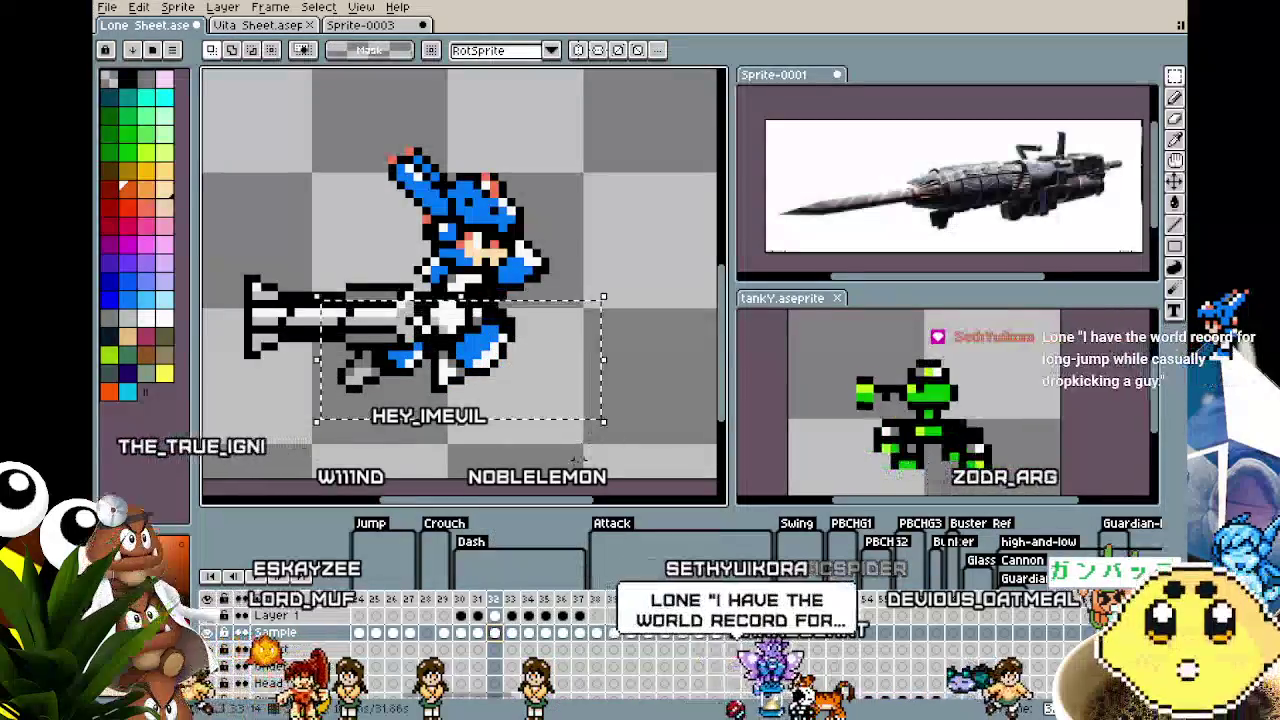
Return to frame 58 of the firing animation in the timeline
{"action": "scroll", "coordinate": [579, 462], "scroll_direction": "down", "scroll_amount": 2}
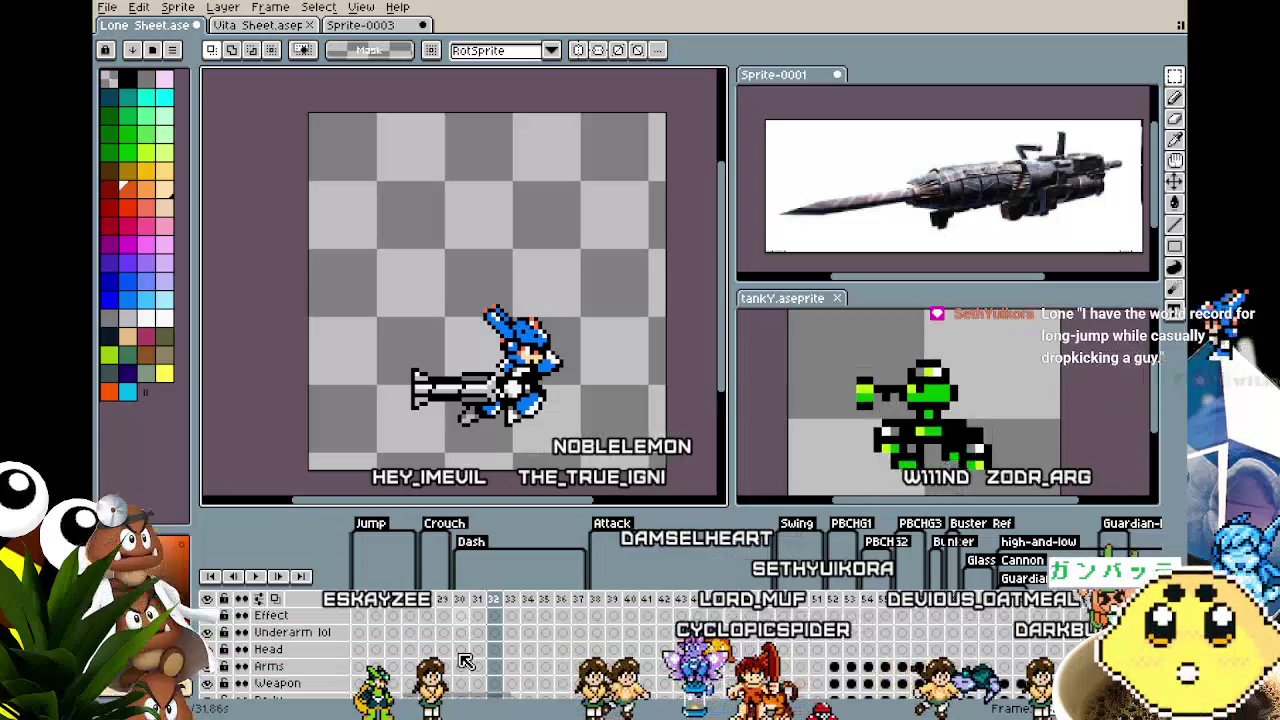
{"action": "scroll", "coordinate": [465, 660], "scroll_direction": "up", "scroll_amount": 2}
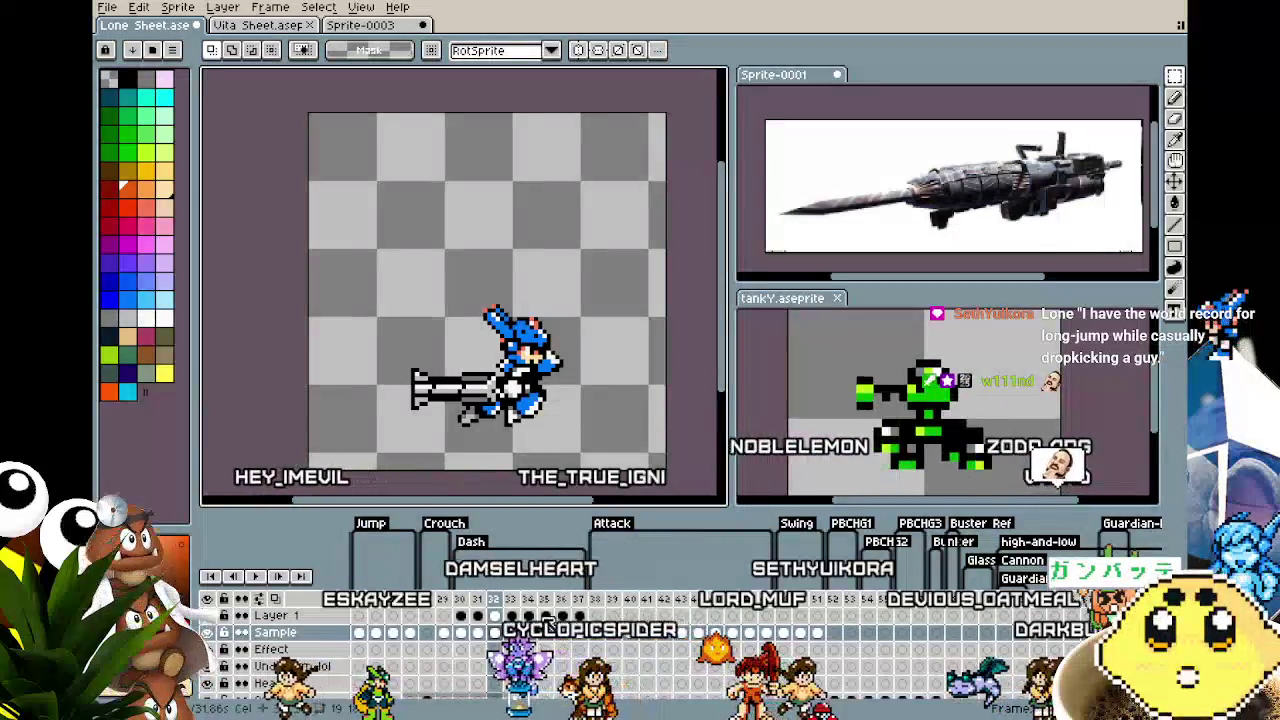
{"action": "scroll", "coordinate": [549, 619], "scroll_direction": "down", "scroll_amount": 5}
{"action": "scroll", "coordinate": [551, 681], "scroll_direction": "right", "scroll_amount": 5}
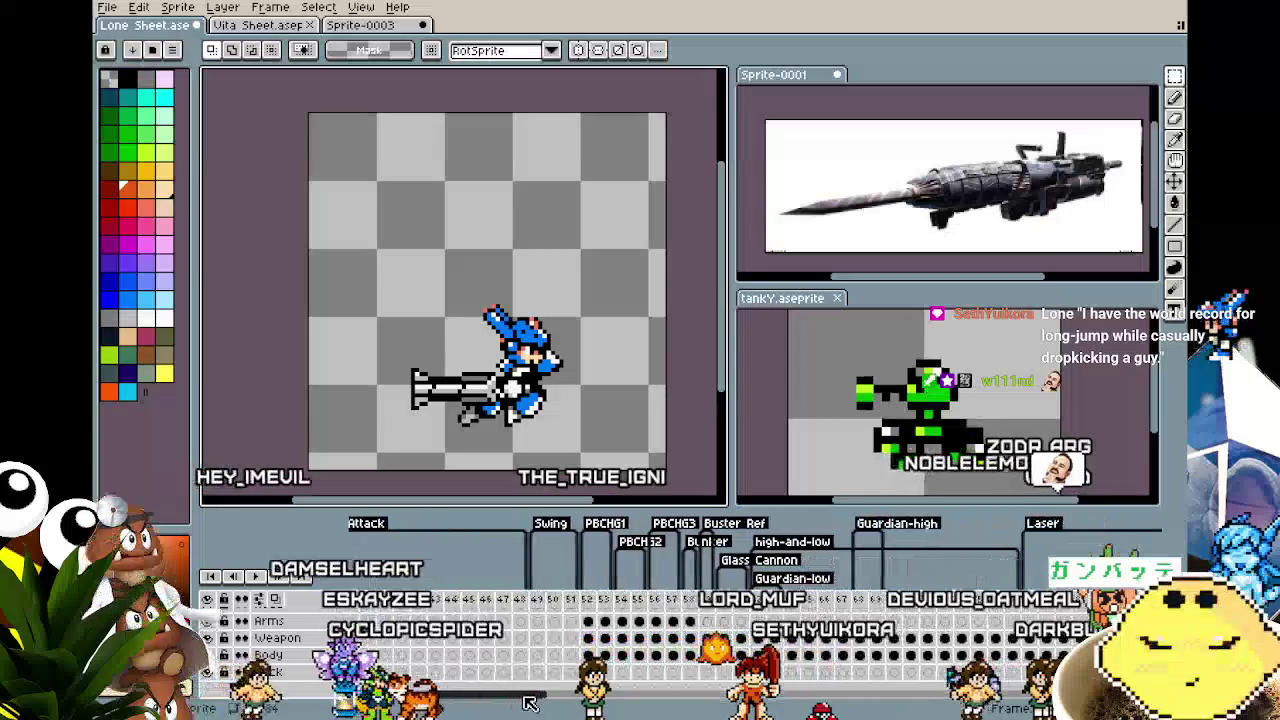
{"action": "left_click", "coordinate": [607, 618]}
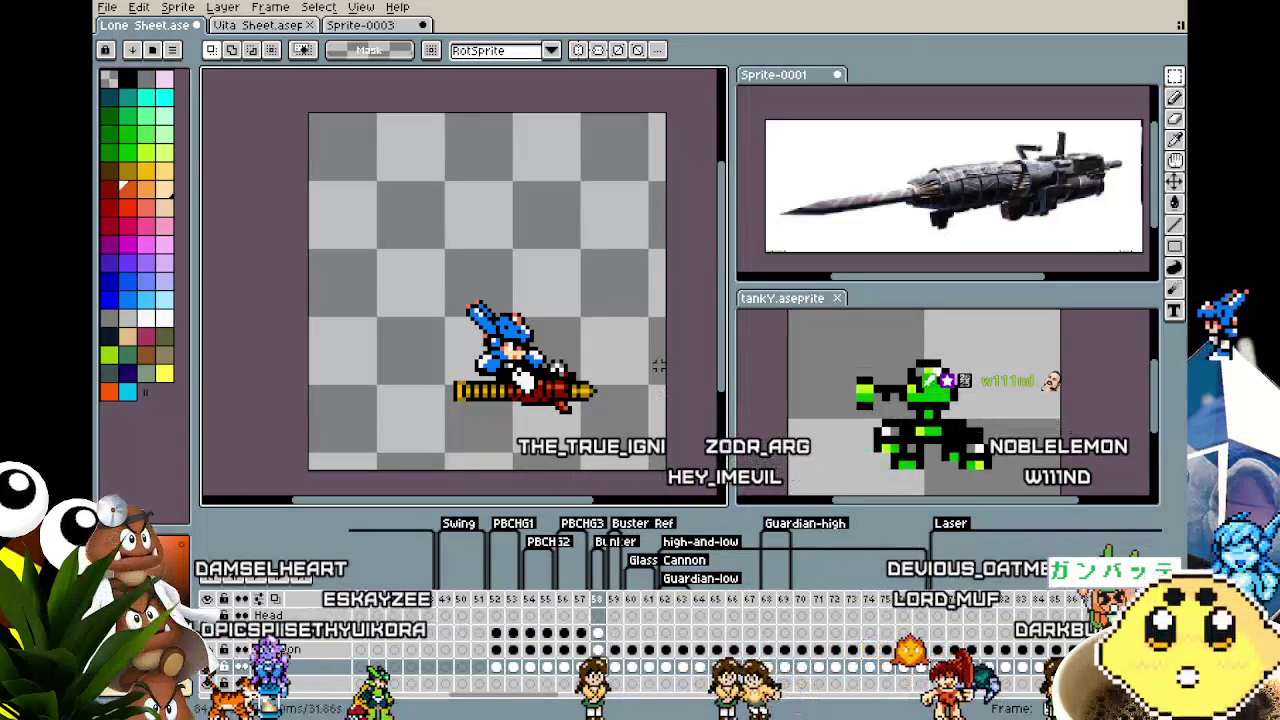
Pull the frame 58 cannon a few pixels left and slightly up, then commit
{"action": "left_click", "coordinate": [521, 388]}
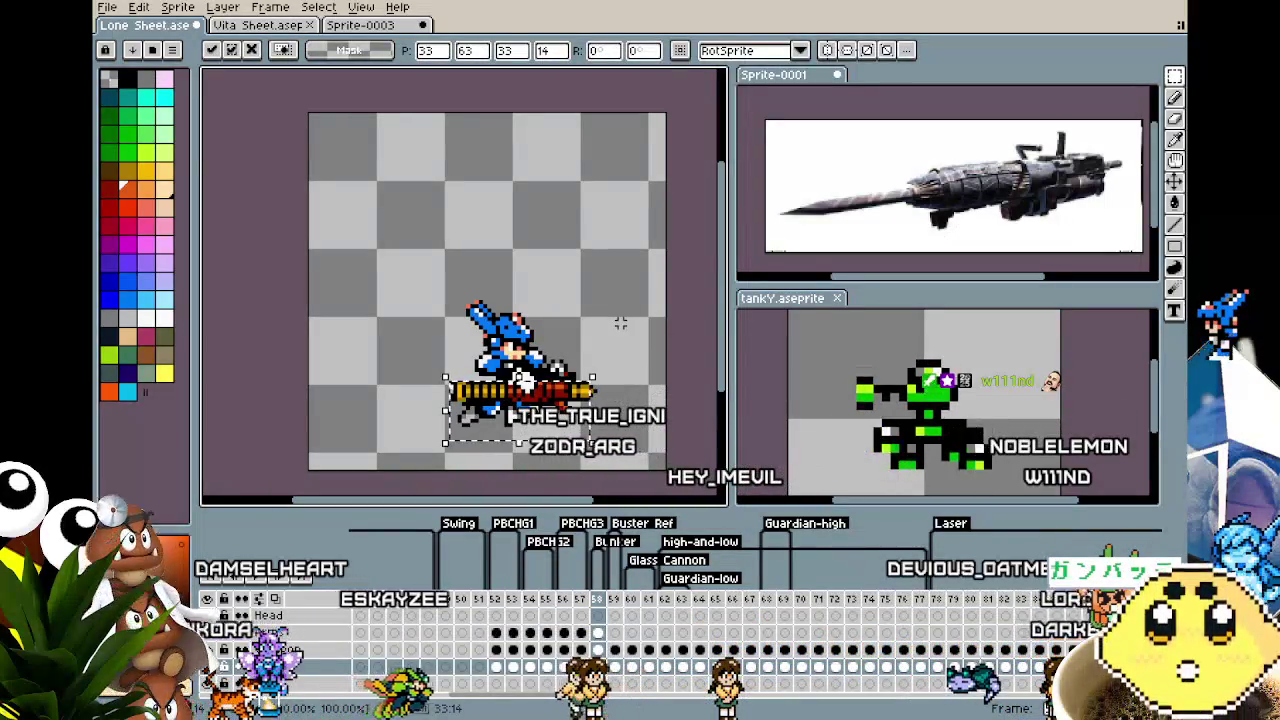
{"action": "mouse_move", "coordinate": [544, 416]}
{"action": "left_mouse_down"}
{"action": "mouse_move", "coordinate": [518, 430]}
{"action": "mouse_move", "coordinate": [409, 361]}
{"action": "mouse_move", "coordinate": [545, 412]}
{"action": "left_mouse_up"}
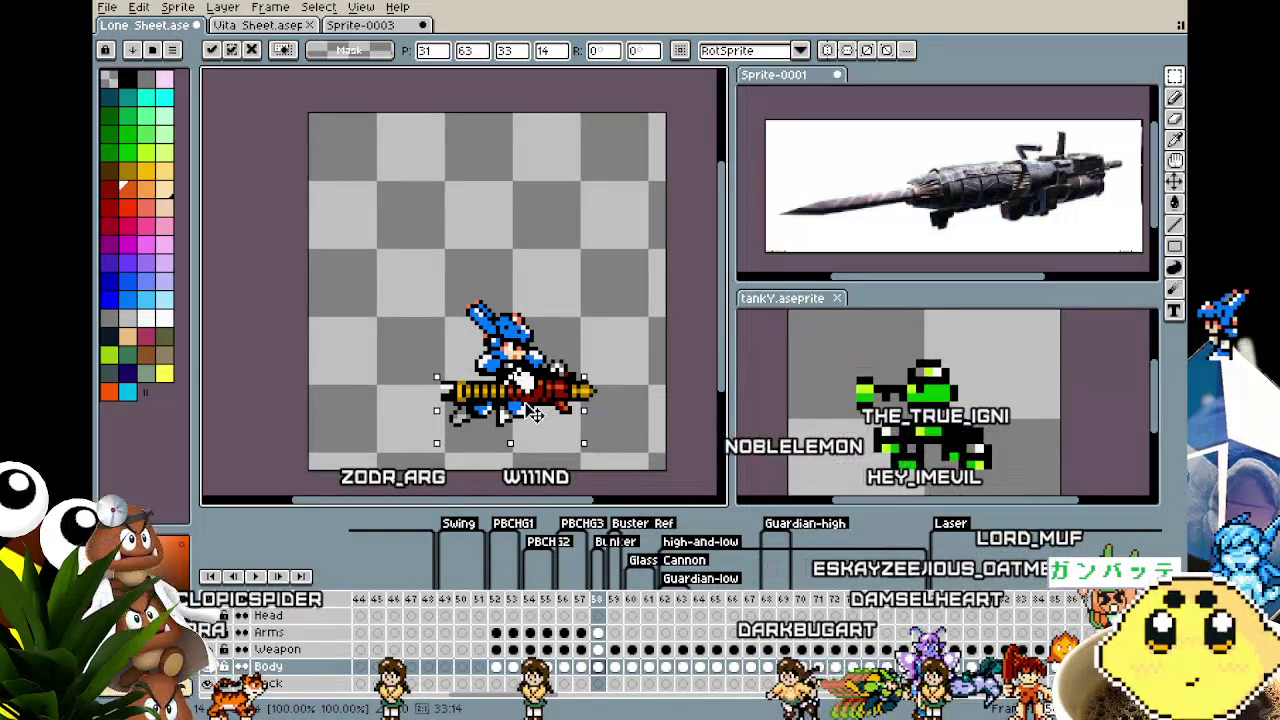
{"action": "left_click_drag", "start_coordinate": [537, 414], "coordinate": [537, 405]}
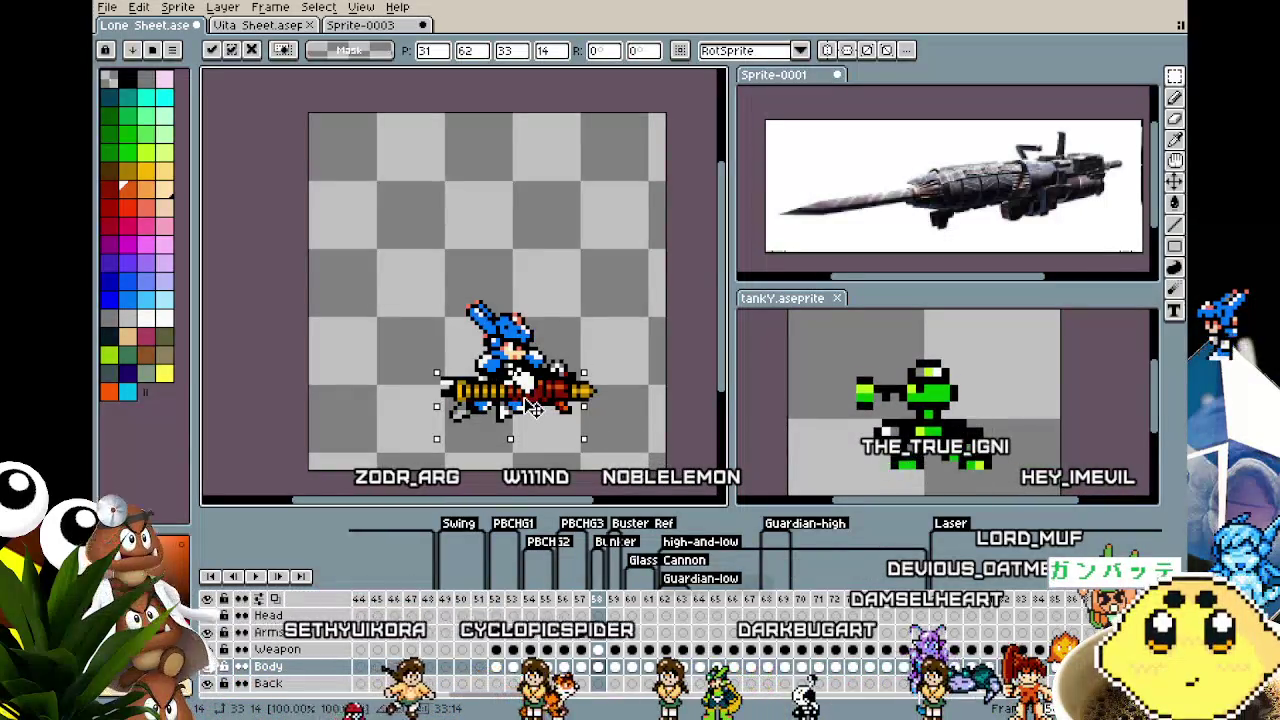
{"action": "key", "text": "b"}
{"action": "scroll", "coordinate": [454, 415], "scroll_direction": "up", "scroll_amount": 2}
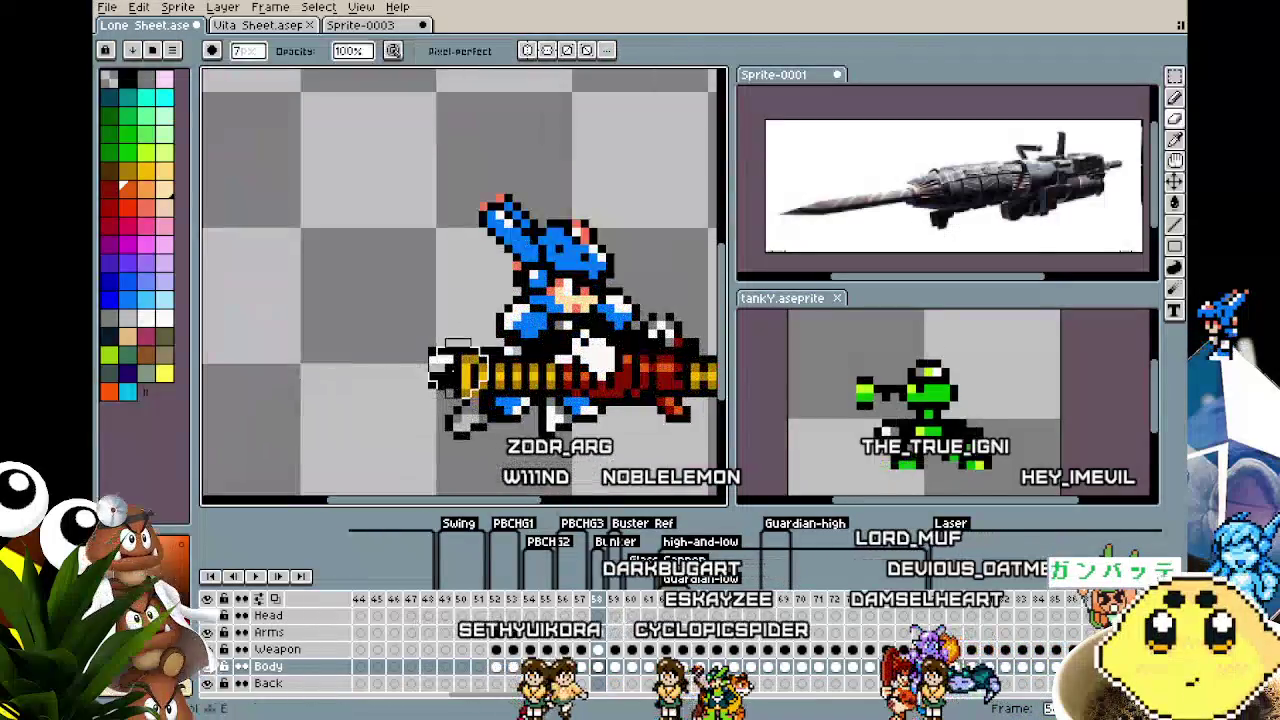
Redraw the cannon's left-end pixels with the pencil, sampling colours with the eyedropper
{"action": "left_click_drag", "start_coordinate": [450, 360], "coordinate": [460, 375]}
{"action": "key", "text": "v"}
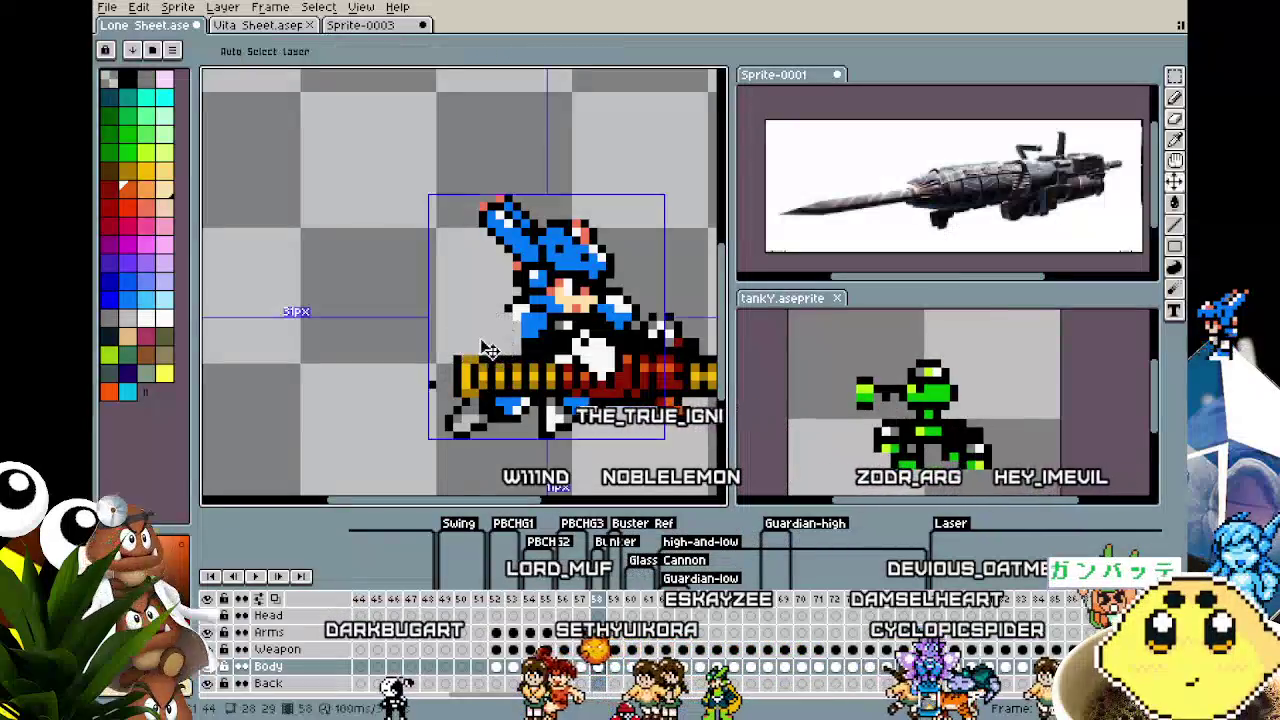
{"action": "key", "text": "b"}
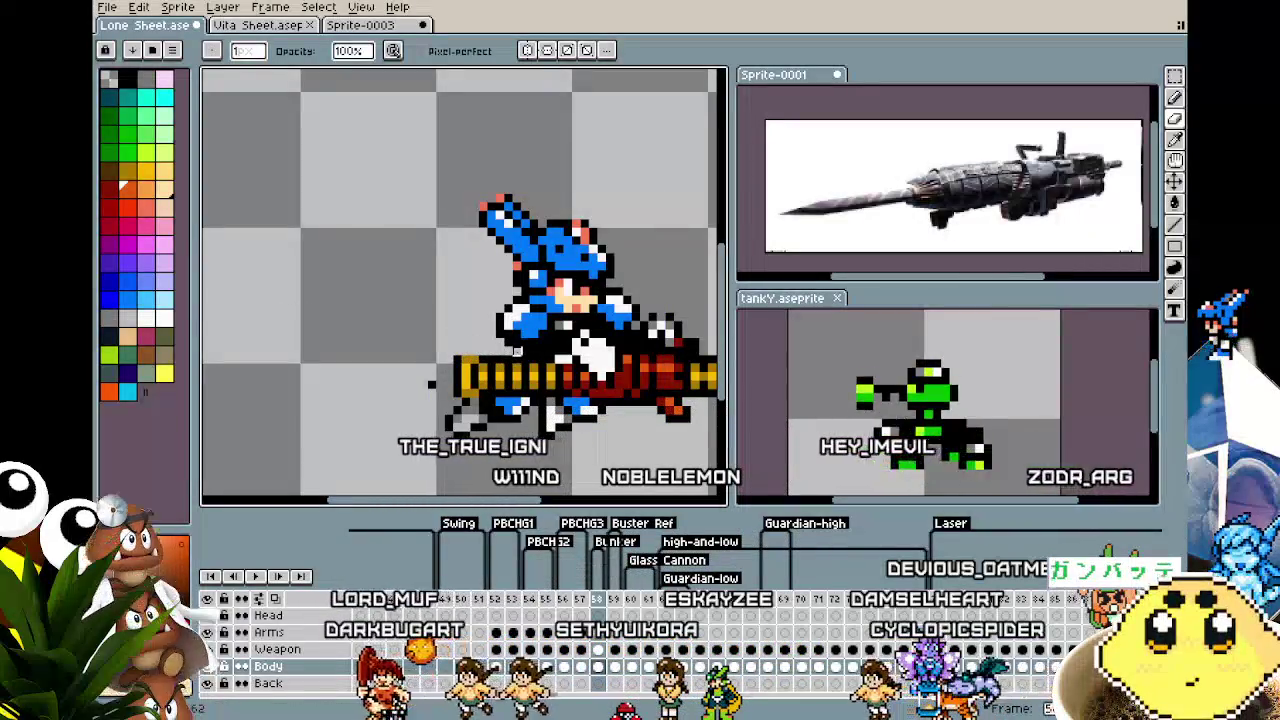
{"action": "scroll", "coordinate": [483, 370], "scroll_direction": "up", "scroll_amount": 2}
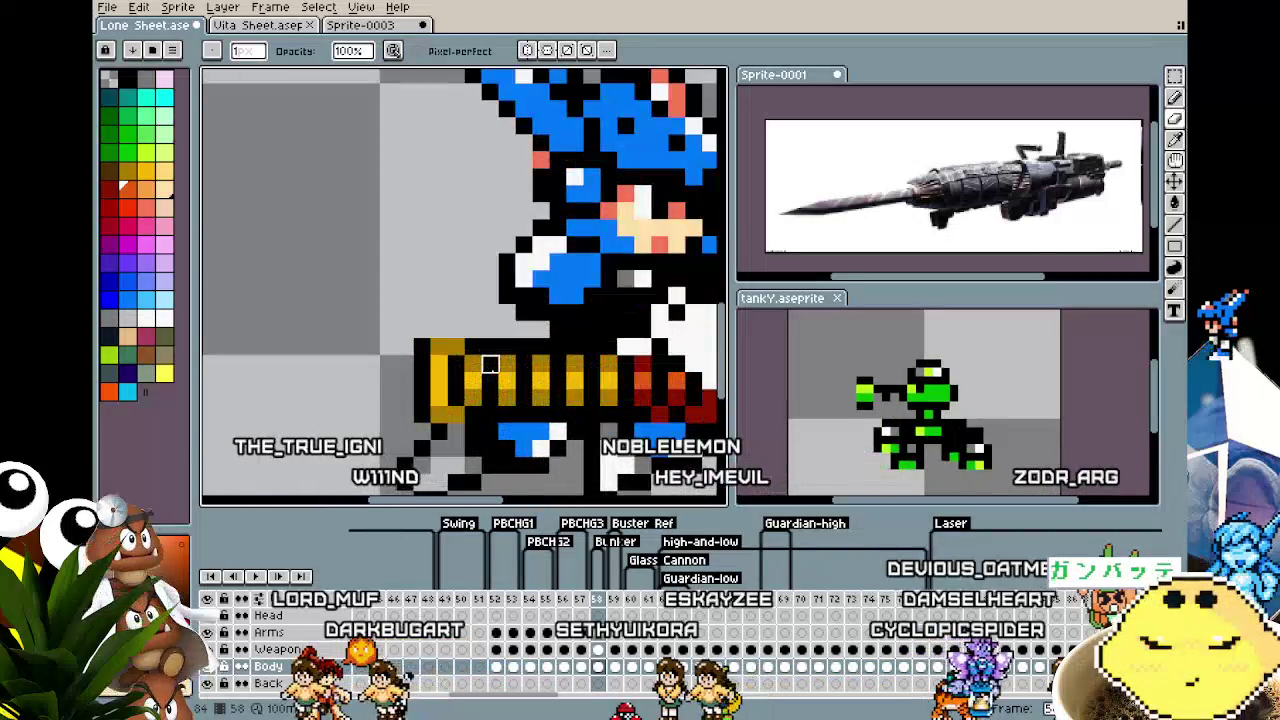
{"action": "key", "text": "alt"}
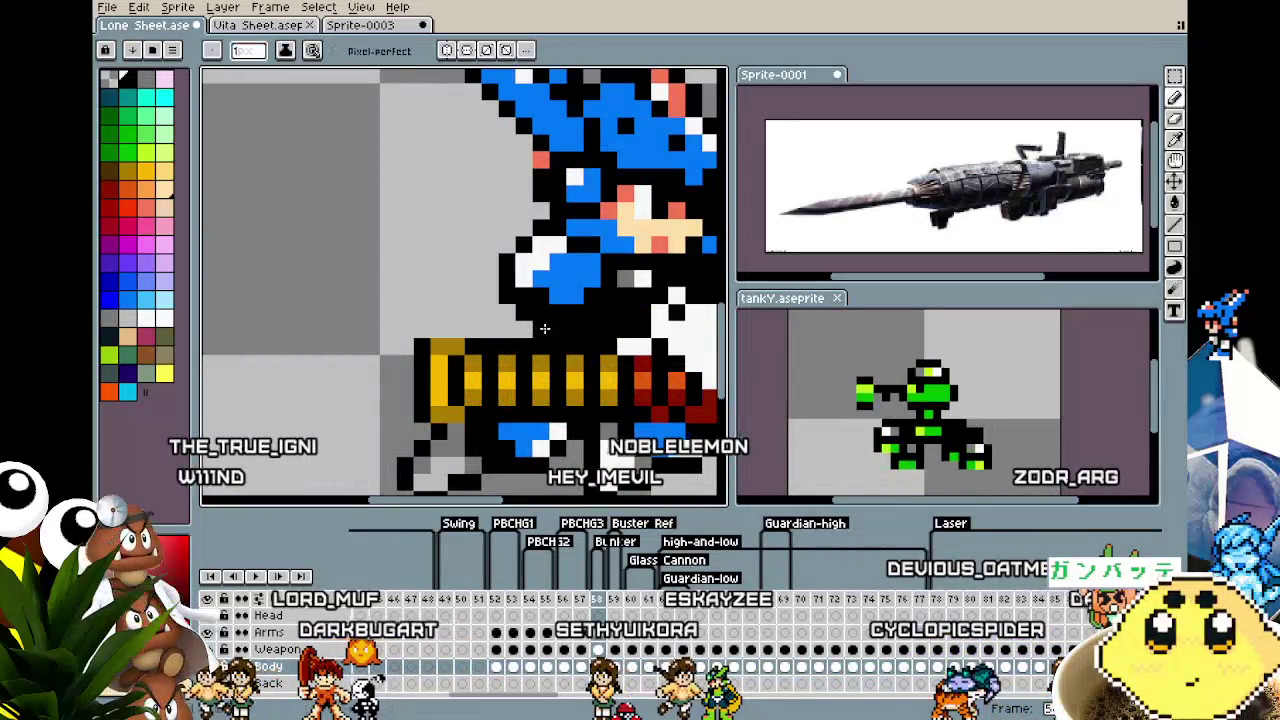
{"action": "scroll", "coordinate": [543, 330], "scroll_direction": "down", "scroll_amount": 2}
{"action": "scroll", "coordinate": [540, 360], "scroll_direction": "down", "scroll_amount": 2}
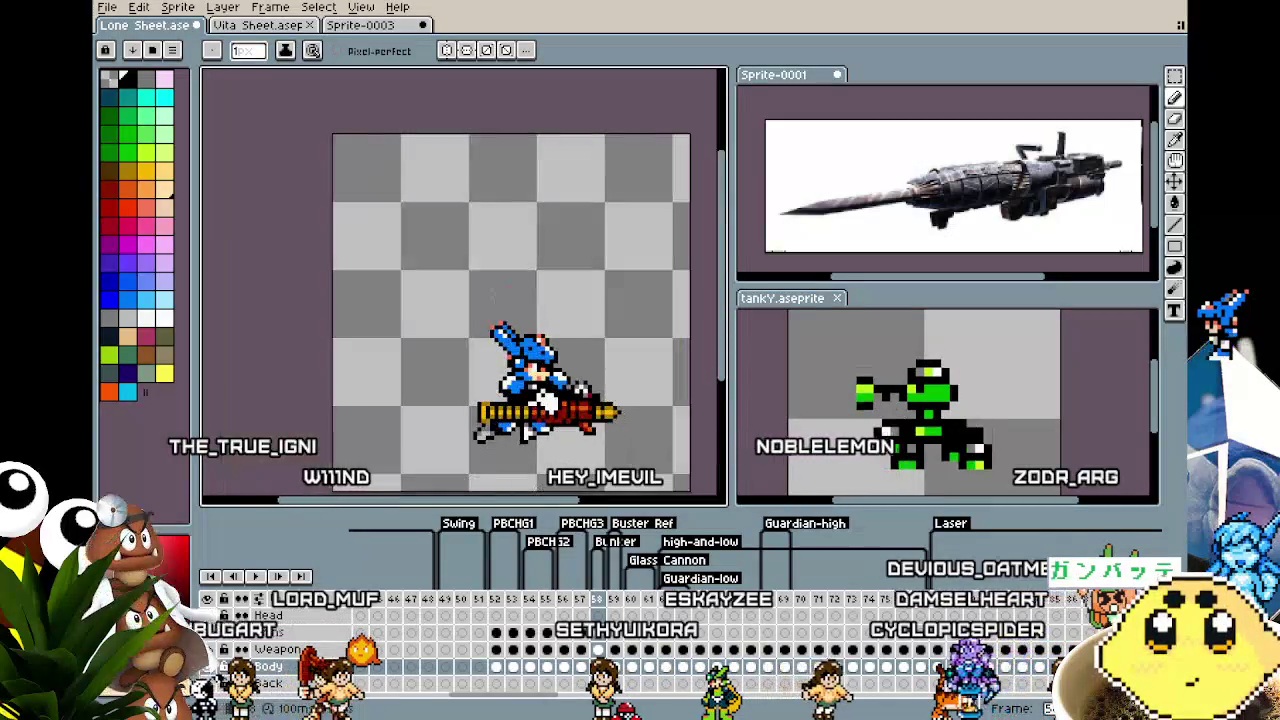
{"action": "scroll", "coordinate": [523, 429], "scroll_direction": "down", "scroll_amount": 1}
{"action": "key", "text": "Return"}
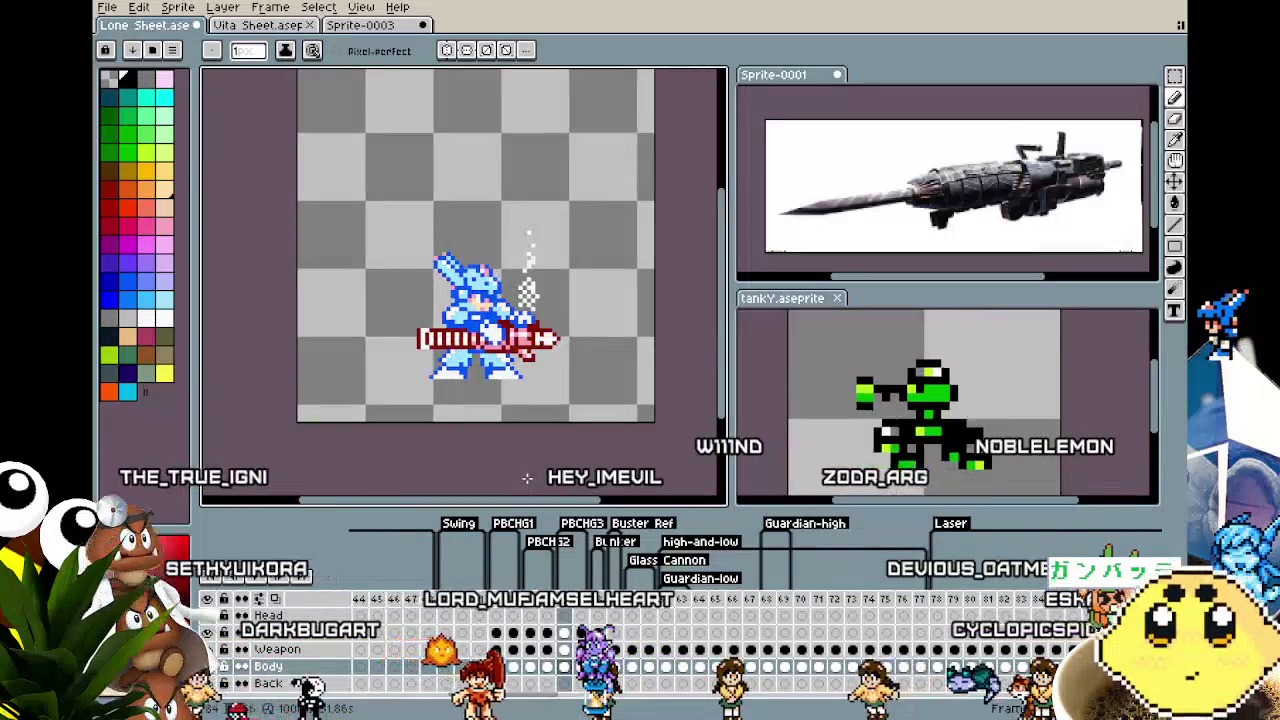
{"action": "scroll", "coordinate": [528, 442], "scroll_direction": "up", "scroll_amount": 1}
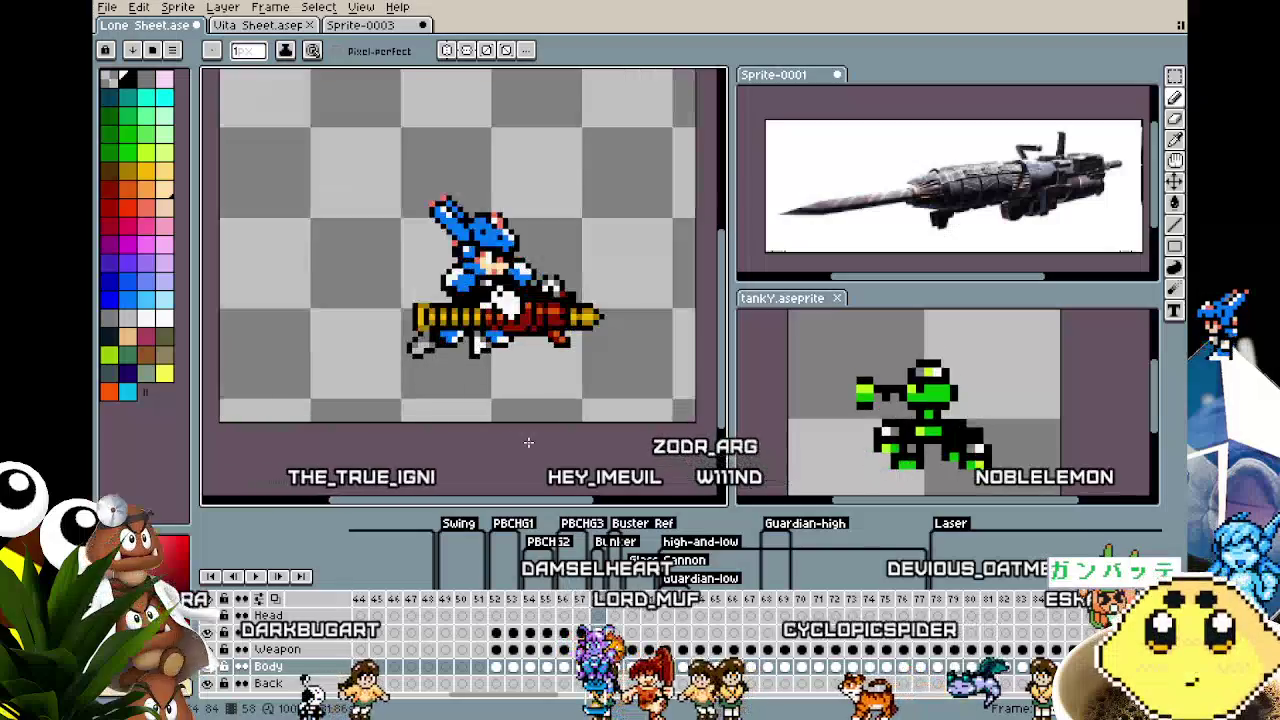
{"action": "scroll", "coordinate": [491, 444], "scroll_direction": "down", "scroll_amount": 1}
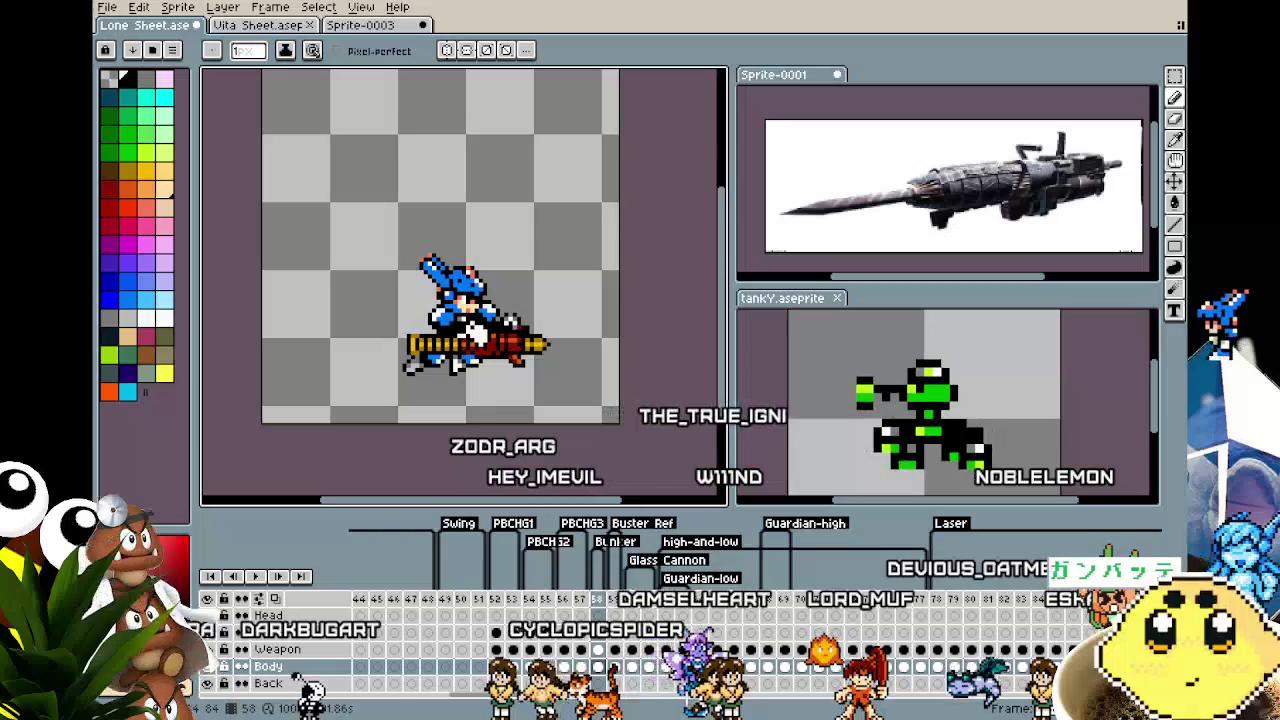
{"action": "key", "text": "m"}
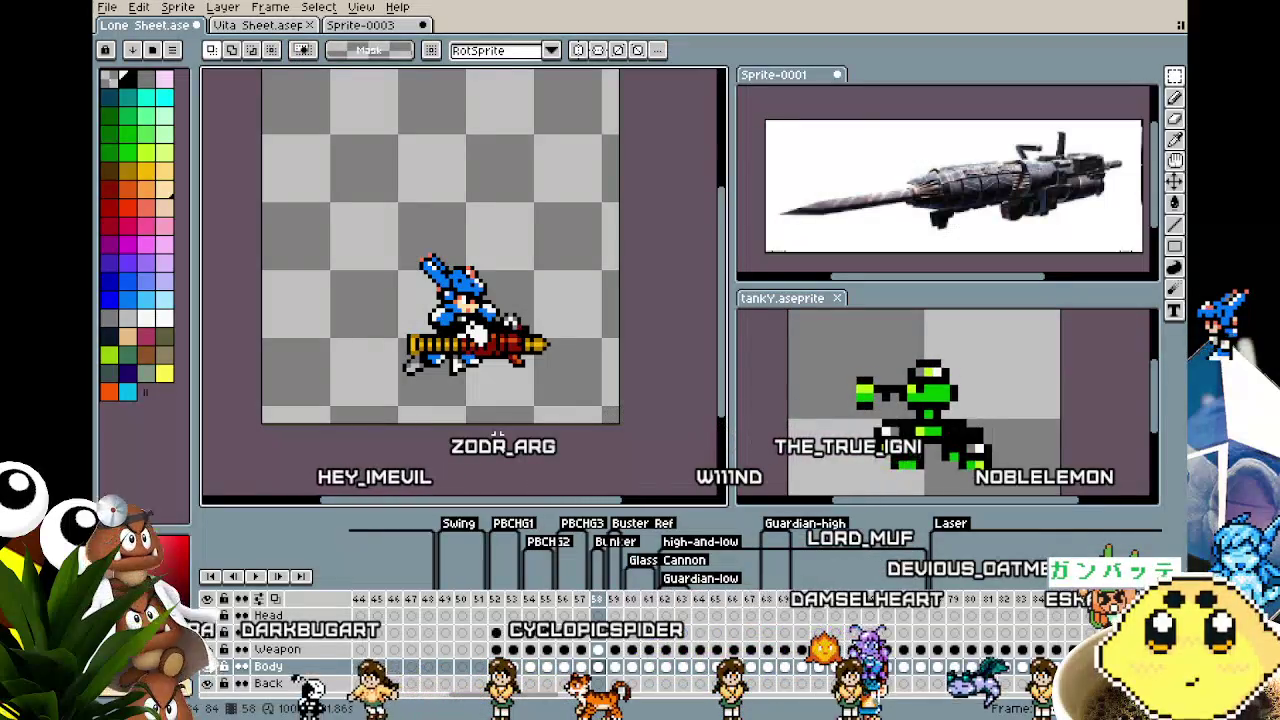
{"action": "scroll", "coordinate": [561, 383], "scroll_direction": "up", "scroll_amount": 1}
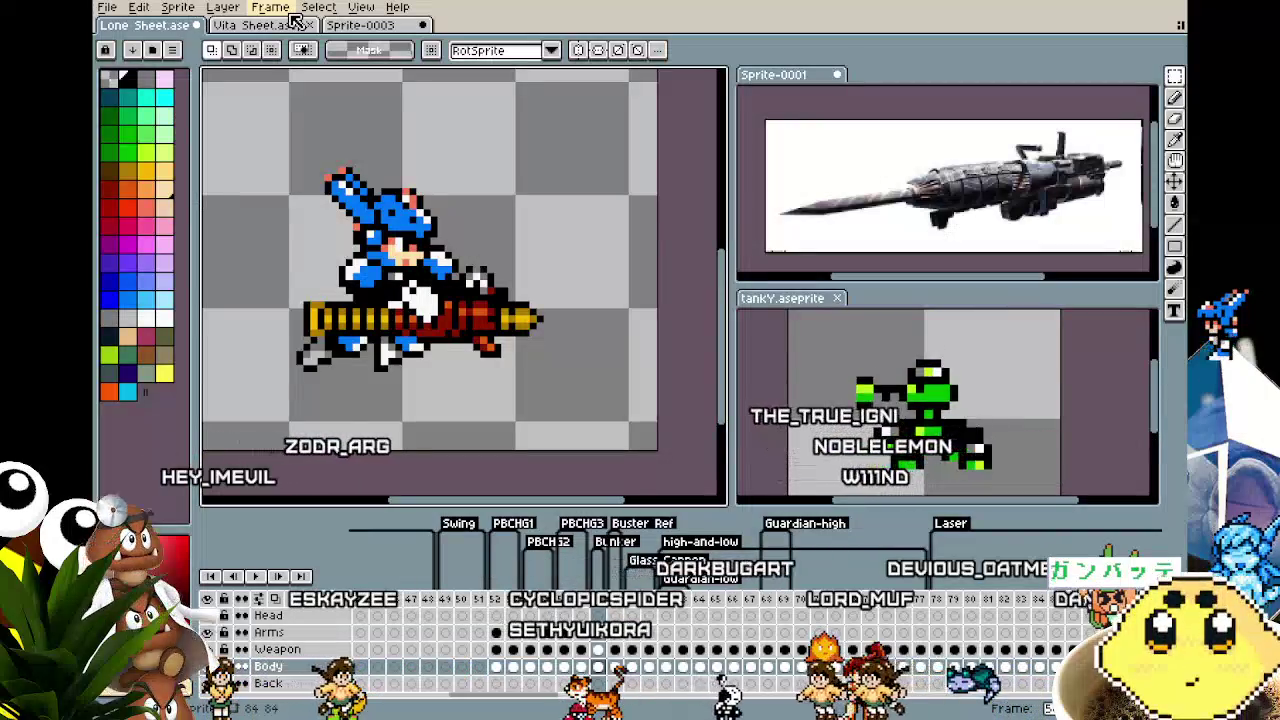
{"action": "scroll", "coordinate": [335, 445], "scroll_direction": "up", "scroll_amount": 1}
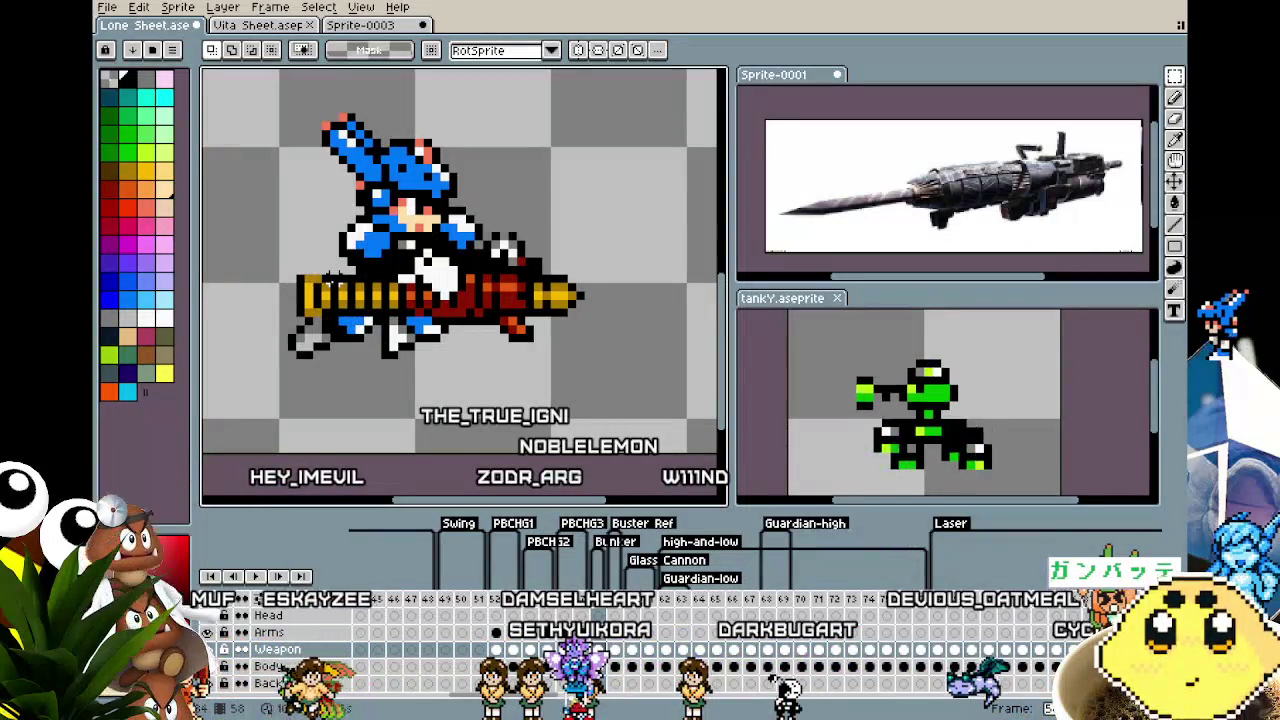
{"action": "key", "text": "Right"}
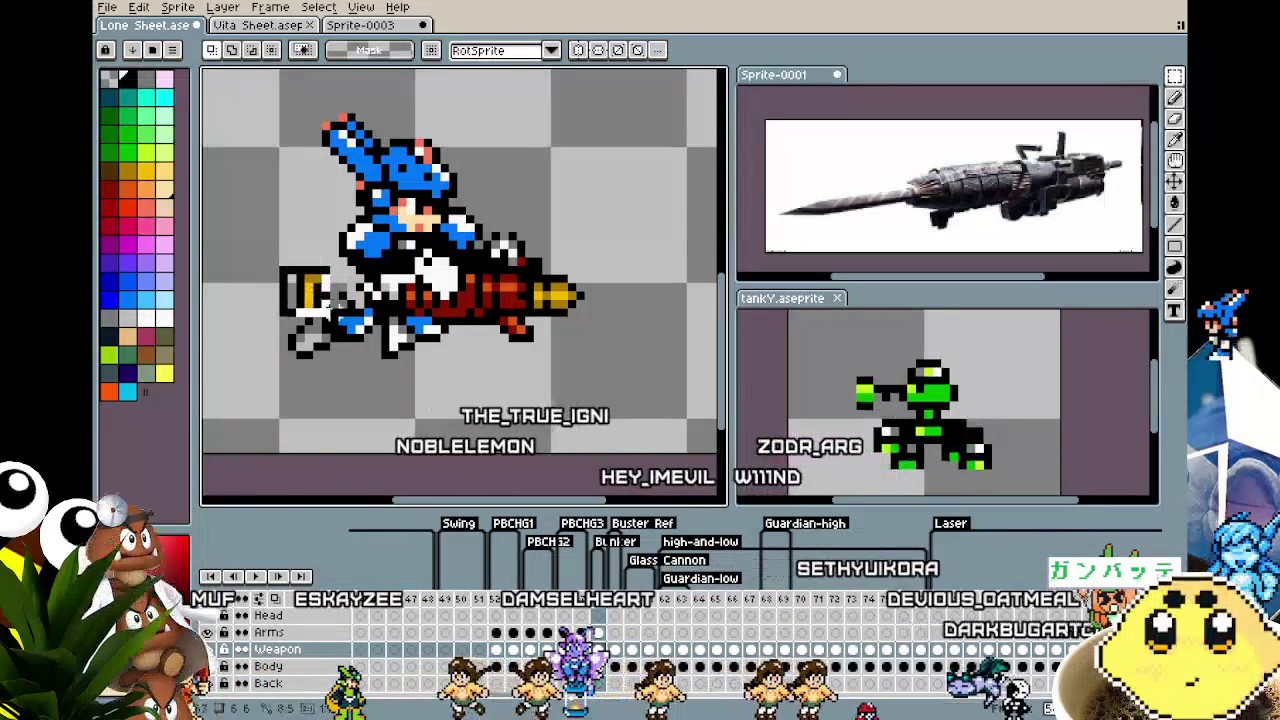
Commit the moved left end of the cannon and return to the pencil
{"action": "mouse_move", "coordinate": [290, 262]}
{"action": "left_mouse_down"}
{"action": "mouse_move", "coordinate": [358, 318]}
{"action": "mouse_move", "coordinate": [397, 314]}
{"action": "left_mouse_up"}
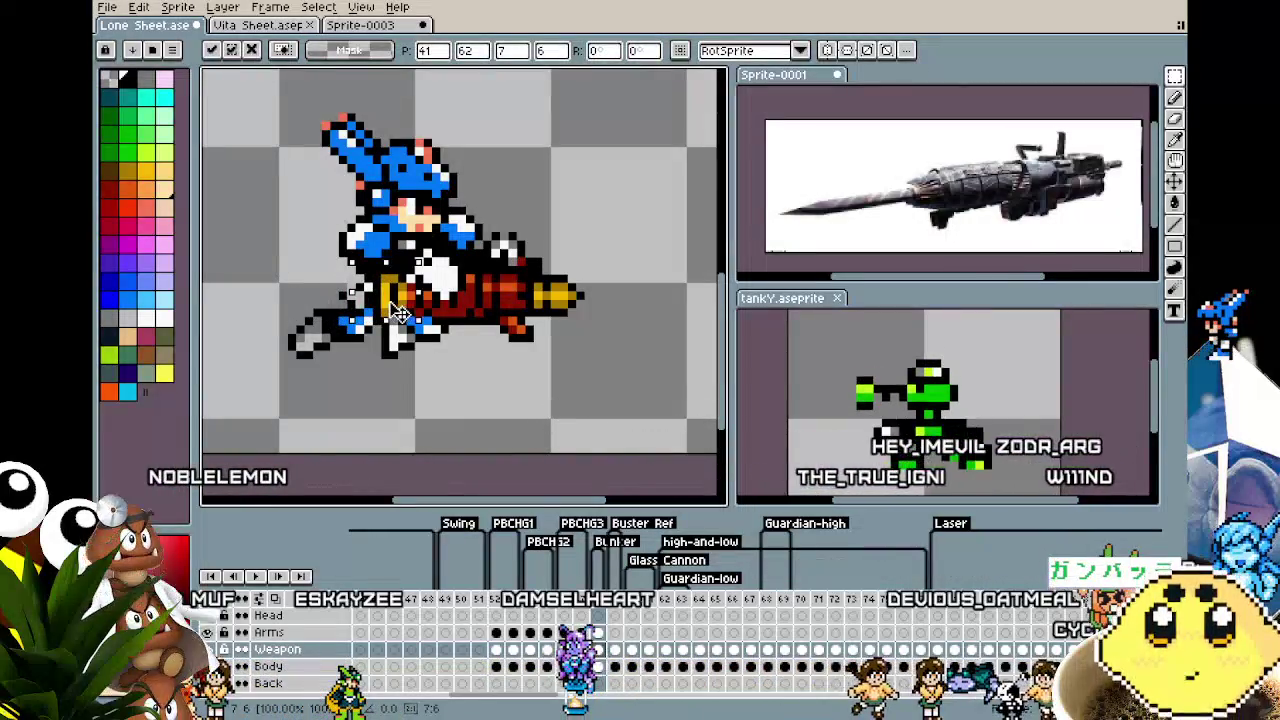
{"action": "key", "text": "Return"}
{"action": "scroll", "coordinate": [431, 273], "scroll_direction": "up", "scroll_amount": 1}
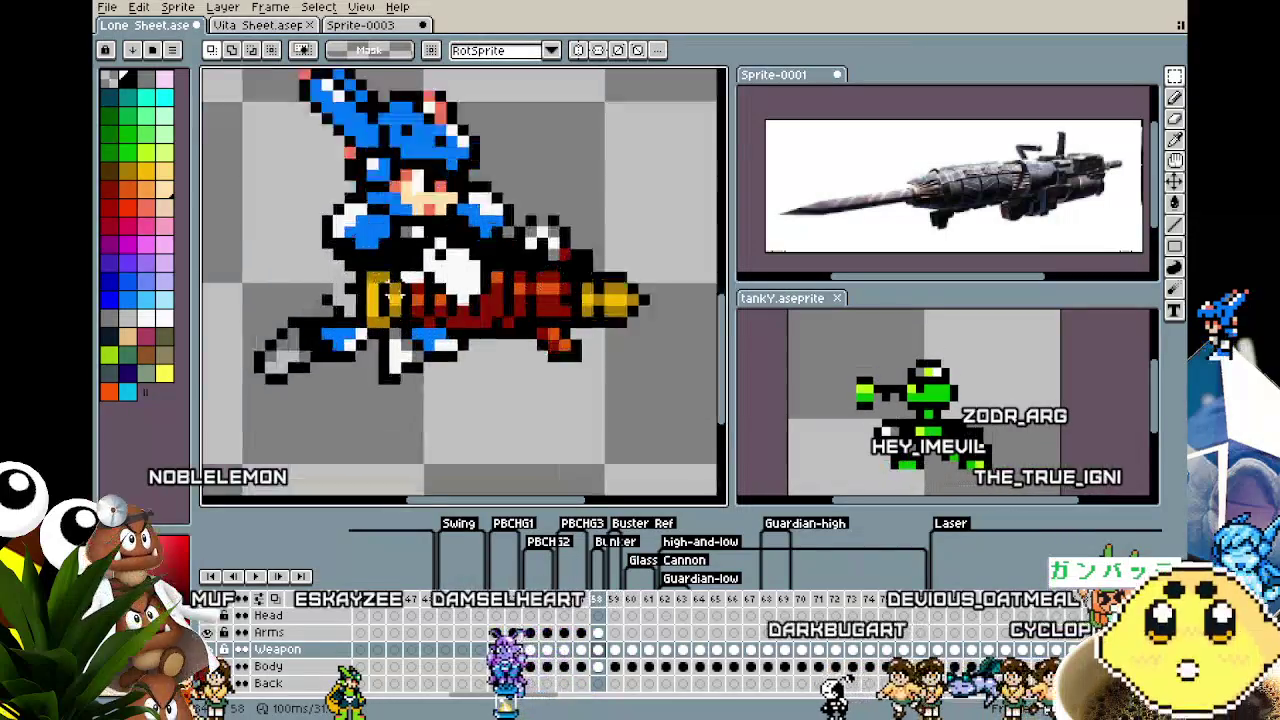
{"action": "scroll", "coordinate": [431, 273], "scroll_direction": "up", "scroll_amount": 1}
{"action": "key", "text": "b"}
{"action": "scroll", "coordinate": [431, 273], "scroll_direction": "down", "scroll_amount": 2}
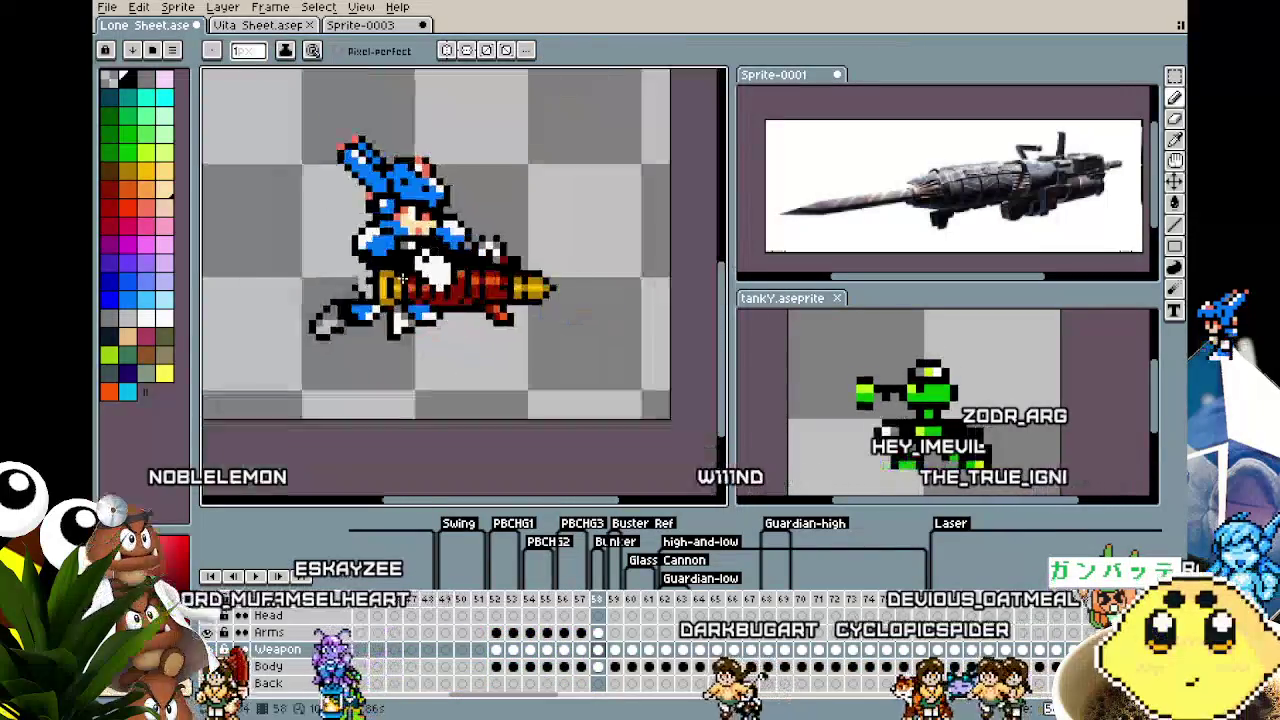
{"action": "scroll", "coordinate": [490, 322], "scroll_direction": "down", "scroll_amount": 1}
{"action": "scroll", "coordinate": [530, 317], "scroll_direction": "up", "scroll_amount": 1}
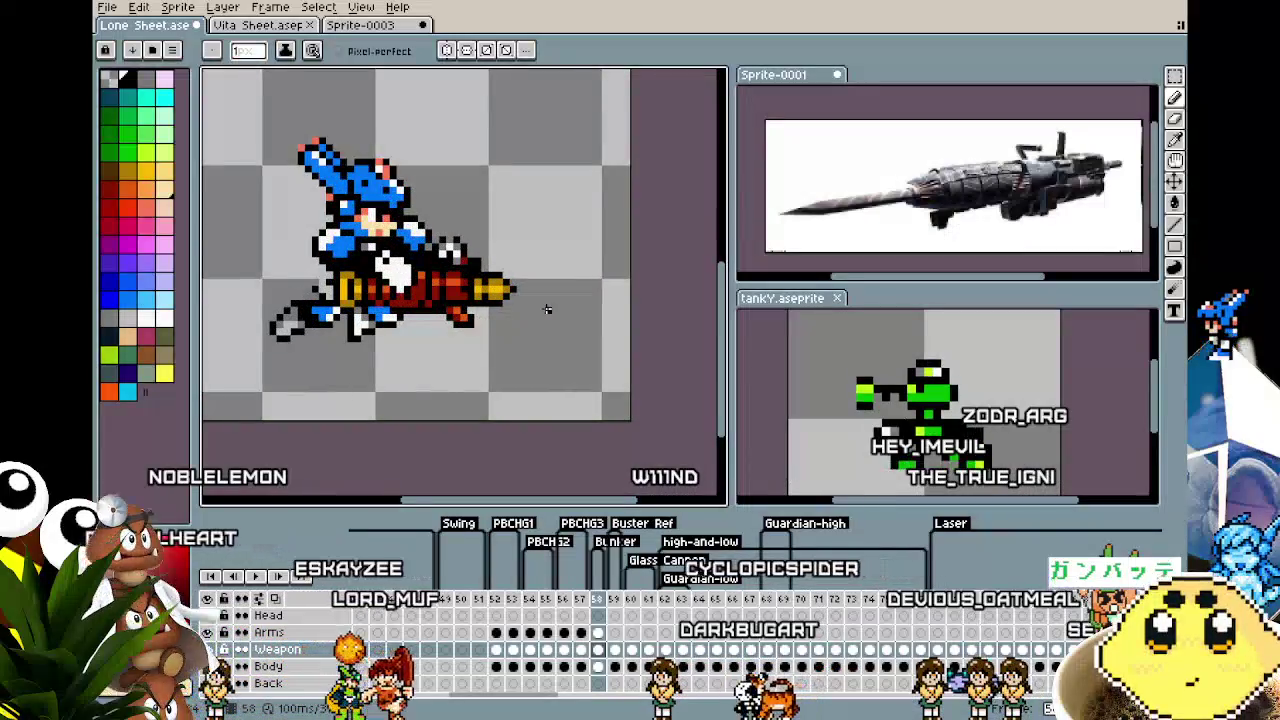
In an earlier frame, marquee-select the striped yellow cannon section to reuse
{"action": "key", "text": "Left"}
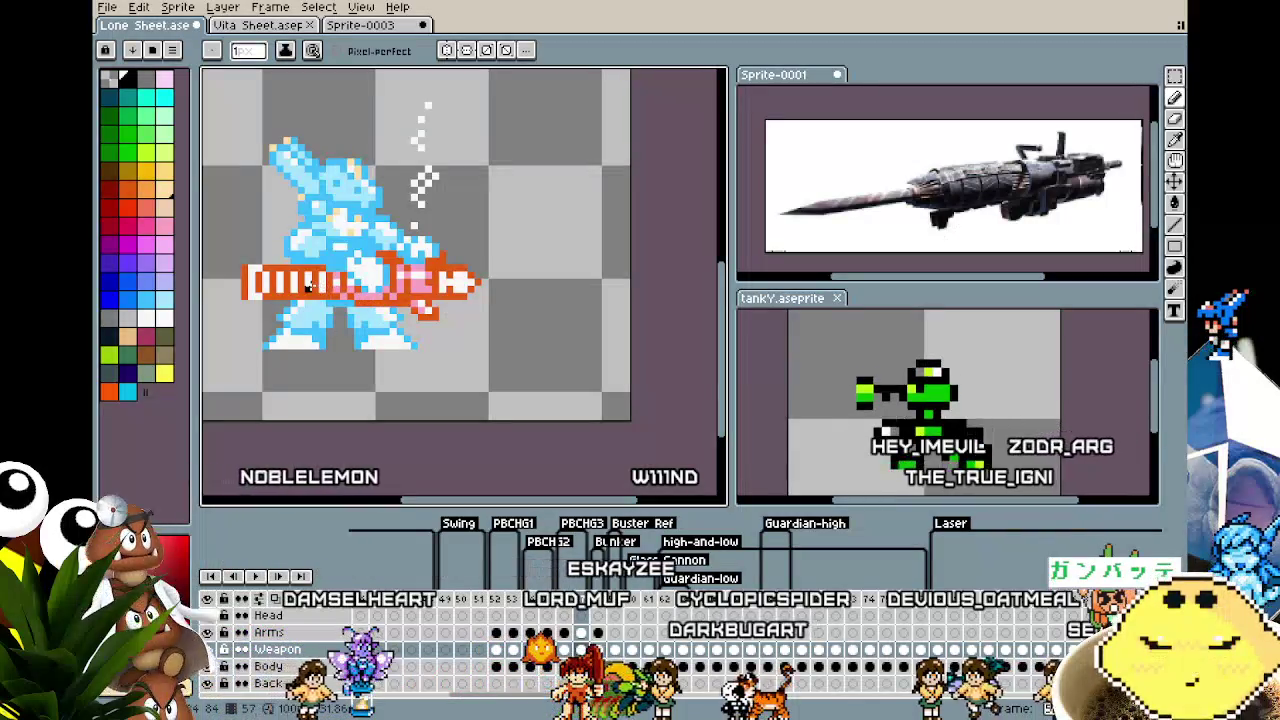
{"action": "key", "text": "Left"}
{"action": "key", "text": "Left"}
{"action": "key", "text": "Left"}
{"action": "key", "text": "Left"}
{"action": "key", "text": "Left"}
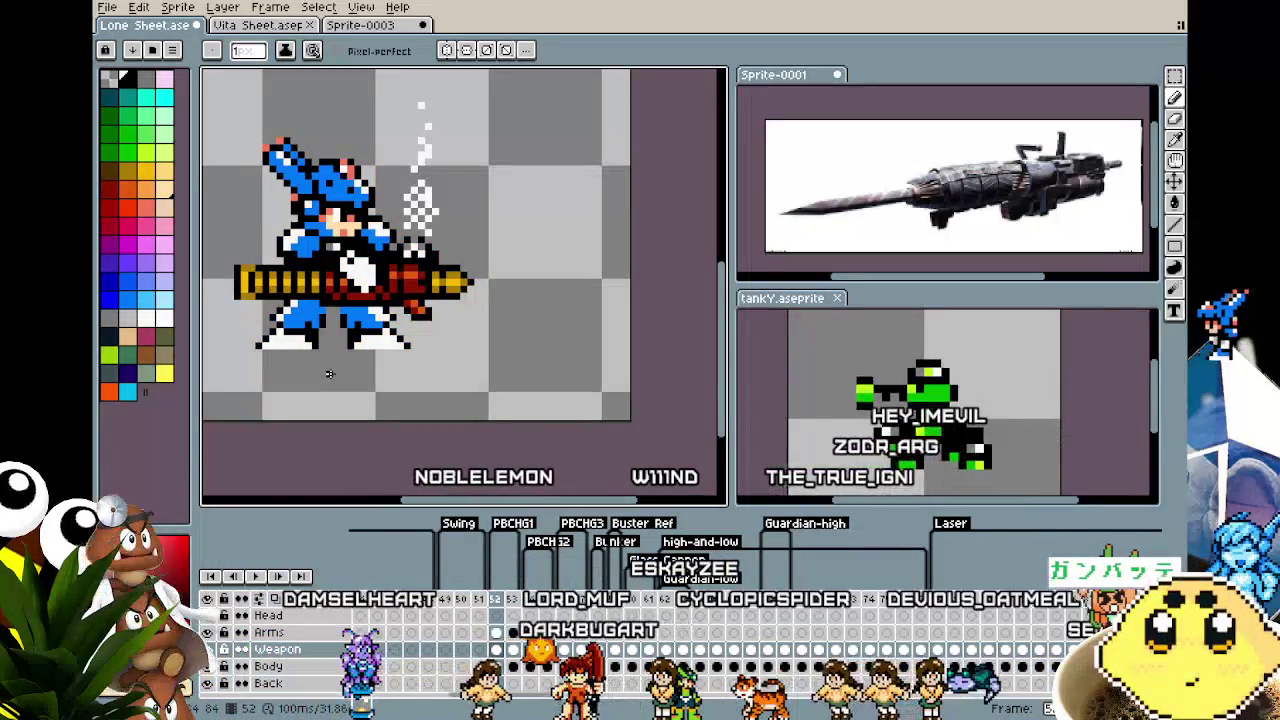
{"action": "scroll", "coordinate": [329, 374], "scroll_direction": "up", "scroll_amount": 1}
{"action": "scroll", "coordinate": [329, 374], "scroll_direction": "up", "scroll_amount": 1}
{"action": "key", "text": "m"}
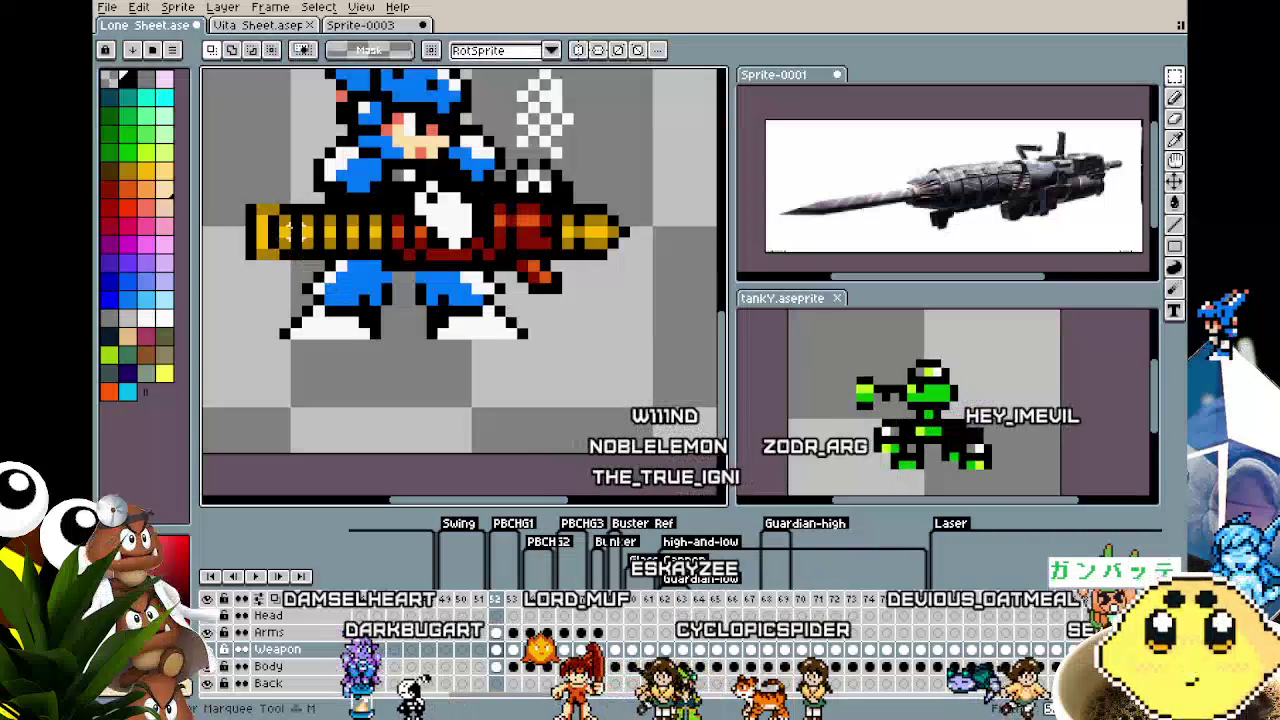
{"action": "left_click_drag", "start_coordinate": [288, 210], "coordinate": [378, 255]}
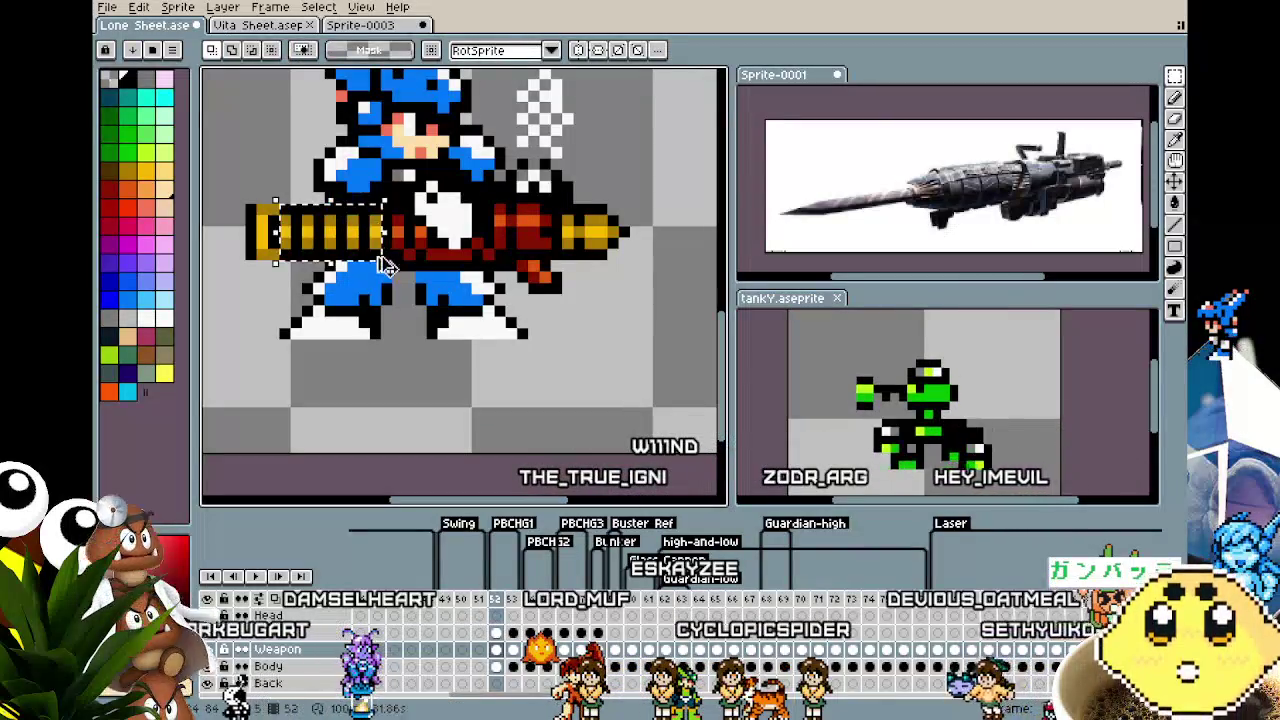
{"action": "key", "text": "Right"}
{"action": "key", "text": "Left"}
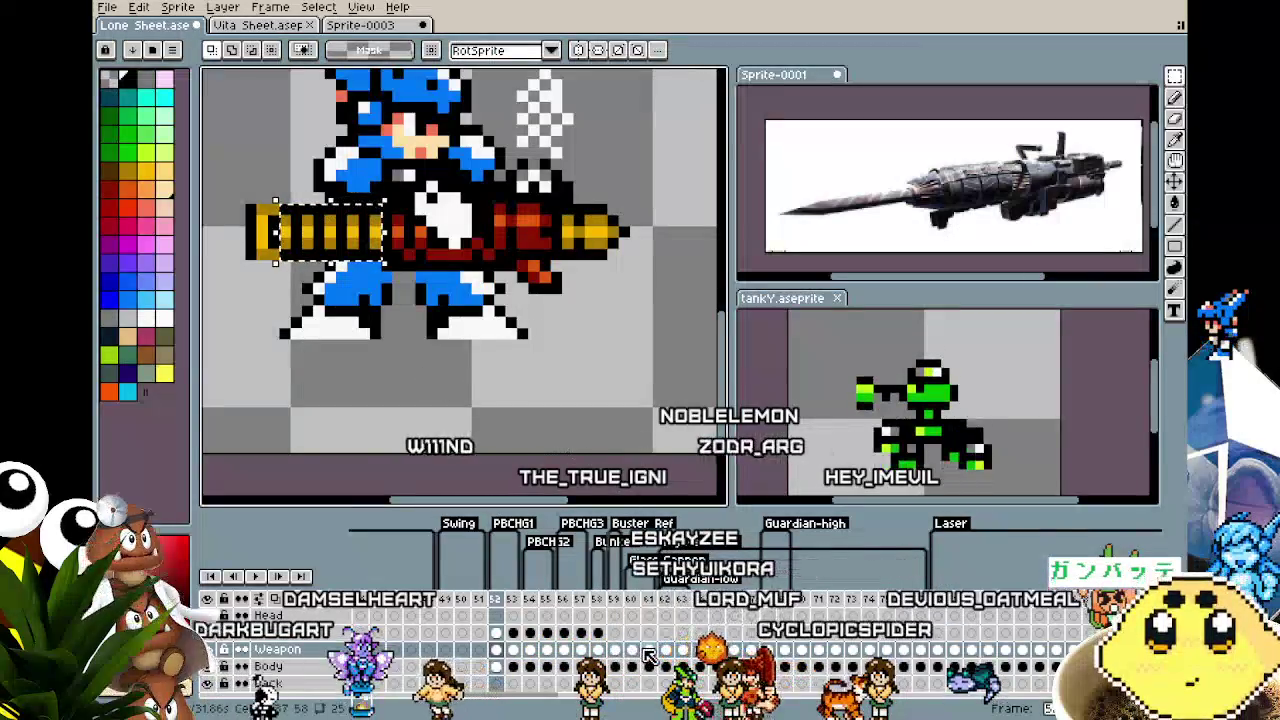
Paste the striped barrel into frame 58 and fit the yellow tip onto its end
{"action": "left_click", "coordinate": [603, 651]}
{"action": "scroll", "coordinate": [521, 391], "scroll_direction": "down", "scroll_amount": 1}
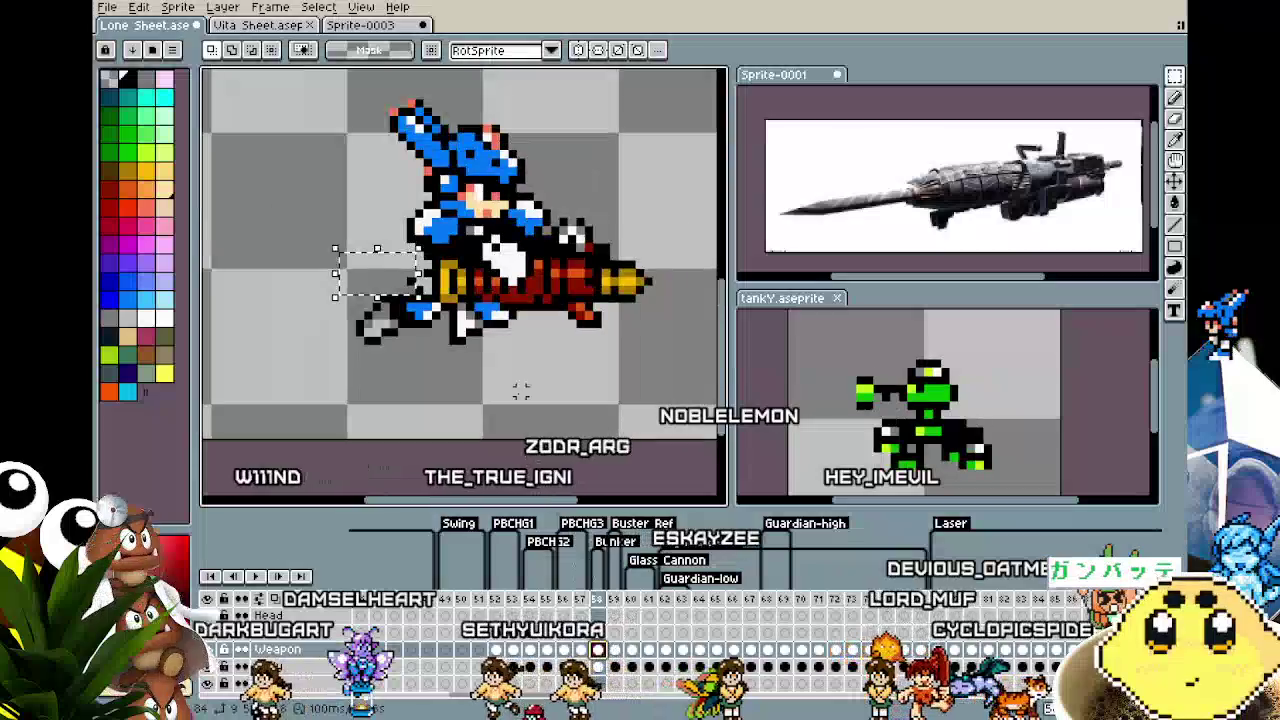
{"action": "scroll", "coordinate": [521, 391], "scroll_direction": "down", "scroll_amount": 1}
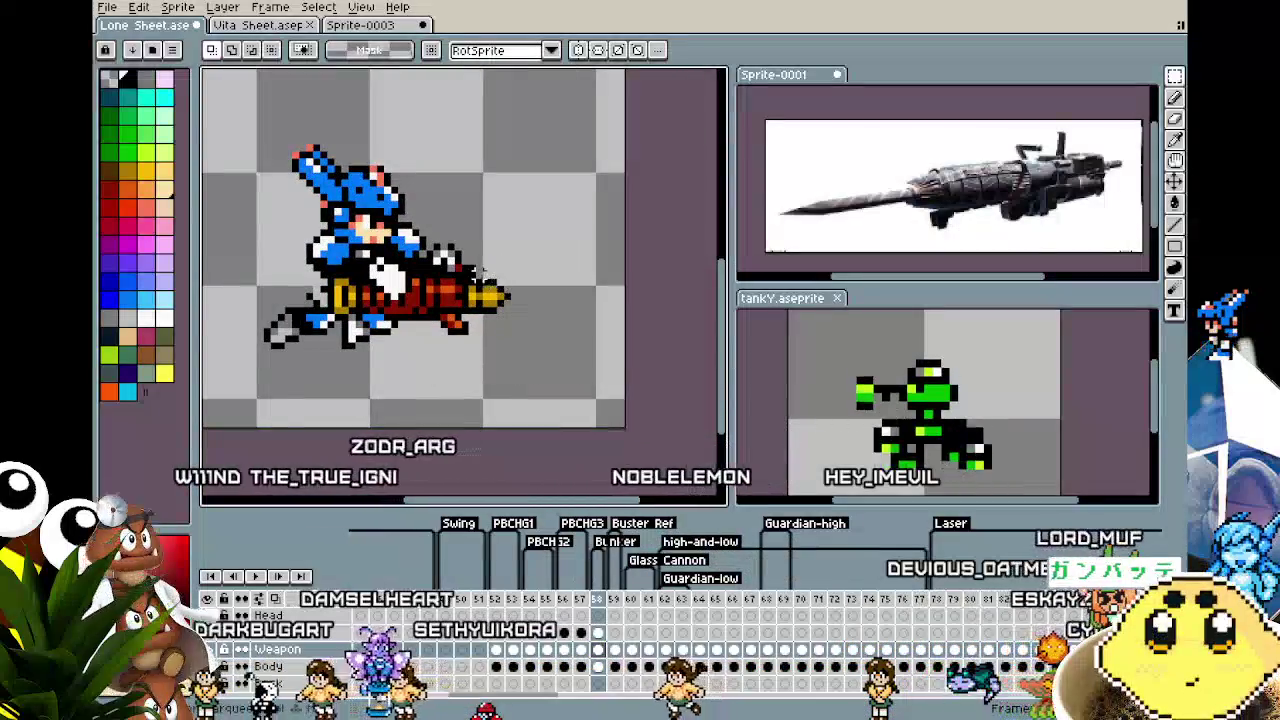
{"action": "left_click_drag", "start_coordinate": [505, 316], "coordinate": [556, 243]}
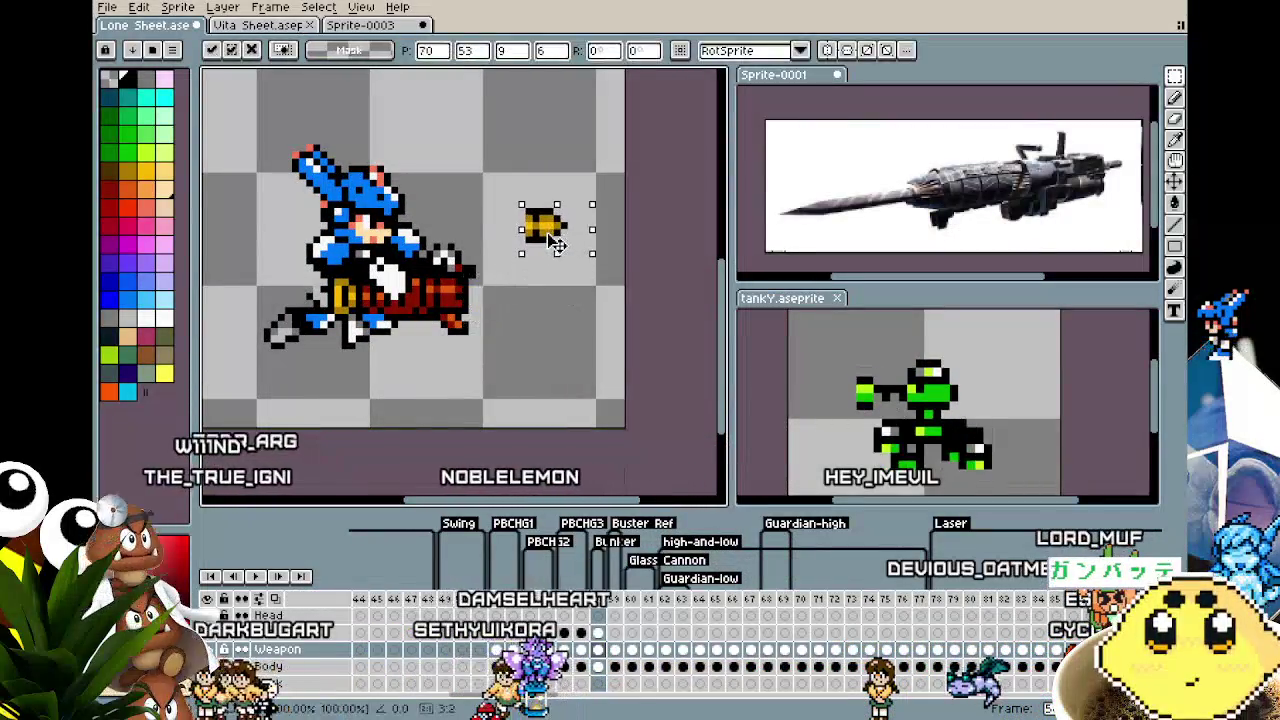
{"action": "key", "text": "ctrl+v"}
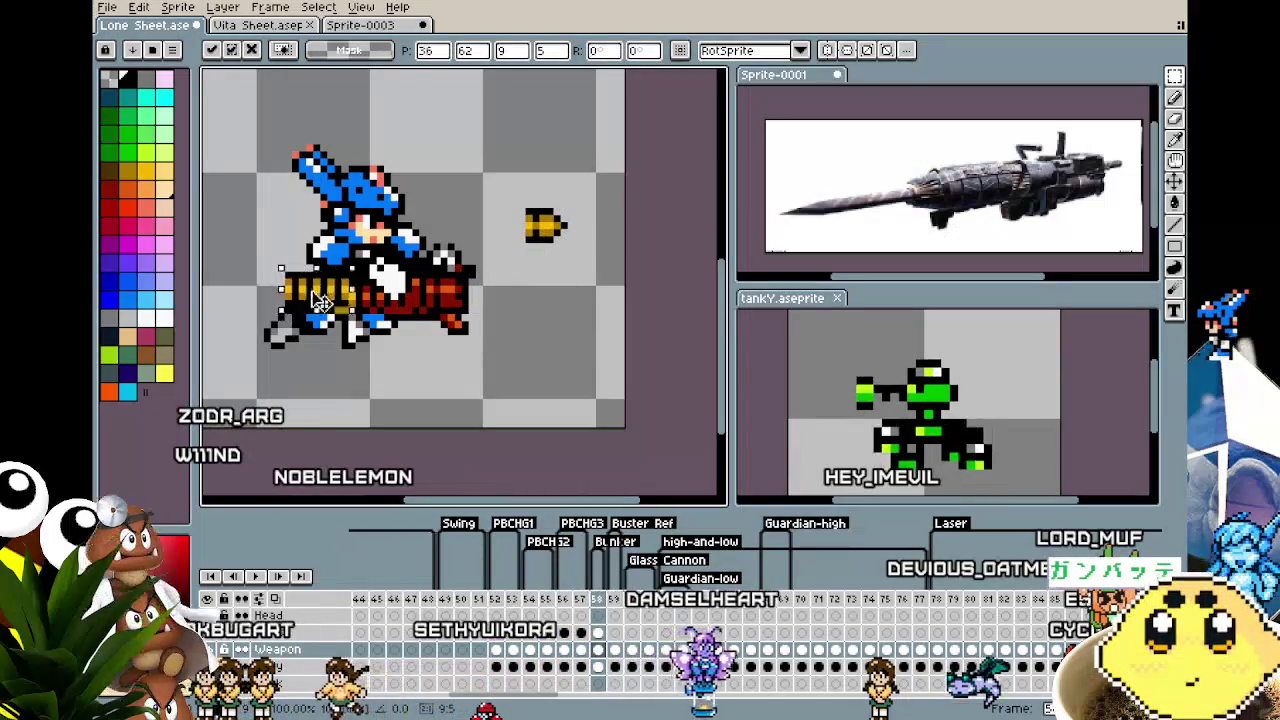
{"action": "left_click", "coordinate": [528, 381]}
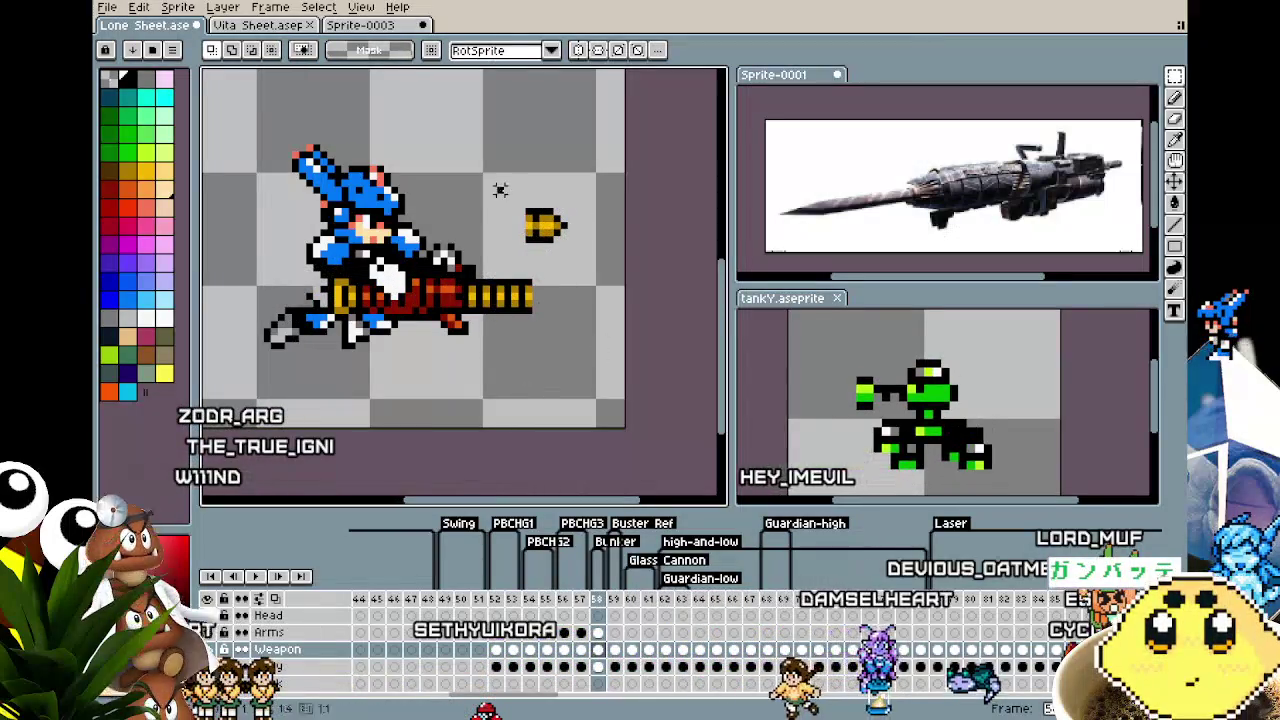
{"action": "left_click_drag", "start_coordinate": [590, 265], "coordinate": [578, 315]}
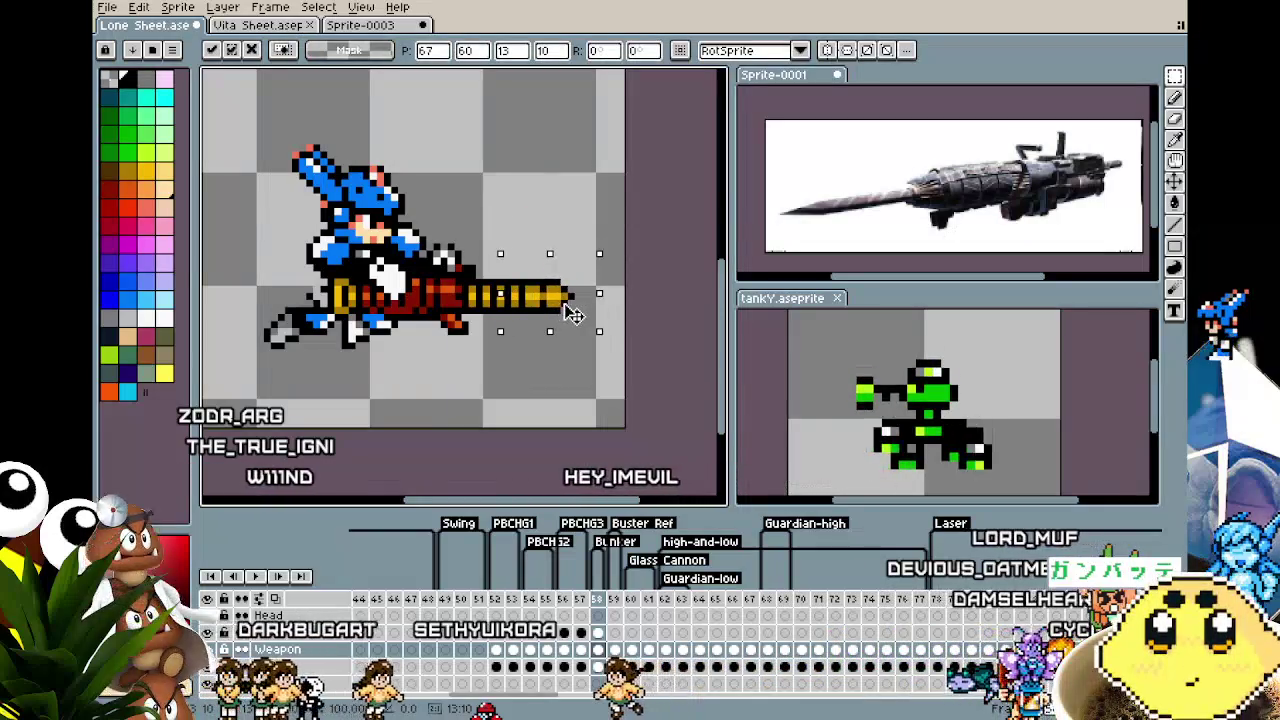
{"action": "left_click", "coordinate": [557, 380]}
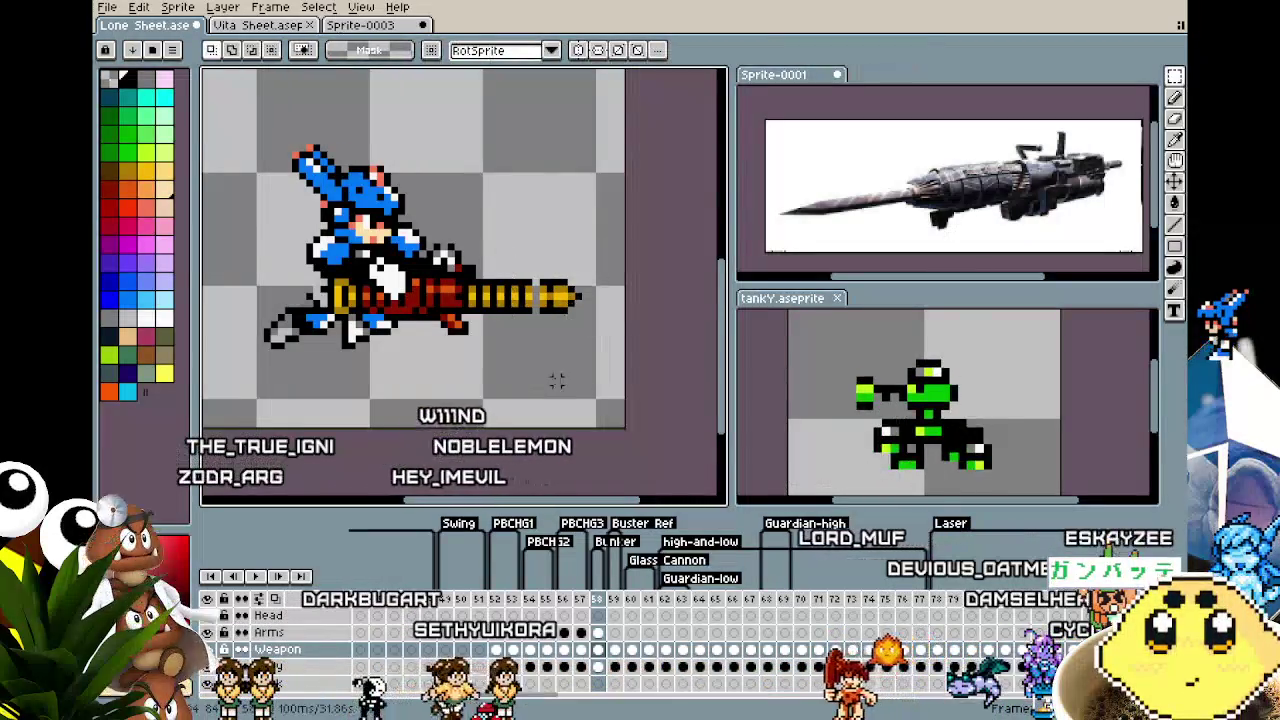
Switch back to the pencil and view the neighbouring frame
{"action": "scroll", "coordinate": [560, 300], "scroll_direction": "up", "scroll_amount": 1}
{"action": "key", "text": "b"}
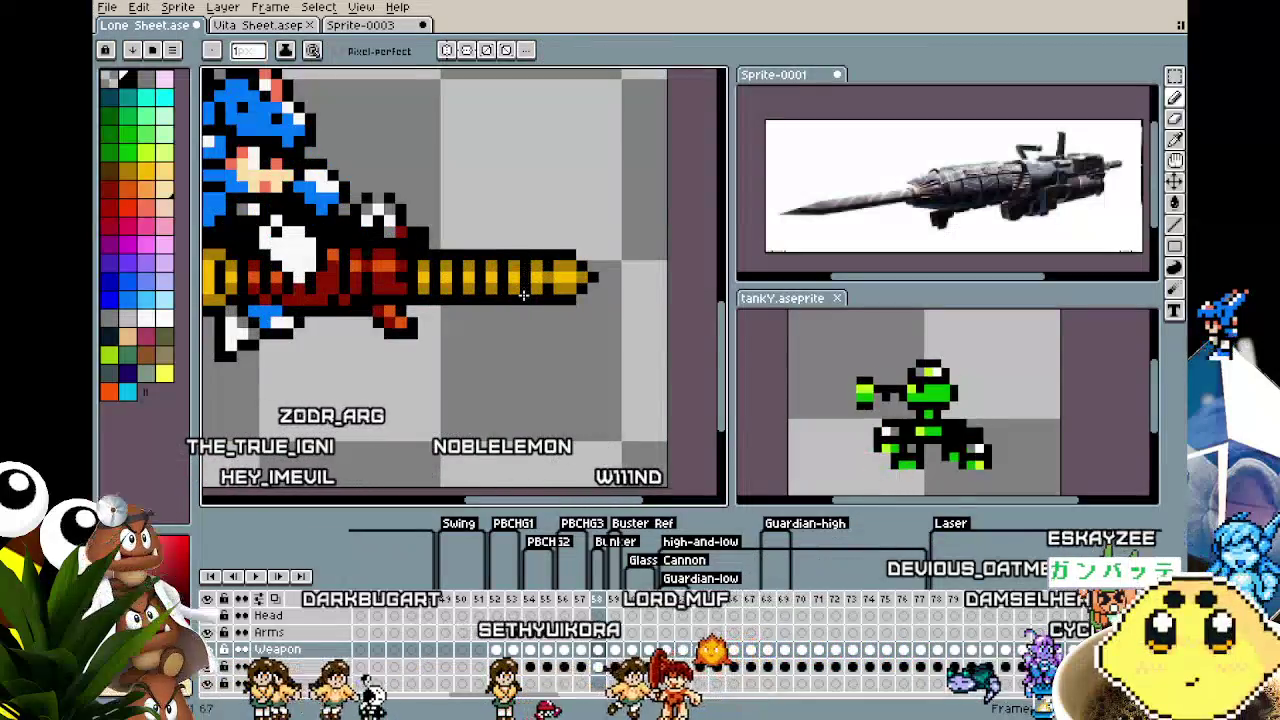
{"action": "scroll", "coordinate": [523, 377], "scroll_direction": "down", "scroll_amount": 2}
{"action": "key", "text": "Right"}
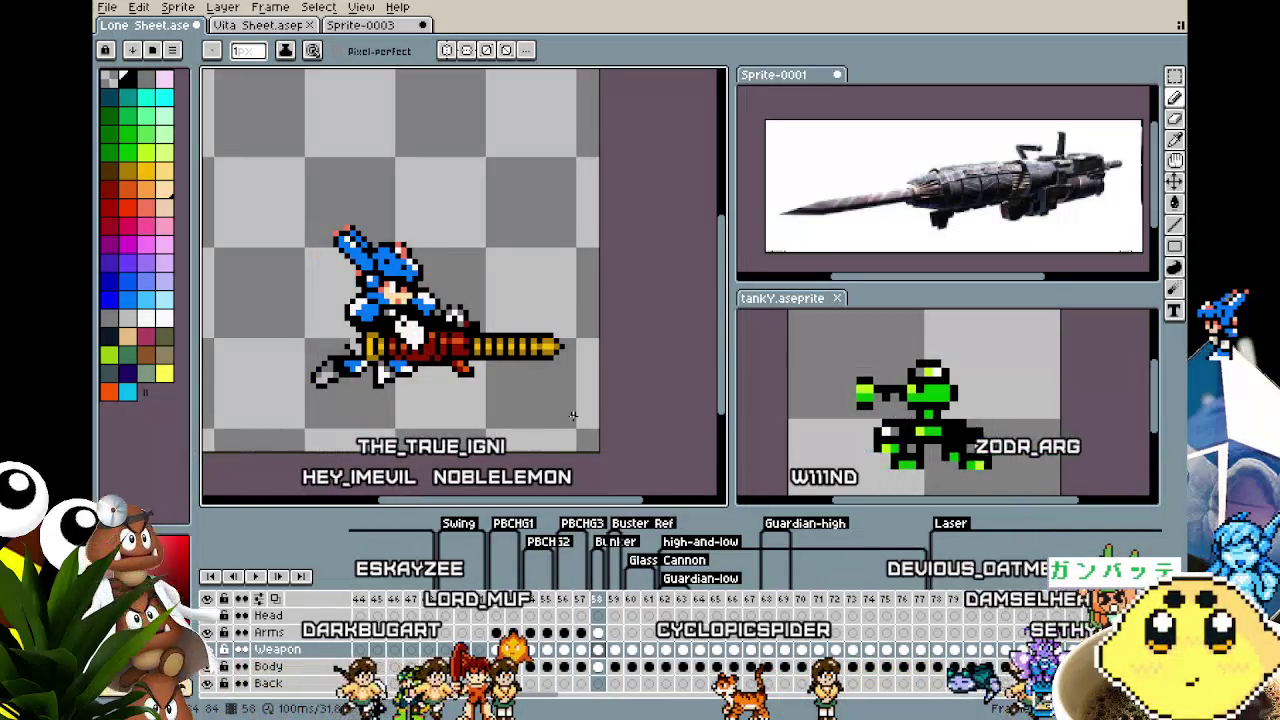
{"action": "scroll", "coordinate": [573, 416], "scroll_direction": "down", "scroll_amount": 1}
On frame 58's Body layer, paint blue armour over the arm with a 1px pencil
{"action": "scroll", "coordinate": [573, 416], "scroll_direction": "up", "scroll_amount": 1}
{"action": "scroll", "coordinate": [431, 402], "scroll_direction": "up", "scroll_amount": 1}
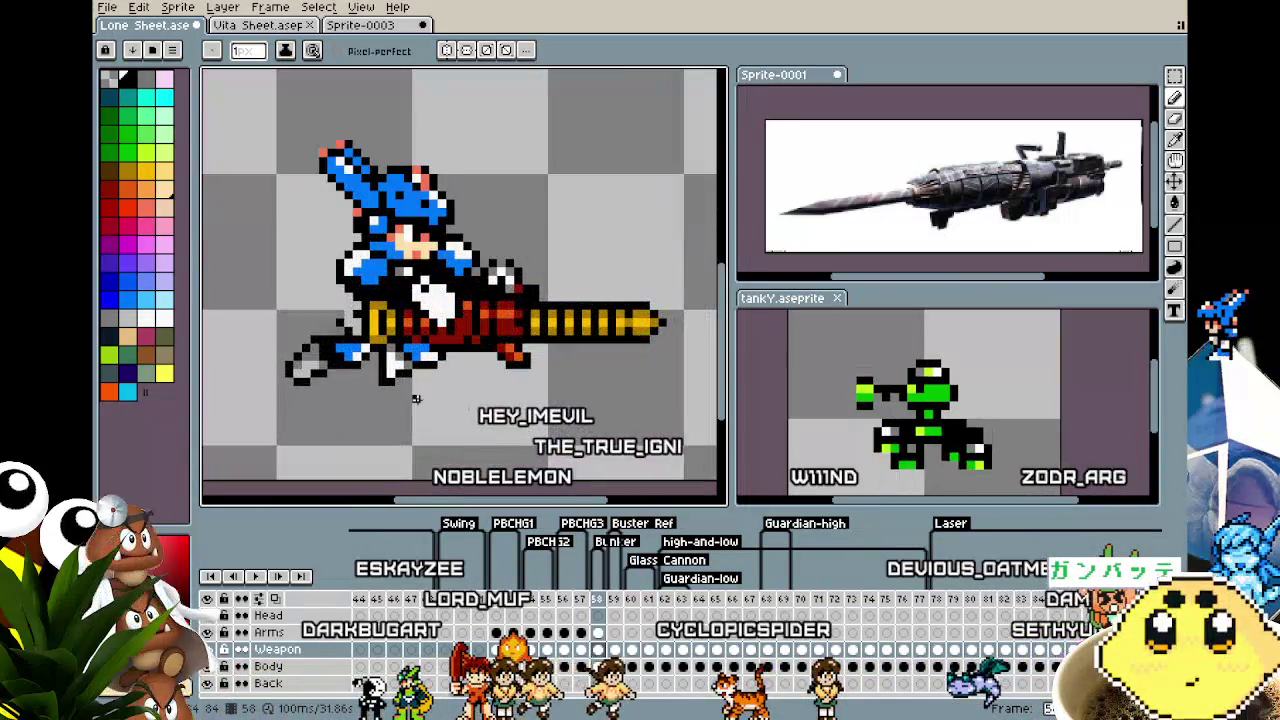
{"action": "scroll", "coordinate": [431, 402], "scroll_direction": "up", "scroll_amount": 1}
{"action": "scroll", "coordinate": [431, 402], "scroll_direction": "up", "scroll_amount": 1}
{"action": "key", "text": "v"}
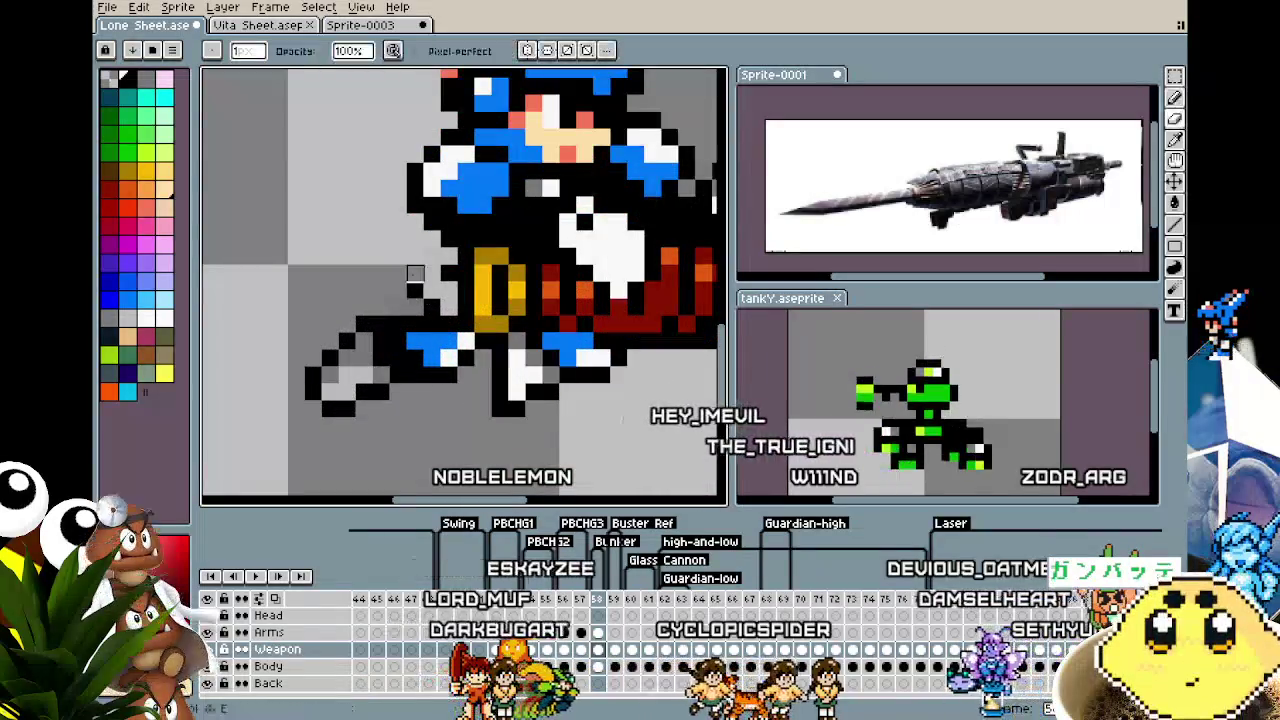
{"action": "key", "text": "b"}
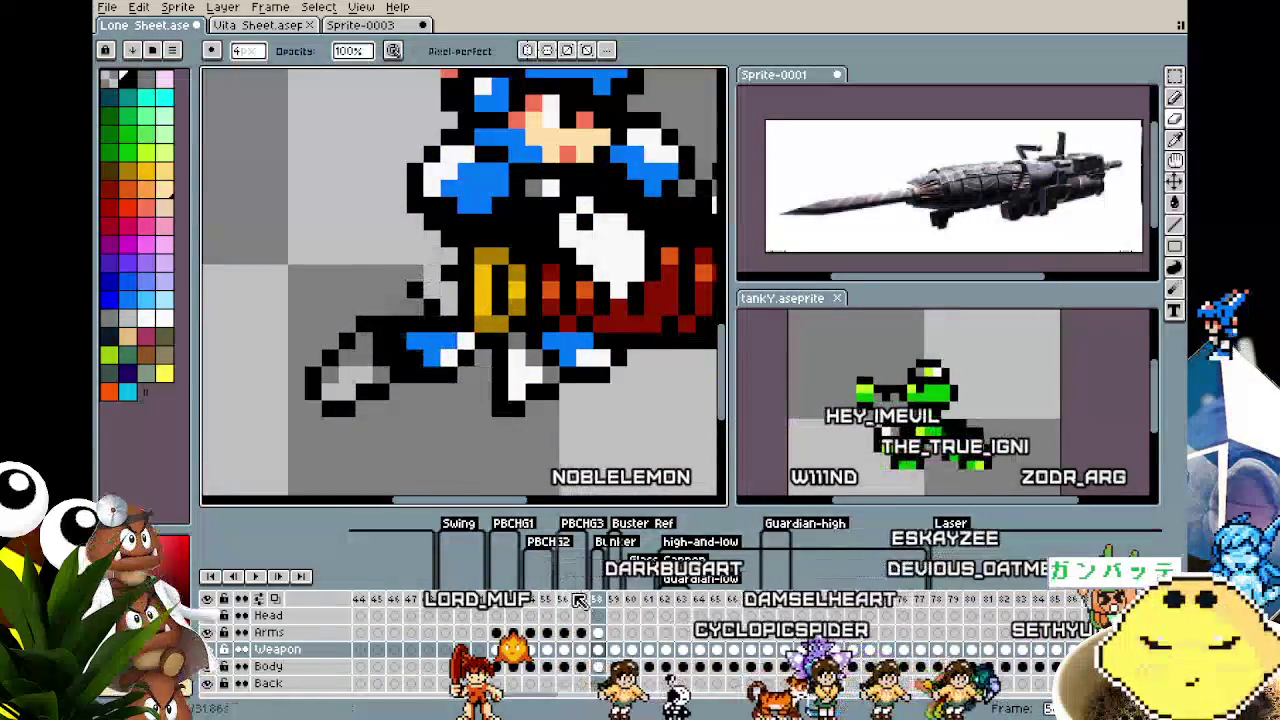
{"action": "left_click", "coordinate": [598, 667]}
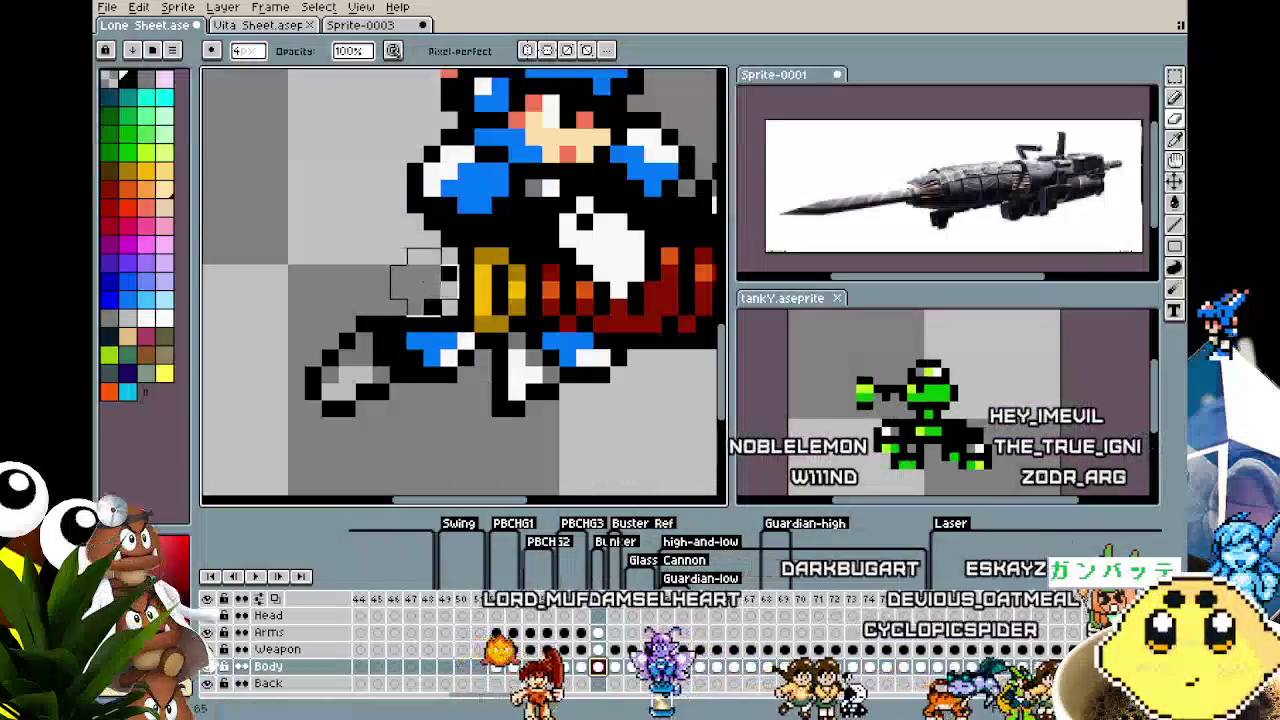
{"action": "key", "text": "minus"}
{"action": "key", "text": "minus"}
{"action": "key", "text": "minus"}
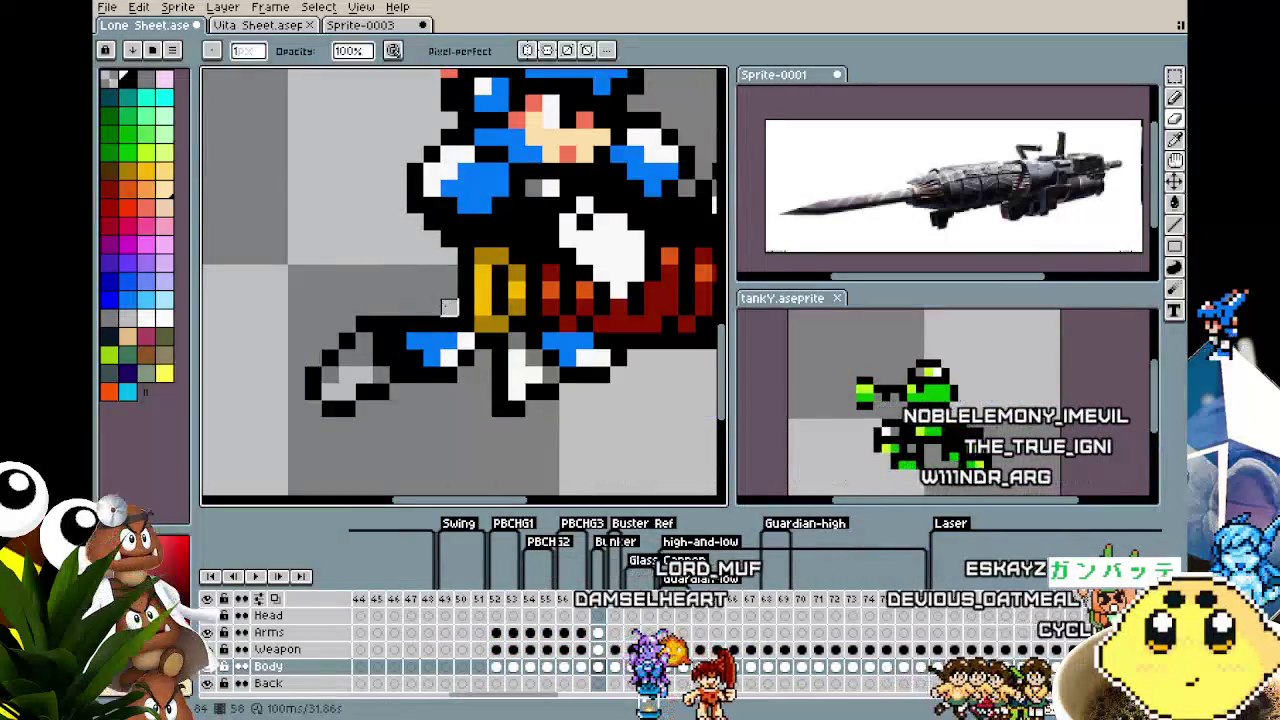
{"action": "left_click", "coordinate": [430, 340], "text": "alt"}
{"action": "left_click_drag", "start_coordinate": [452, 321], "coordinate": [416, 321]}
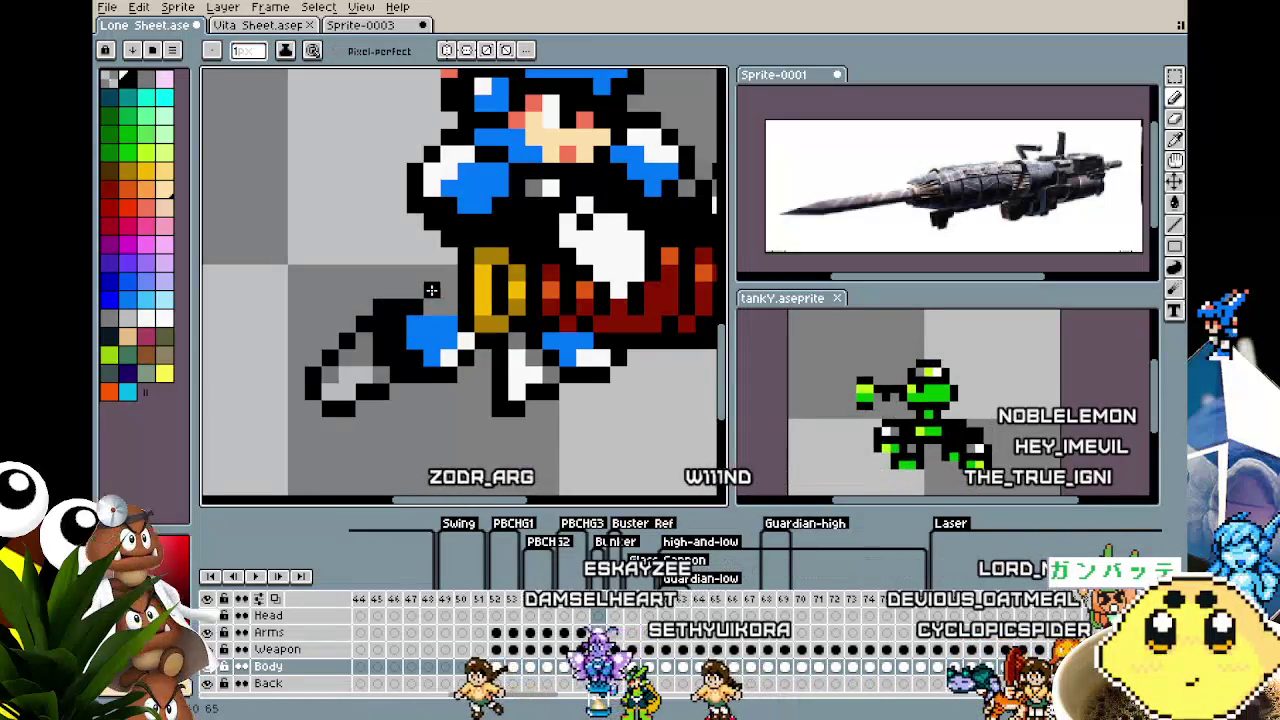
Sample black from the sprite and draw outline pixels on the arm
{"action": "left_click", "coordinate": [435, 311], "text": "alt"}
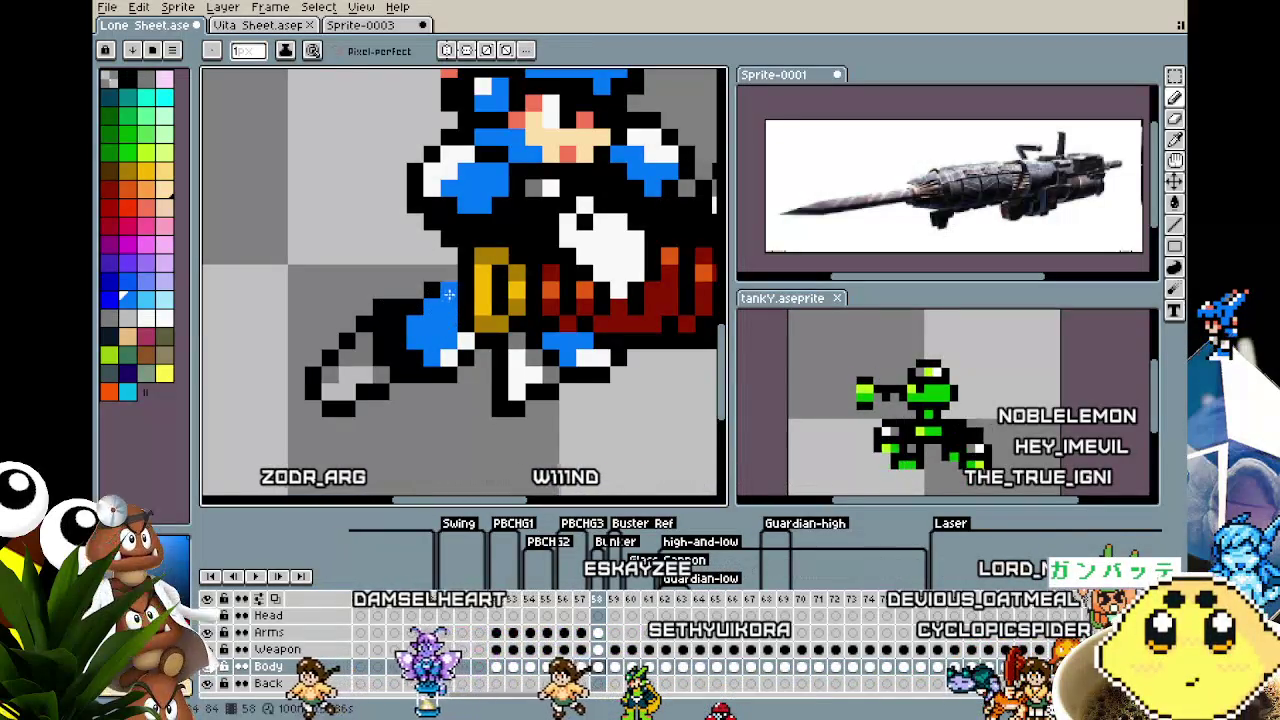
{"action": "key", "text": "alt"}
{"action": "scroll", "coordinate": [423, 368], "scroll_direction": "down", "scroll_amount": 5}
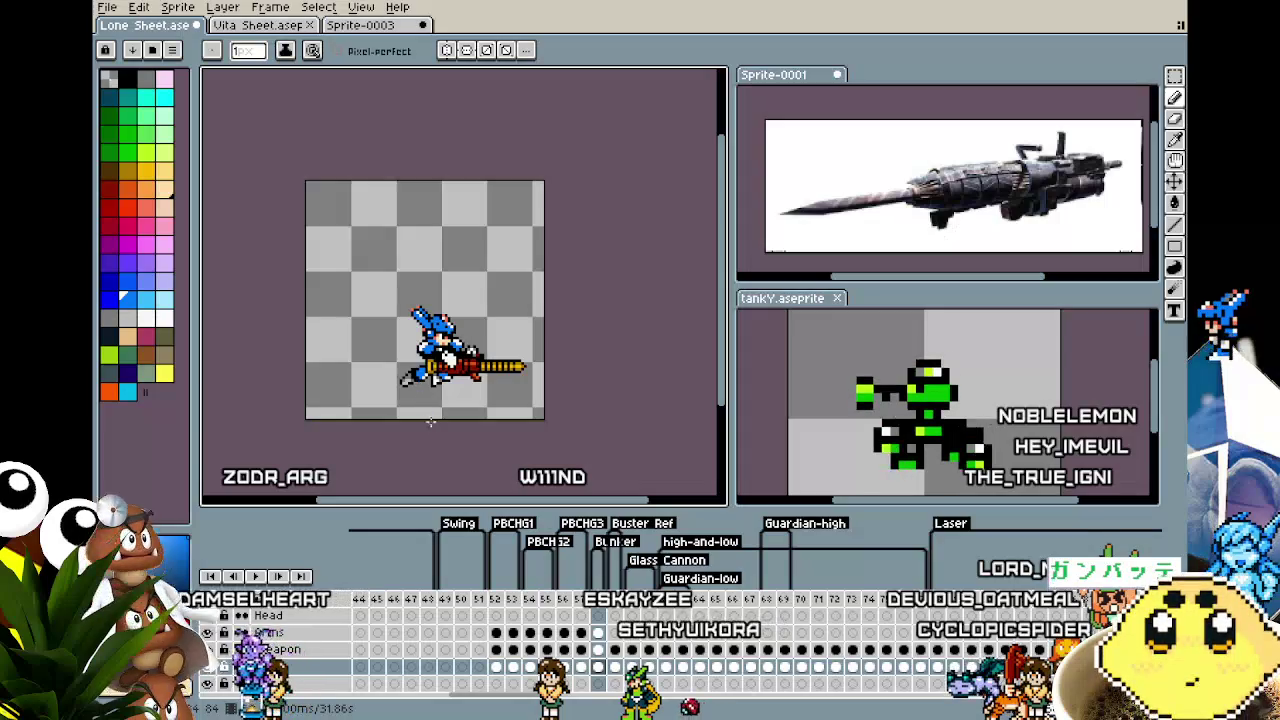
{"action": "scroll", "coordinate": [420, 370], "scroll_direction": "up", "scroll_amount": 4}
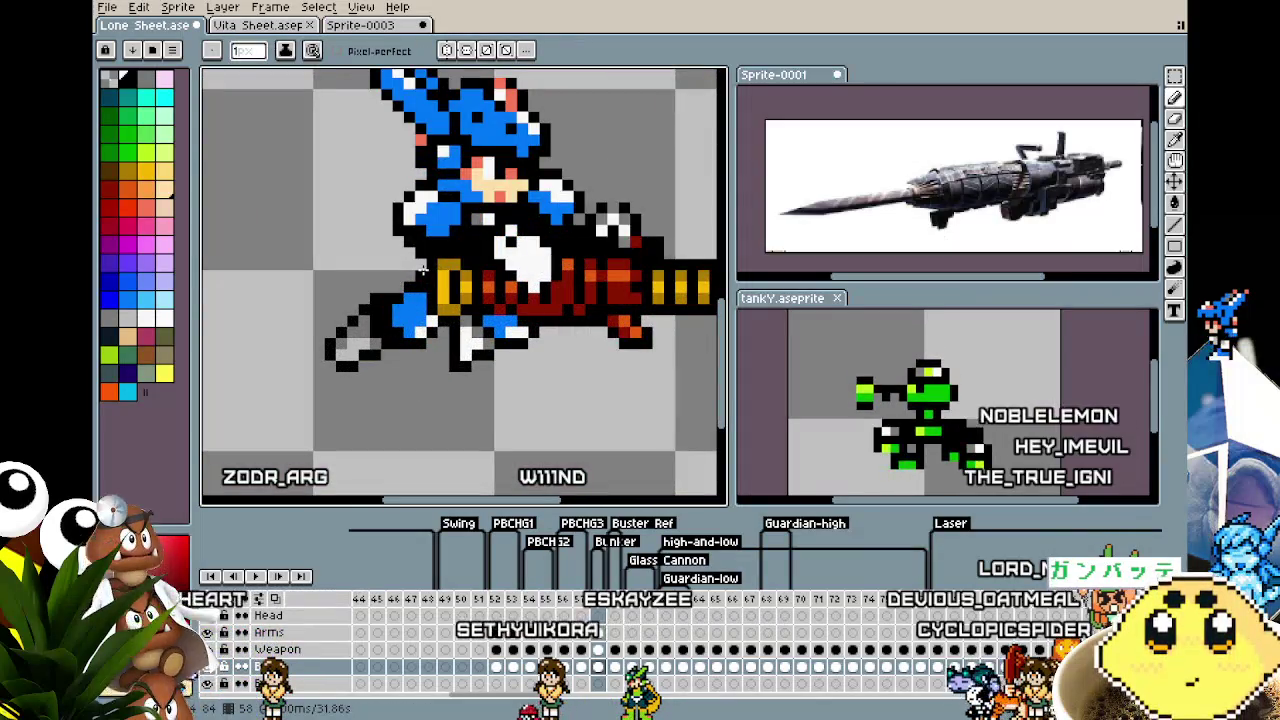
{"action": "scroll", "coordinate": [340, 290], "scroll_direction": "down", "scroll_amount": 2}
{"action": "scroll", "coordinate": [360, 292], "scroll_direction": "down", "scroll_amount": 2}
{"action": "scroll", "coordinate": [390, 295], "scroll_direction": "up", "scroll_amount": 2}
{"action": "scroll", "coordinate": [420, 298], "scroll_direction": "up", "scroll_amount": 2}
{"action": "key", "text": "alt"}
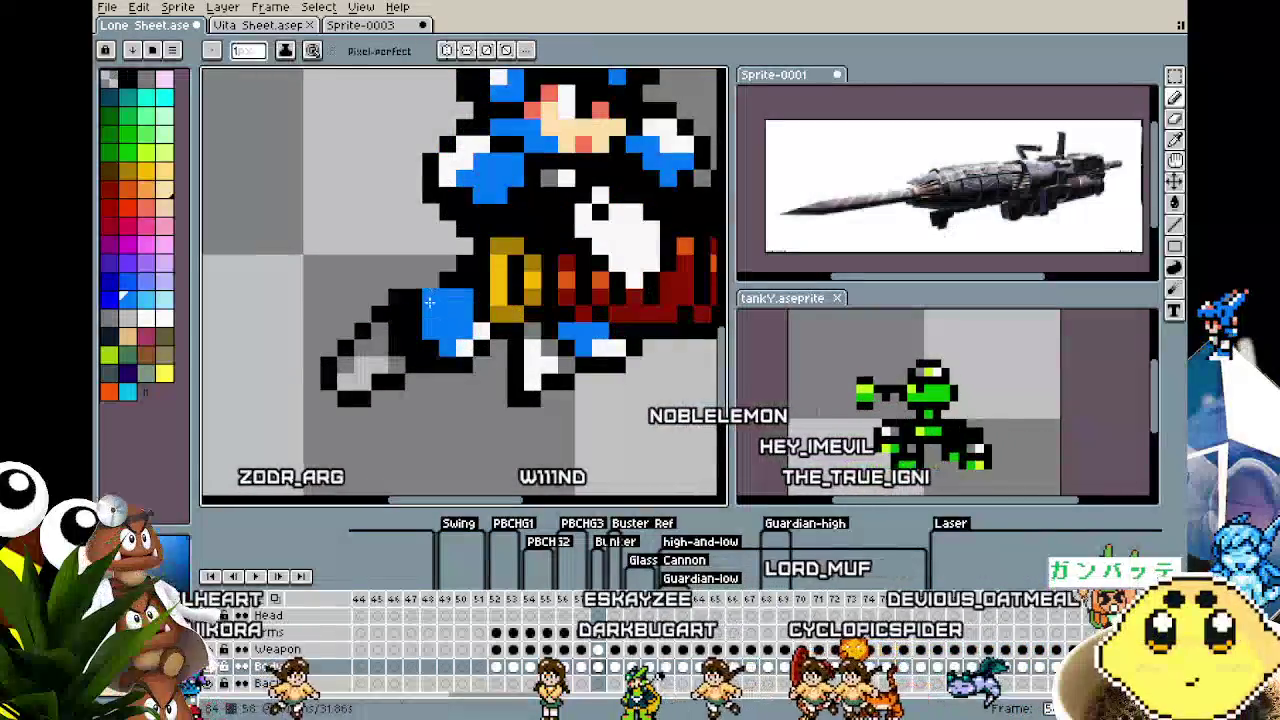
{"action": "left_click", "coordinate": [468, 243]}
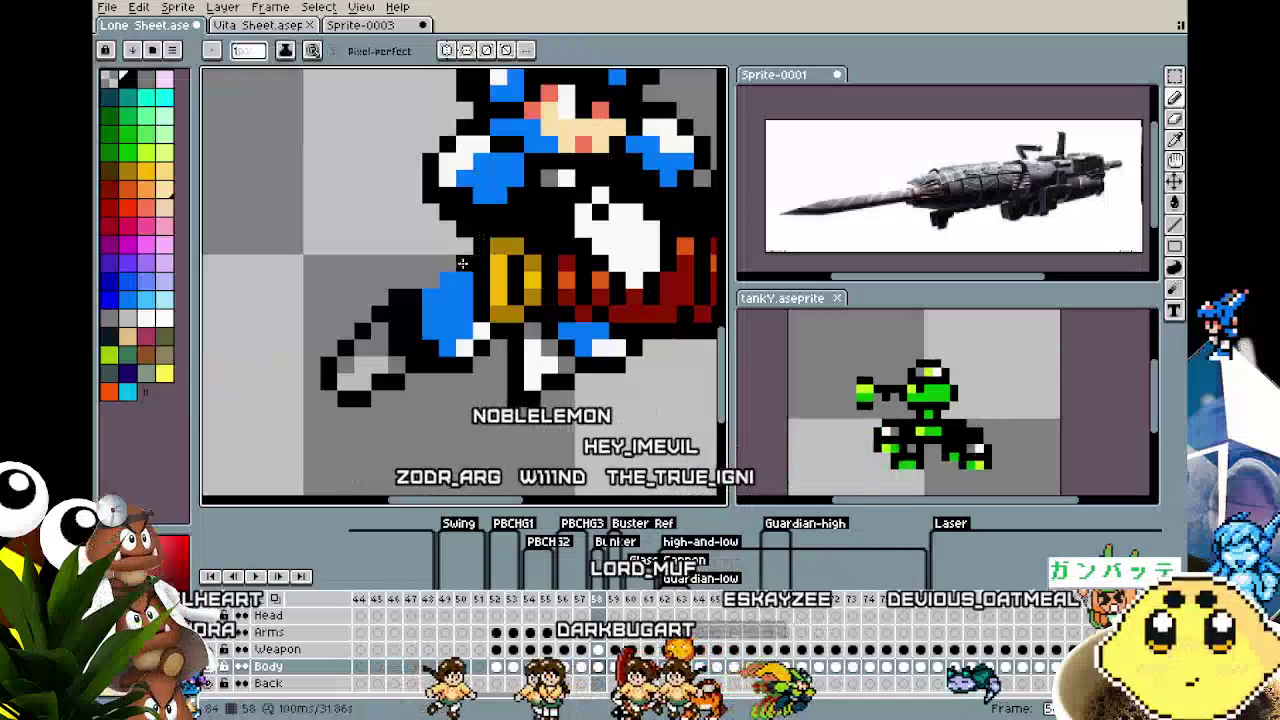
{"action": "left_click", "coordinate": [418, 280]}
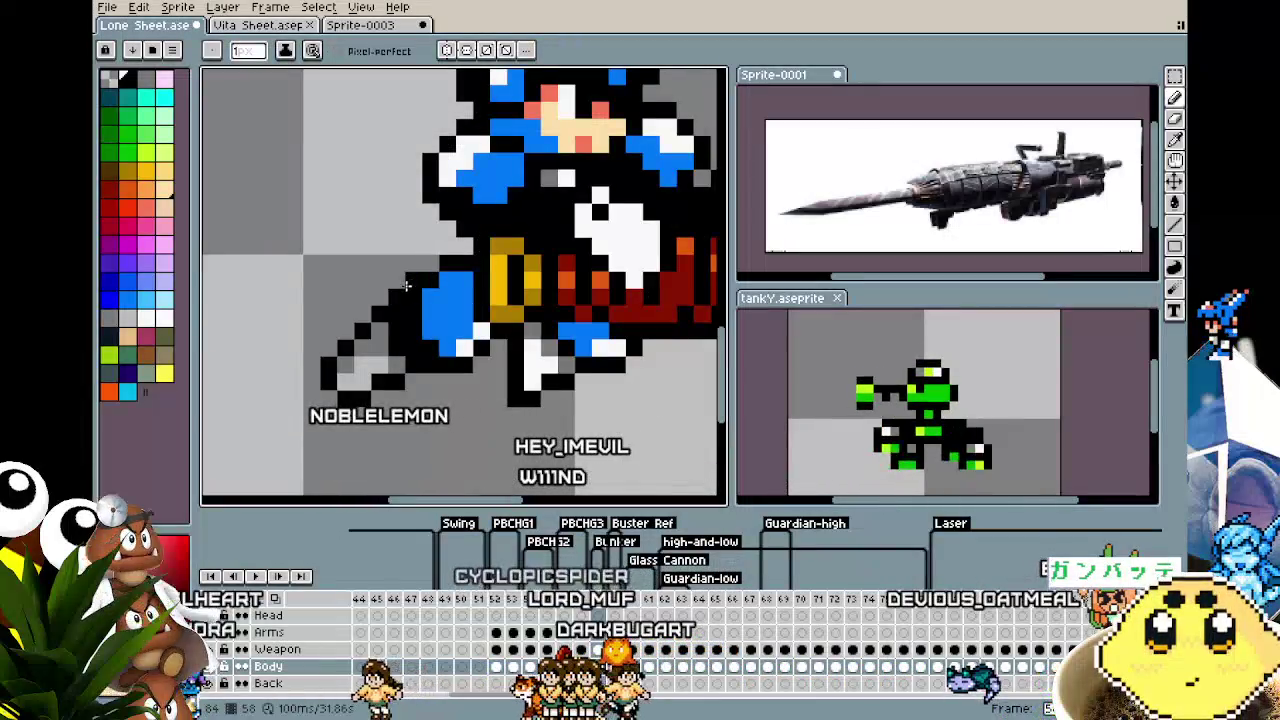
Sample the salmon skin colour and reframe the view around the whole sprite
{"action": "scroll", "coordinate": [405, 286], "scroll_direction": "down", "scroll_amount": 3}
{"action": "scroll", "coordinate": [362, 398], "scroll_direction": "down", "scroll_amount": 1}
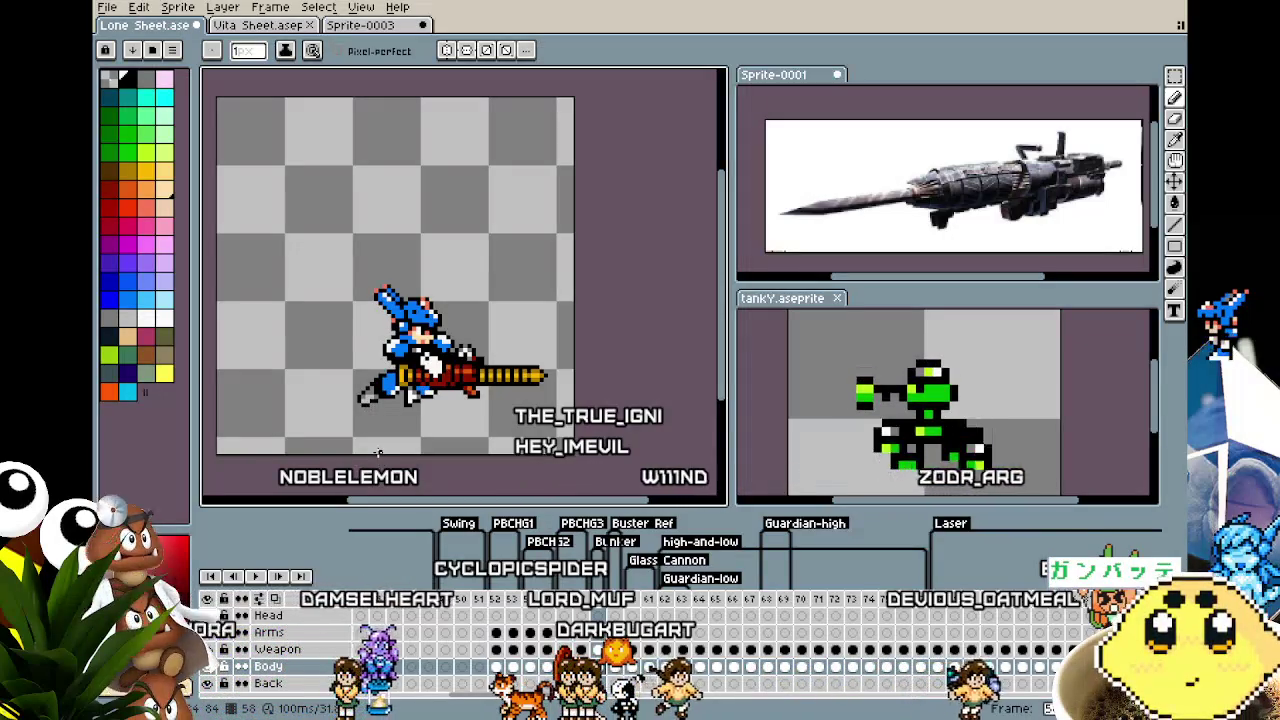
{"action": "scroll", "coordinate": [450, 289], "scroll_direction": "up", "scroll_amount": 2}
{"action": "scroll", "coordinate": [450, 289], "scroll_direction": "up", "scroll_amount": 2}
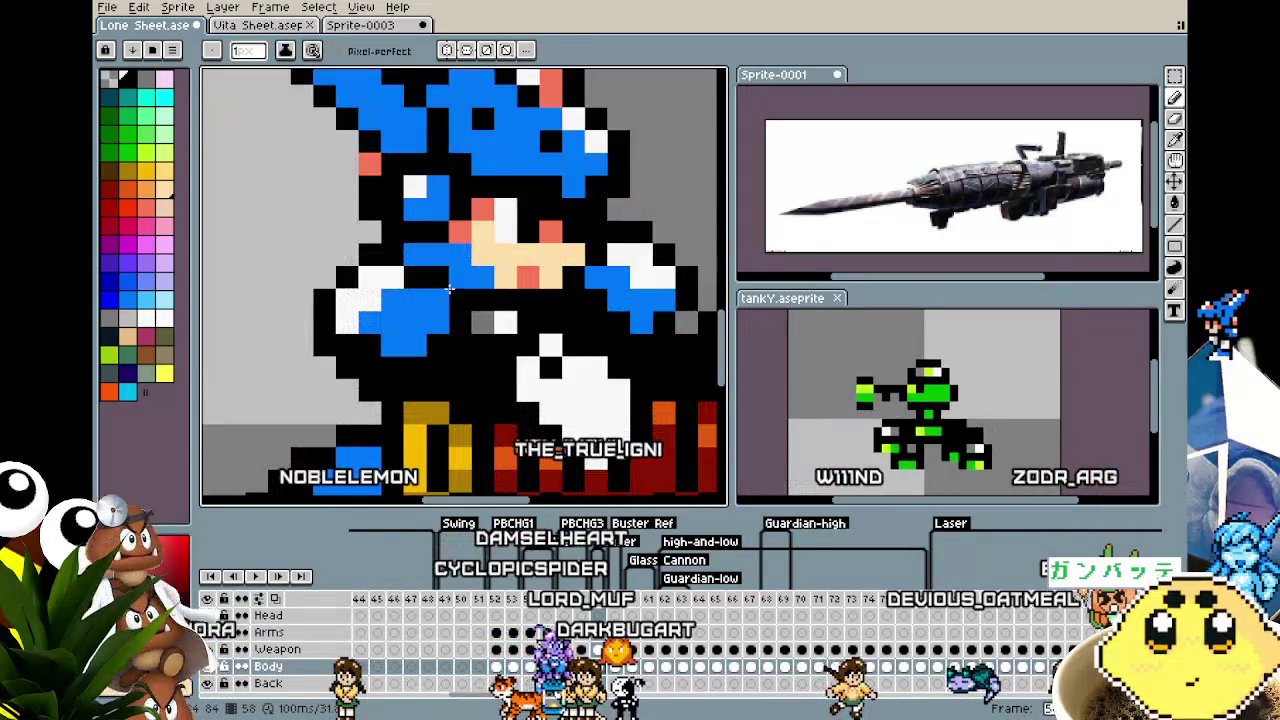
{"action": "left_click", "coordinate": [530, 270], "text": "alt"}
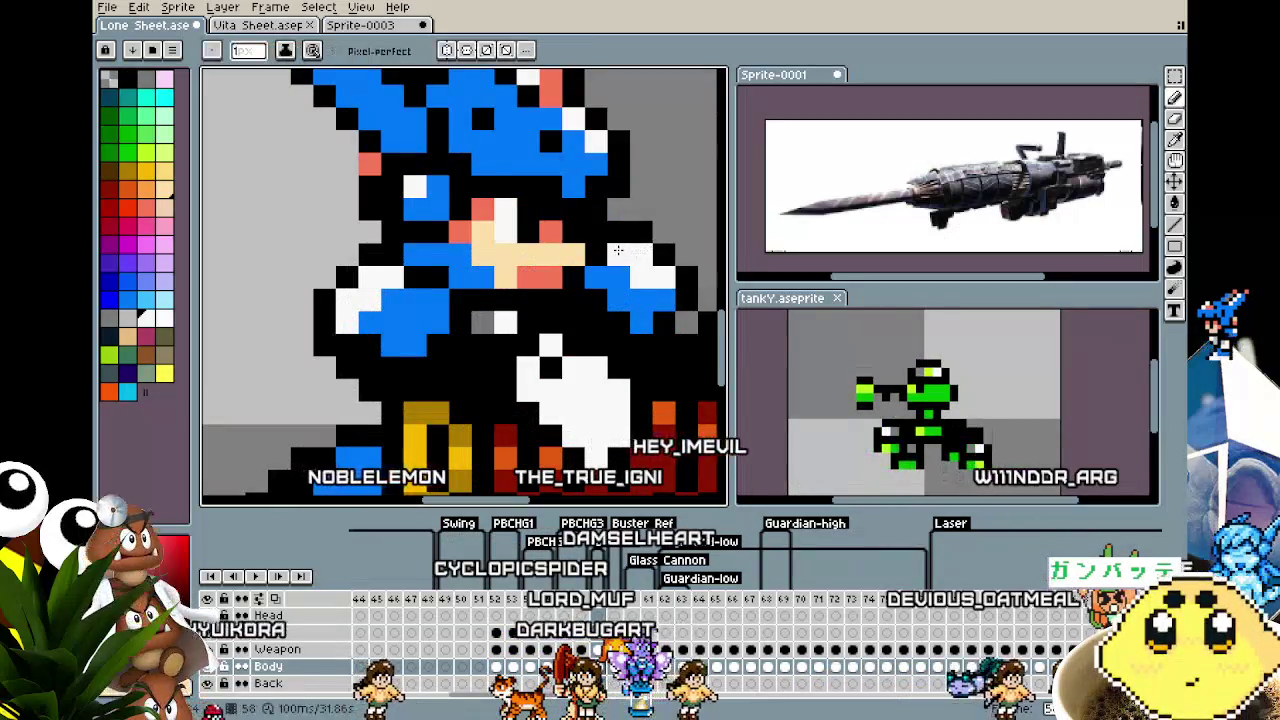
{"action": "scroll", "coordinate": [568, 410], "scroll_direction": "down", "scroll_amount": 3}
{"action": "left_click_drag", "start_coordinate": [568, 410], "coordinate": [527, 347]}
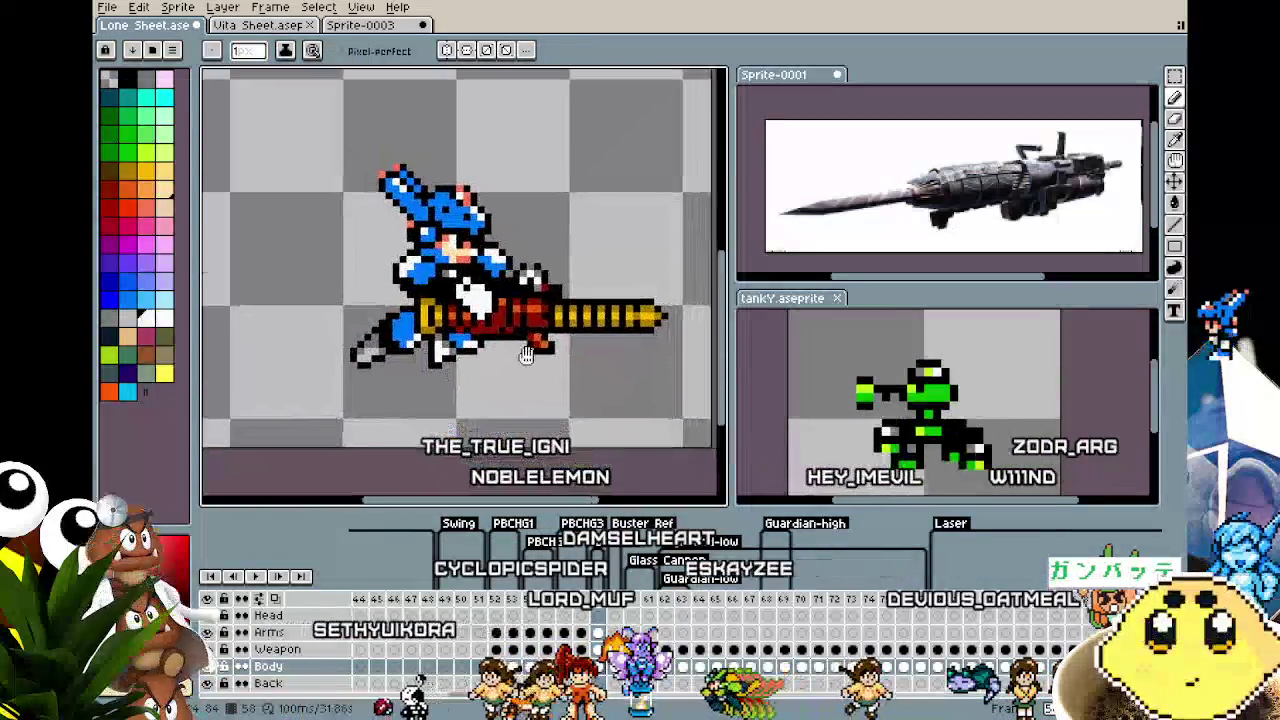
{"action": "scroll", "coordinate": [527, 347], "scroll_direction": "down", "scroll_amount": 2}
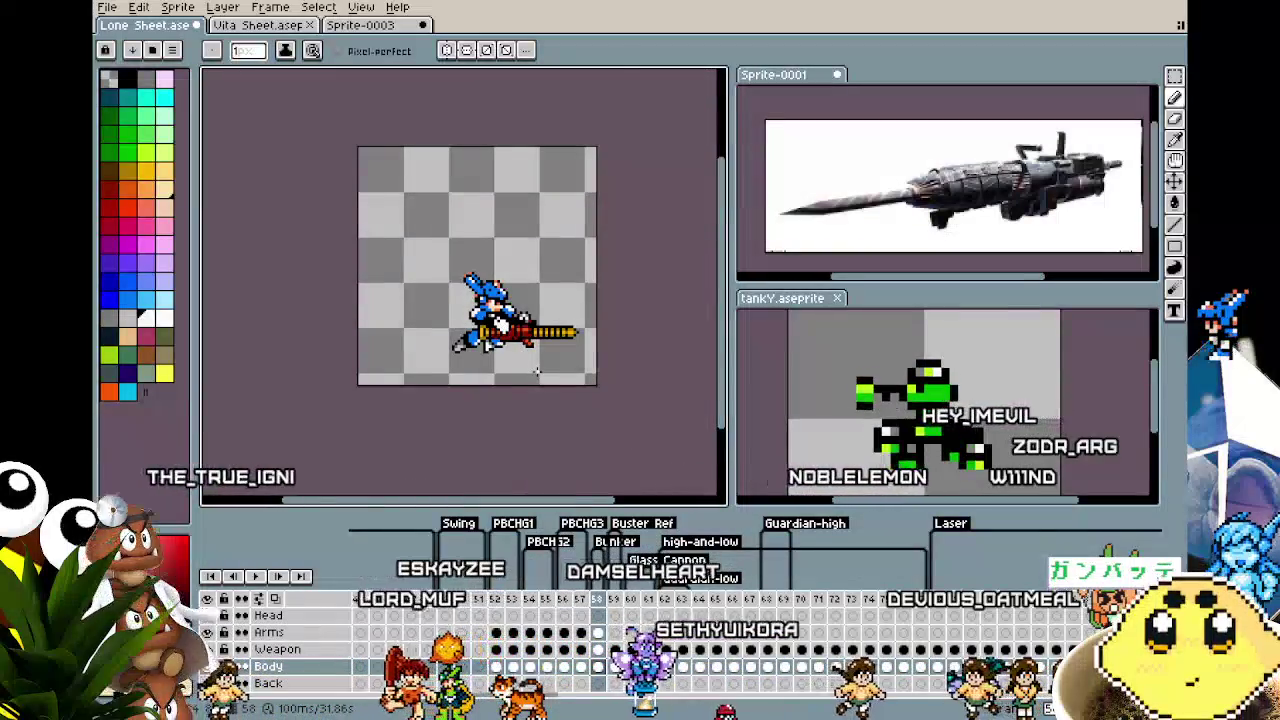
{"action": "scroll", "coordinate": [535, 370], "scroll_direction": "up", "scroll_amount": 1}
{"action": "scroll", "coordinate": [520, 368], "scroll_direction": "up", "scroll_amount": 1}
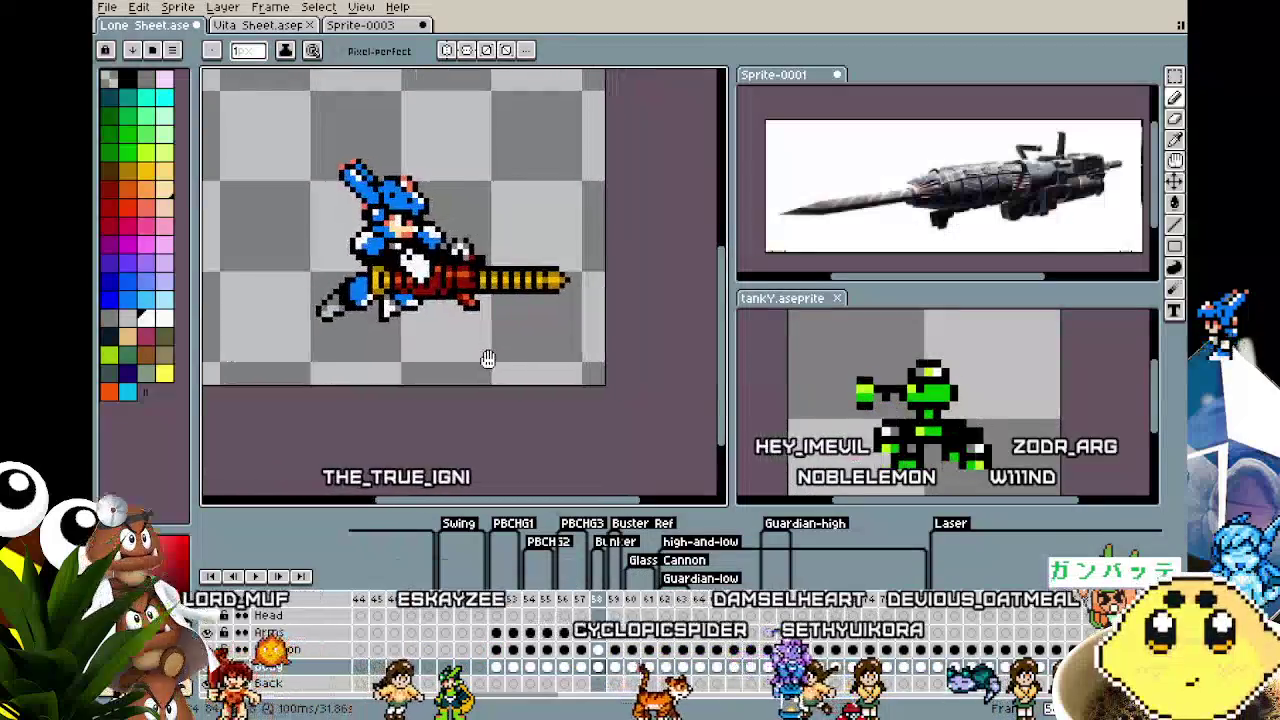
{"action": "left_click_drag", "start_coordinate": [491, 357], "coordinate": [513, 357]}
{"action": "scroll", "coordinate": [371, 271], "scroll_direction": "up", "scroll_amount": 5}
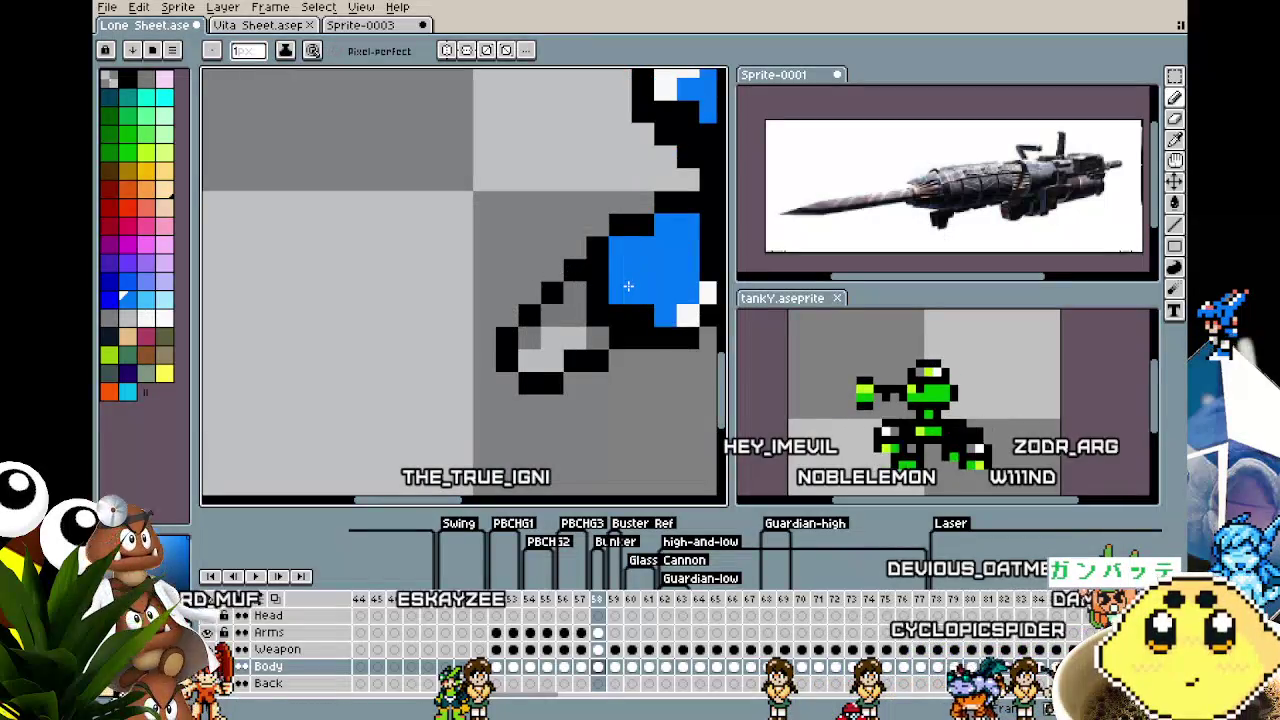
{"action": "scroll", "coordinate": [648, 316], "scroll_direction": "down", "scroll_amount": 3}
{"action": "scroll", "coordinate": [486, 360], "scroll_direction": "down", "scroll_amount": 2}
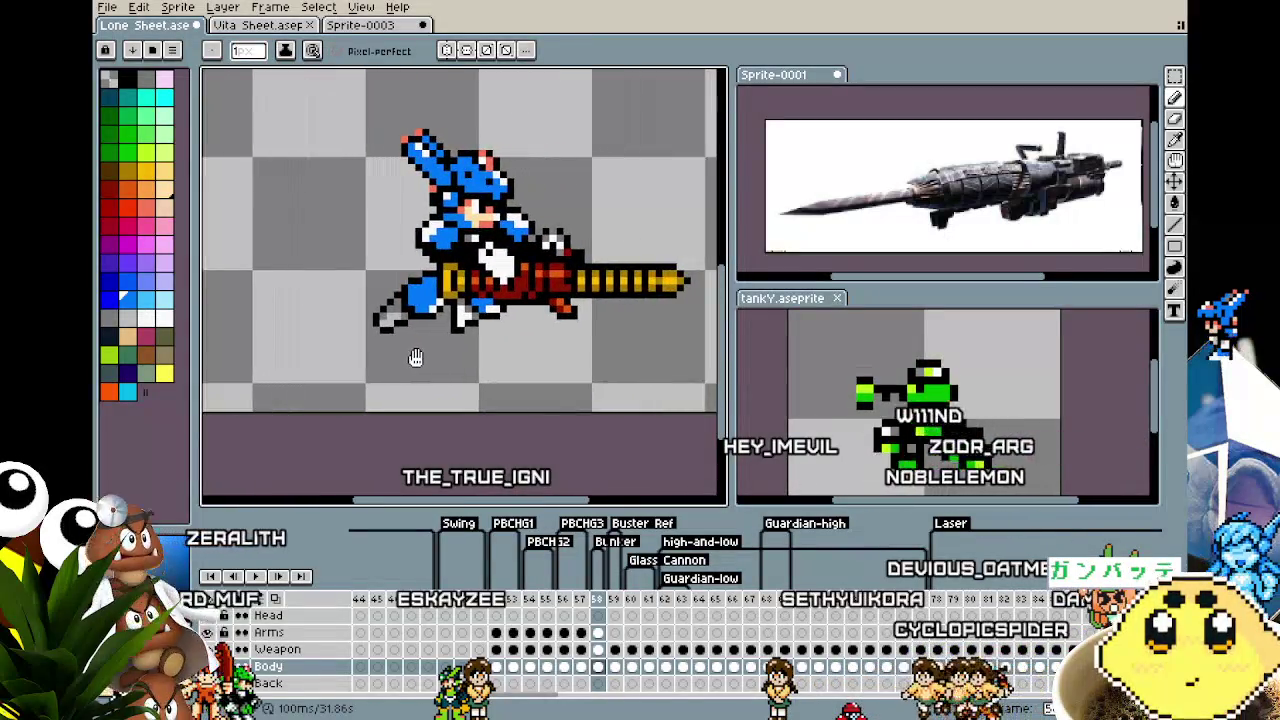
{"action": "scroll", "coordinate": [417, 360], "scroll_direction": "down", "scroll_amount": 1}
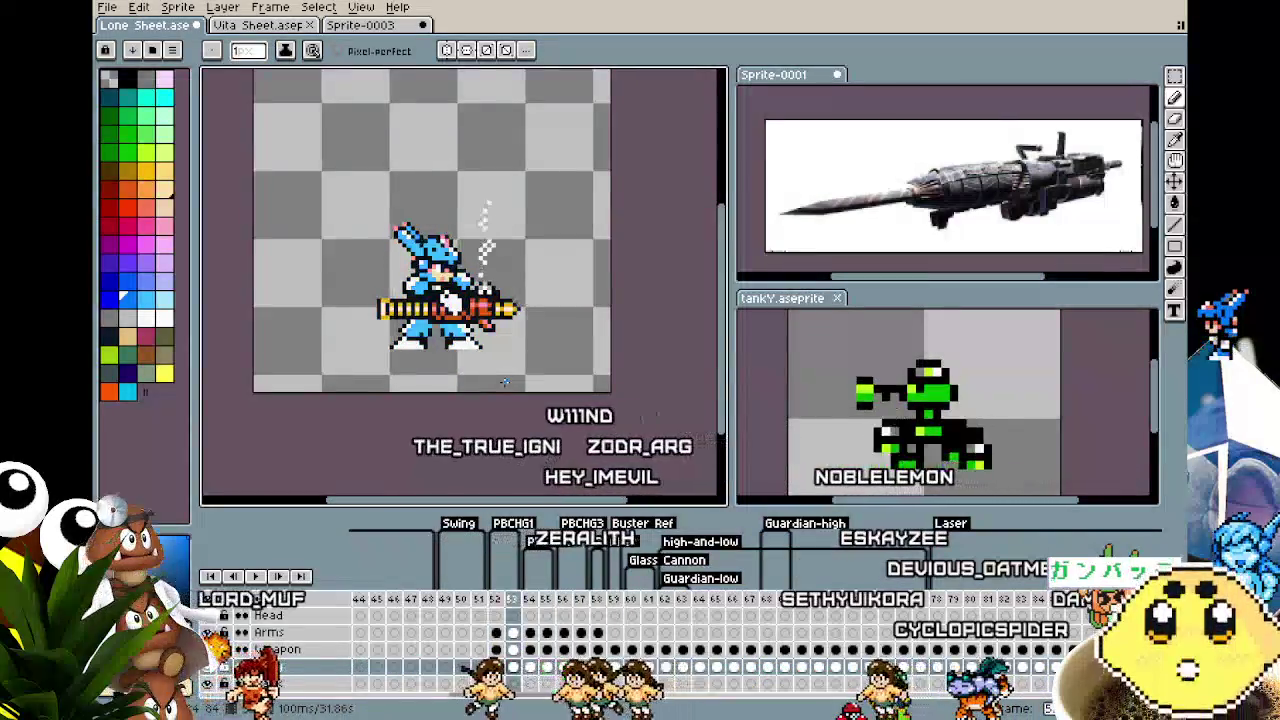
Play the animation to preview the repainted arm and re-centre the view
{"action": "key", "text": "Return"}
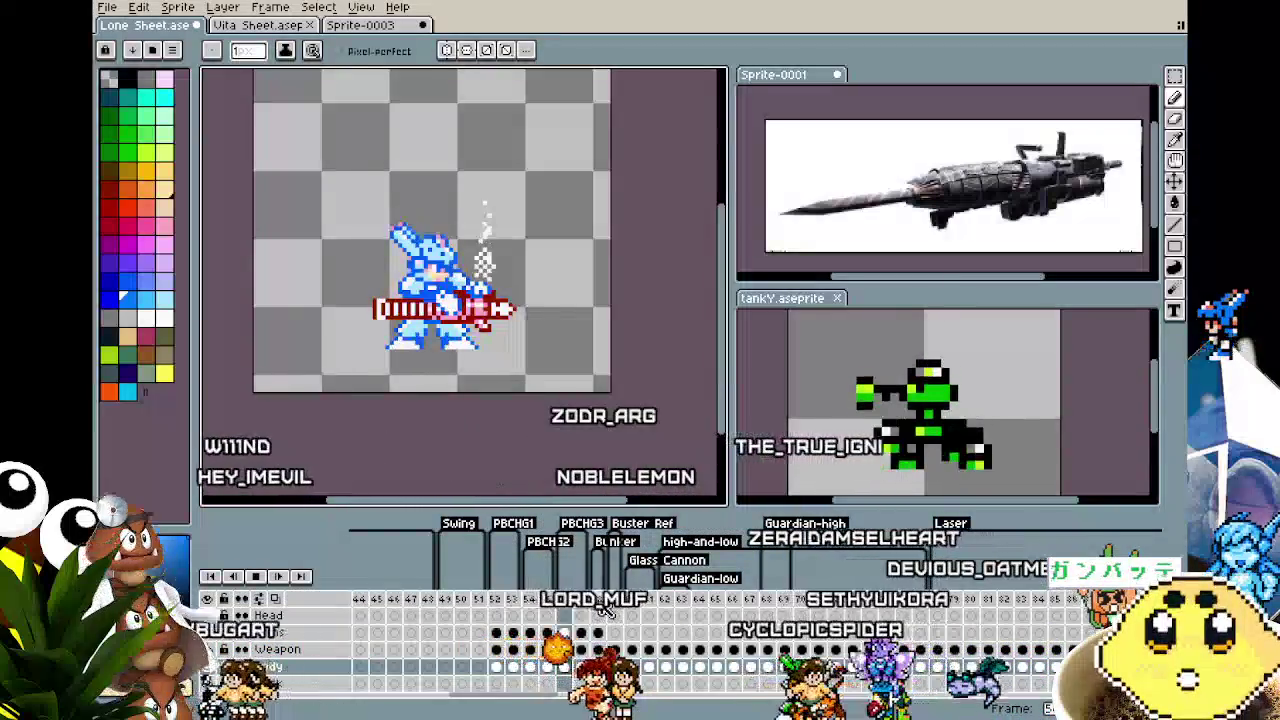
{"action": "scroll", "coordinate": [460, 400], "scroll_direction": "up", "scroll_amount": 1}
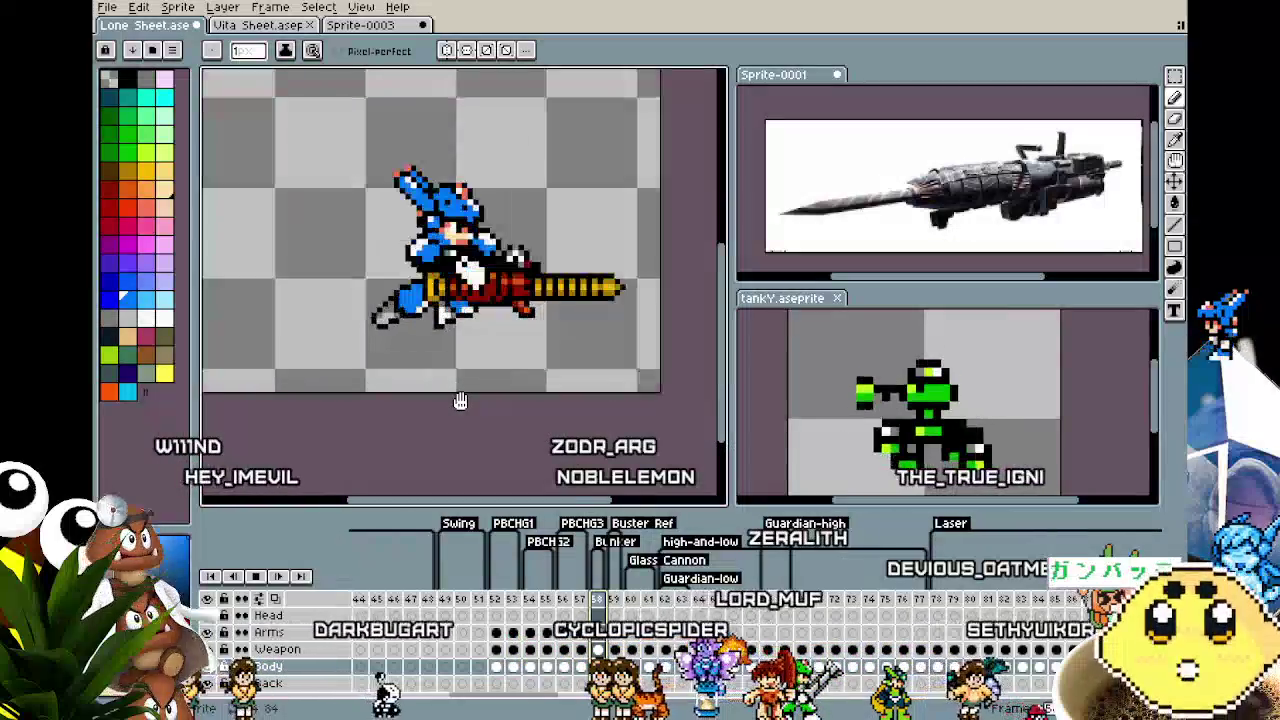
{"action": "scroll", "coordinate": [500, 349], "scroll_direction": "up", "scroll_amount": 1}
{"action": "left_click_drag", "start_coordinate": [491, 349], "coordinate": [457, 362]}
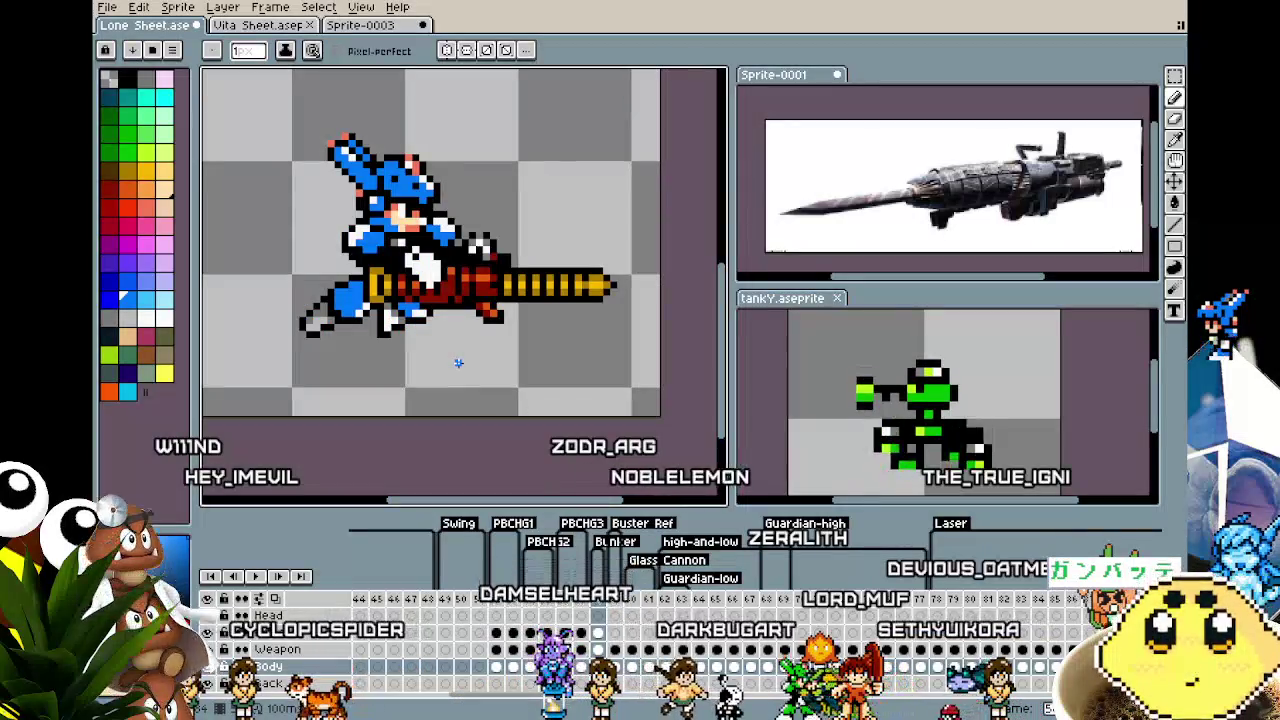
{"action": "scroll", "coordinate": [457, 362], "scroll_direction": "up", "scroll_amount": 1}
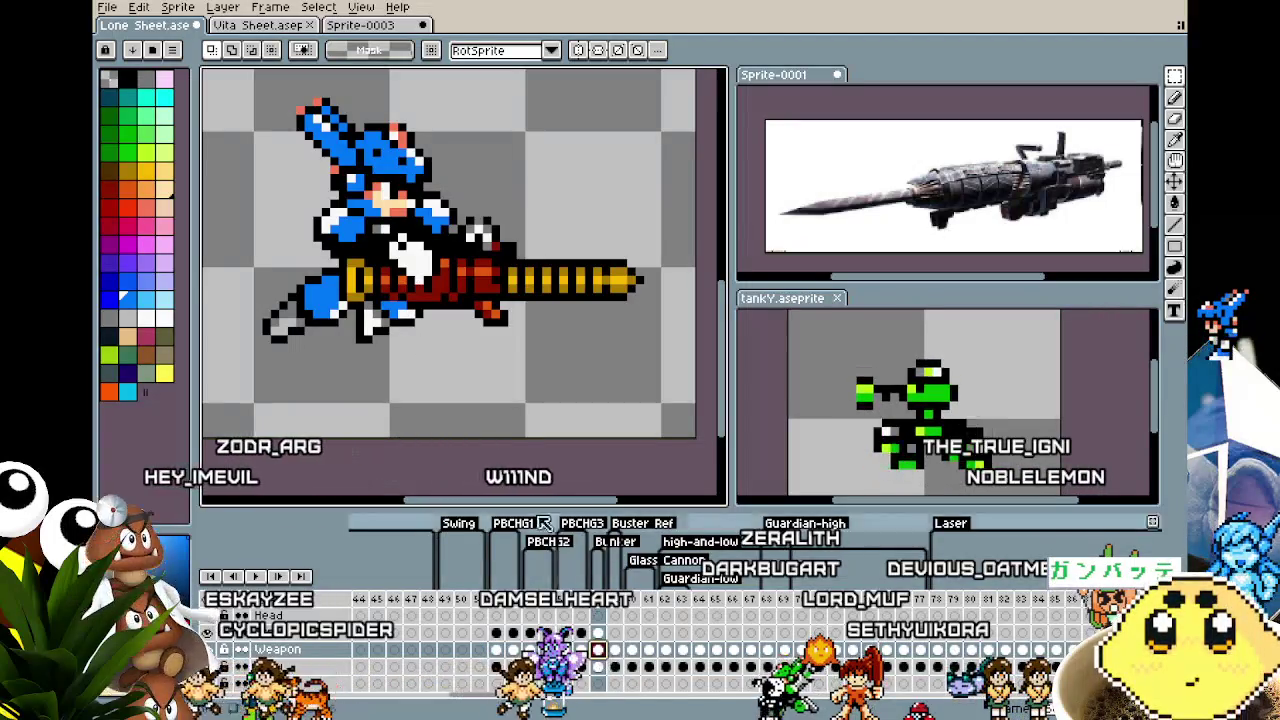
Nudge the selected gun right and up, commit, then undo the last nudge
{"action": "left_click_drag", "start_coordinate": [291, 226], "coordinate": [673, 368]}
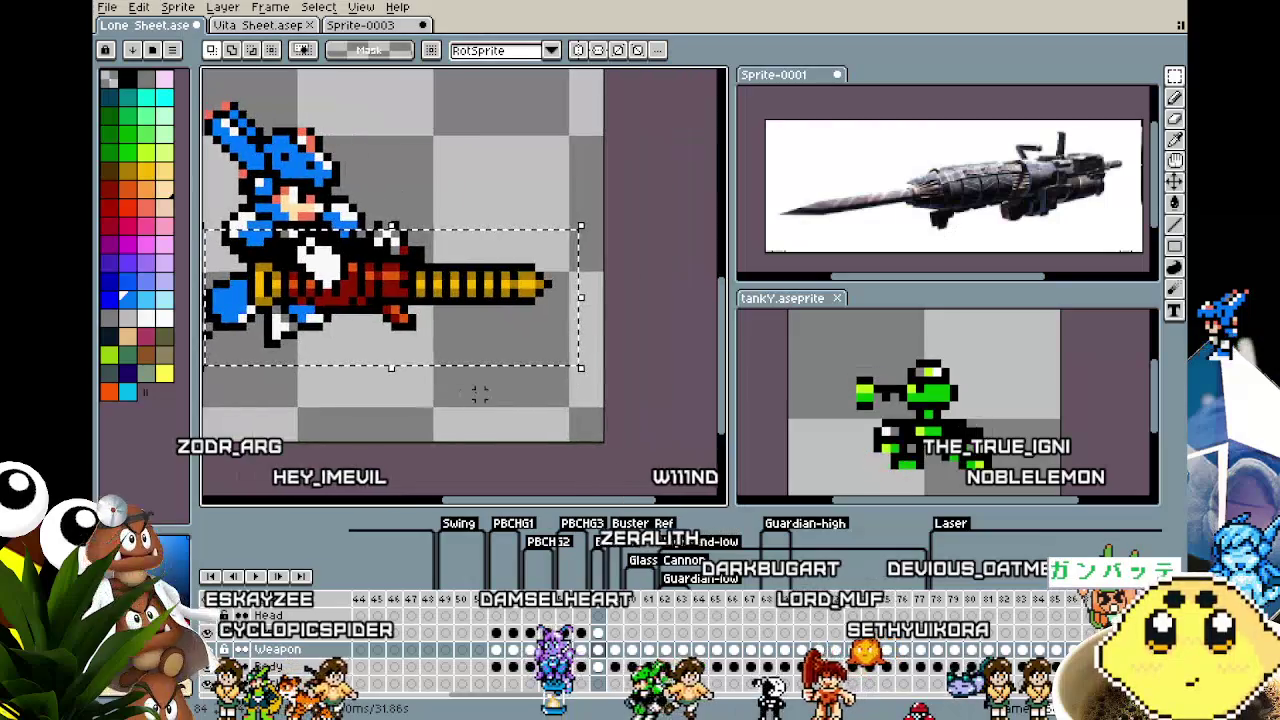
{"action": "scroll", "coordinate": [479, 396], "scroll_direction": "right", "scroll_amount": 2}
{"action": "key", "text": "Right"}
{"action": "key", "text": "Up"}
{"action": "key", "text": "Up"}
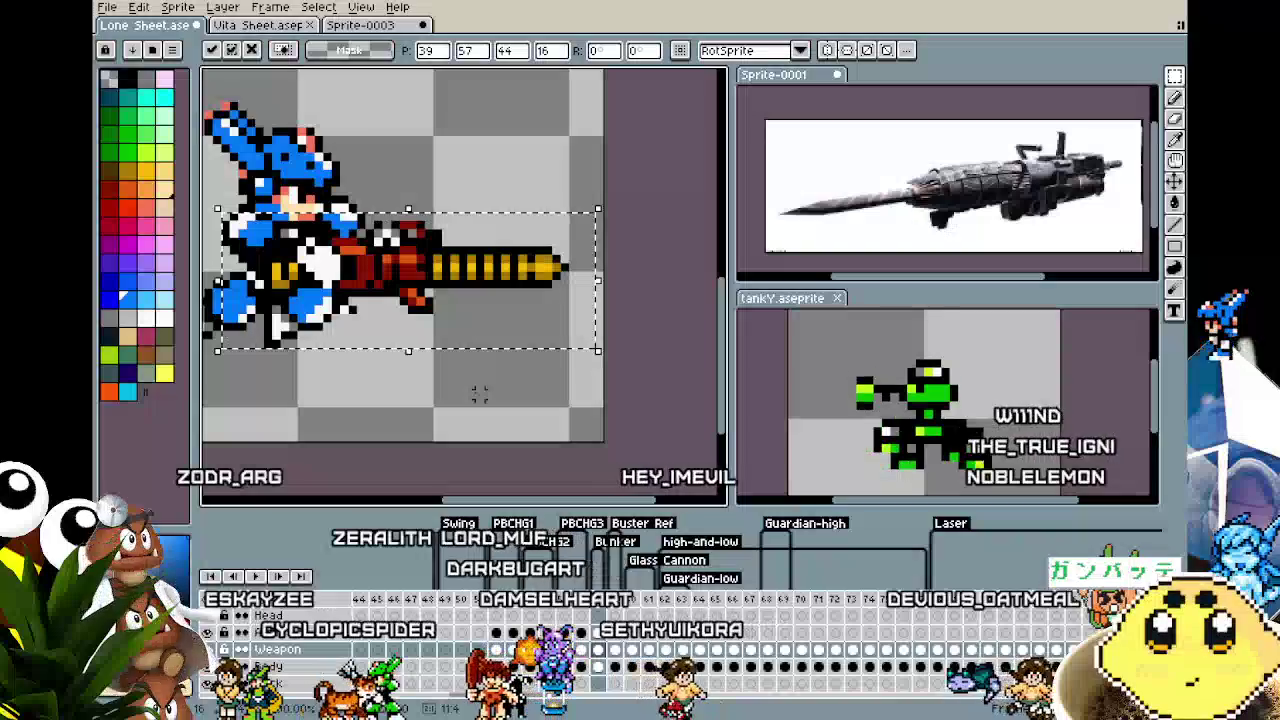
{"action": "key", "text": "Down"}
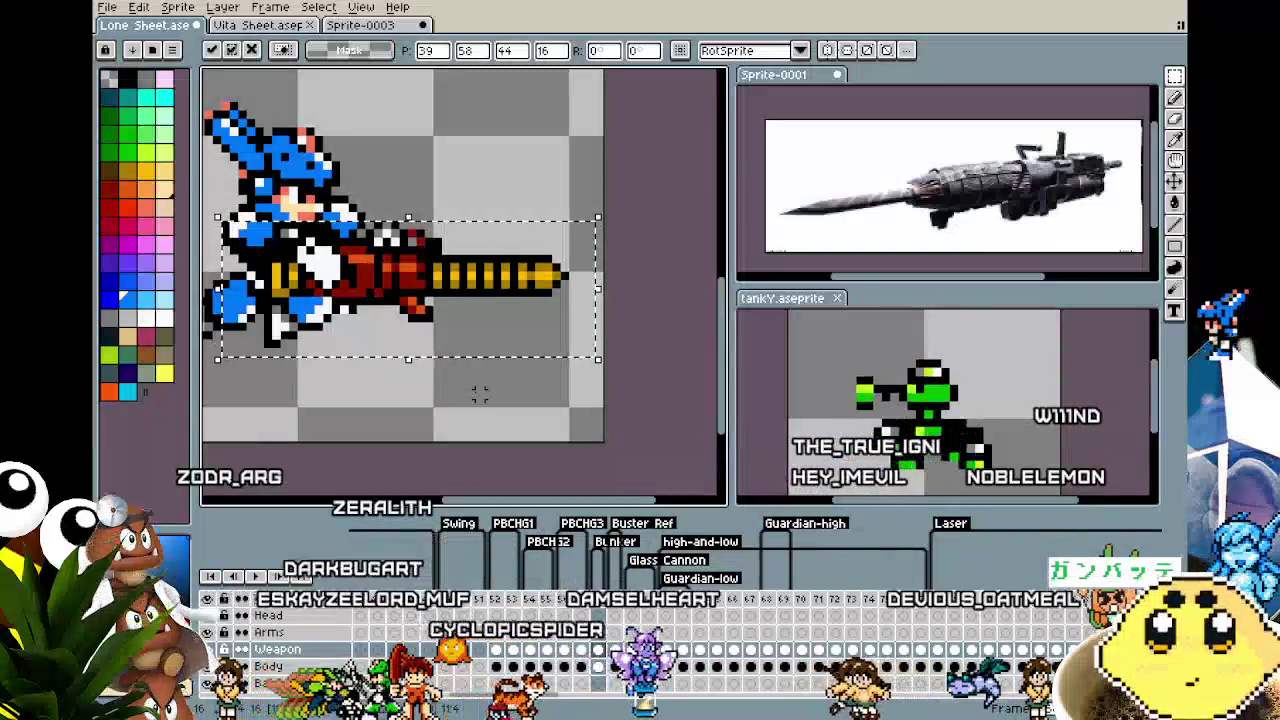
{"action": "key", "text": "ctrl+d"}
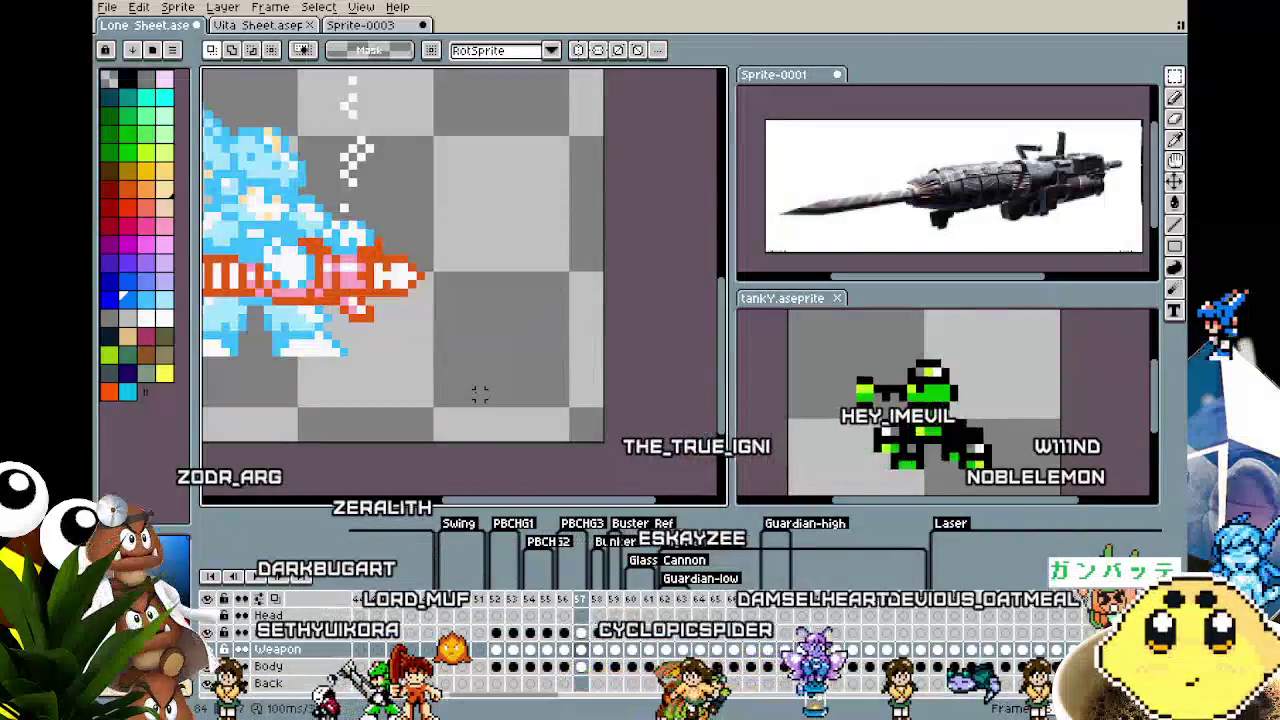
{"action": "left_click_drag", "start_coordinate": [205, 214], "coordinate": [615, 350]}
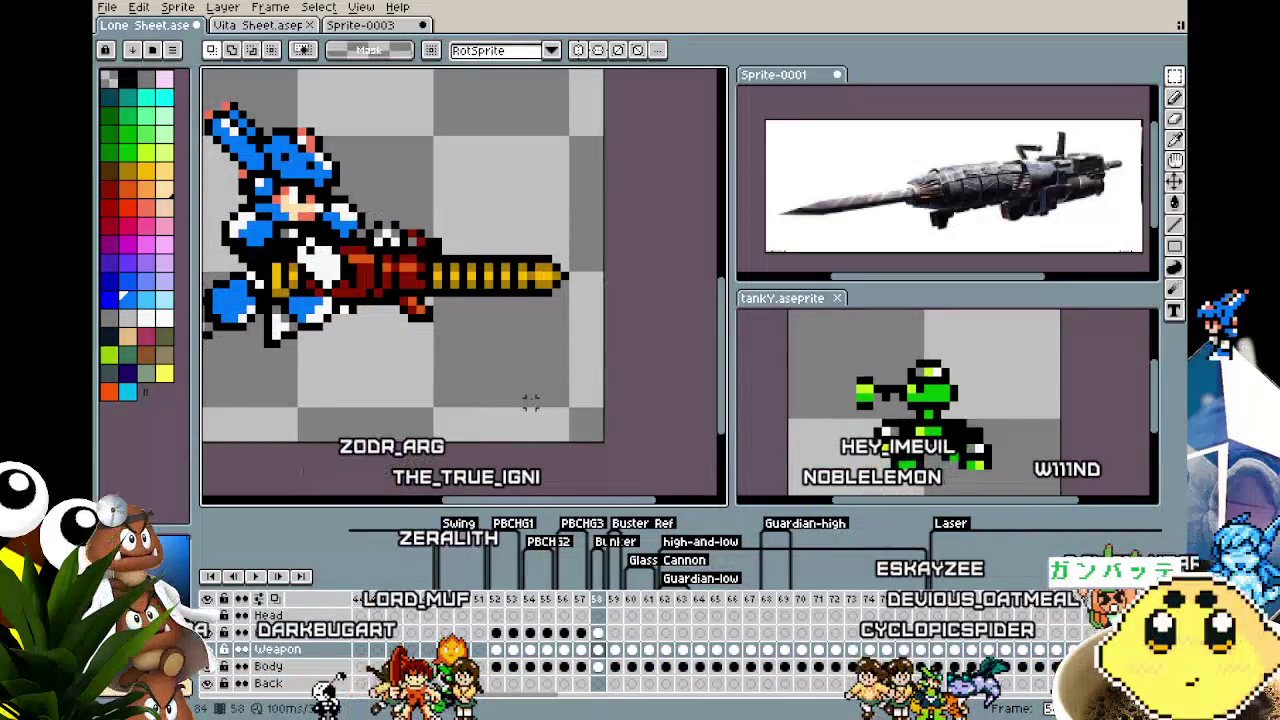
{"action": "key", "text": "ctrl+z"}
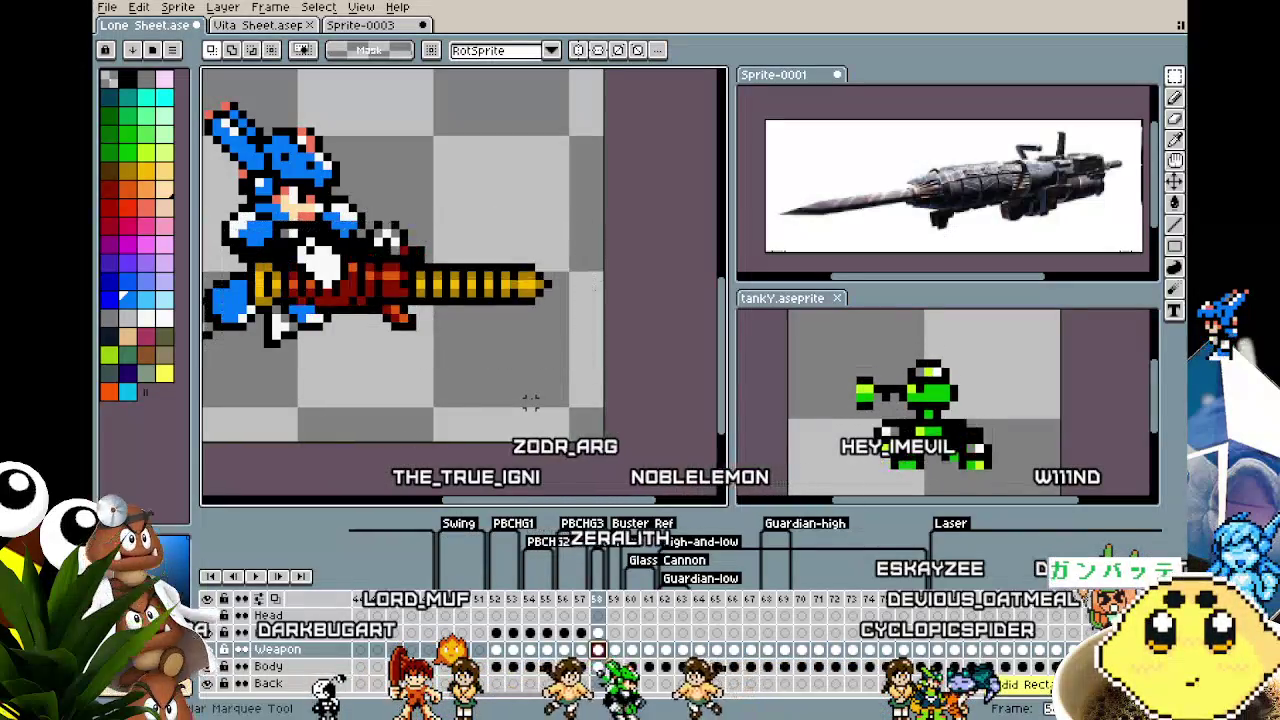
Compare frames 57 and 58, then nudge the cannon up and right and drop it
{"action": "key", "text": "Left"}
{"action": "key", "text": "Right"}
{"action": "key", "text": "Left"}
{"action": "key", "text": "Right"}
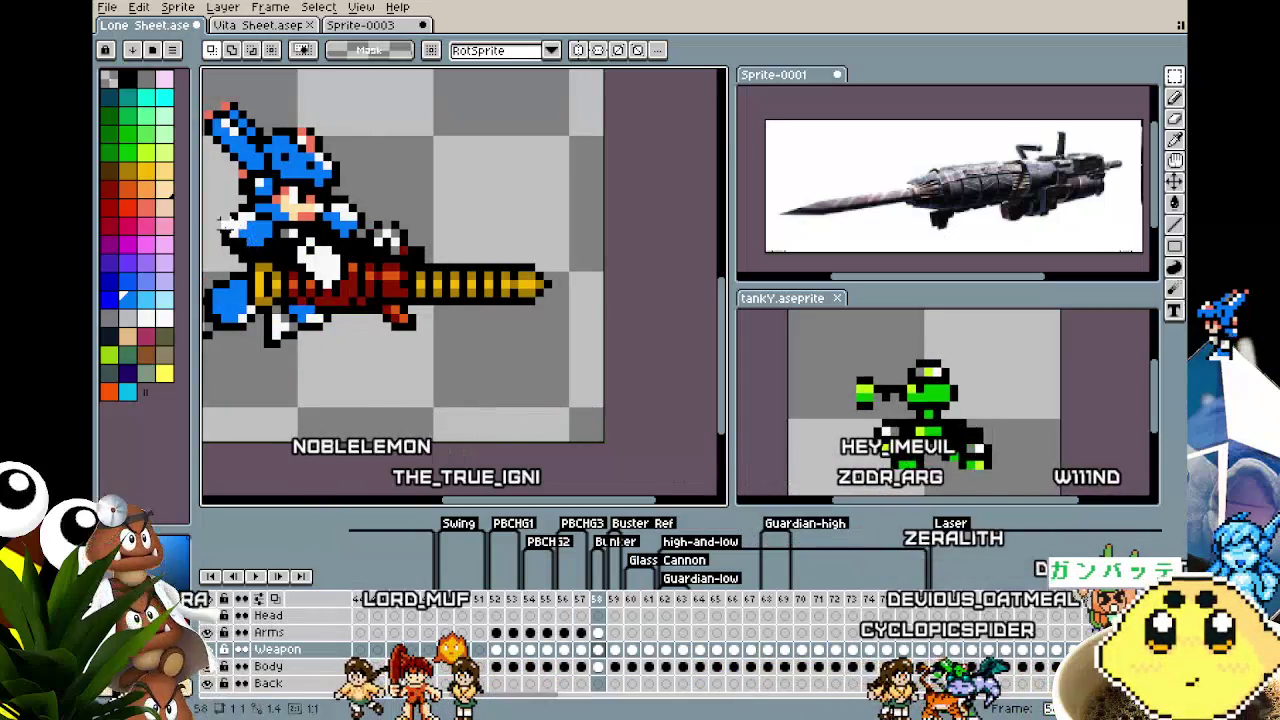
{"action": "key", "text": "Up"}
{"action": "key", "text": "Right"}
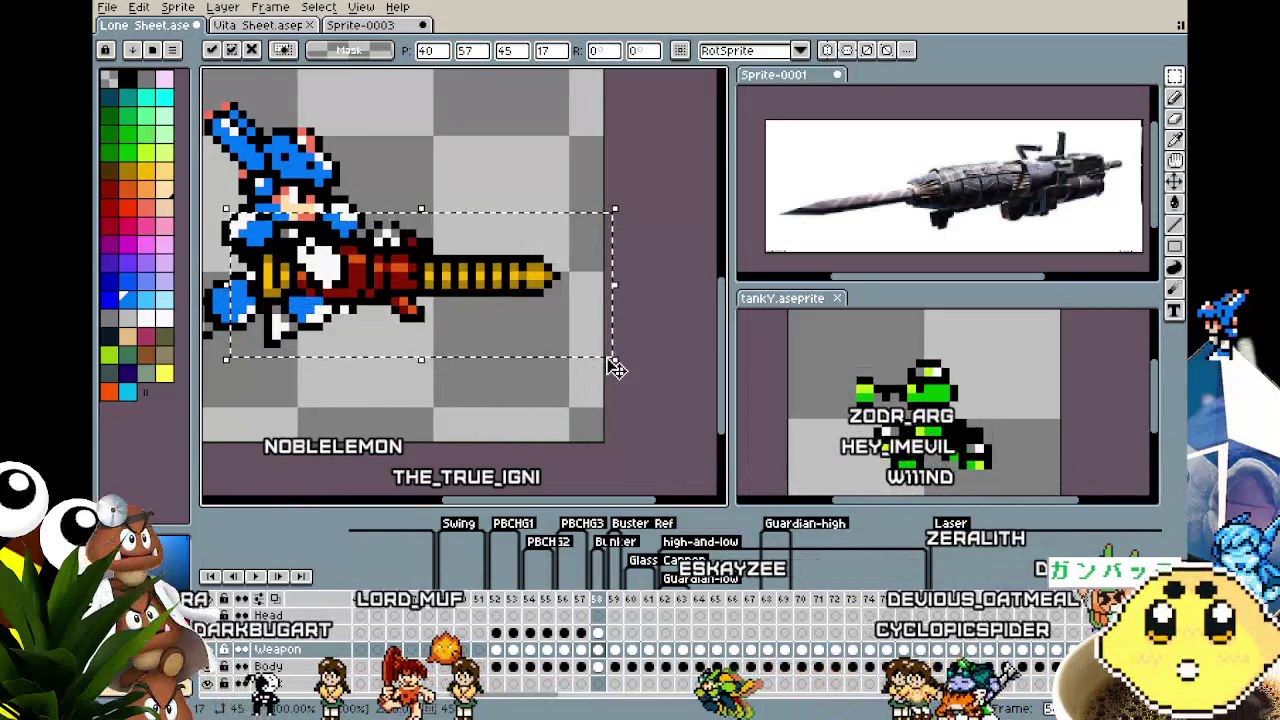
{"action": "key", "text": "Up"}
{"action": "key", "text": "Right"}
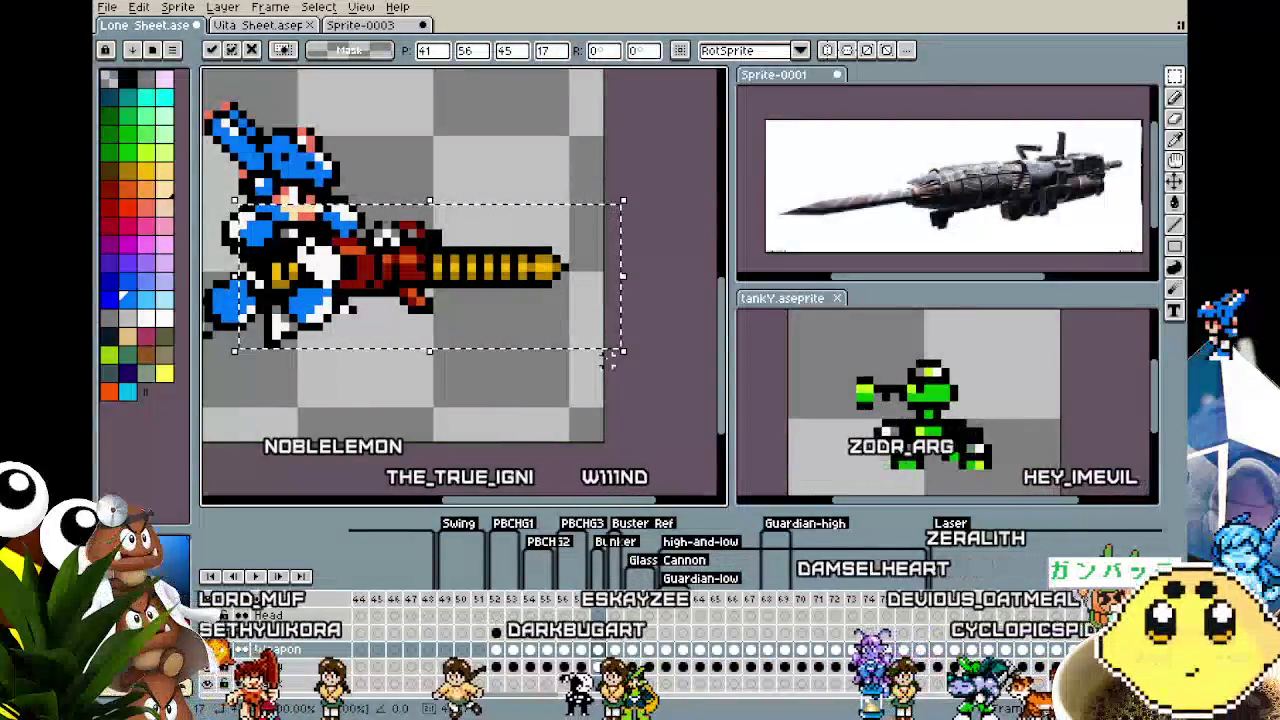
{"action": "key", "text": "Up"}
{"action": "key", "text": "Right"}
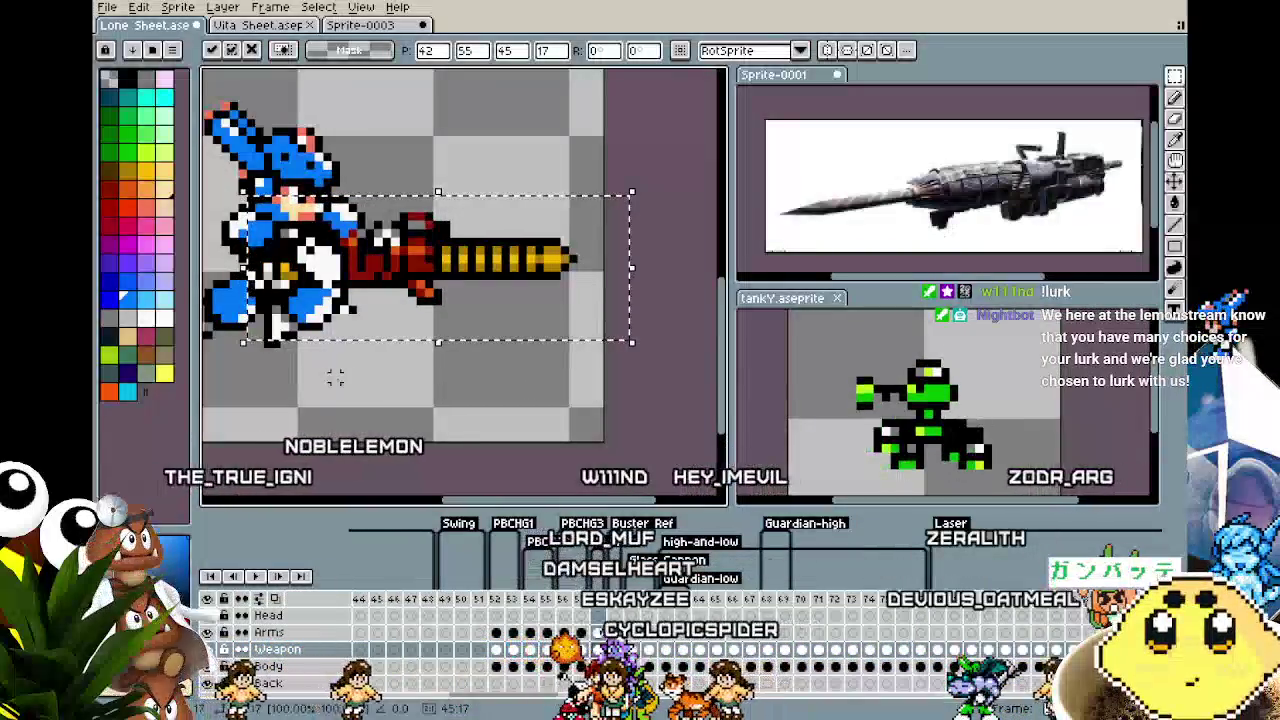
{"action": "key", "text": "ctrl+d"}
{"action": "left_click_drag", "start_coordinate": [334, 371], "coordinate": [514, 404]}
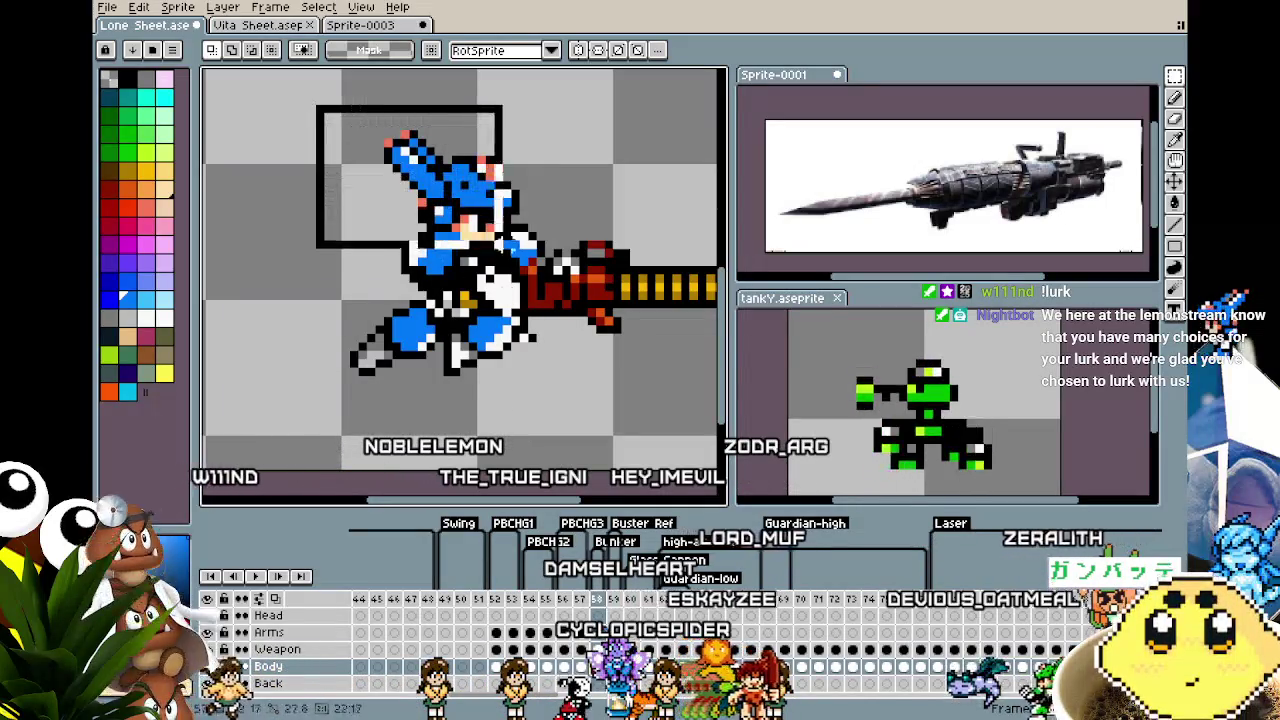
On the Body layer, select the character's upper body and move it up and right
{"action": "left_click_drag", "start_coordinate": [502, 246], "coordinate": [591, 311]}
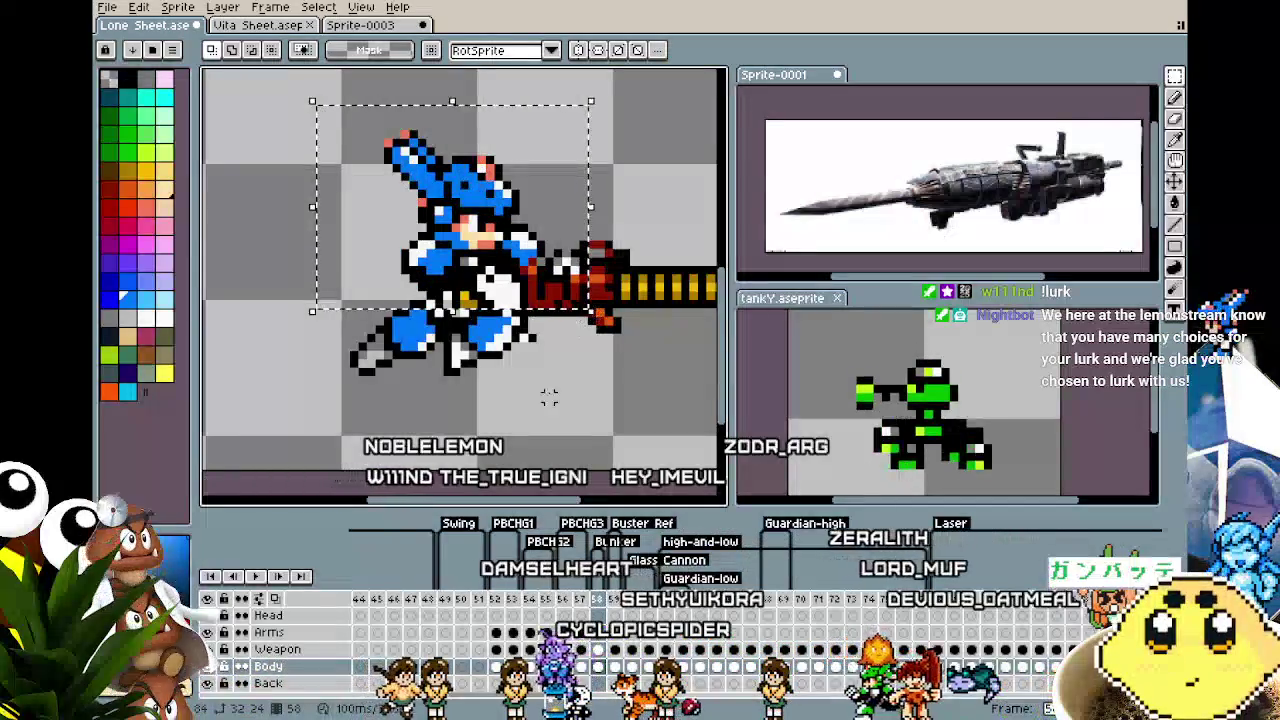
{"action": "left_click_drag", "start_coordinate": [334, 107], "coordinate": [586, 304]}
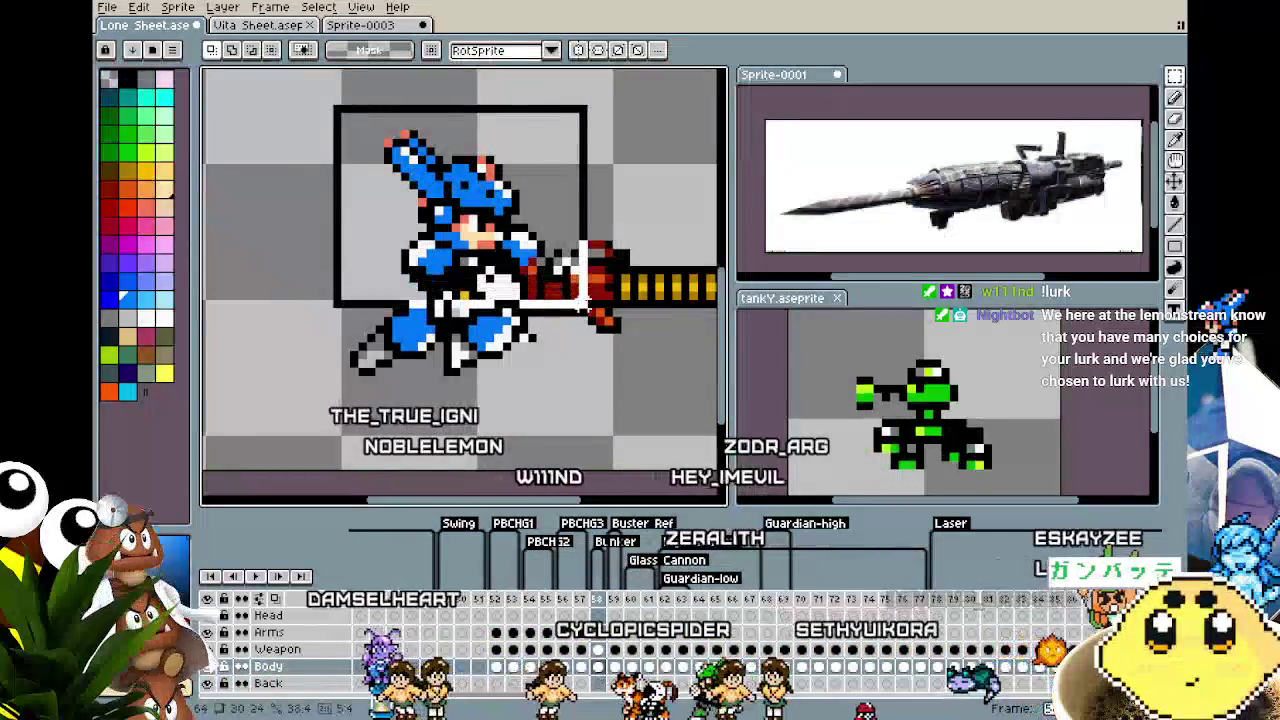
{"action": "left_click_drag", "start_coordinate": [460, 220], "coordinate": [485, 193]}
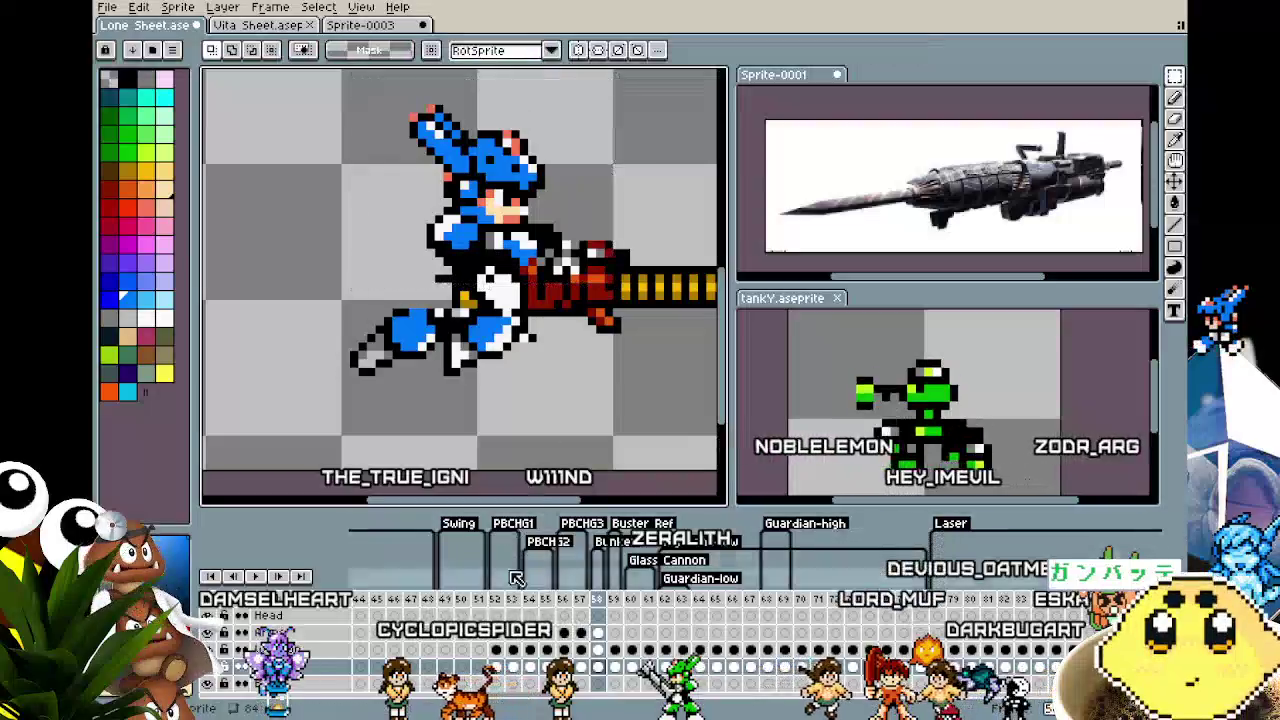
On the Head layer of frame 58, nudge the head one pixel up and right and commit
{"action": "left_click", "coordinate": [599, 636]}
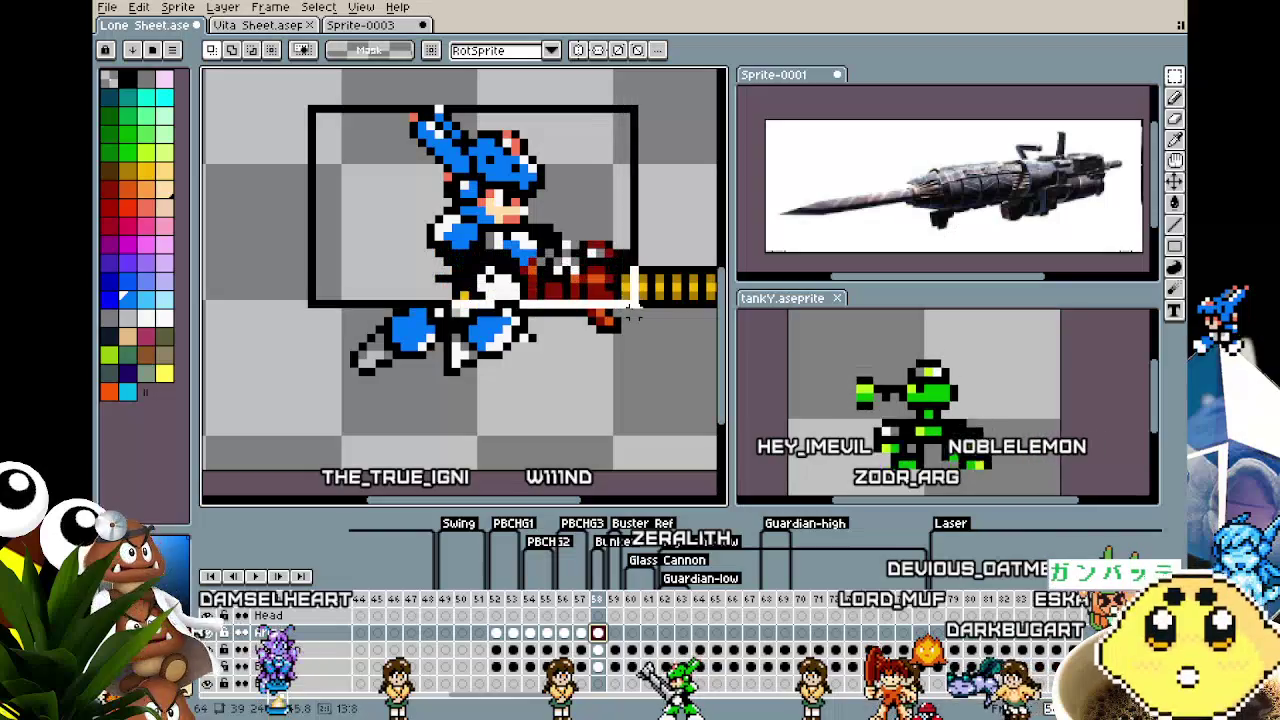
{"action": "left_click_drag", "start_coordinate": [622, 315], "coordinate": [632, 318]}
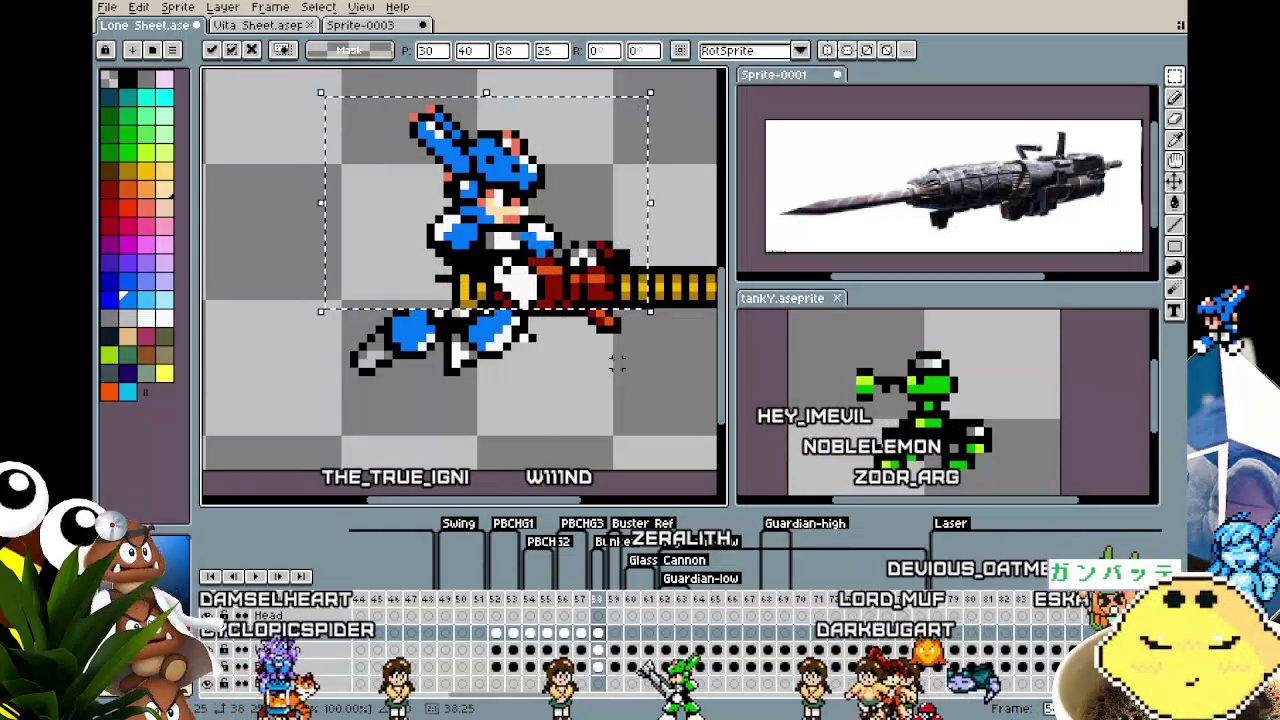
{"action": "key", "text": "Right"}
{"action": "key", "text": "Up"}
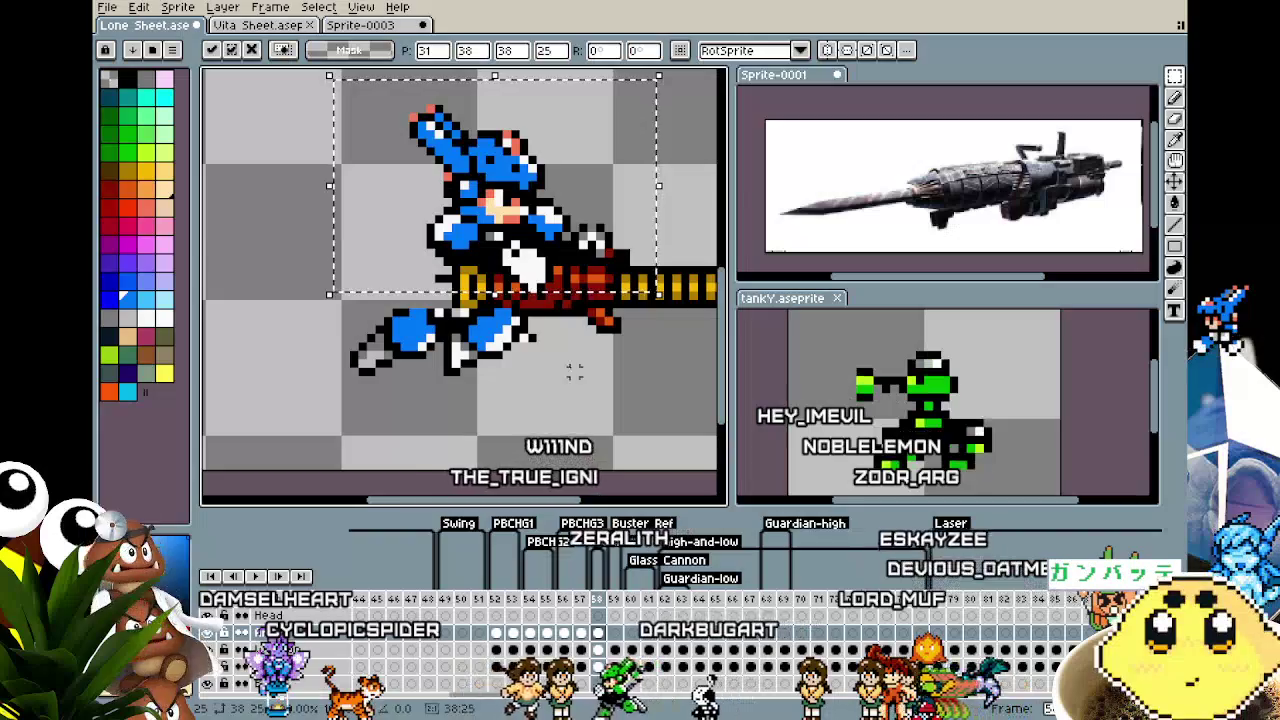
{"action": "key", "text": "Return"}
{"action": "scroll", "coordinate": [456, 342], "scroll_direction": "down", "scroll_amount": 1}
{"action": "scroll", "coordinate": [456, 342], "scroll_direction": "up", "scroll_amount": 1}
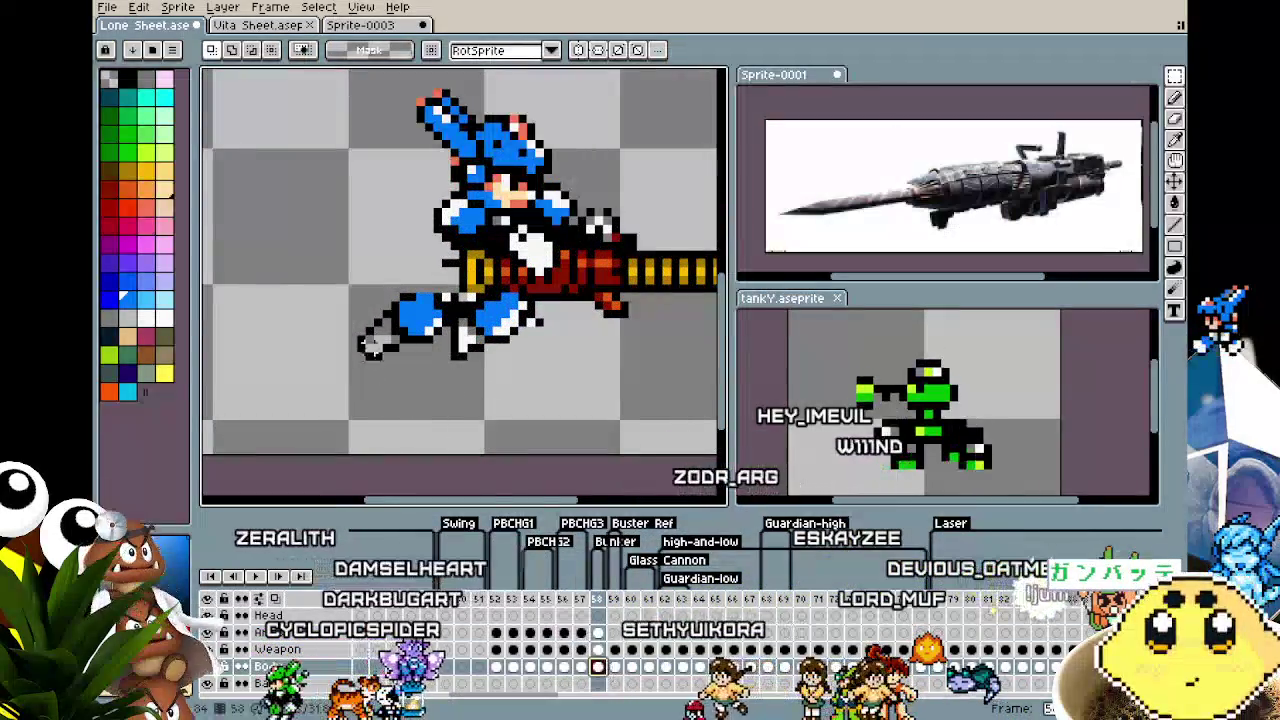
Select the character's lower body on frame 58, then deselect
{"action": "left_click_drag", "start_coordinate": [330, 268], "coordinate": [593, 416]}
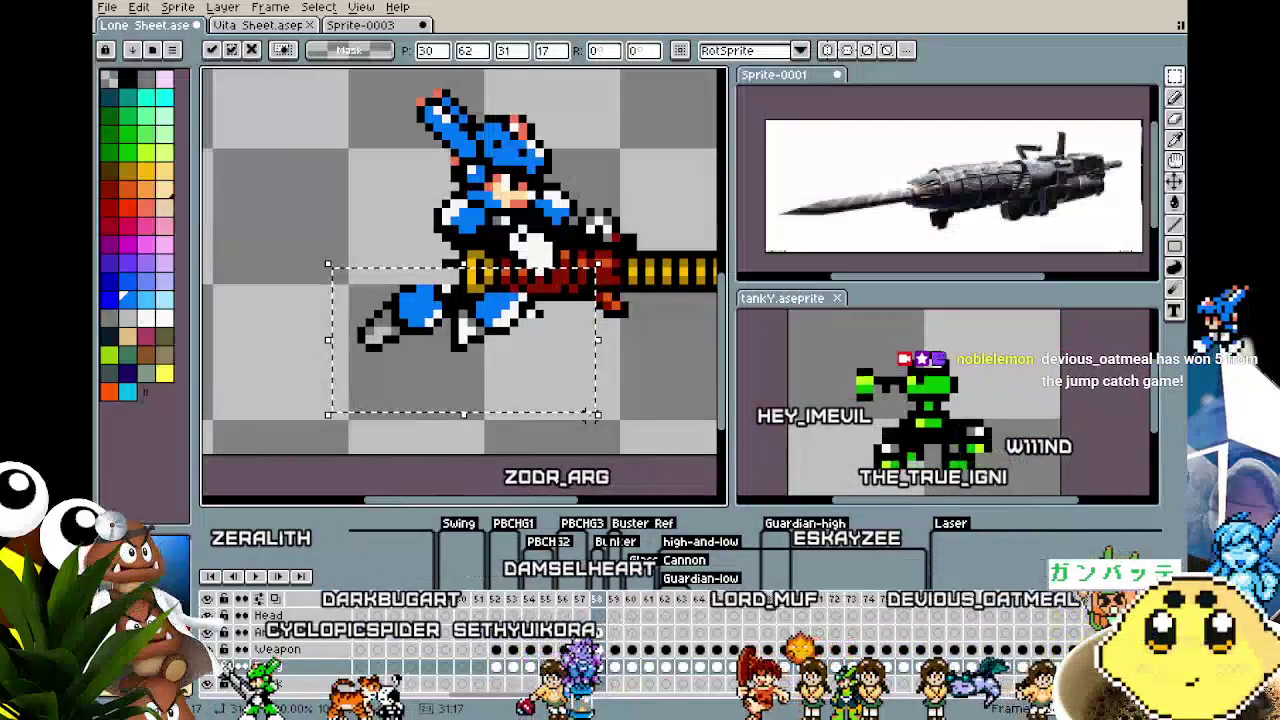
{"action": "left_click", "coordinate": [663, 368]}
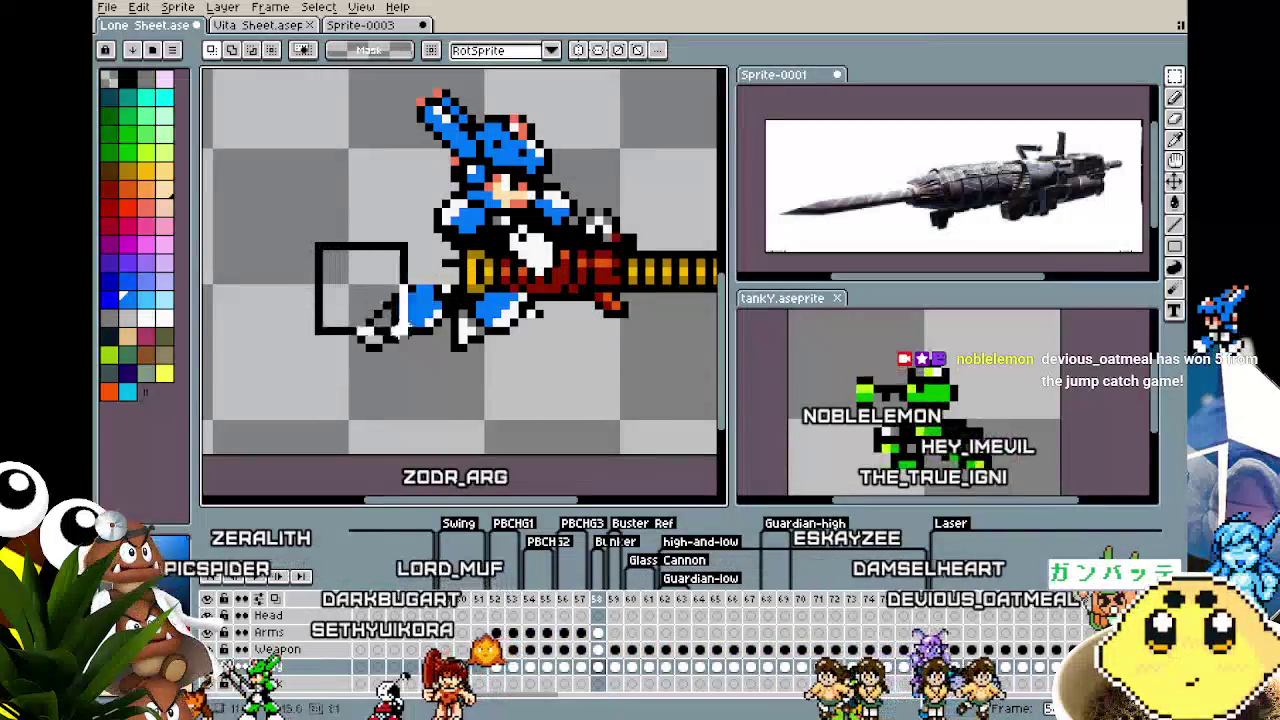
{"action": "left_click_drag", "start_coordinate": [405, 331], "coordinate": [622, 430]}
{"action": "left_click_drag", "start_coordinate": [731, 442], "coordinate": [728, 442]}
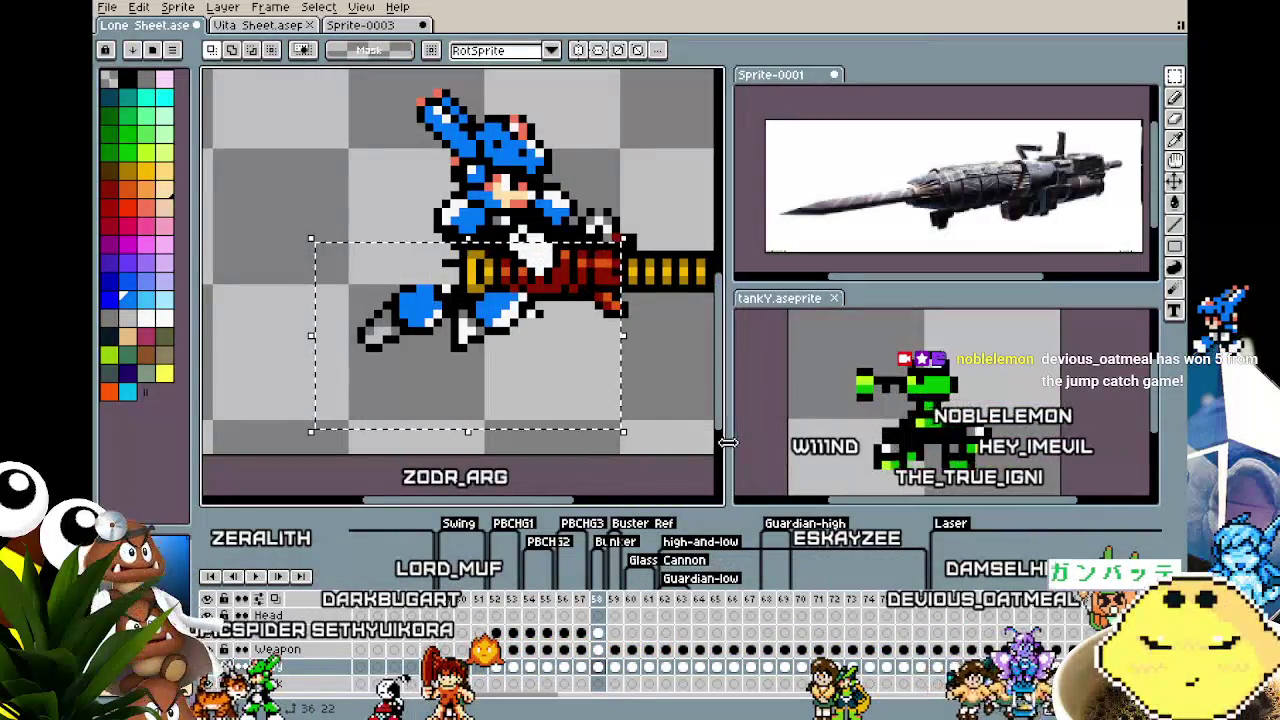
{"action": "left_click", "coordinate": [377, 297]}
{"action": "left_click_drag", "start_coordinate": [328, 272], "coordinate": [581, 406]}
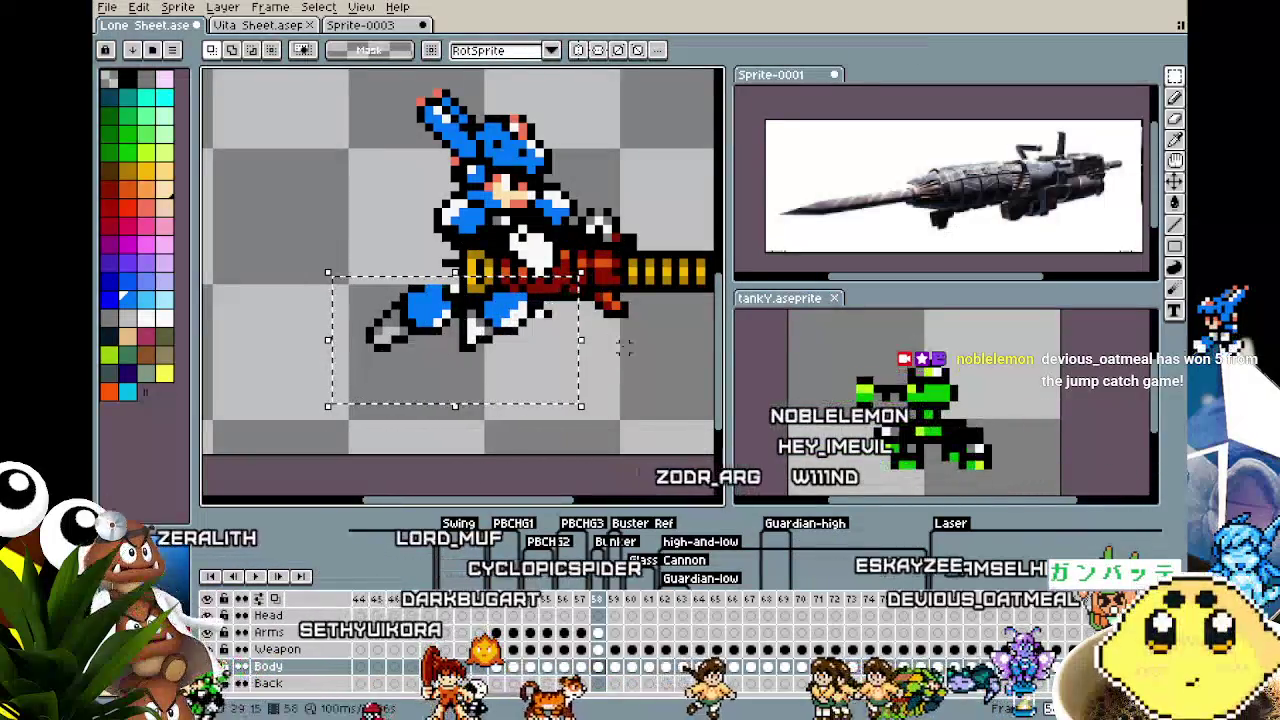
{"action": "key", "text": "ctrl+d"}
{"action": "key", "text": "b"}
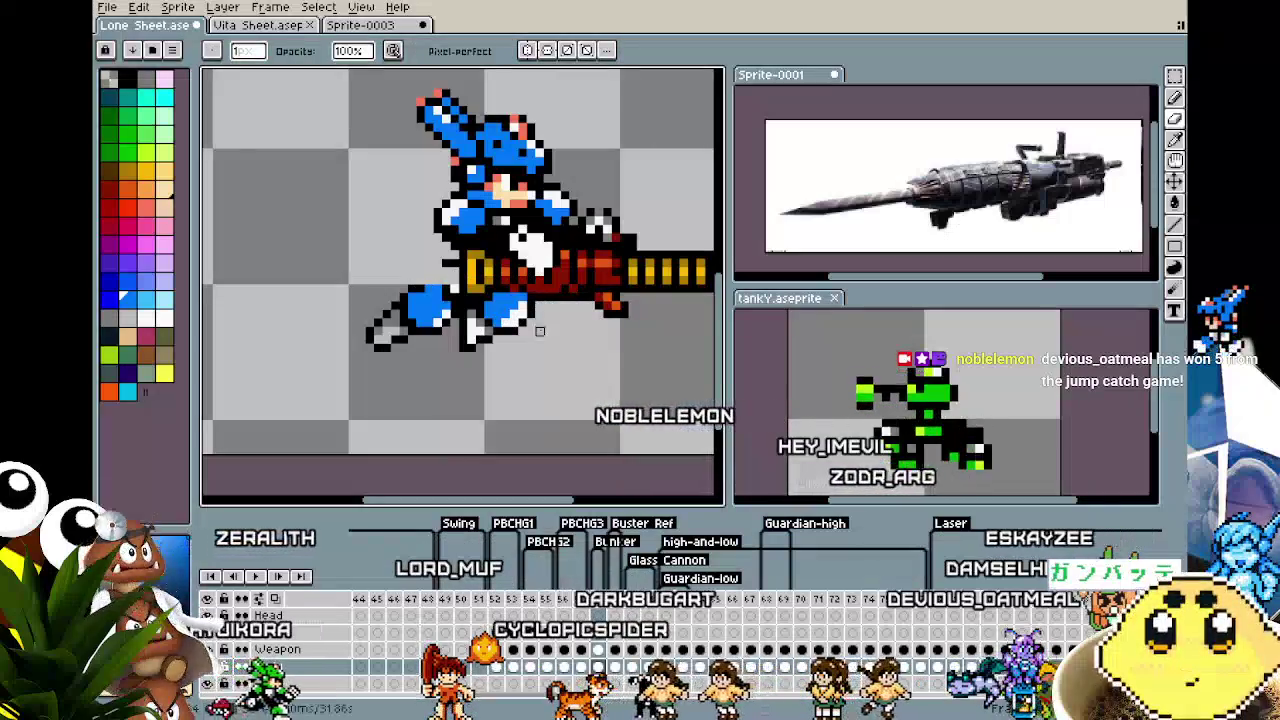
{"action": "key", "text": "e"}
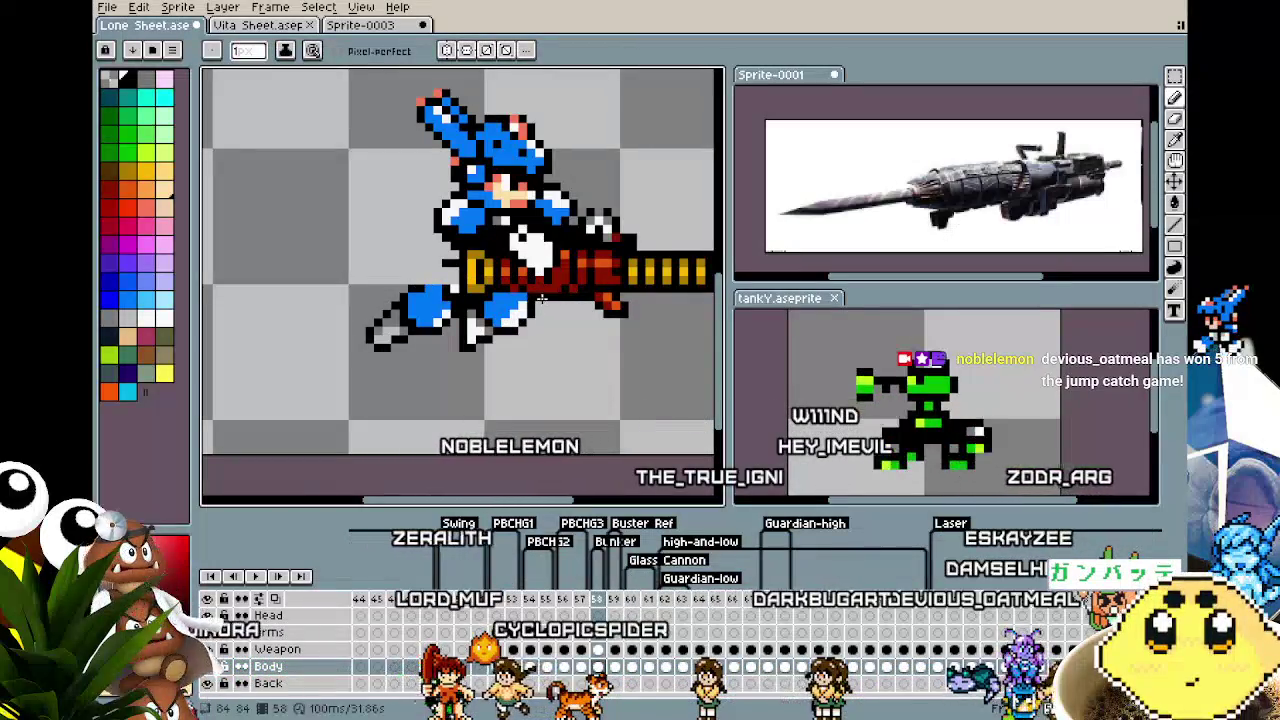
{"action": "scroll", "coordinate": [504, 398], "scroll_direction": "down", "scroll_amount": 3}
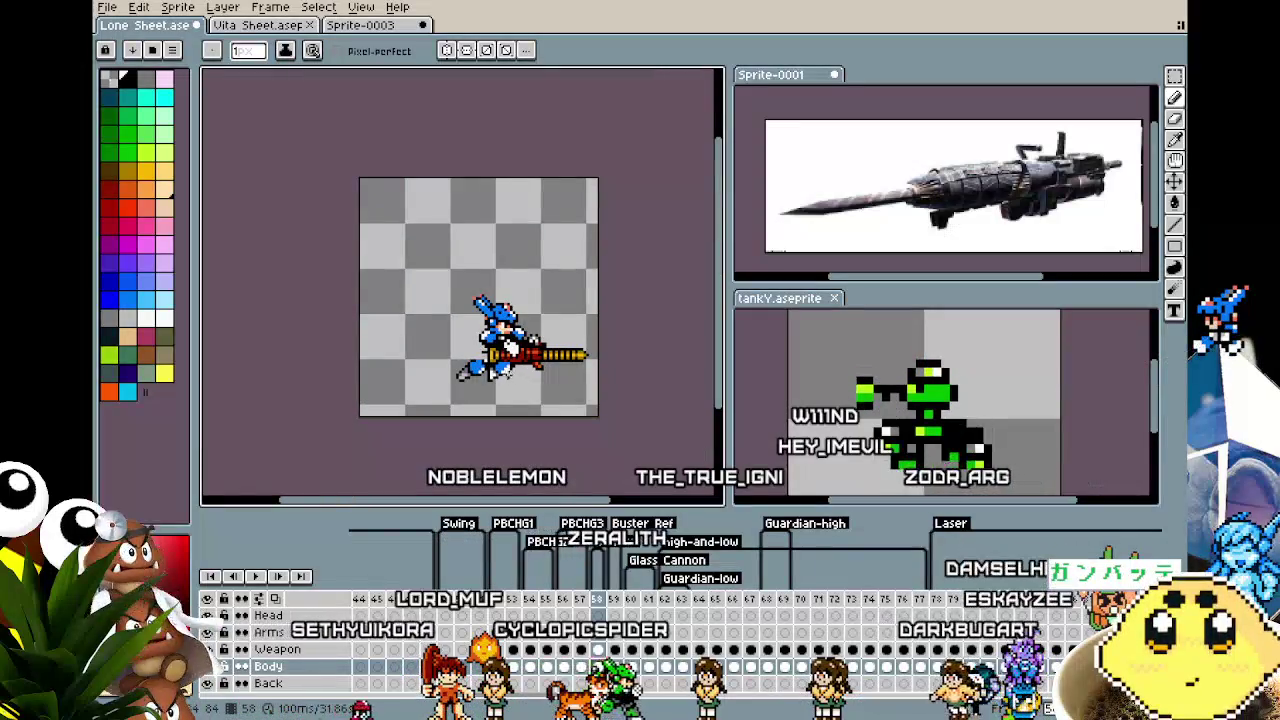
{"action": "scroll", "coordinate": [486, 360], "scroll_direction": "up", "scroll_amount": 3}
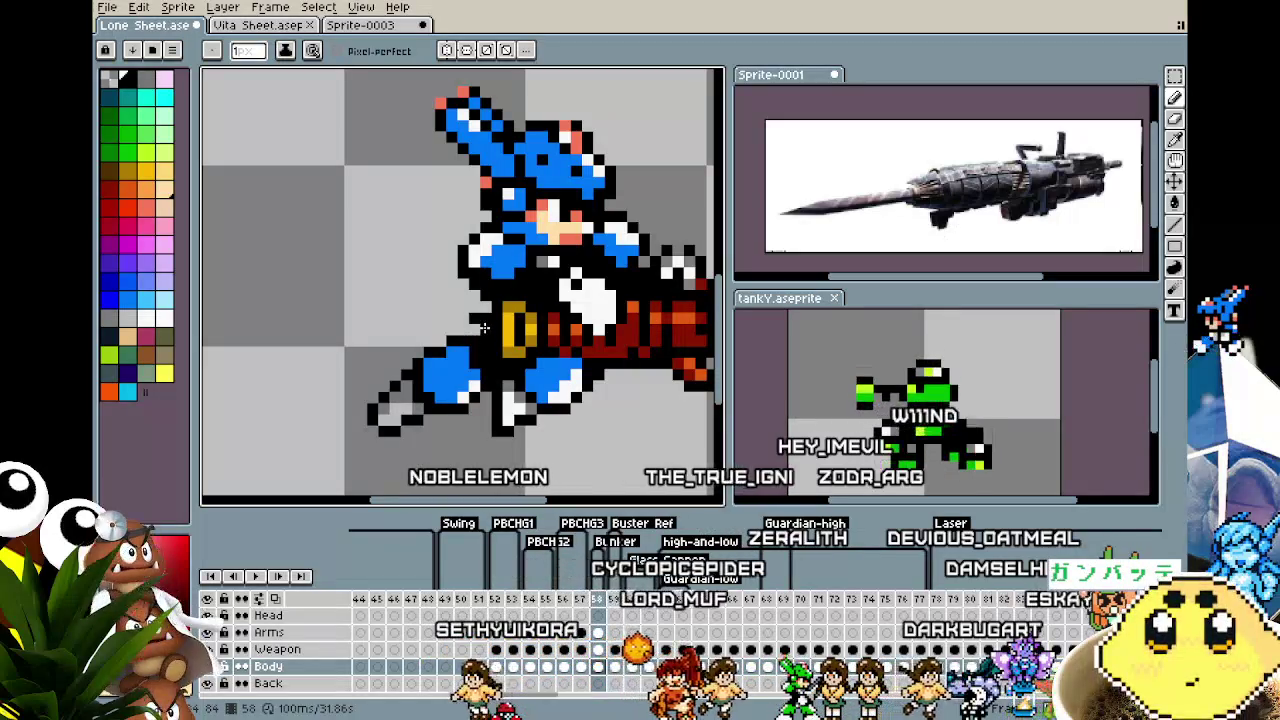
{"action": "key", "text": "alt"}
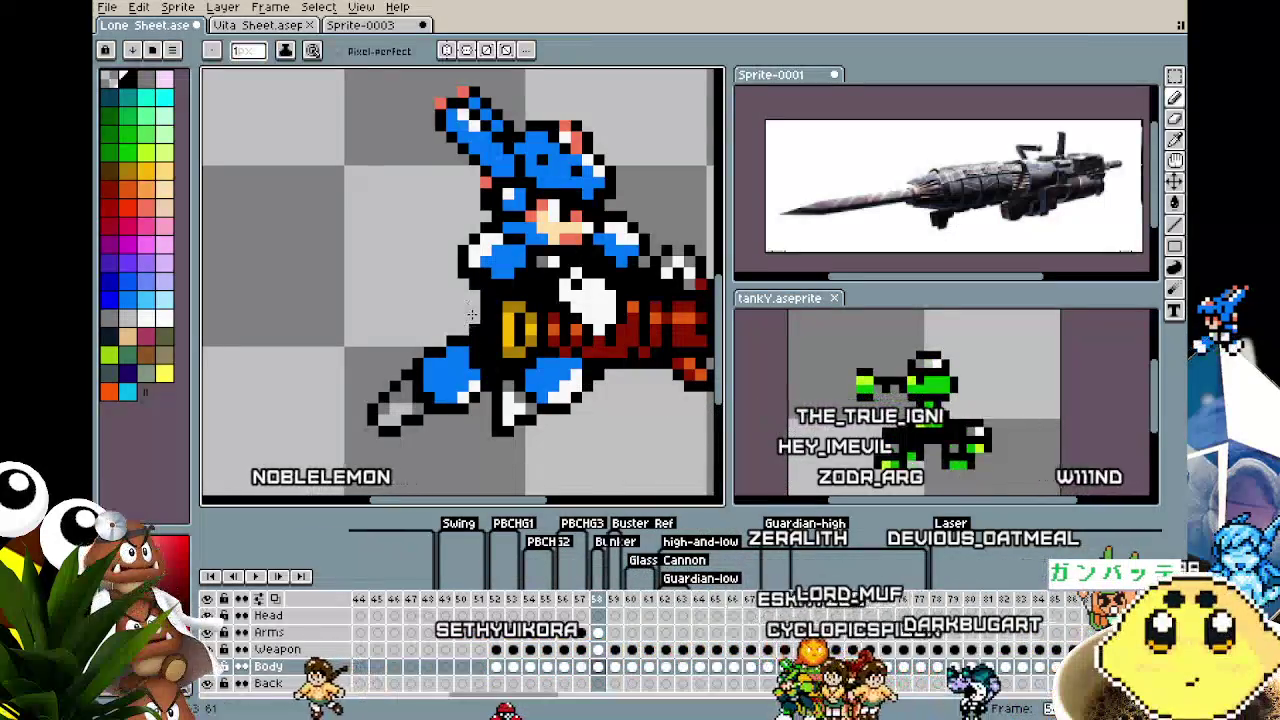
{"action": "scroll", "coordinate": [577, 440], "scroll_direction": "down", "scroll_amount": 2}
{"action": "scroll", "coordinate": [577, 440], "scroll_direction": "down", "scroll_amount": 1}
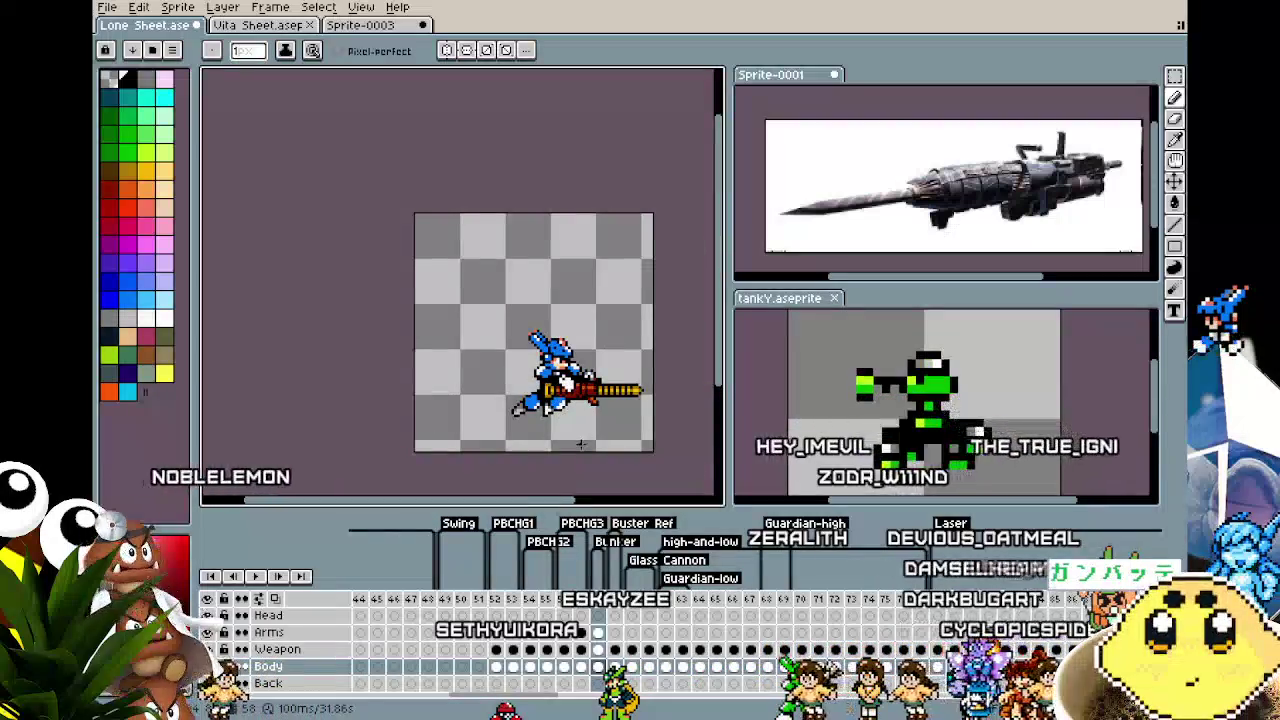
{"action": "scroll", "coordinate": [580, 444], "scroll_direction": "up", "scroll_amount": 1}
{"action": "scroll", "coordinate": [560, 435], "scroll_direction": "up", "scroll_amount": 1}
{"action": "key", "text": "comma"}
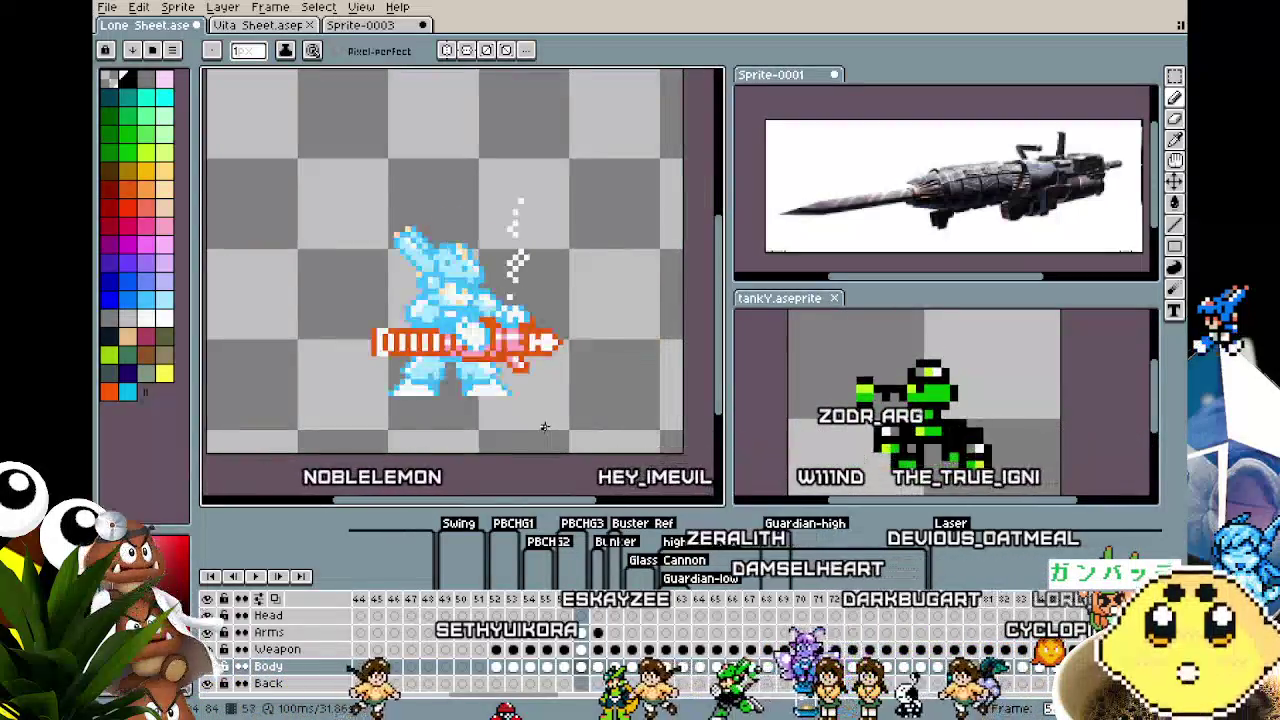
{"action": "key", "text": "period"}
{"action": "scroll", "coordinate": [621, 343], "scroll_direction": "up", "scroll_amount": 2}
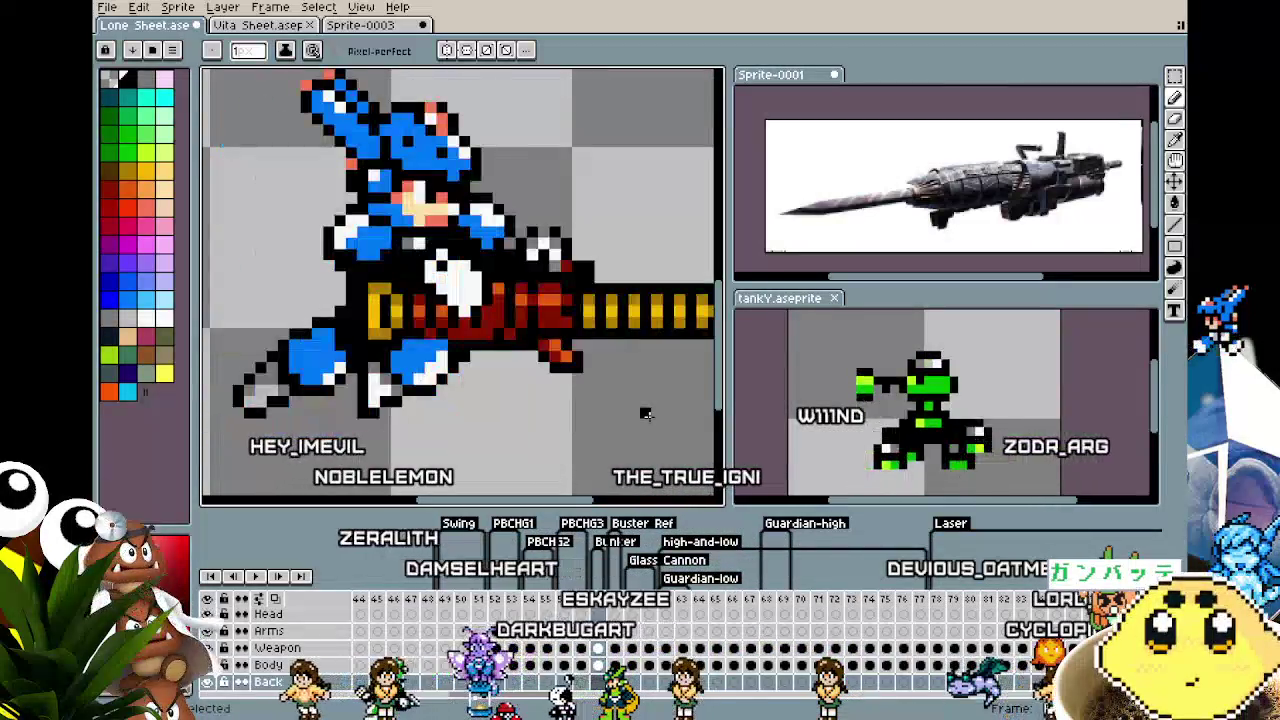
{"action": "scroll", "coordinate": [646, 415], "scroll_direction": "down", "scroll_amount": 2}
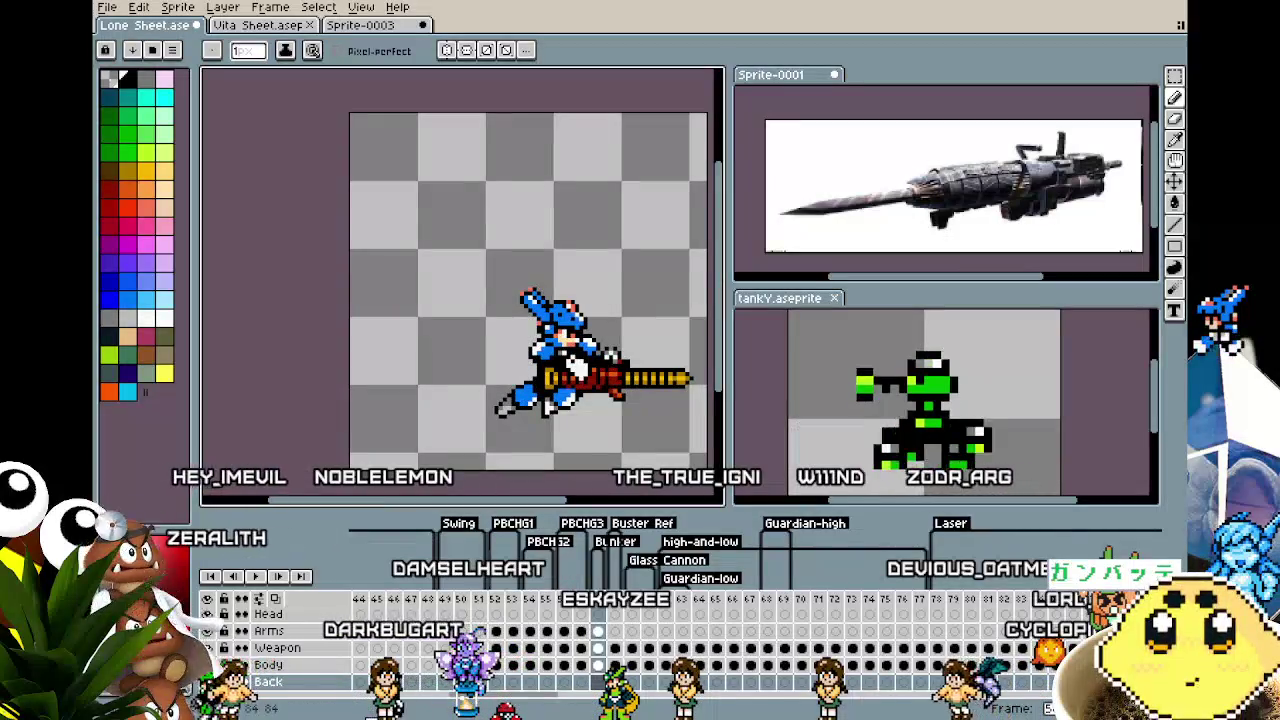
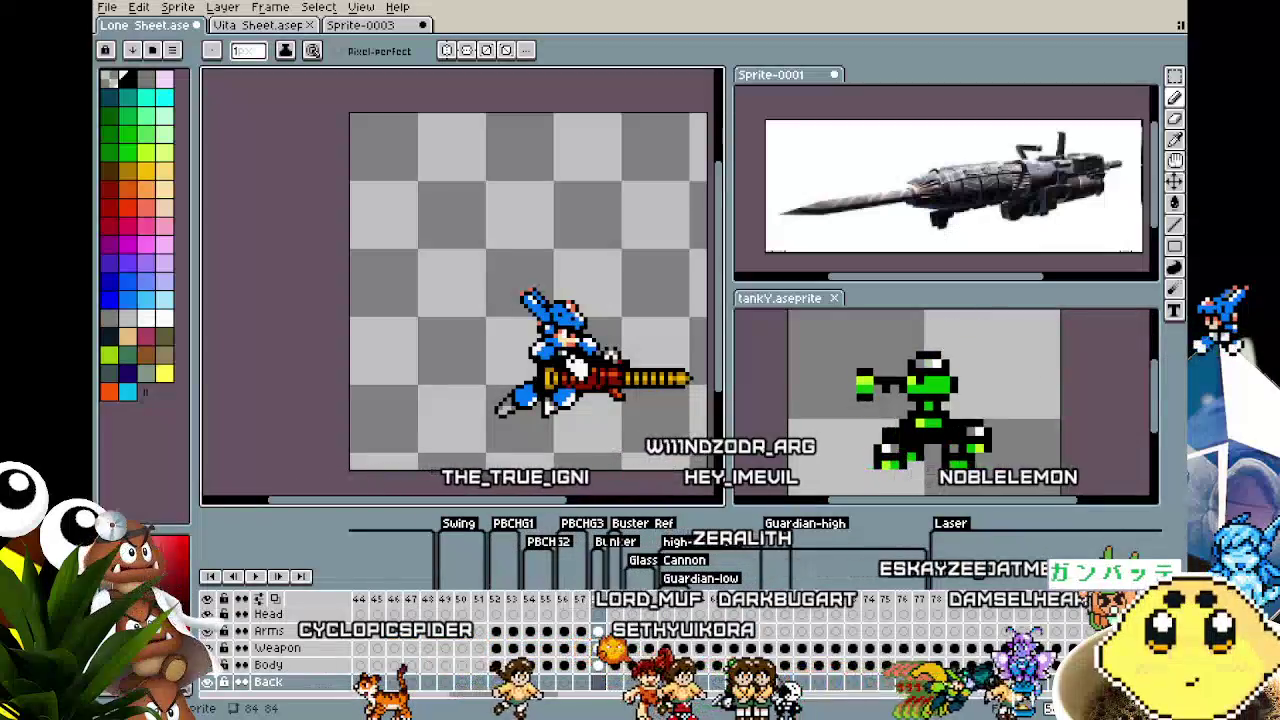
Step through the timeline frames to the armored figure aiming the long white gun left, and zoom in
{"action": "left_click_drag", "start_coordinate": [560, 300], "coordinate": [469, 283]}
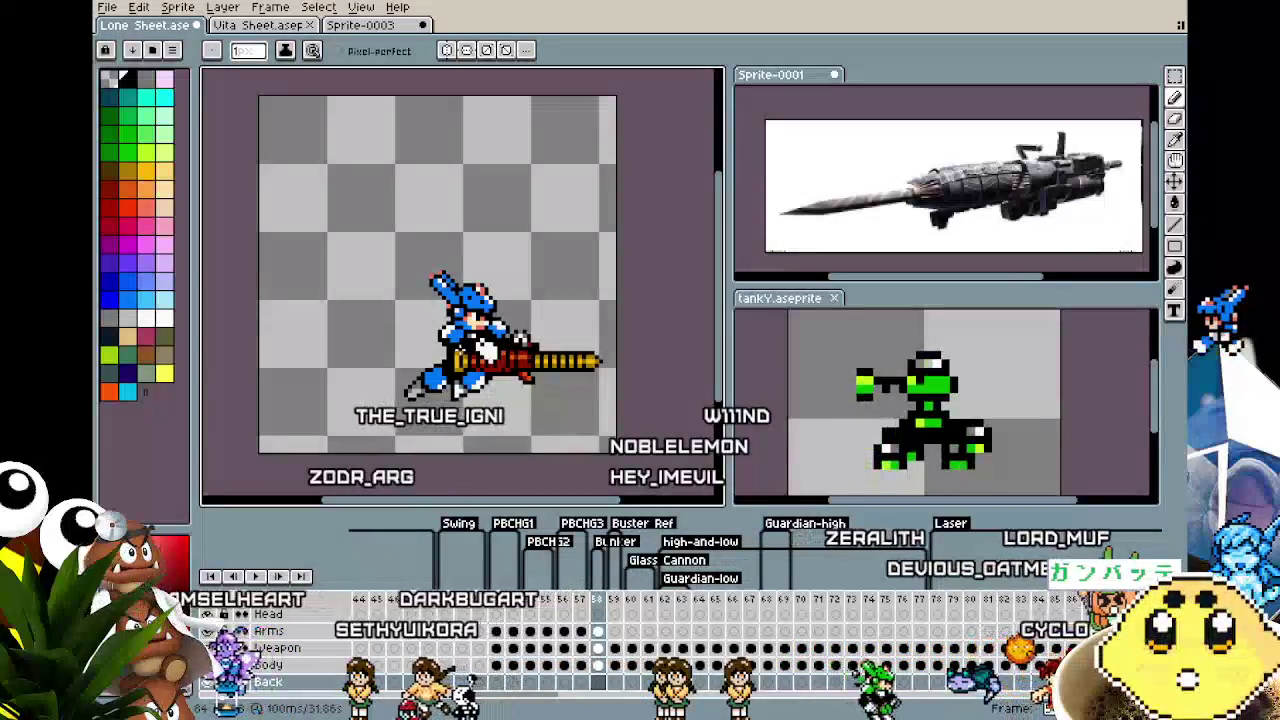
{"action": "key", "text": "Left"}
{"action": "key", "text": "Left"}
{"action": "key", "text": "Left"}
{"action": "key", "text": "Left"}
{"action": "key", "text": "Left"}
{"action": "key", "text": "Left"}
{"action": "key", "text": "Left"}
{"action": "key", "text": "Left"}
{"action": "key", "text": "Left"}
{"action": "key", "text": "Left"}
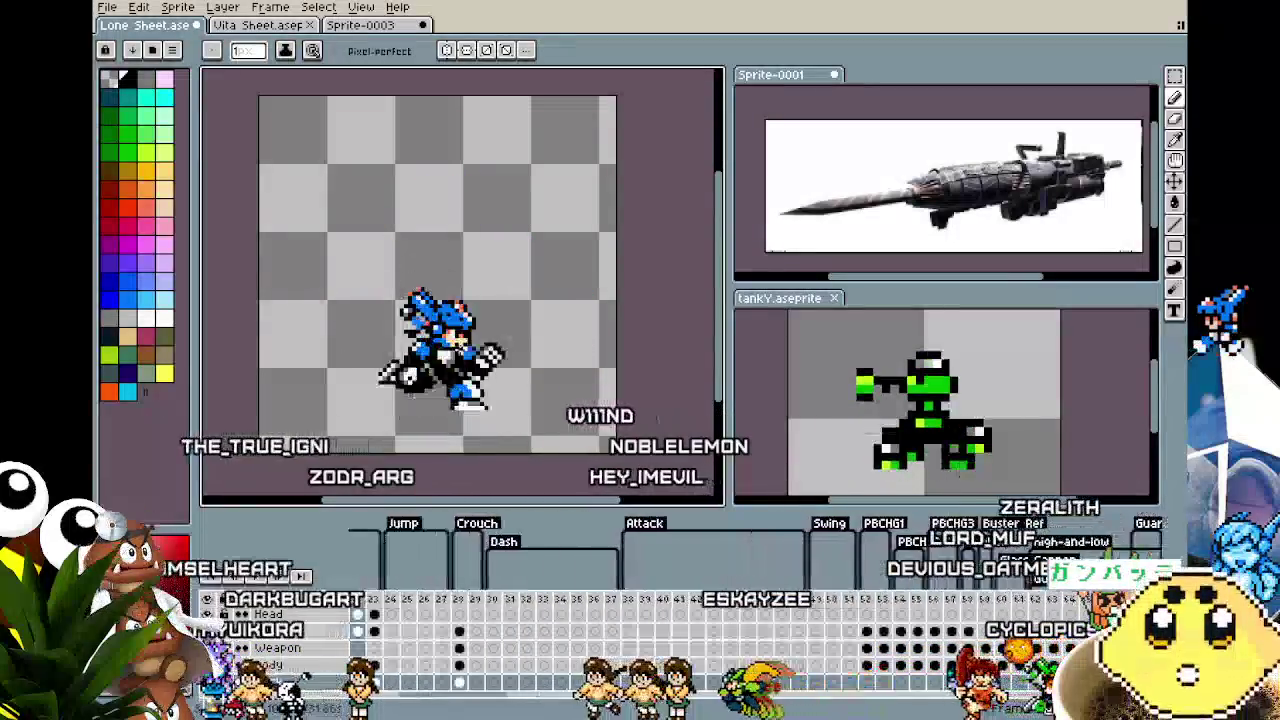
{"action": "key", "text": "Left"}
{"action": "key", "text": "Left"}
{"action": "key", "text": "Left"}
{"action": "key", "text": "Right"}
{"action": "key", "text": "Right"}
{"action": "key", "text": "Right"}
{"action": "key", "text": "Right"}
{"action": "key", "text": "Right"}
{"action": "key", "text": "Right"}
{"action": "key", "text": "Right"}
{"action": "key", "text": "Right"}
{"action": "key", "text": "Right"}
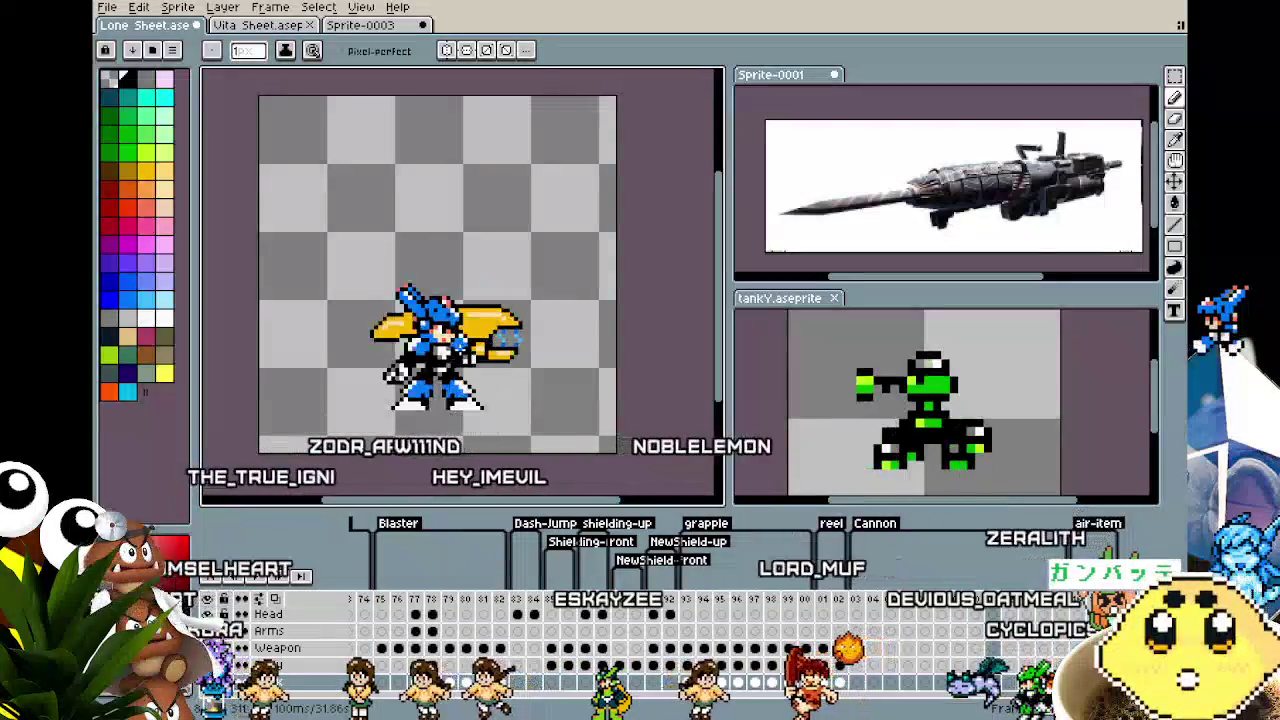
{"action": "key", "text": "Right"}
{"action": "key", "text": "Right"}
{"action": "key", "text": "Right"}
{"action": "key", "text": "Right"}
{"action": "key", "text": "Right"}
{"action": "key", "text": "Right"}
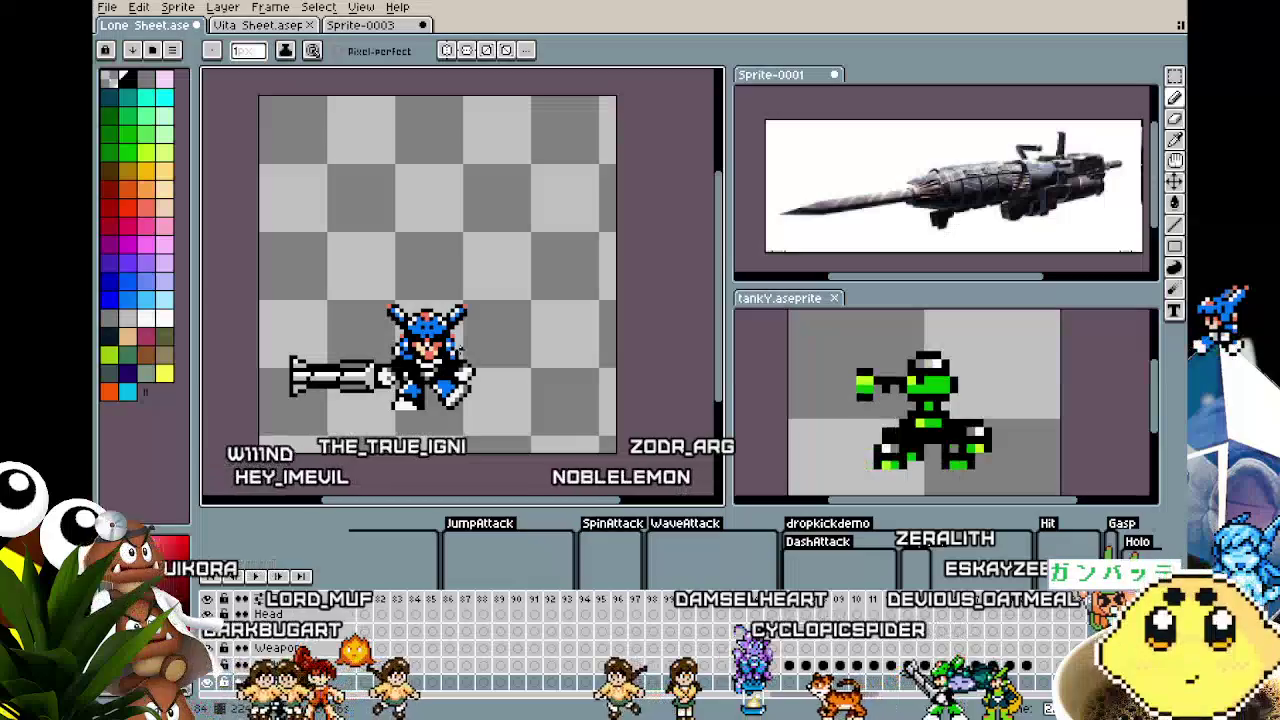
{"action": "scroll", "coordinate": [290, 397], "scroll_direction": "up", "scroll_amount": 2}
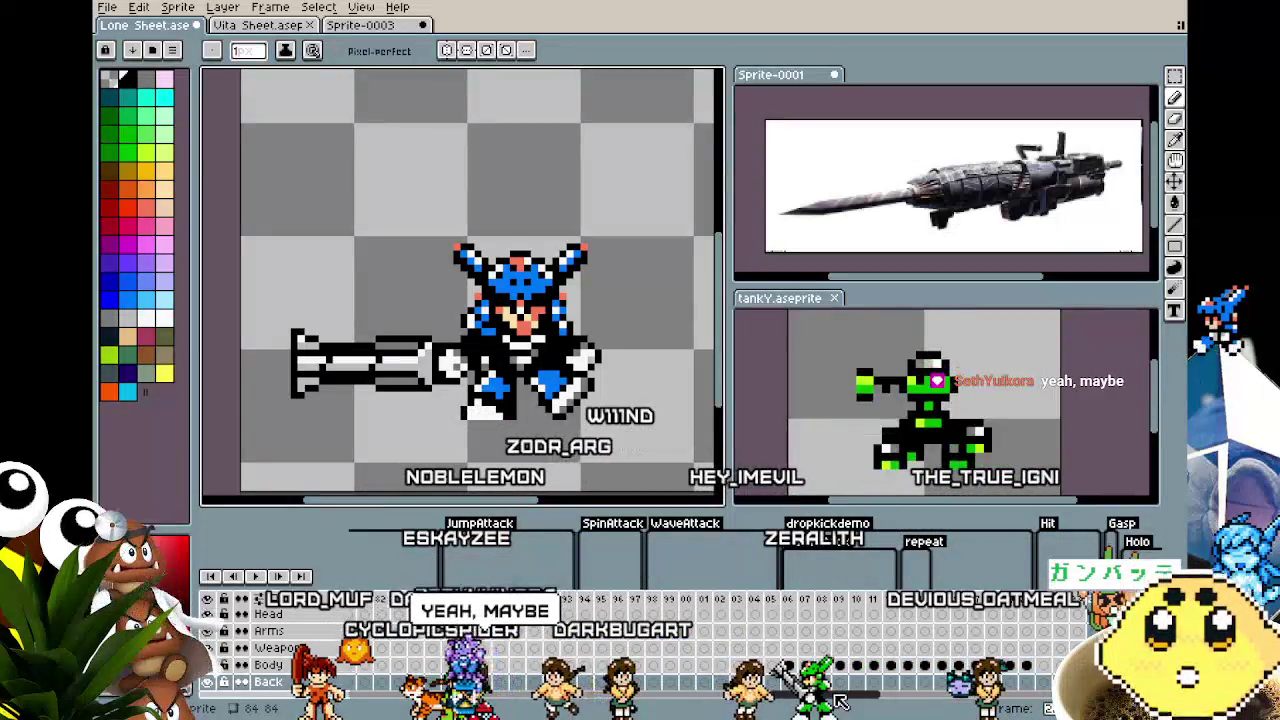
{"action": "mouse_move", "coordinate": [840, 700]}
{"action": "left_mouse_down"}
{"action": "mouse_move", "coordinate": [330, 700]}
{"action": "mouse_move", "coordinate": [575, 700]}
{"action": "left_mouse_up"}
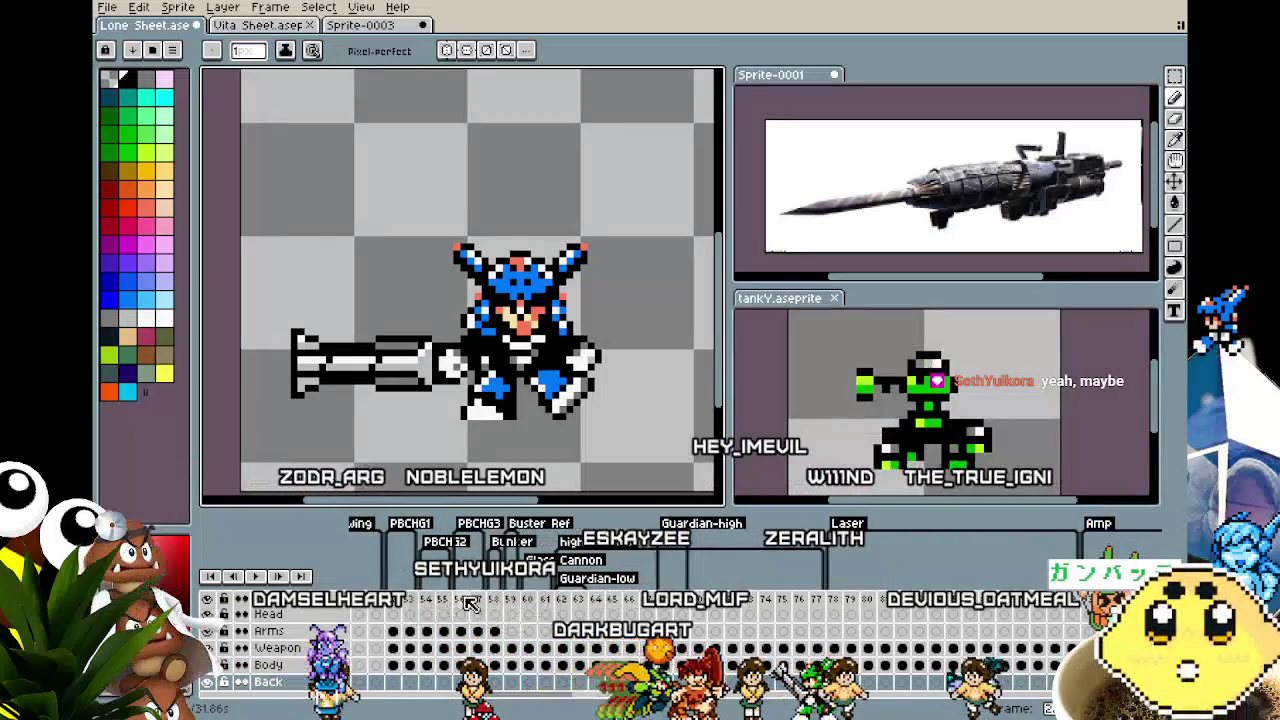
Go to cannon-firing frame 58 and zoom in on the sprite
{"action": "left_click", "coordinate": [465, 600]}
{"action": "left_click", "coordinate": [511, 600]}
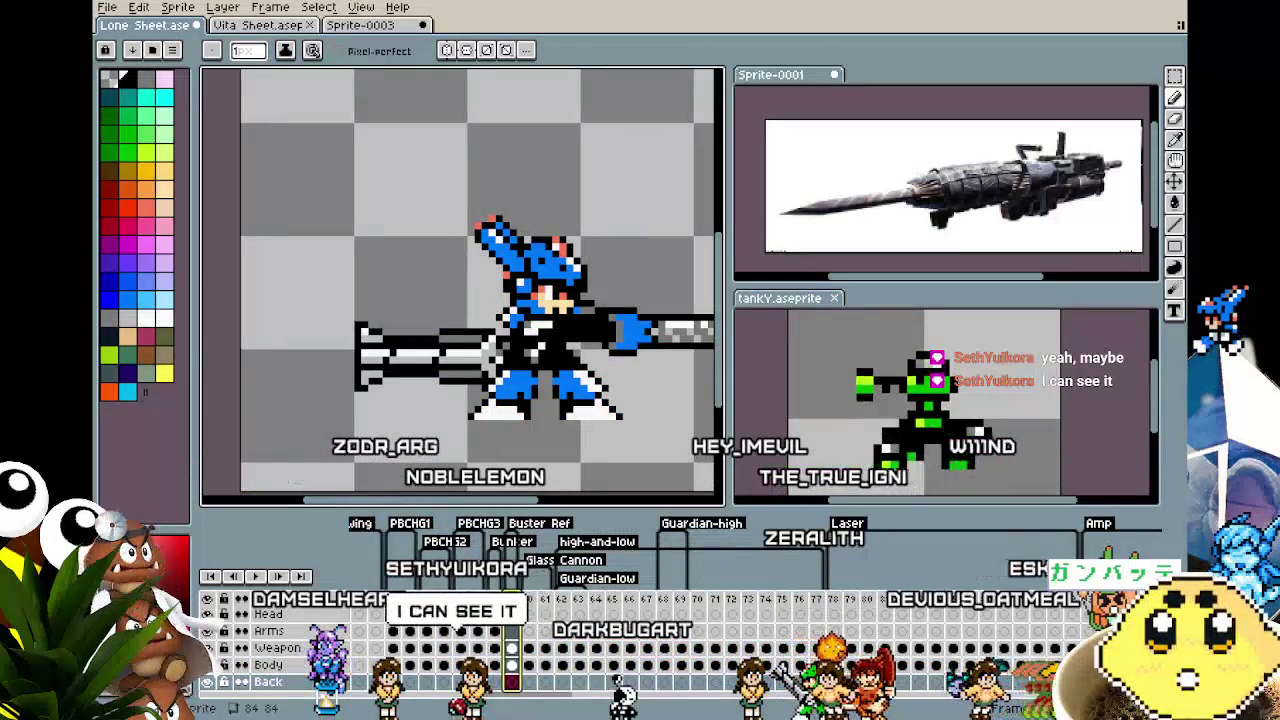
{"action": "left_click", "coordinate": [500, 599]}
{"action": "scroll", "coordinate": [414, 240], "scroll_direction": "down", "scroll_amount": 2}
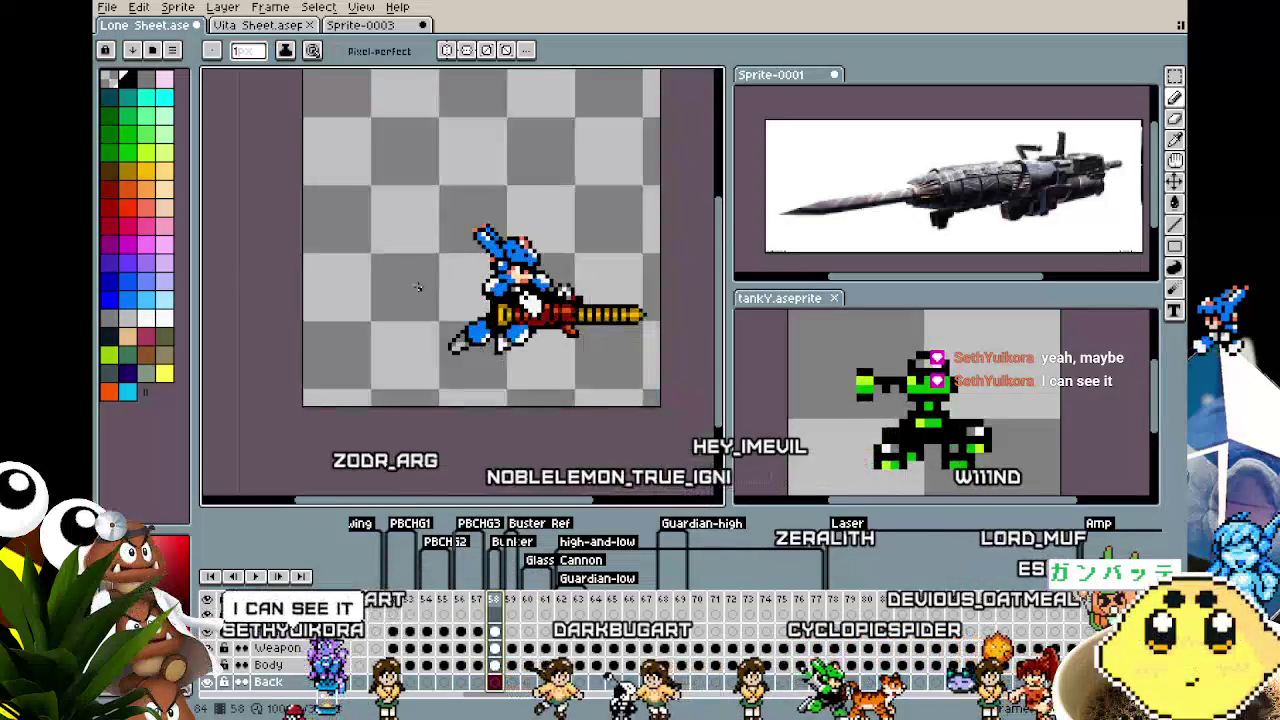
{"action": "scroll", "coordinate": [525, 300], "scroll_direction": "up", "scroll_amount": 1}
{"action": "scroll", "coordinate": [450, 310], "scroll_direction": "up", "scroll_amount": 1}
{"action": "scroll", "coordinate": [380, 320], "scroll_direction": "up", "scroll_amount": 1}
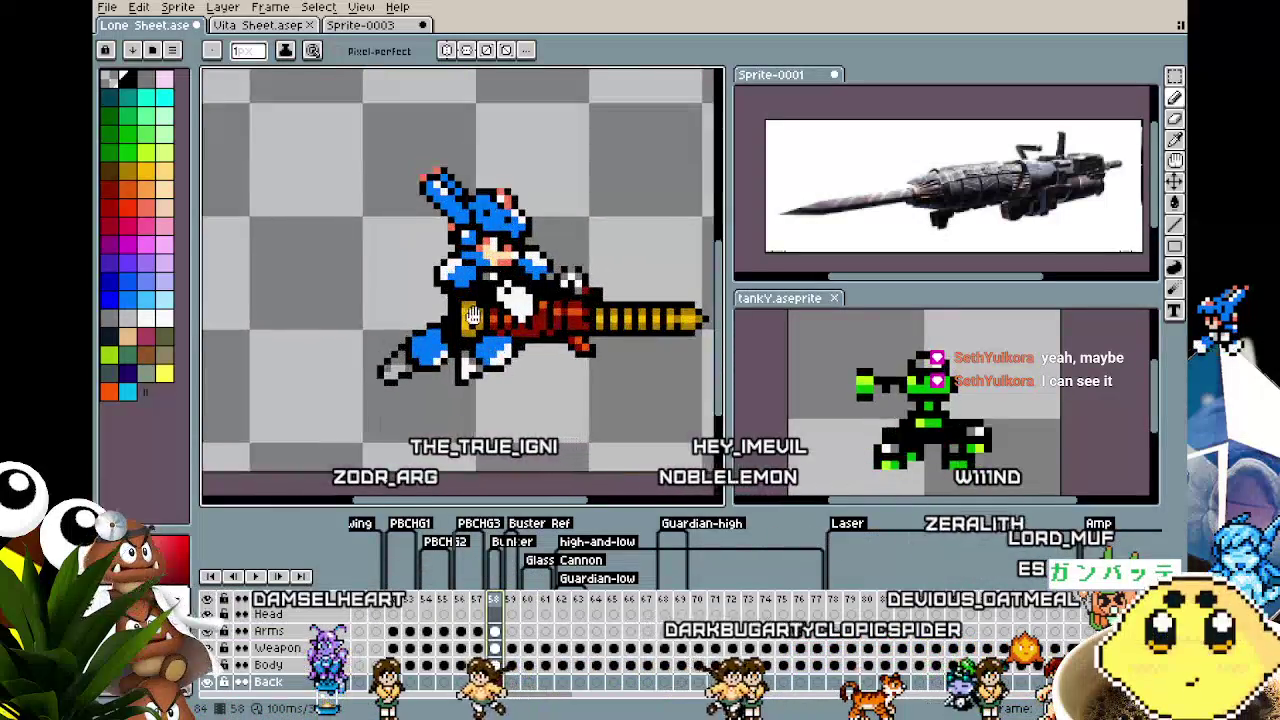
{"action": "scroll", "coordinate": [322, 330], "scroll_direction": "up", "scroll_amount": 1}
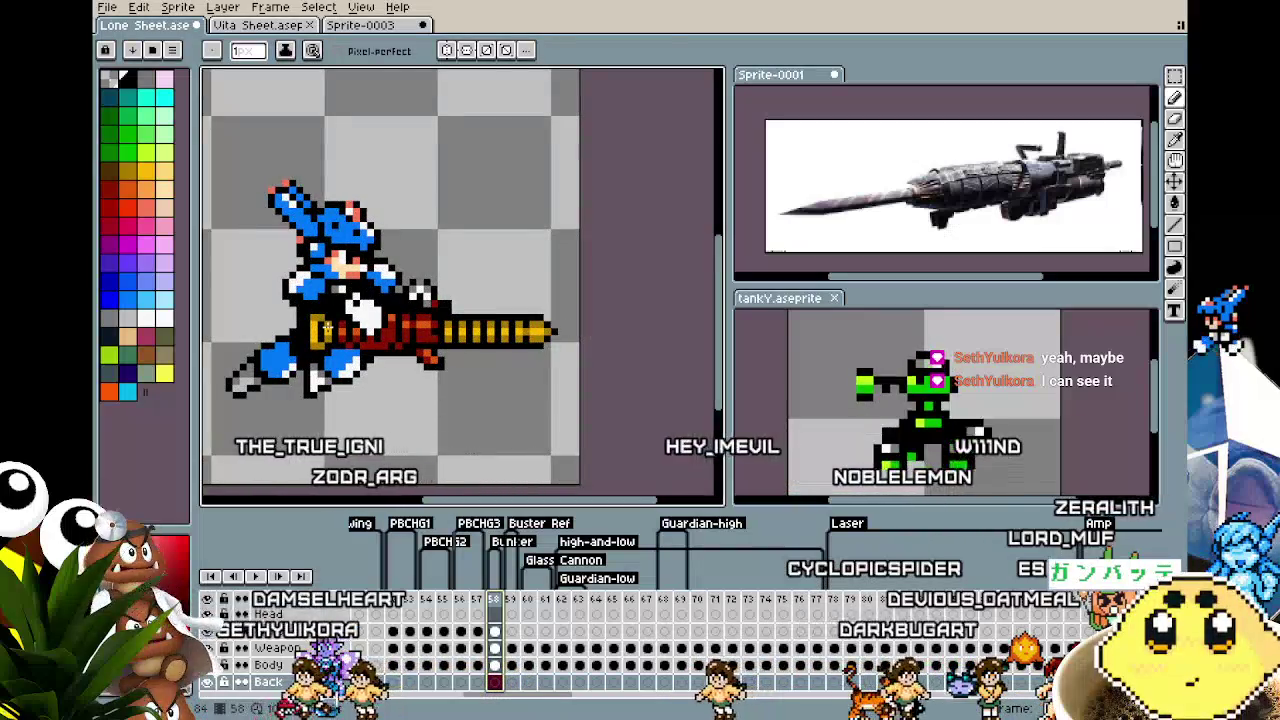
On the Weapon layer, nudge the cannon up 1 pixel and commit
{"action": "key", "text": "m"}
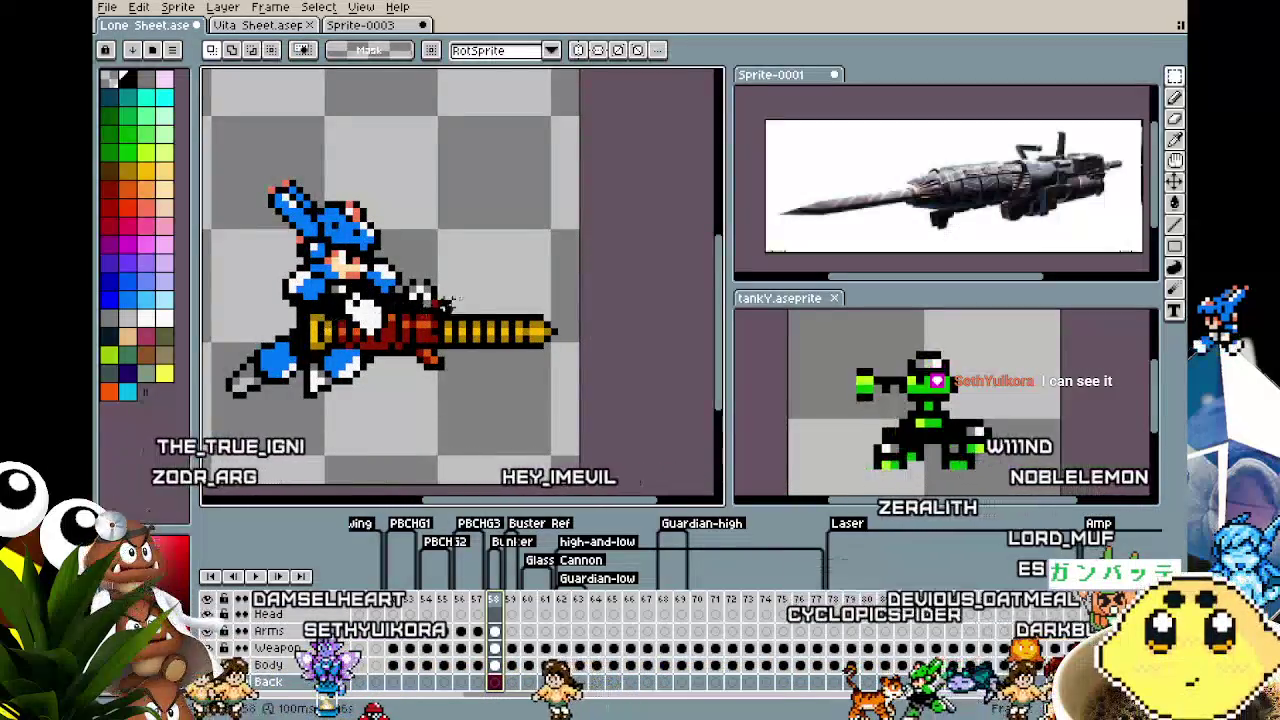
{"action": "left_click", "coordinate": [494, 650]}
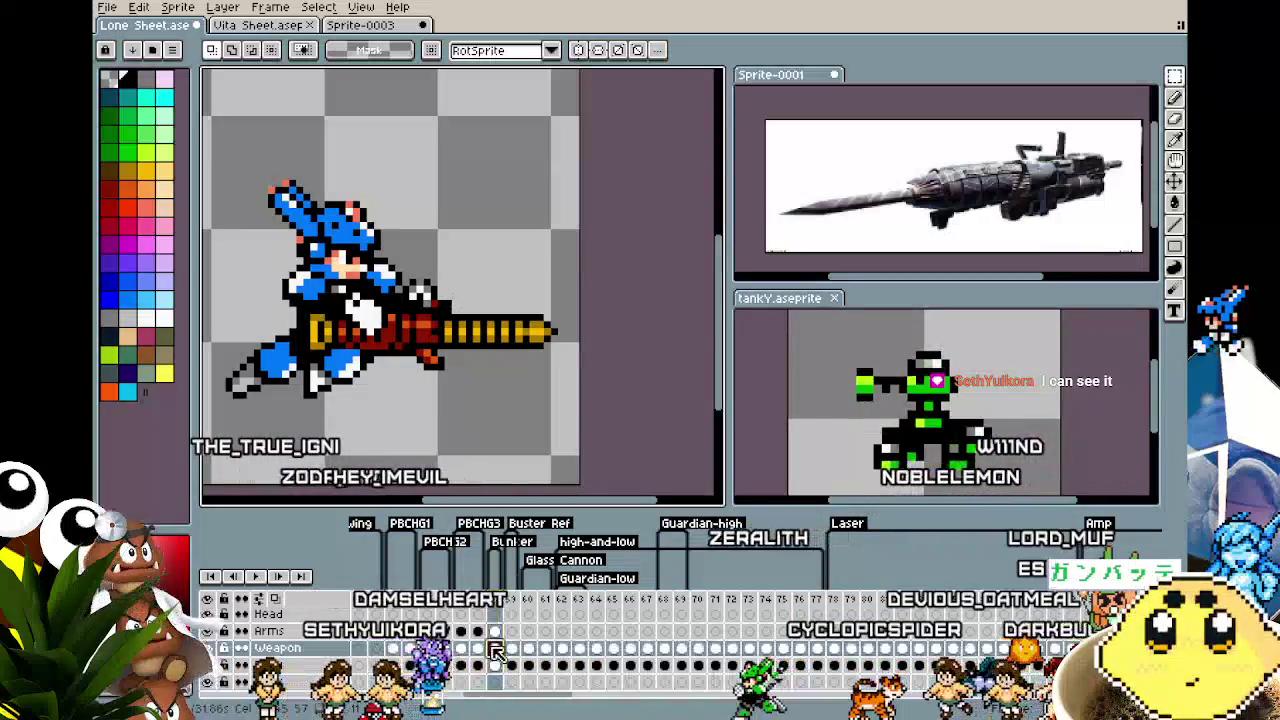
{"action": "left_click_drag", "start_coordinate": [222, 162], "coordinate": [582, 430]}
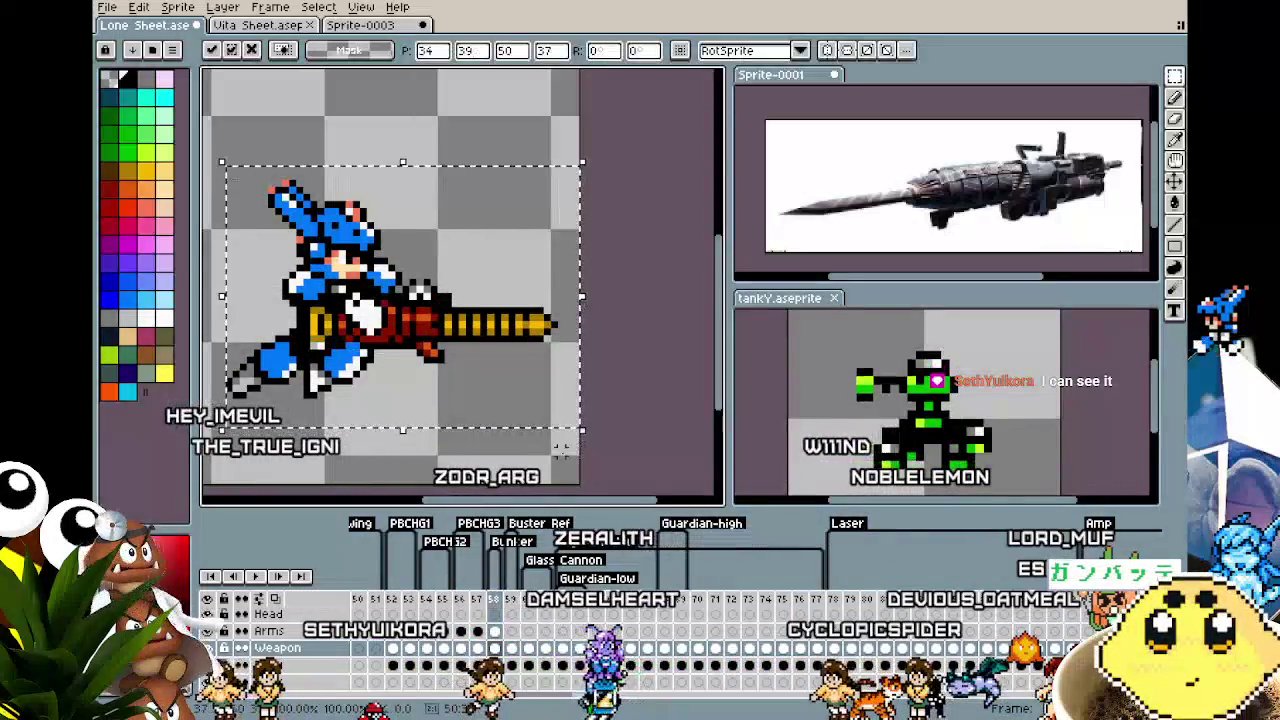
{"action": "key", "text": "Up"}
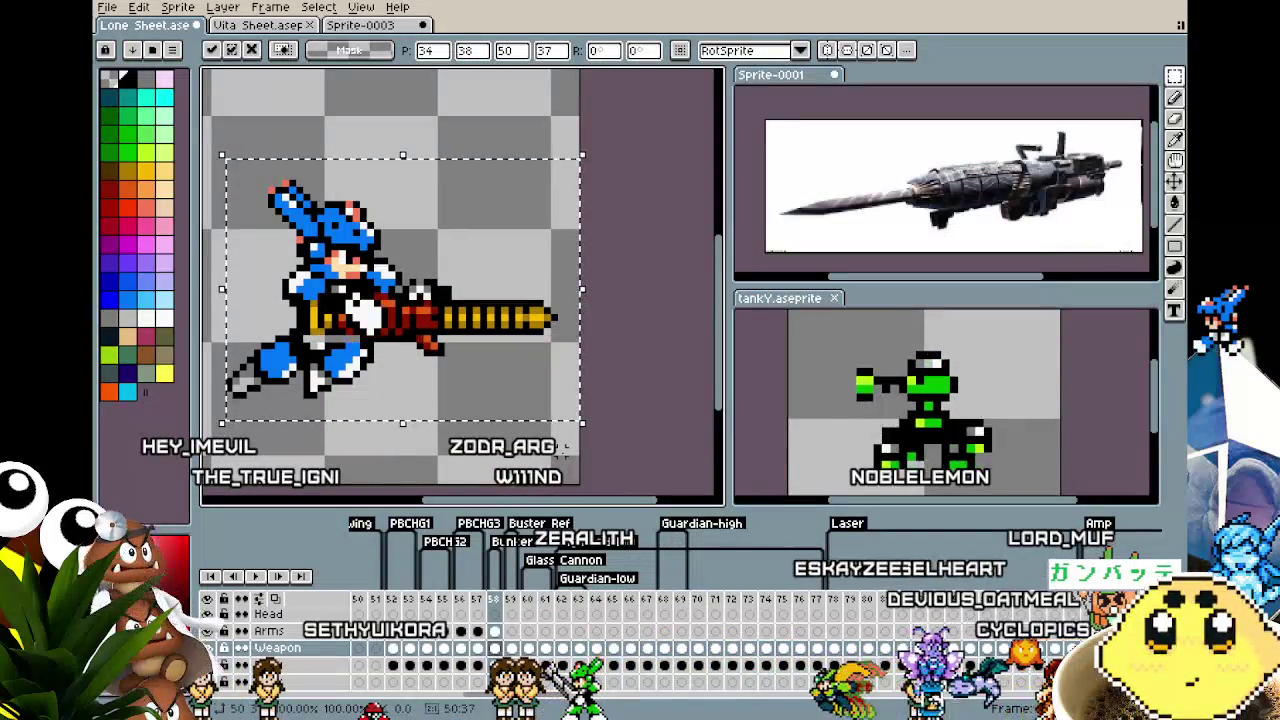
{"action": "key", "text": "Return"}
{"action": "scroll", "coordinate": [429, 411], "scroll_direction": "up", "scroll_amount": 1}
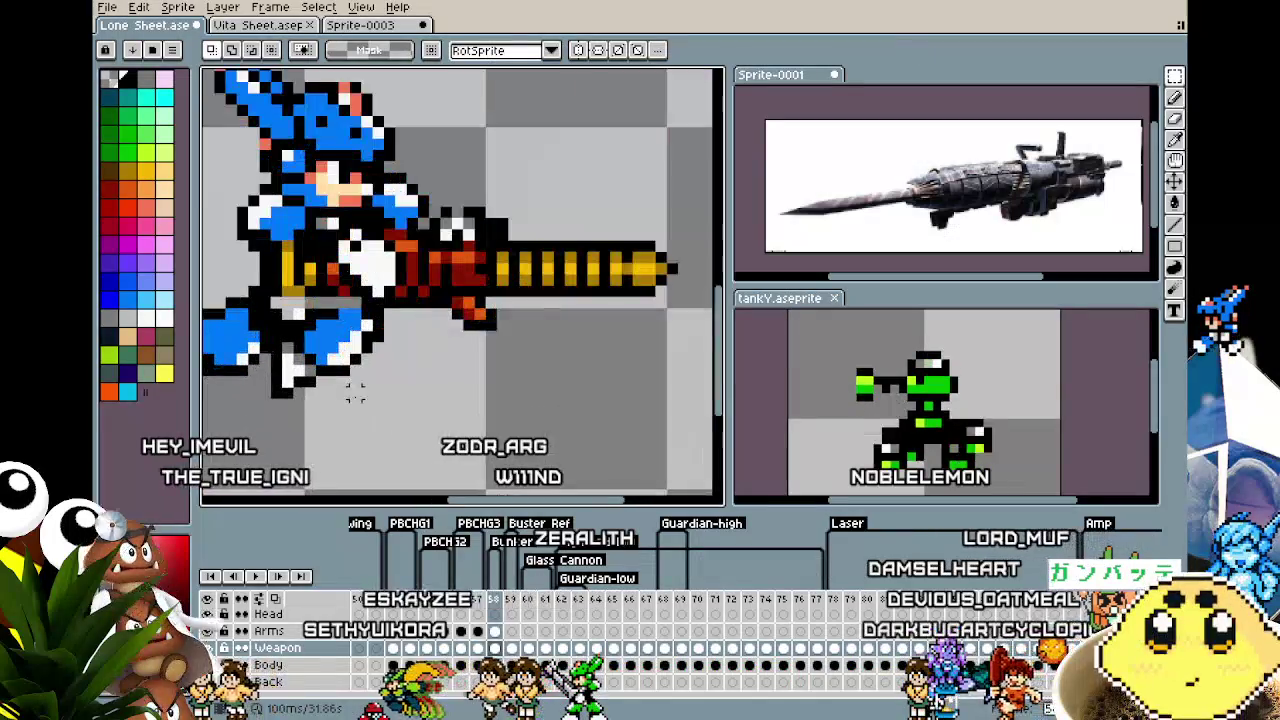
{"action": "scroll", "coordinate": [429, 411], "scroll_direction": "up", "scroll_amount": 1}
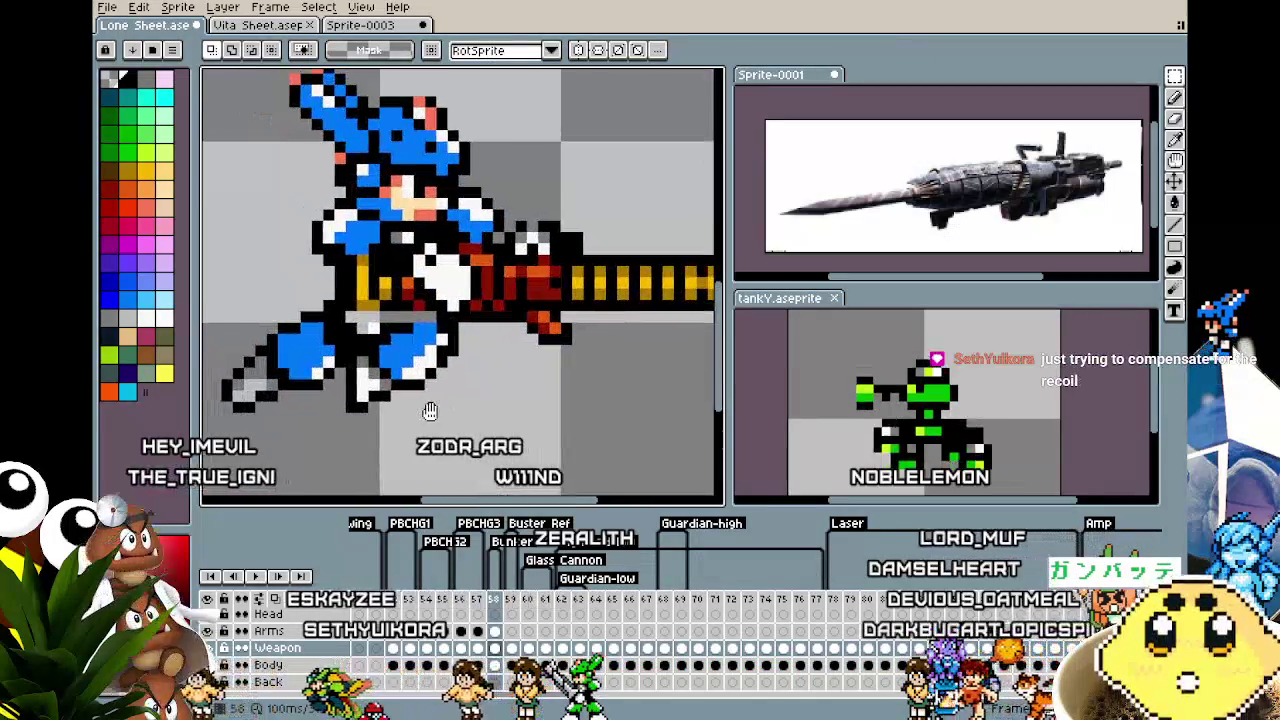
On the Body layer, repaint the waist and gun stock pixels darker
{"action": "left_click", "coordinate": [494, 666]}
{"action": "key", "text": "b"}
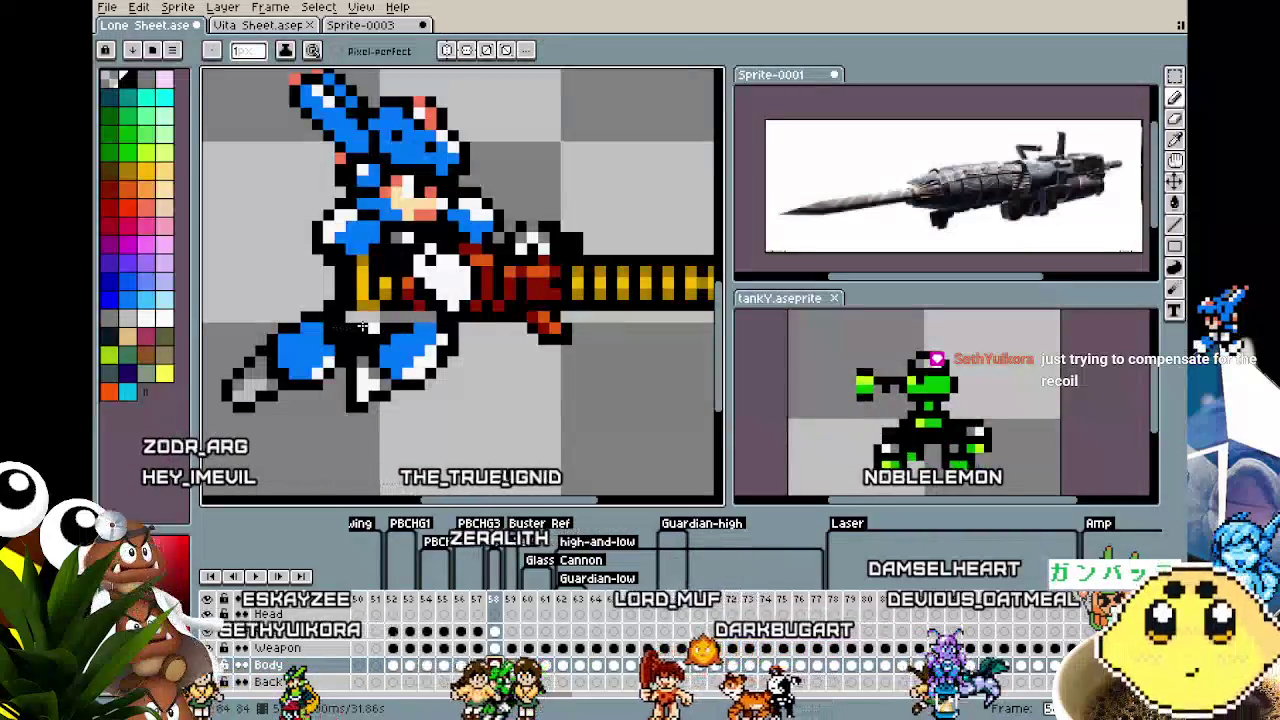
{"action": "left_click_drag", "start_coordinate": [327, 327], "coordinate": [437, 311]}
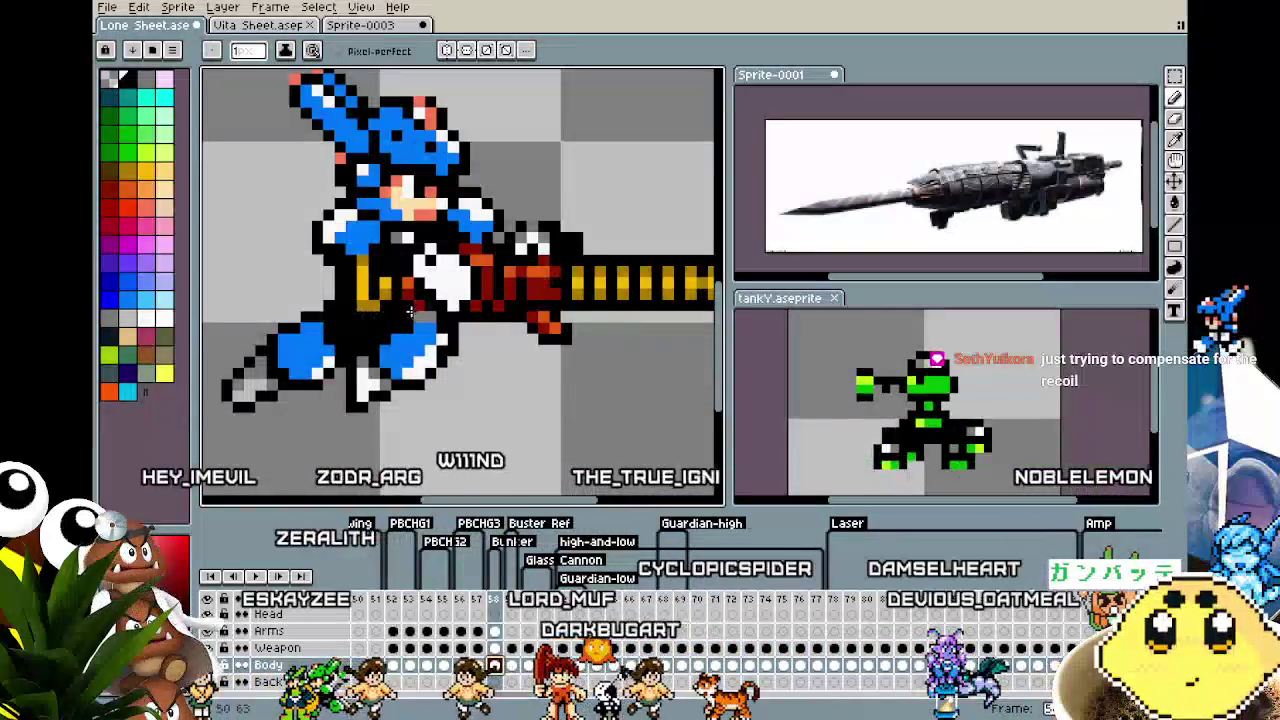
{"action": "scroll", "coordinate": [306, 426], "scroll_direction": "down", "scroll_amount": 2}
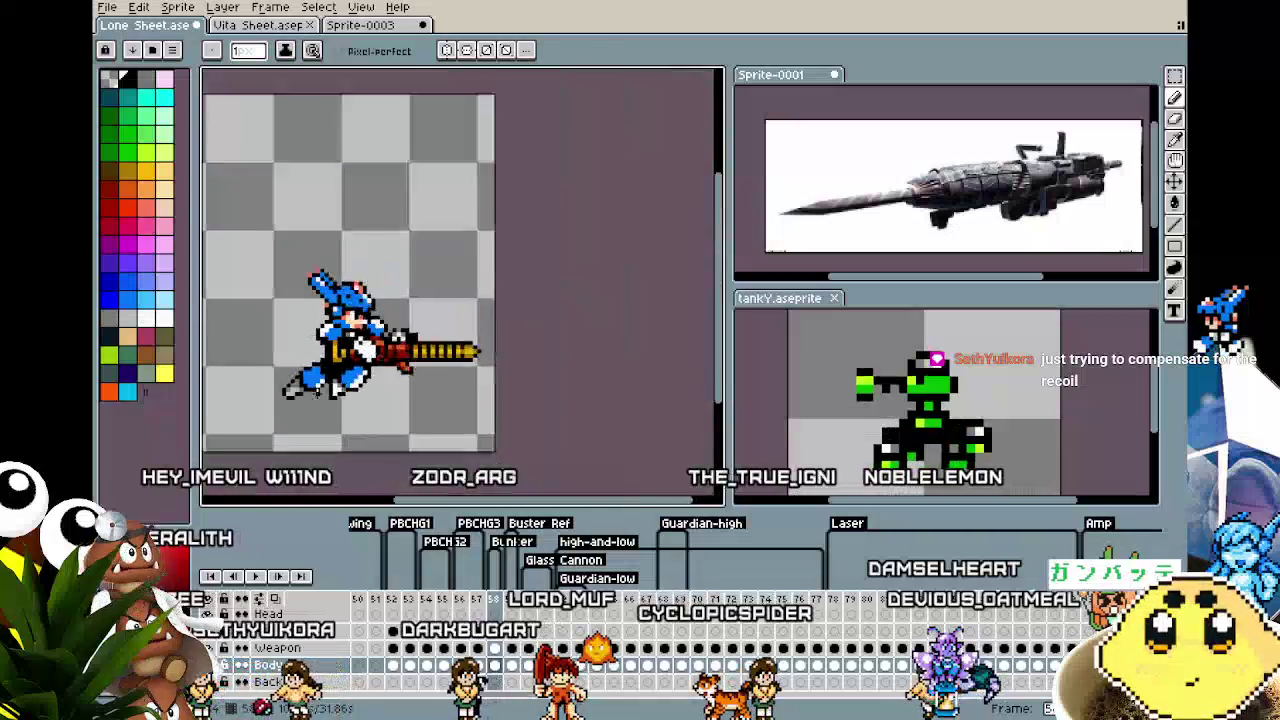
{"action": "scroll", "coordinate": [306, 426], "scroll_direction": "down", "scroll_amount": 1}
{"action": "scroll", "coordinate": [349, 380], "scroll_direction": "up", "scroll_amount": 2}
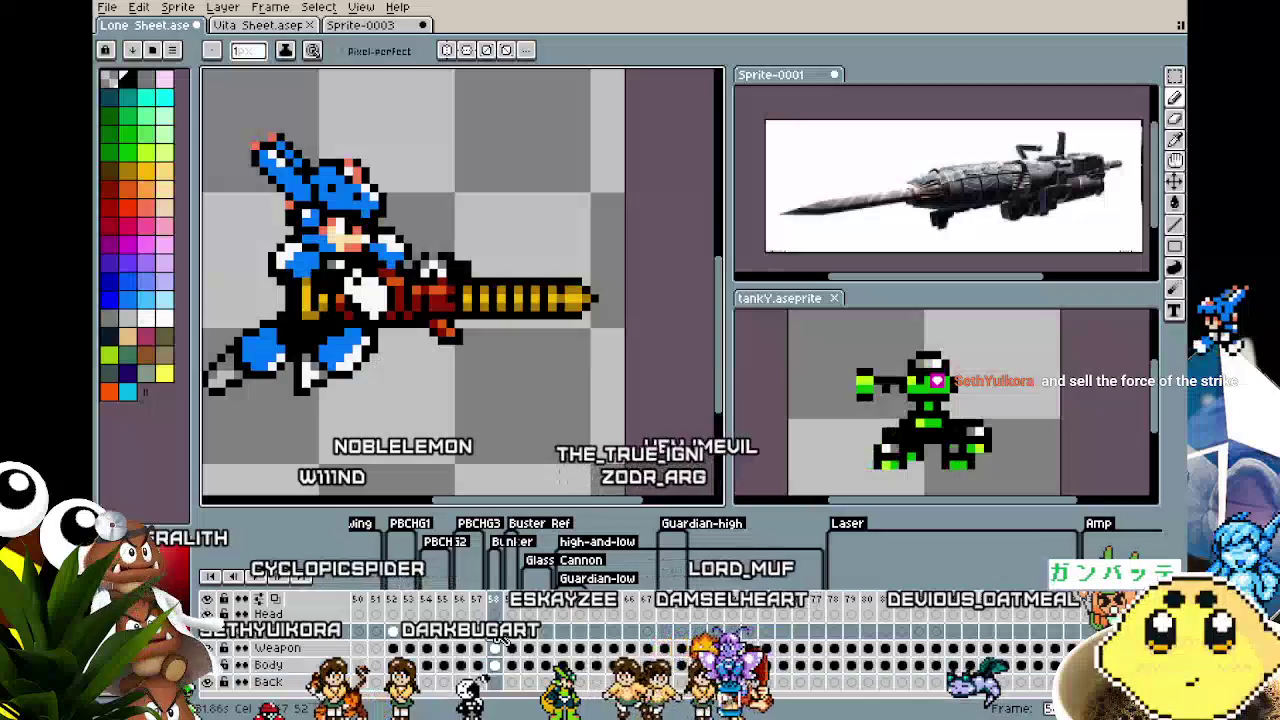
{"action": "scroll", "coordinate": [482, 442], "scroll_direction": "down", "scroll_amount": 1}
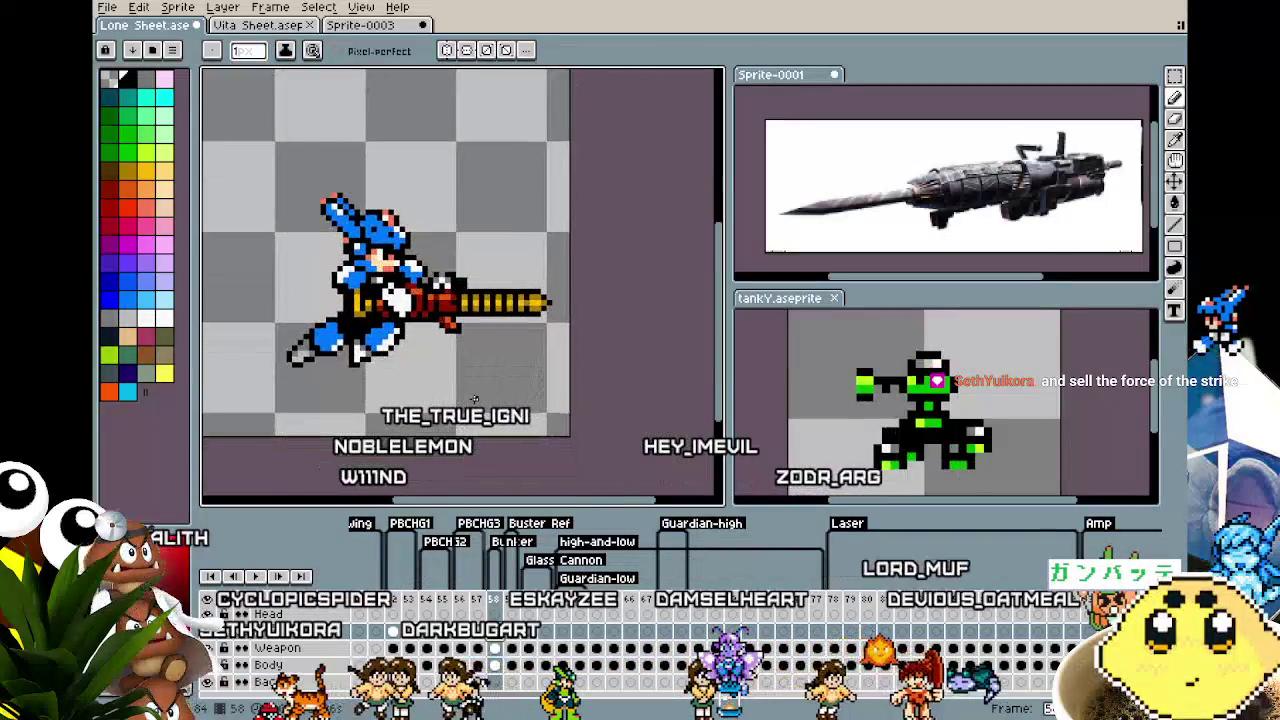
{"action": "scroll", "coordinate": [474, 399], "scroll_direction": "down", "scroll_amount": 1}
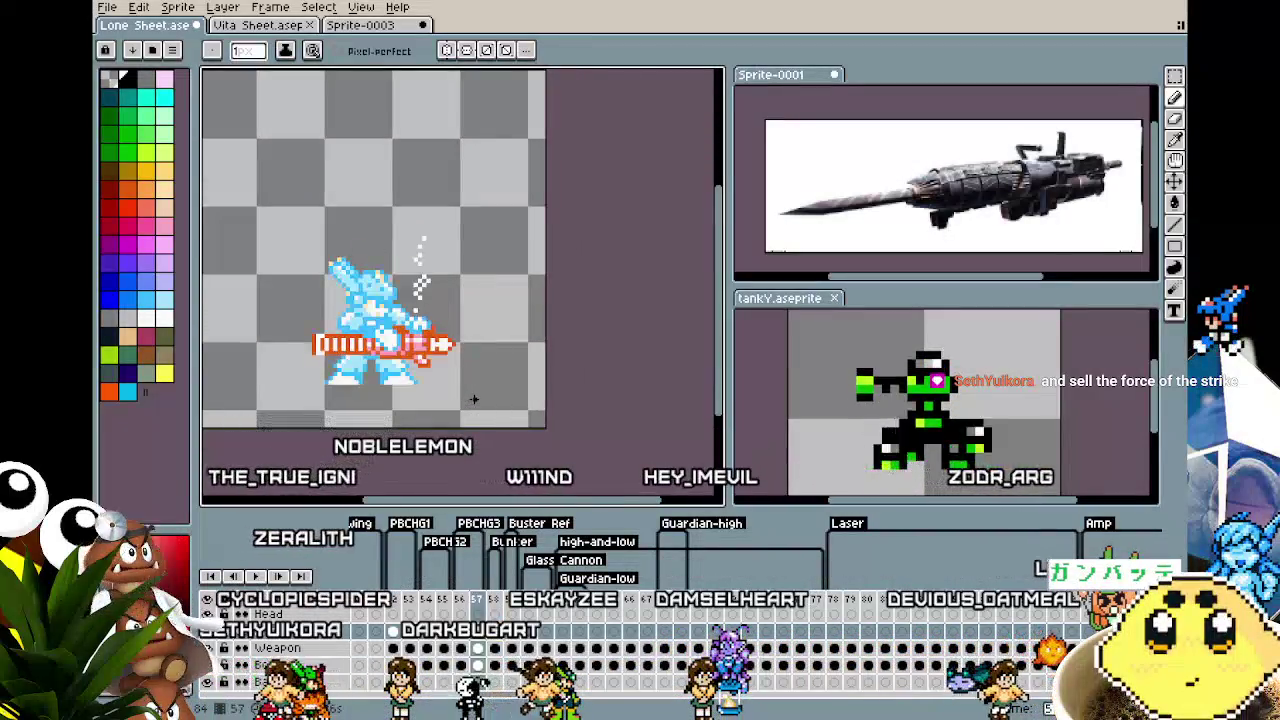
{"action": "scroll", "coordinate": [466, 372], "scroll_direction": "up", "scroll_amount": 2}
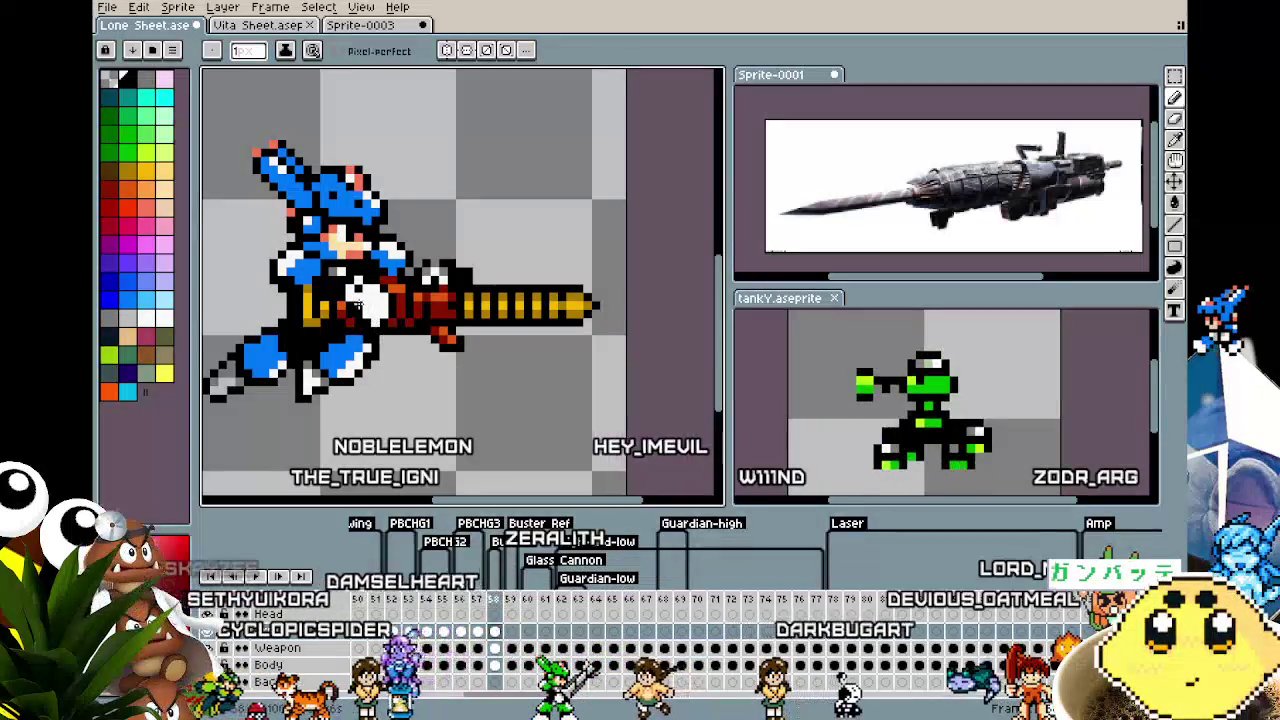
Shift the Arms layer 1 pixel to the right and commit the move
{"action": "key", "text": "m"}
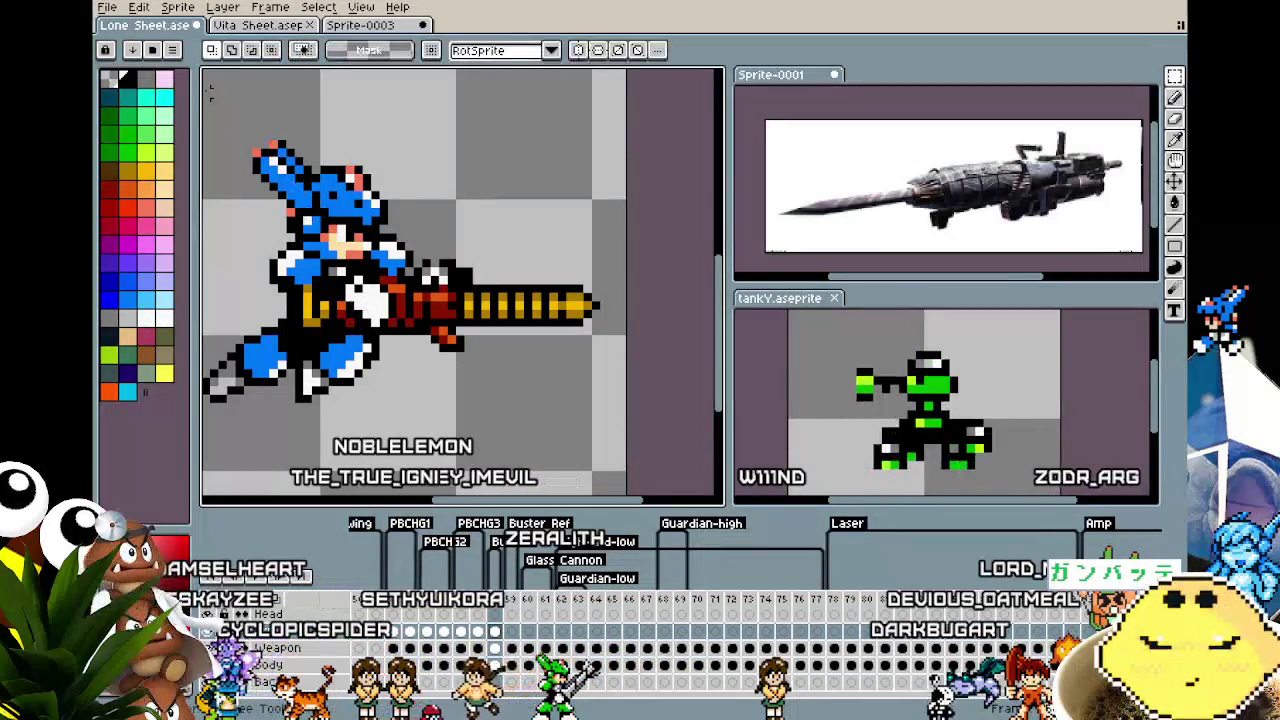
{"action": "left_click_drag", "start_coordinate": [208, 97], "coordinate": [567, 439]}
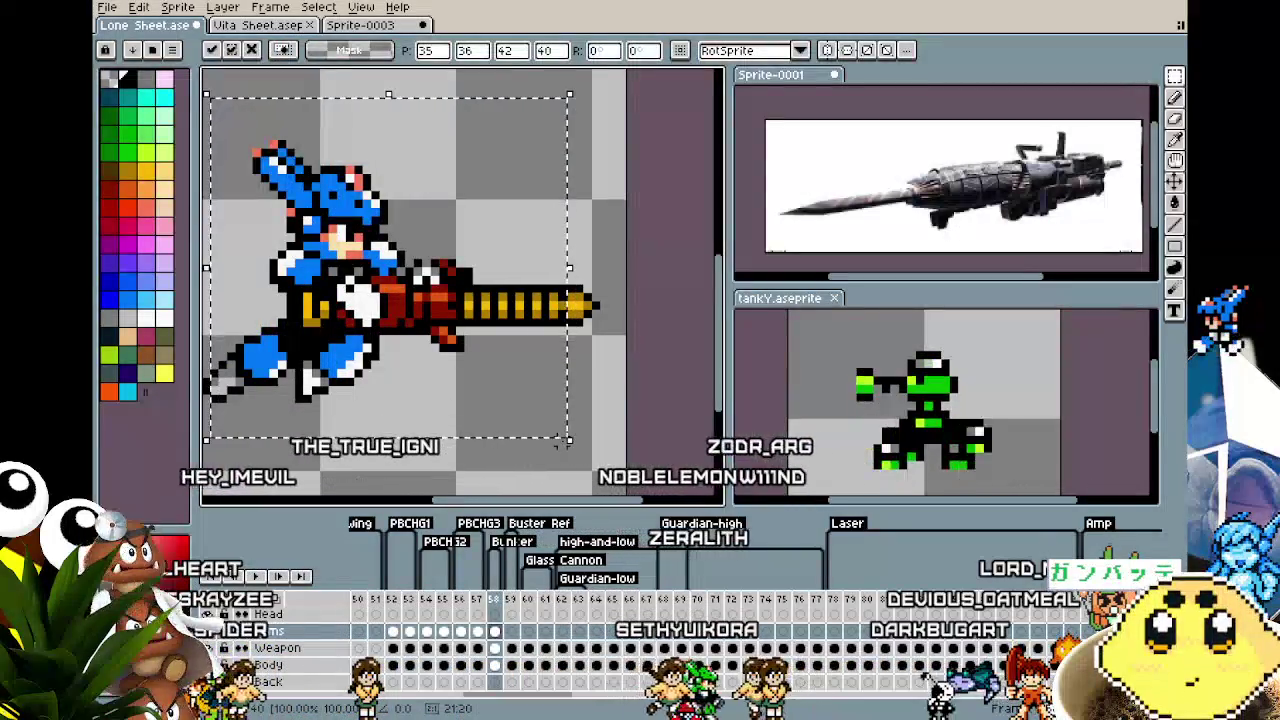
{"action": "left_click_drag", "start_coordinate": [560, 443], "coordinate": [575, 455]}
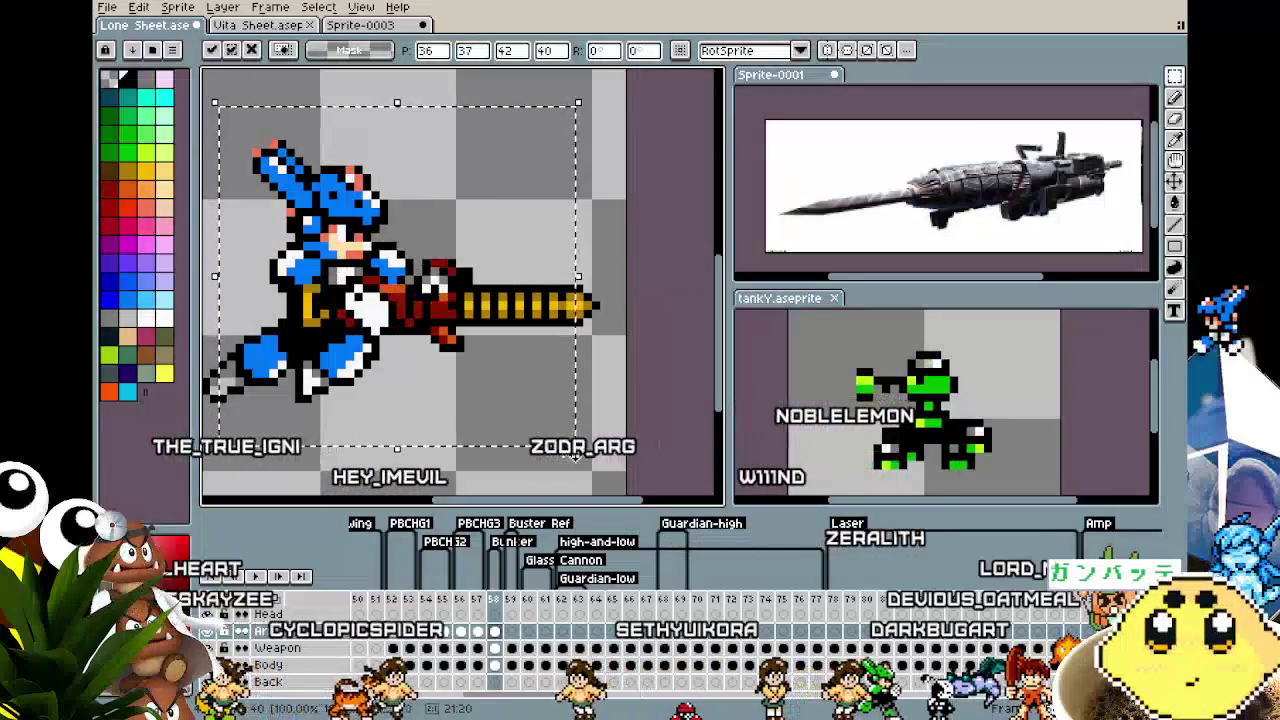
{"action": "key", "text": "ctrl+z"}
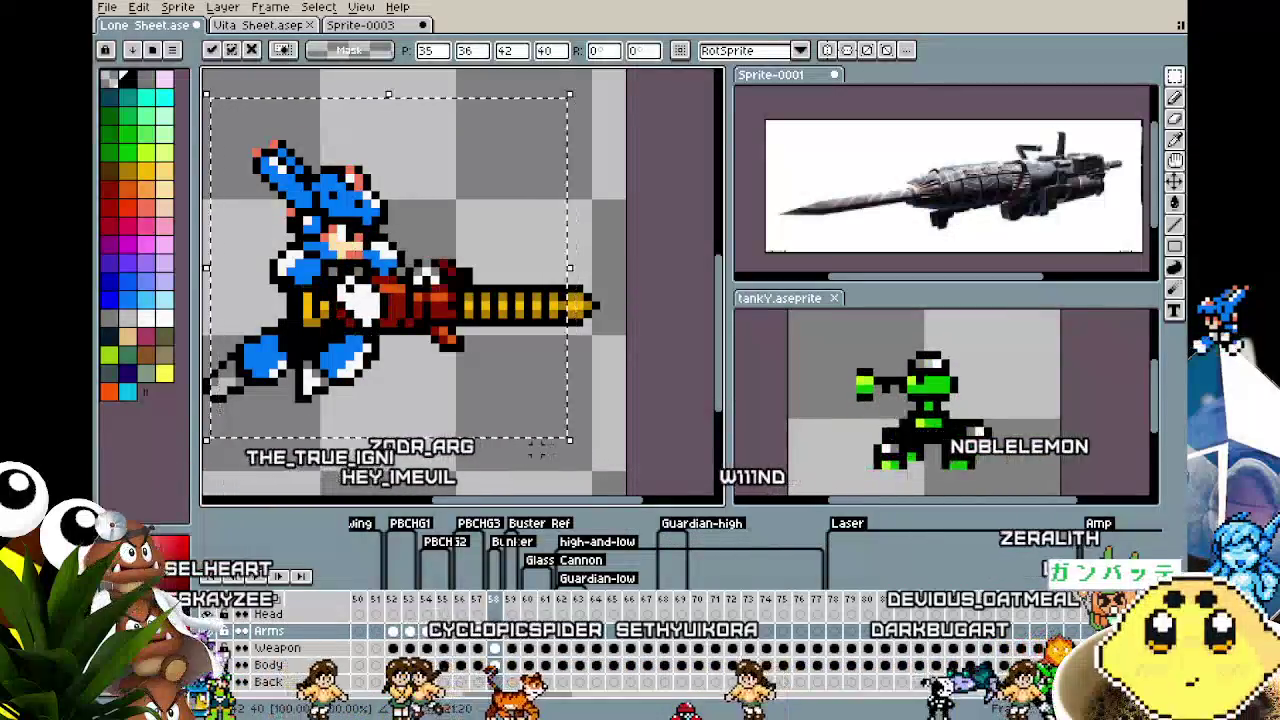
{"action": "key", "text": "Right"}
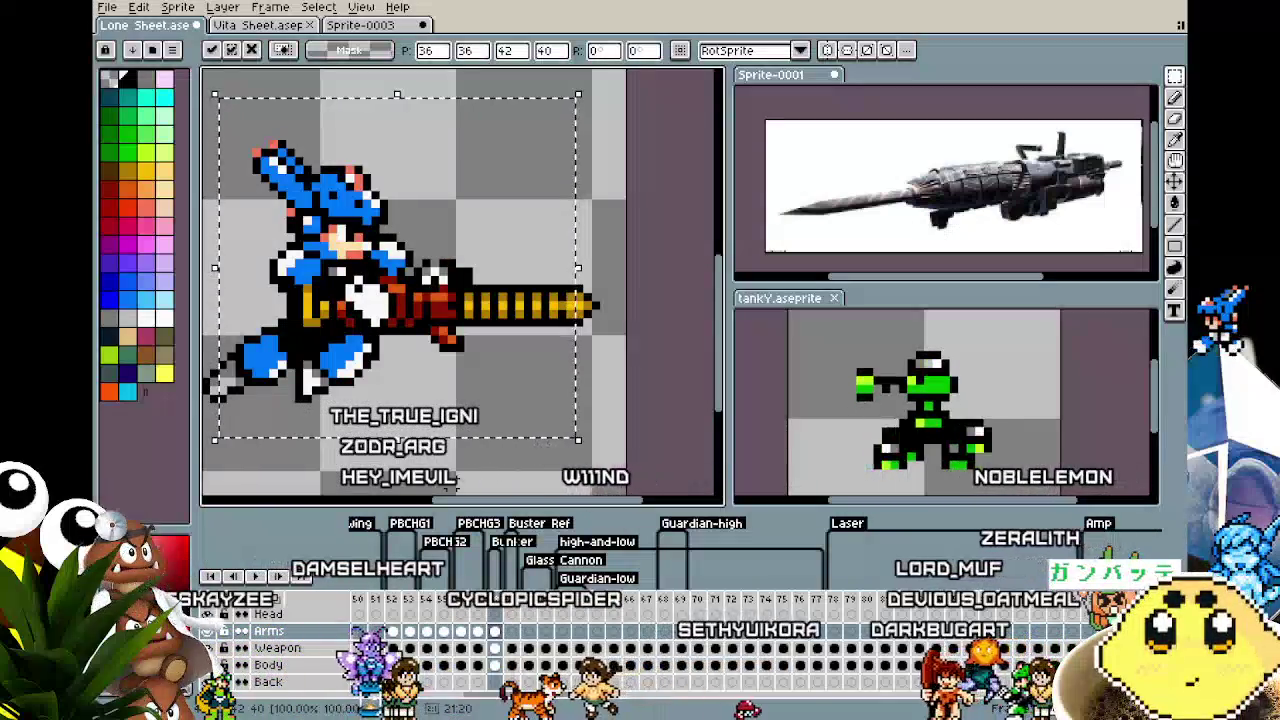
{"action": "scroll", "coordinate": [311, 300], "scroll_direction": "up", "scroll_amount": 1}
{"action": "scroll", "coordinate": [336, 243], "scroll_direction": "down", "scroll_amount": 2}
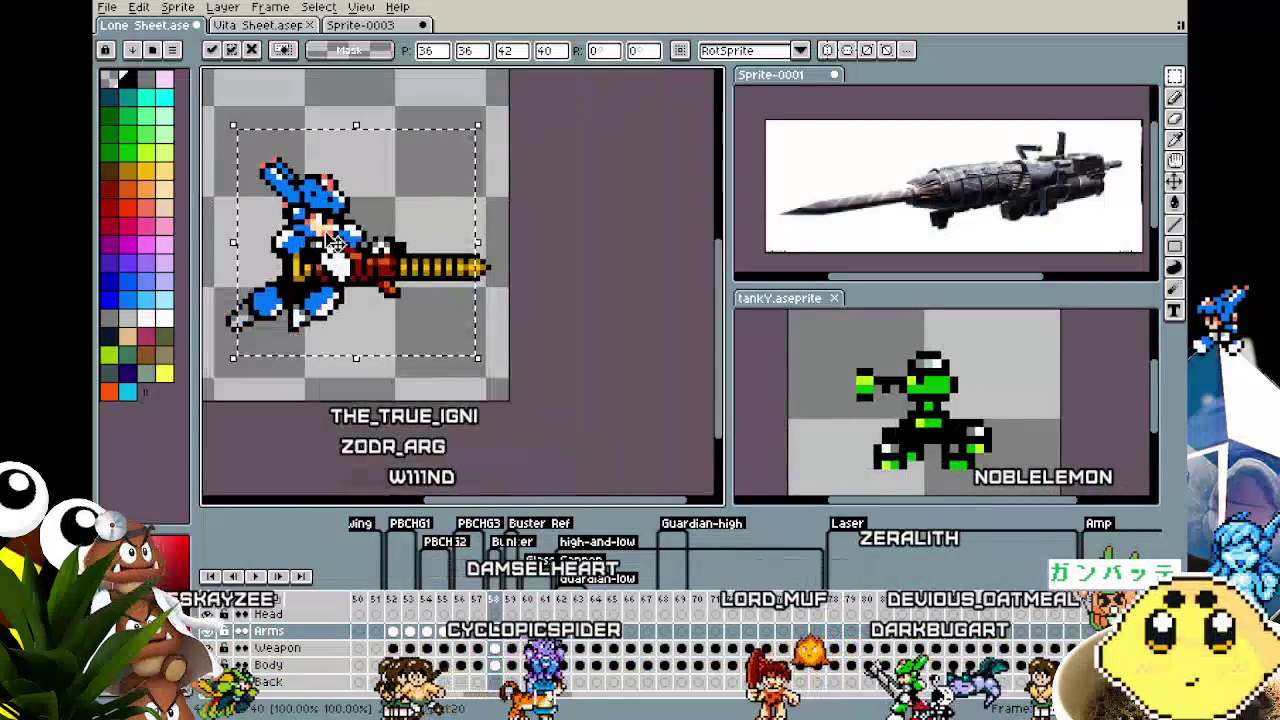
{"action": "key", "text": "Return"}
{"action": "scroll", "coordinate": [330, 245], "scroll_direction": "up", "scroll_amount": 1}
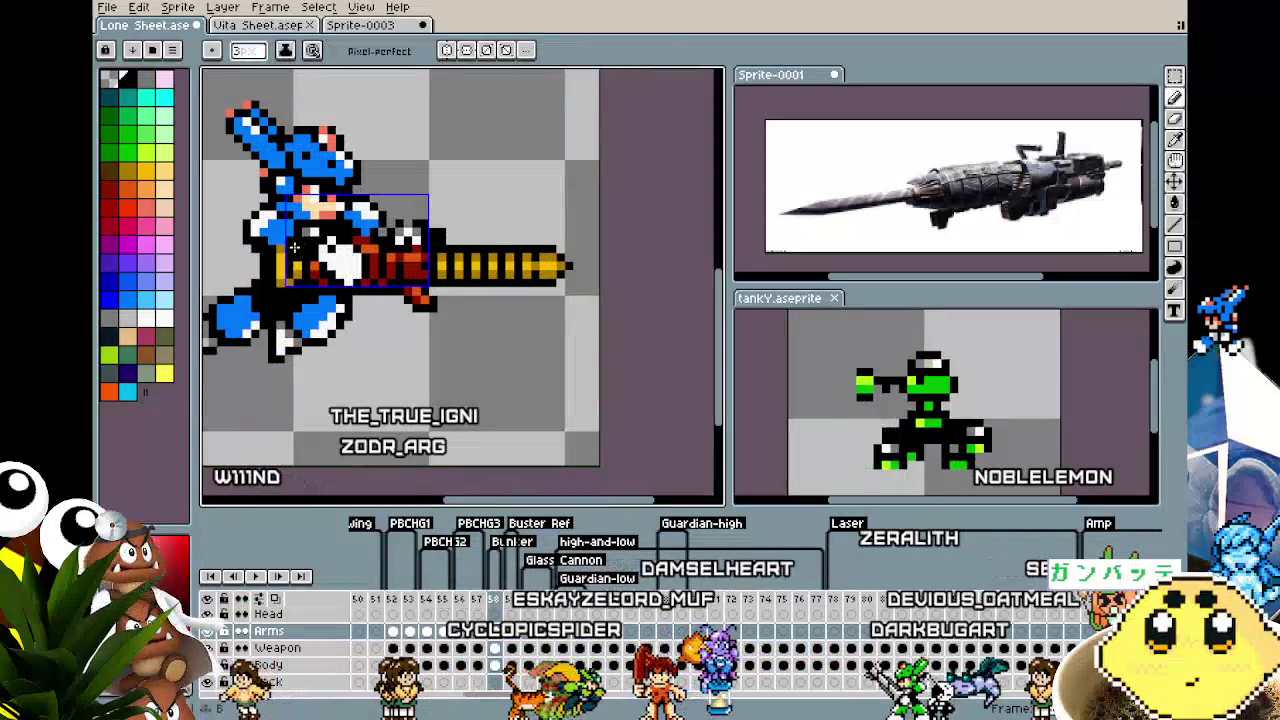
Clear the arm-and-cannon selection and compare frame 58 with the previous frame
{"action": "key", "text": "ctrl+d"}
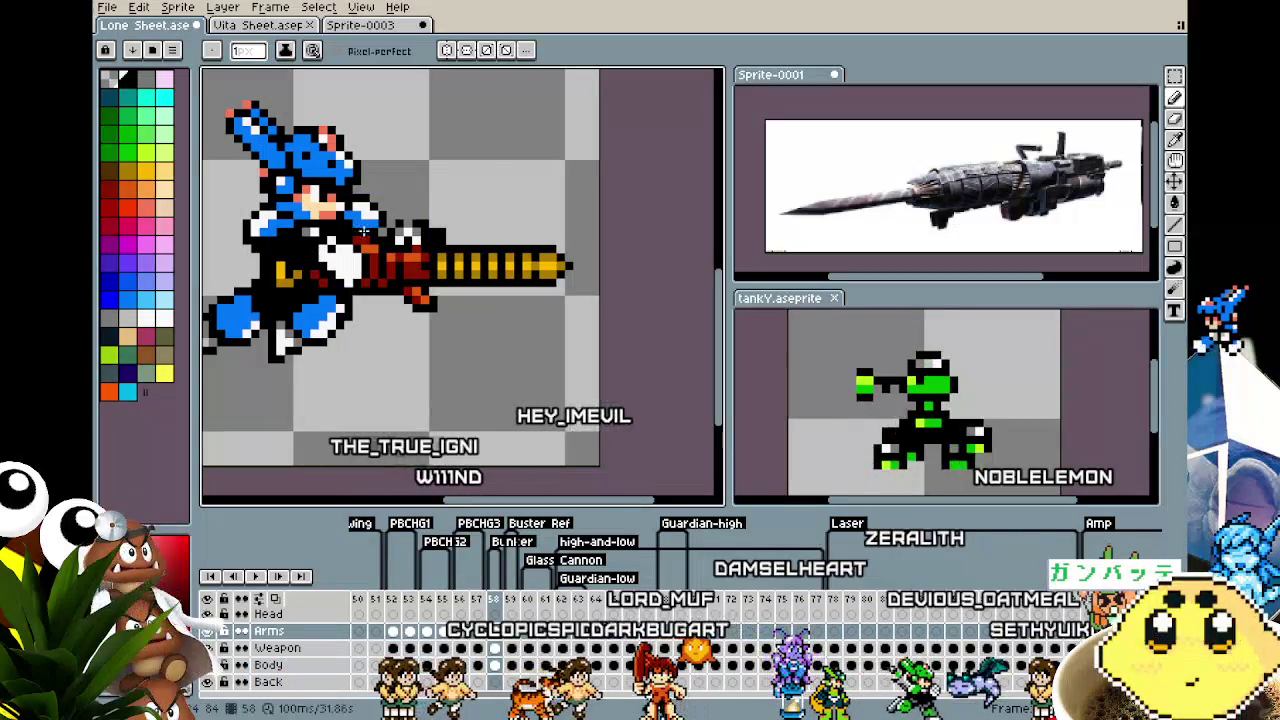
{"action": "scroll", "coordinate": [401, 220], "scroll_direction": "down", "scroll_amount": 1}
{"action": "scroll", "coordinate": [360, 270], "scroll_direction": "down", "scroll_amount": 3}
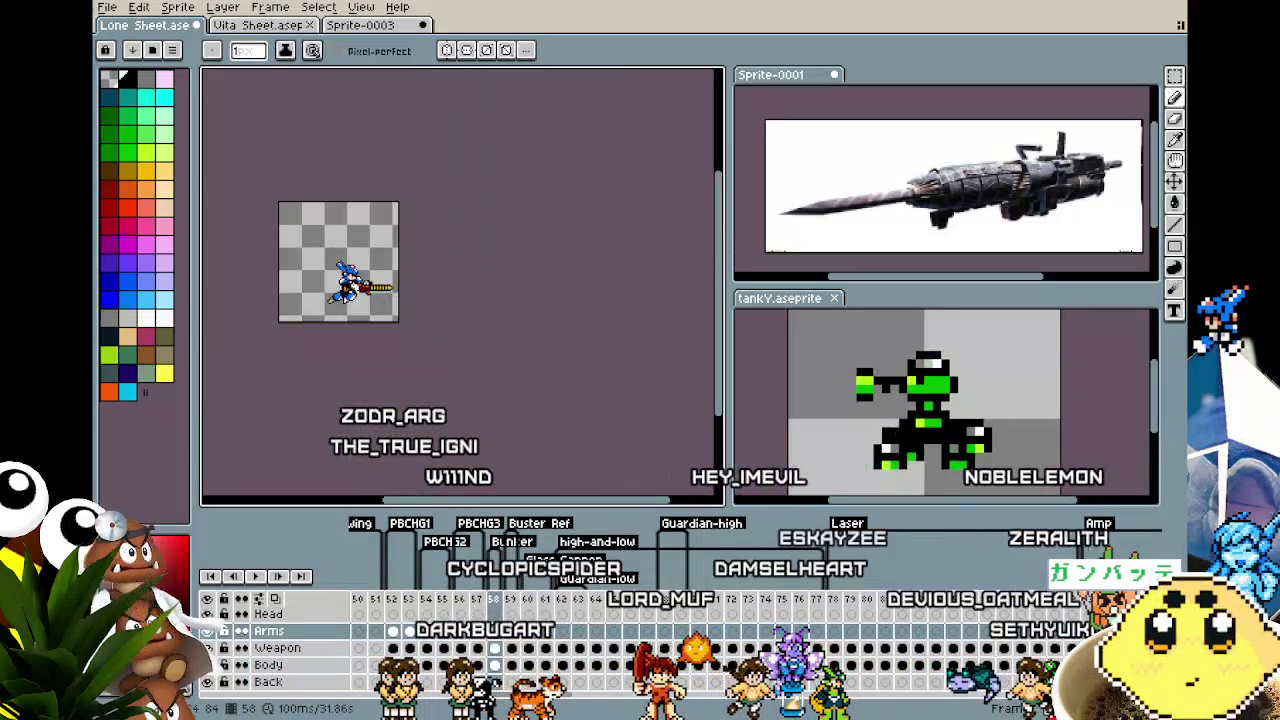
{"action": "scroll", "coordinate": [329, 321], "scroll_direction": "up", "scroll_amount": 3}
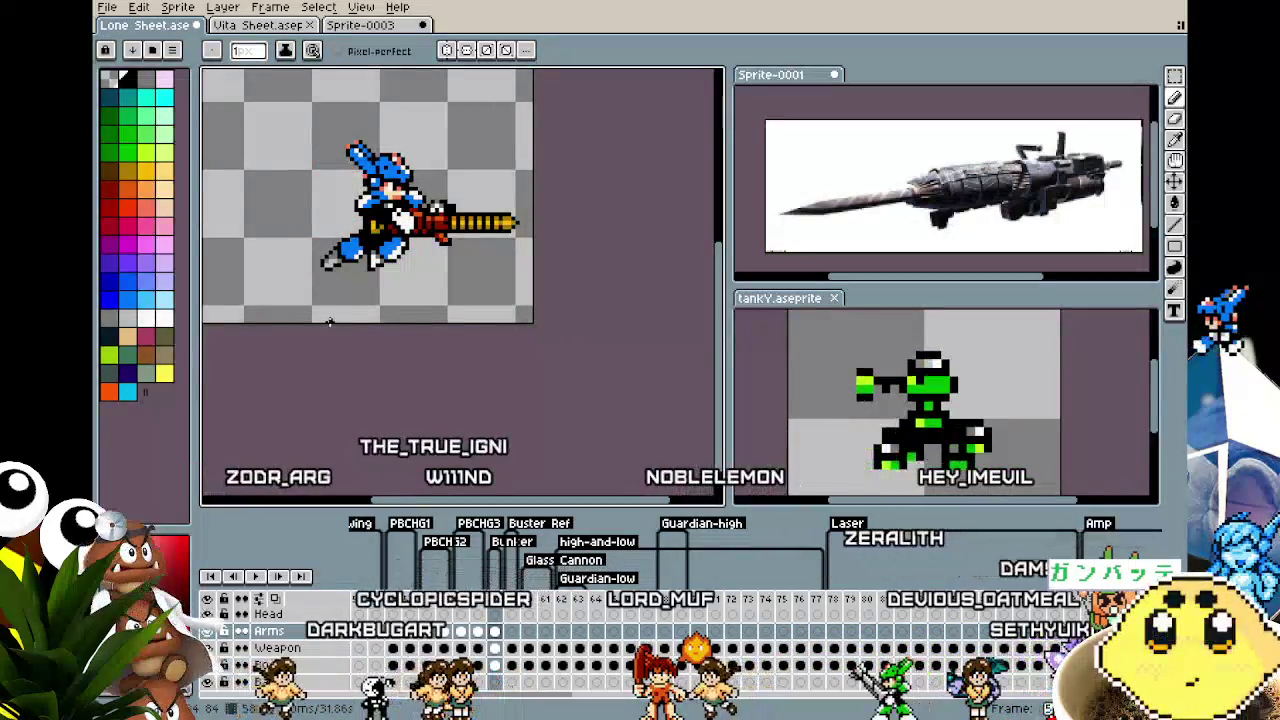
{"action": "key", "text": "comma"}
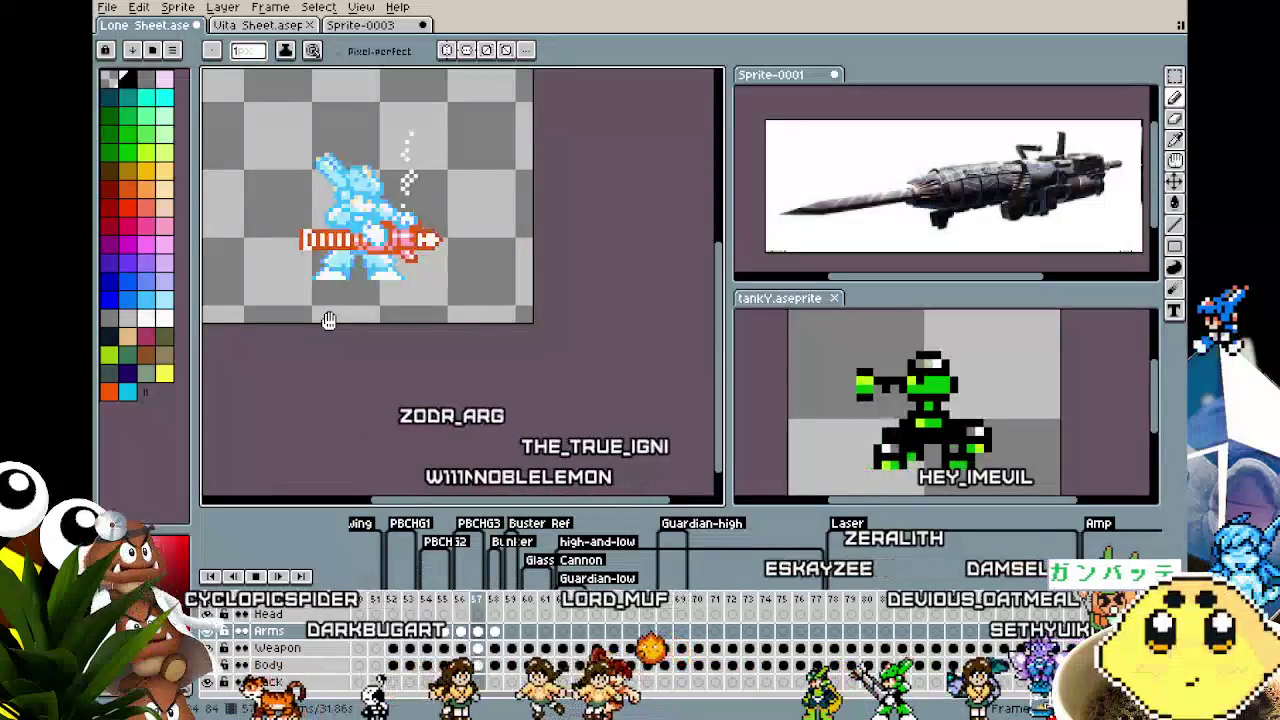
{"action": "key", "text": "period"}
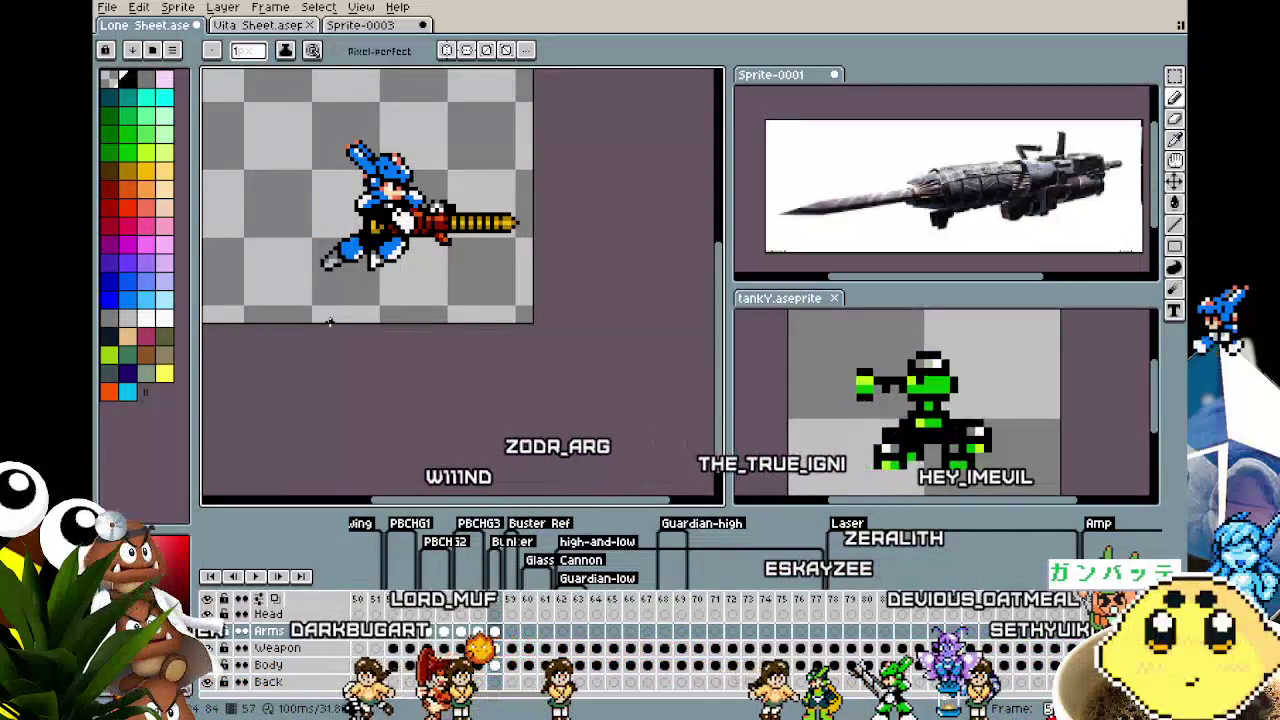
{"action": "scroll", "coordinate": [367, 213], "scroll_direction": "up", "scroll_amount": 1}
{"action": "scroll", "coordinate": [367, 213], "scroll_direction": "up", "scroll_amount": 2}
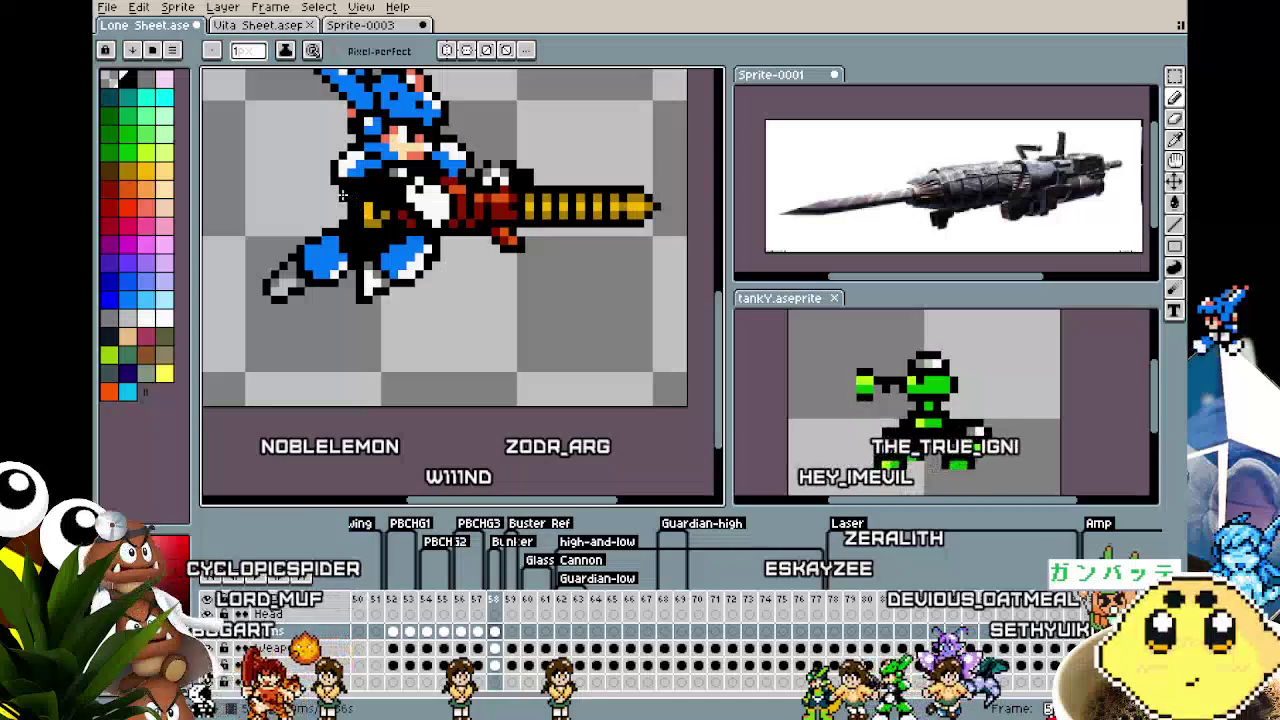
{"action": "scroll", "coordinate": [297, 338], "scroll_direction": "down", "scroll_amount": 2}
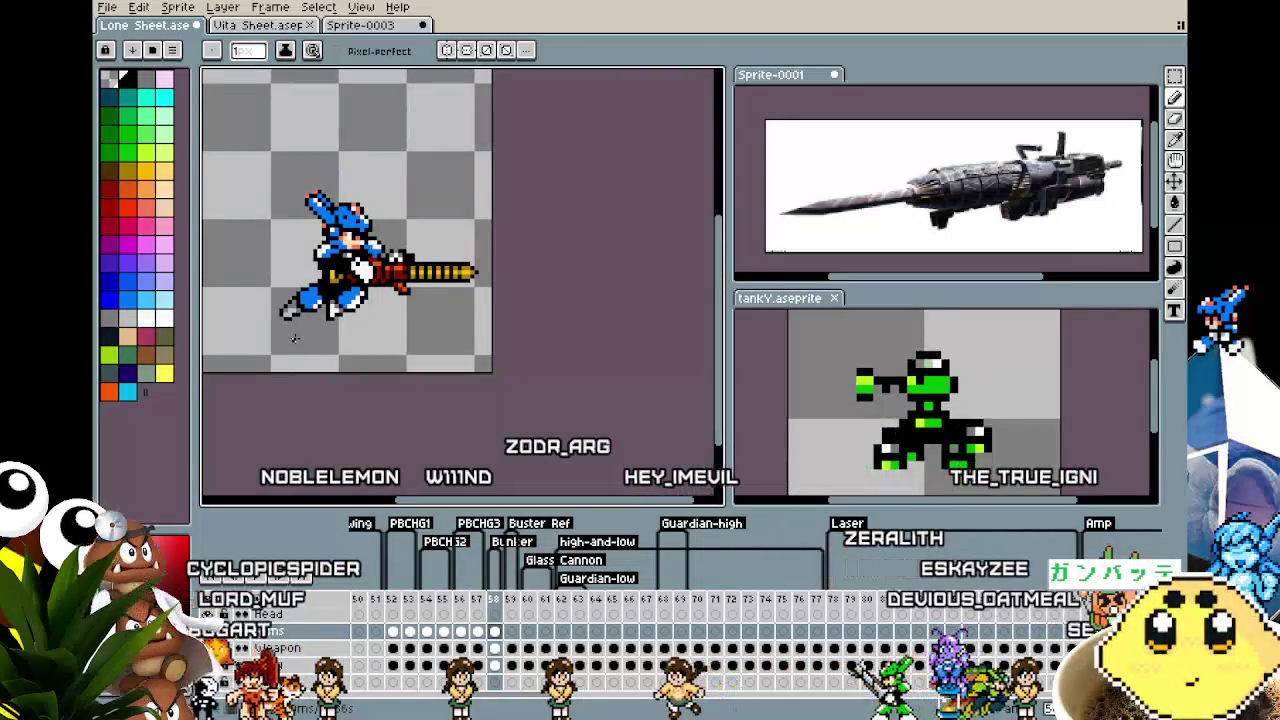
{"action": "scroll", "coordinate": [294, 338], "scroll_direction": "up", "scroll_amount": 1}
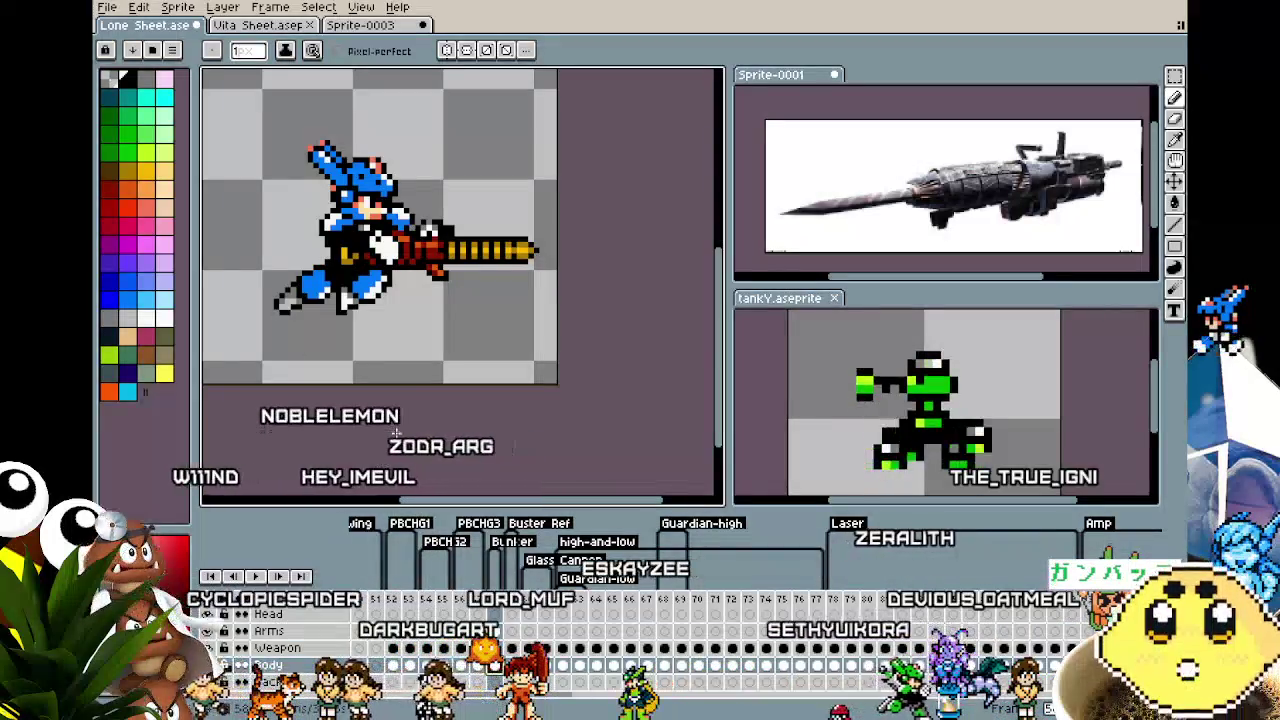
Select a canvas region, make the Arms layer active and recheck frame 58
{"action": "key", "text": "m"}
{"action": "left_click_drag", "start_coordinate": [254, 346], "coordinate": [438, 270]}
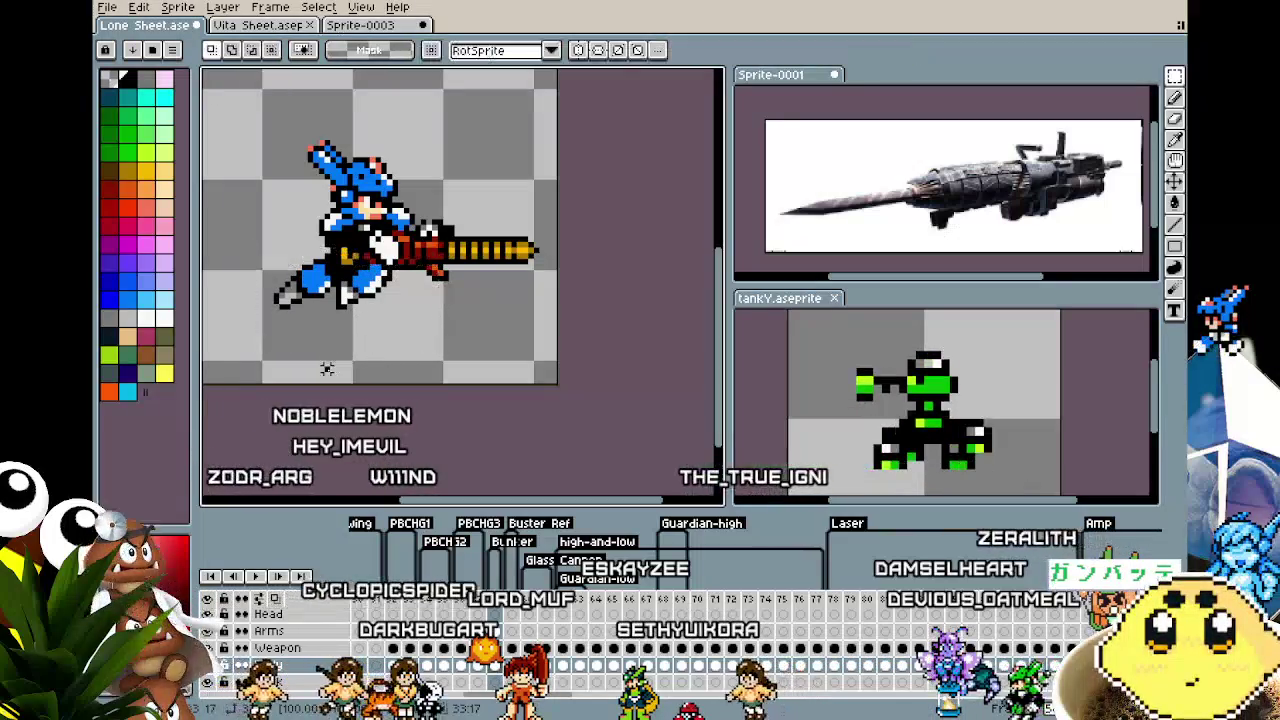
{"action": "scroll", "coordinate": [297, 222], "scroll_direction": "up", "scroll_amount": 3}
{"action": "key", "text": "b"}
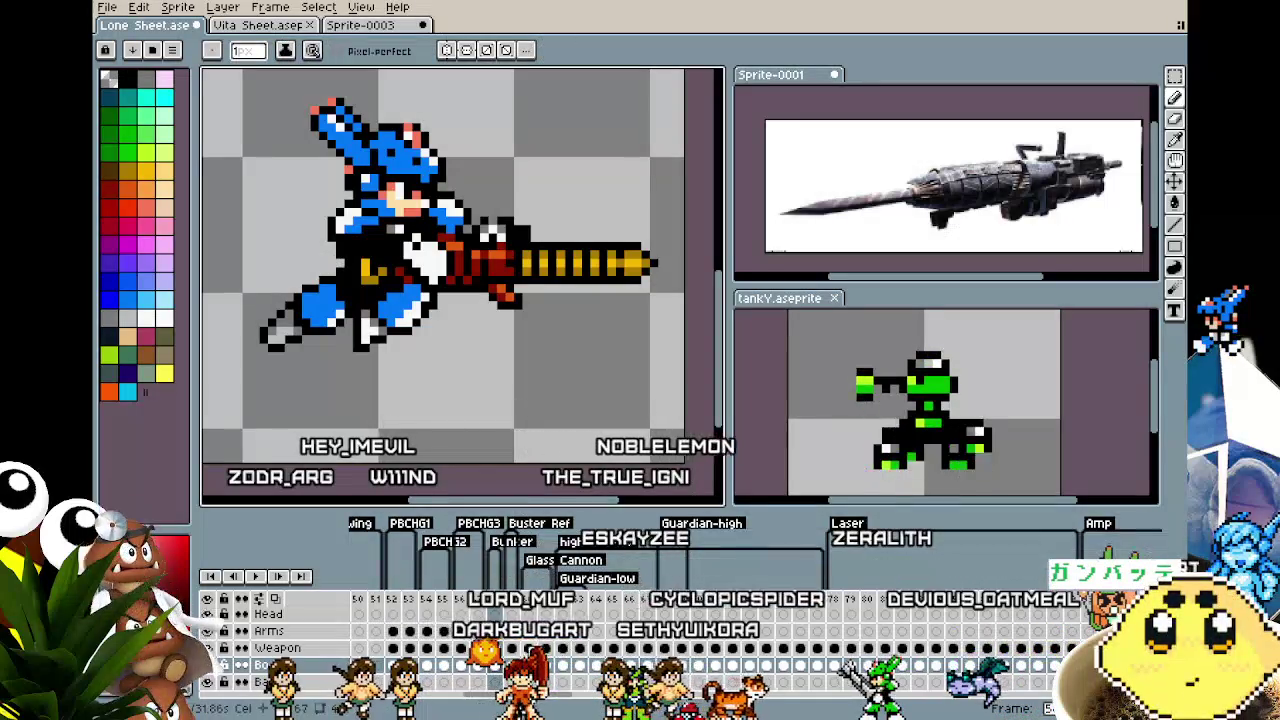
{"action": "key", "text": "Up"}
{"action": "key", "text": "Up"}
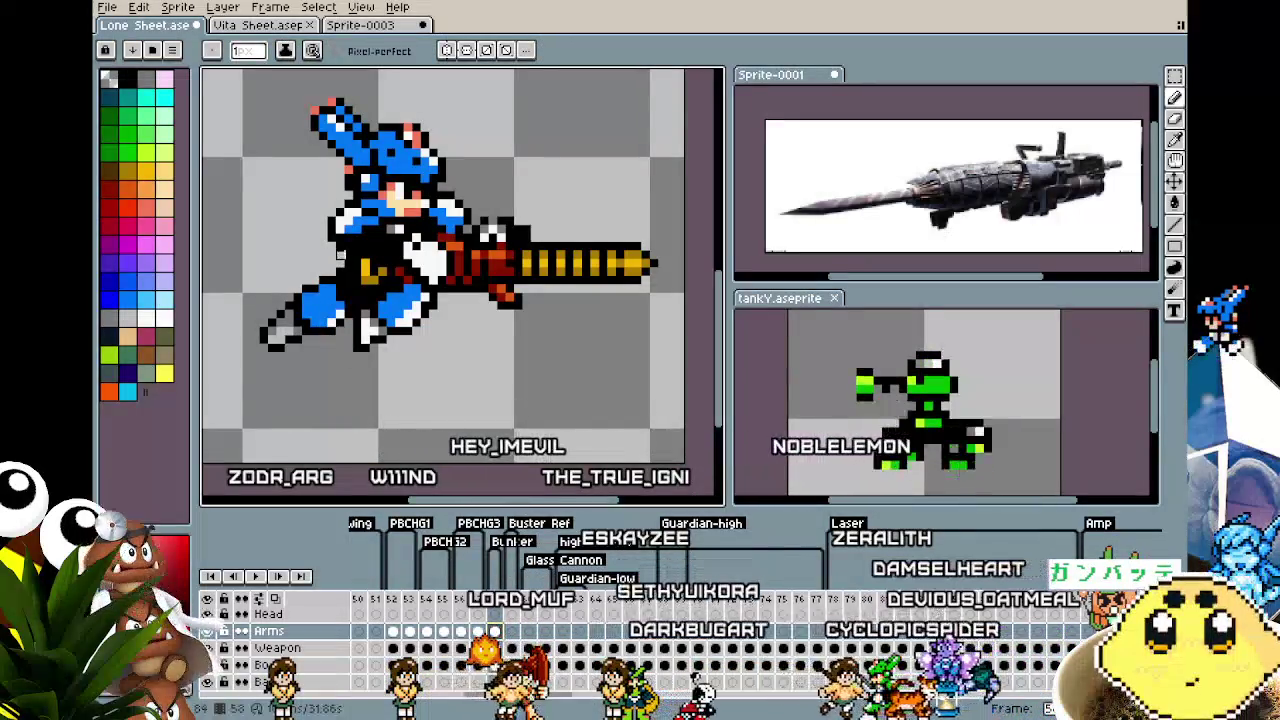
{"action": "scroll", "coordinate": [257, 331], "scroll_direction": "down", "scroll_amount": 3}
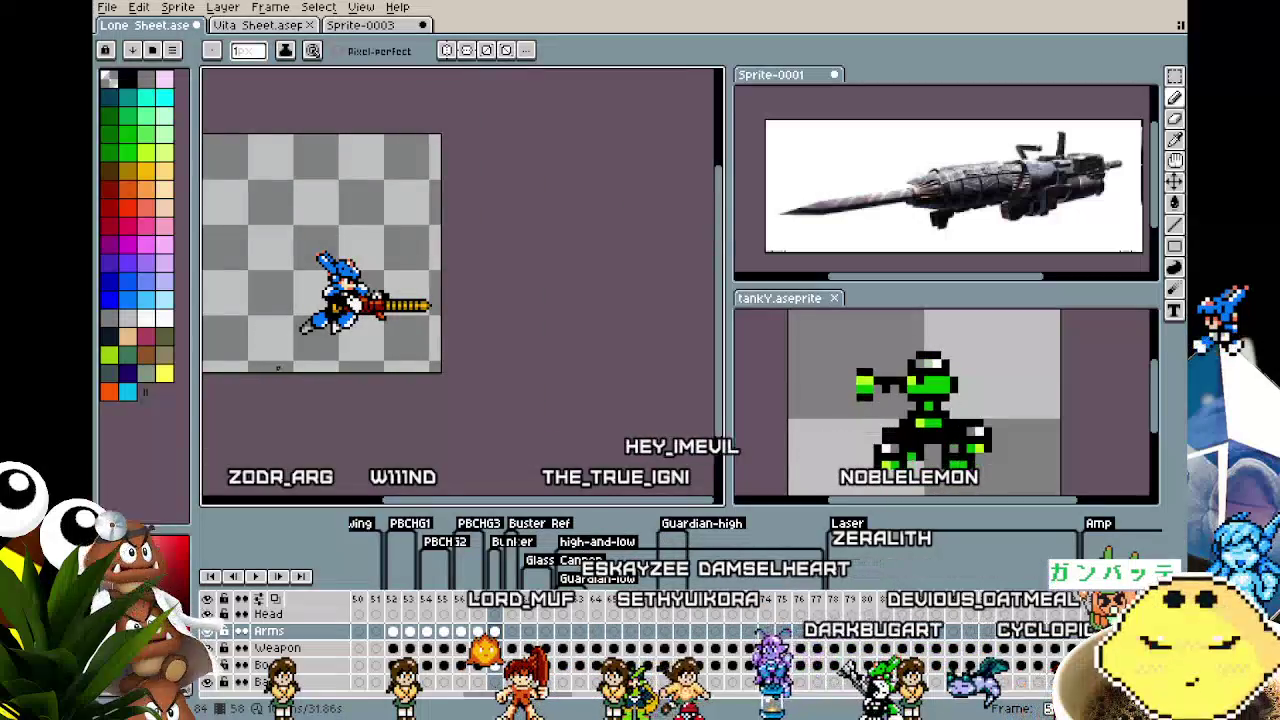
{"action": "key", "text": "Left"}
{"action": "key", "text": "Right"}
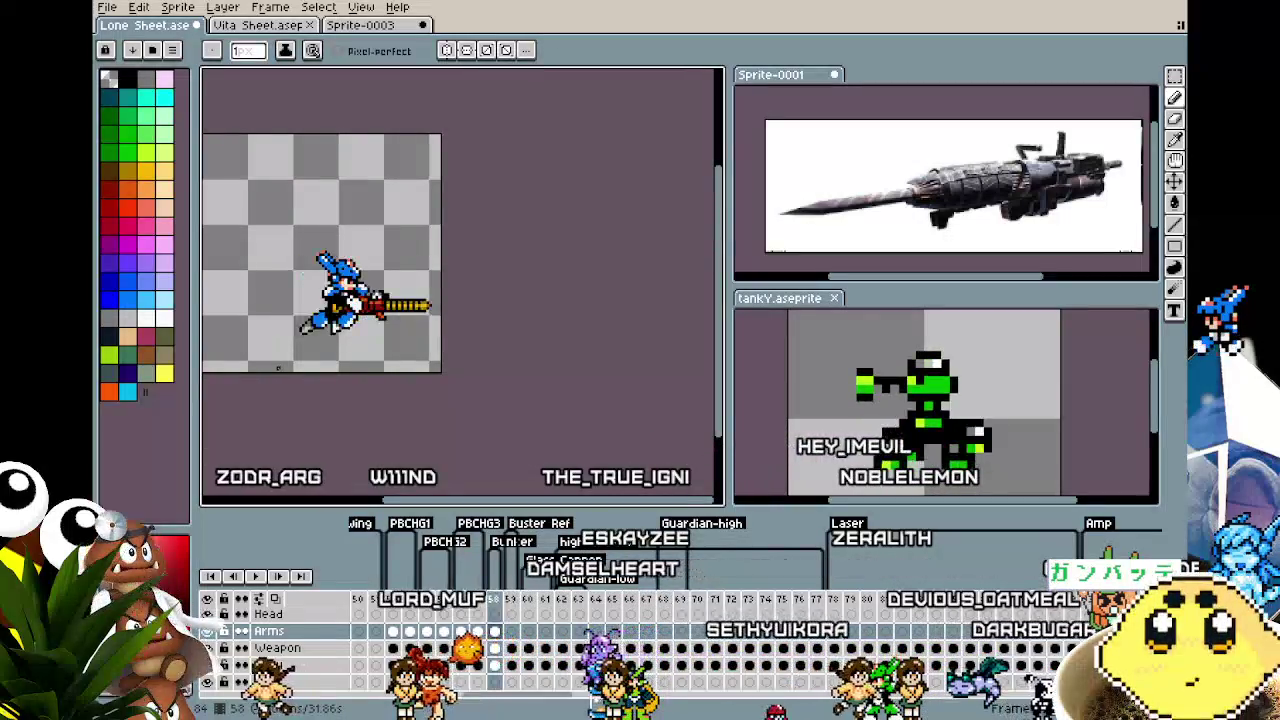
{"action": "scroll", "coordinate": [314, 334], "scroll_direction": "up", "scroll_amount": 2}
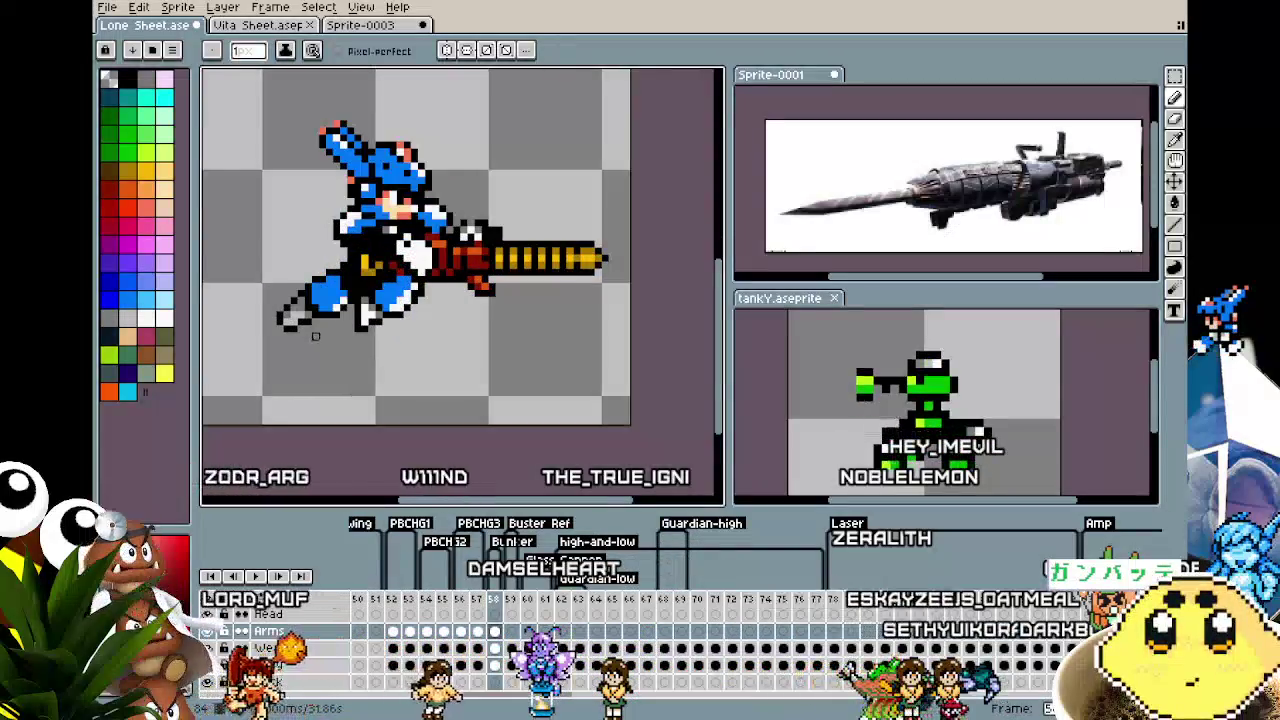
{"action": "left_click_drag", "start_coordinate": [314, 334], "coordinate": [270, 336]}
{"action": "scroll", "coordinate": [270, 336], "scroll_direction": "down", "scroll_amount": 1}
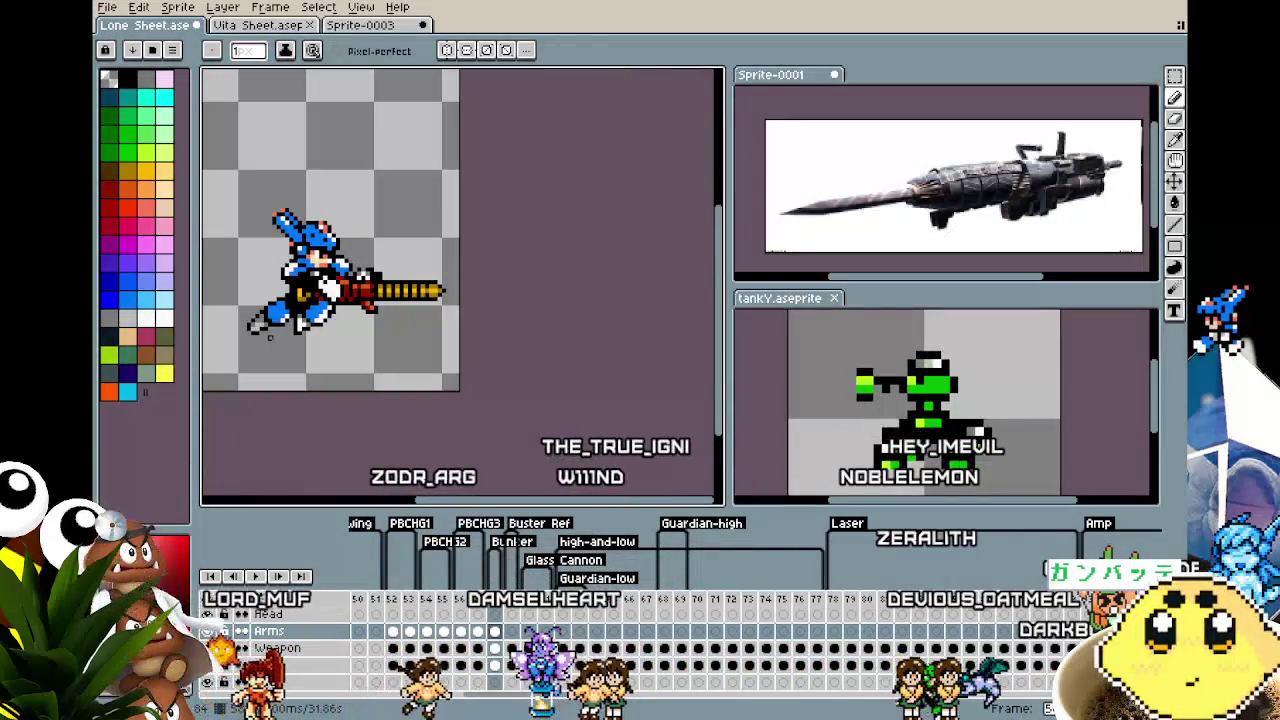
Draw a light-blue ellipse in front of the cannon on the Back layer at frame 58
{"action": "left_click", "coordinate": [494, 682]}
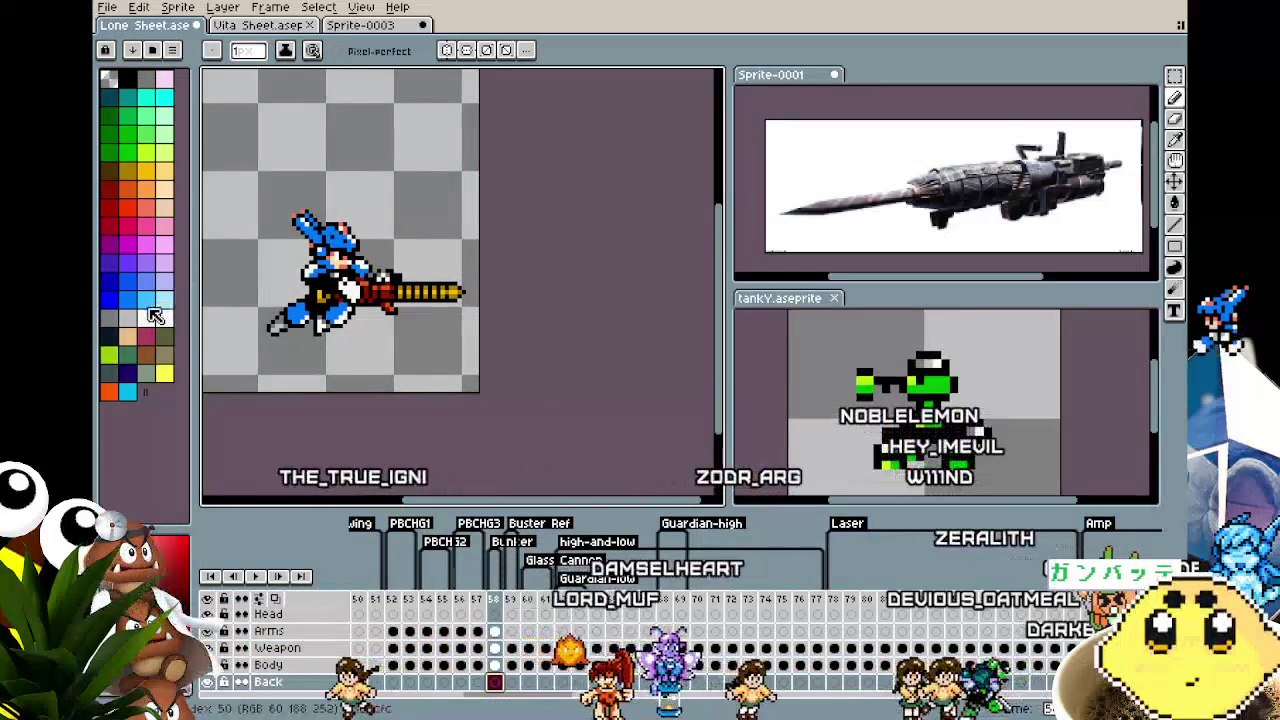
{"action": "left_click", "coordinate": [164, 299]}
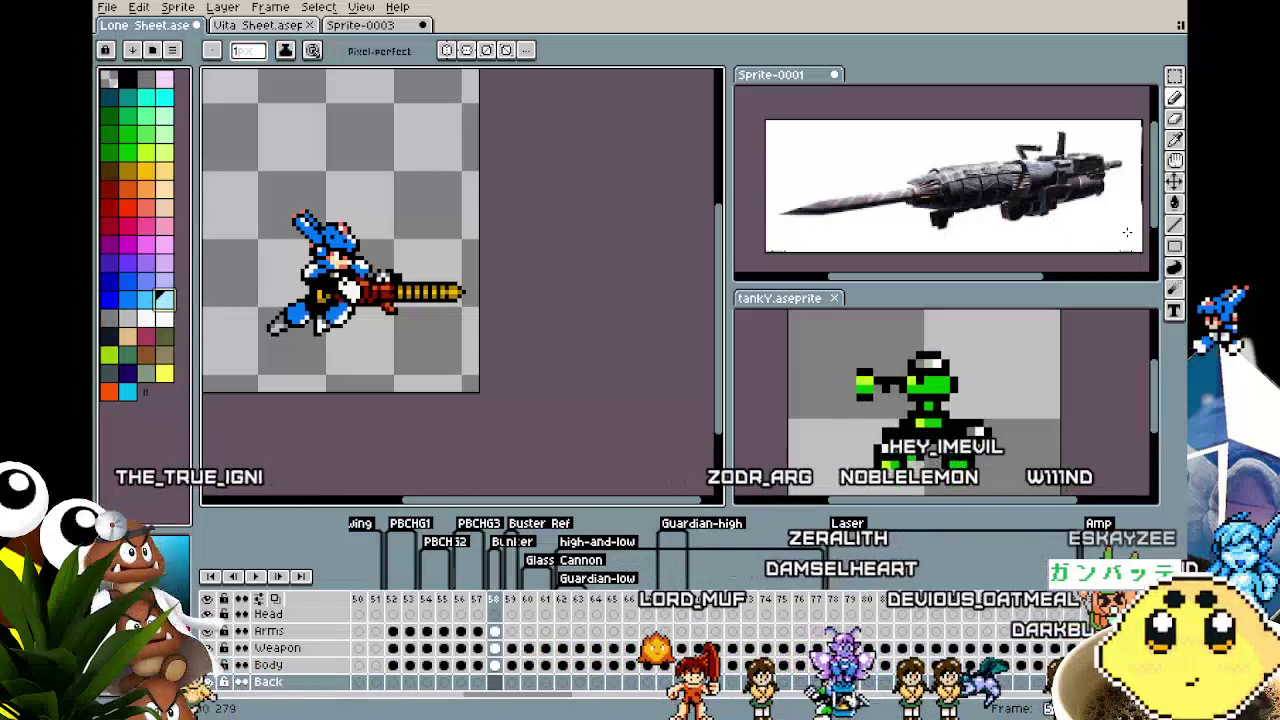
{"action": "left_click", "coordinate": [1179, 255]}
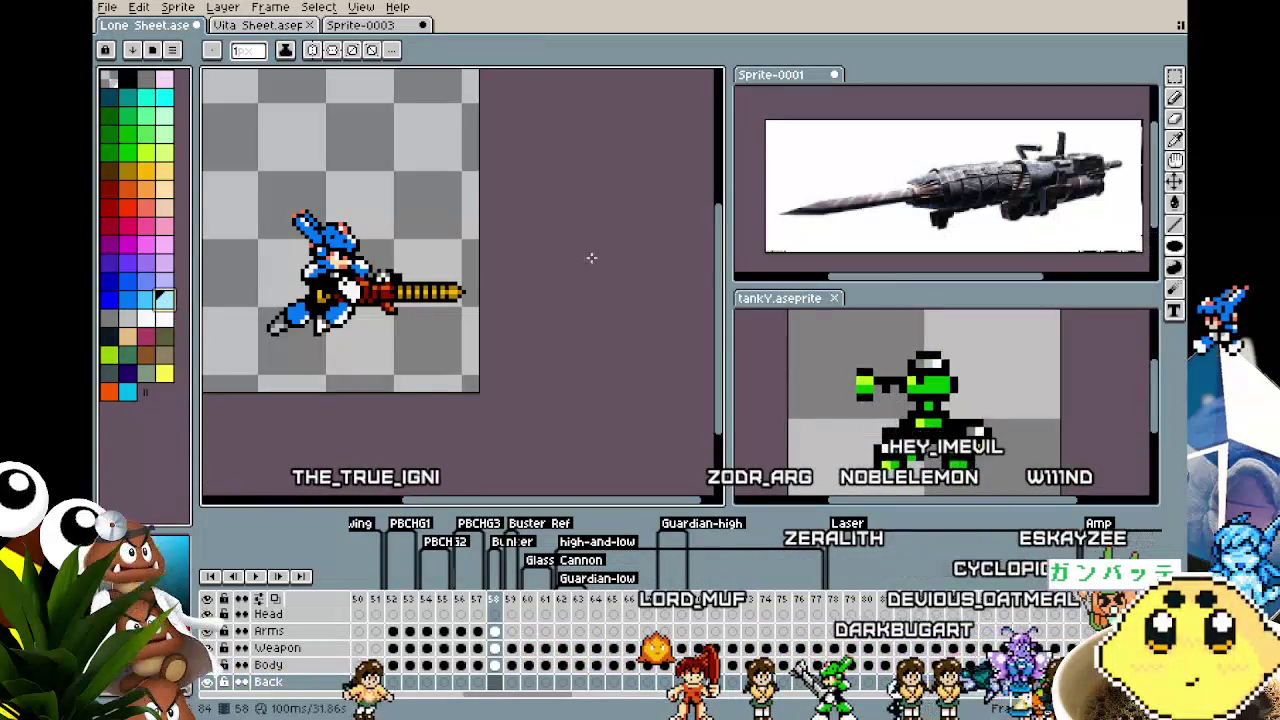
{"action": "left_click_drag", "start_coordinate": [348, 178], "coordinate": [476, 380]}
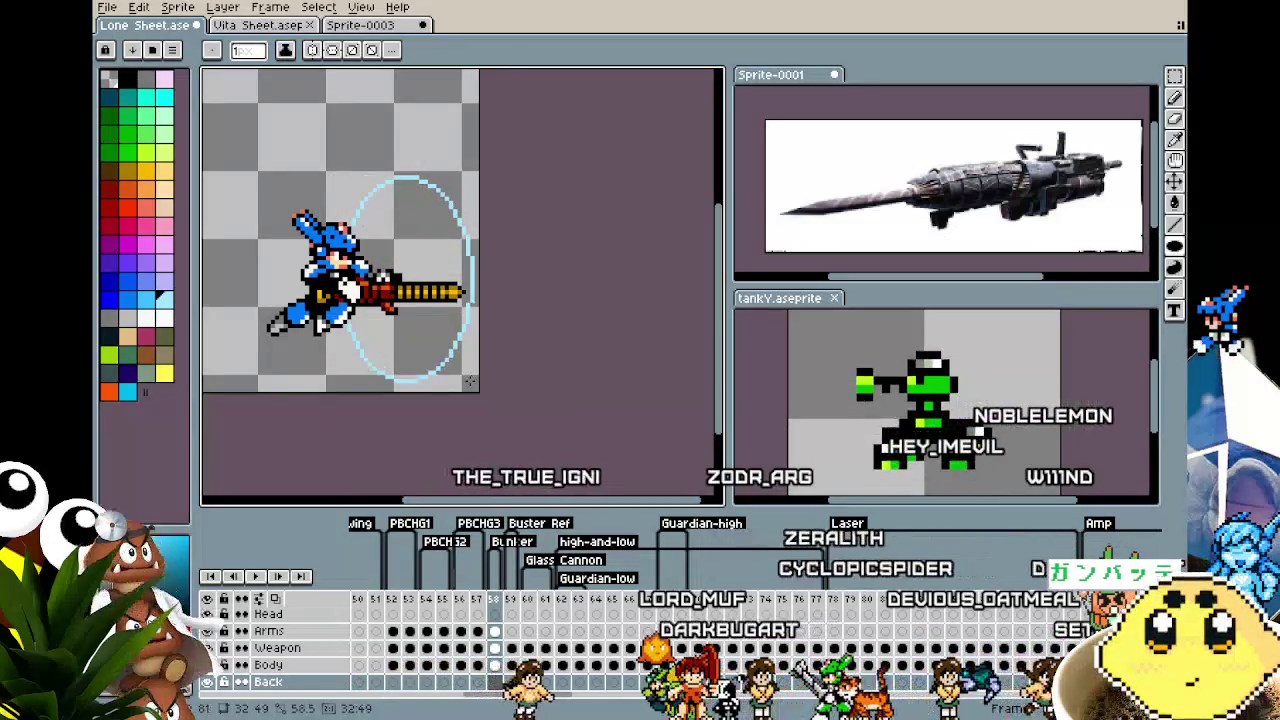
Draw a dark curve across the blue ellipse and fill the crescent with white
{"action": "key", "text": "alt"}
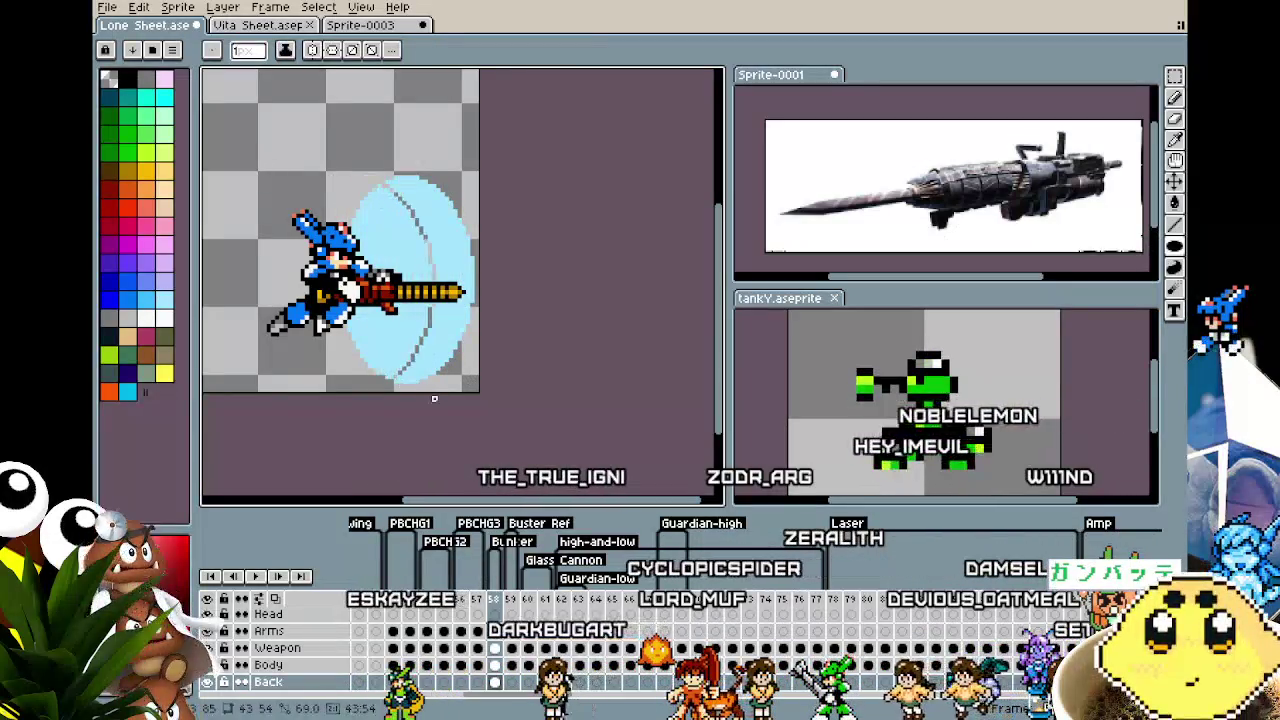
{"action": "left_click_drag", "start_coordinate": [447, 365], "coordinate": [405, 373]}
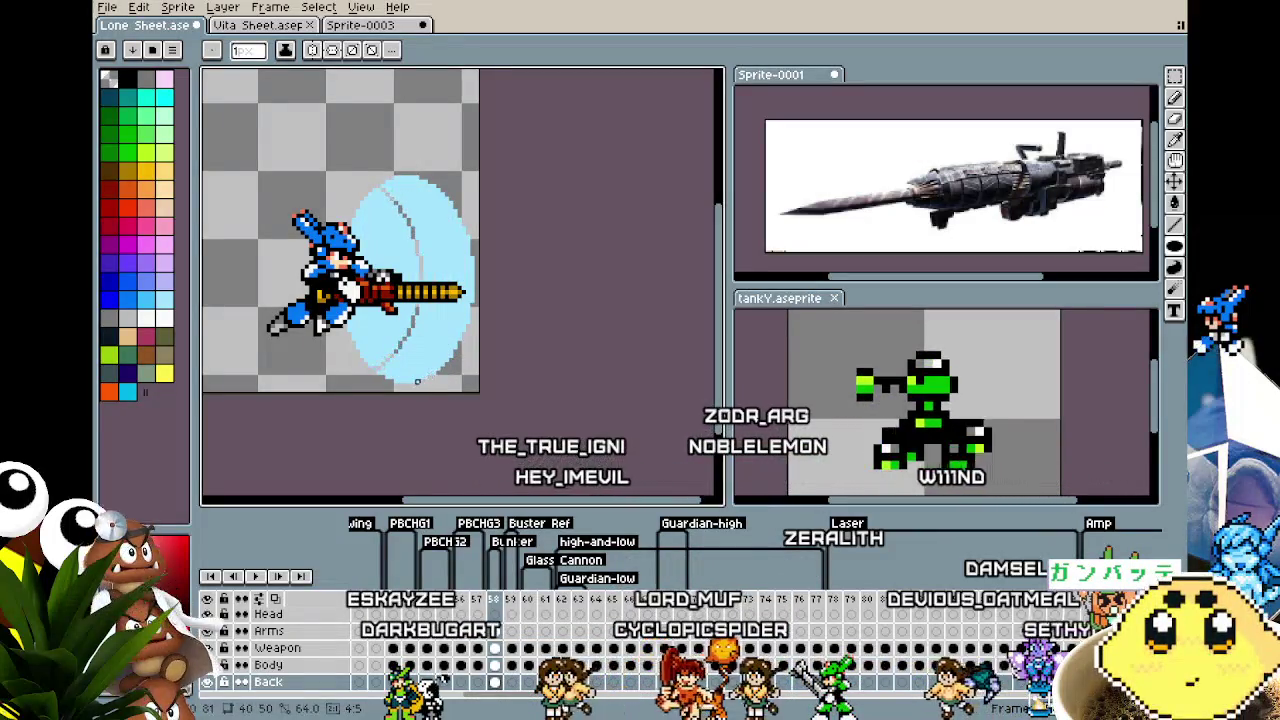
{"action": "scroll", "coordinate": [434, 385], "scroll_direction": "down", "scroll_amount": 1}
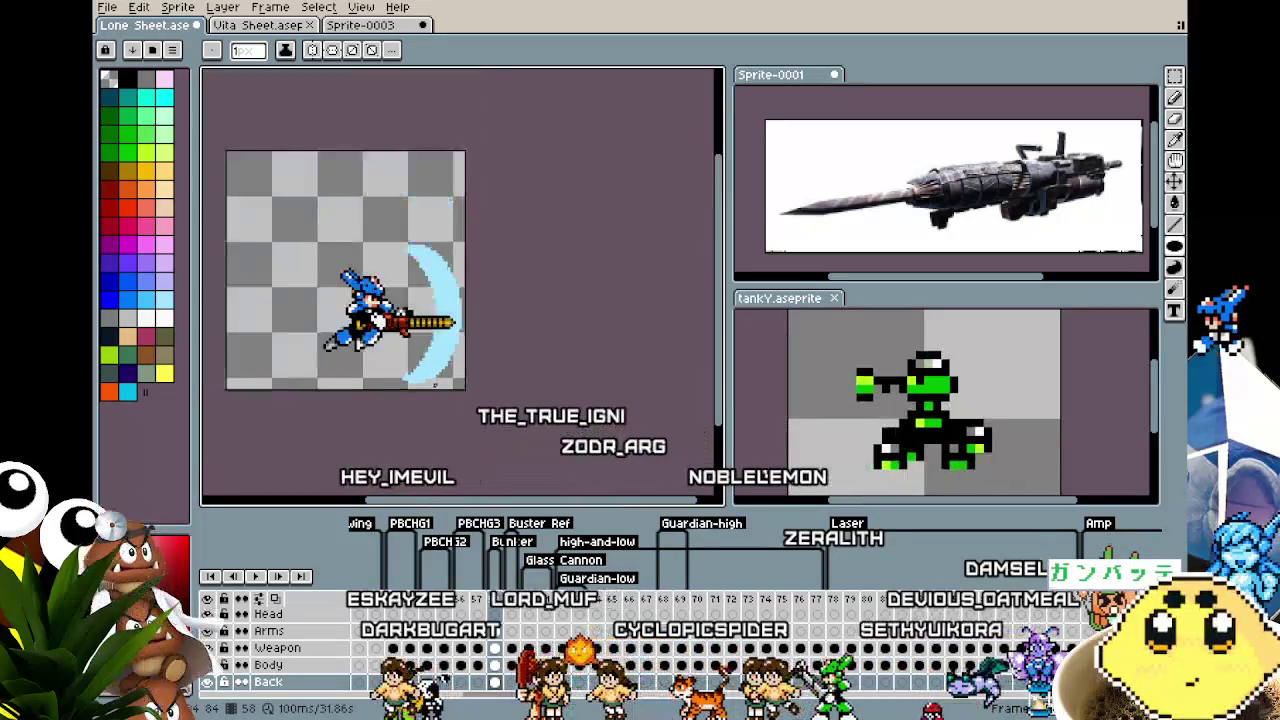
{"action": "scroll", "coordinate": [434, 385], "scroll_direction": "down", "scroll_amount": 3}
{"action": "scroll", "coordinate": [436, 385], "scroll_direction": "up", "scroll_amount": 2}
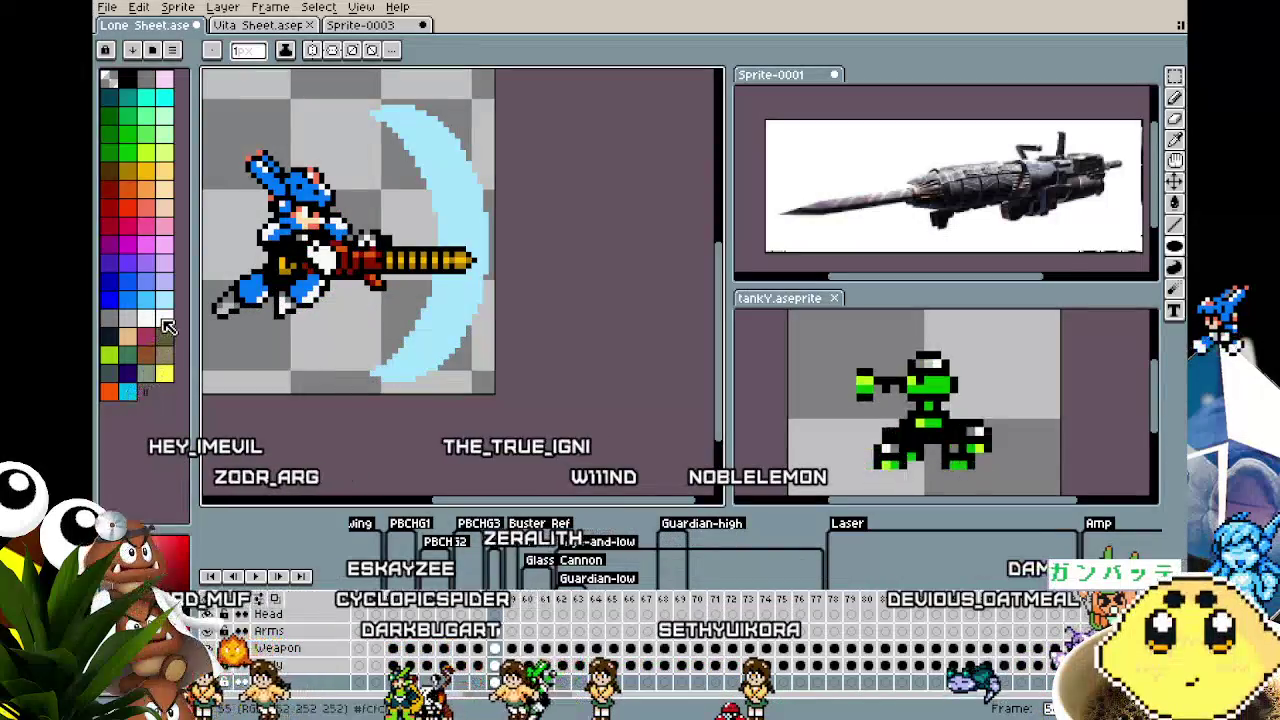
{"action": "left_click", "coordinate": [164, 318]}
{"action": "key", "text": "g"}
{"action": "left_click", "coordinate": [443, 313]}
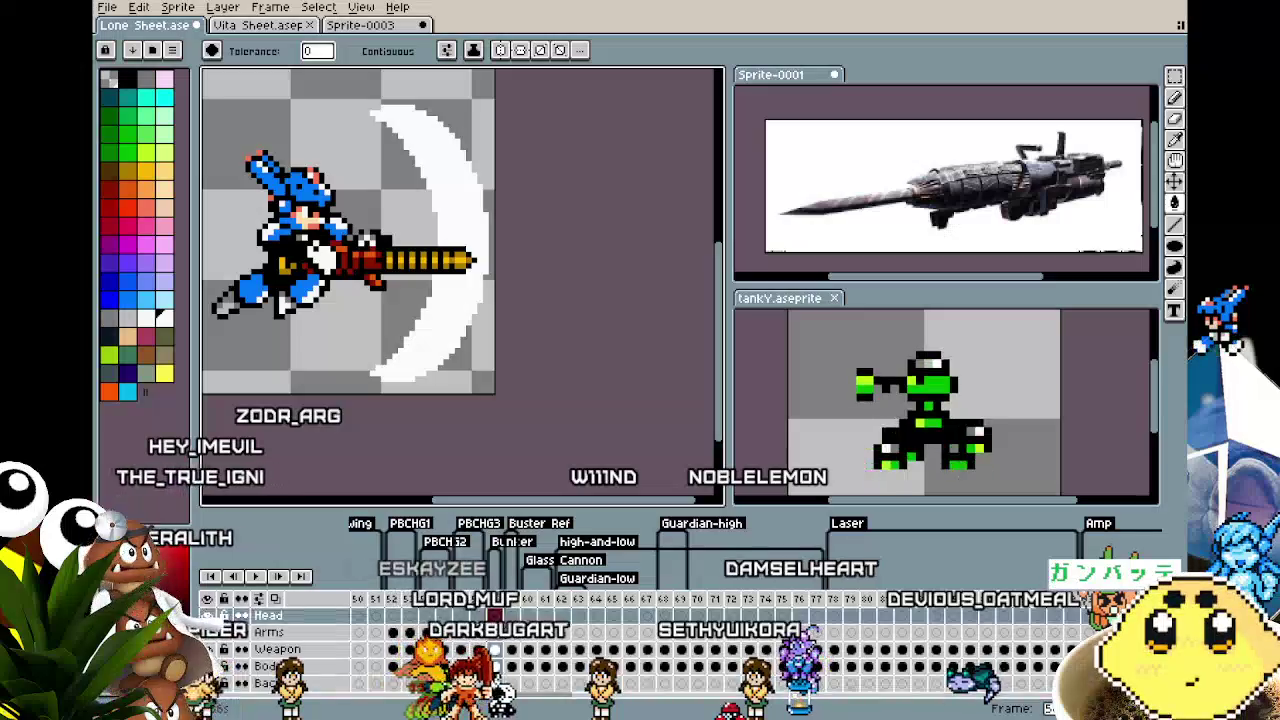
Draw a light-blue filled ellipse over the slash arc
{"action": "scroll", "coordinate": [360, 240], "scroll_direction": "down", "scroll_amount": 2}
{"action": "scroll", "coordinate": [360, 240], "scroll_direction": "up", "scroll_amount": 1}
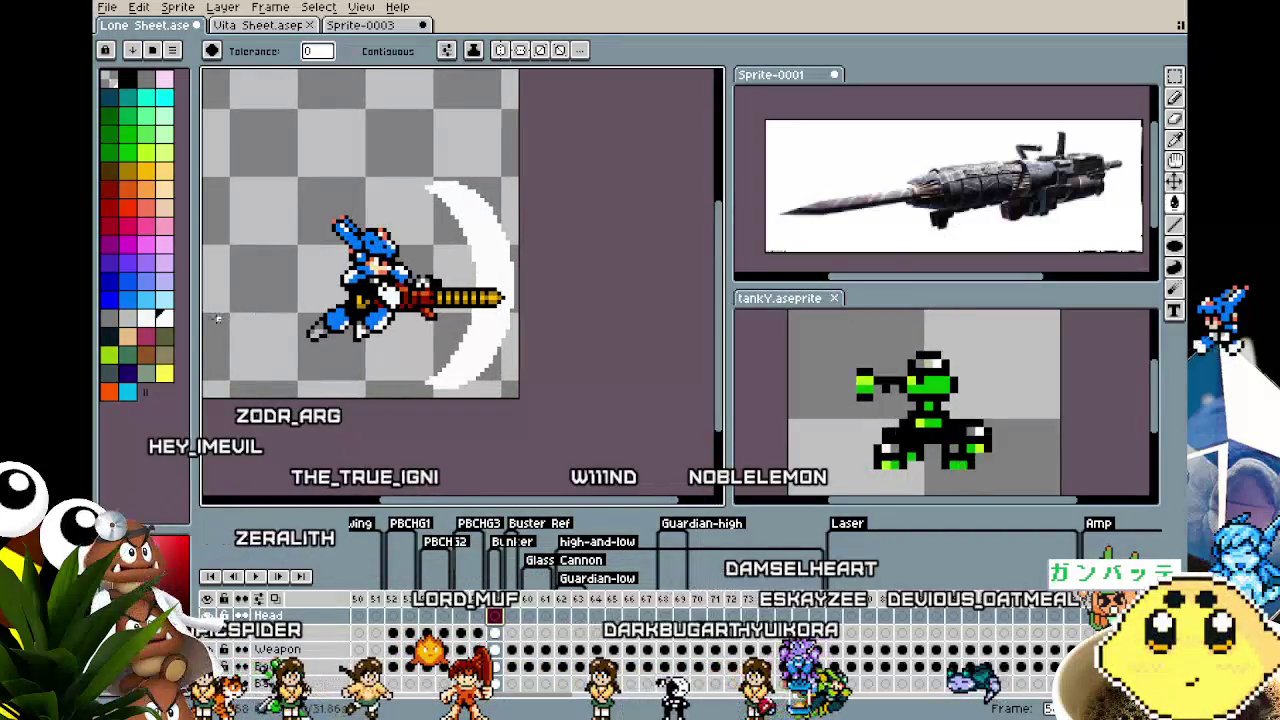
{"action": "left_click", "coordinate": [164, 298]}
{"action": "left_click", "coordinate": [1174, 245]}
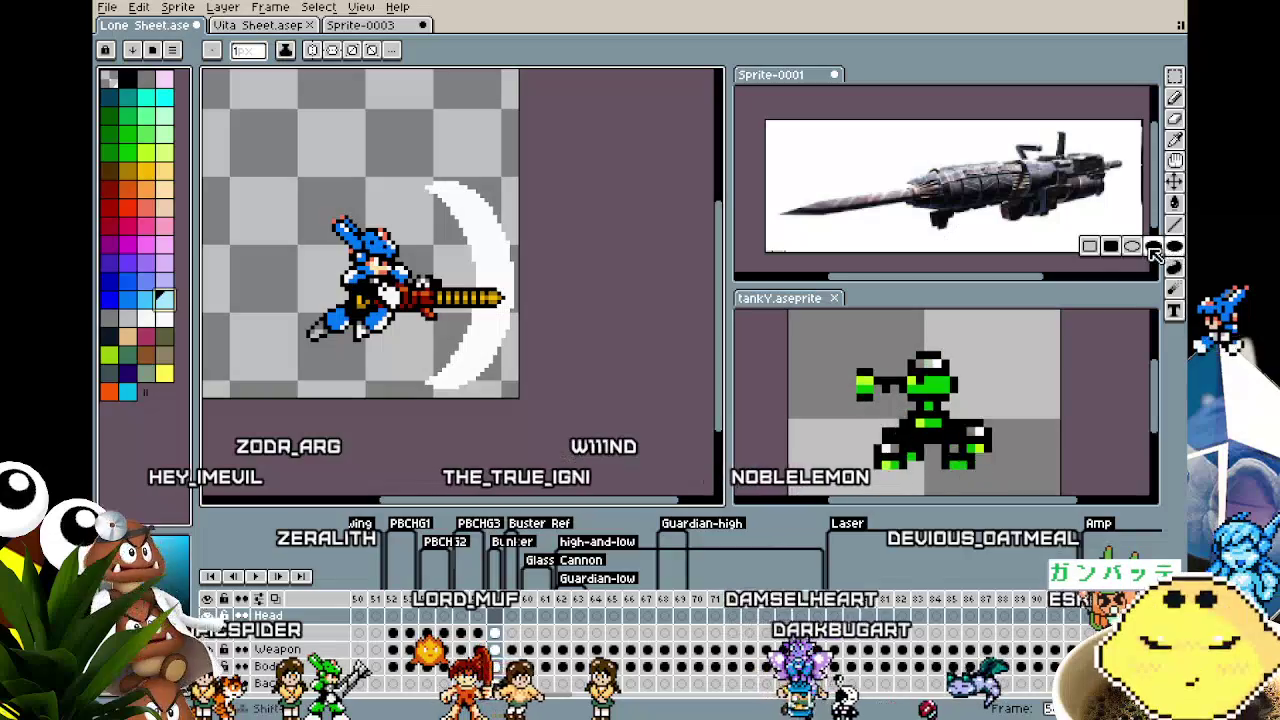
{"action": "left_click", "coordinate": [1153, 247]}
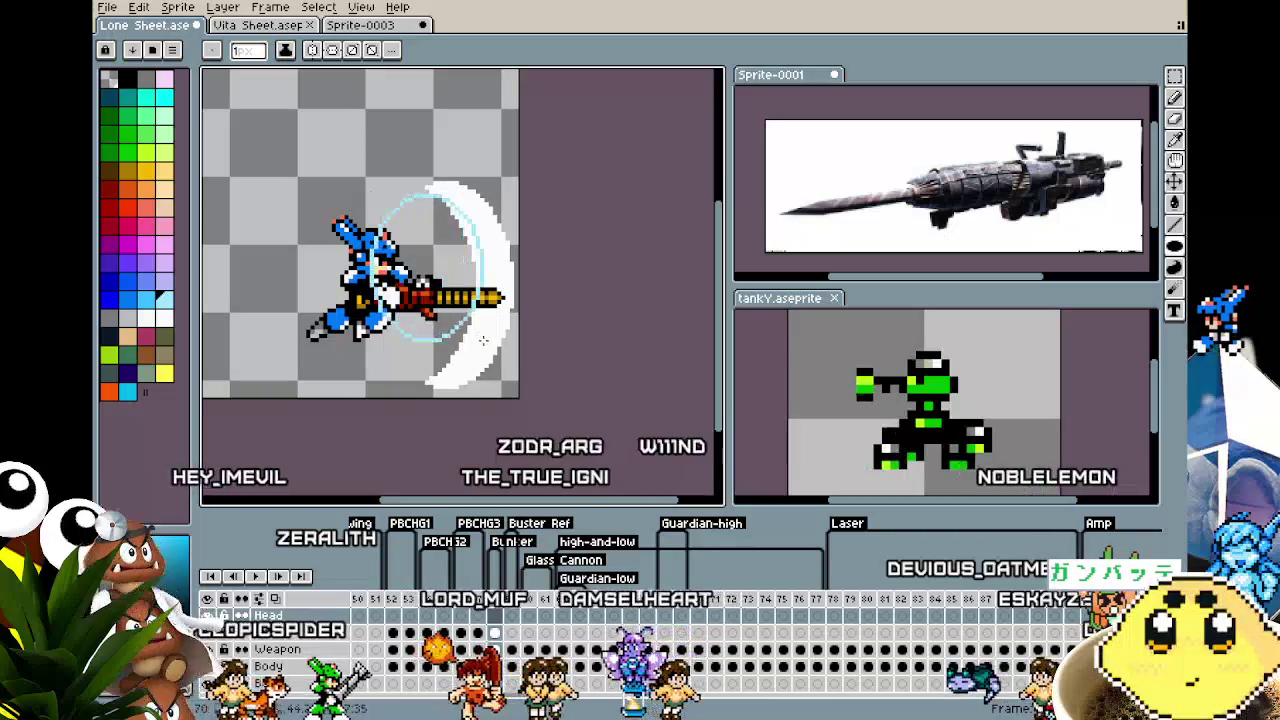
{"action": "left_click_drag", "start_coordinate": [482, 380], "coordinate": [484, 382]}
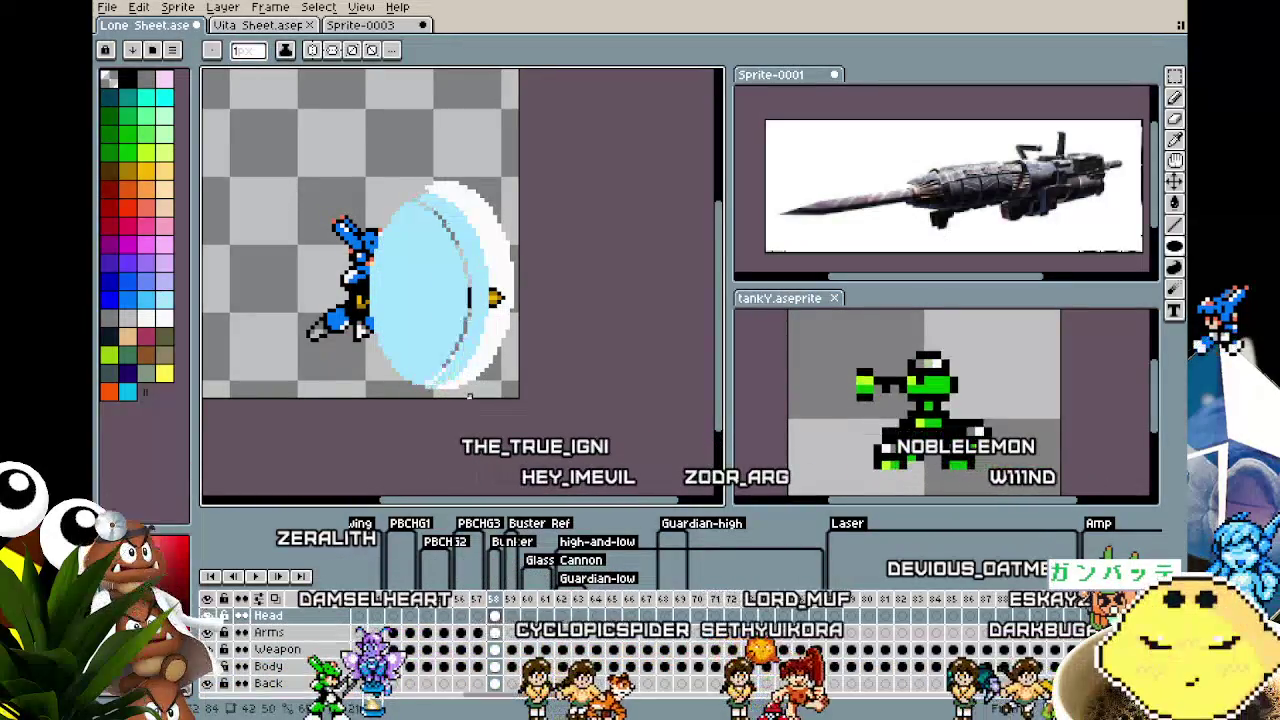
Undo the light-blue ellipse and white slash arc, leaving the muzzle clear
{"action": "key", "text": "ctrl+z"}
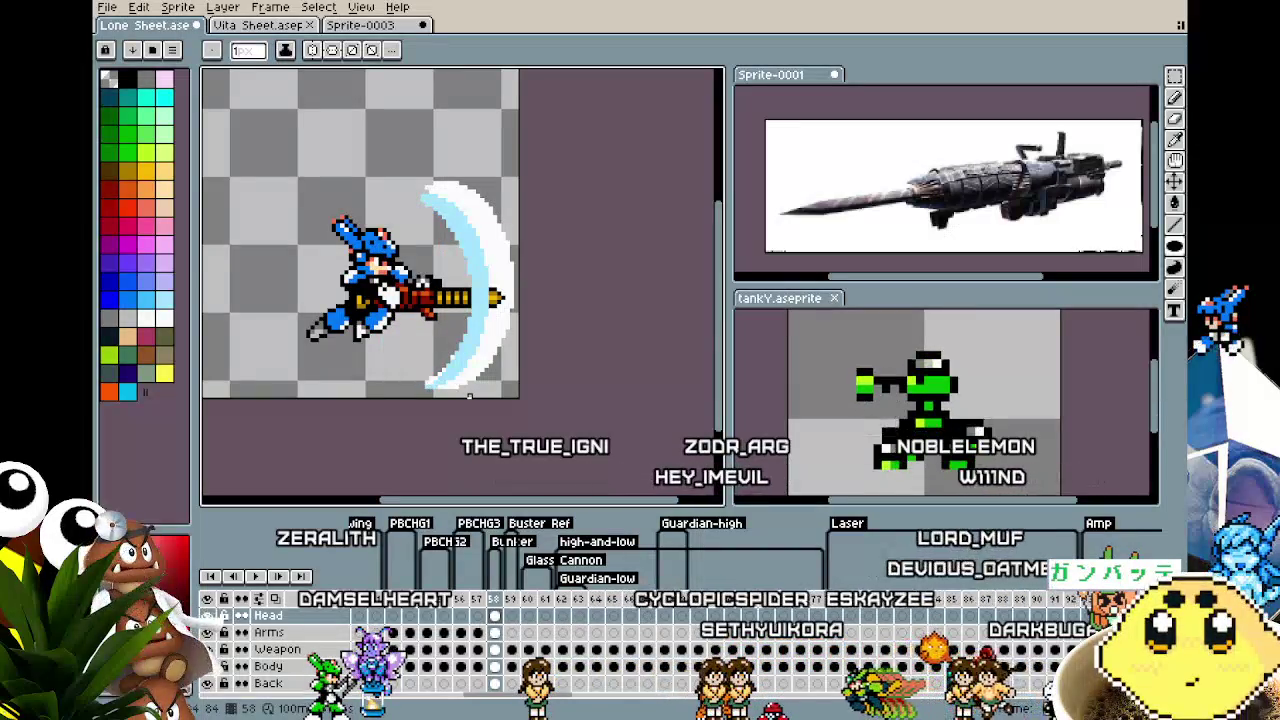
{"action": "key", "text": "ctrl+z"}
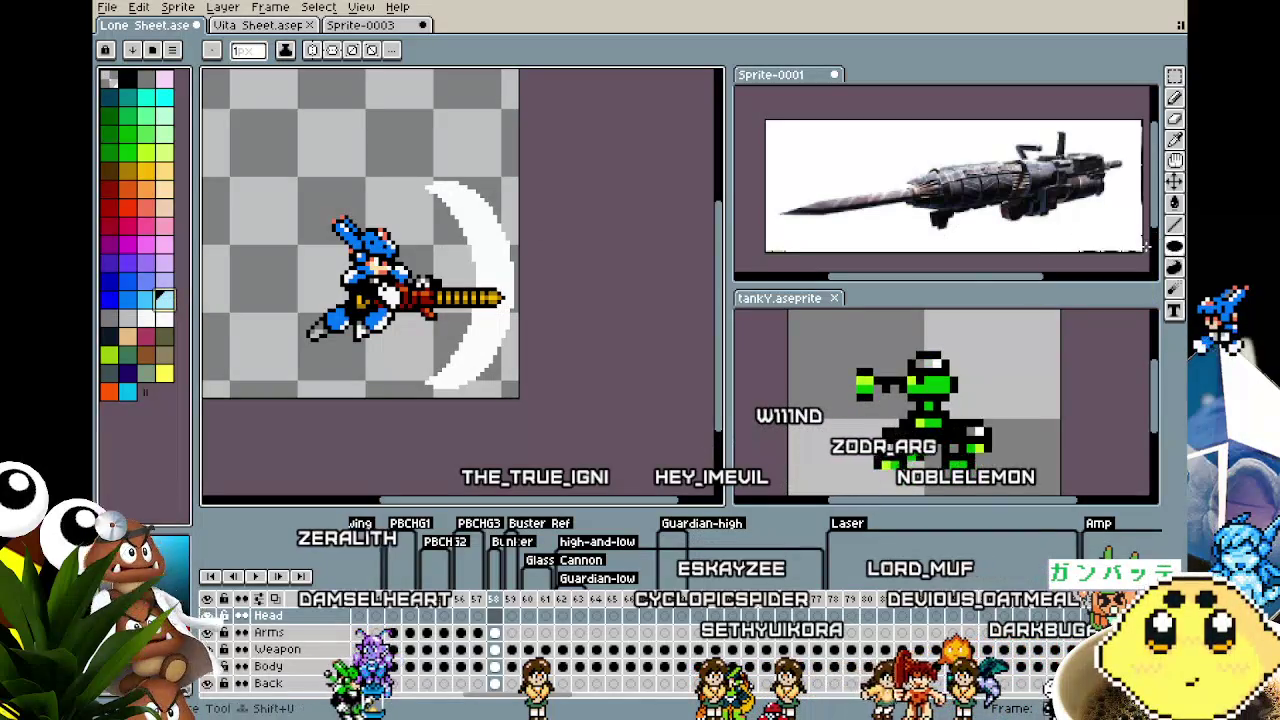
{"action": "key", "text": "ctrl+y"}
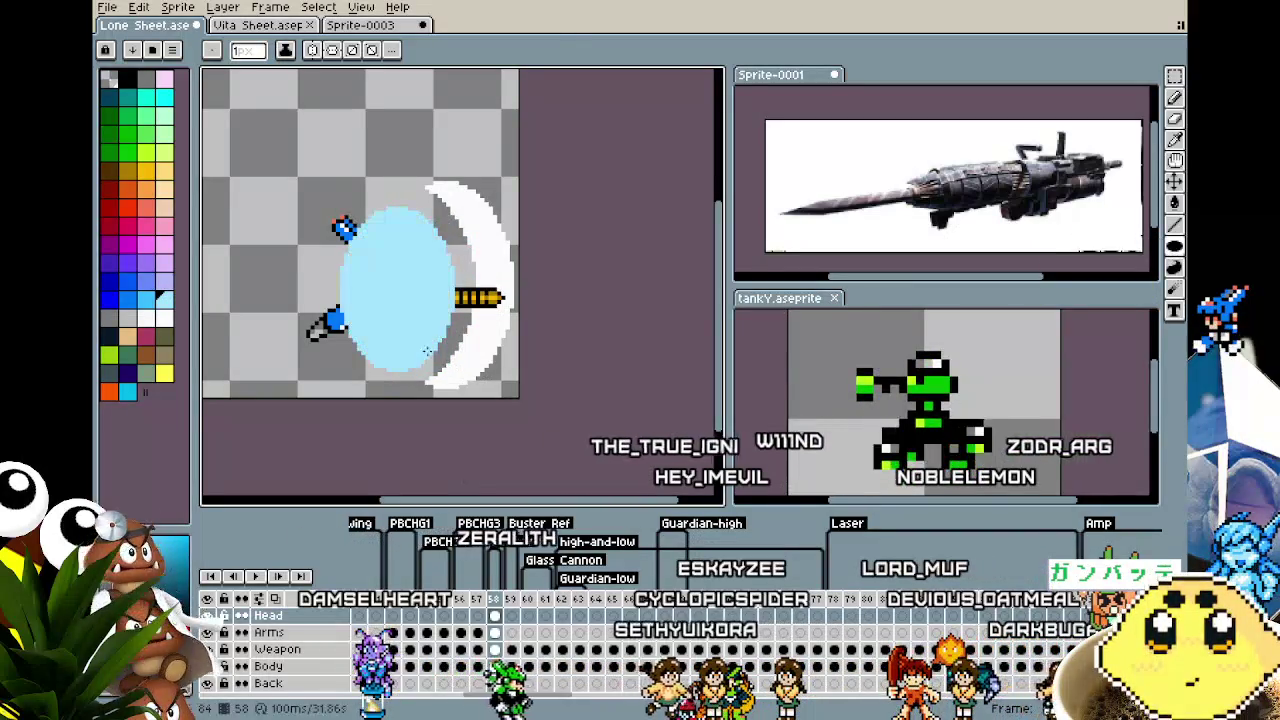
{"action": "left_click_drag", "start_coordinate": [405, 212], "coordinate": [425, 368]}
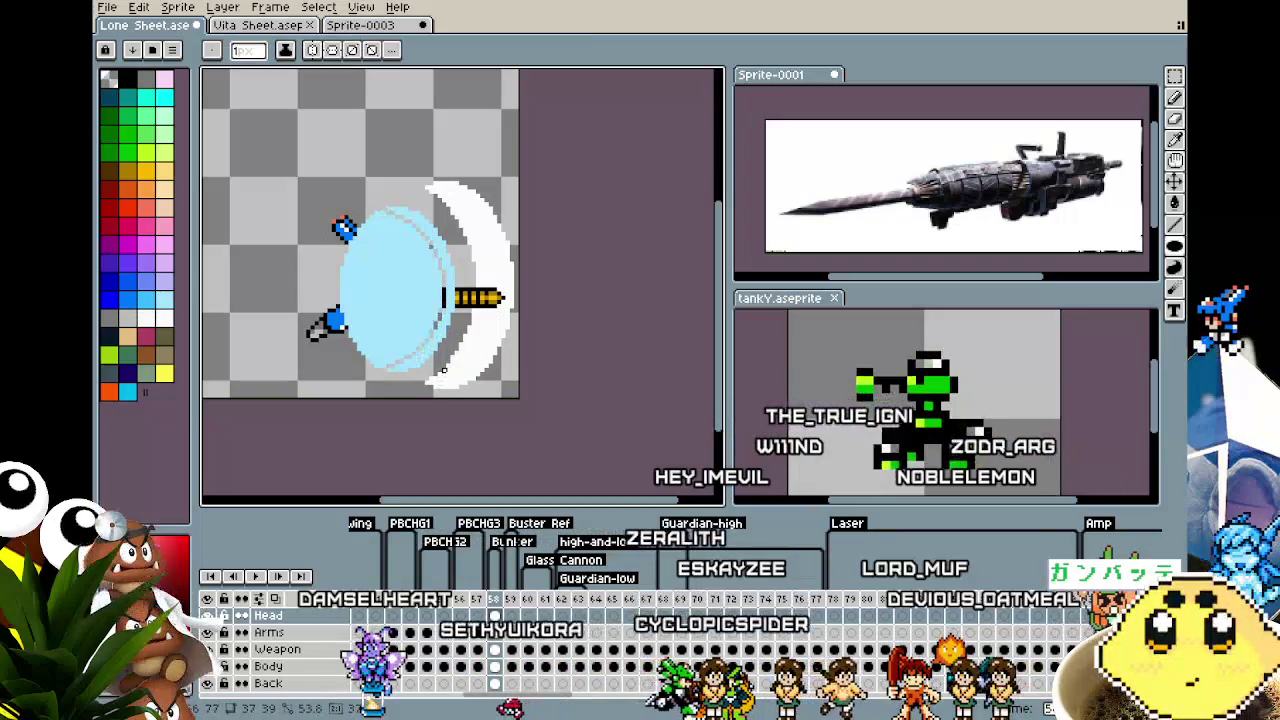
{"action": "key", "text": "ctrl+z"}
{"action": "scroll", "coordinate": [443, 370], "scroll_direction": "down", "scroll_amount": 4}
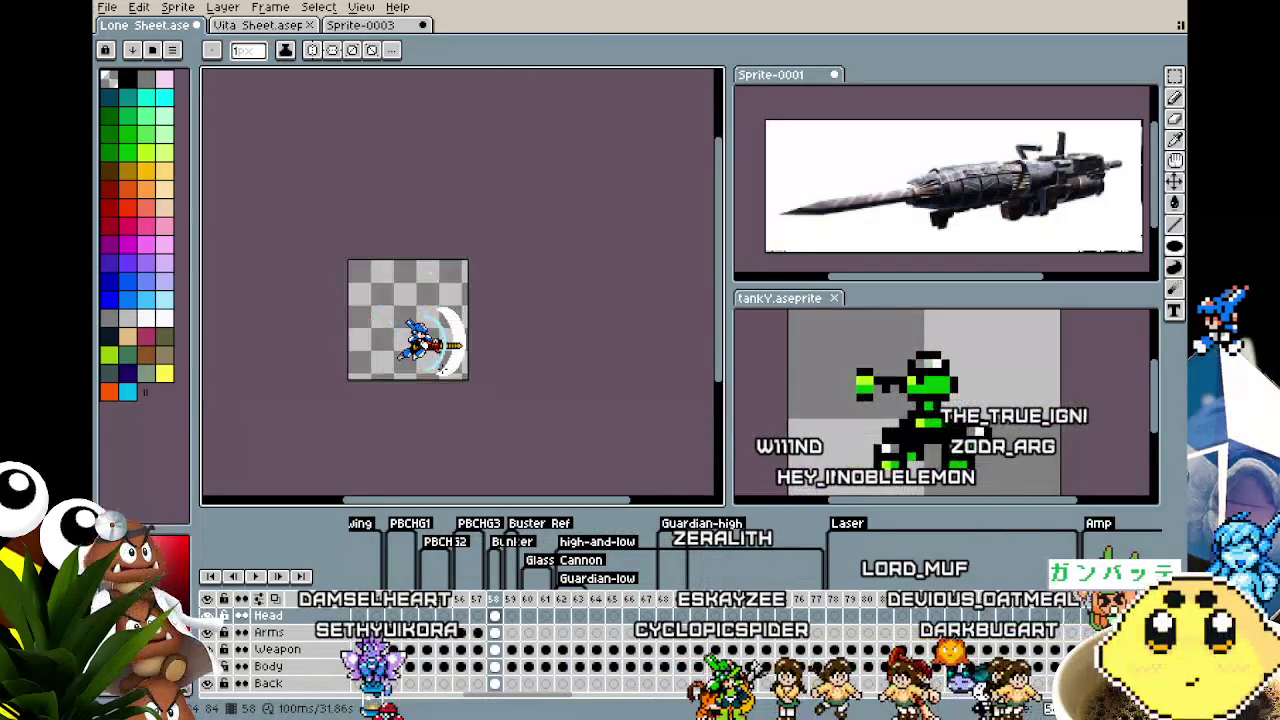
{"action": "scroll", "coordinate": [443, 370], "scroll_direction": "up", "scroll_amount": 3}
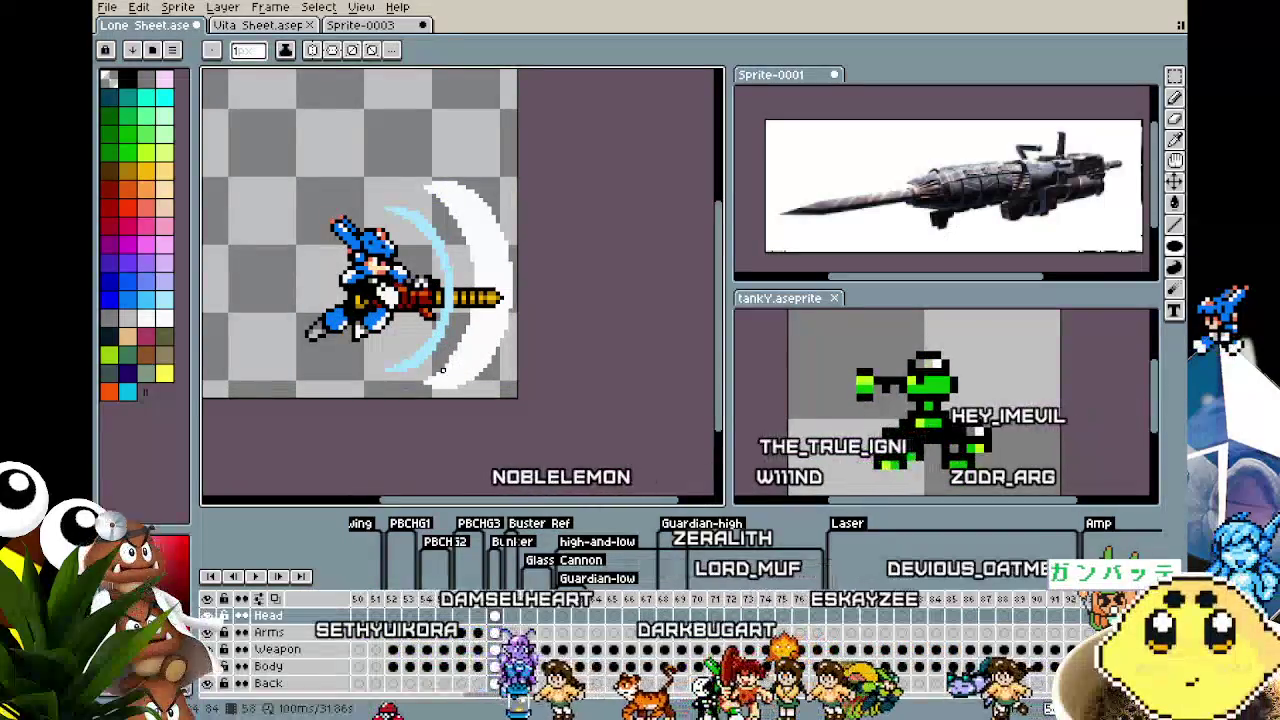
{"action": "key", "text": "Return"}
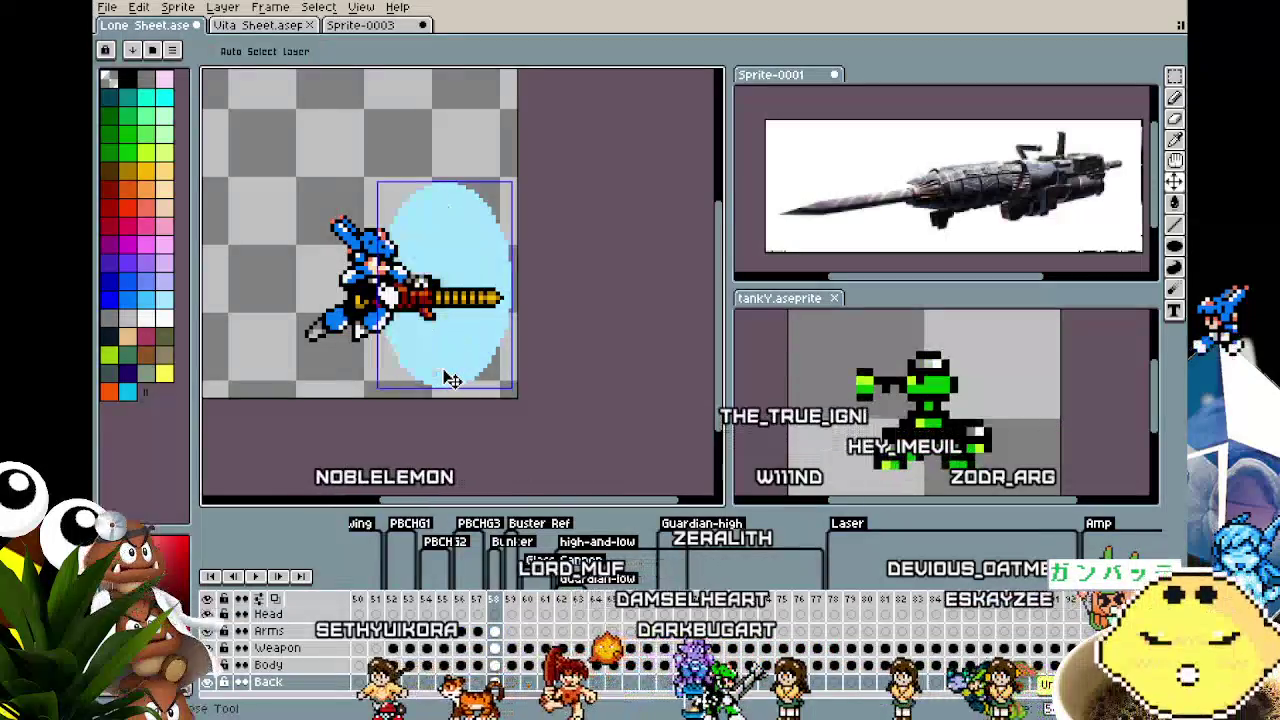
{"action": "key", "text": "b"}
{"action": "scroll", "coordinate": [441, 369], "scroll_direction": "up", "scroll_amount": 1}
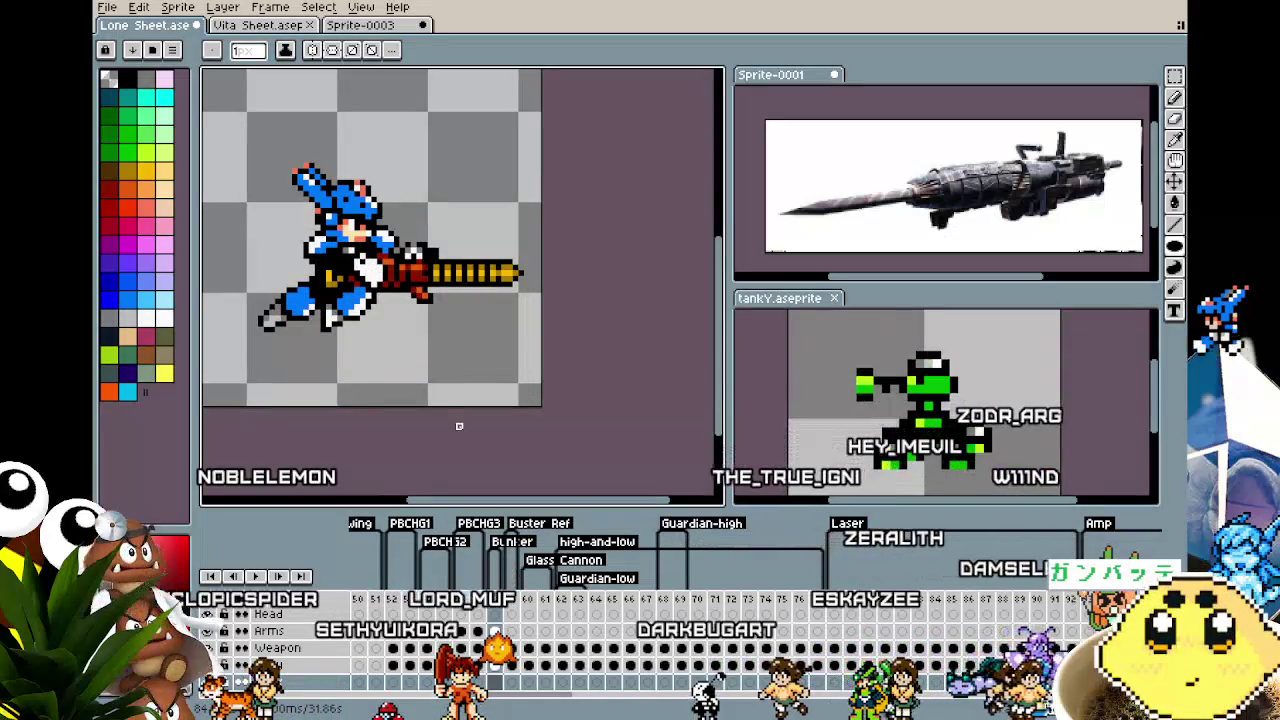
On the Weapon layer, eyedrop the cannon's yellow as the drawing colour
{"action": "left_click", "coordinate": [500, 647]}
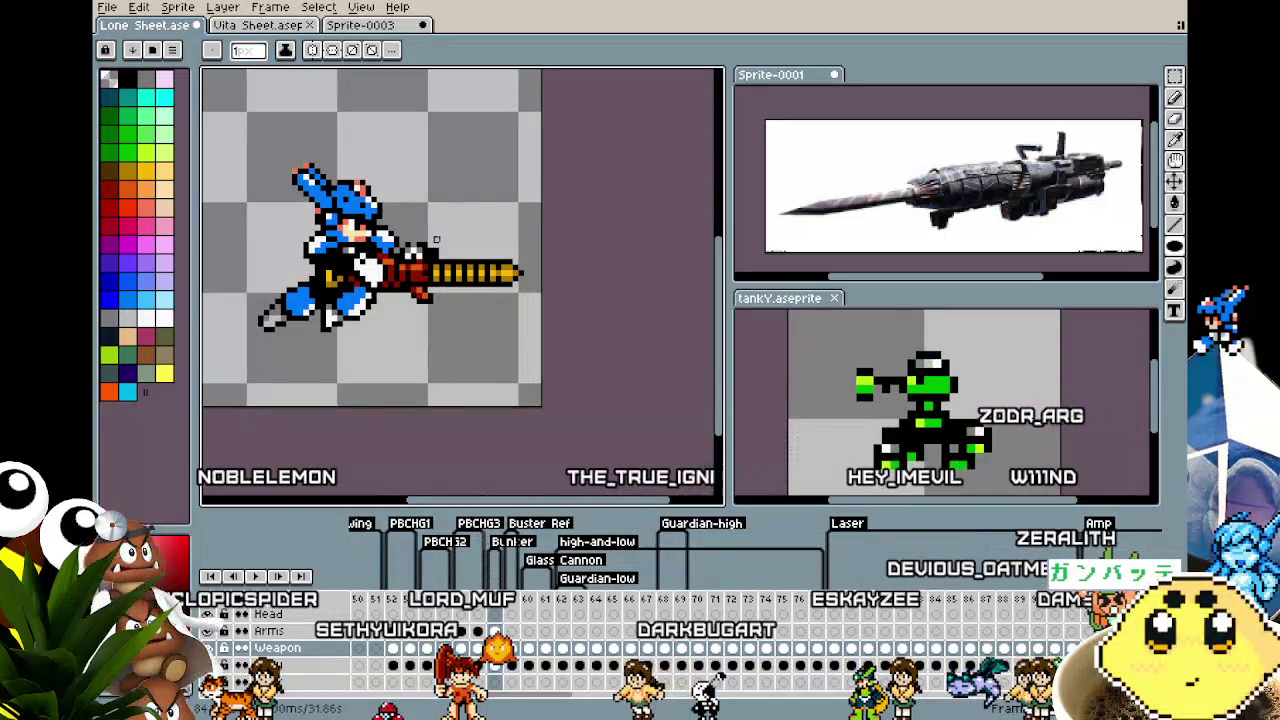
{"action": "scroll", "coordinate": [509, 251], "scroll_direction": "up", "scroll_amount": 1}
{"action": "key", "text": "i"}
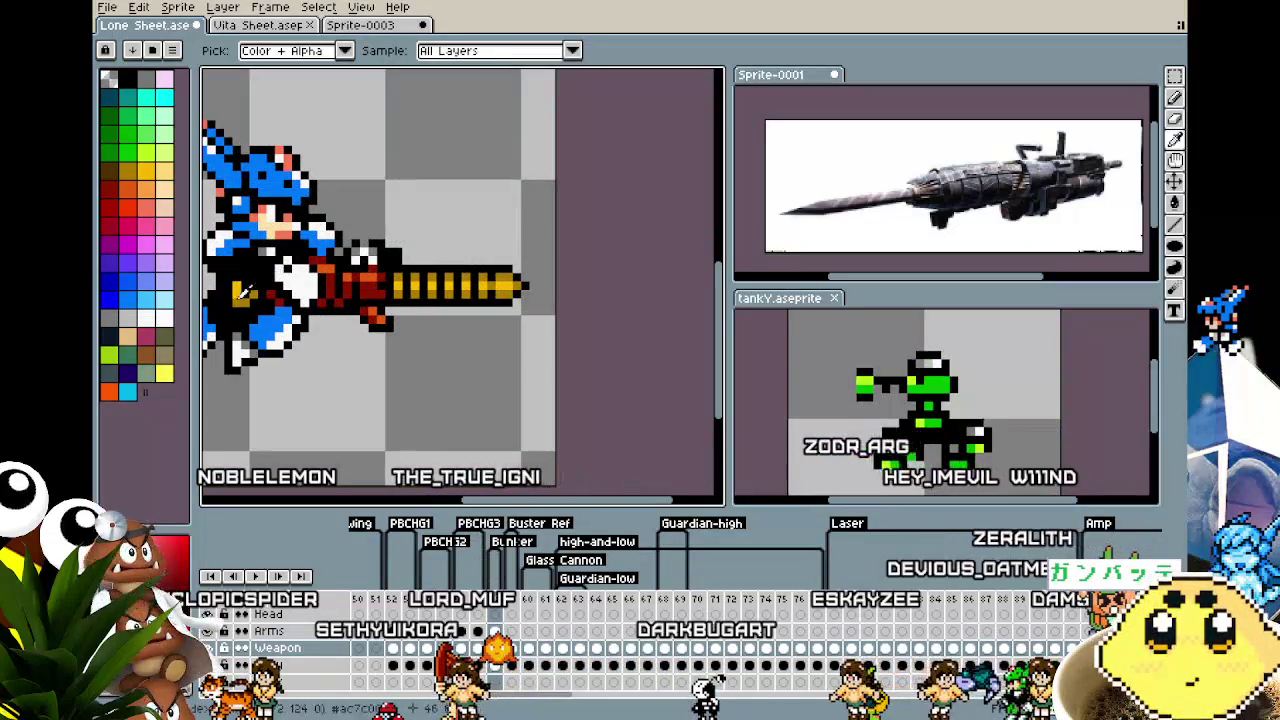
{"action": "left_click", "coordinate": [240, 290]}
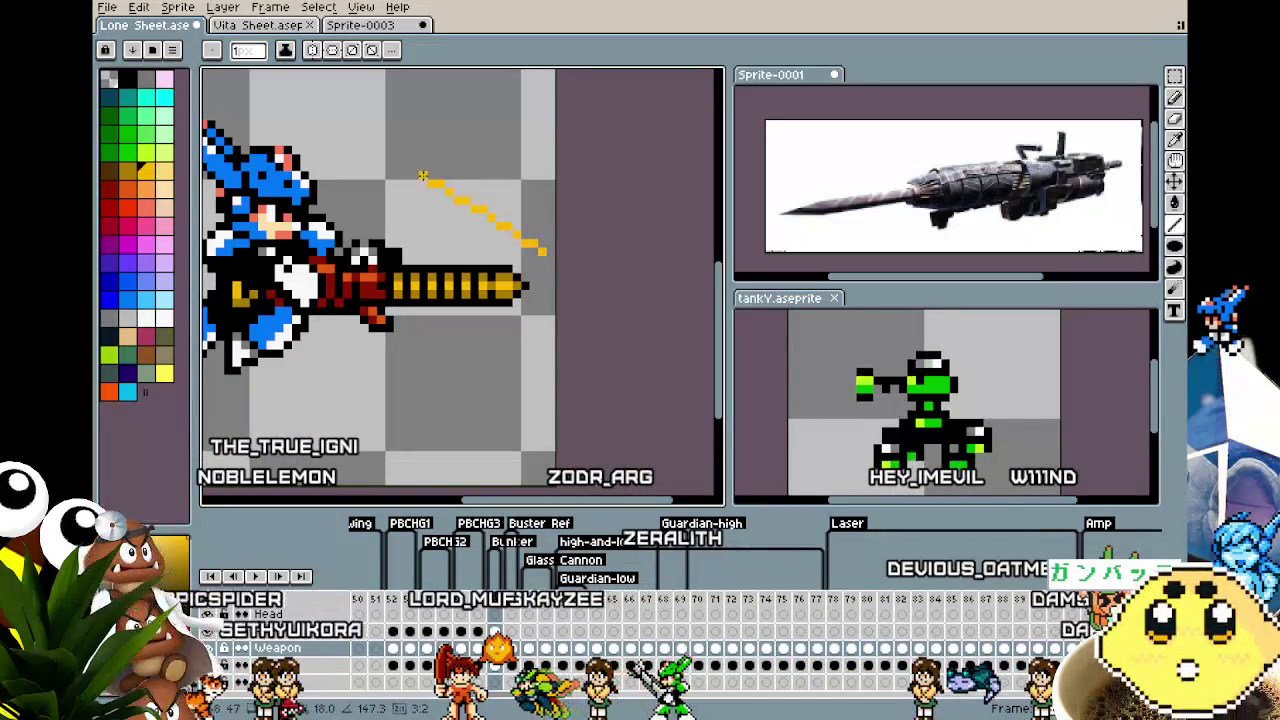
{"action": "key", "text": "ctrl+z"}
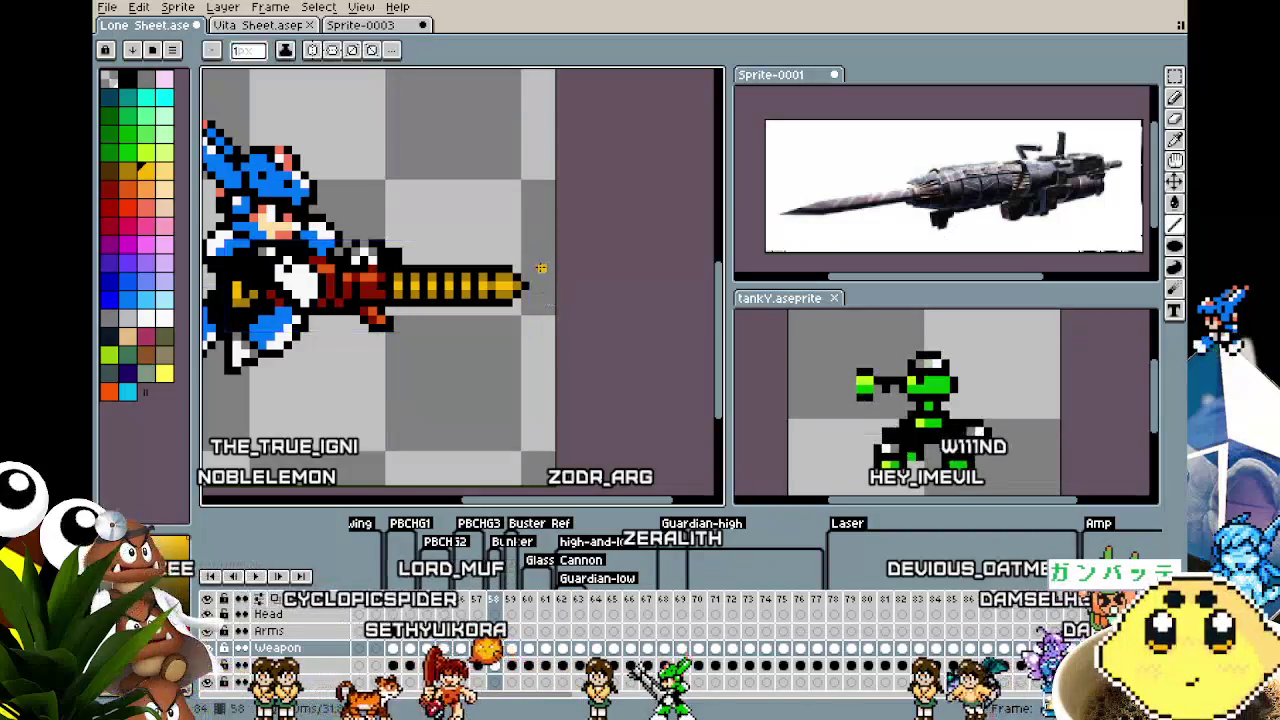
Draw a yellow V-shaped chevron outline at the cannon's muzzle
{"action": "mouse_move", "coordinate": [553, 287]}
{"action": "left_mouse_down"}
{"action": "mouse_move", "coordinate": [415, 190]}
{"action": "mouse_move", "coordinate": [474, 201]}
{"action": "left_mouse_up"}
{"action": "left_click_drag", "start_coordinate": [543, 294], "coordinate": [468, 370]}
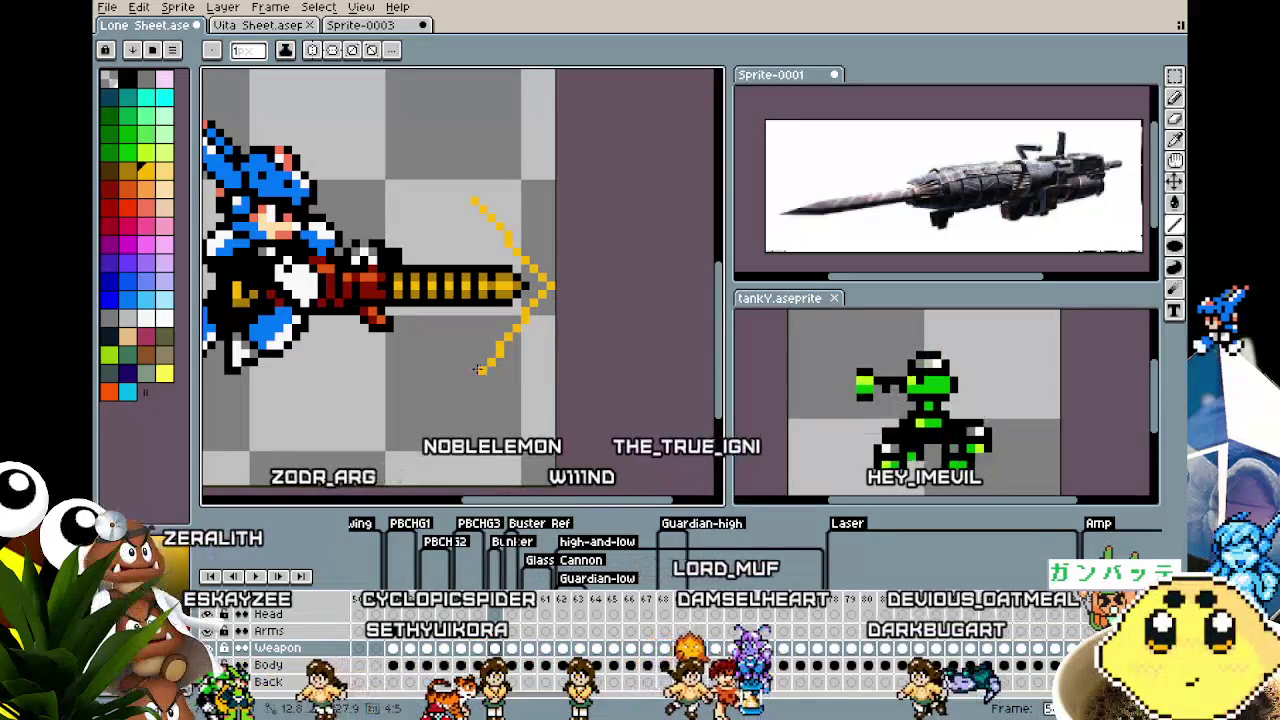
{"action": "left_click_drag", "start_coordinate": [470, 370], "coordinate": [449, 345]}
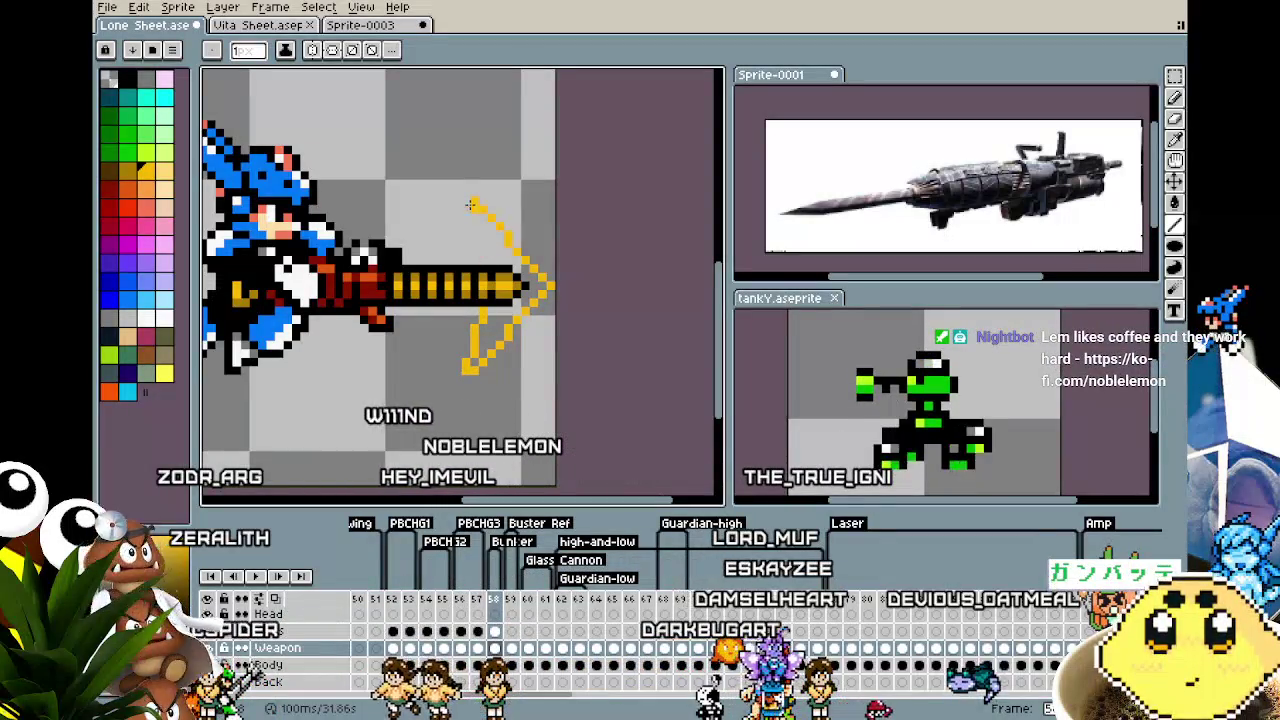
{"action": "left_click_drag", "start_coordinate": [462, 203], "coordinate": [476, 262]}
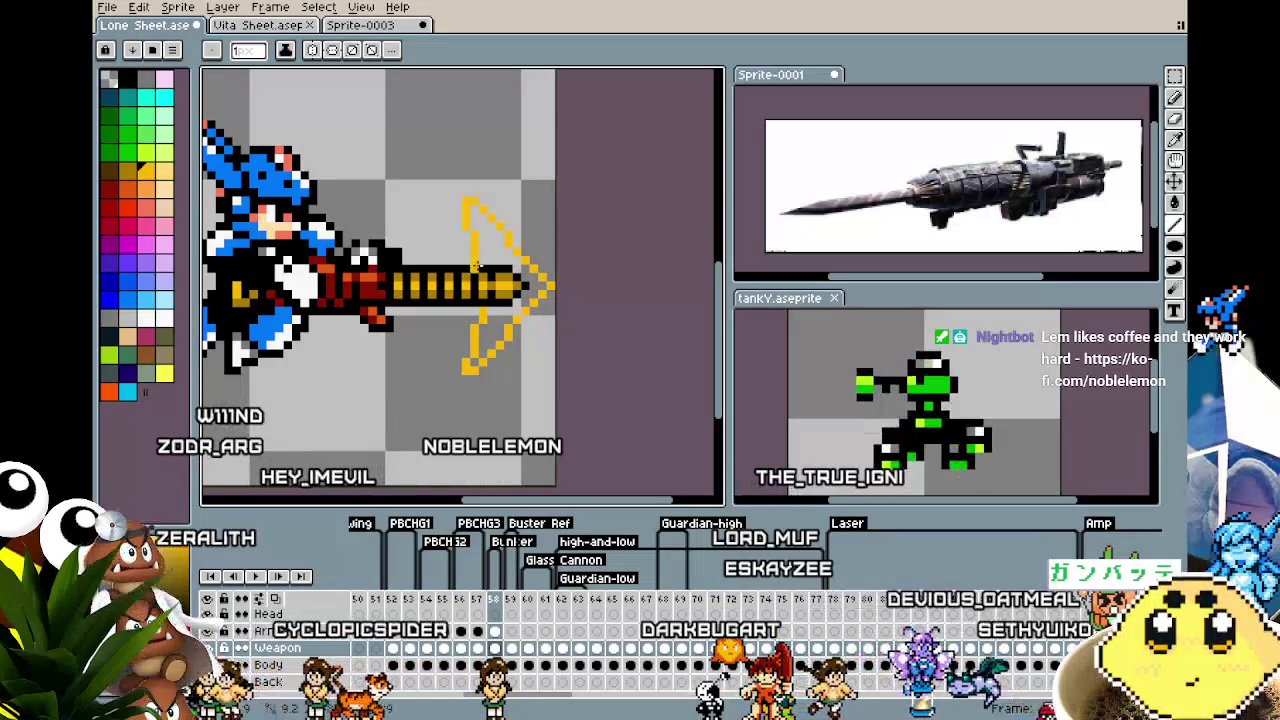
Fill the arrowhead solid yellow using Paint Bucket with Contiguous on
{"action": "key", "text": "g"}
{"action": "left_click", "coordinate": [503, 254]}
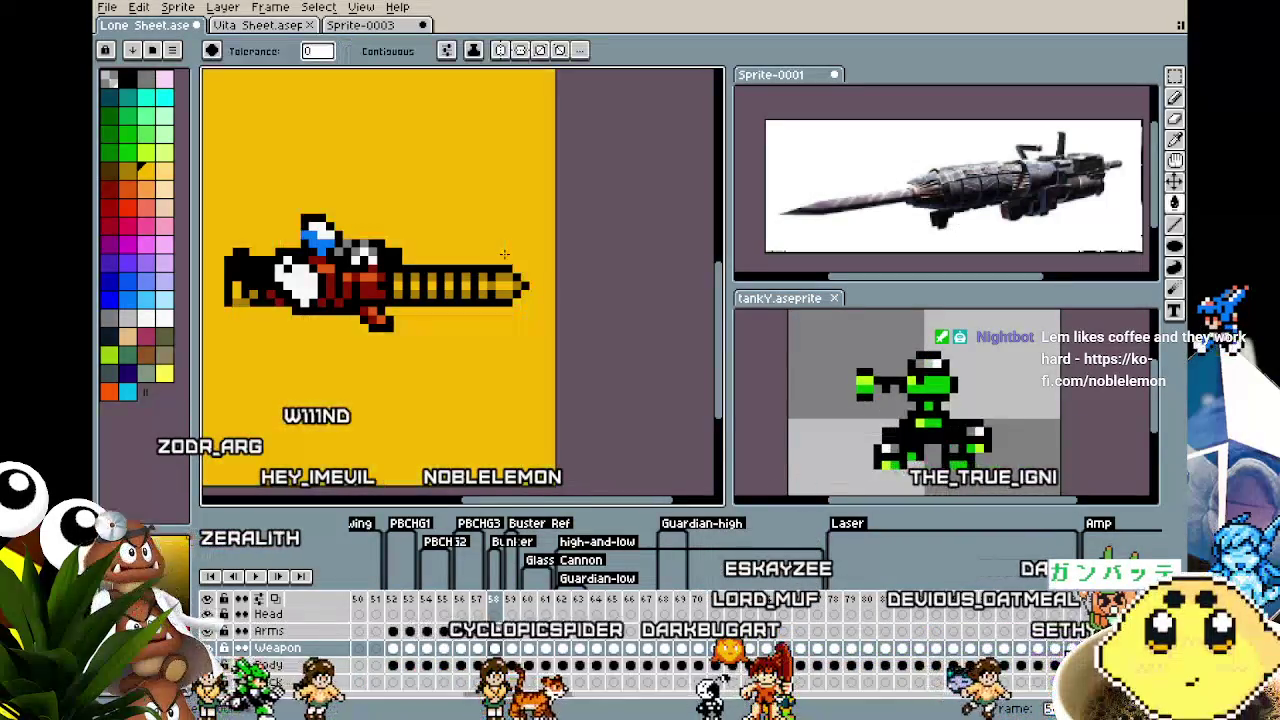
{"action": "key", "text": "ctrl+z"}
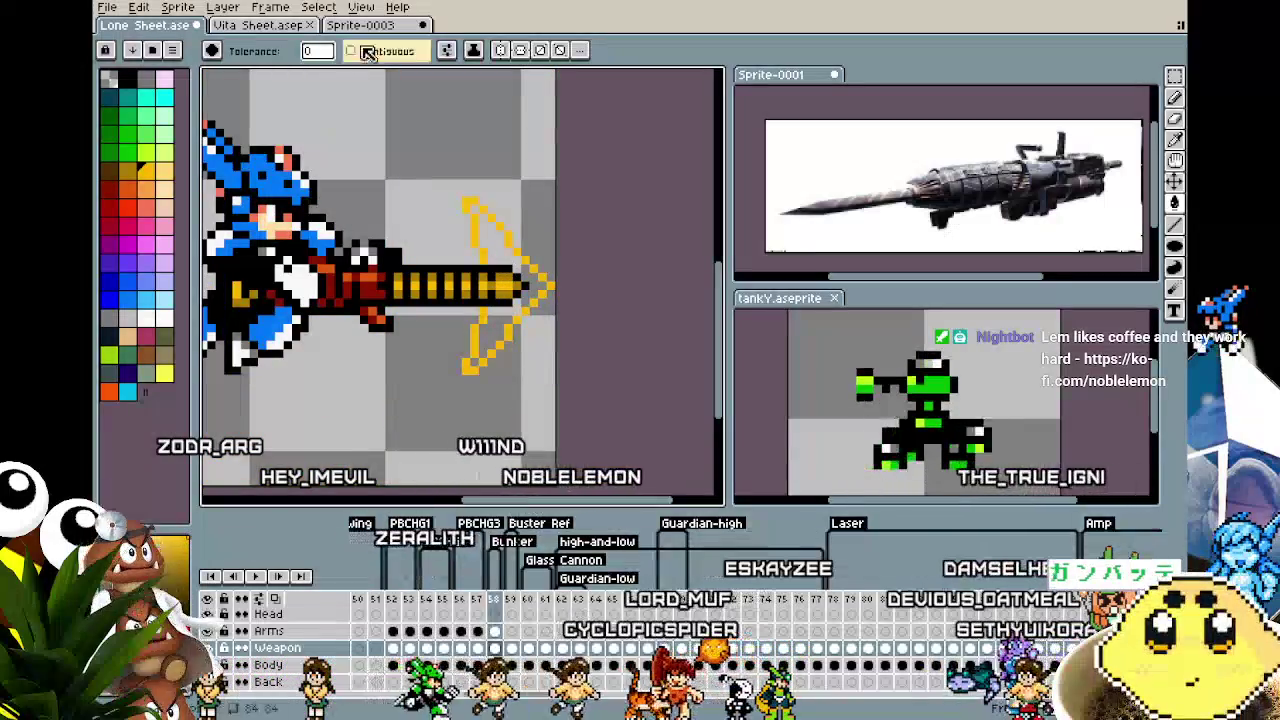
{"action": "left_click", "coordinate": [358, 51]}
{"action": "left_click", "coordinate": [495, 249]}
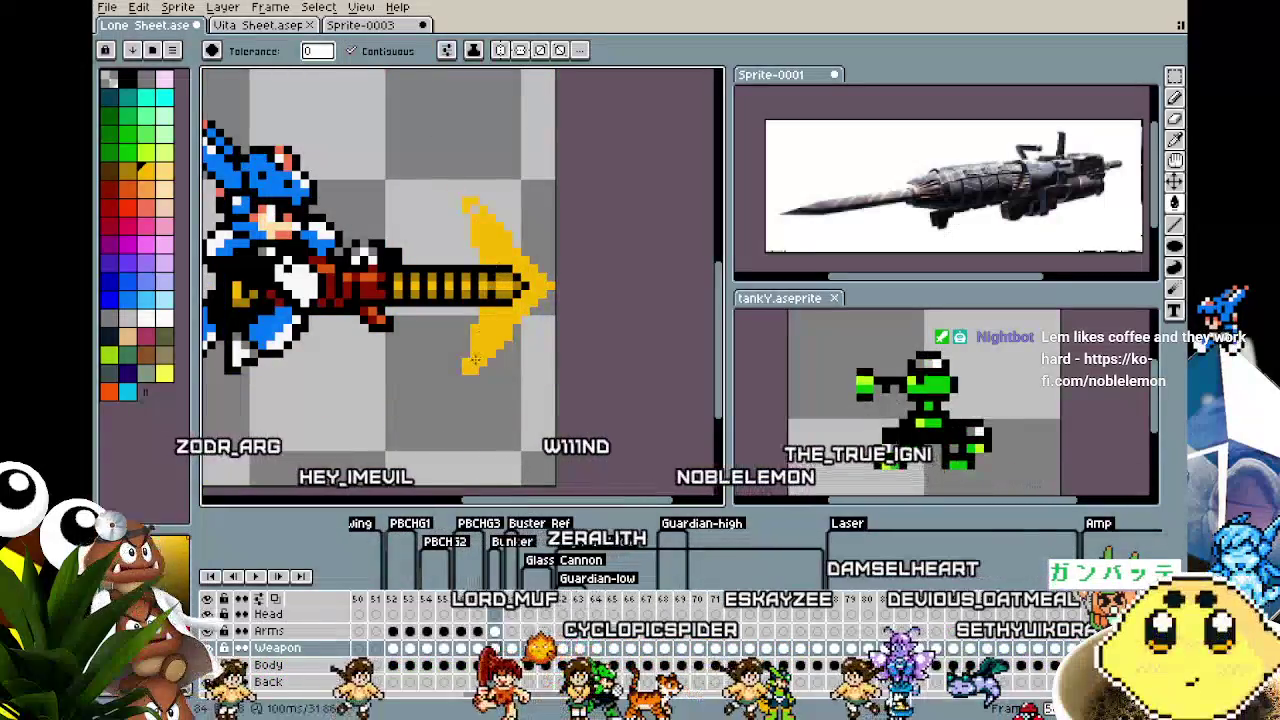
{"action": "key", "text": "minus"}
{"action": "key", "text": "plus"}
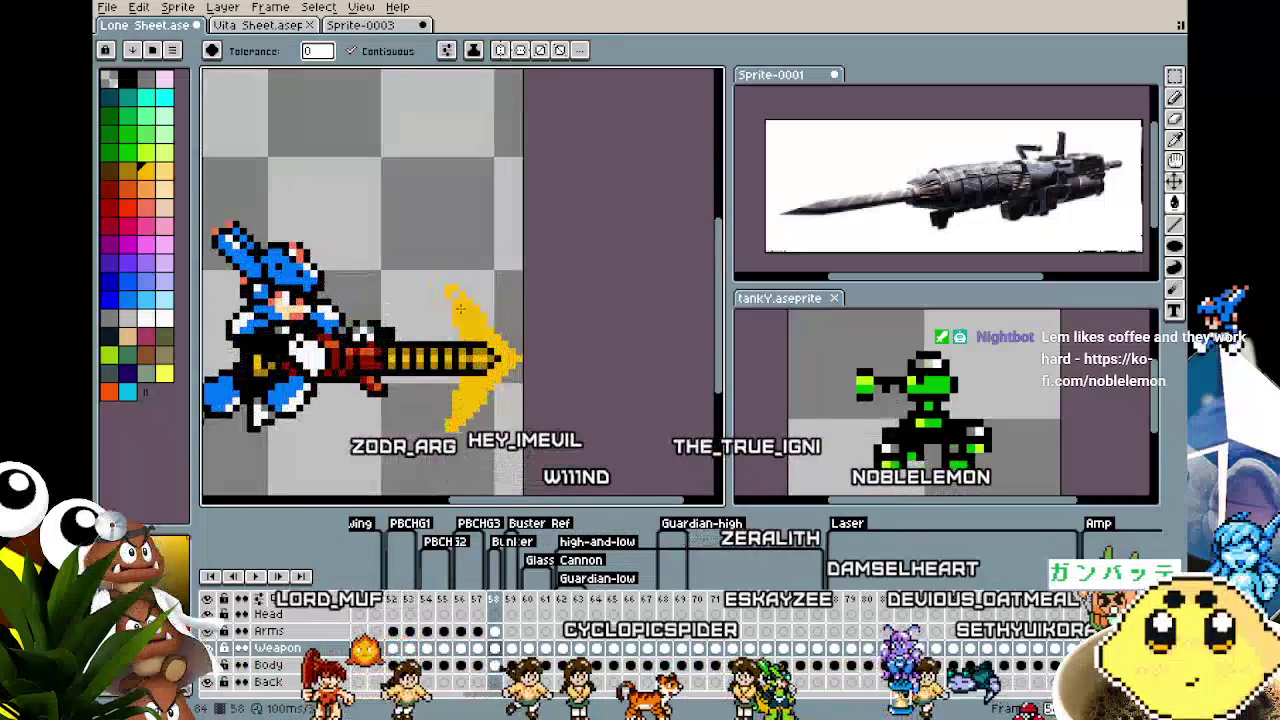
{"action": "key", "text": "minus"}
{"action": "key", "text": "minus"}
{"action": "key", "text": "plus"}
{"action": "scroll", "coordinate": [456, 372], "scroll_direction": "up", "scroll_amount": 3}
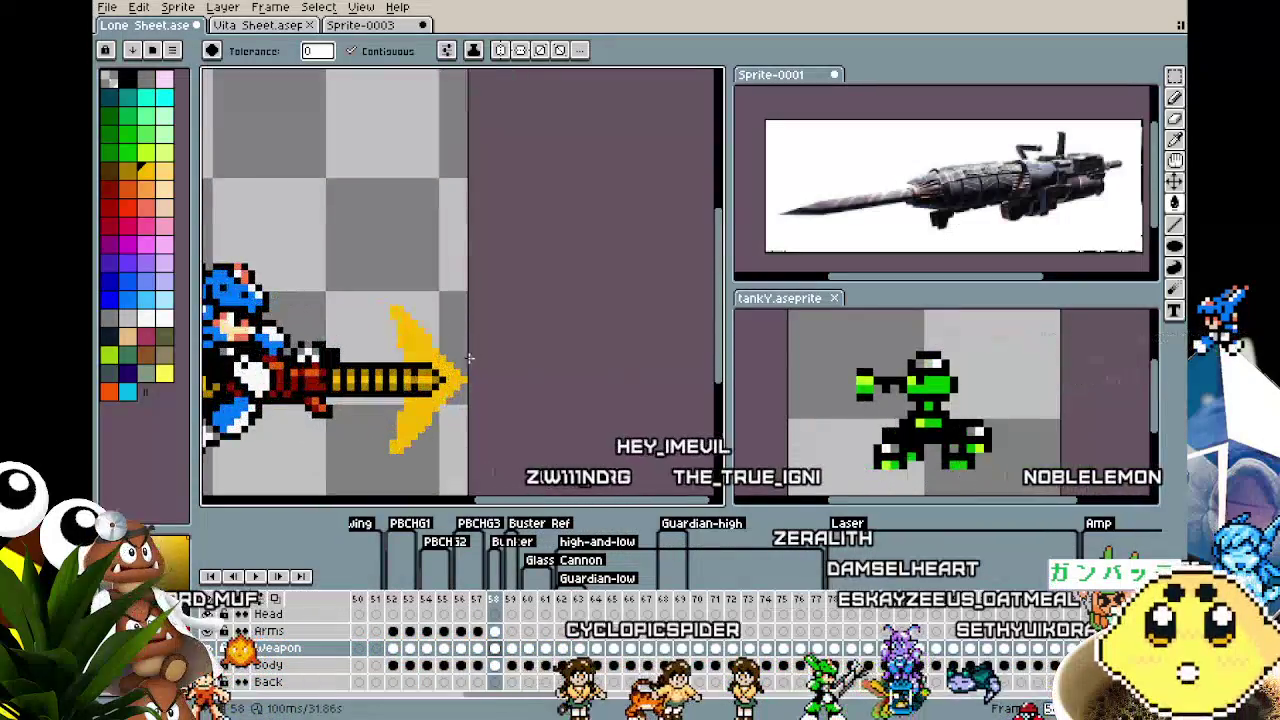
Switch to the Pencil and pick white as the drawing colour
{"action": "key", "text": "b"}
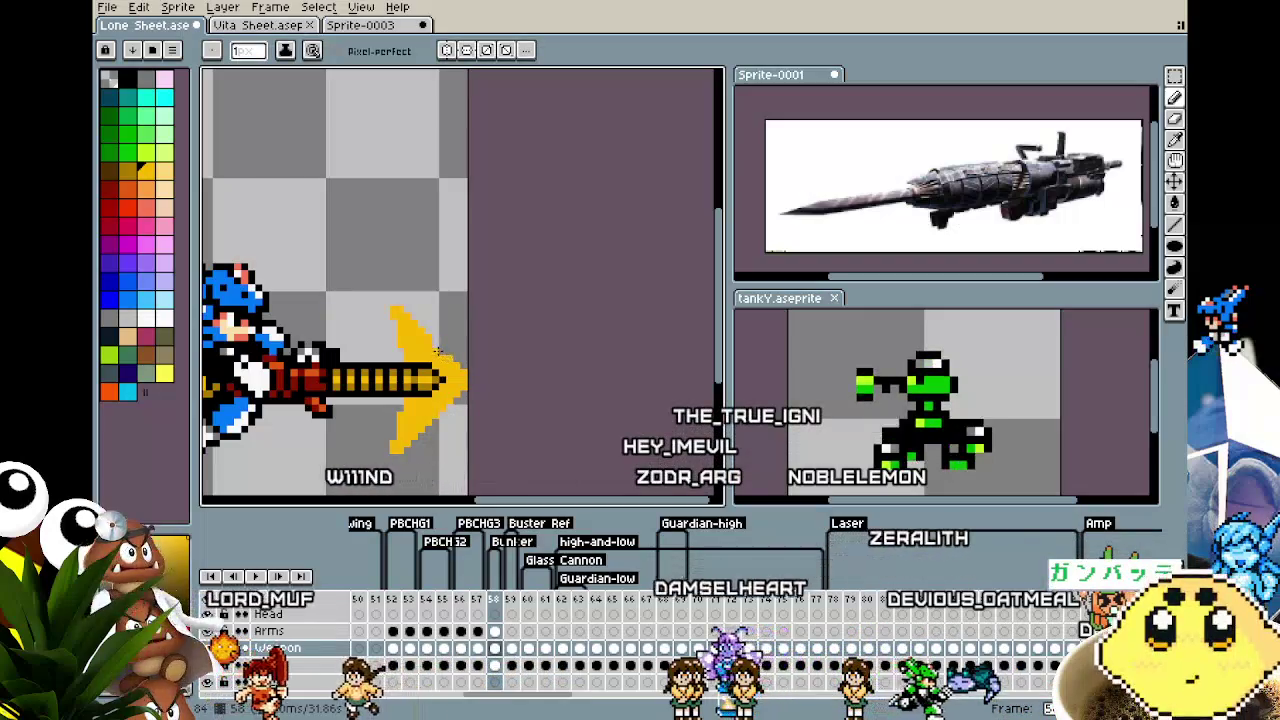
{"action": "scroll", "coordinate": [434, 346], "scroll_direction": "down", "scroll_amount": 3}
{"action": "scroll", "coordinate": [425, 335], "scroll_direction": "up", "scroll_amount": 2}
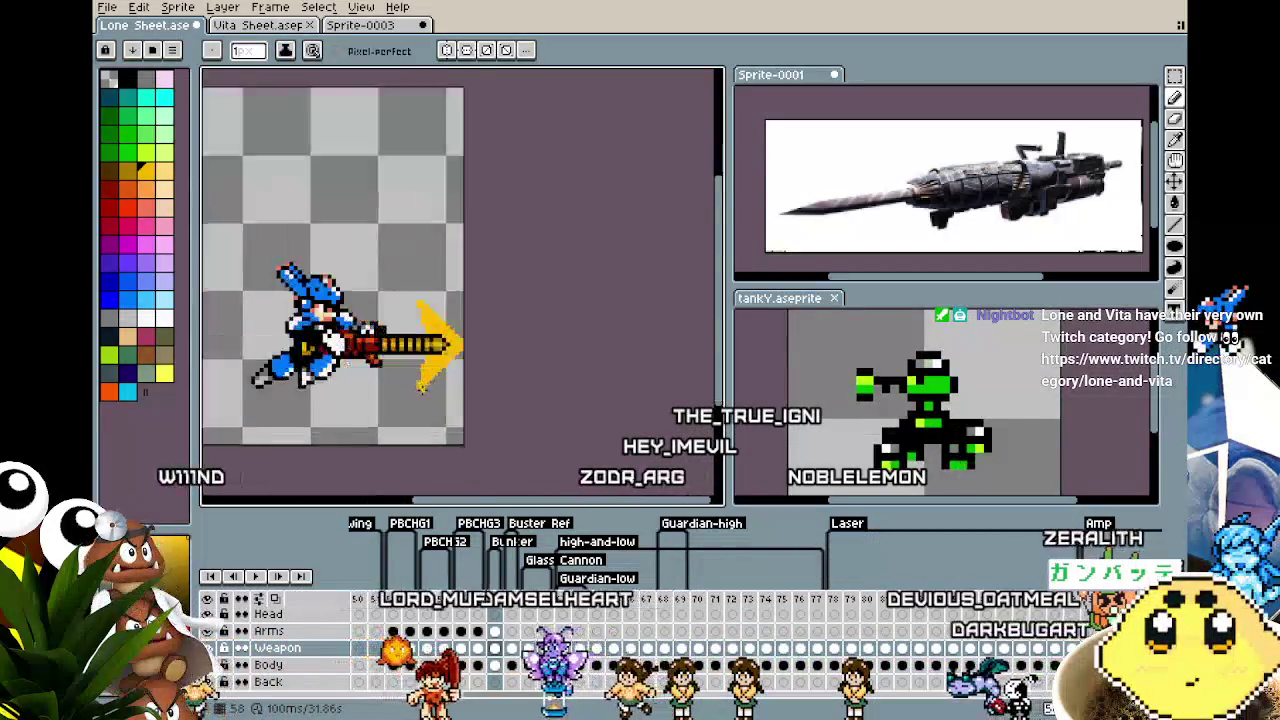
{"action": "scroll", "coordinate": [420, 328], "scroll_direction": "up", "scroll_amount": 1}
{"action": "scroll", "coordinate": [410, 316], "scroll_direction": "up", "scroll_amount": 3}
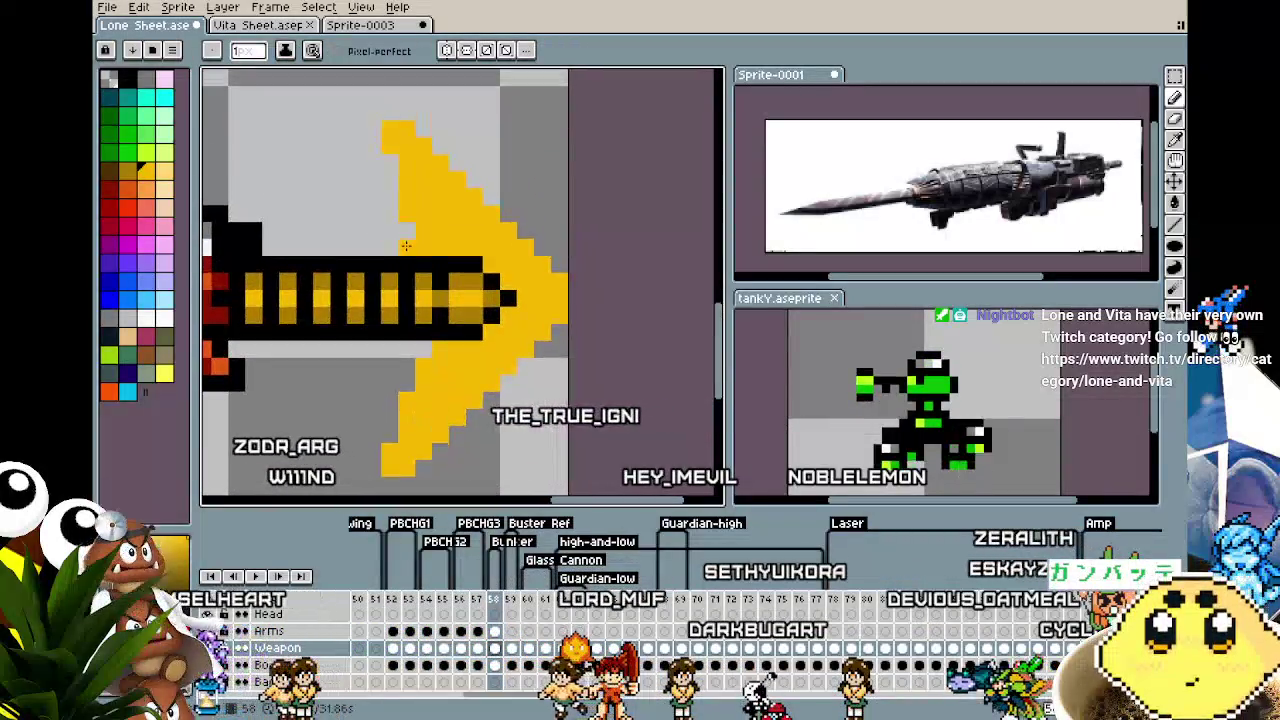
{"action": "scroll", "coordinate": [377, 300], "scroll_direction": "down", "scroll_amount": 2}
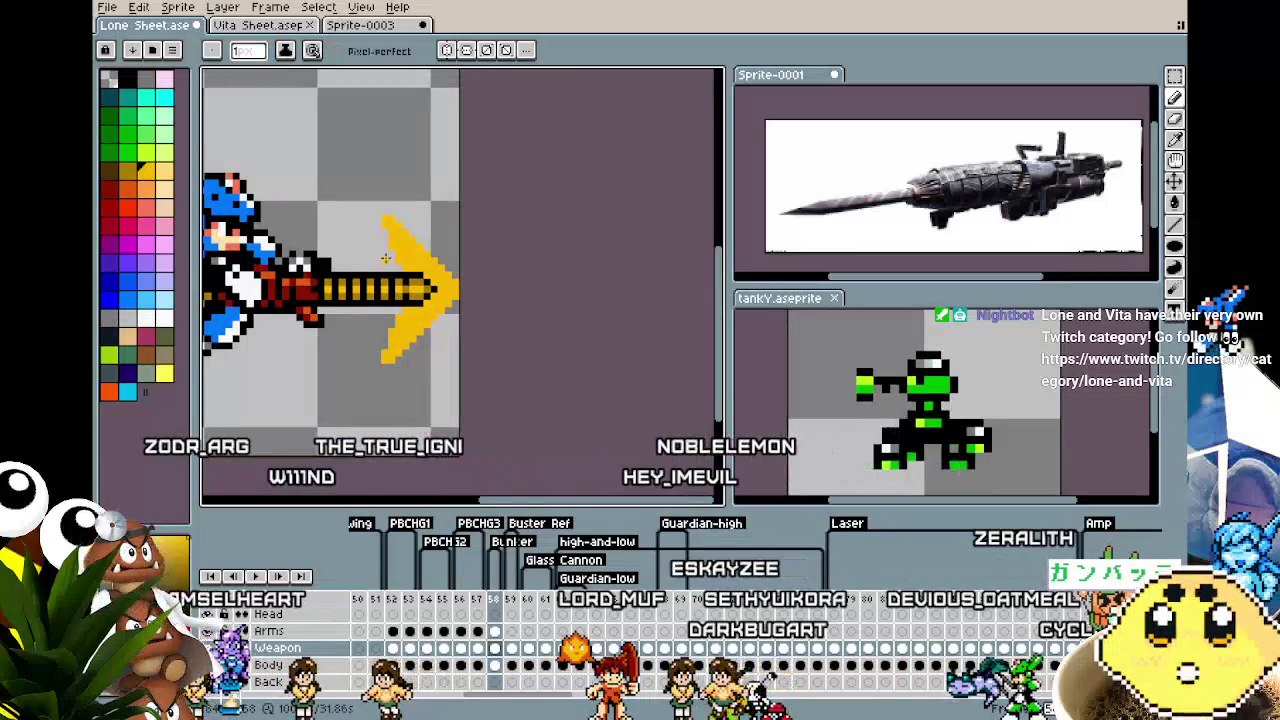
{"action": "scroll", "coordinate": [385, 211], "scroll_direction": "up", "scroll_amount": 2}
{"action": "scroll", "coordinate": [385, 210], "scroll_direction": "down", "scroll_amount": 2}
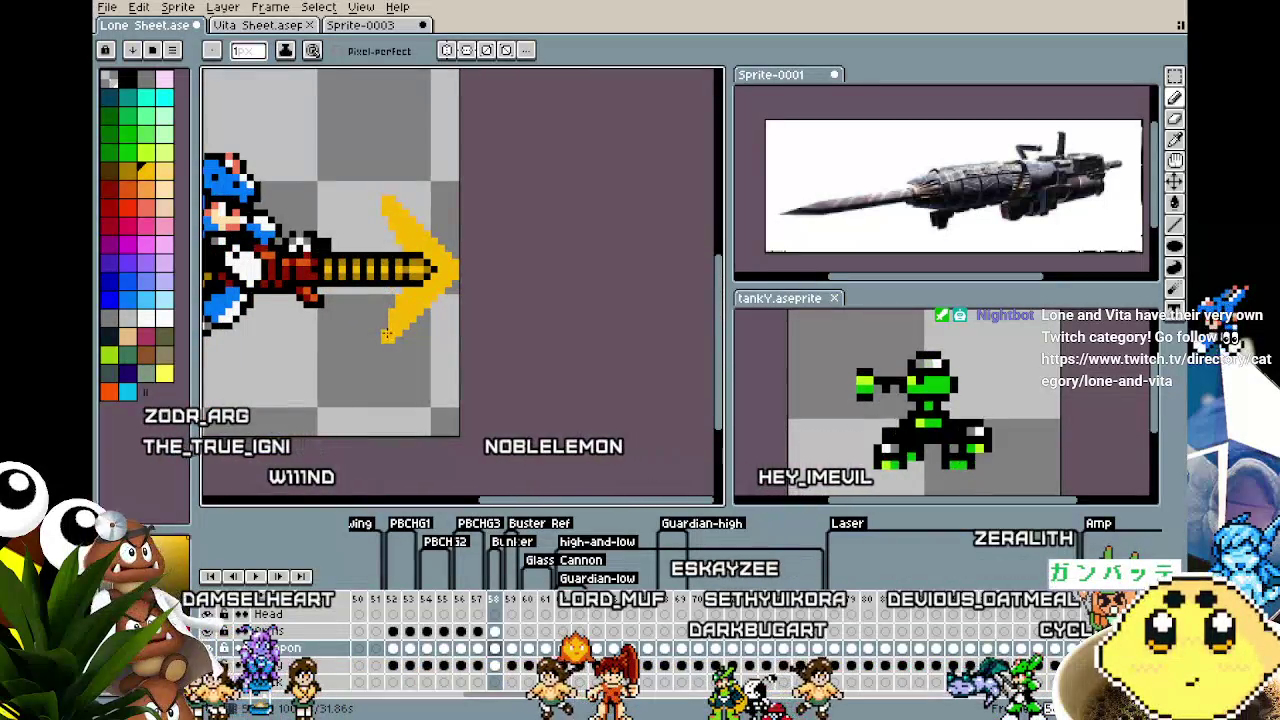
{"action": "scroll", "coordinate": [383, 340], "scroll_direction": "down", "scroll_amount": 2}
{"action": "scroll", "coordinate": [389, 370], "scroll_direction": "up", "scroll_amount": 2}
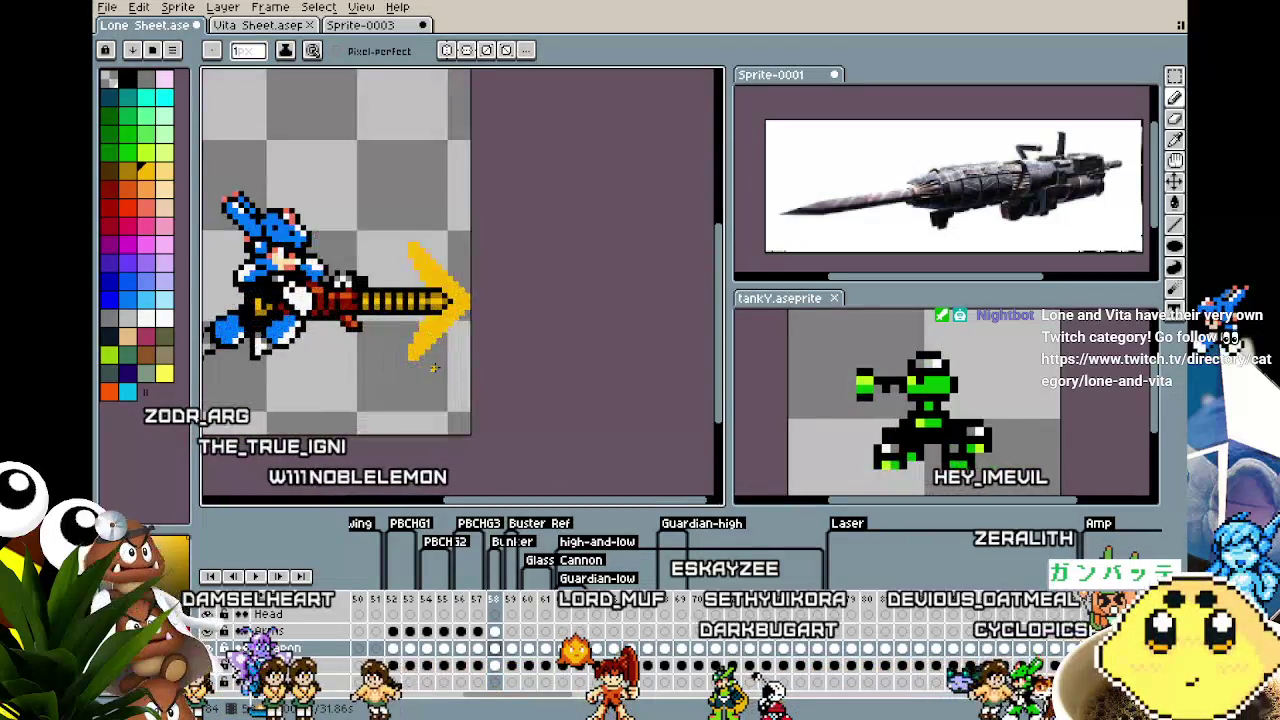
{"action": "scroll", "coordinate": [449, 342], "scroll_direction": "up", "scroll_amount": 1}
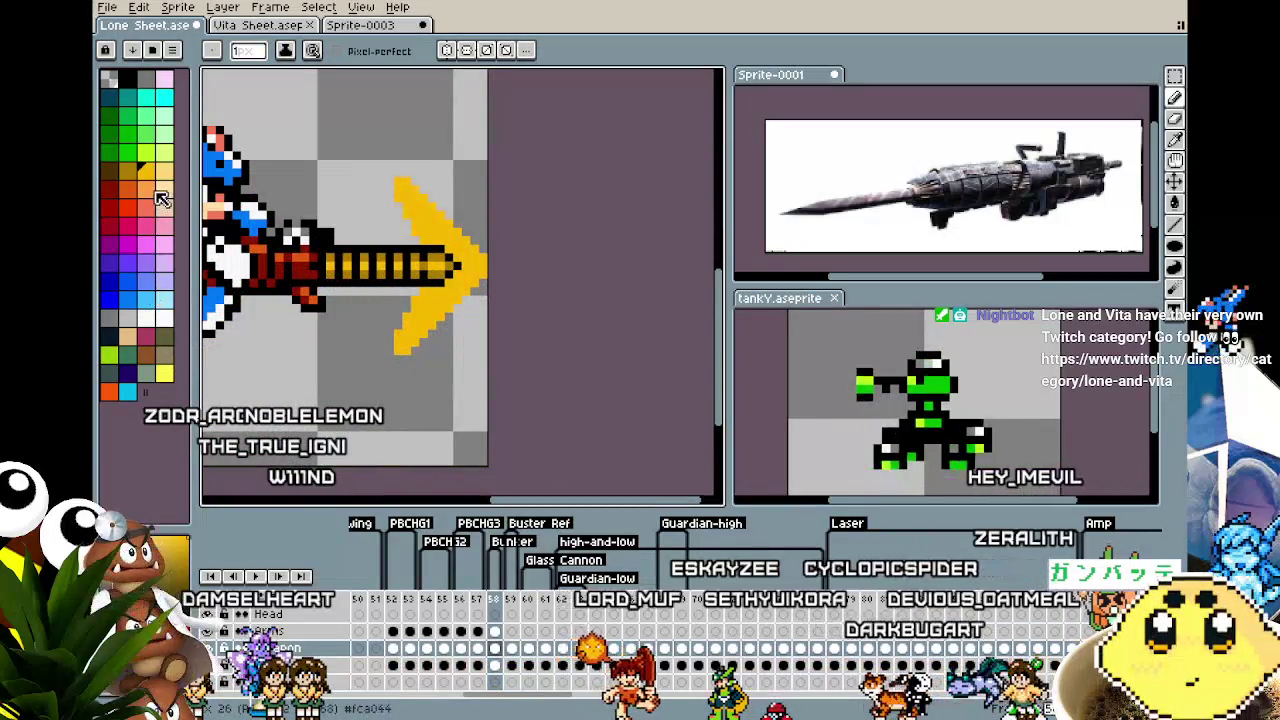
{"action": "left_click", "coordinate": [164, 318]}
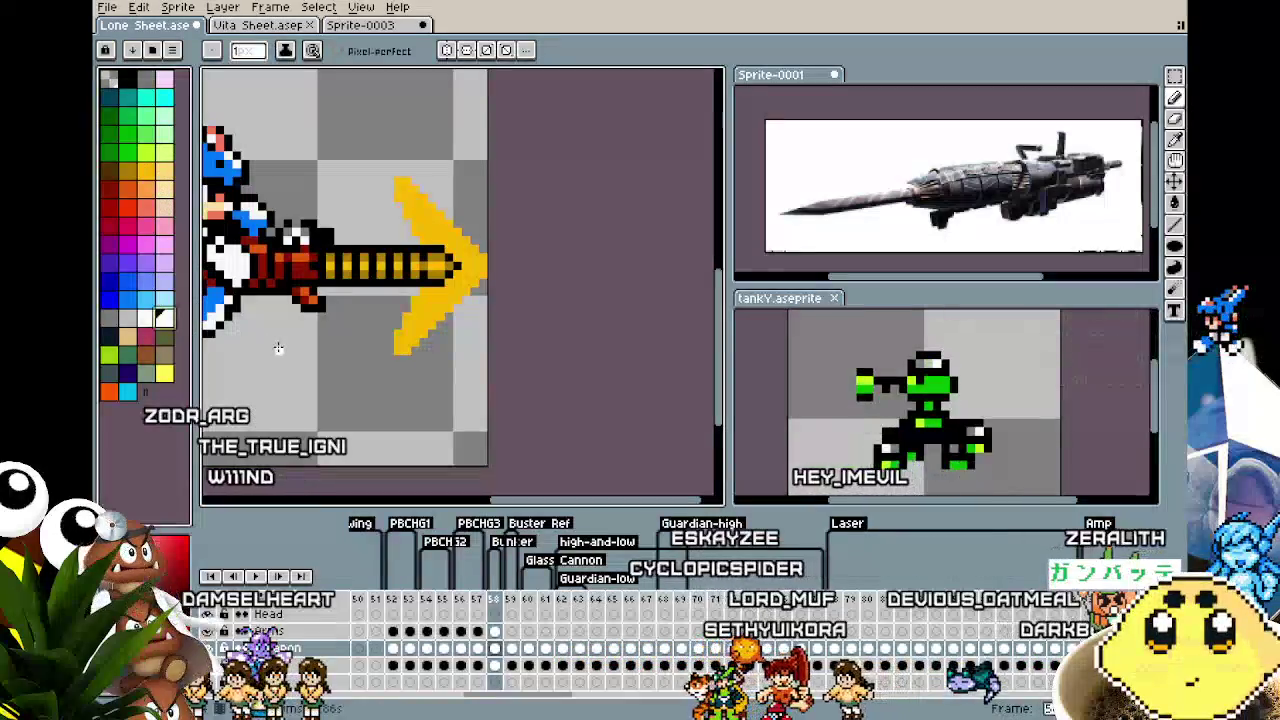
Paint white highlight pixels along the arrowhead's inner edge
{"action": "key", "text": "m"}
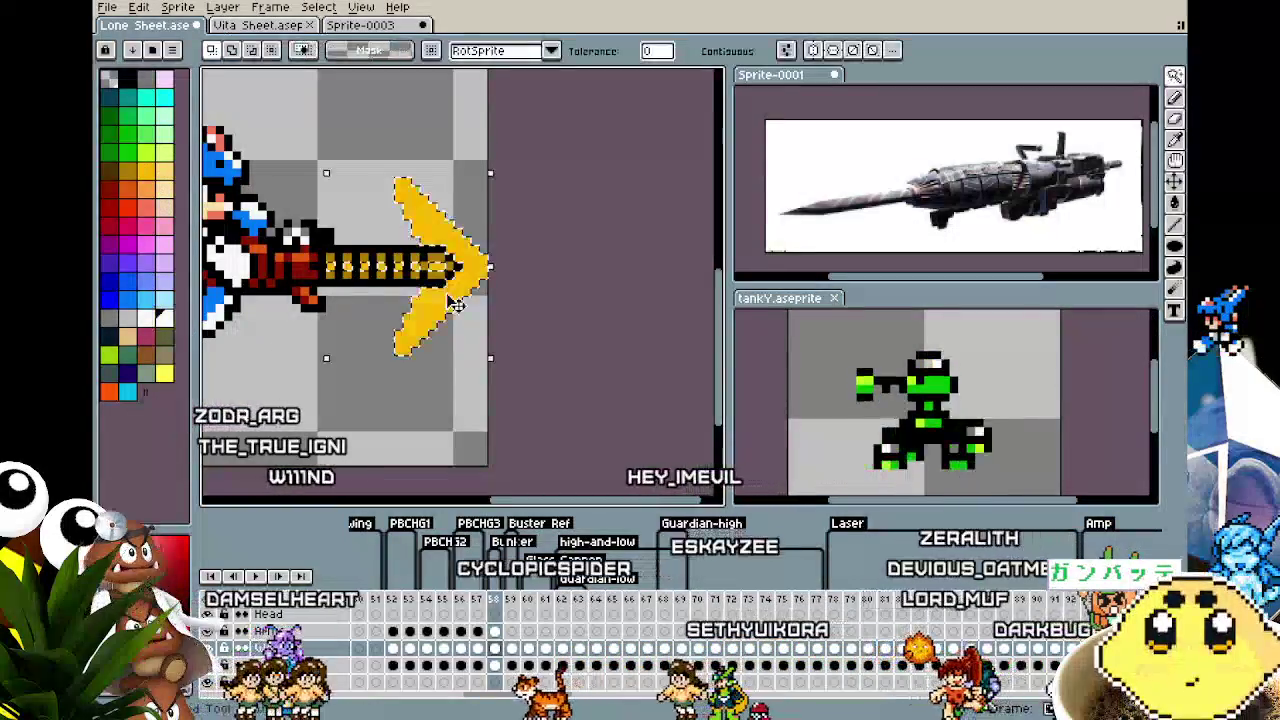
{"action": "left_click_drag", "start_coordinate": [487, 354], "coordinate": [205, 178]}
{"action": "key", "text": "ctrl+d"}
{"action": "left_click_drag", "start_coordinate": [398, 186], "coordinate": [430, 240]}
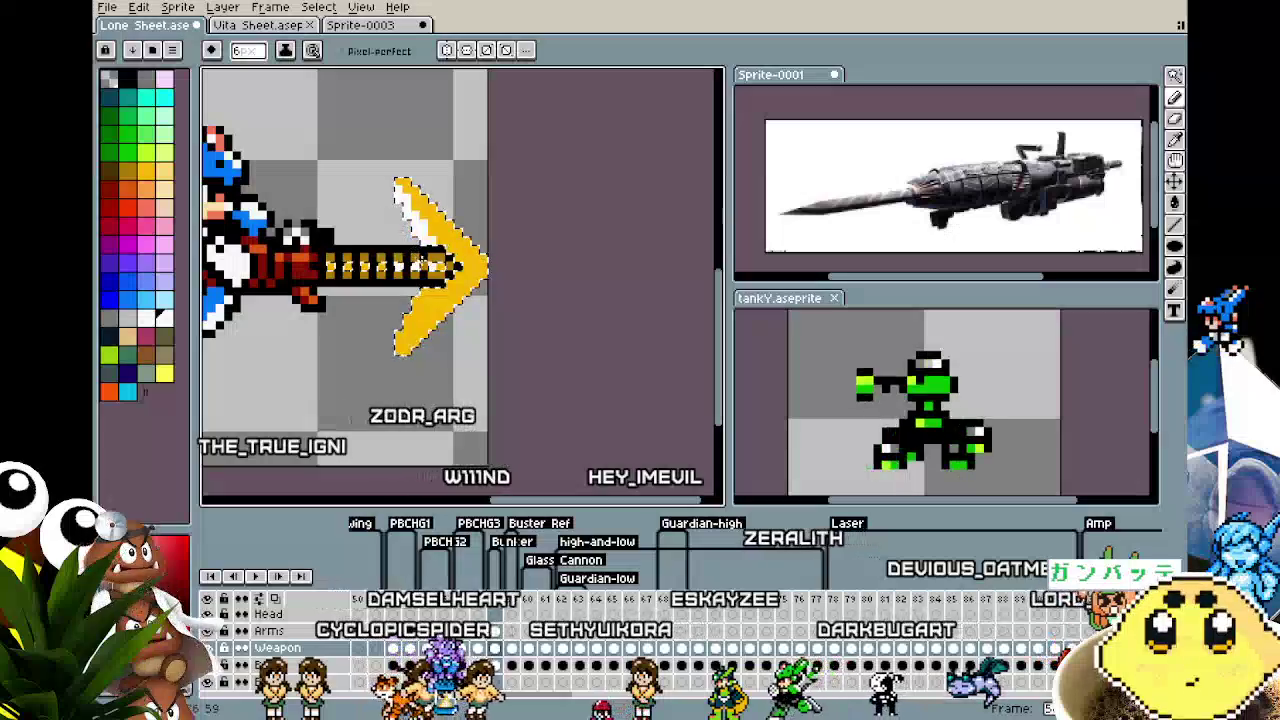
{"action": "left_click_drag", "start_coordinate": [440, 290], "coordinate": [405, 345]}
{"action": "key", "text": "ctrl+z"}
{"action": "key", "text": "ctrl+z"}
{"action": "key", "text": "ctrl+z"}
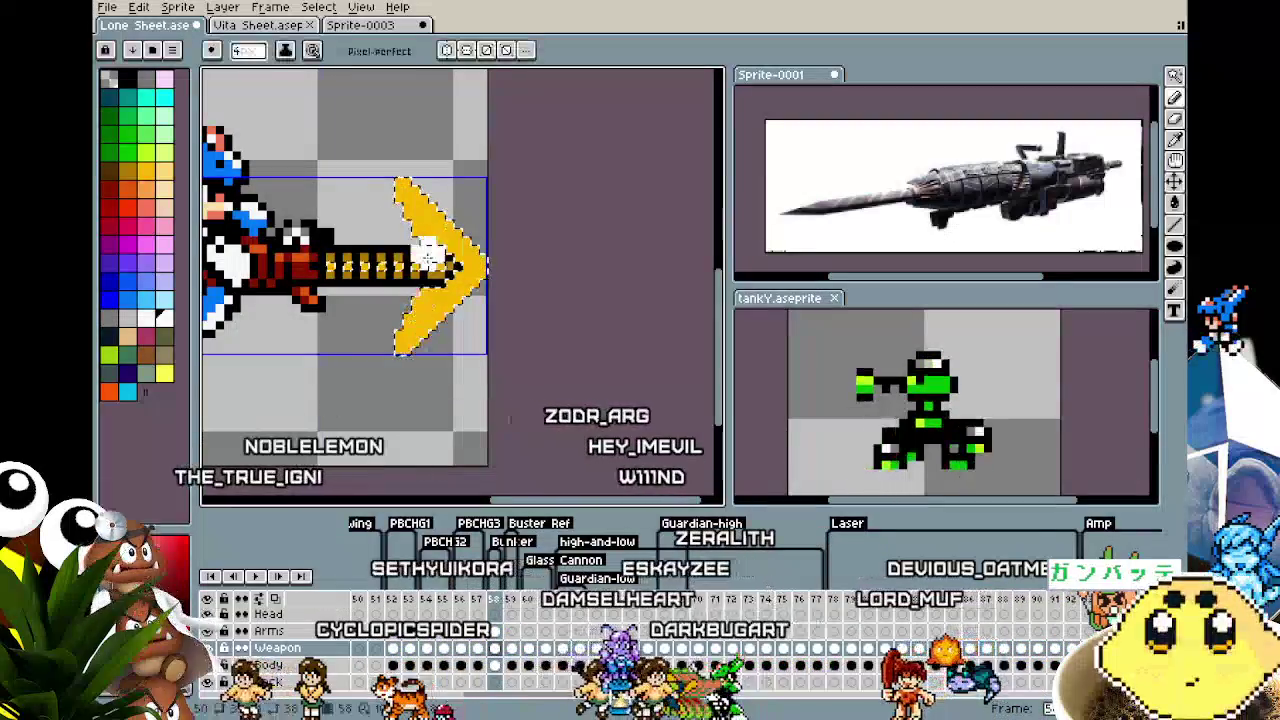
{"action": "key", "text": "ctrl+d"}
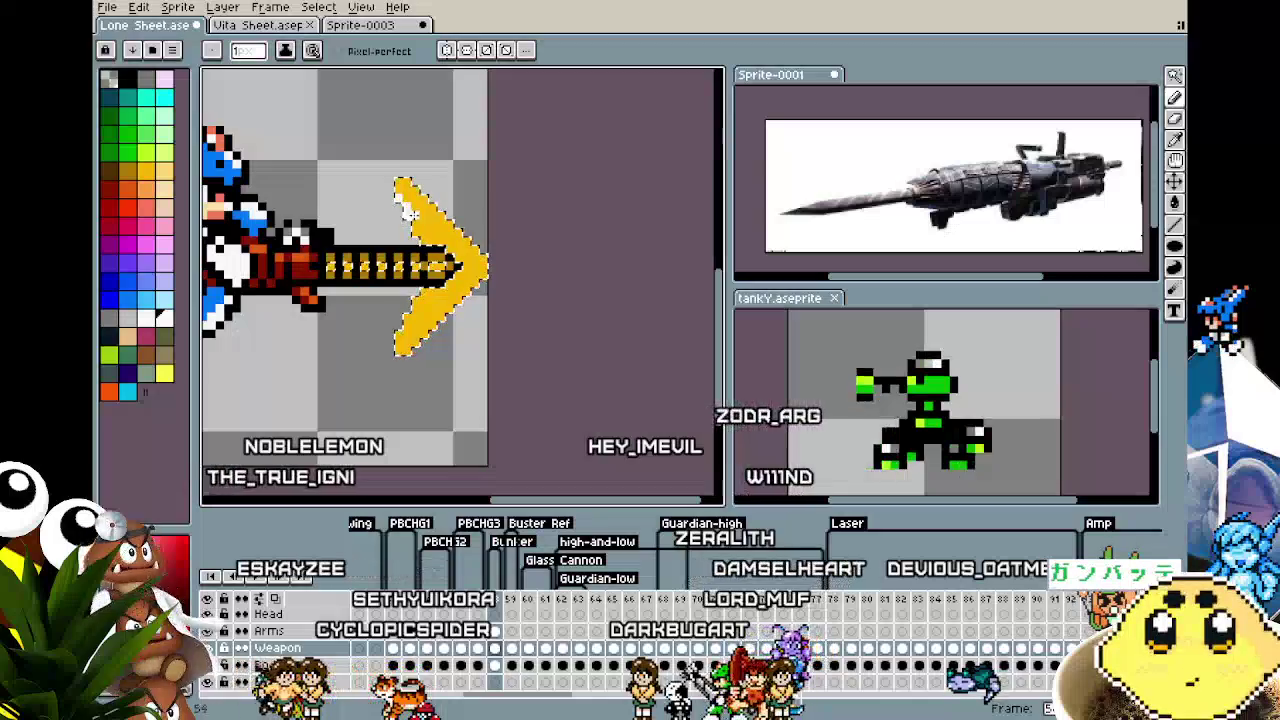
{"action": "left_click_drag", "start_coordinate": [413, 207], "coordinate": [440, 240]}
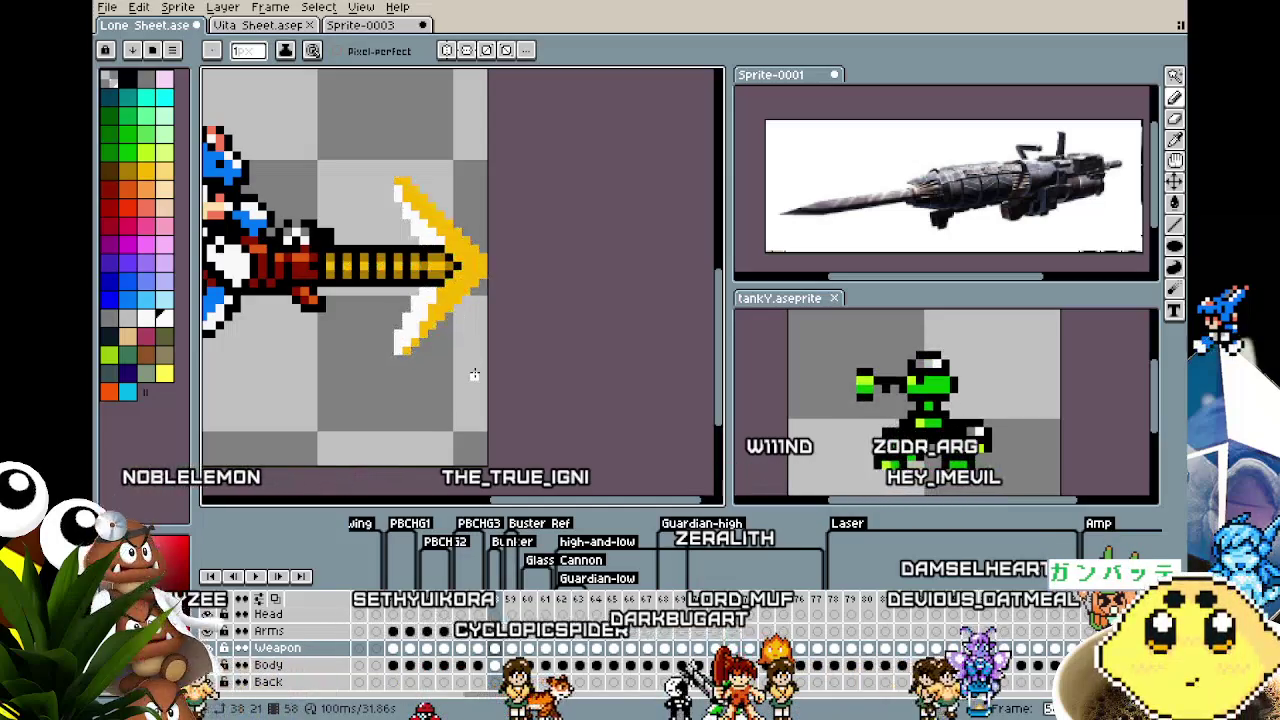
{"action": "scroll", "coordinate": [474, 374], "scroll_direction": "down", "scroll_amount": 3}
{"action": "scroll", "coordinate": [474, 372], "scroll_direction": "down", "scroll_amount": 1}
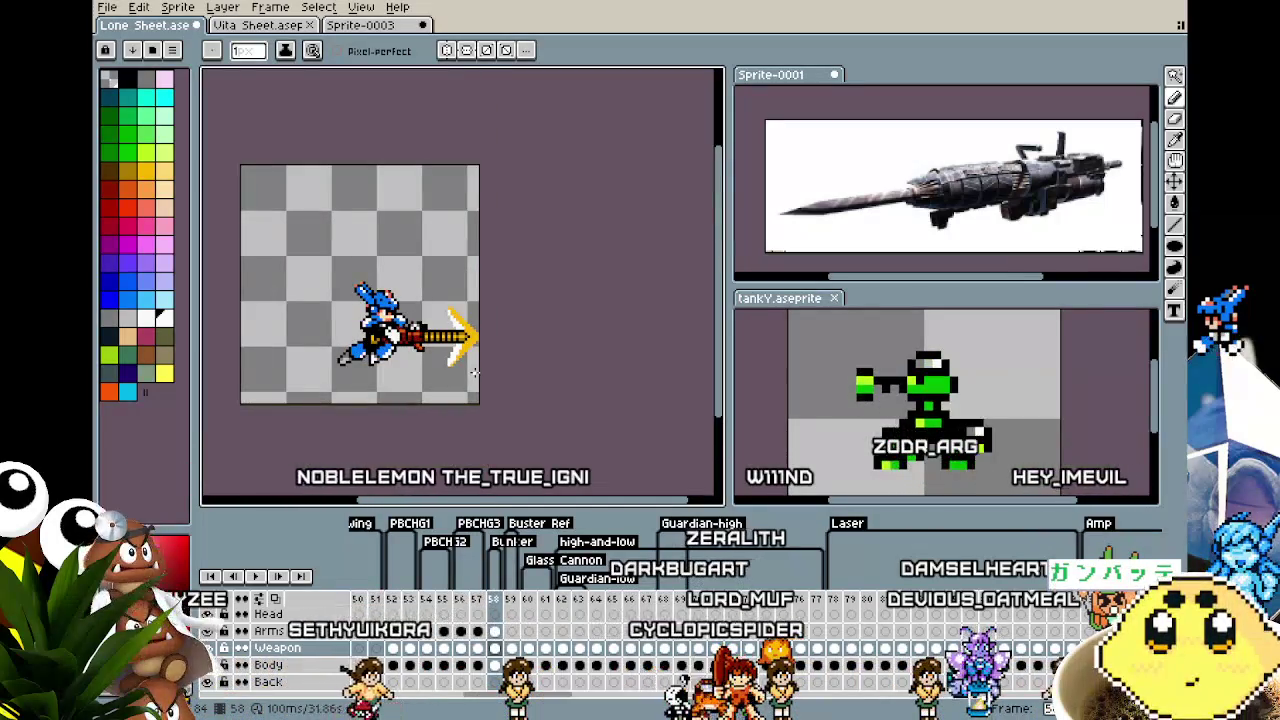
{"action": "scroll", "coordinate": [474, 372], "scroll_direction": "up", "scroll_amount": 3}
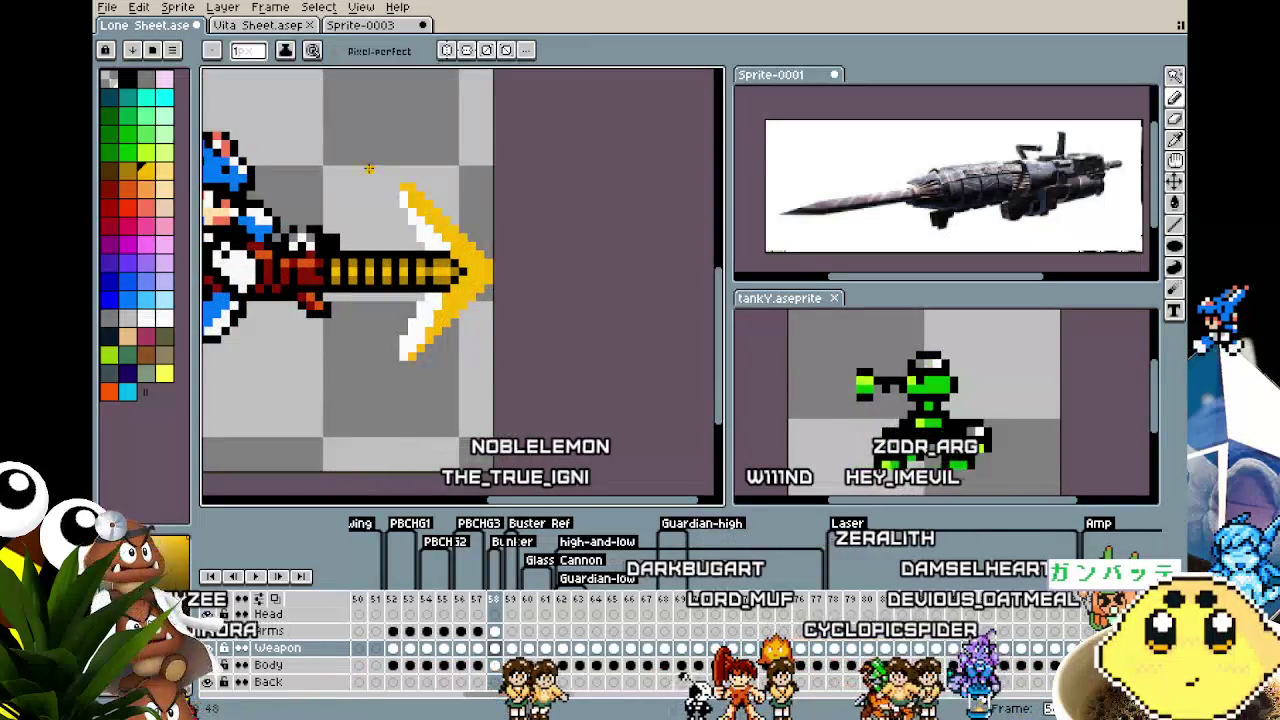
Try extra yellow strokes from the arrow tip, then undo them
{"action": "key", "text": "ctrl+z"}
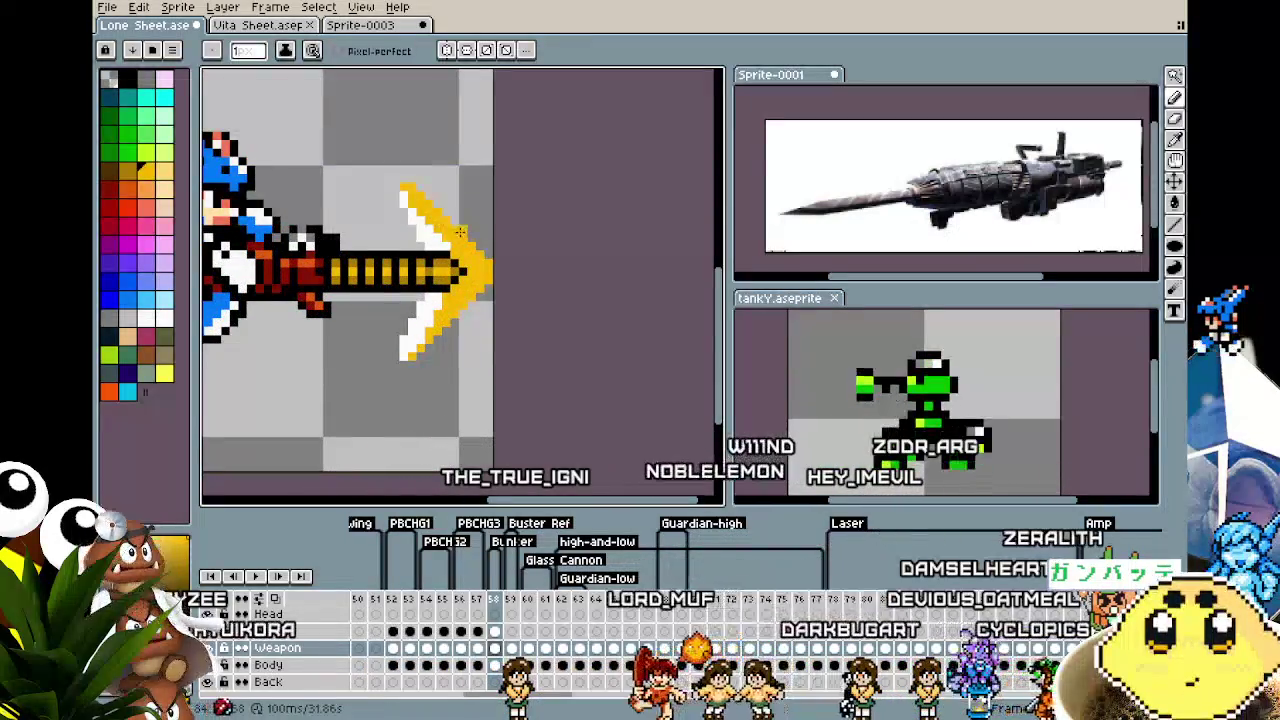
{"action": "left_click_drag", "start_coordinate": [446, 212], "coordinate": [420, 135]}
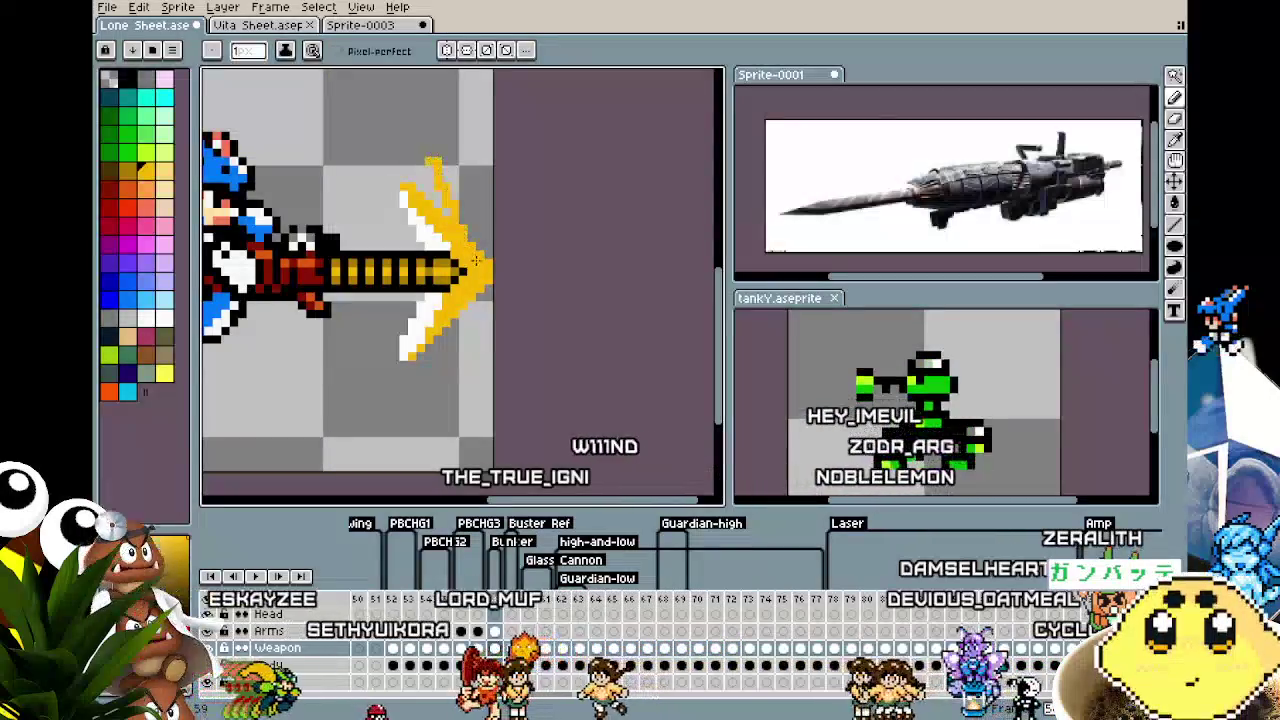
{"action": "left_click_drag", "start_coordinate": [484, 300], "coordinate": [446, 396]}
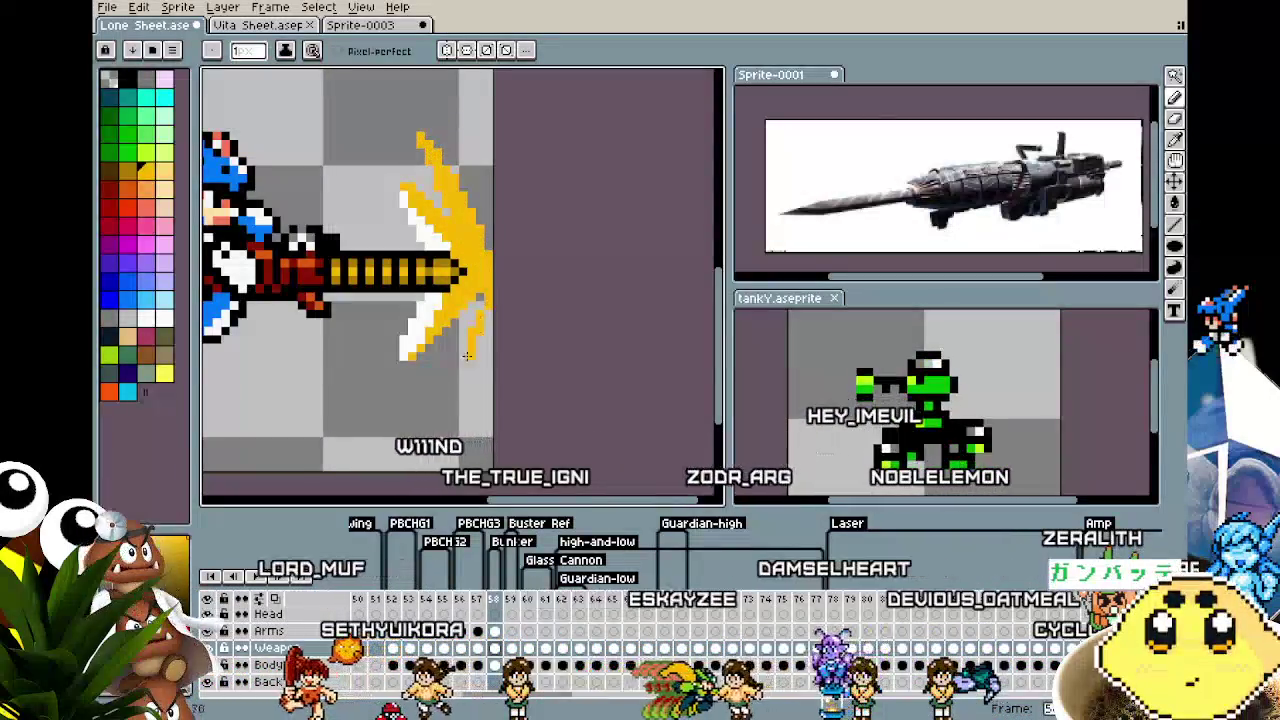
{"action": "key", "text": "ctrl+z"}
{"action": "key", "text": "ctrl+z"}
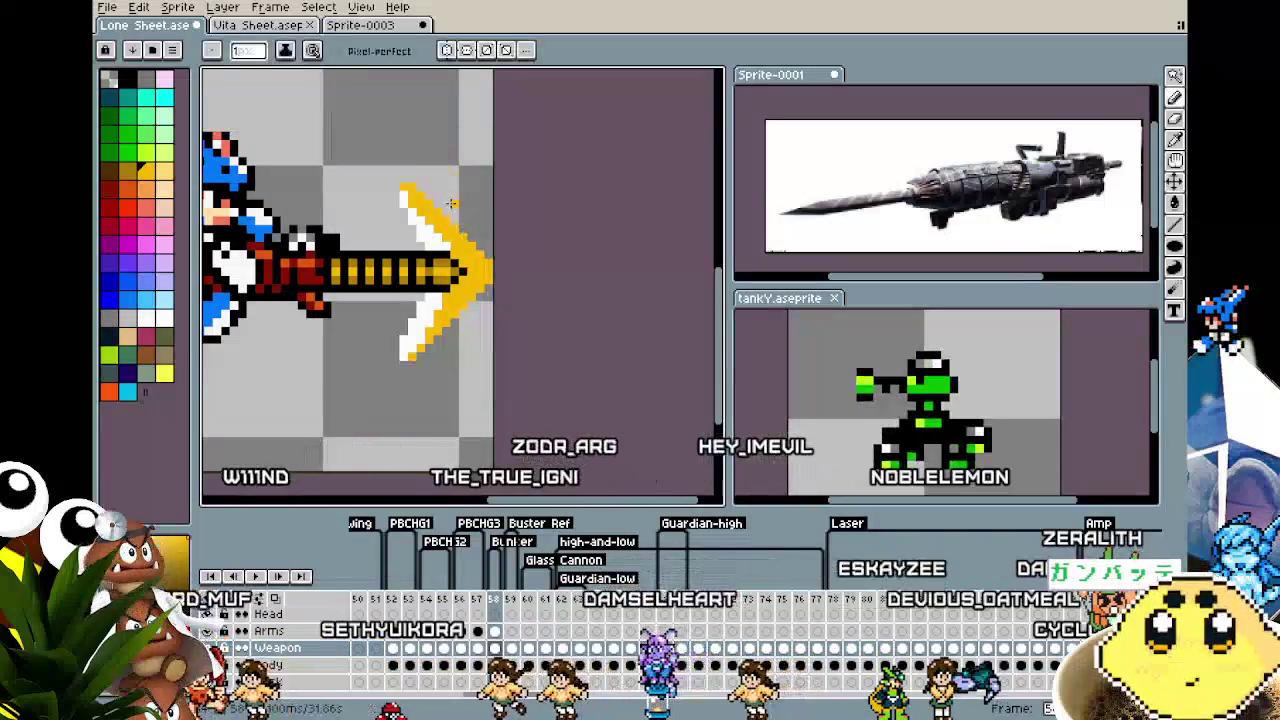
{"action": "scroll", "coordinate": [266, 348], "scroll_direction": "down", "scroll_amount": 2}
{"action": "scroll", "coordinate": [357, 357], "scroll_direction": "up", "scroll_amount": 1}
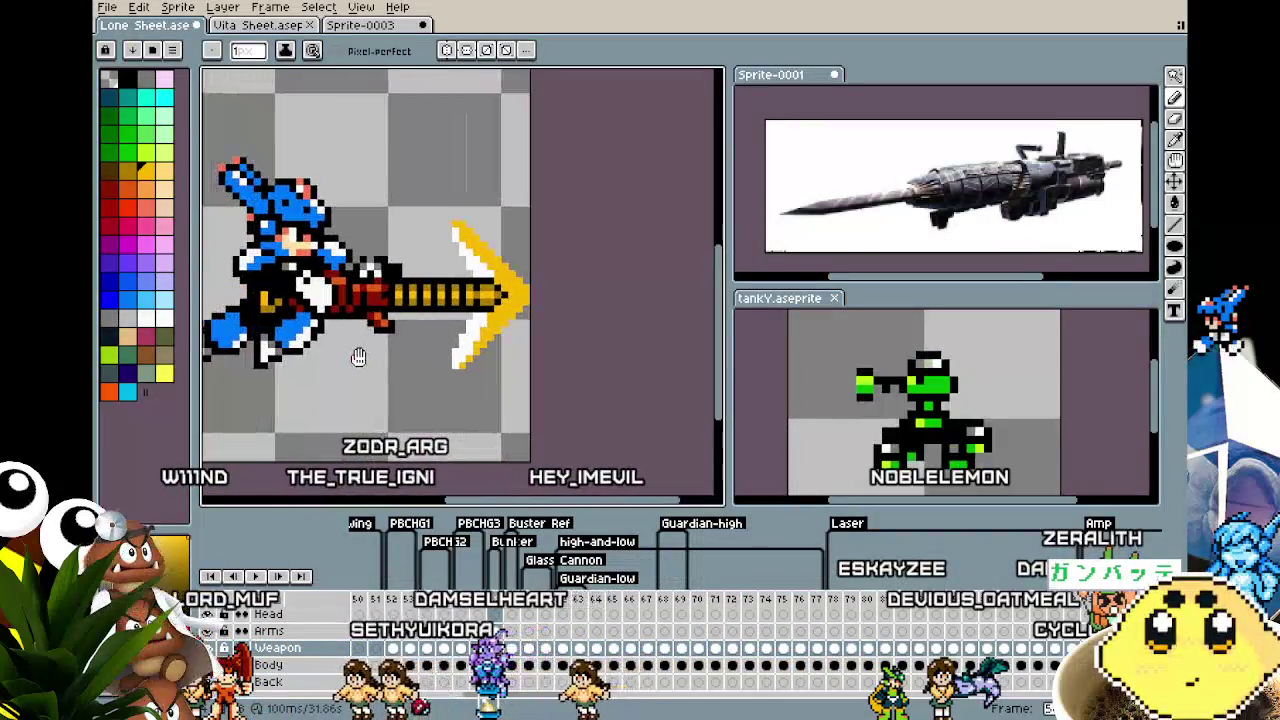
{"action": "scroll", "coordinate": [441, 346], "scroll_direction": "down", "scroll_amount": 1}
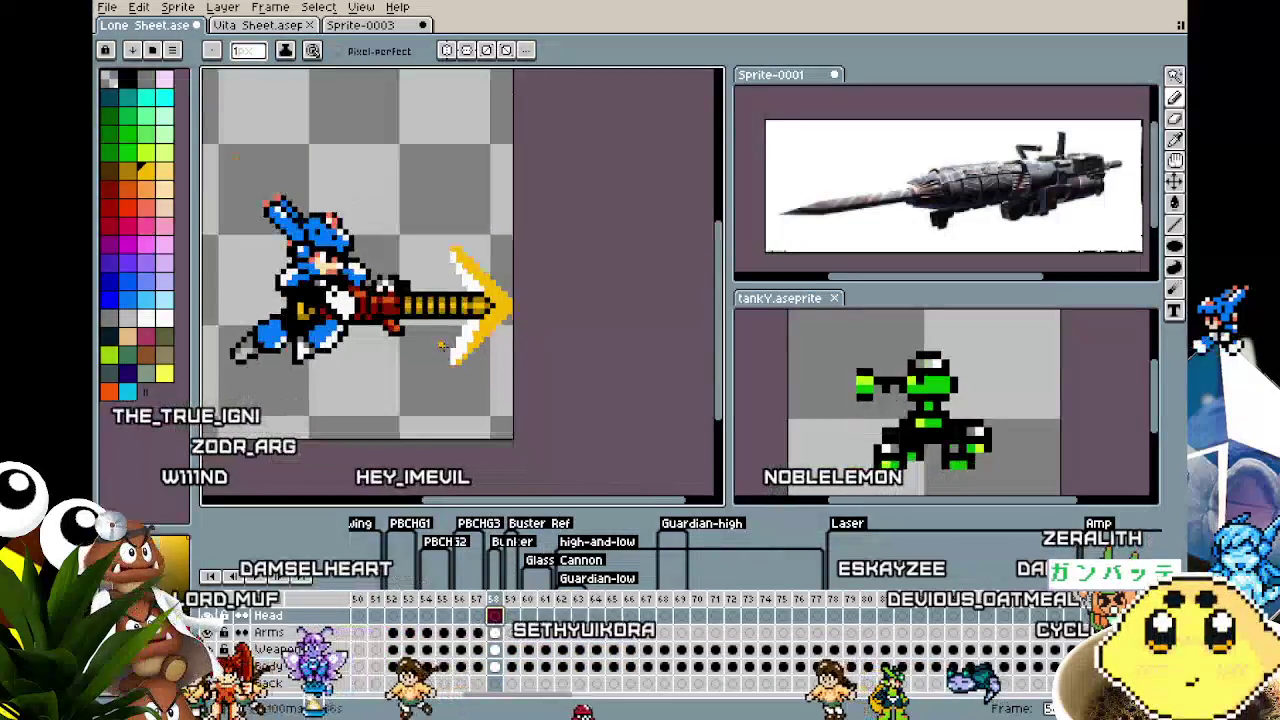
Try a filled yellow ellipse over the cannon muzzle, then undo it
{"action": "left_click", "coordinate": [1174, 246]}
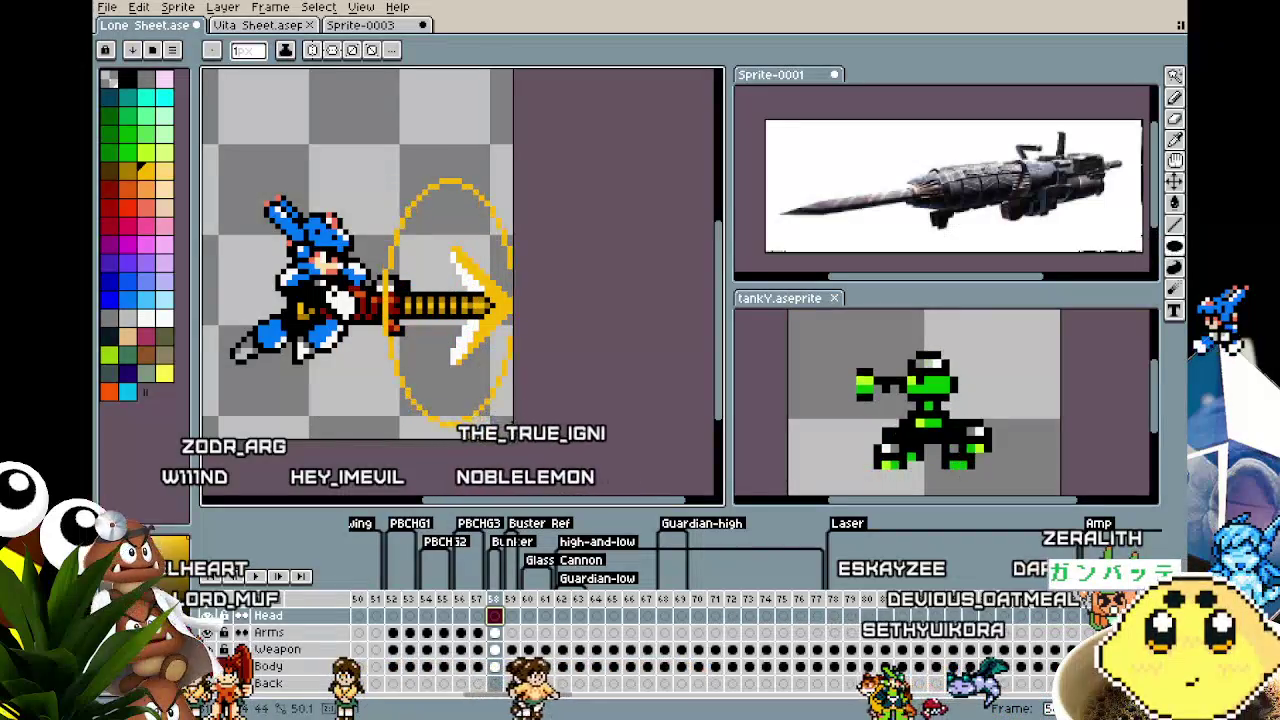
{"action": "left_click_drag", "start_coordinate": [507, 427], "coordinate": [507, 427]}
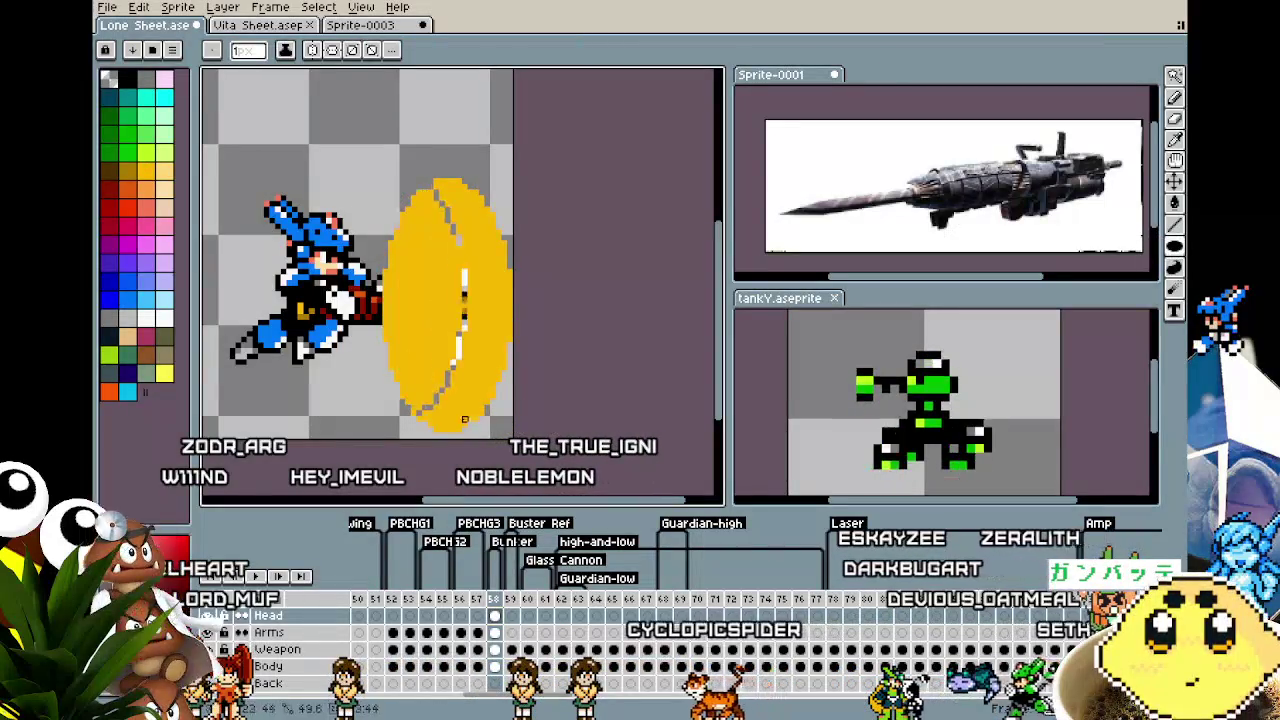
{"action": "key", "text": "ctrl+z"}
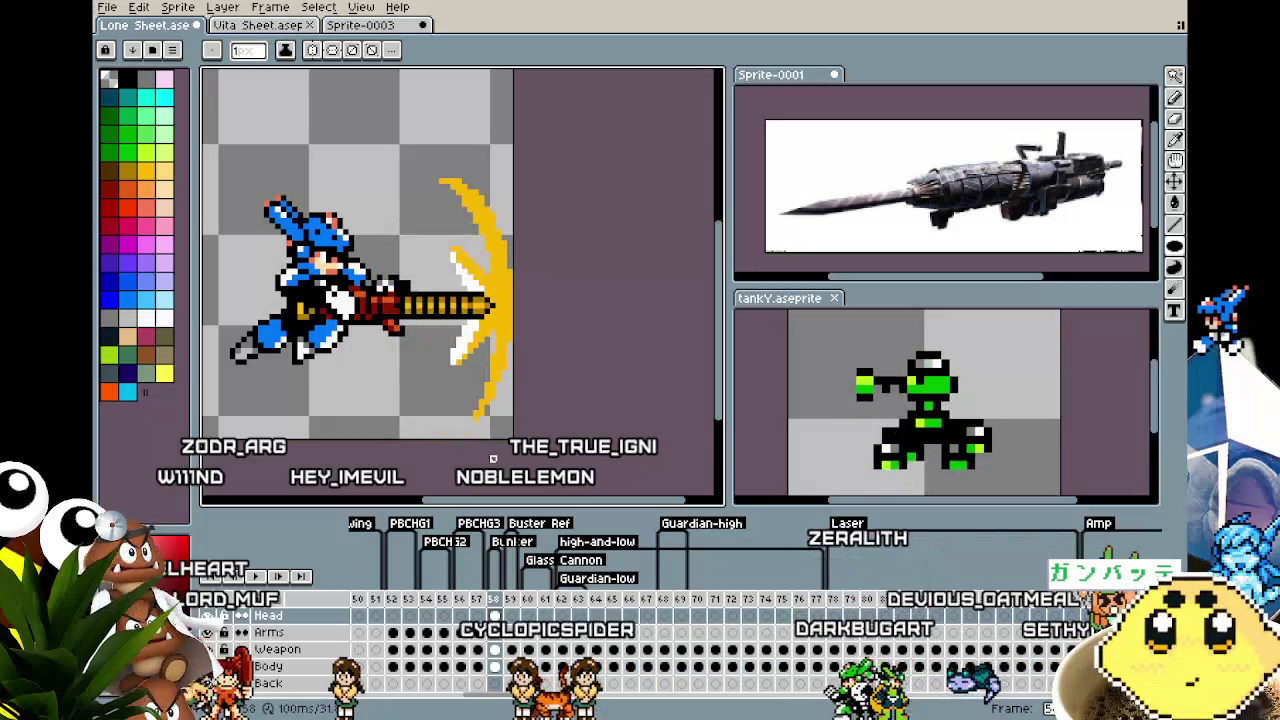
{"action": "scroll", "coordinate": [493, 459], "scroll_direction": "down", "scroll_amount": 3}
{"action": "scroll", "coordinate": [480, 400], "scroll_direction": "up", "scroll_amount": 2}
{"action": "scroll", "coordinate": [495, 380], "scroll_direction": "up", "scroll_amount": 1}
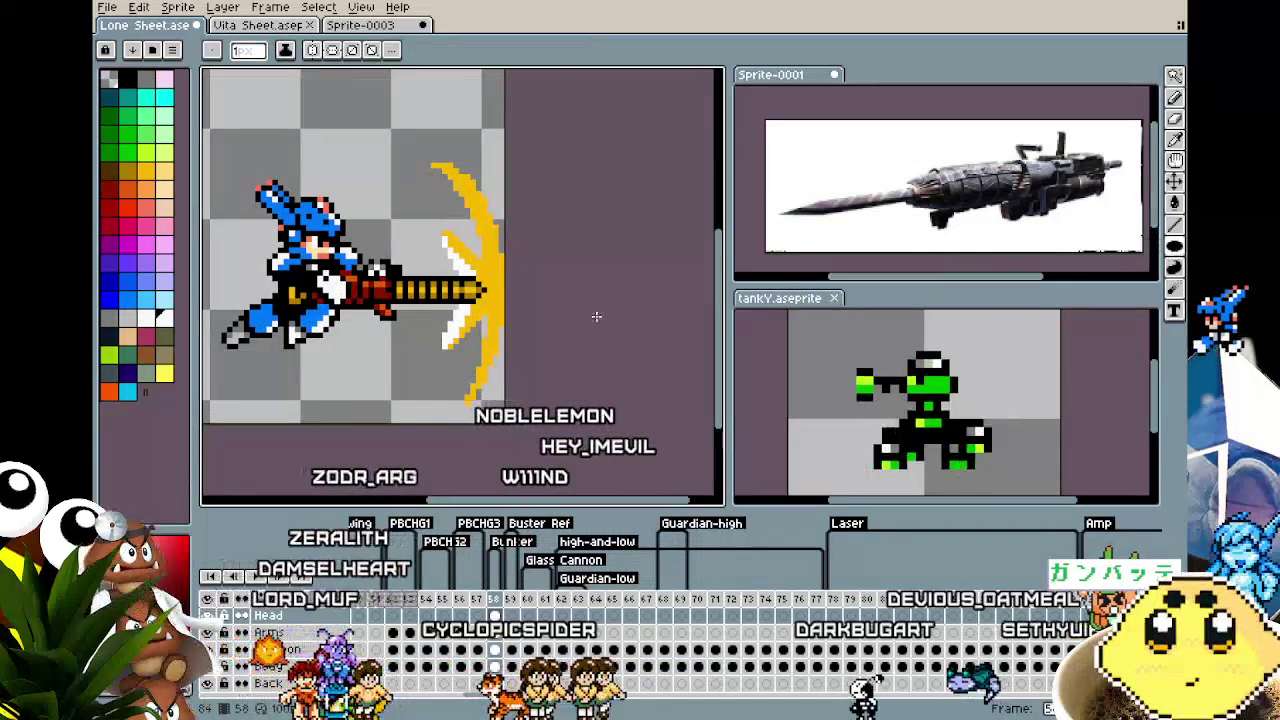
Try white ellipse outlines around the muzzle slash, undoing the failed attempts
{"action": "left_click_drag", "start_coordinate": [355, 172], "coordinate": [490, 422]}
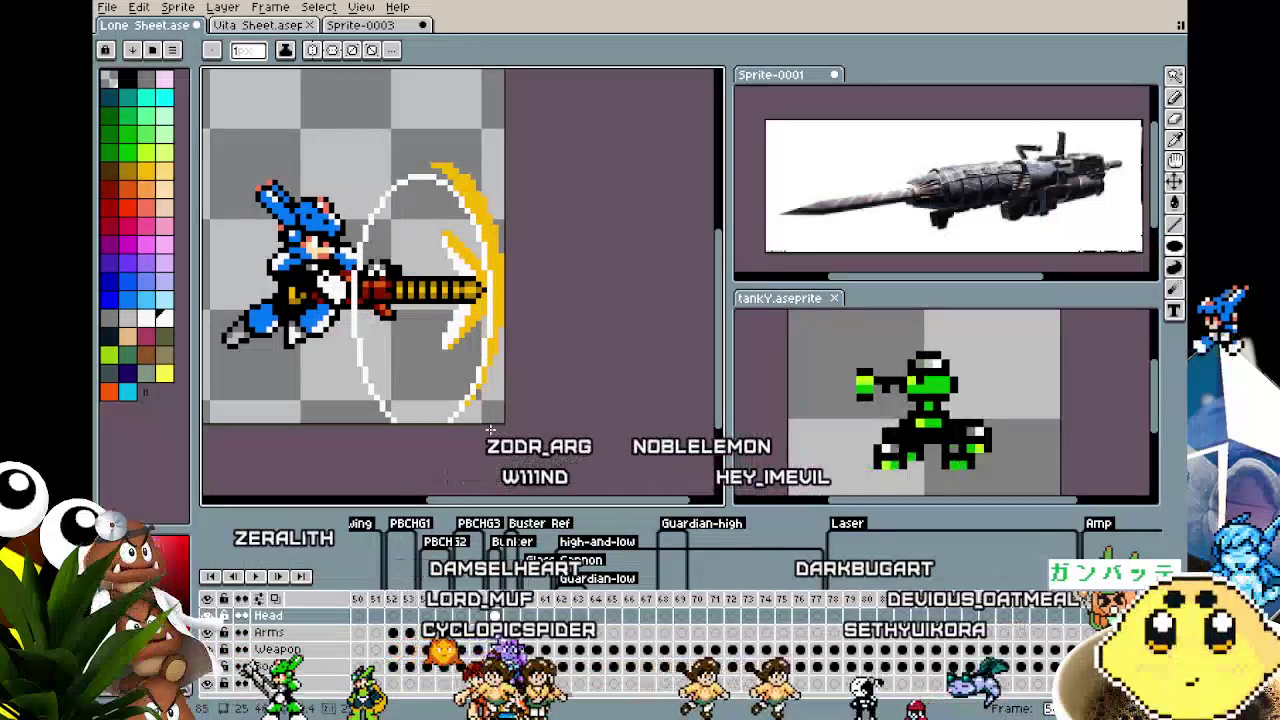
{"action": "key", "text": "ctrl+z"}
{"action": "mouse_move", "coordinate": [388, 162]}
{"action": "left_mouse_down"}
{"action": "mouse_move", "coordinate": [465, 310]}
{"action": "mouse_move", "coordinate": [492, 422]}
{"action": "left_mouse_up"}
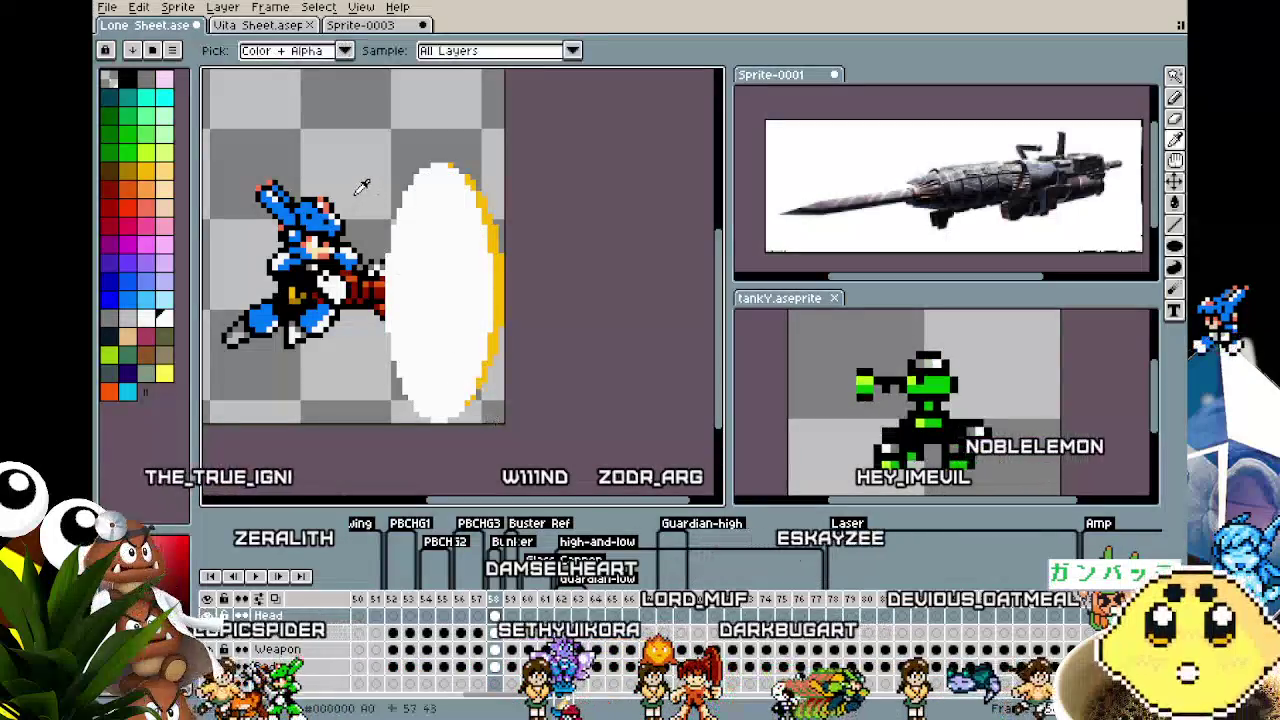
{"action": "left_click_drag", "start_coordinate": [432, 200], "coordinate": [392, 312]}
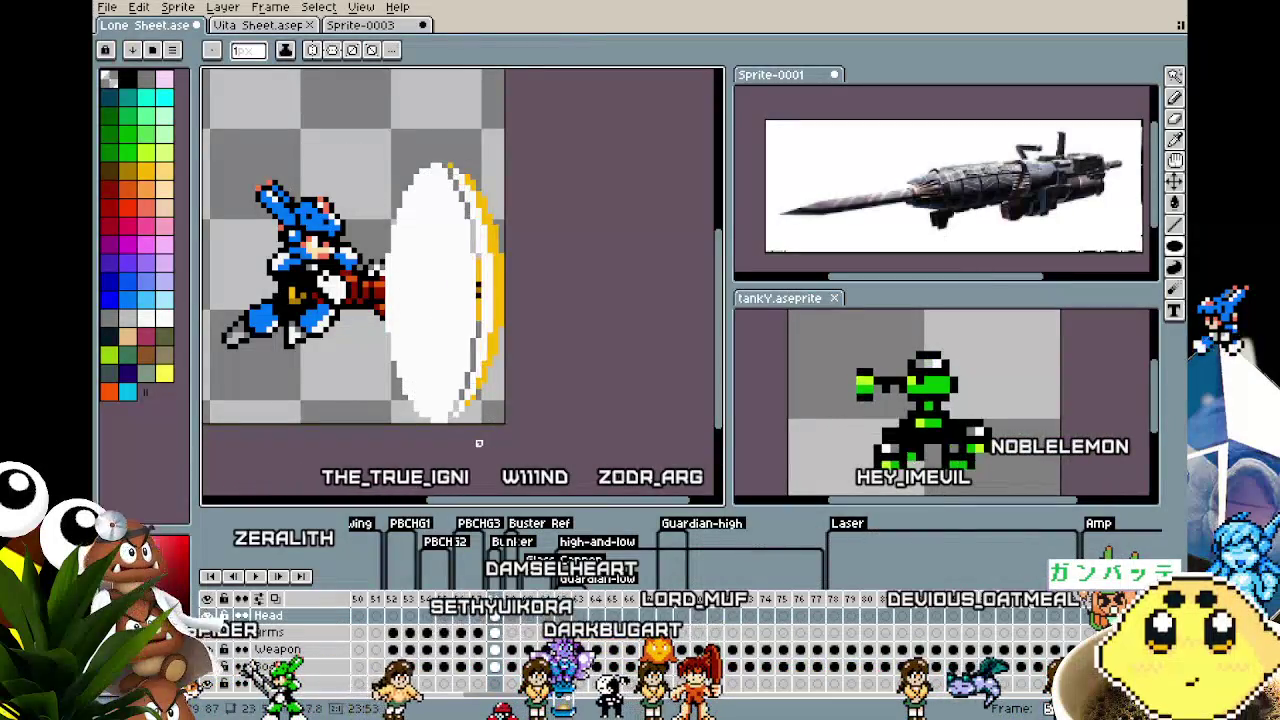
{"action": "key", "text": "ctrl+z"}
{"action": "scroll", "coordinate": [478, 443], "scroll_direction": "down", "scroll_amount": 1}
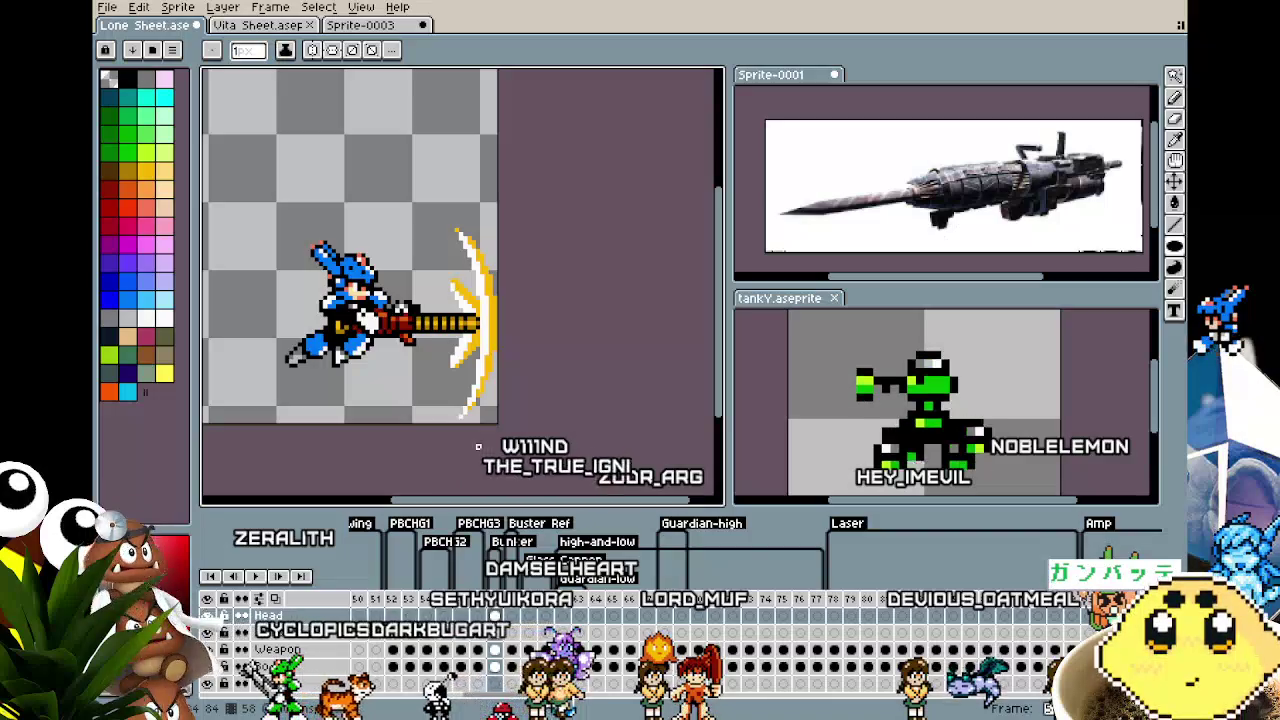
{"action": "scroll", "coordinate": [478, 447], "scroll_direction": "up", "scroll_amount": 1}
{"action": "scroll", "coordinate": [477, 380], "scroll_direction": "up", "scroll_amount": 1}
{"action": "key", "text": "v"}
{"action": "scroll", "coordinate": [476, 300], "scroll_direction": "up", "scroll_amount": 1}
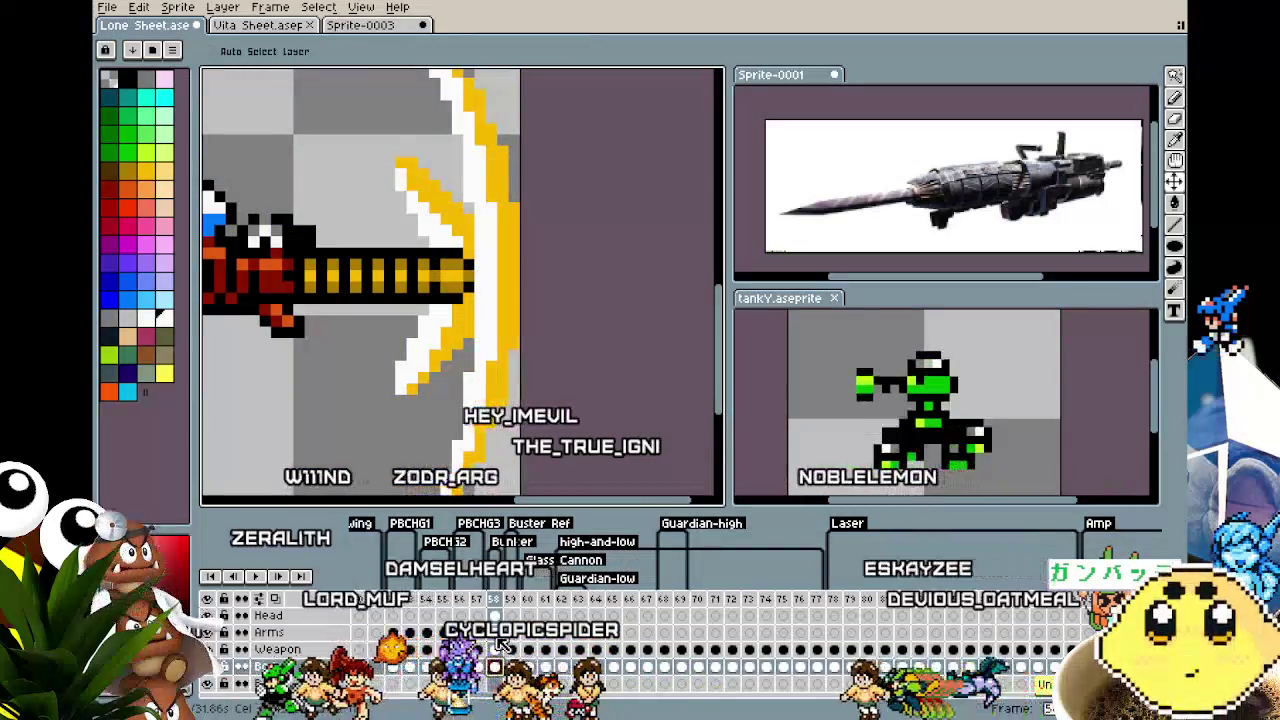
Flood-fill the slash's inner yellow strokes white, keeping its lower tip white
{"action": "key", "text": "g"}
{"action": "left_click", "coordinate": [445, 370]}
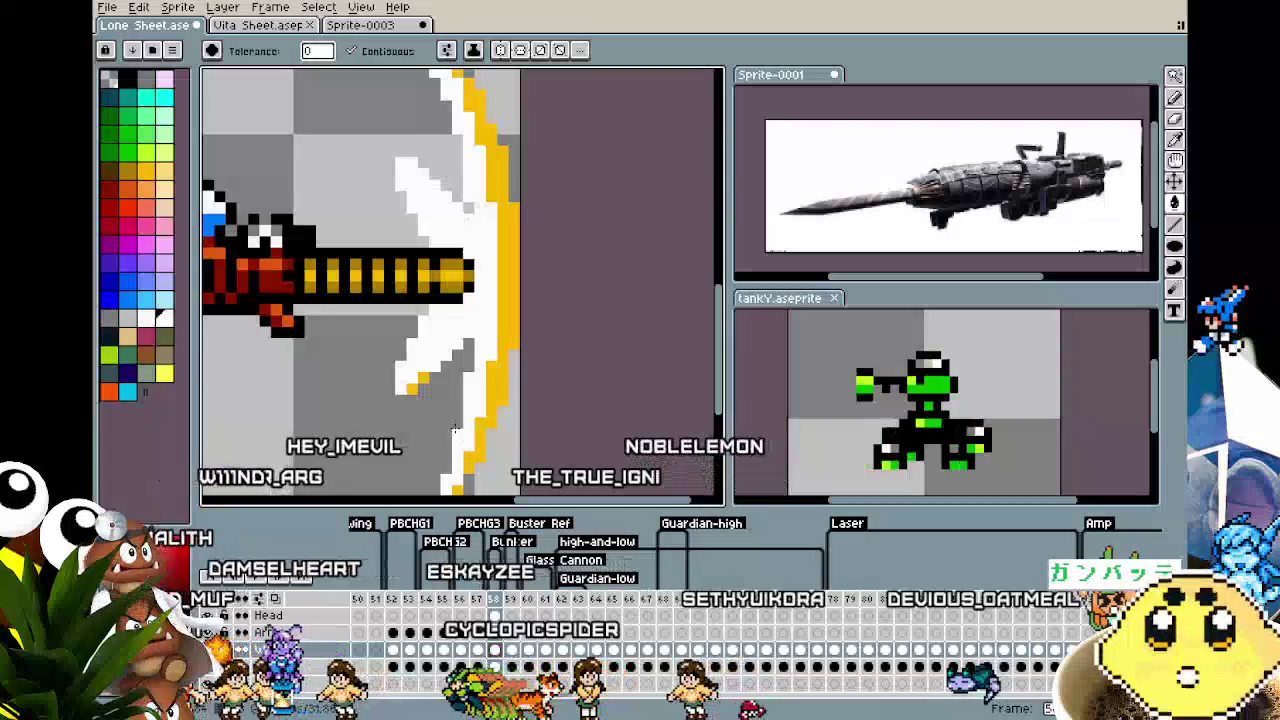
{"action": "left_click", "coordinate": [412, 386]}
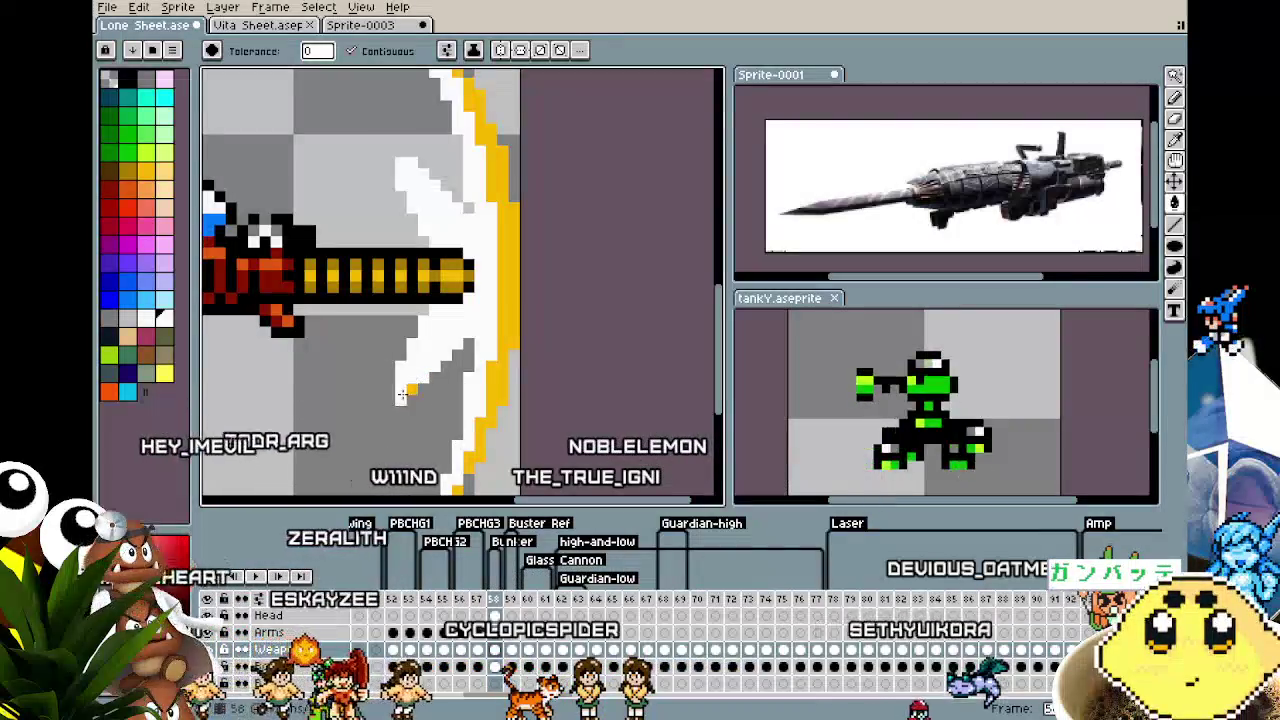
{"action": "left_click", "coordinate": [410, 388]}
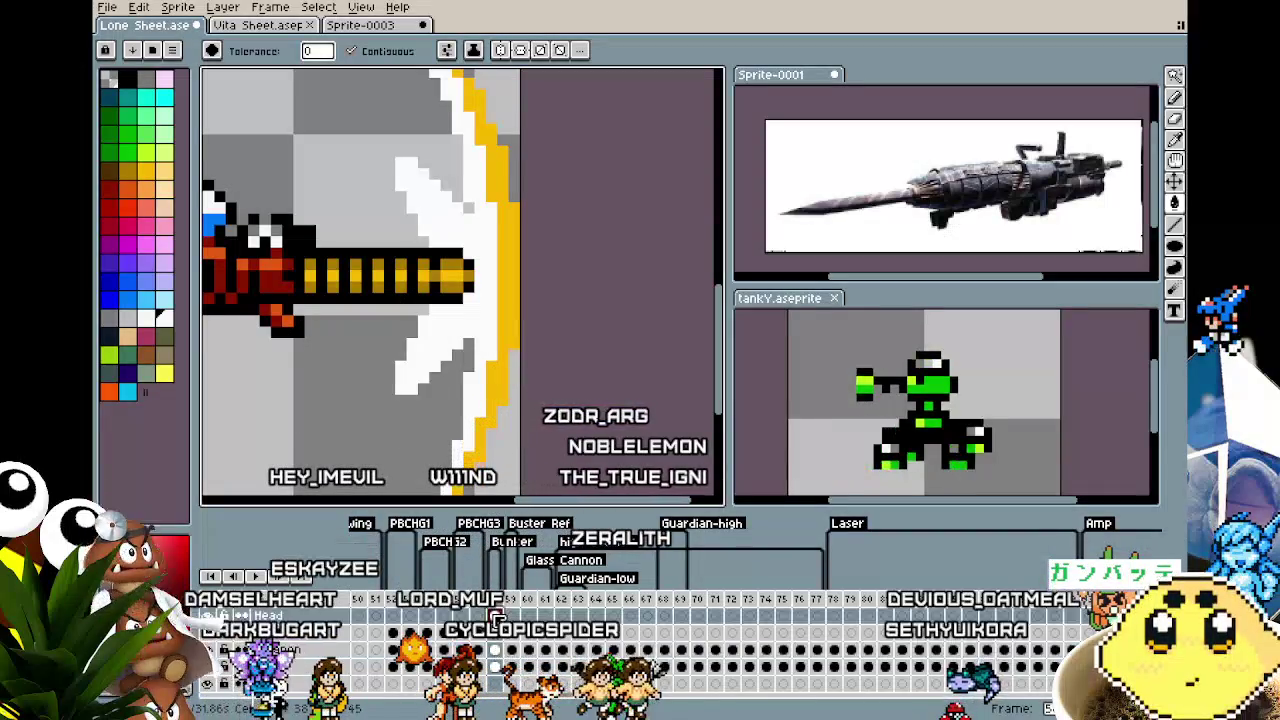
{"action": "scroll", "coordinate": [505, 318], "scroll_direction": "down", "scroll_amount": 2}
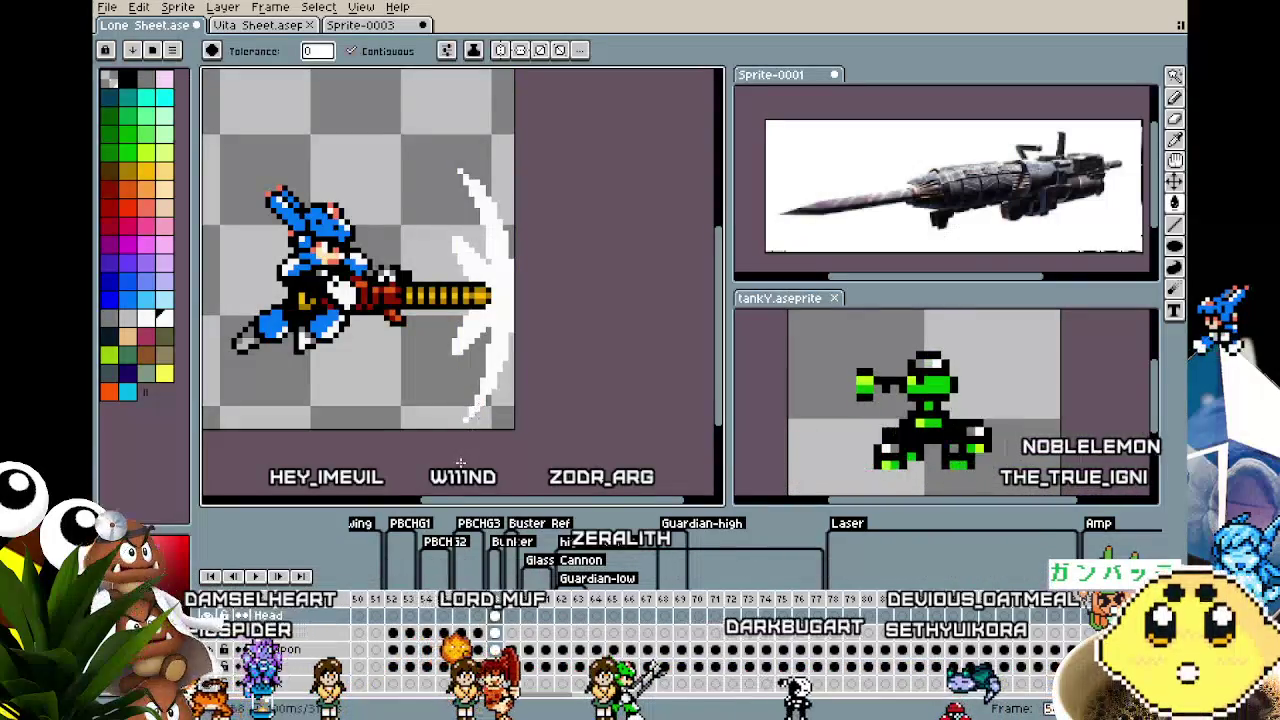
{"action": "scroll", "coordinate": [460, 420], "scroll_direction": "down", "scroll_amount": 2}
{"action": "scroll", "coordinate": [440, 380], "scroll_direction": "up", "scroll_amount": 2}
{"action": "scroll", "coordinate": [500, 300], "scroll_direction": "up", "scroll_amount": 1}
Select the white slash by colour and commit the crescent RotSprite transform after comparing
{"action": "key", "text": "w"}
{"action": "left_click", "coordinate": [510, 300]}
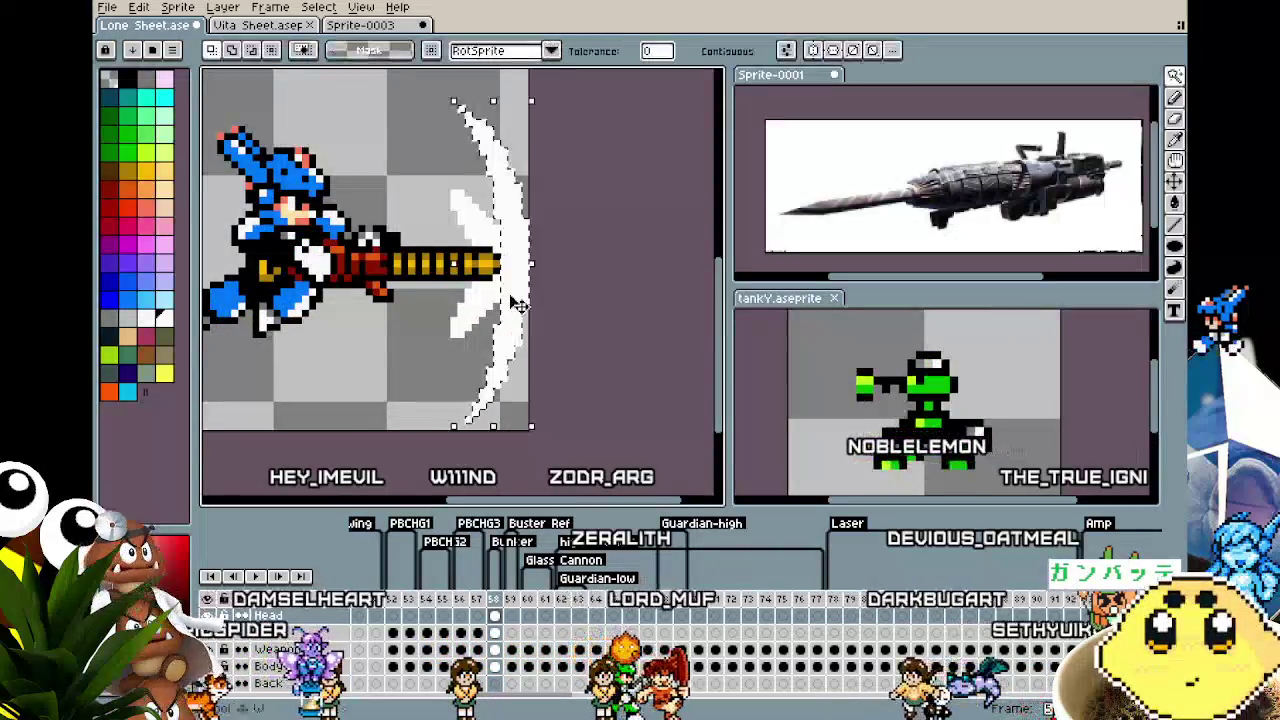
{"action": "key", "text": "ctrl+z"}
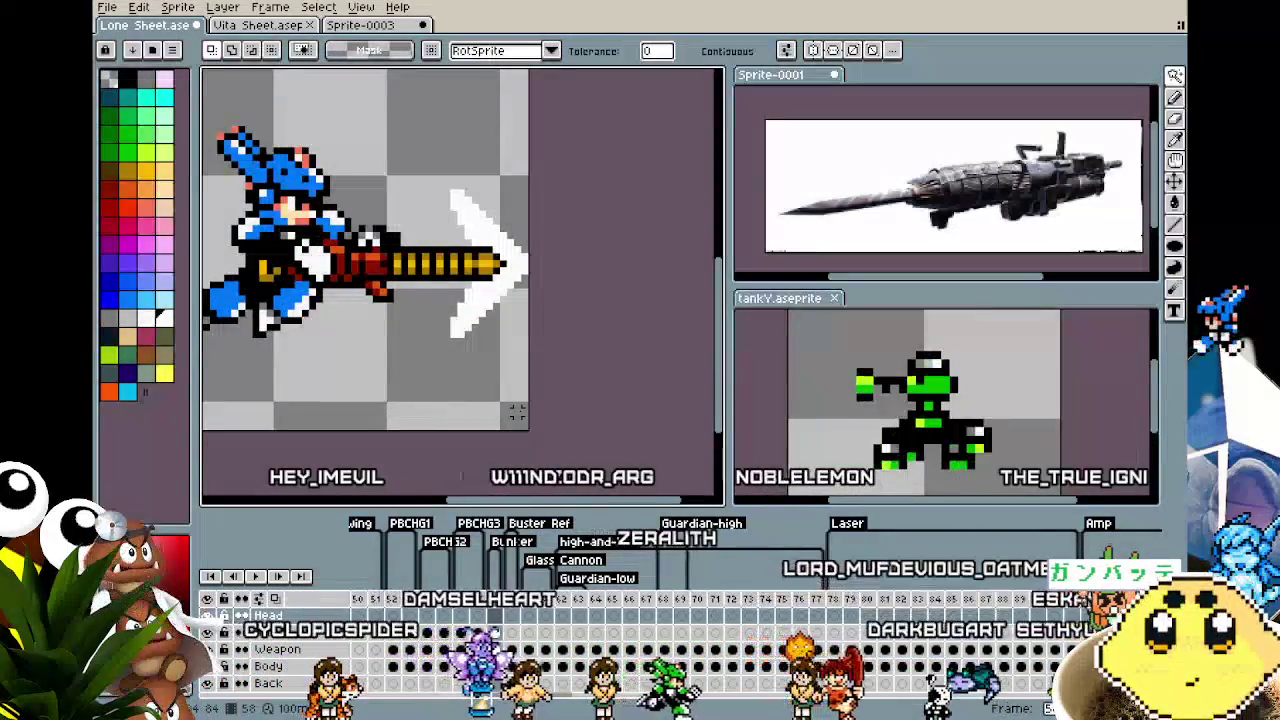
{"action": "key", "text": "ctrl+y"}
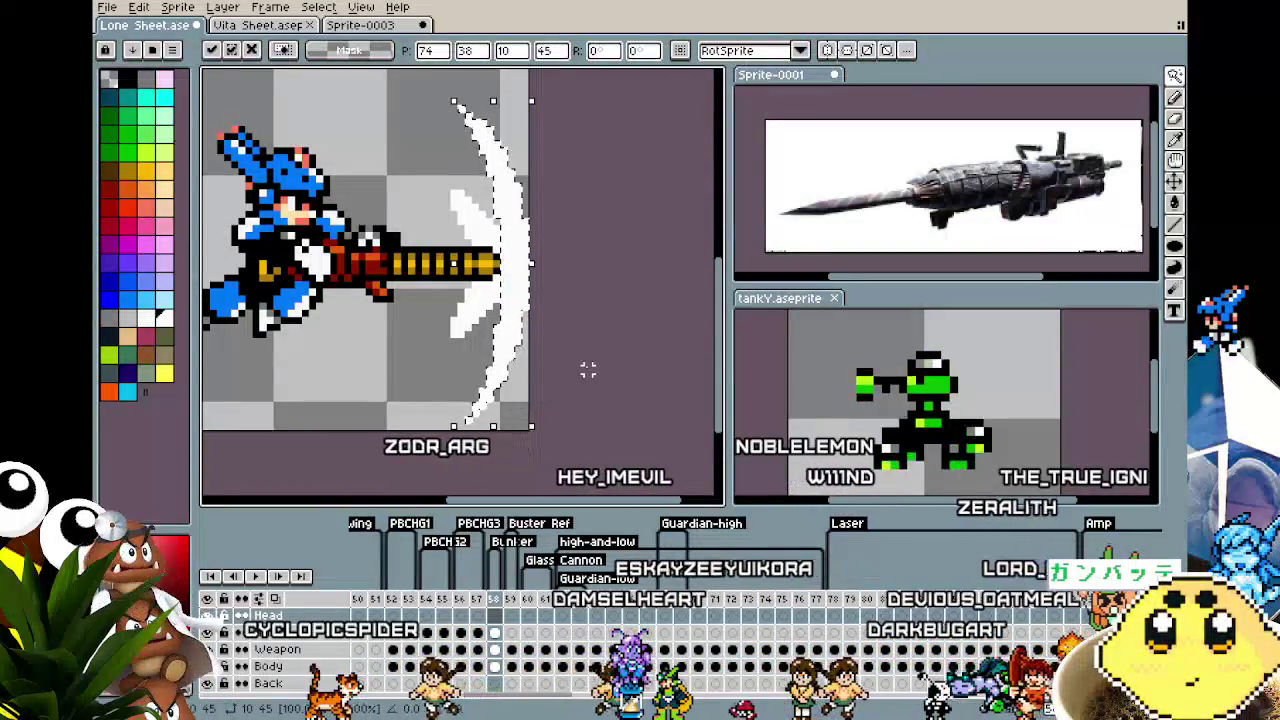
{"action": "key", "text": "ctrl+z"}
{"action": "key", "text": "ctrl+y"}
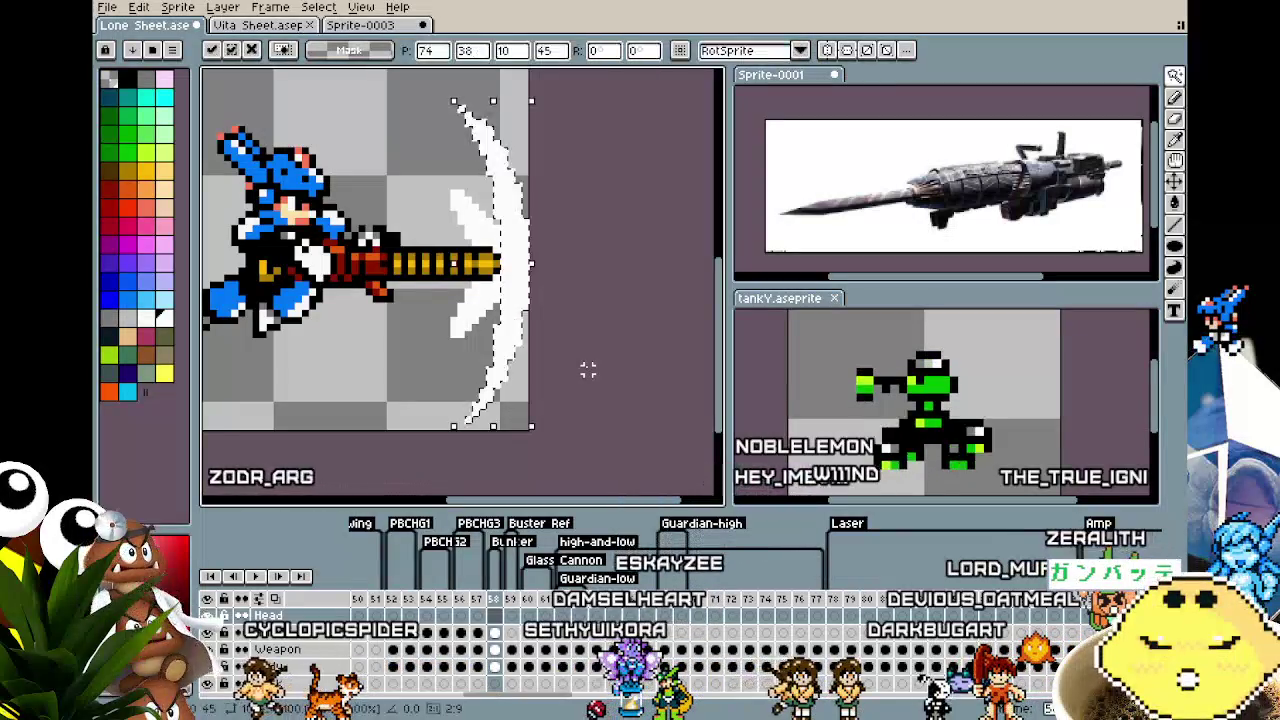
{"action": "key", "text": "Return"}
{"action": "scroll", "coordinate": [461, 240], "scroll_direction": "up", "scroll_amount": 1}
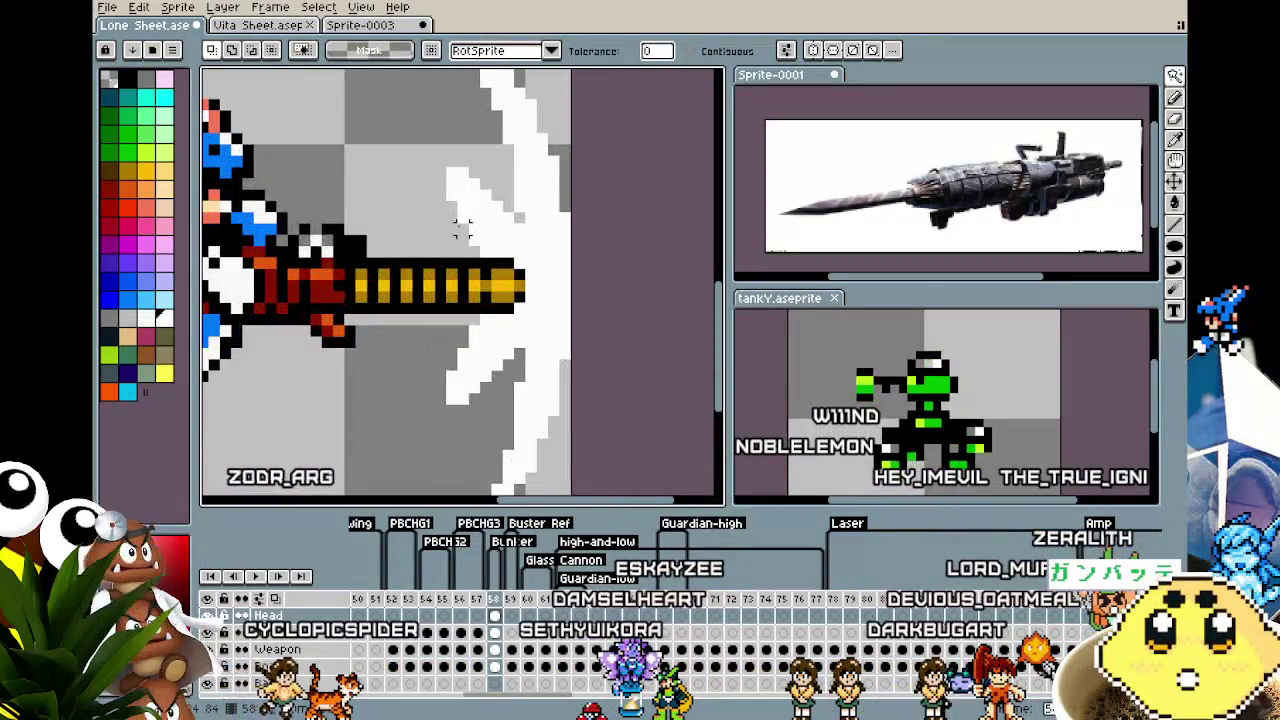
Reapply the crescent slash on frame 58's Weapon cel and deselect it
{"action": "key", "text": "b"}
{"action": "scroll", "coordinate": [599, 388], "scroll_direction": "down", "scroll_amount": 2}
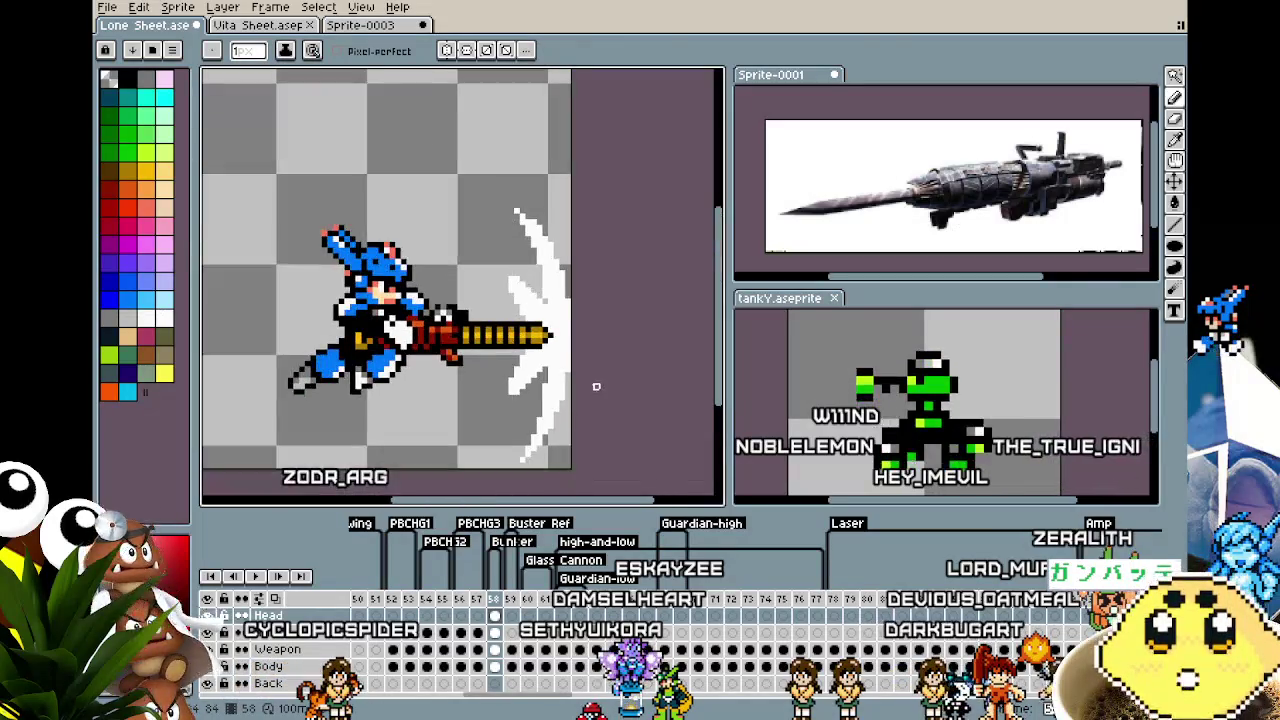
{"action": "key", "text": "w"}
{"action": "key", "text": "Escape"}
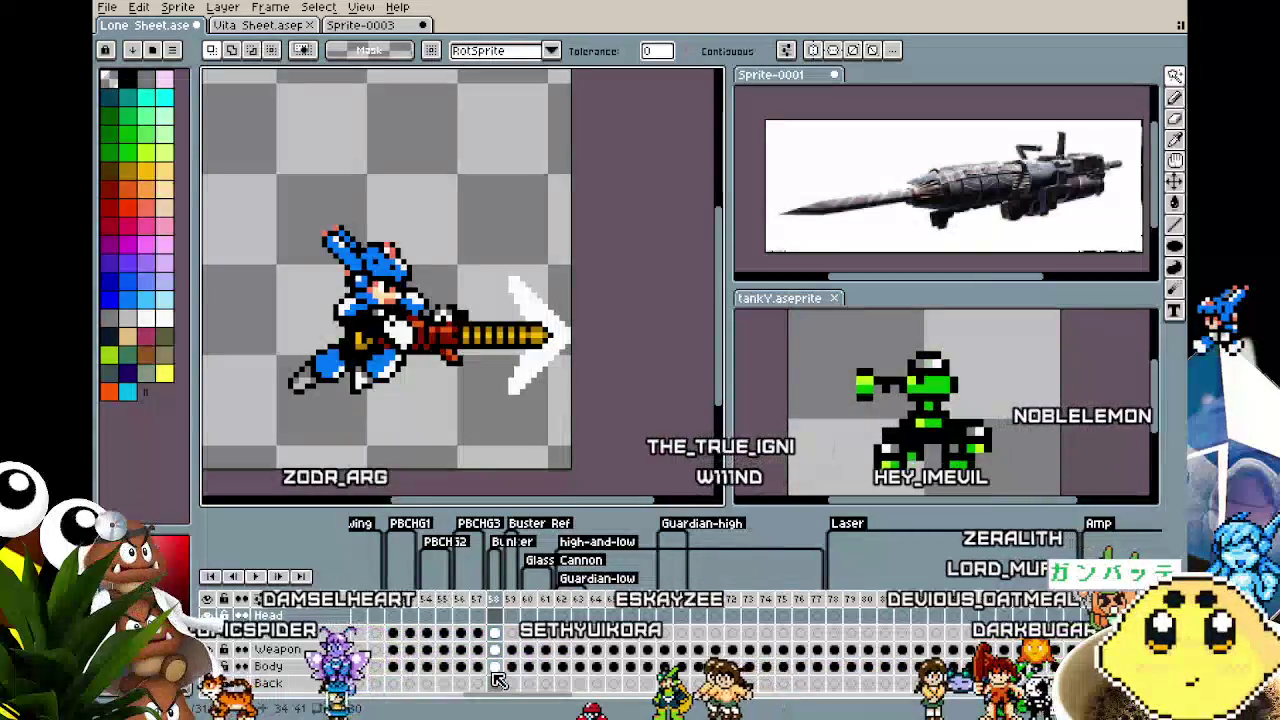
{"action": "left_click", "coordinate": [496, 650]}
{"action": "key", "text": "ctrl+y"}
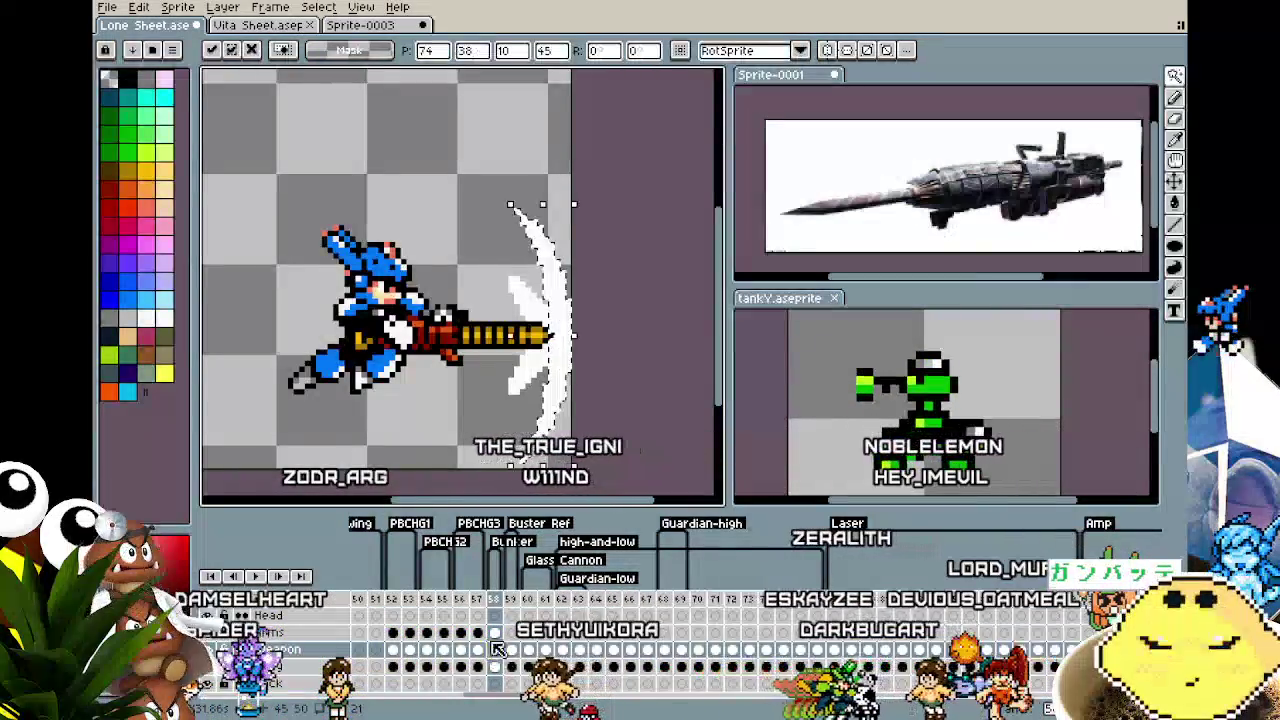
{"action": "left_click", "coordinate": [410, 415]}
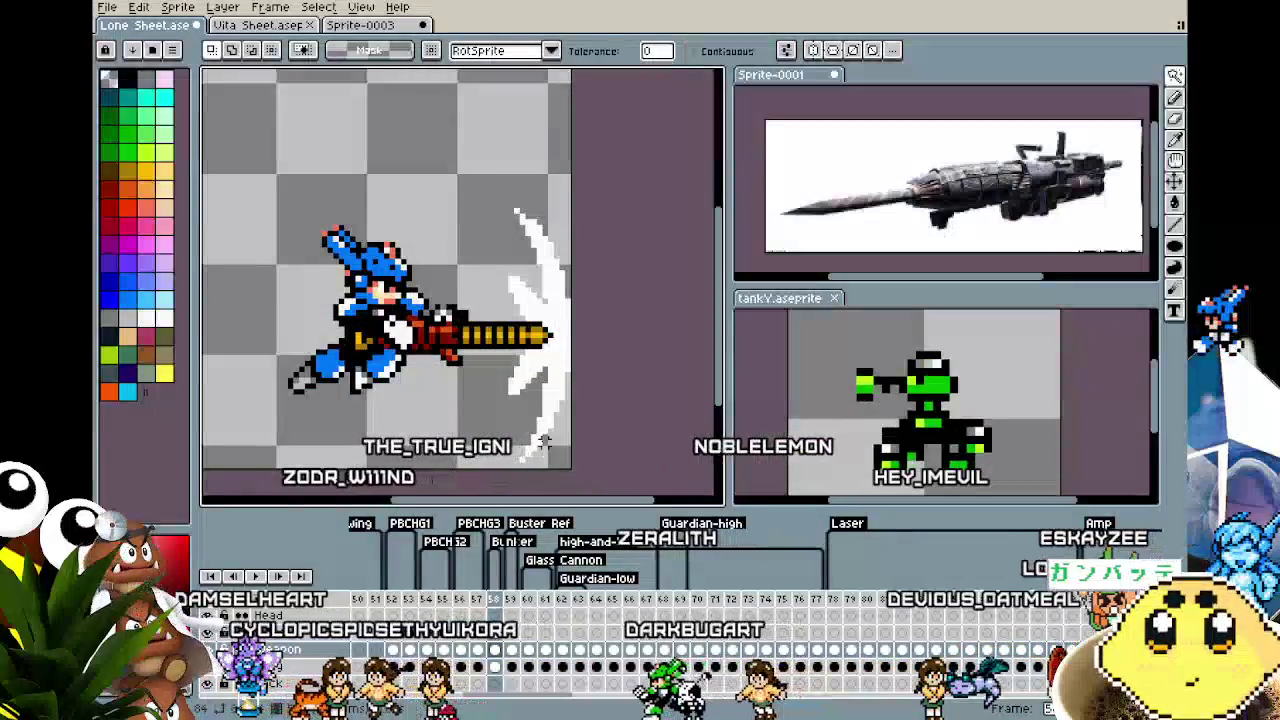
Choose yellow as the paint colour for the Paint Bucket
{"action": "scroll", "coordinate": [550, 450], "scroll_direction": "down", "scroll_amount": 3}
{"action": "scroll", "coordinate": [556, 478], "scroll_direction": "up", "scroll_amount": 2}
{"action": "scroll", "coordinate": [580, 450], "scroll_direction": "up", "scroll_amount": 1}
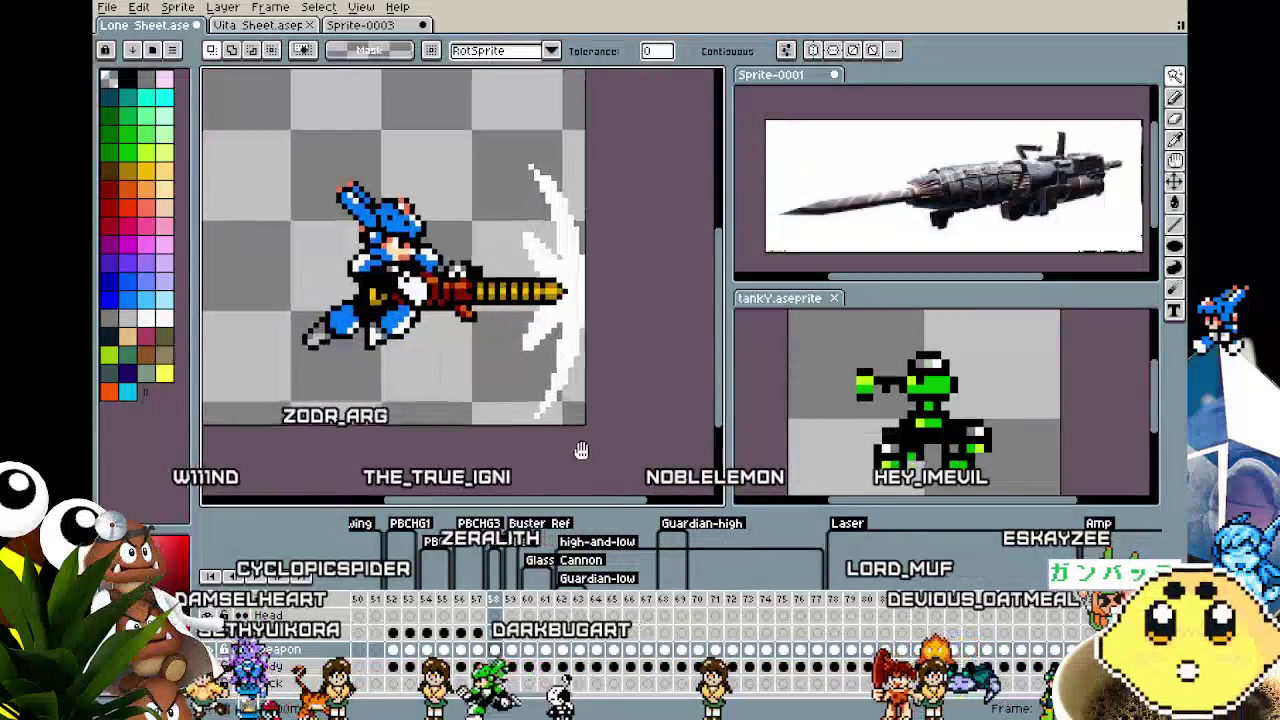
{"action": "left_click", "coordinate": [150, 170]}
{"action": "key", "text": "g"}
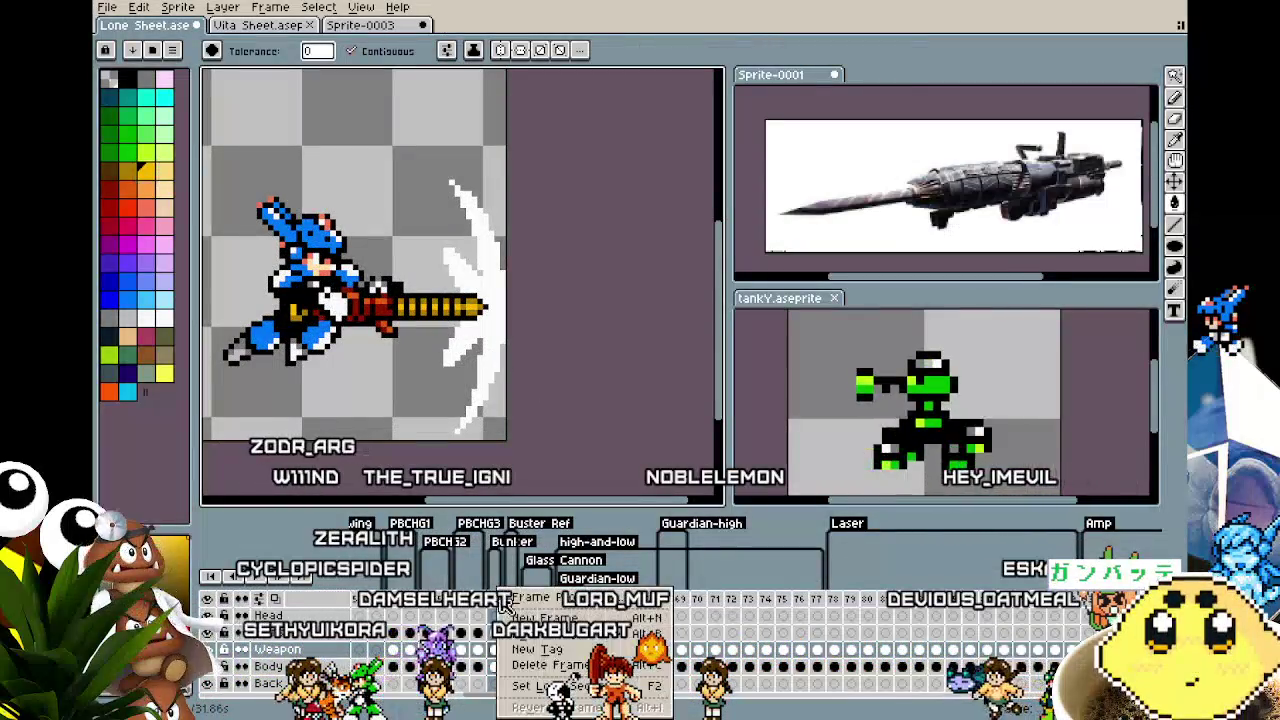
Paint Bucket the muzzle slash yellow on frame 59, undoing an accidental background fill
{"action": "left_click", "coordinate": [490, 245]}
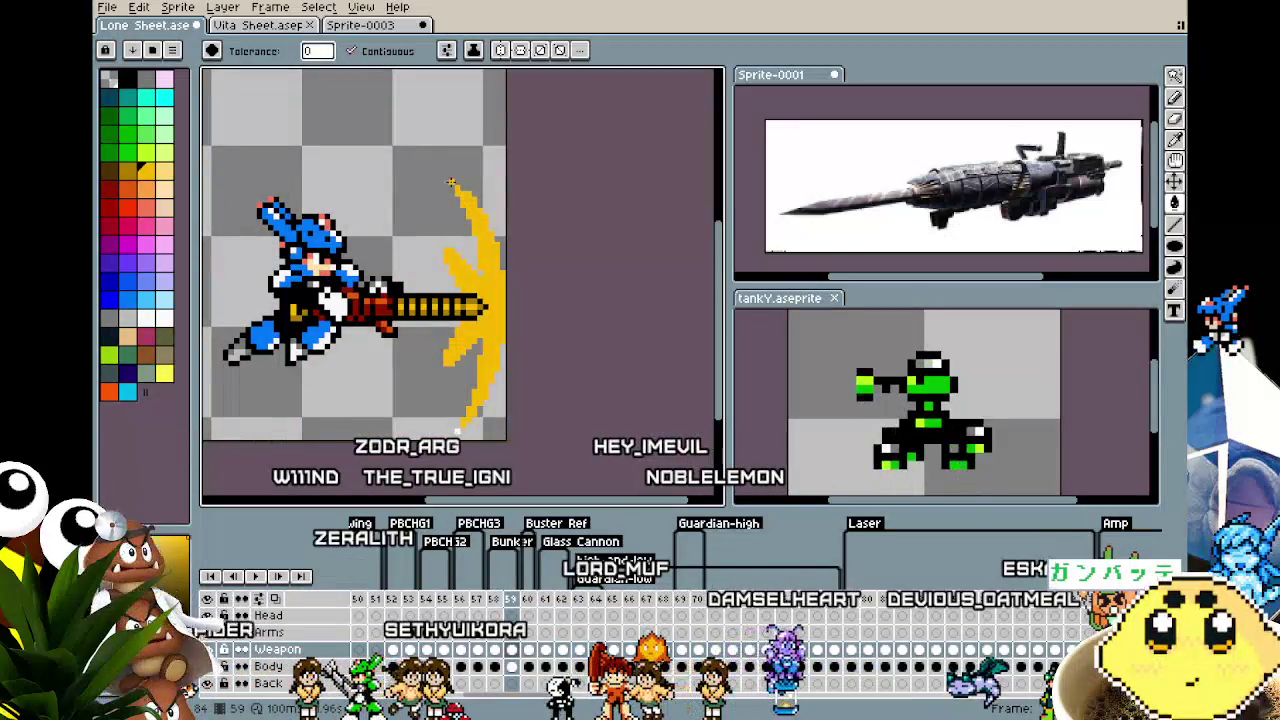
{"action": "left_click", "coordinate": [456, 428]}
{"action": "key", "text": "ctrl+z"}
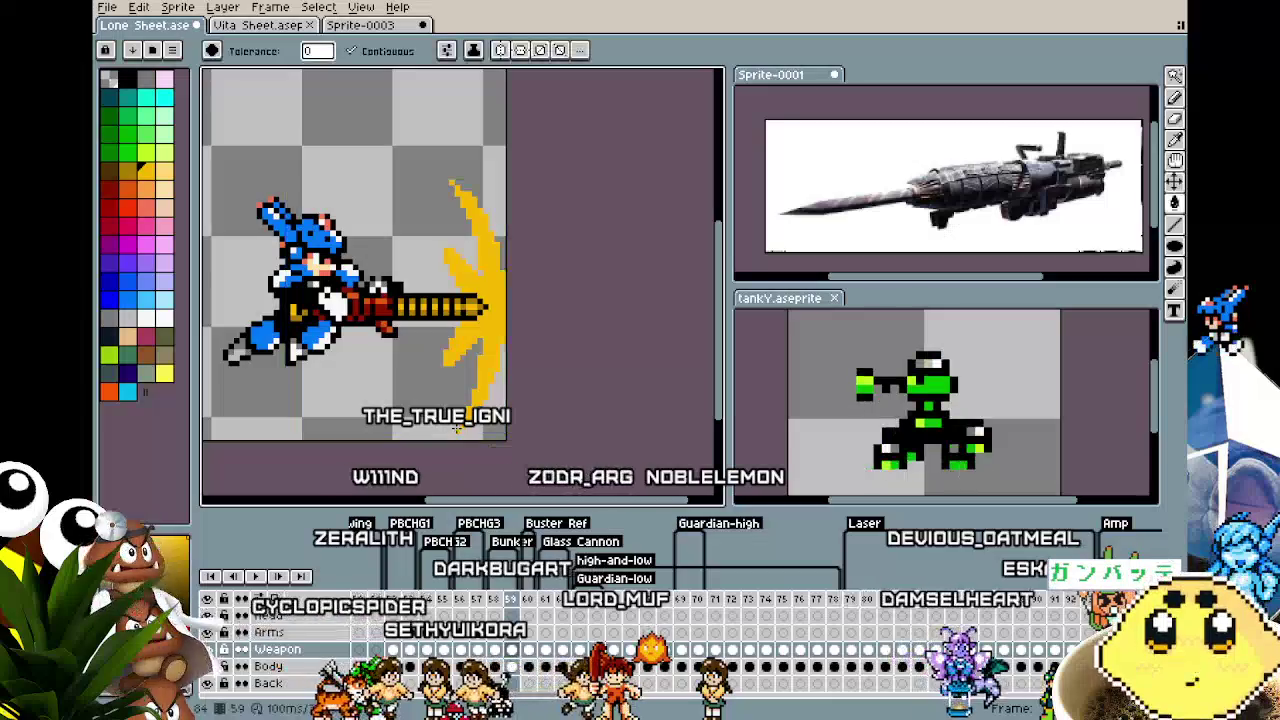
{"action": "scroll", "coordinate": [456, 428], "scroll_direction": "down", "scroll_amount": 3}
{"action": "scroll", "coordinate": [456, 428], "scroll_direction": "up", "scroll_amount": 3}
Compare the yellow slash fill against white with undo/redo, keeping it yellow
{"action": "key", "text": "ctrl+z"}
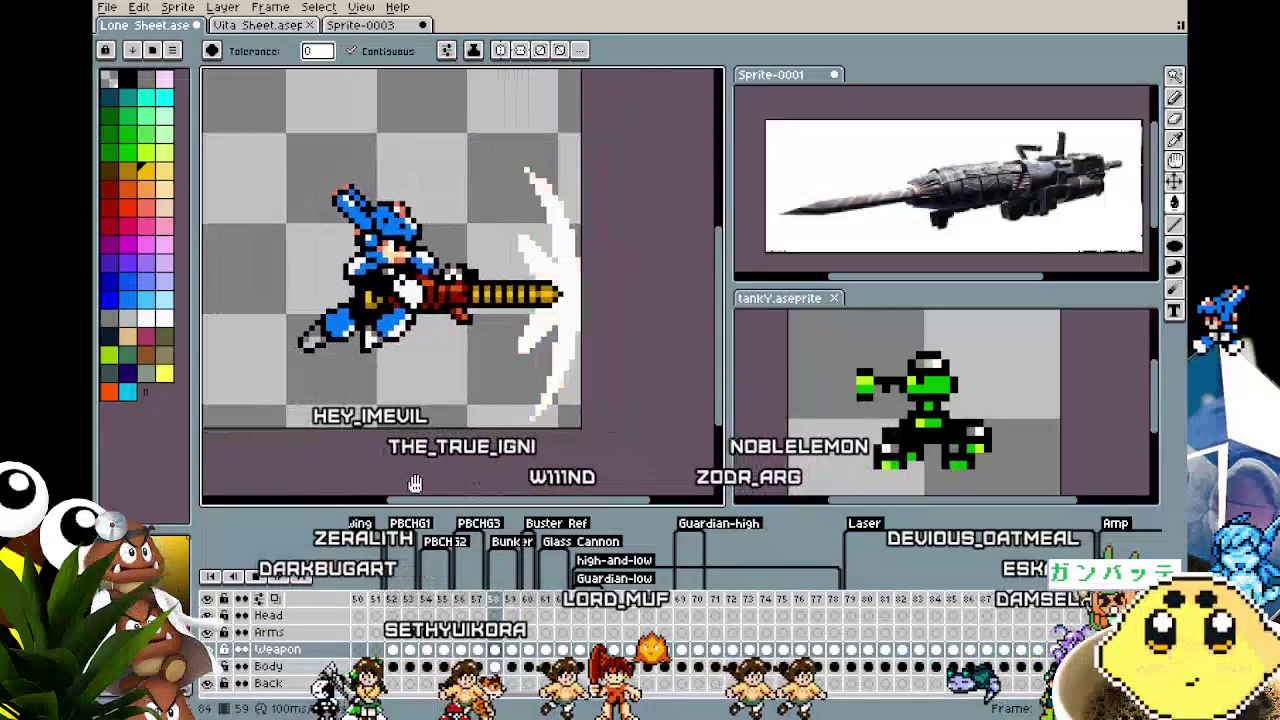
{"action": "key", "text": "ctrl+y"}
{"action": "key", "text": "ctrl+z"}
{"action": "scroll", "coordinate": [415, 483], "scroll_direction": "down", "scroll_amount": 1}
{"action": "key", "text": "ctrl+y"}
{"action": "key", "text": "ctrl+z"}
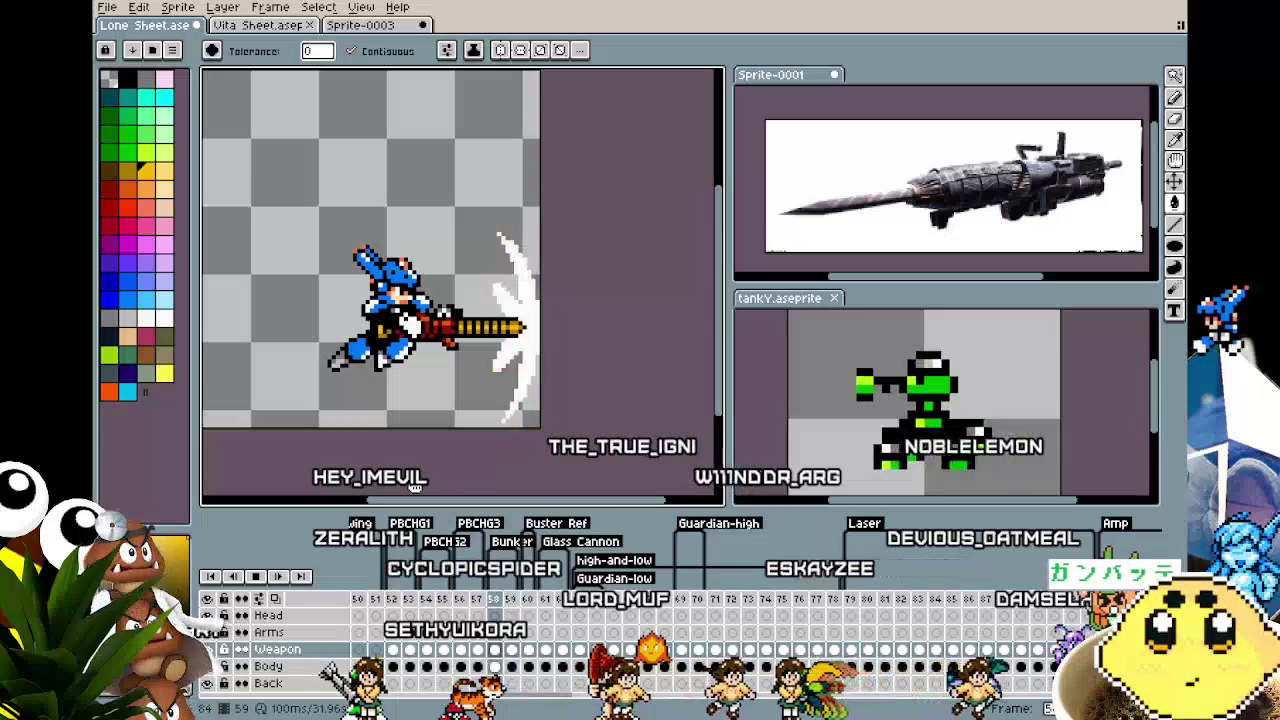
{"action": "key", "text": "ctrl+y"}
{"action": "key", "text": "ctrl+z"}
{"action": "key", "text": "ctrl+y"}
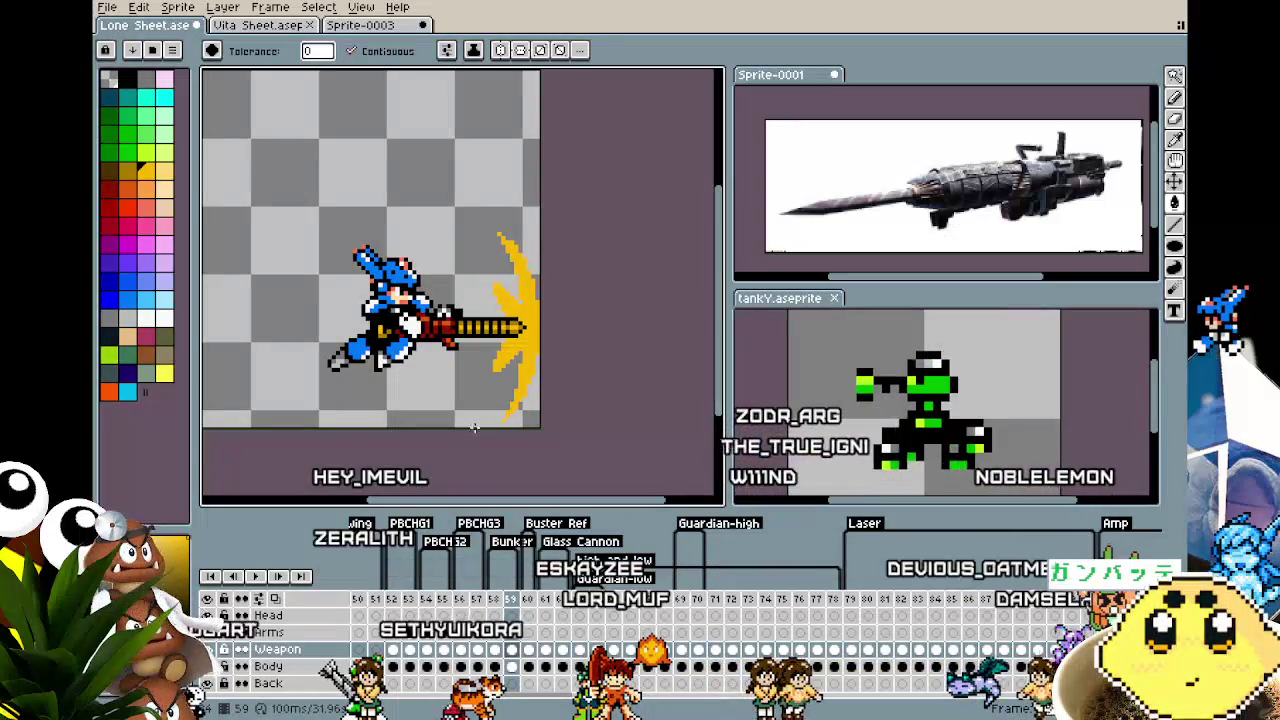
{"action": "scroll", "coordinate": [475, 428], "scroll_direction": "up", "scroll_amount": 1}
{"action": "scroll", "coordinate": [475, 428], "scroll_direction": "up", "scroll_amount": 1}
Magic Wand the yellow slash and its glow on frame 59, then deselect
{"action": "key", "text": "b"}
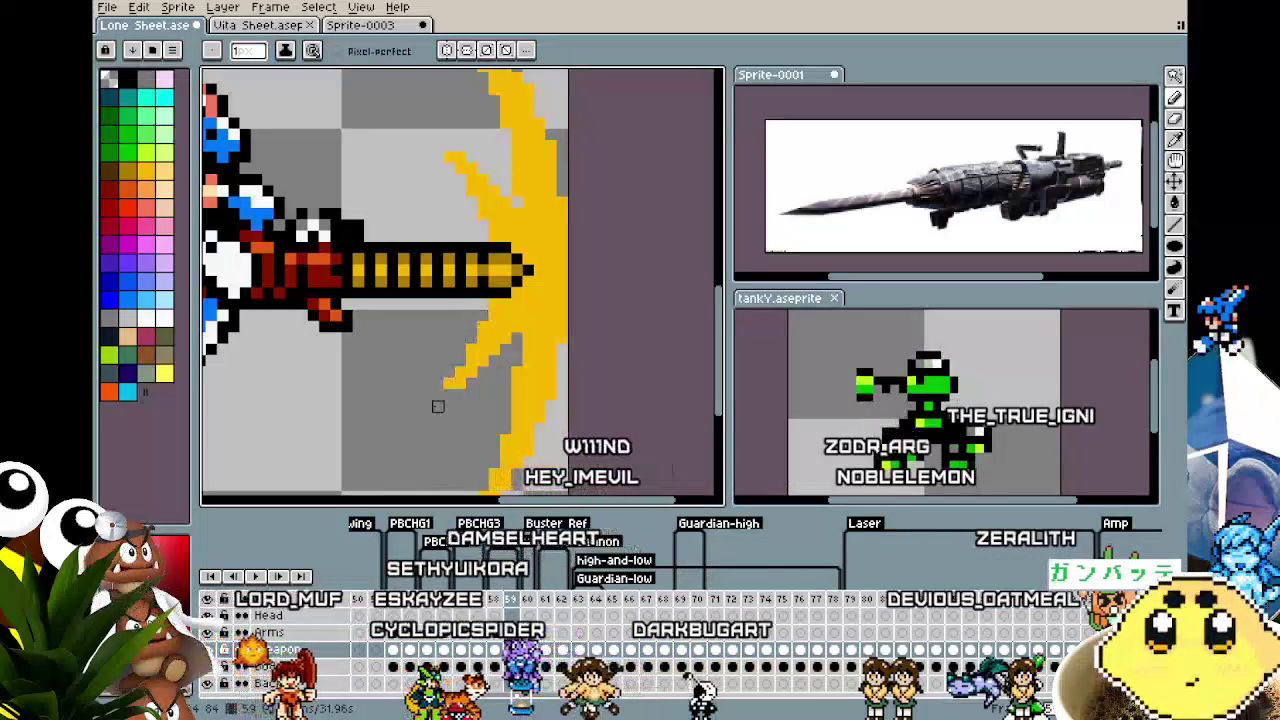
{"action": "scroll", "coordinate": [482, 338], "scroll_direction": "down", "scroll_amount": 2}
{"action": "scroll", "coordinate": [482, 338], "scroll_direction": "down", "scroll_amount": 2}
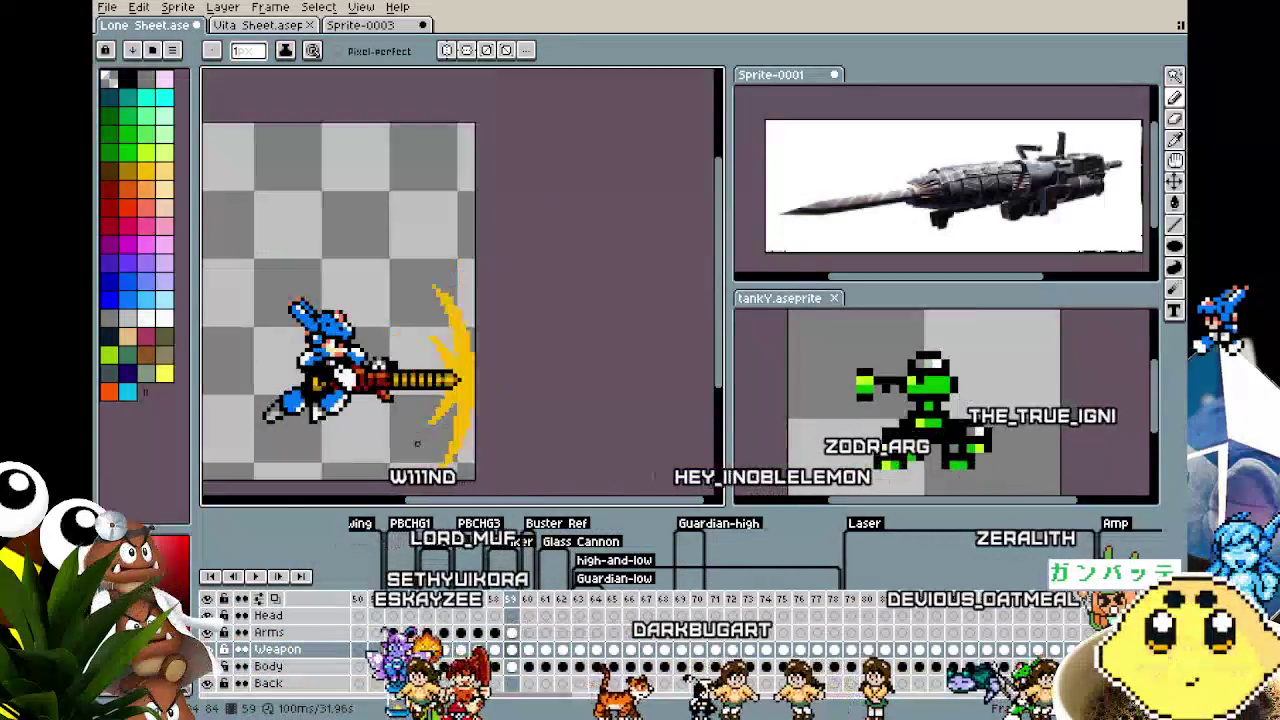
{"action": "scroll", "coordinate": [416, 443], "scroll_direction": "up", "scroll_amount": 1}
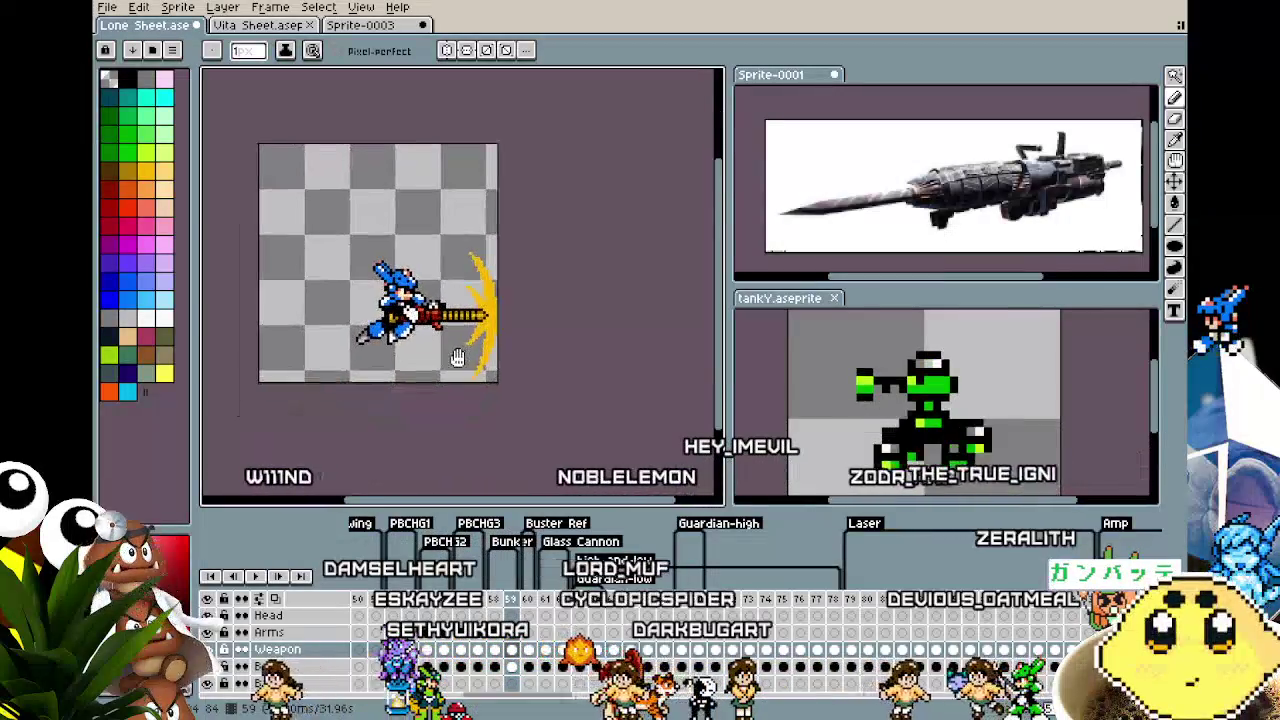
{"action": "scroll", "coordinate": [478, 346], "scroll_direction": "up", "scroll_amount": 2}
{"action": "key", "text": "w"}
{"action": "left_click", "coordinate": [518, 276]}
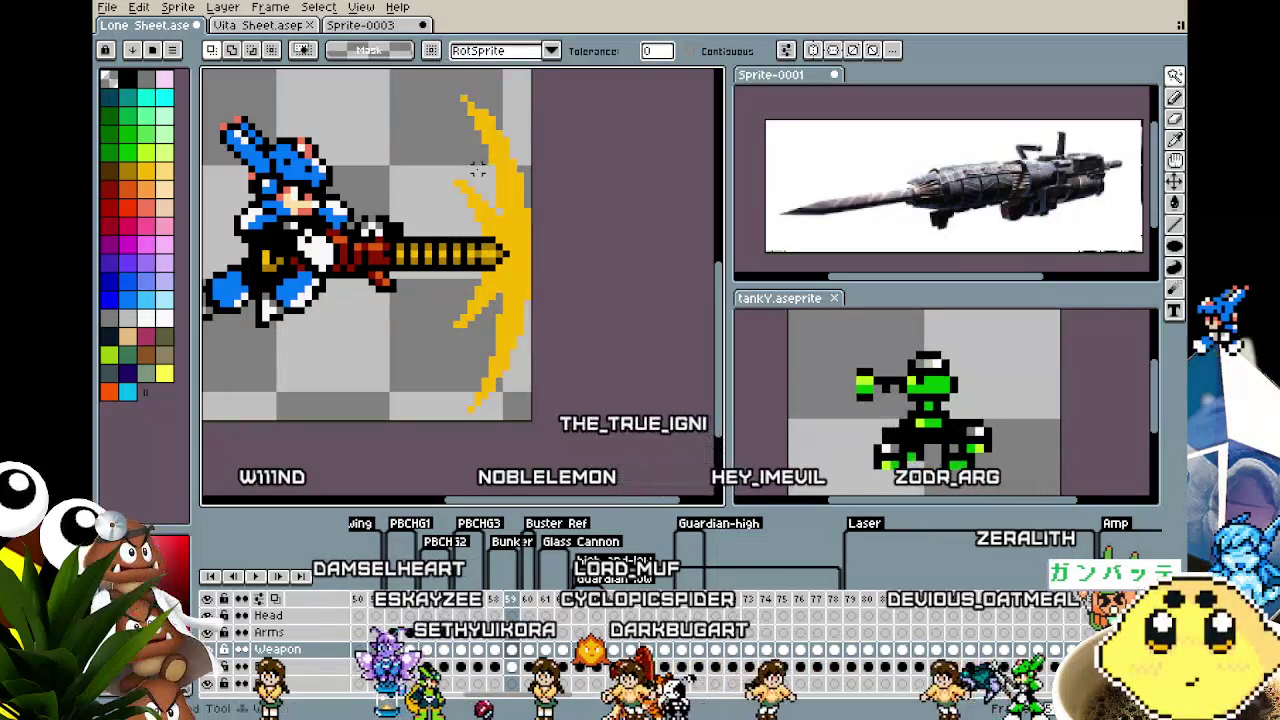
{"action": "left_click", "coordinate": [538, 234]}
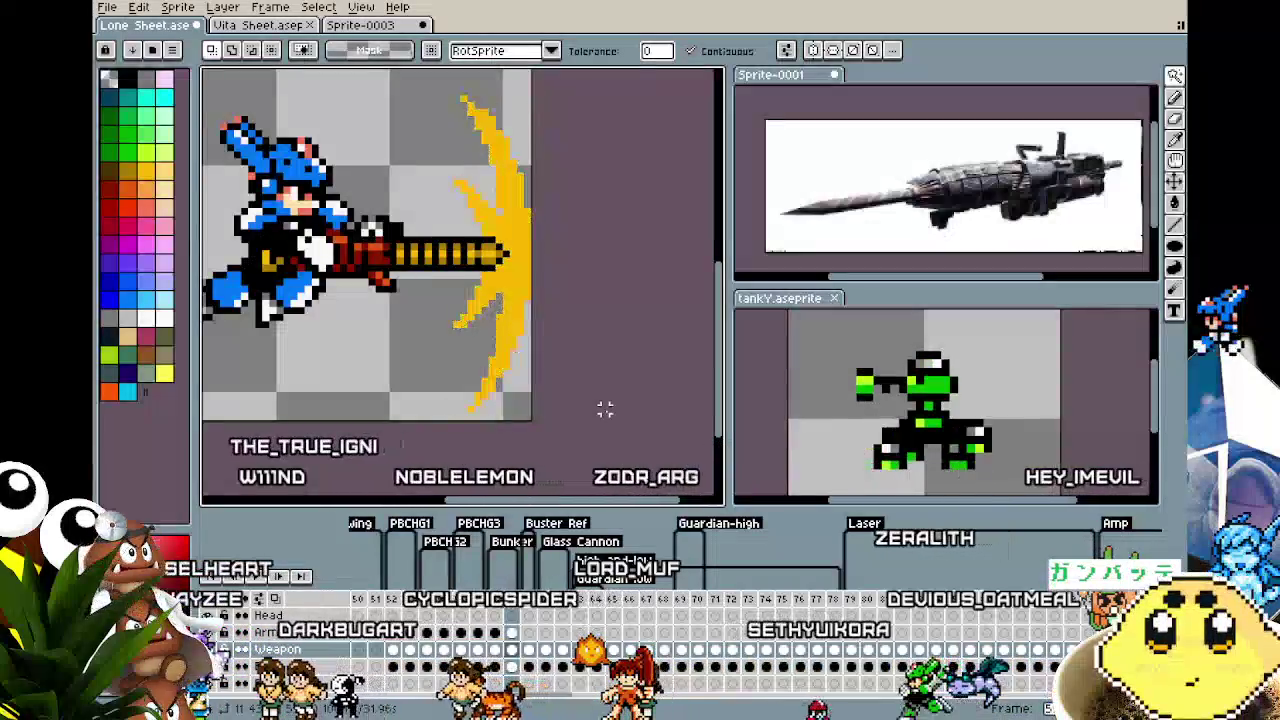
{"action": "left_click", "coordinate": [513, 667]}
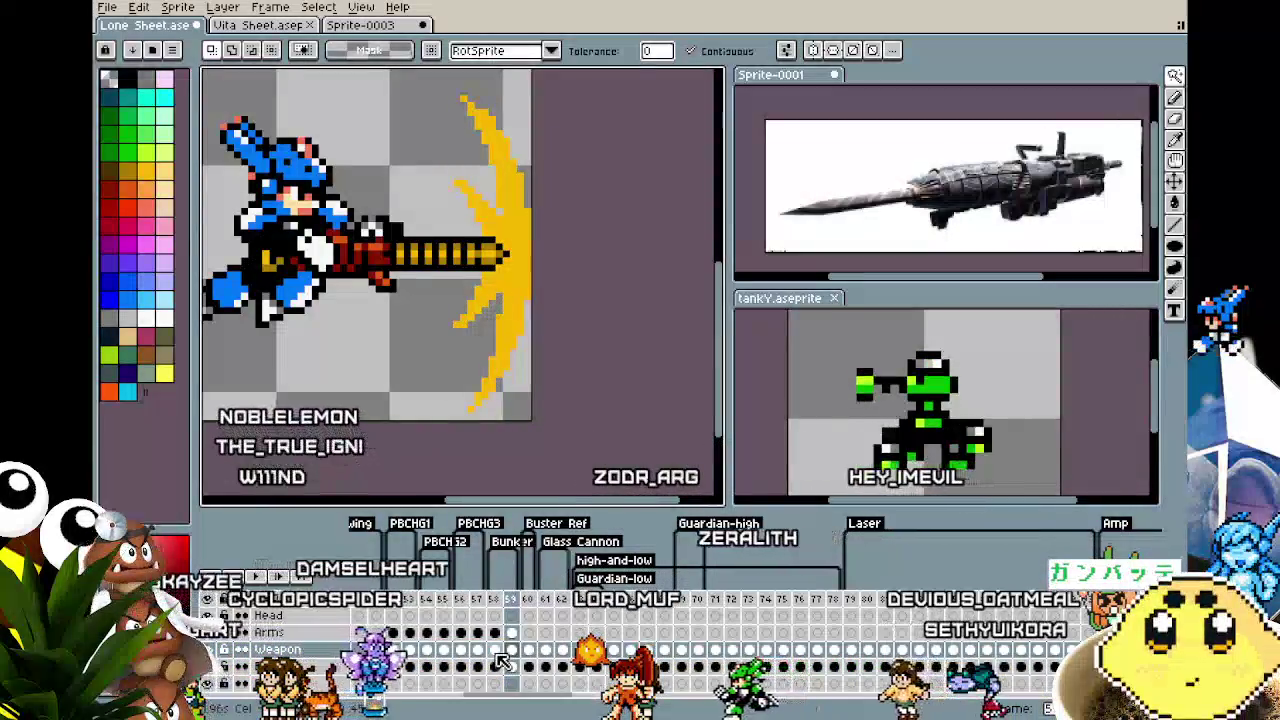
Check frame 58's white glow on the Weapon layer, then play the animation
{"action": "left_click", "coordinate": [494, 649]}
{"action": "left_click", "coordinate": [532, 288]}
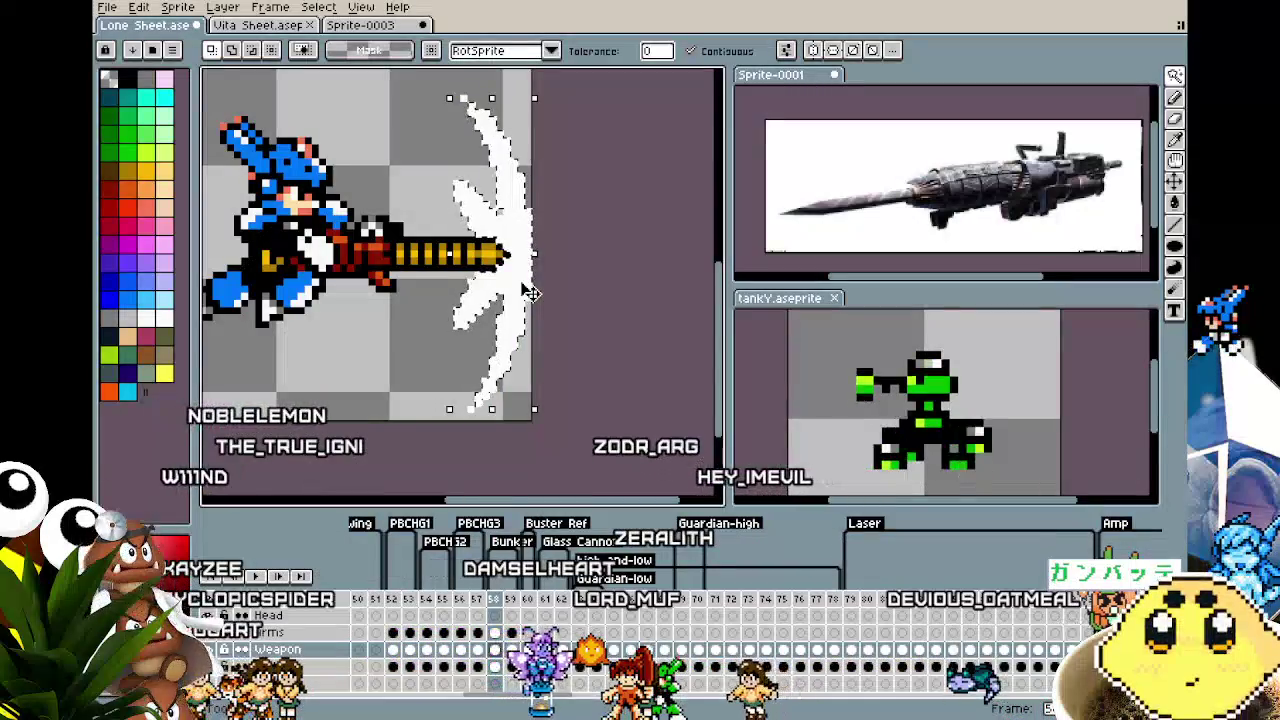
{"action": "left_click", "coordinate": [520, 285]}
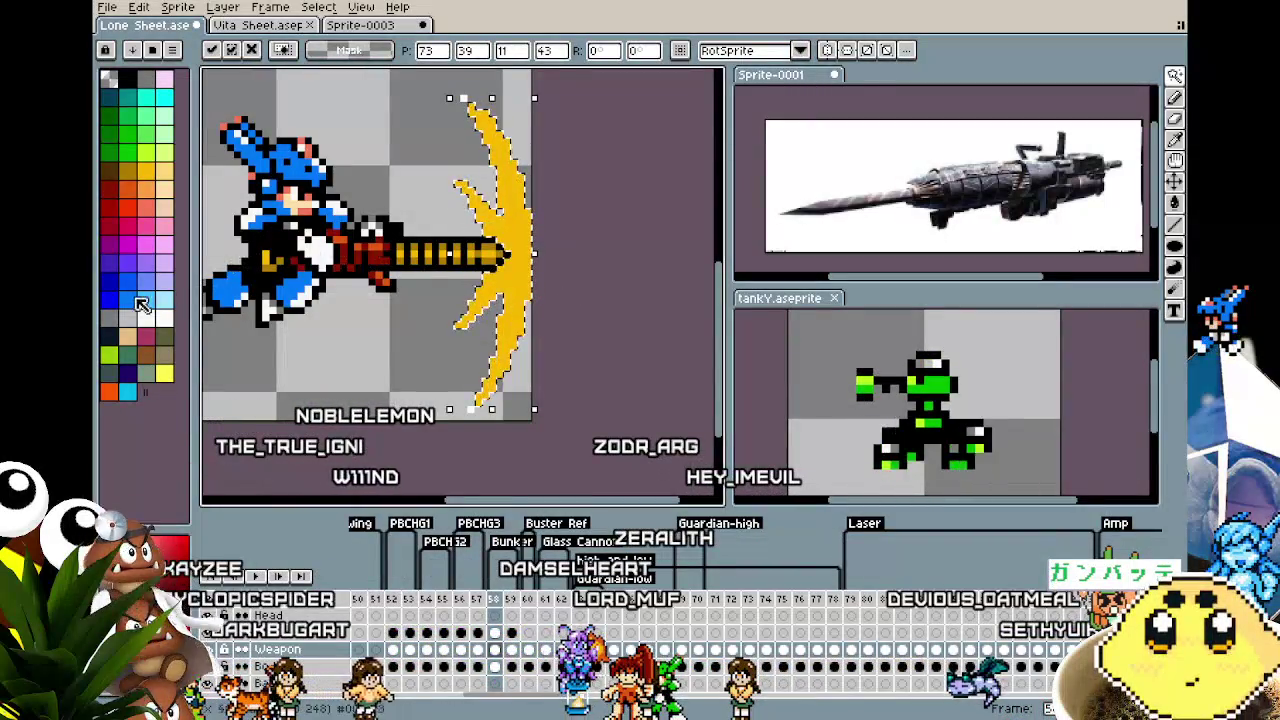
{"action": "key", "text": "w"}
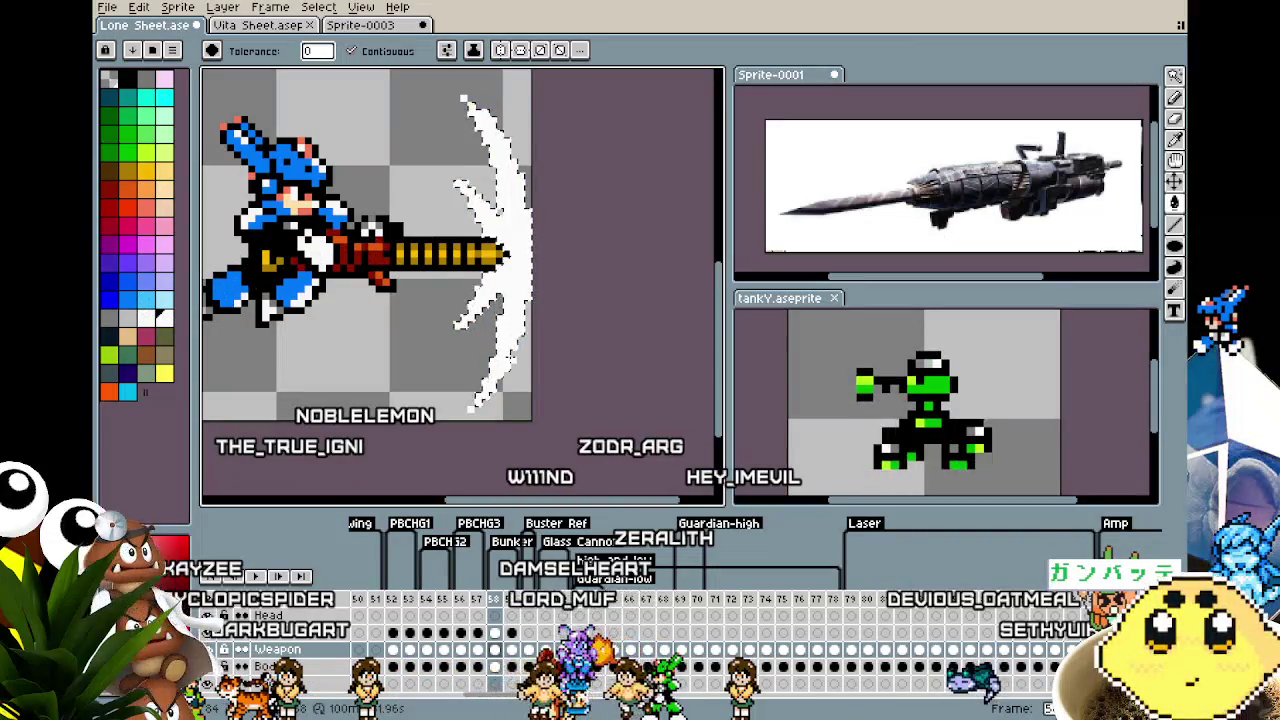
{"action": "scroll", "coordinate": [516, 357], "scroll_direction": "down", "scroll_amount": 1}
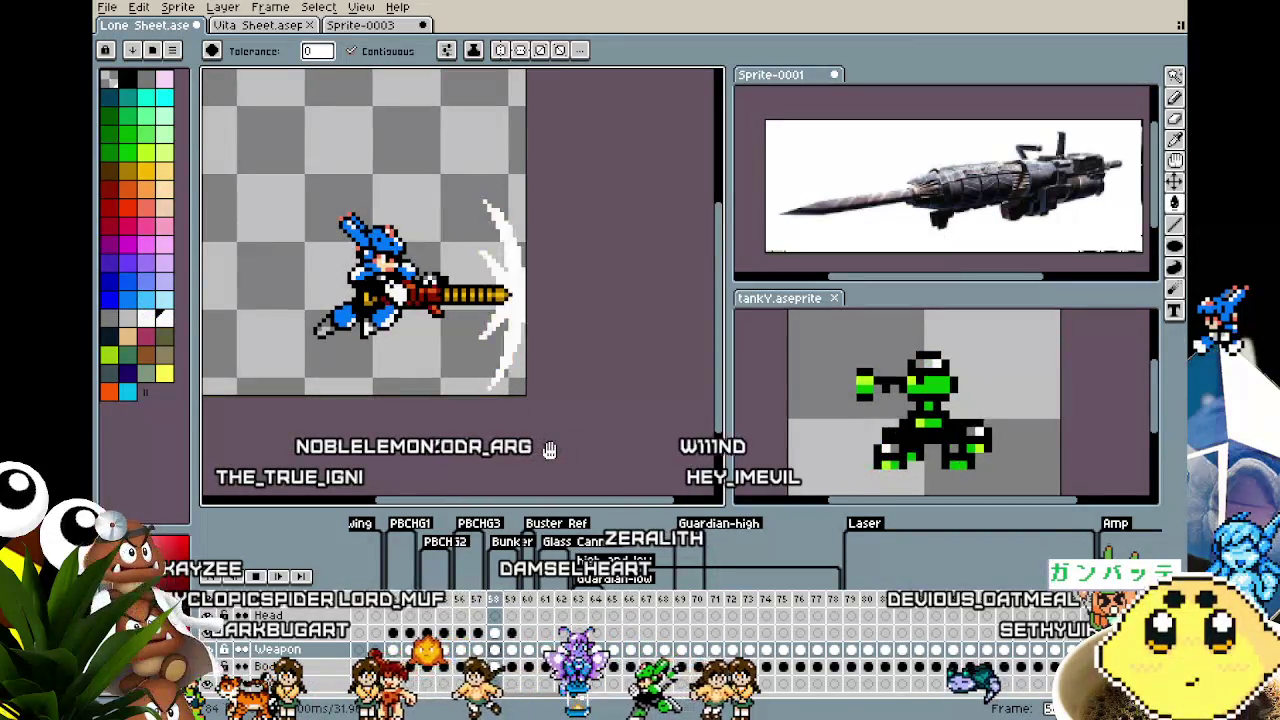
{"action": "left_click_drag", "start_coordinate": [550, 451], "coordinate": [485, 445]}
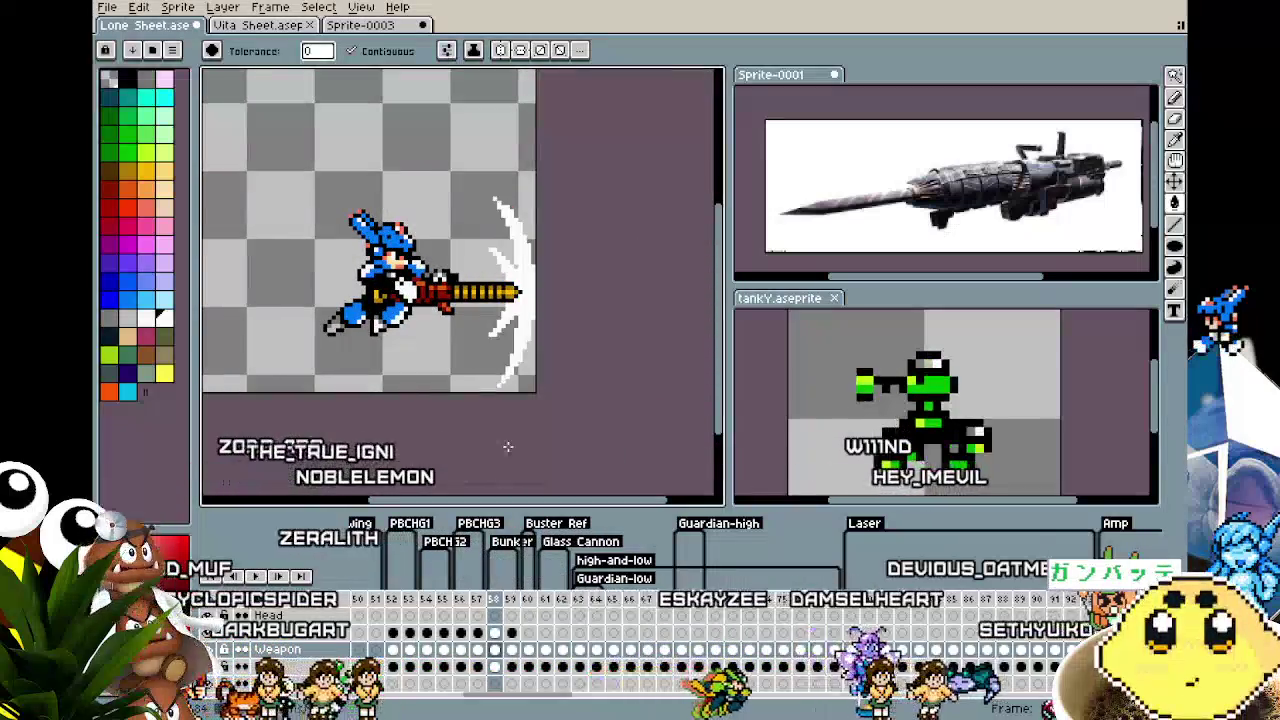
{"action": "scroll", "coordinate": [508, 447], "scroll_direction": "down", "scroll_amount": 1}
{"action": "scroll", "coordinate": [508, 447], "scroll_direction": "up", "scroll_amount": 1}
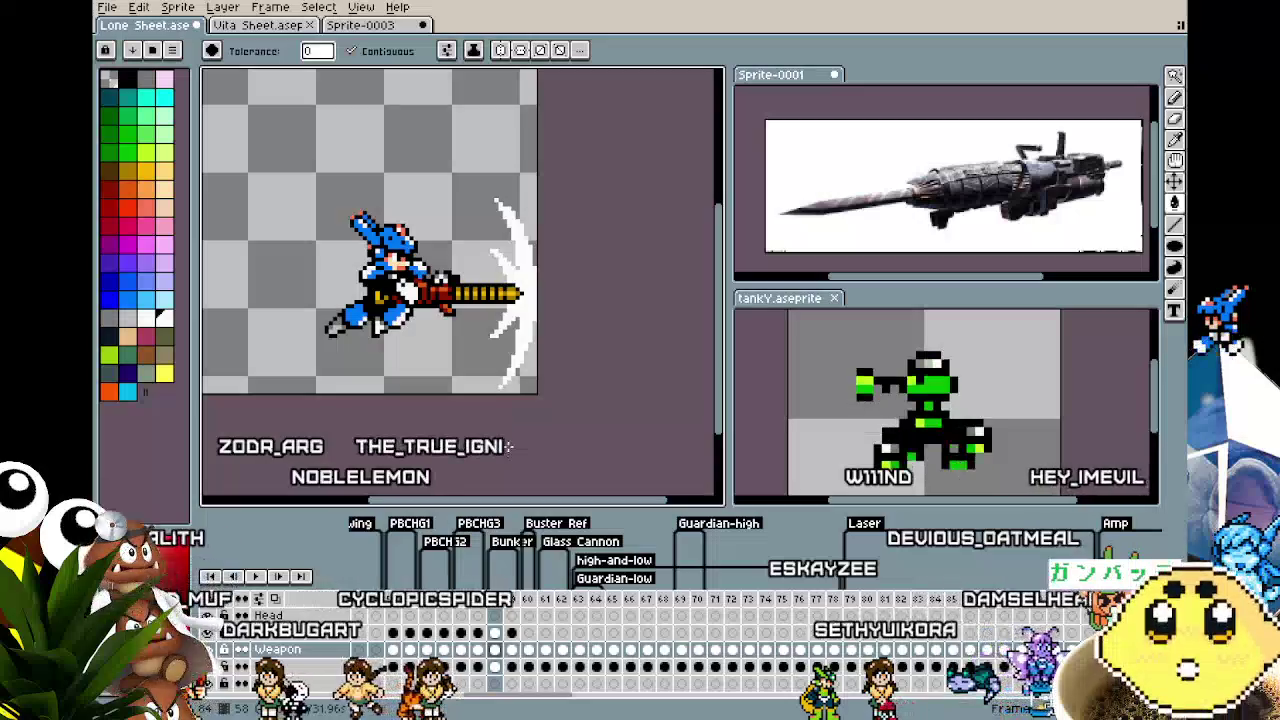
{"action": "key", "text": "Return"}
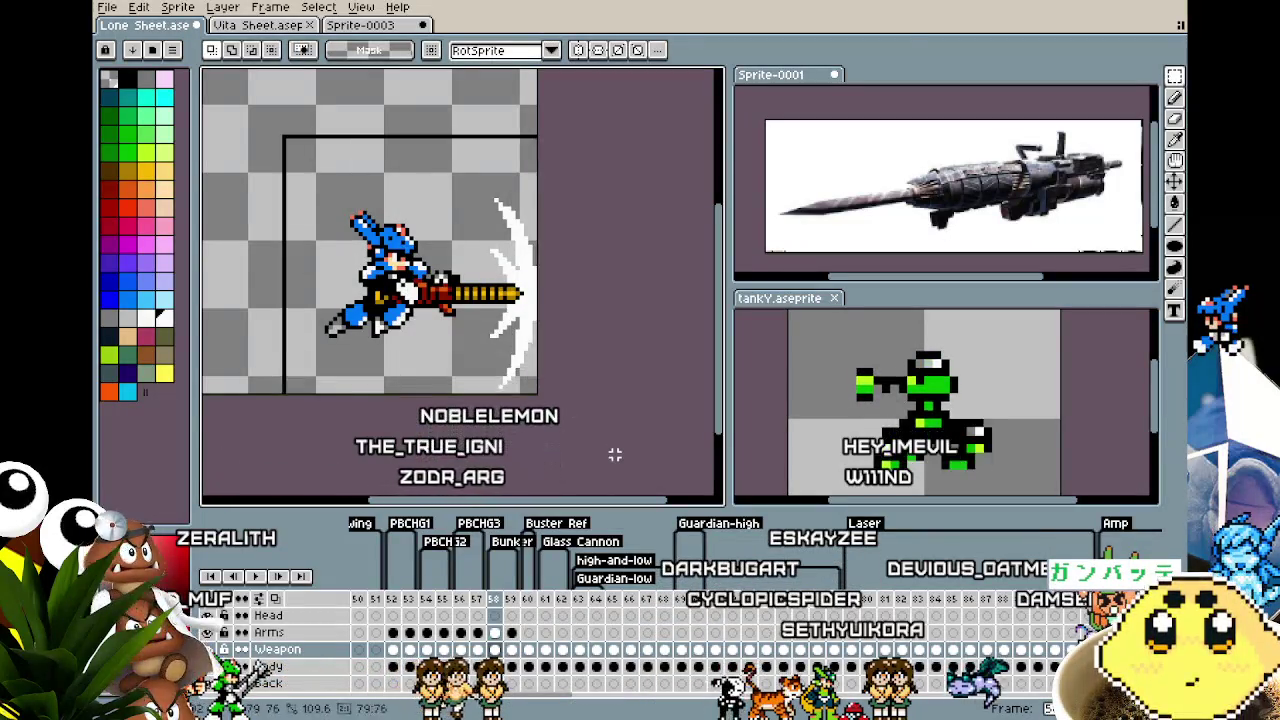
Cancel a pasted sprite copy, then marquee the canvas and Arms cels 52–58
{"action": "key", "text": "ctrl+v"}
{"action": "key", "text": "Return"}
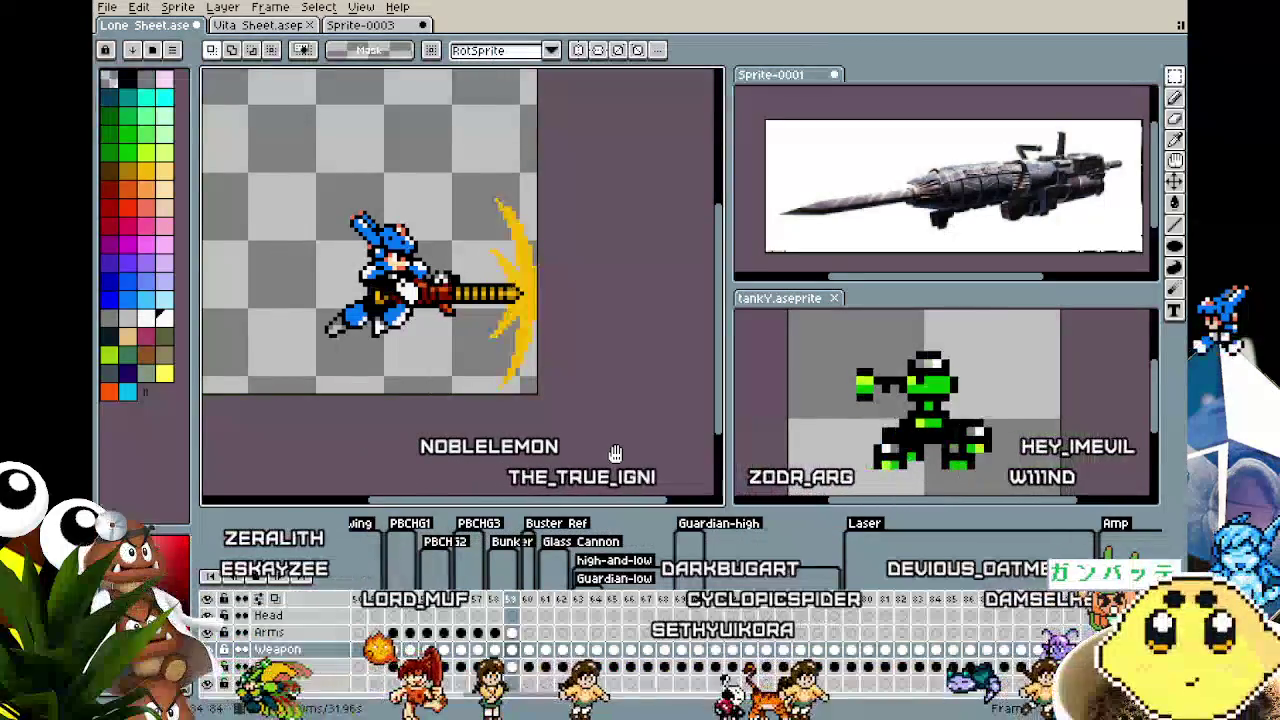
{"action": "scroll", "coordinate": [580, 454], "scroll_direction": "down", "scroll_amount": 1}
{"action": "scroll", "coordinate": [553, 455], "scroll_direction": "up", "scroll_amount": 1}
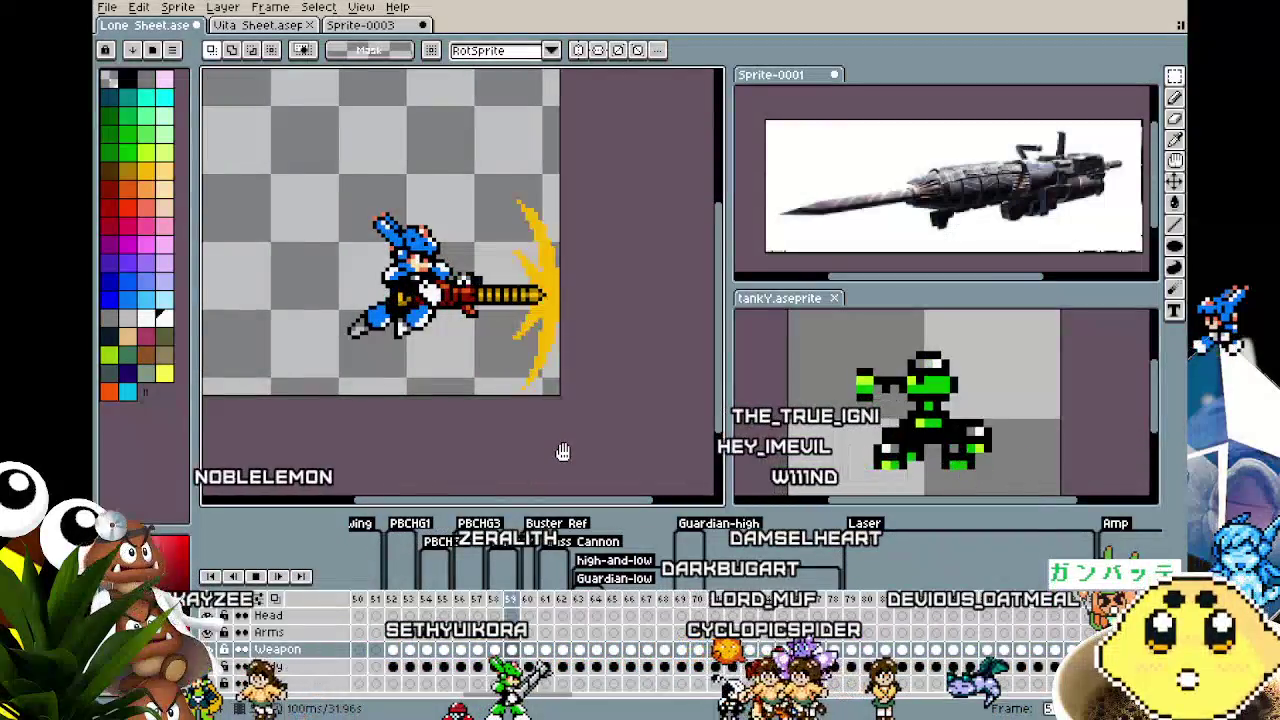
{"action": "left_click_drag", "start_coordinate": [280, 134], "coordinate": [560, 400]}
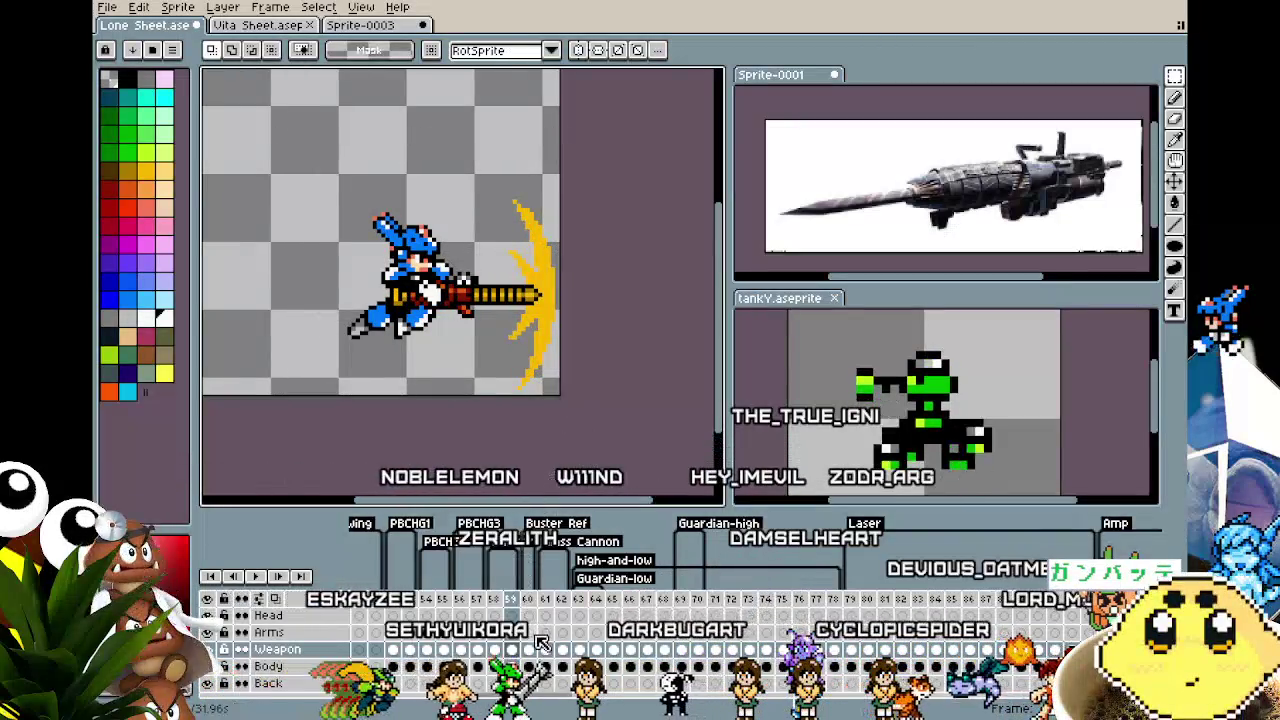
{"action": "left_click_drag", "start_coordinate": [392, 632], "coordinate": [510, 632]}
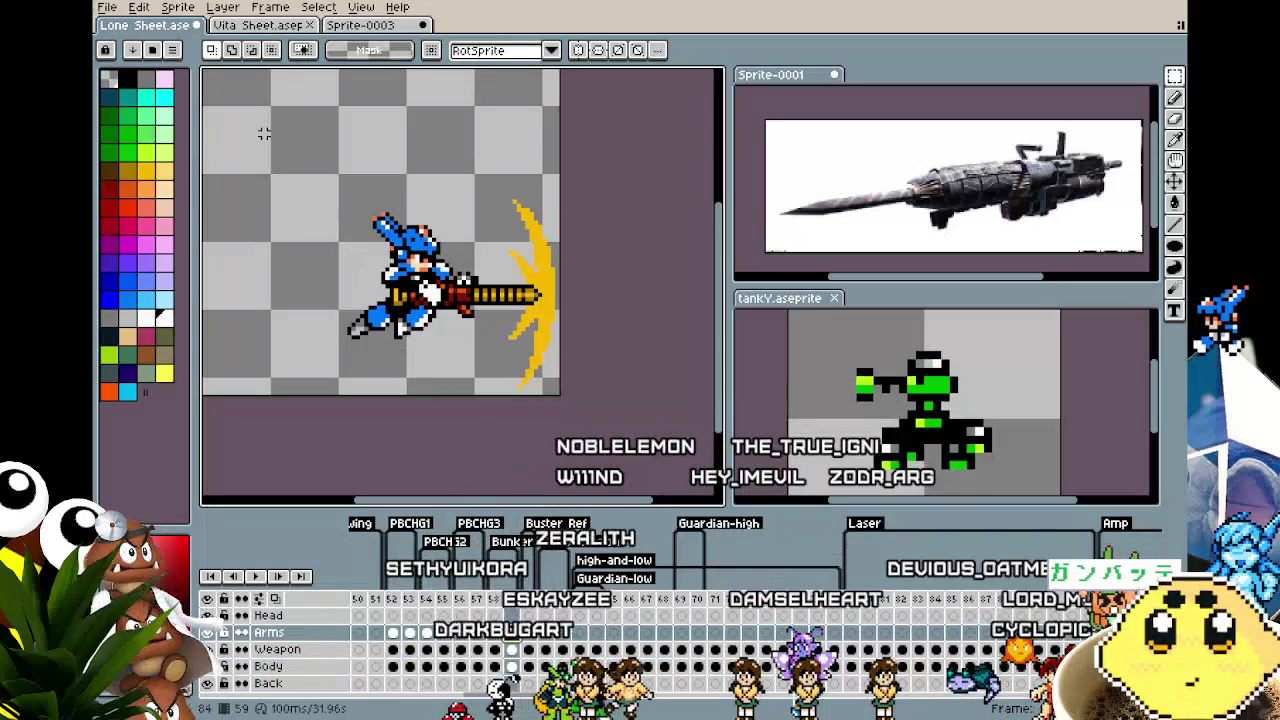
{"action": "left_click_drag", "start_coordinate": [264, 126], "coordinate": [560, 396]}
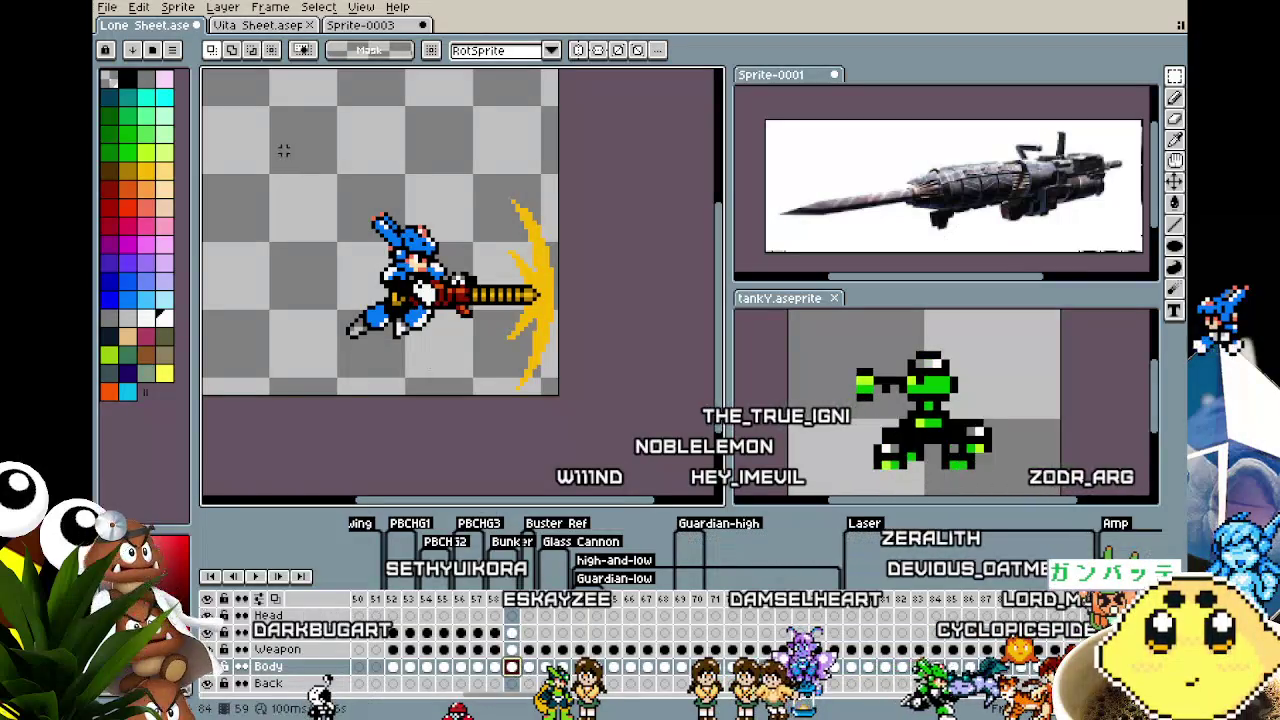
Compare frames 58 and 59 and test a selection on the Arms layer, then deselect
{"action": "key", "text": "."}
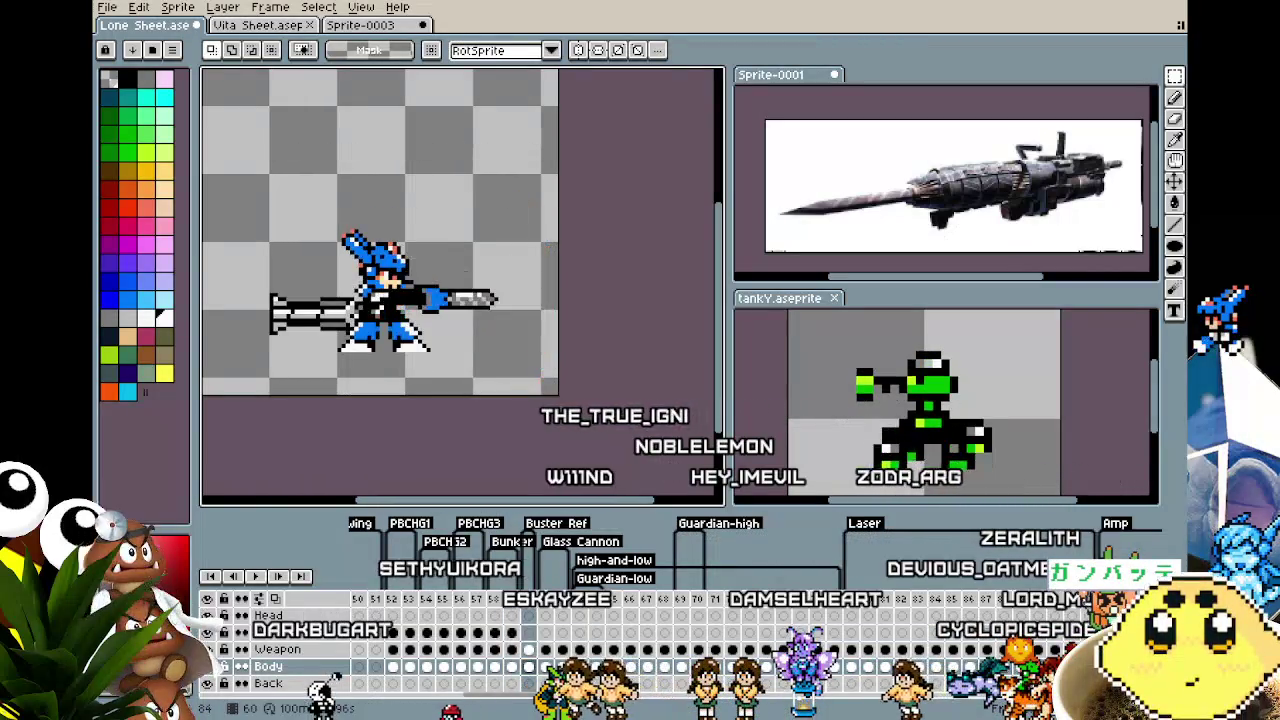
{"action": "key", "text": "comma"}
{"action": "key", "text": "comma"}
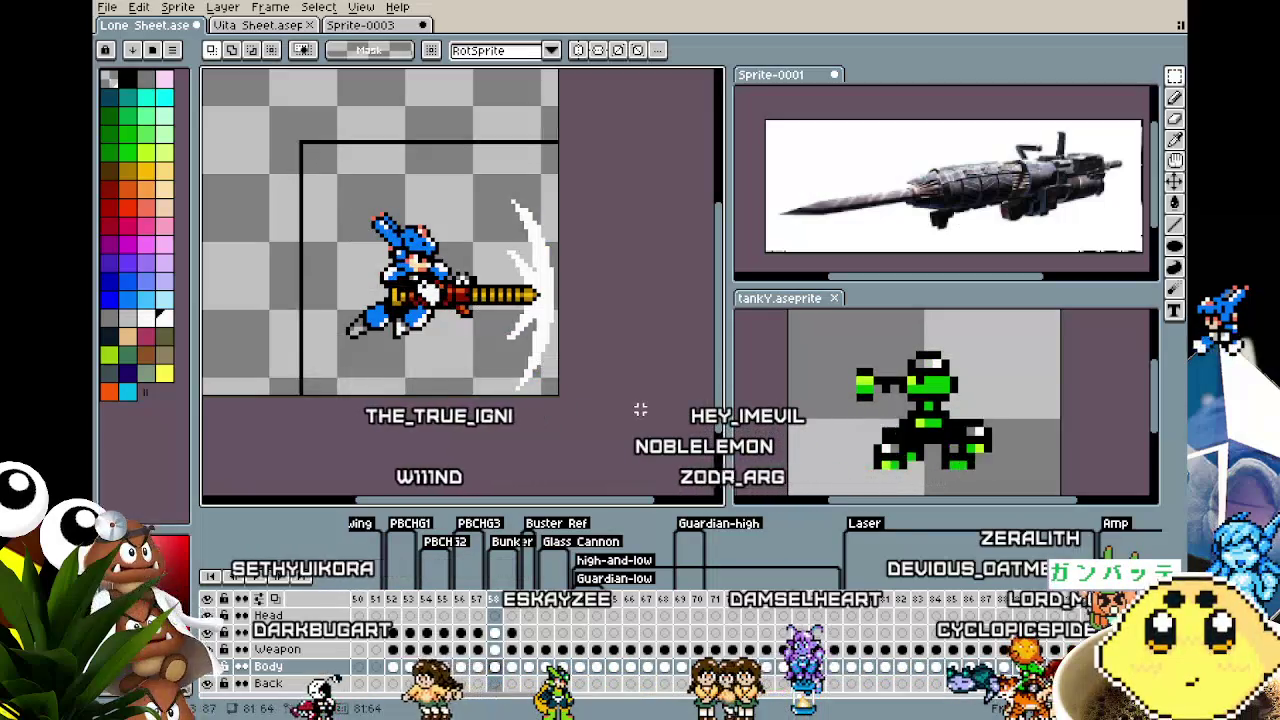
{"action": "left_click", "coordinate": [640, 410]}
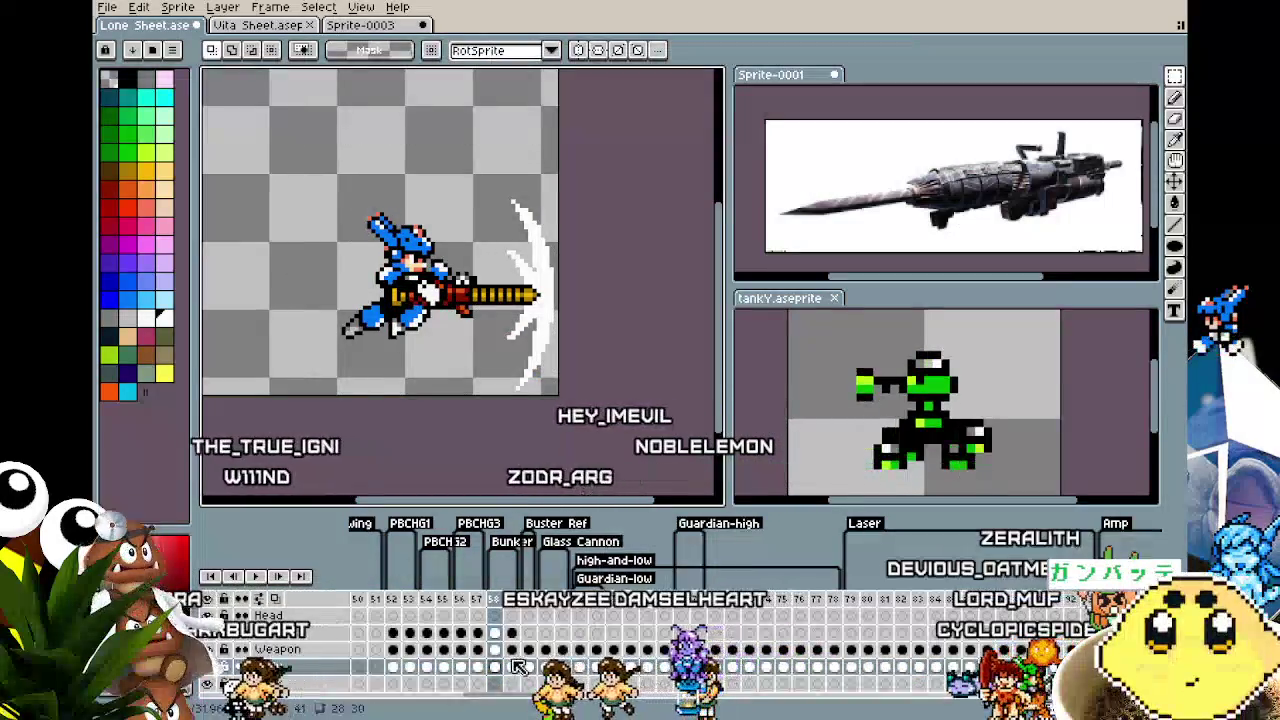
{"action": "left_click", "coordinate": [494, 632]}
{"action": "left_click_drag", "start_coordinate": [317, 143], "coordinate": [600, 420]}
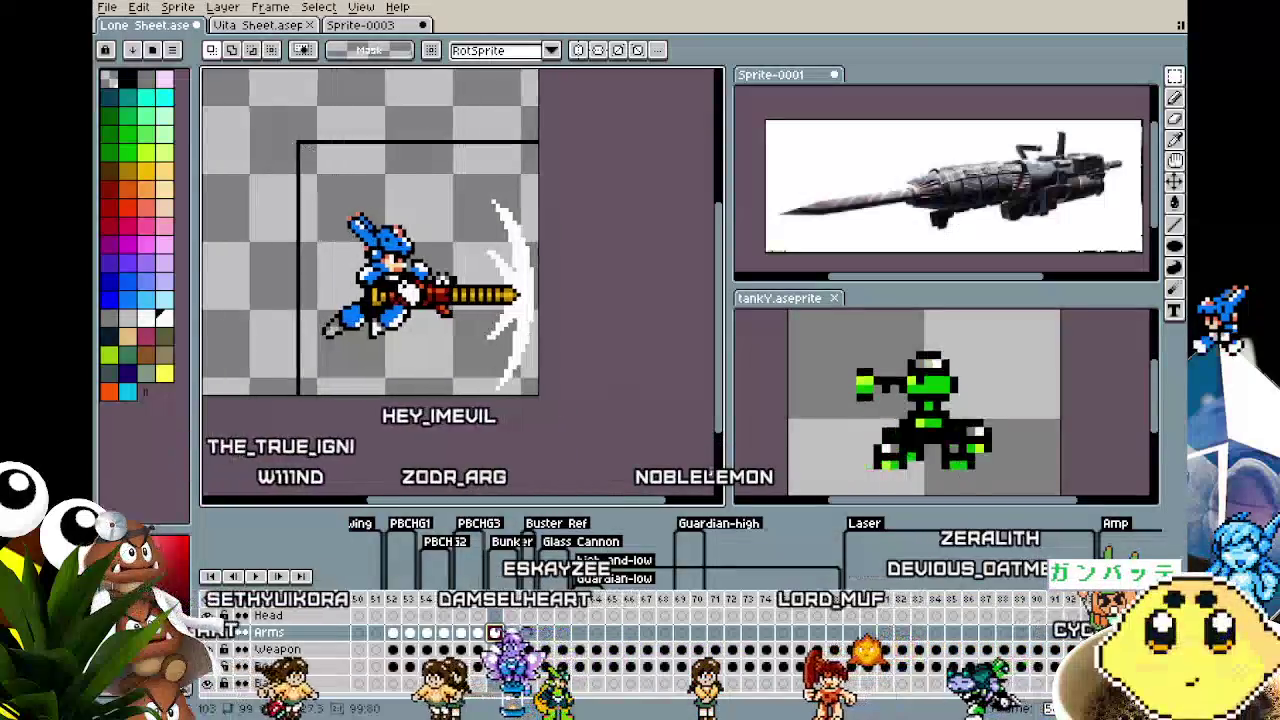
{"action": "left_click", "coordinate": [634, 357]}
Flip between frames 59 and 58, zoom in, and ready the pixel-perfect pencil
{"action": "key", "text": "period"}
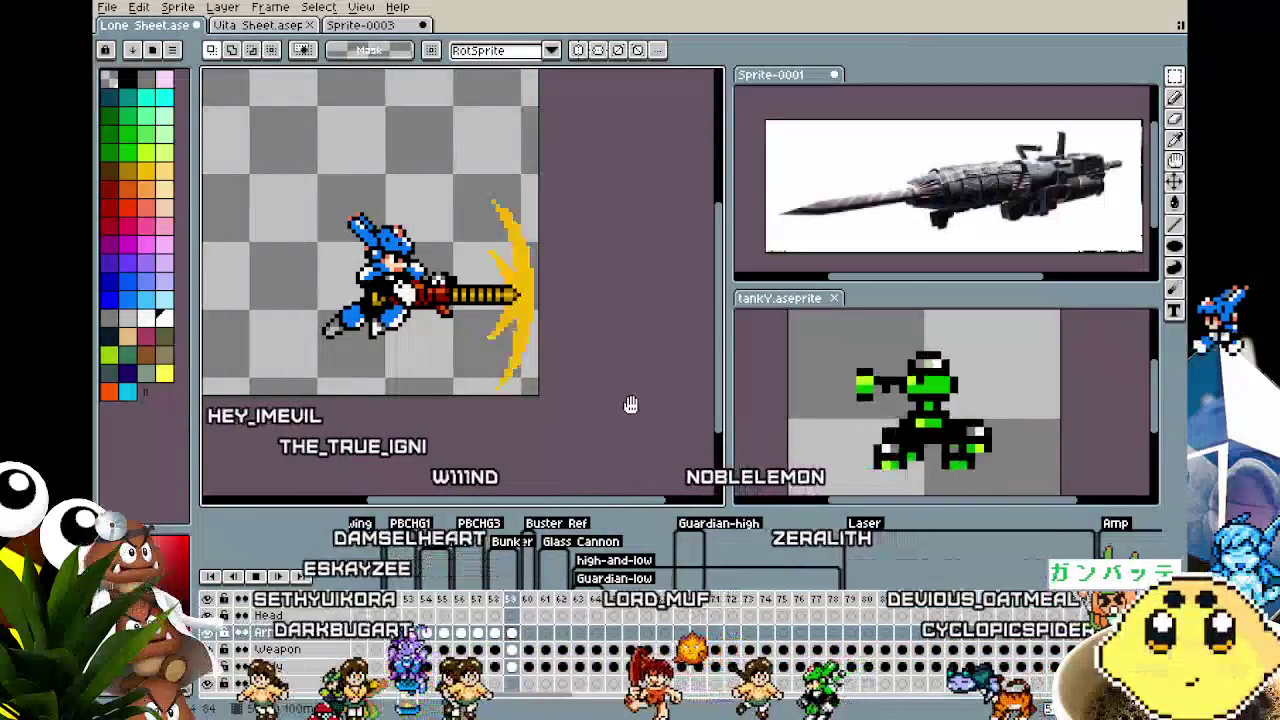
{"action": "key", "text": "comma"}
{"action": "scroll", "coordinate": [630, 405], "scroll_direction": "down", "scroll_amount": 1}
{"action": "scroll", "coordinate": [545, 377], "scroll_direction": "up", "scroll_amount": 2}
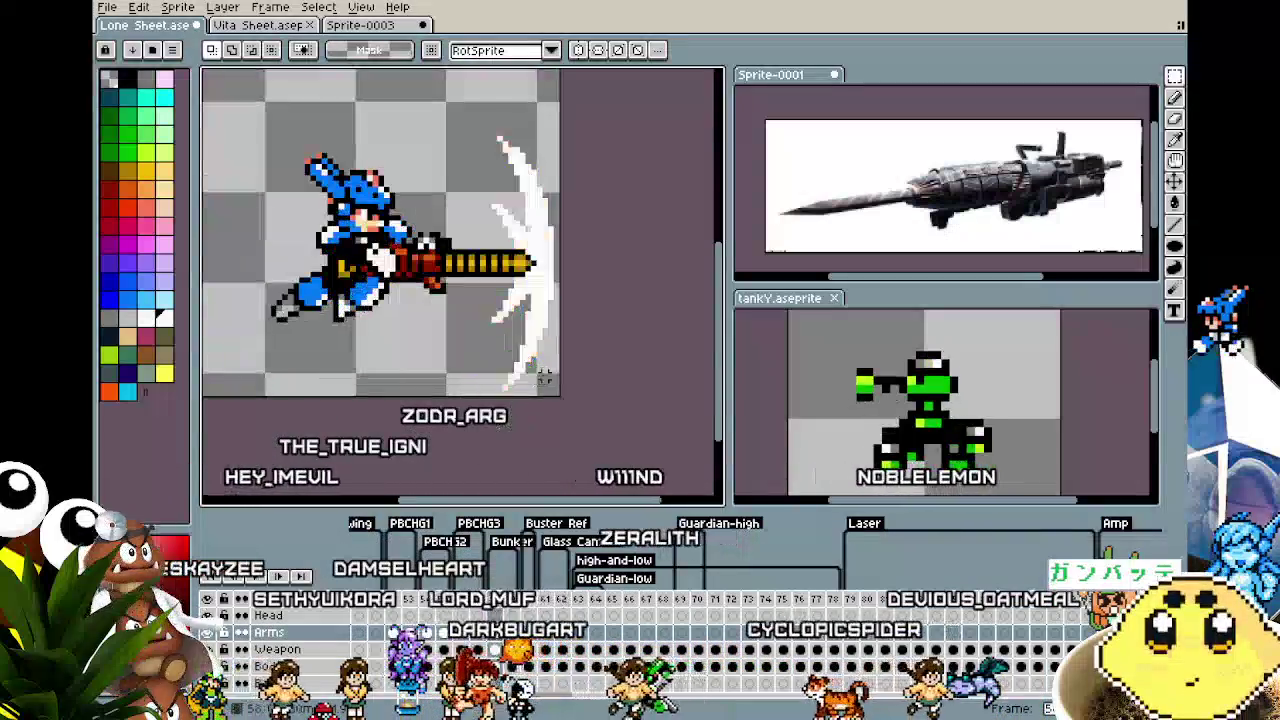
{"action": "scroll", "coordinate": [566, 281], "scroll_direction": "up", "scroll_amount": 1}
{"action": "key", "text": "b"}
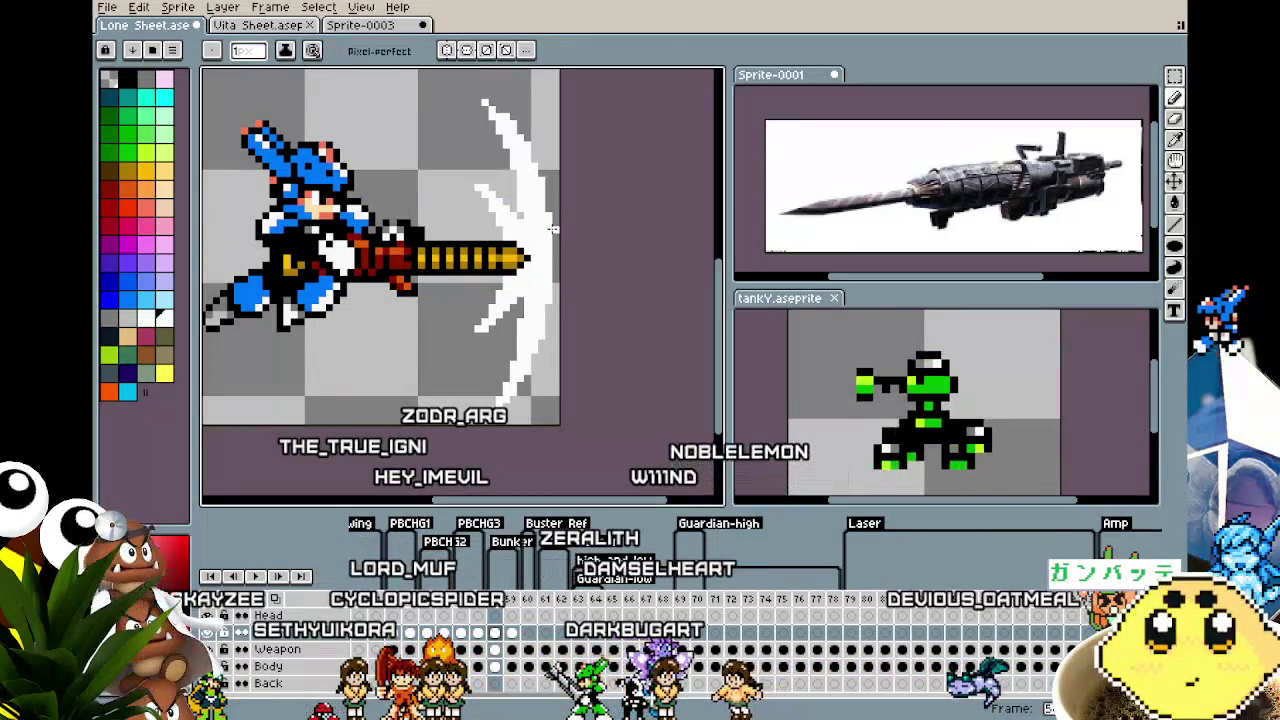
Advance to frame 59 with the yellow slash and start playback
{"action": "scroll", "coordinate": [619, 380], "scroll_direction": "down", "scroll_amount": 1}
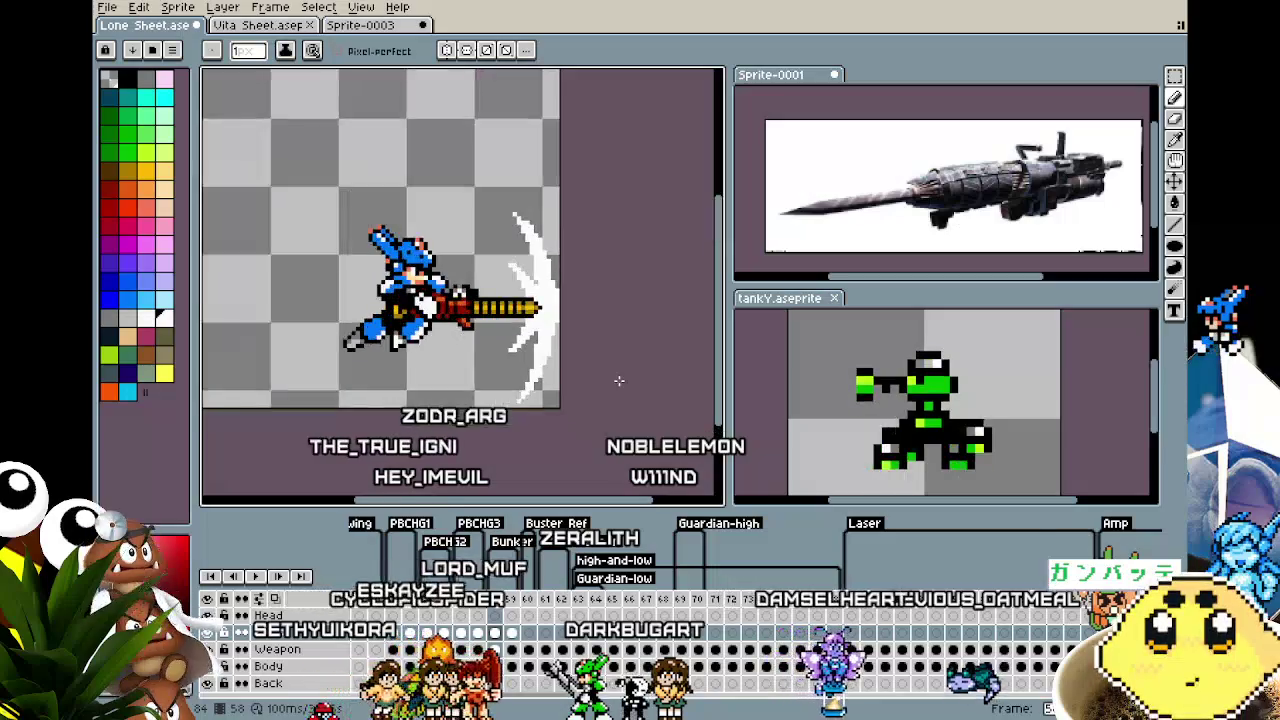
{"action": "scroll", "coordinate": [619, 380], "scroll_direction": "up", "scroll_amount": 1}
{"action": "key", "text": "period"}
{"action": "scroll", "coordinate": [555, 230], "scroll_direction": "up", "scroll_amount": 1}
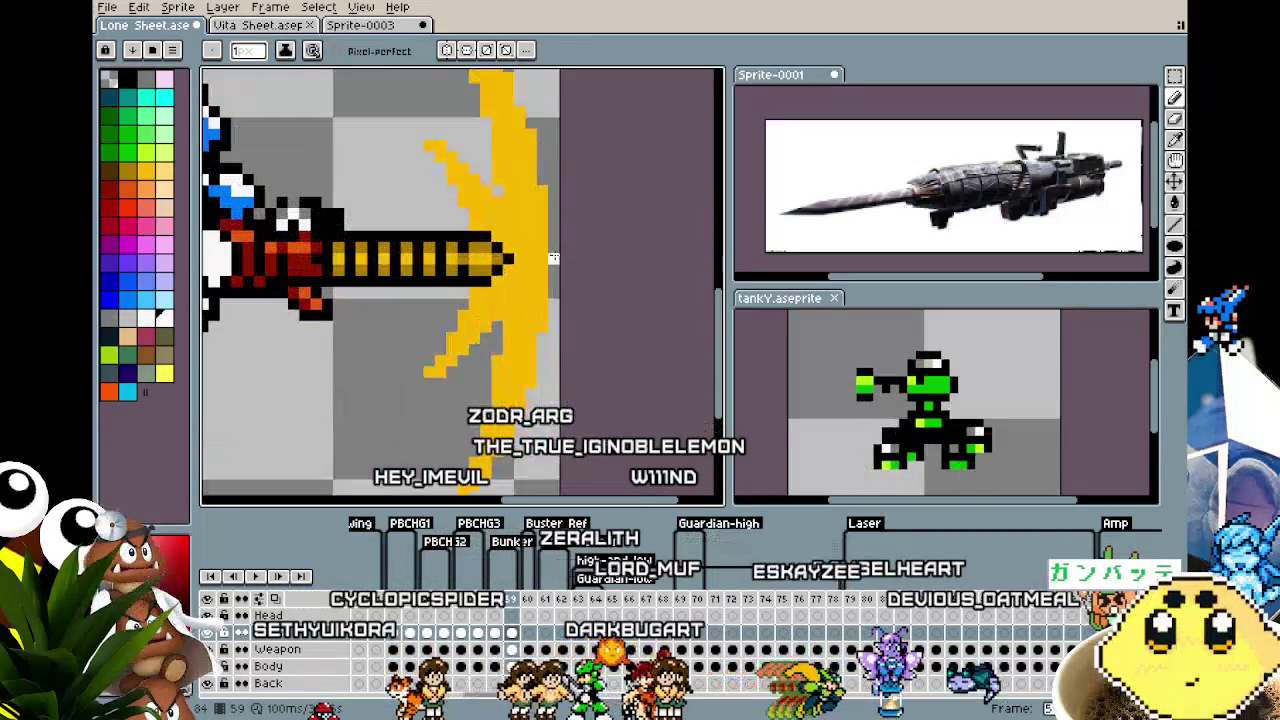
{"action": "key", "text": "Return"}
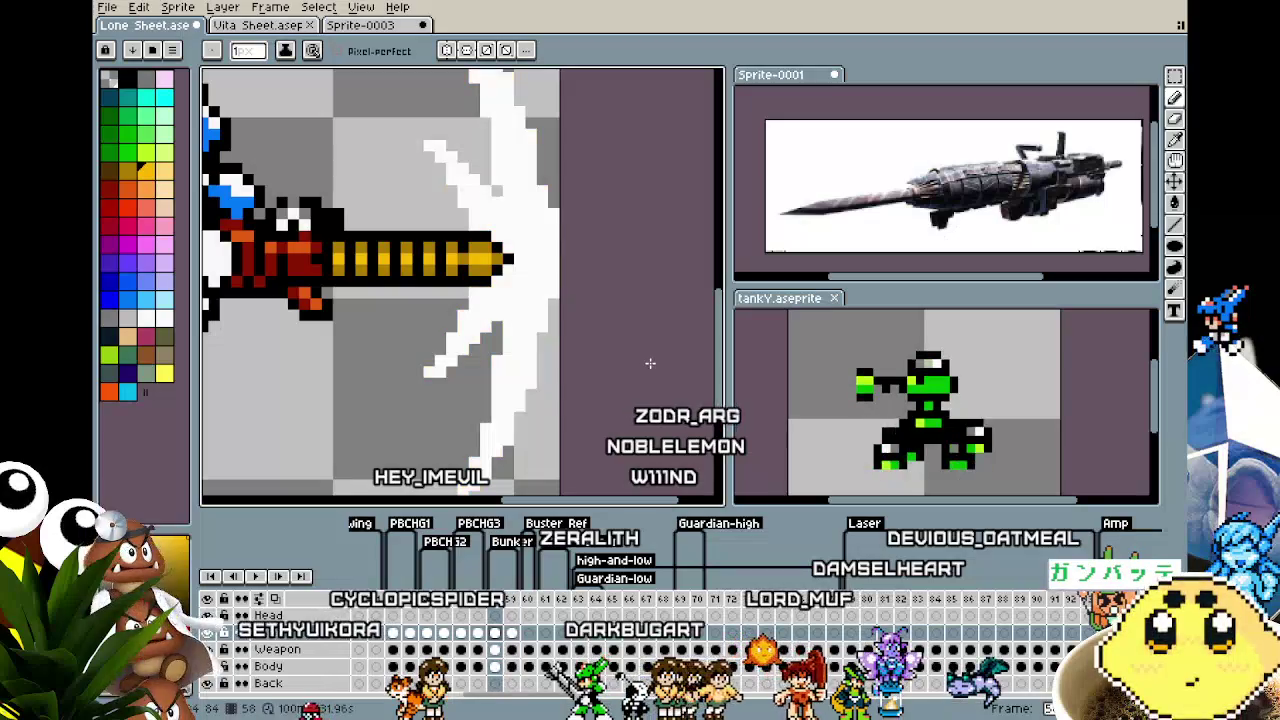
Zoom around the sprite, step to frame 59 to compare slash colours, and replay
{"action": "scroll", "coordinate": [651, 363], "scroll_direction": "down", "scroll_amount": 1}
{"action": "scroll", "coordinate": [651, 363], "scroll_direction": "down", "scroll_amount": 1}
{"action": "scroll", "coordinate": [645, 420], "scroll_direction": "down", "scroll_amount": 2}
{"action": "scroll", "coordinate": [600, 468], "scroll_direction": "up", "scroll_amount": 1}
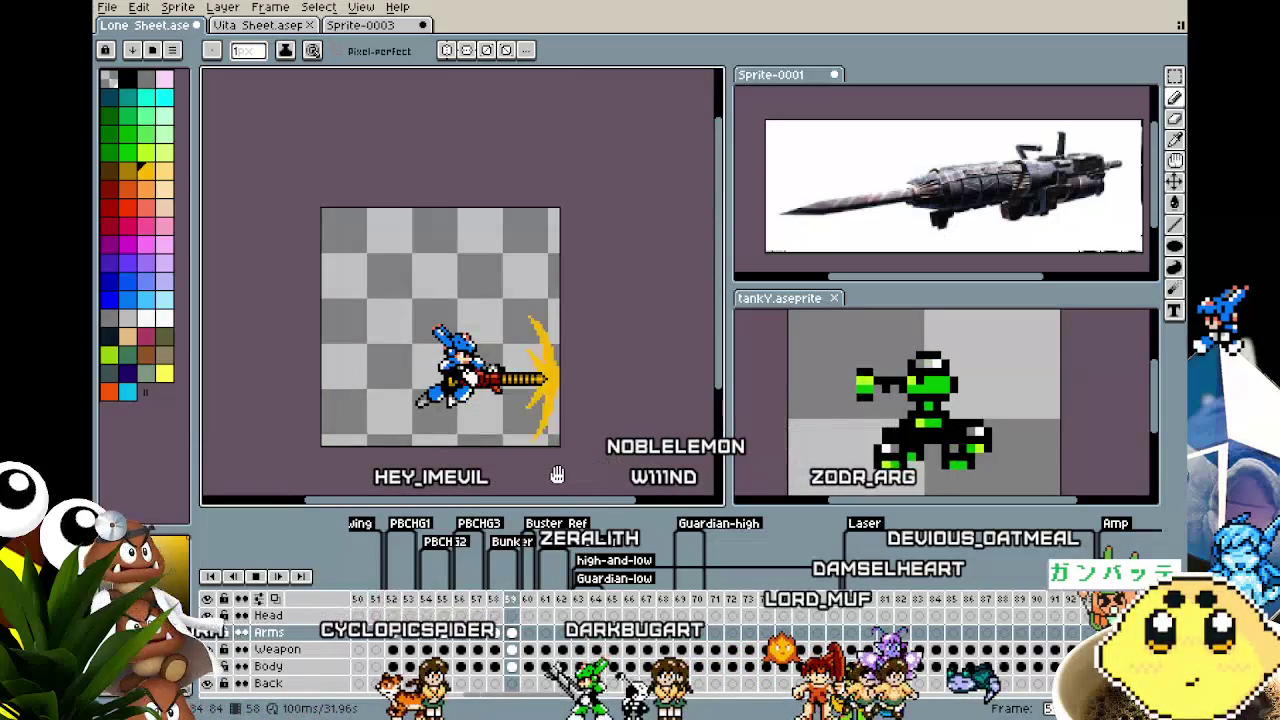
{"action": "scroll", "coordinate": [553, 400], "scroll_direction": "up", "scroll_amount": 1}
{"action": "scroll", "coordinate": [552, 300], "scroll_direction": "up", "scroll_amount": 1}
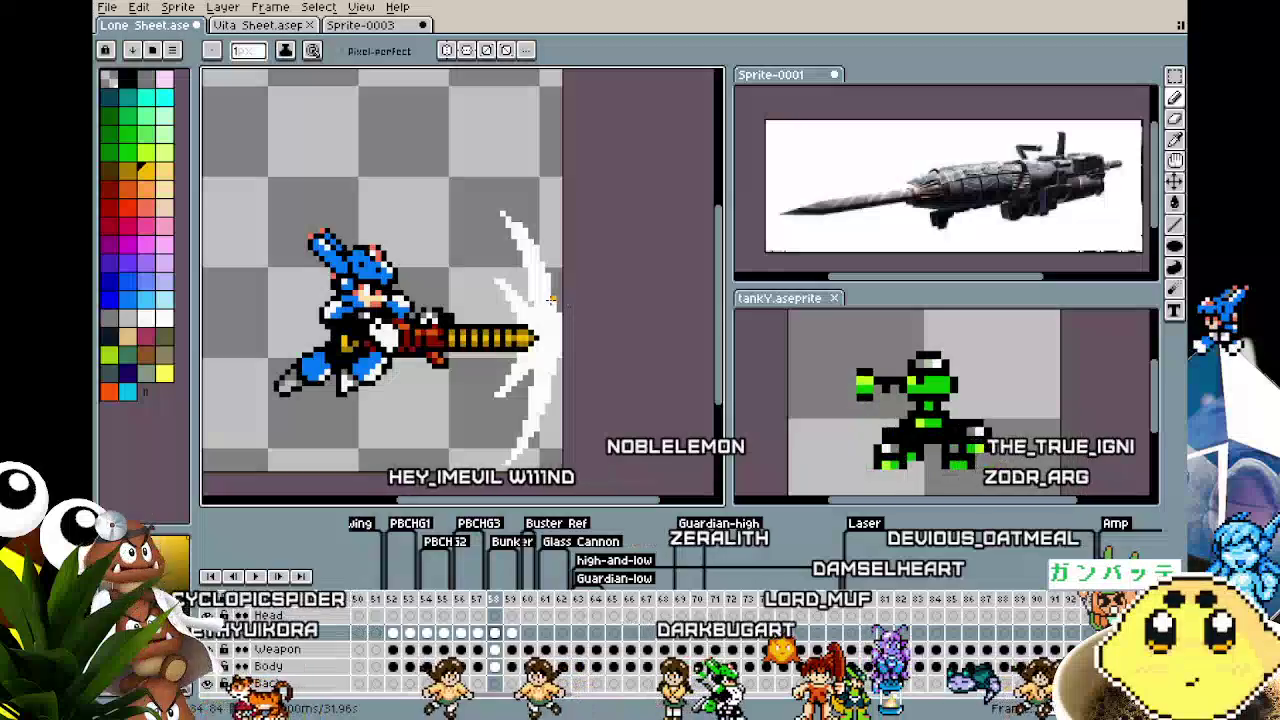
{"action": "scroll", "coordinate": [550, 310], "scroll_direction": "up", "scroll_amount": 1}
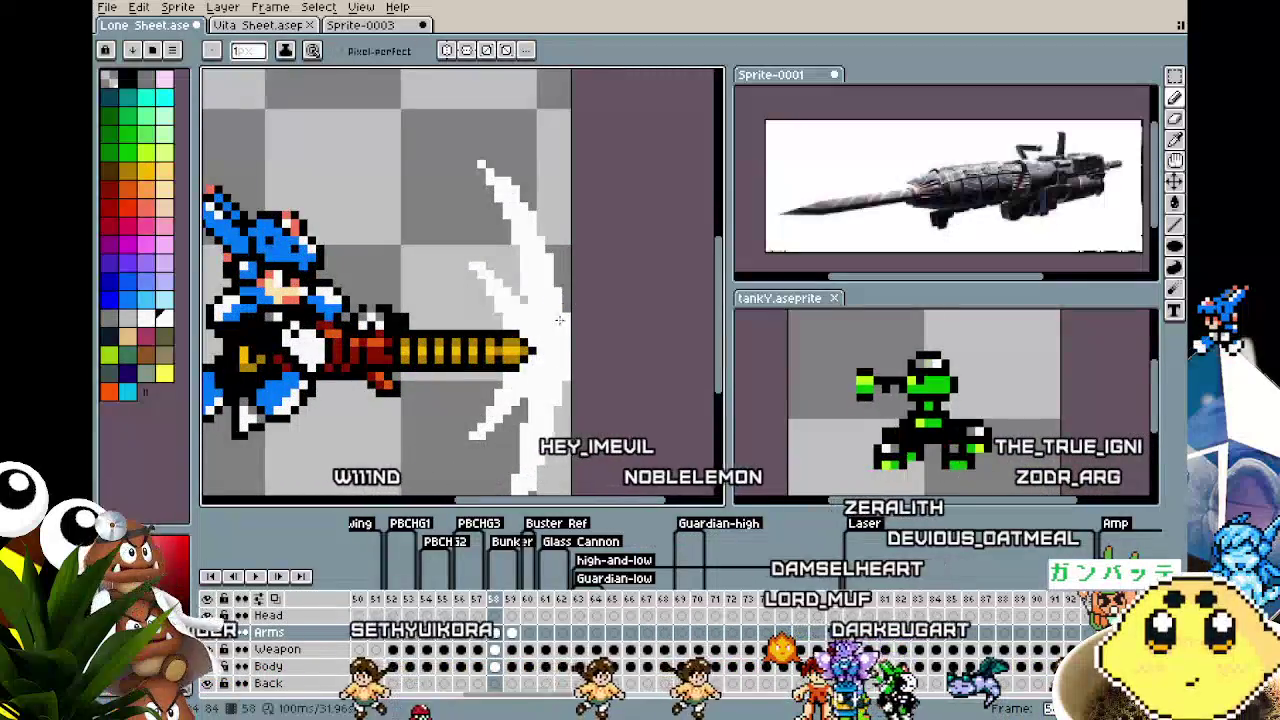
{"action": "key", "text": "Right"}
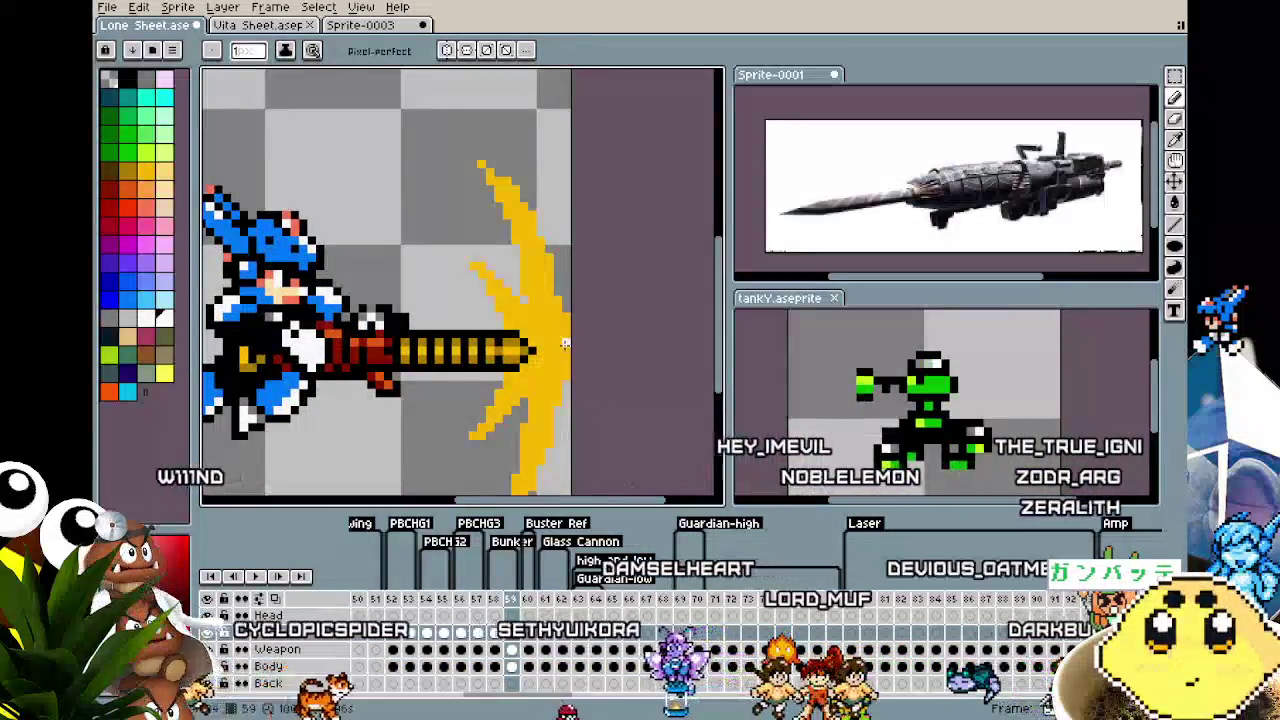
{"action": "scroll", "coordinate": [557, 407], "scroll_direction": "down", "scroll_amount": 1}
{"action": "key", "text": "Return"}
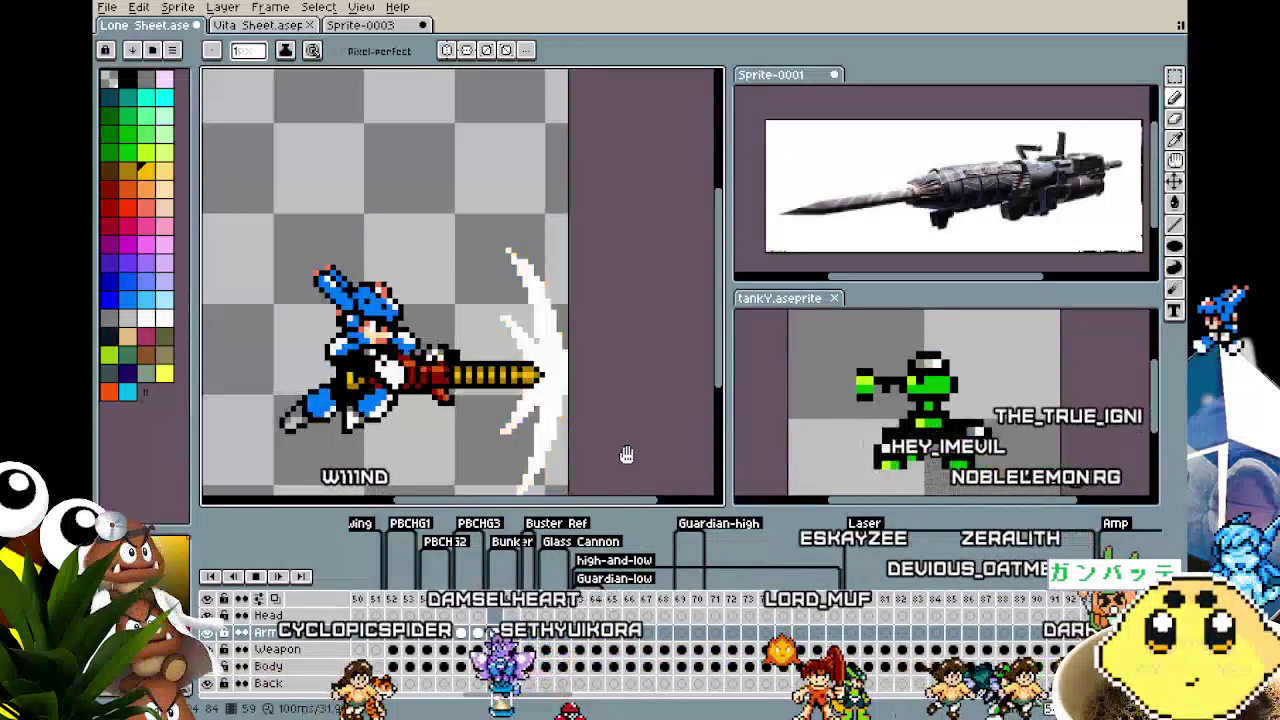
Pan and zoom to re-centre the playing sprite
{"action": "left_click_drag", "start_coordinate": [524, 387], "coordinate": [567, 430]}
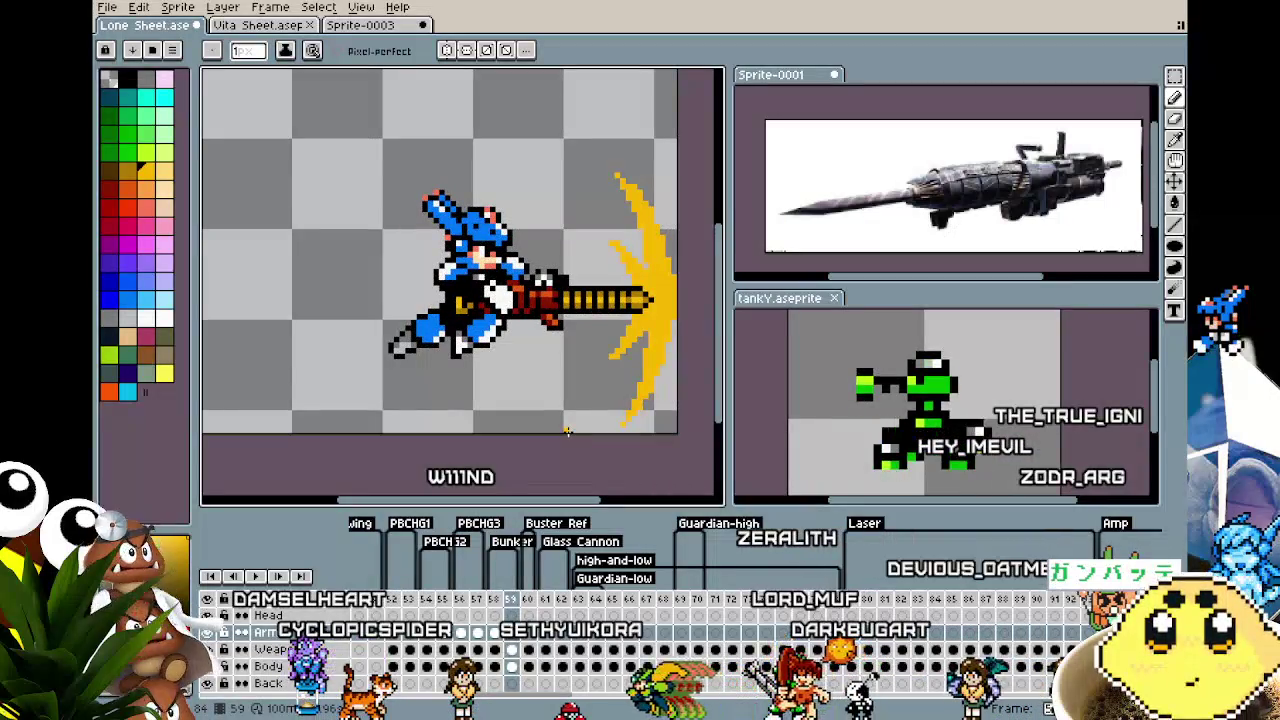
{"action": "scroll", "coordinate": [567, 430], "scroll_direction": "down", "scroll_amount": 2}
{"action": "mouse_move", "coordinate": [567, 430]}
{"action": "left_mouse_down"}
{"action": "mouse_move", "coordinate": [382, 440]}
{"action": "mouse_move", "coordinate": [549, 452]}
{"action": "mouse_move", "coordinate": [498, 431]}
{"action": "left_mouse_up"}
{"action": "scroll", "coordinate": [549, 452], "scroll_direction": "up", "scroll_amount": 1}
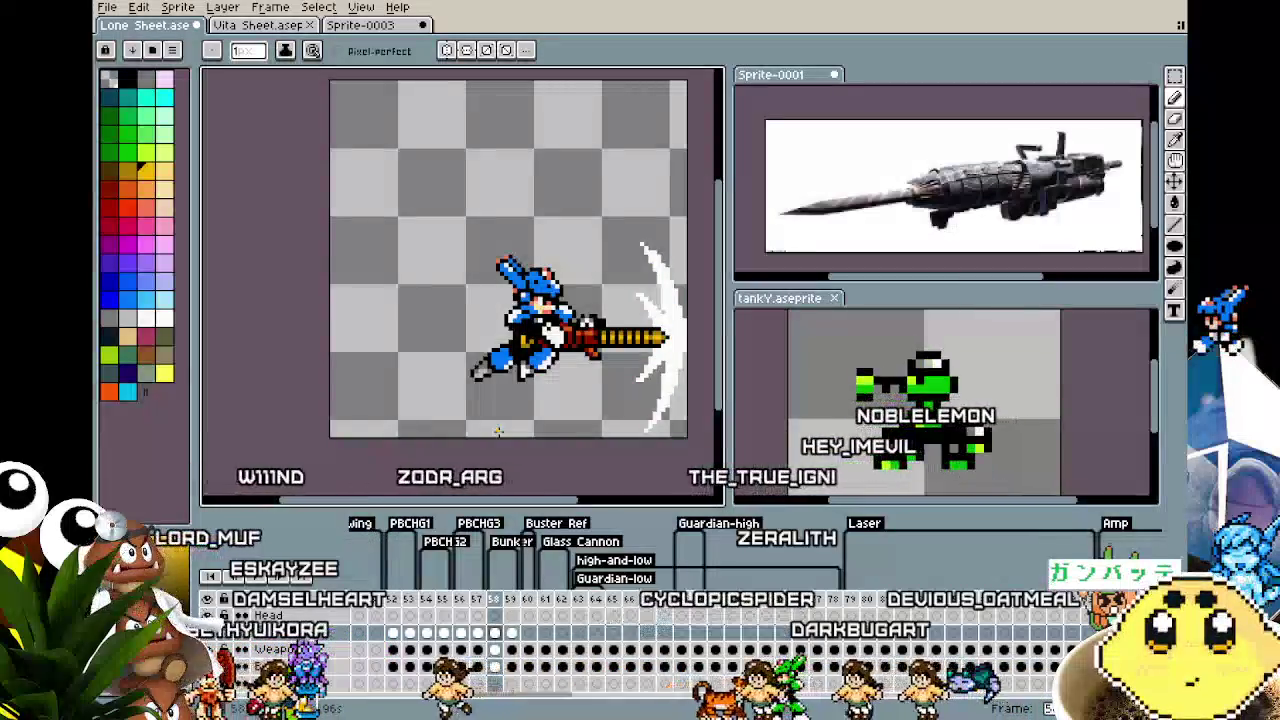
Marquee-select the character and cannon twice, dropping the selection each time with no changes
{"action": "key", "text": "m"}
{"action": "mouse_move", "coordinate": [471, 244]}
{"action": "left_mouse_down"}
{"action": "mouse_move", "coordinate": [582, 385]}
{"action": "mouse_move", "coordinate": [626, 414]}
{"action": "left_mouse_up"}
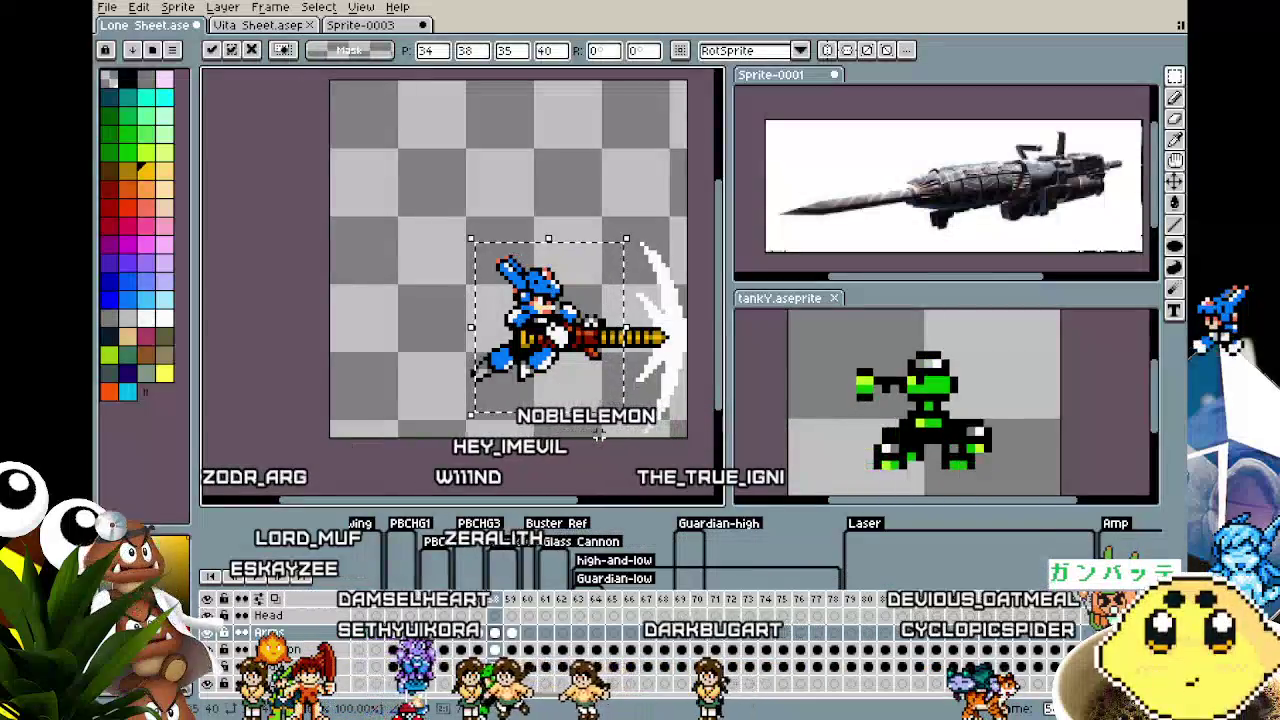
{"action": "left_click", "coordinate": [582, 443]}
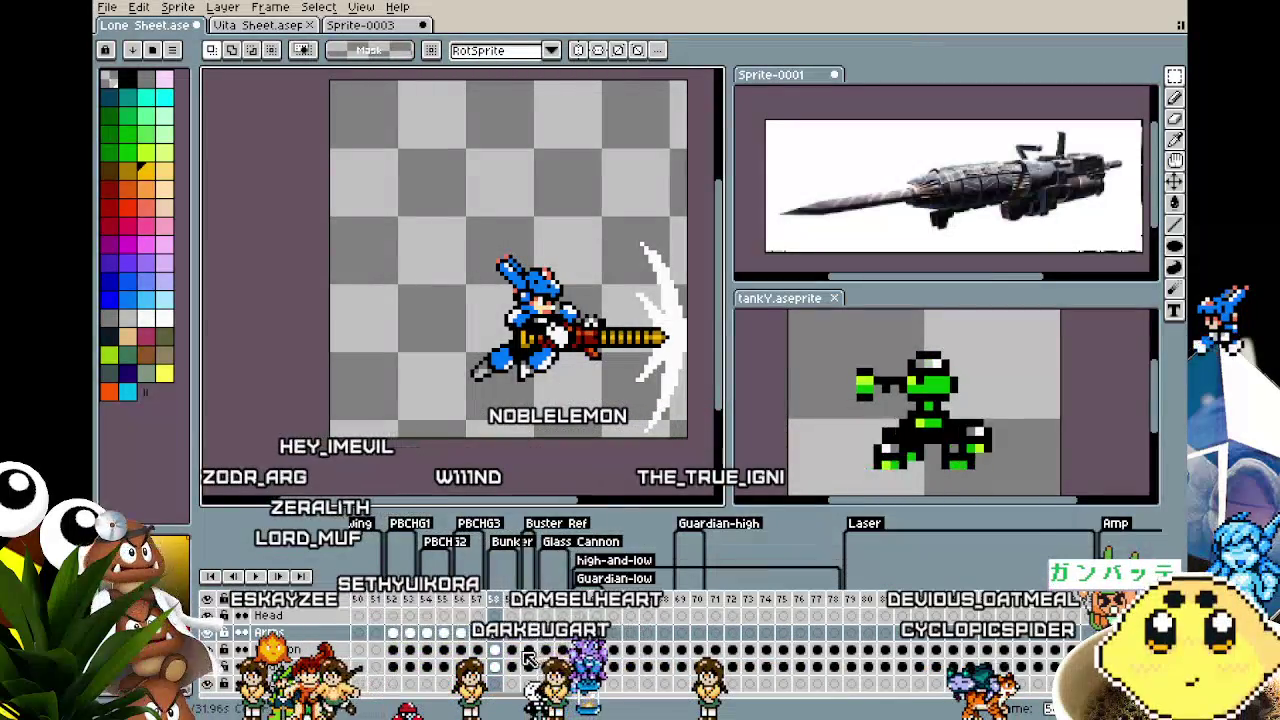
{"action": "mouse_move", "coordinate": [433, 201]}
{"action": "left_mouse_down"}
{"action": "mouse_move", "coordinate": [627, 440]}
{"action": "mouse_move", "coordinate": [613, 438]}
{"action": "left_mouse_up"}
{"action": "left_click", "coordinate": [667, 460]}
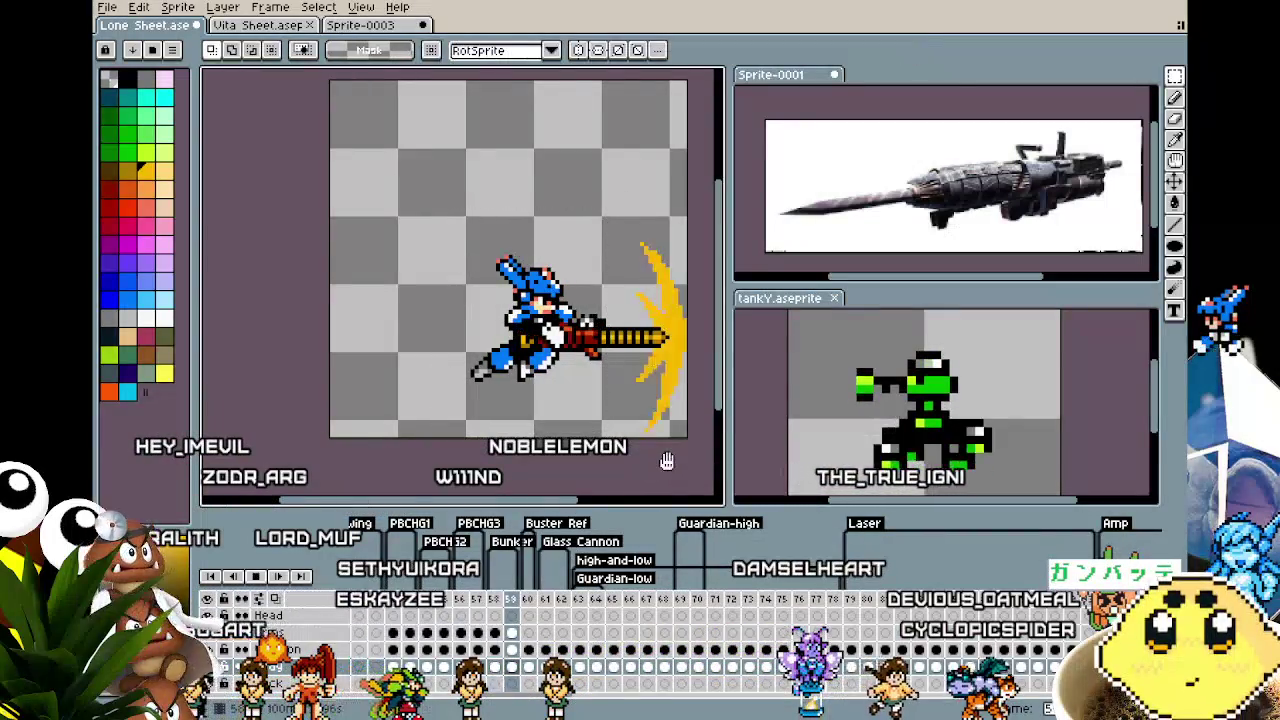
Undo and redo the last edit repeatedly to compare the body position, then deselect
{"action": "scroll", "coordinate": [667, 460], "scroll_direction": "down", "scroll_amount": 1}
{"action": "scroll", "coordinate": [667, 460], "scroll_direction": "up", "scroll_amount": 1}
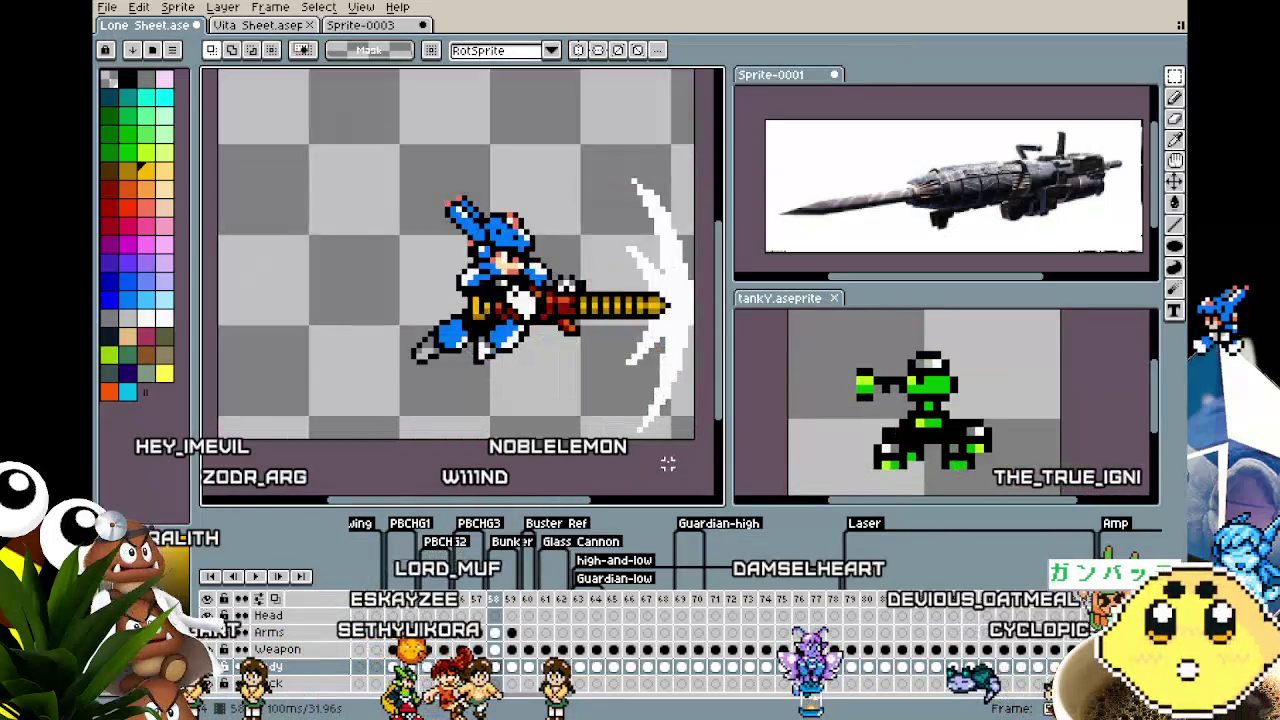
{"action": "key", "text": "ctrl+z"}
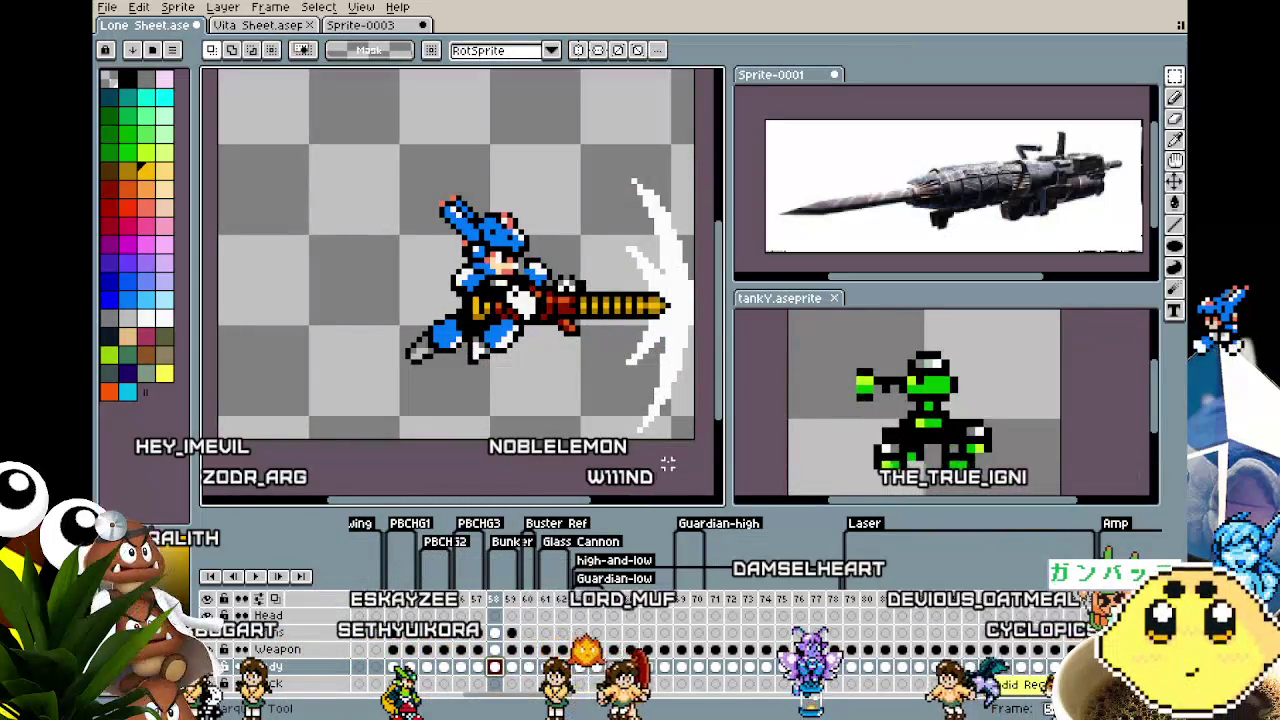
{"action": "key", "text": "ctrl+y"}
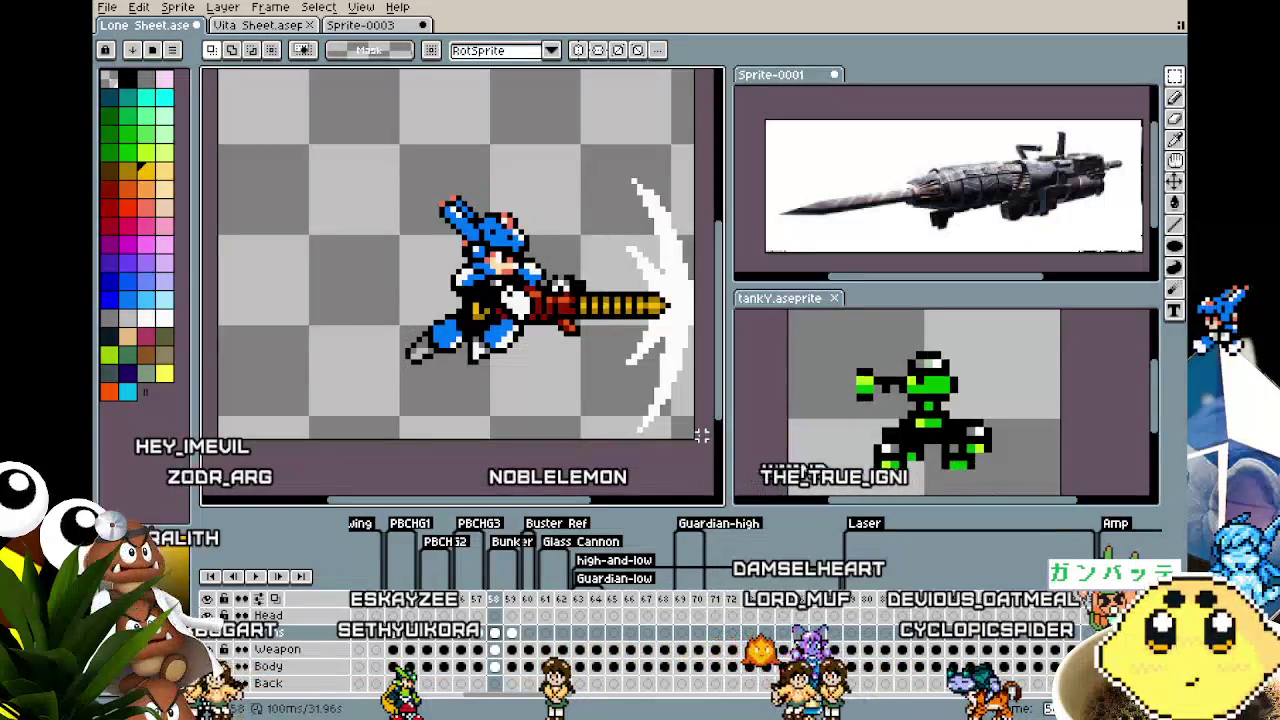
{"action": "key", "text": "ctrl+y"}
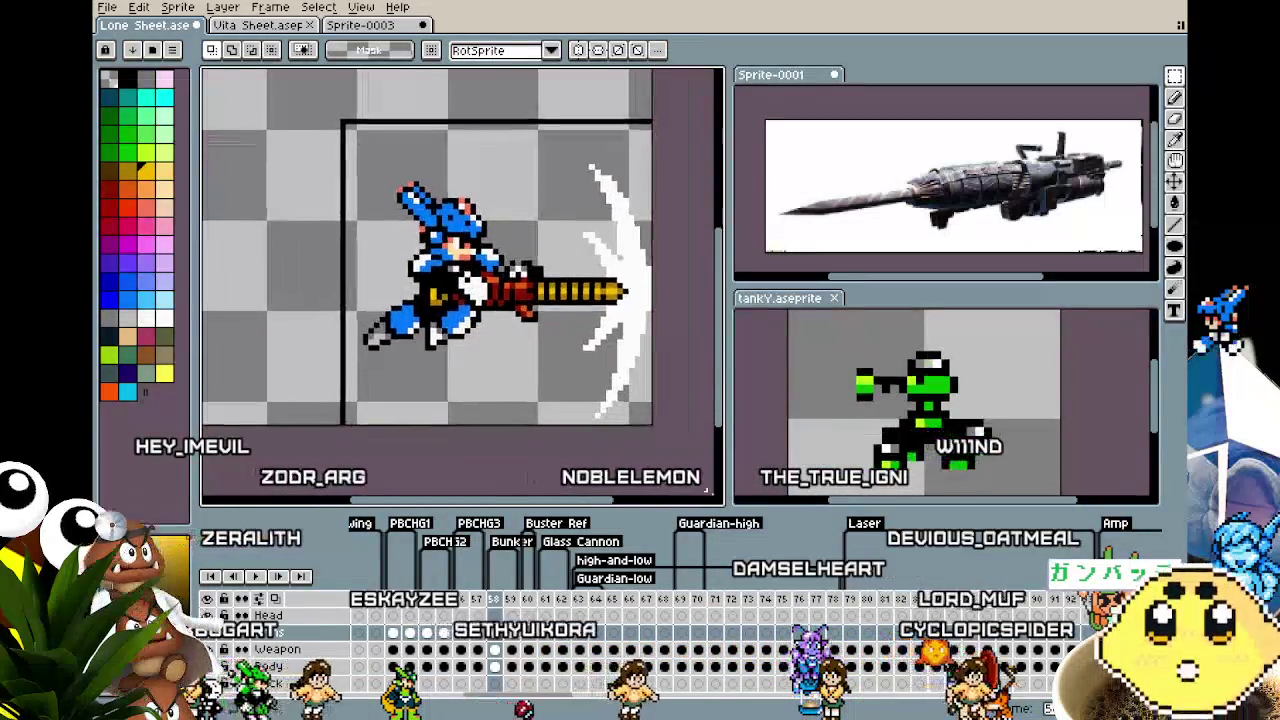
{"action": "left_click", "coordinate": [677, 413]}
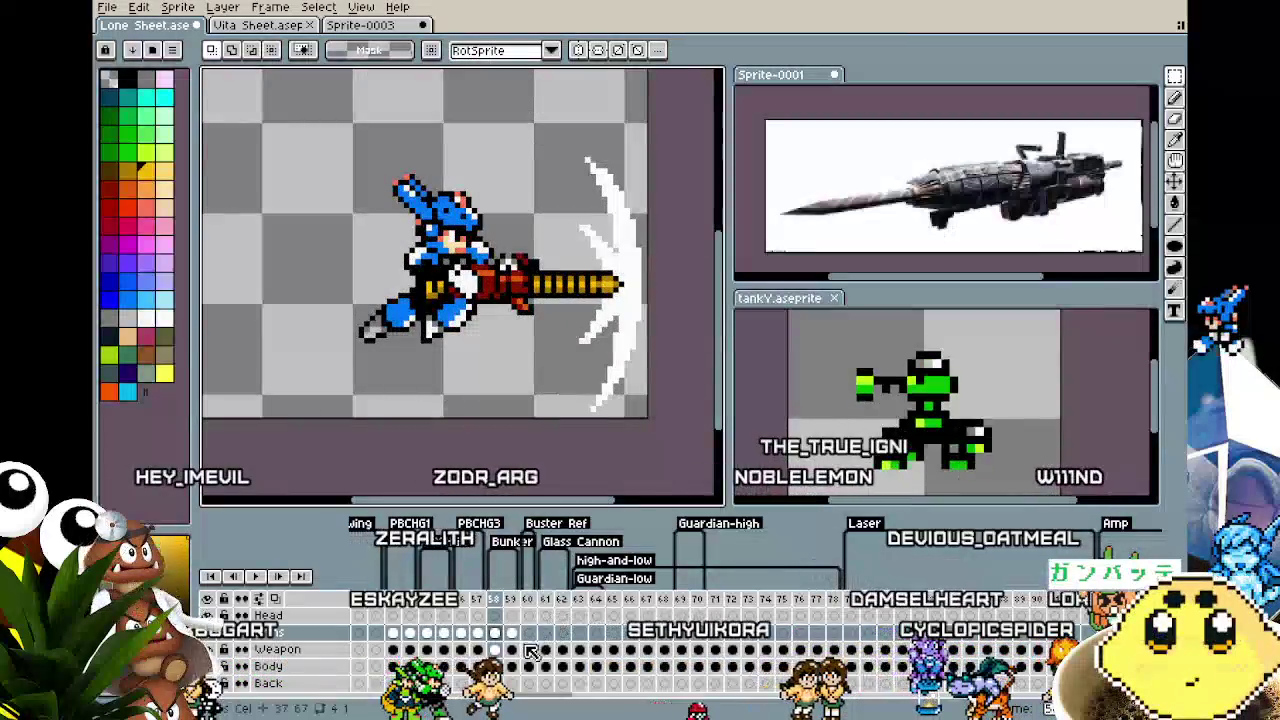
{"action": "key", "text": "ctrl+z"}
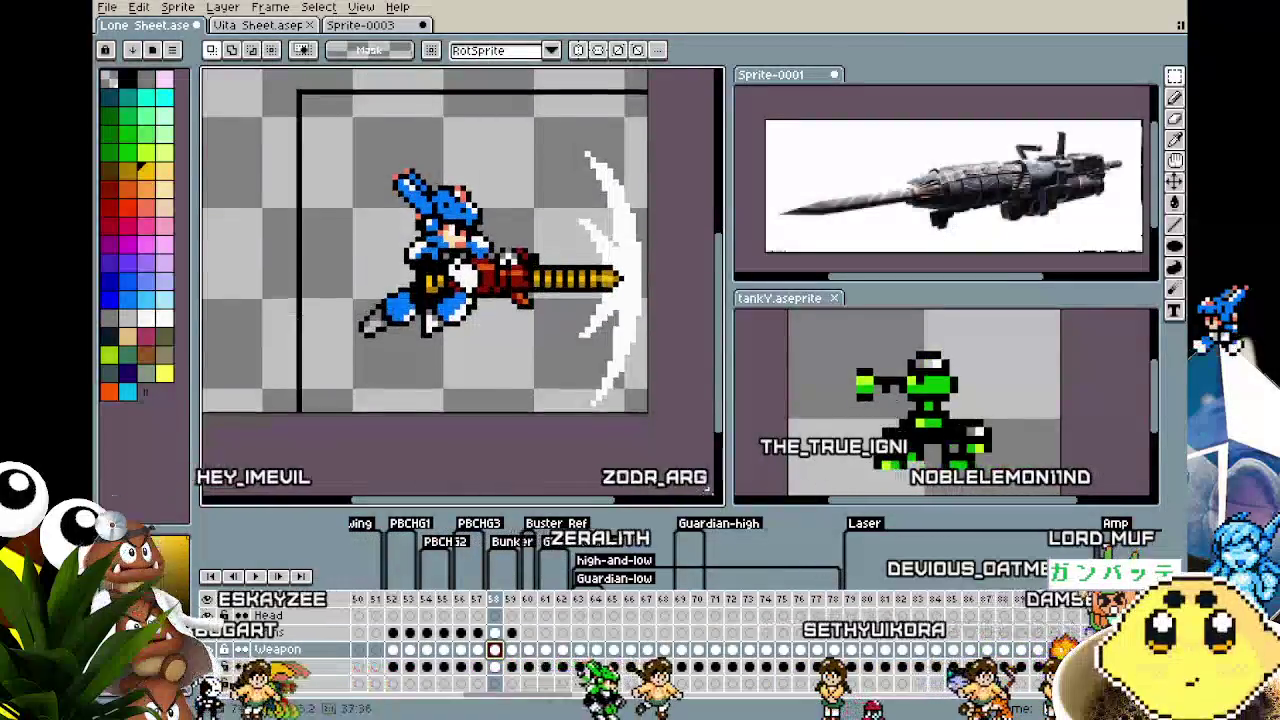
{"action": "key", "text": "ctrl+y"}
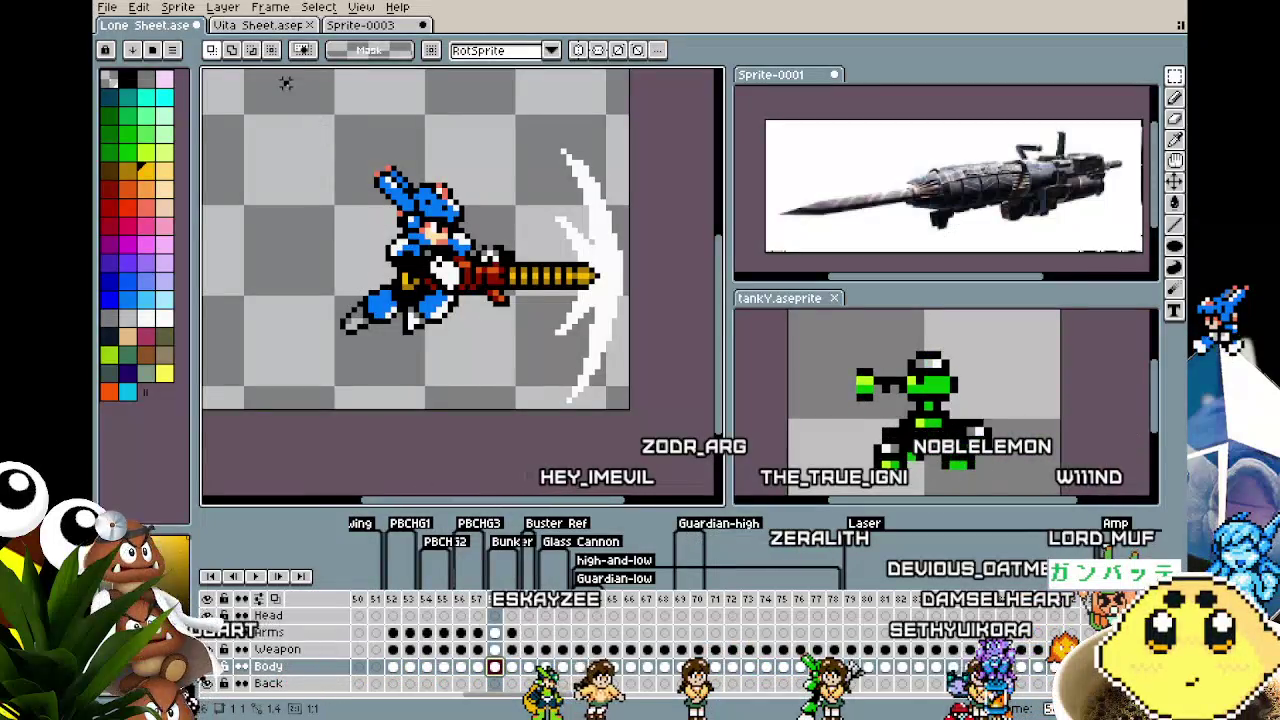
Pan the view to move the sprite left and higher on the canvas
{"action": "scroll", "coordinate": [627, 450], "scroll_direction": "down", "scroll_amount": 3}
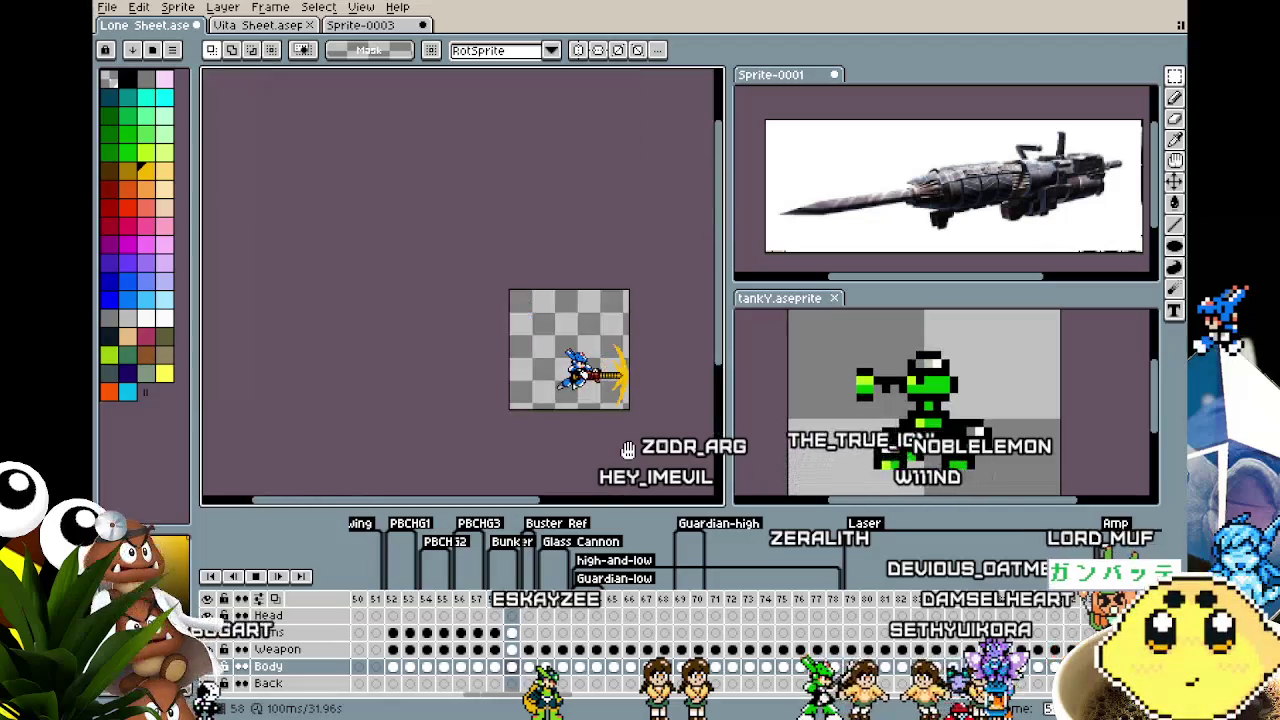
{"action": "scroll", "coordinate": [627, 450], "scroll_direction": "up", "scroll_amount": 3}
{"action": "mouse_move", "coordinate": [627, 450]}
{"action": "left_mouse_down"}
{"action": "mouse_move", "coordinate": [381, 474]}
{"action": "mouse_move", "coordinate": [568, 433]}
{"action": "left_mouse_up"}
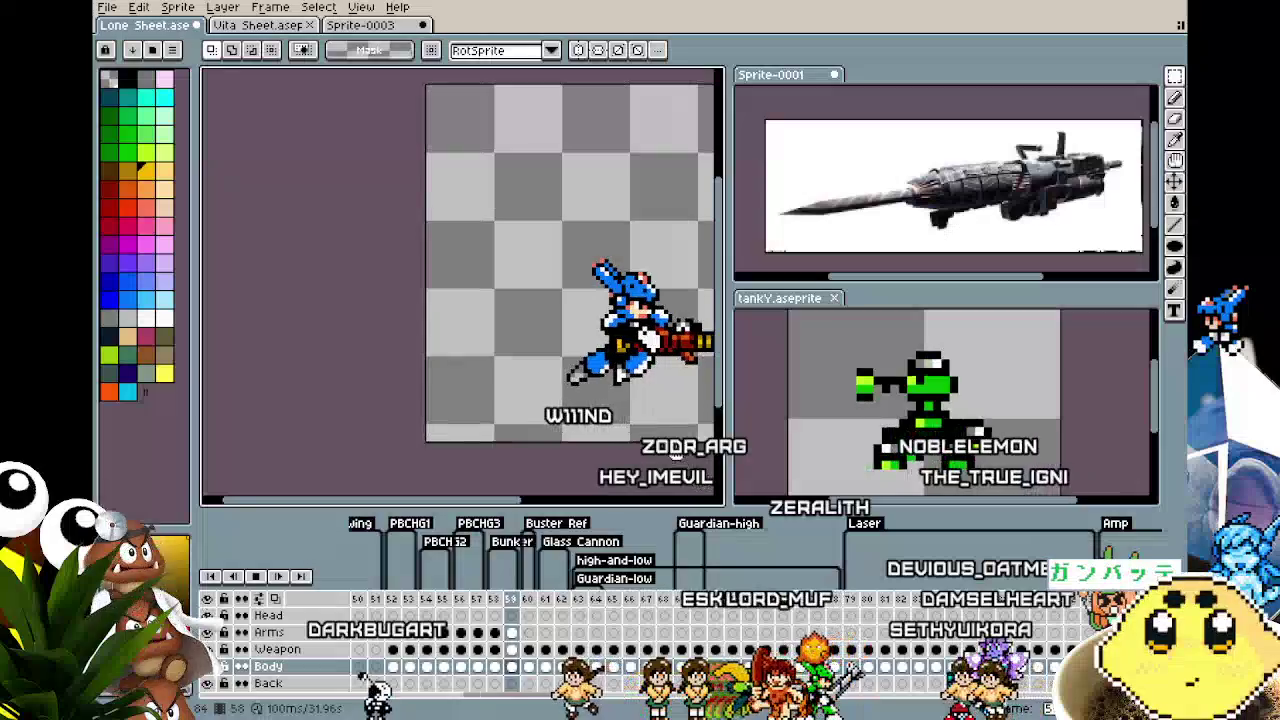
{"action": "mouse_move", "coordinate": [568, 433]}
{"action": "left_mouse_down"}
{"action": "mouse_move", "coordinate": [695, 450]}
{"action": "mouse_move", "coordinate": [375, 477]}
{"action": "left_mouse_up"}
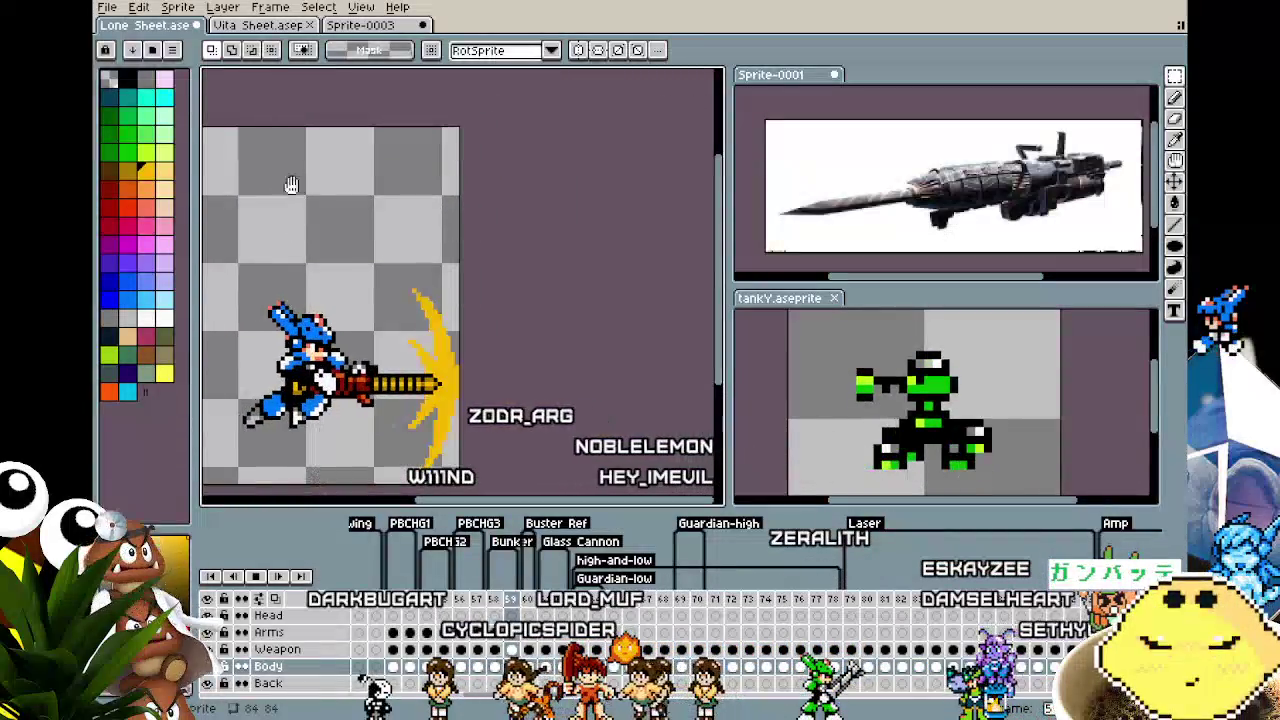
{"action": "mouse_move", "coordinate": [312, 192]}
{"action": "left_mouse_down"}
{"action": "mouse_move", "coordinate": [623, 194]}
{"action": "mouse_move", "coordinate": [449, 171]}
{"action": "left_mouse_up"}
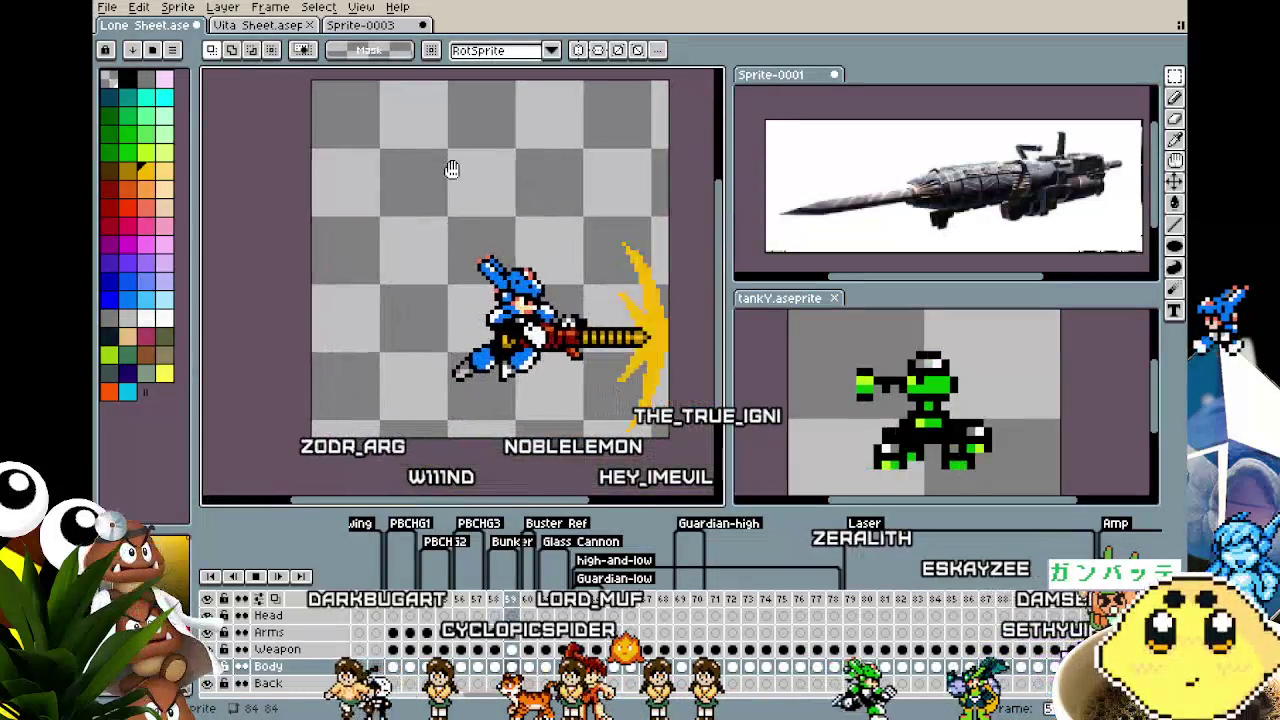
Flip between frames 57 and 58 to compare the character's pose
{"action": "key", "text": "Left"}
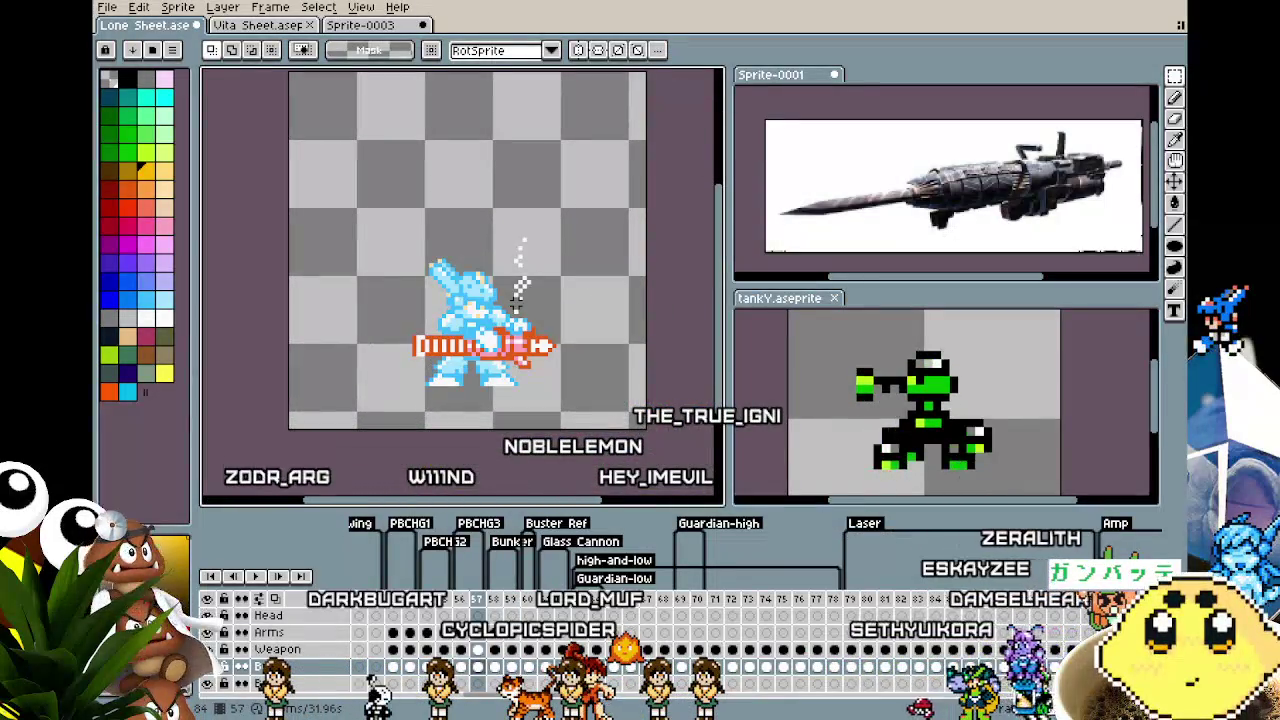
{"action": "scroll", "coordinate": [422, 418], "scroll_direction": "up", "scroll_amount": 1}
{"action": "key", "text": "Right"}
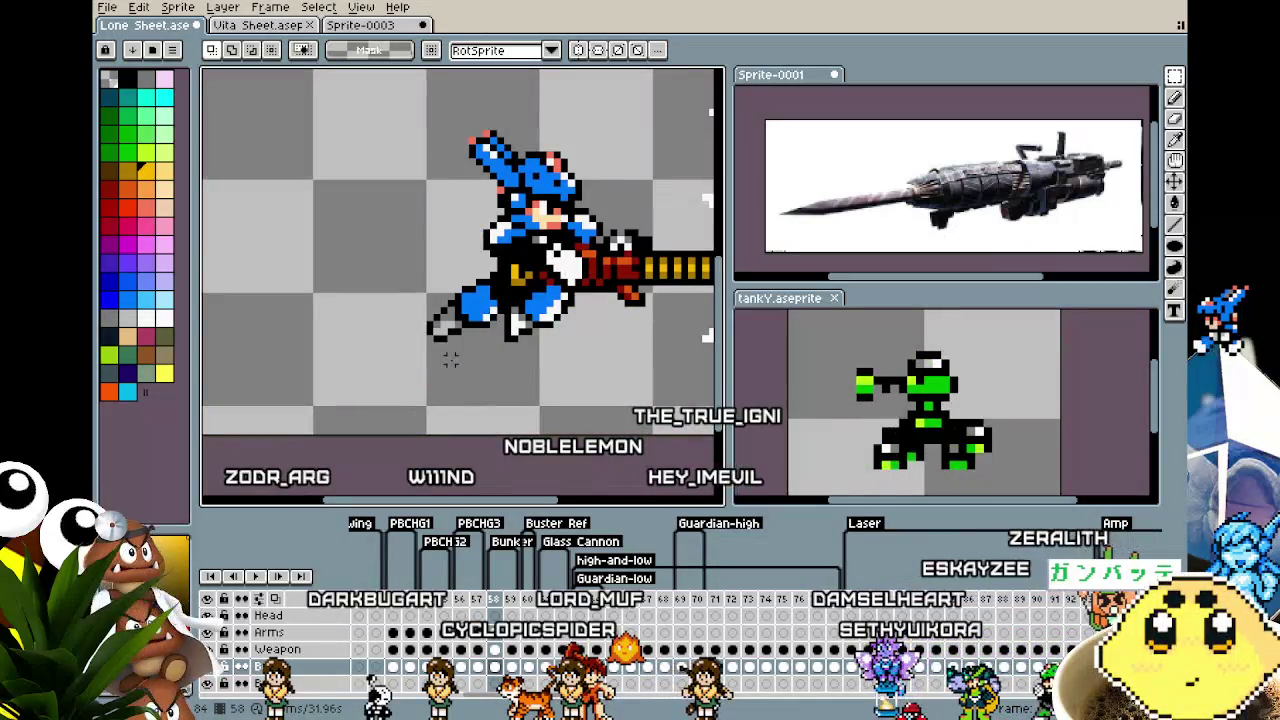
{"action": "left_click_drag", "start_coordinate": [451, 361], "coordinate": [410, 362]}
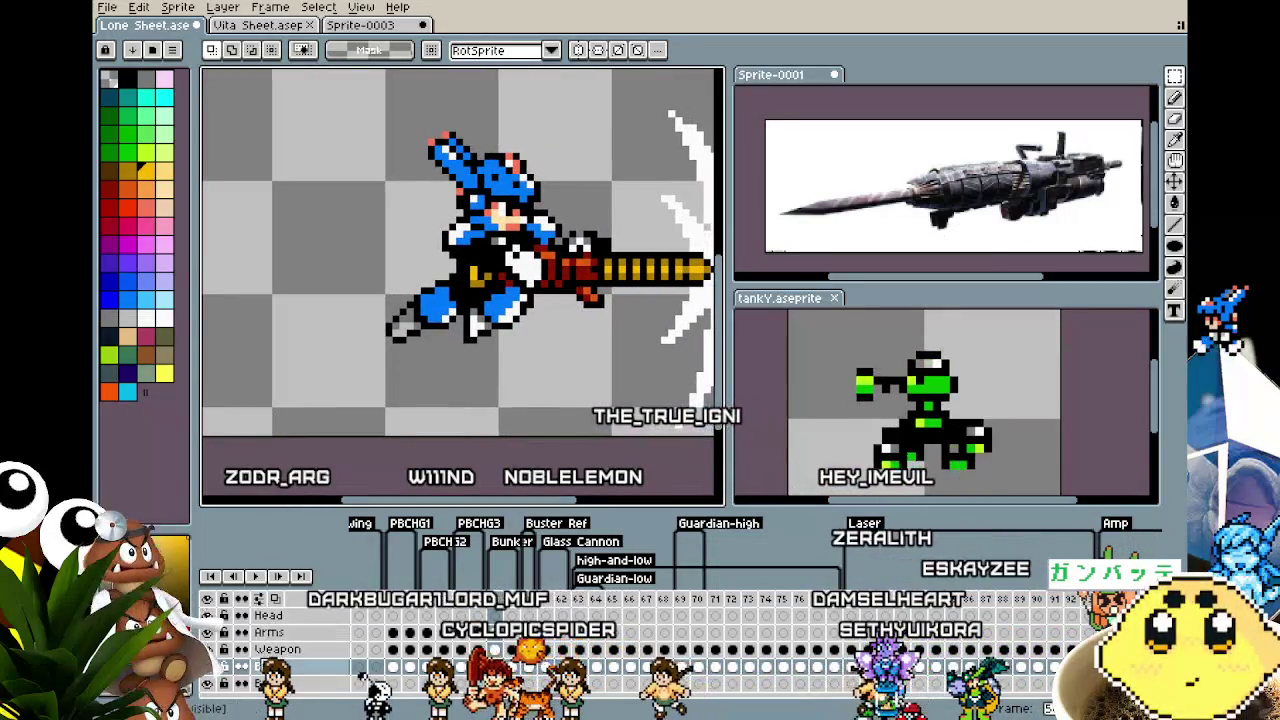
{"action": "scroll", "coordinate": [338, 430], "scroll_direction": "down", "scroll_amount": 1}
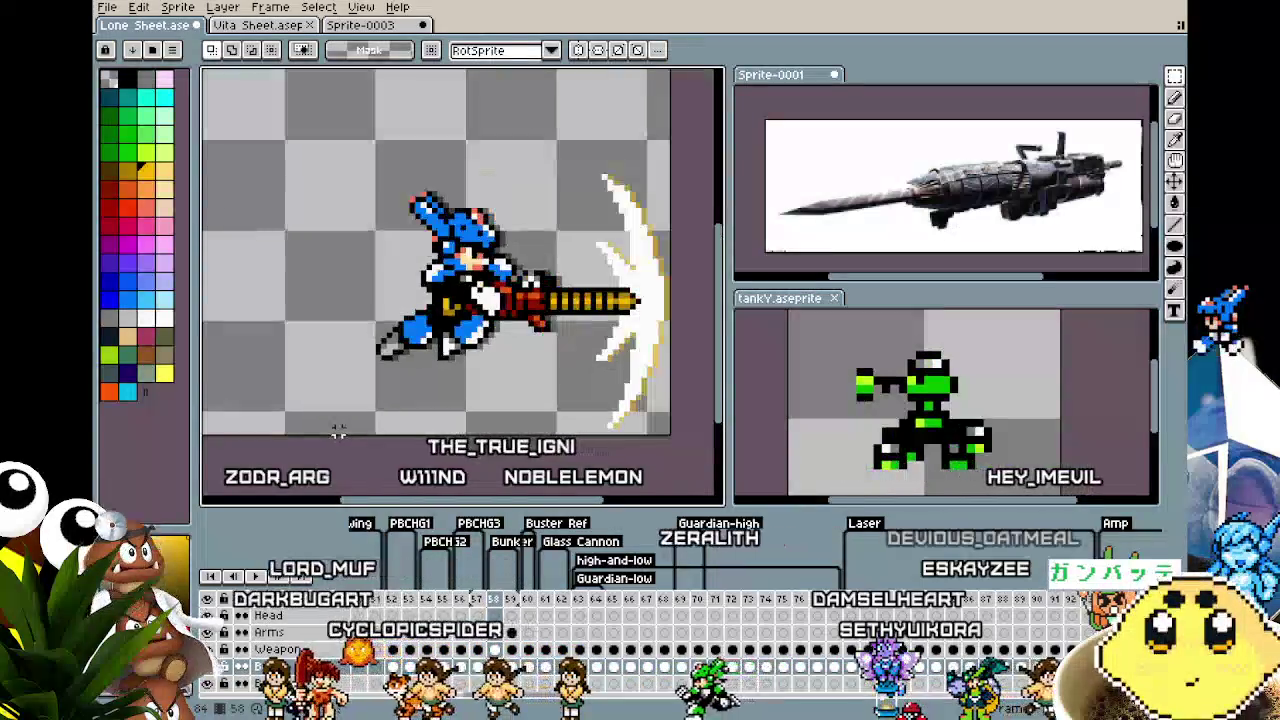
{"action": "key", "text": "Right"}
{"action": "key", "text": "Left"}
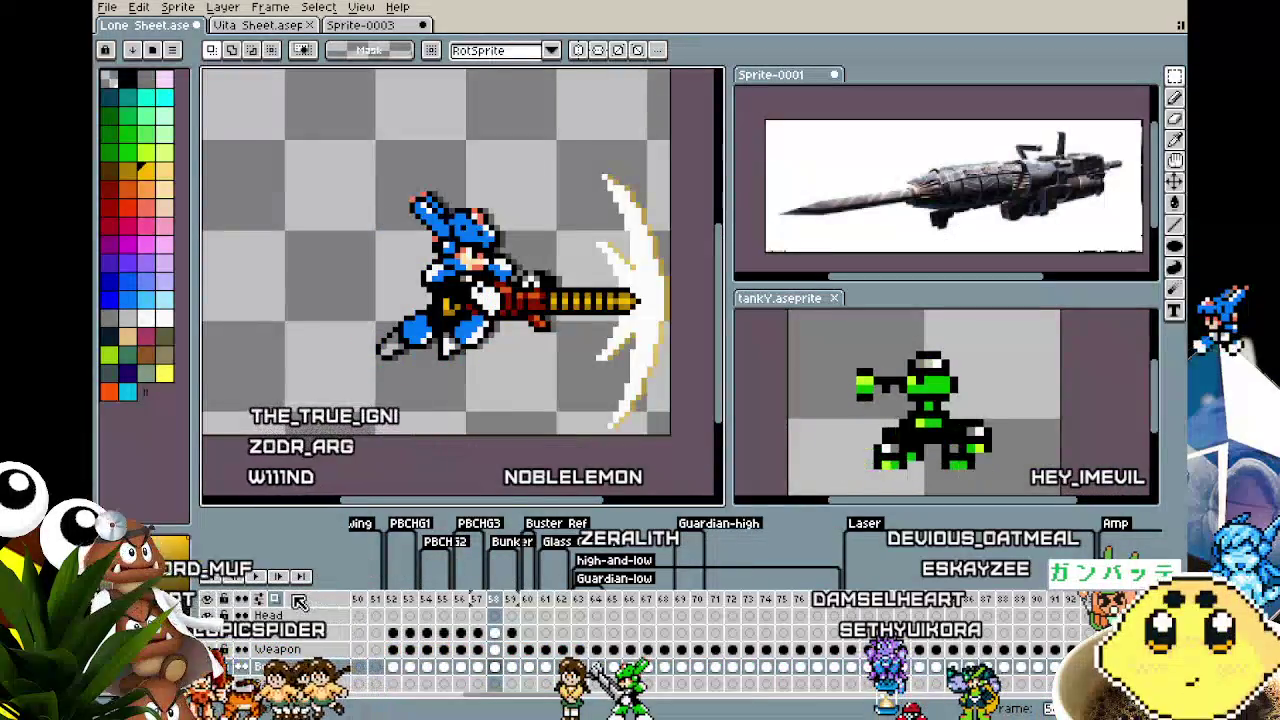
{"action": "key", "text": "Left"}
{"action": "scroll", "coordinate": [480, 372], "scroll_direction": "up", "scroll_amount": 1}
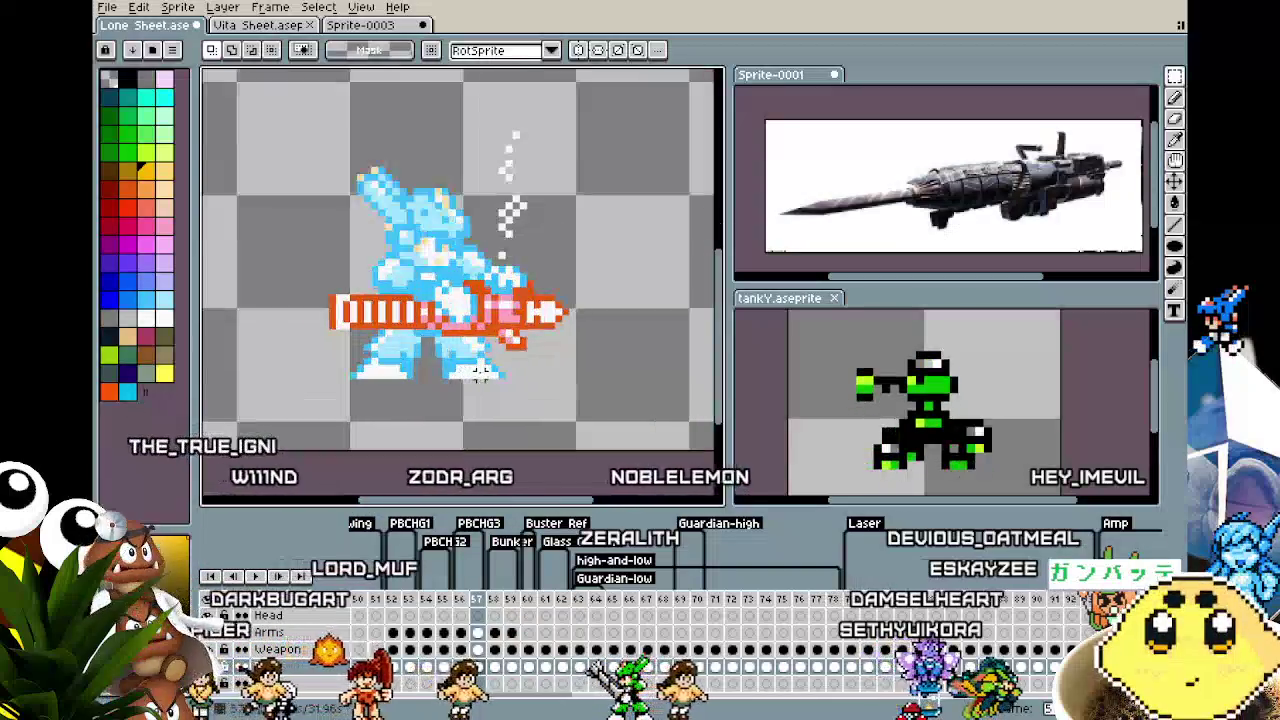
{"action": "key", "text": "Right"}
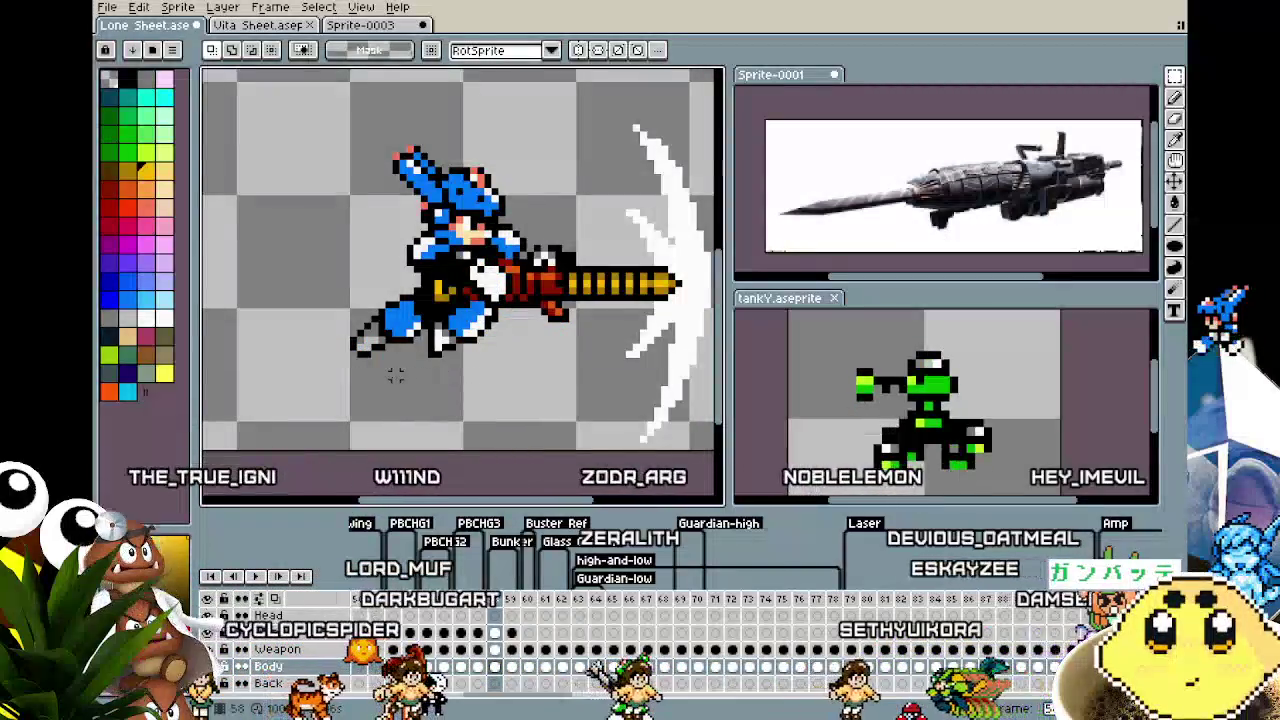
Draw a white speed streak under the character's feet on frame 58 with the Pencil
{"action": "key", "text": "b"}
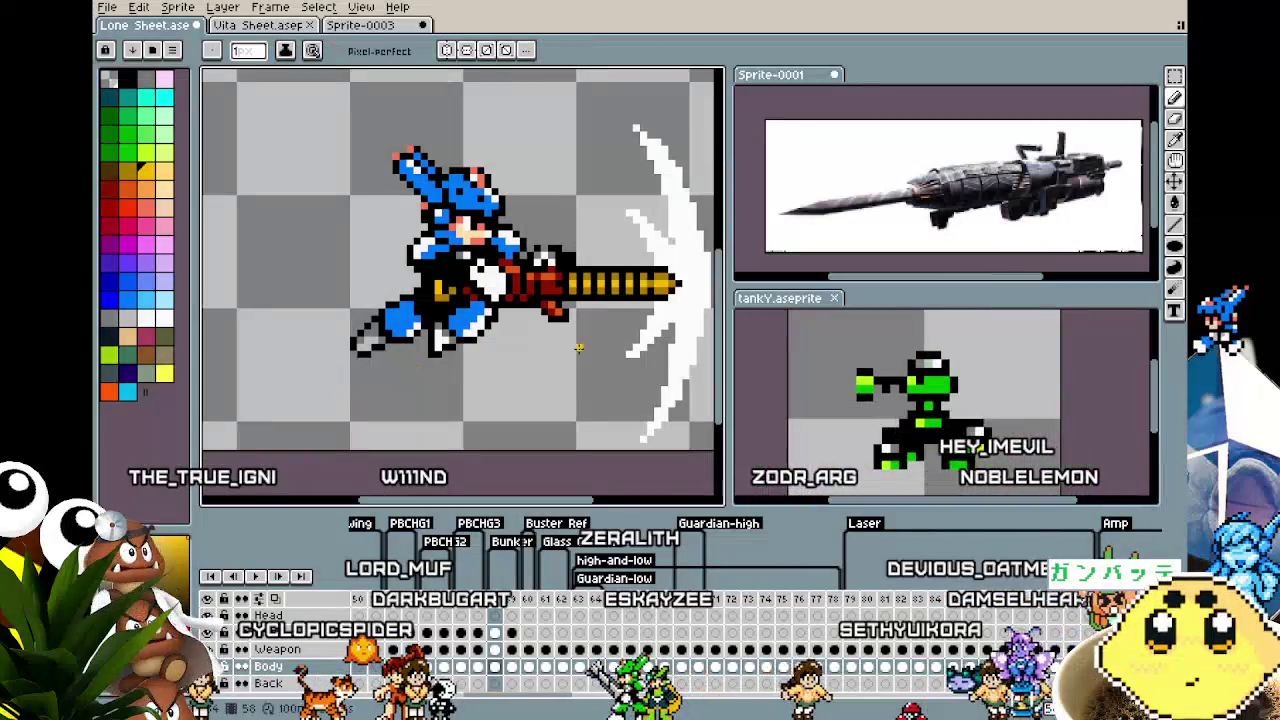
{"action": "key", "text": "Left"}
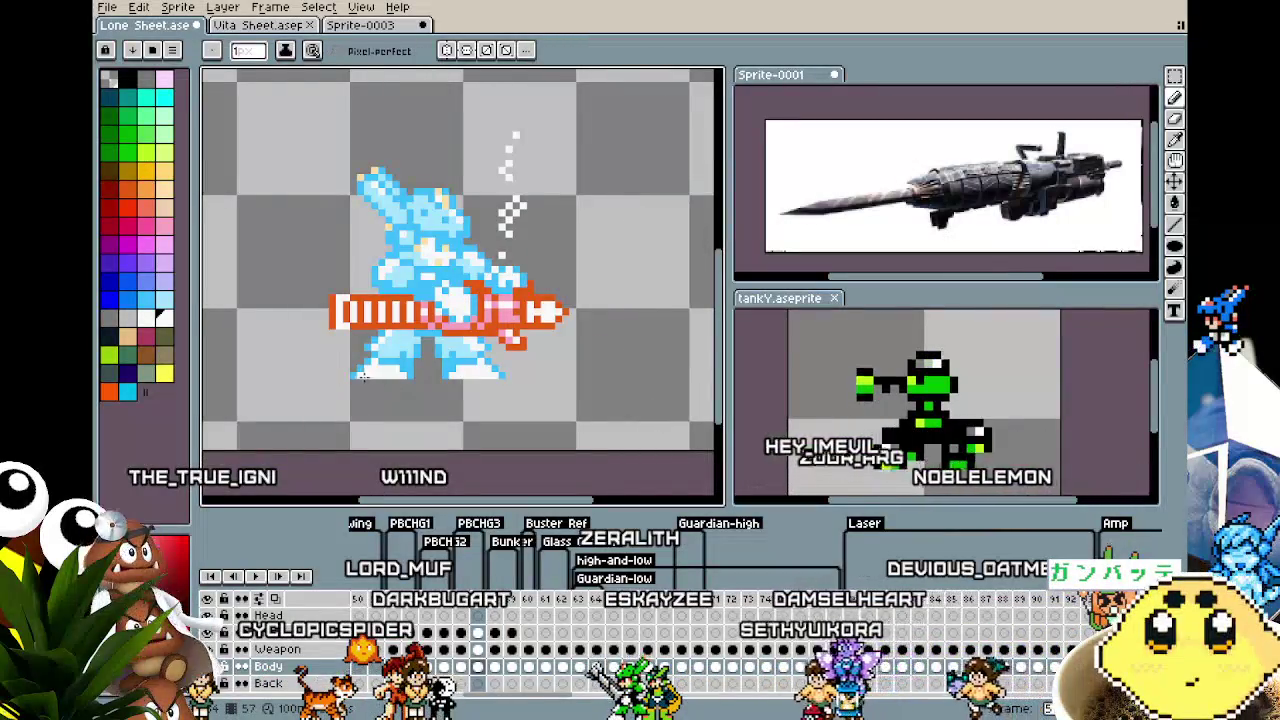
{"action": "key", "text": "Right"}
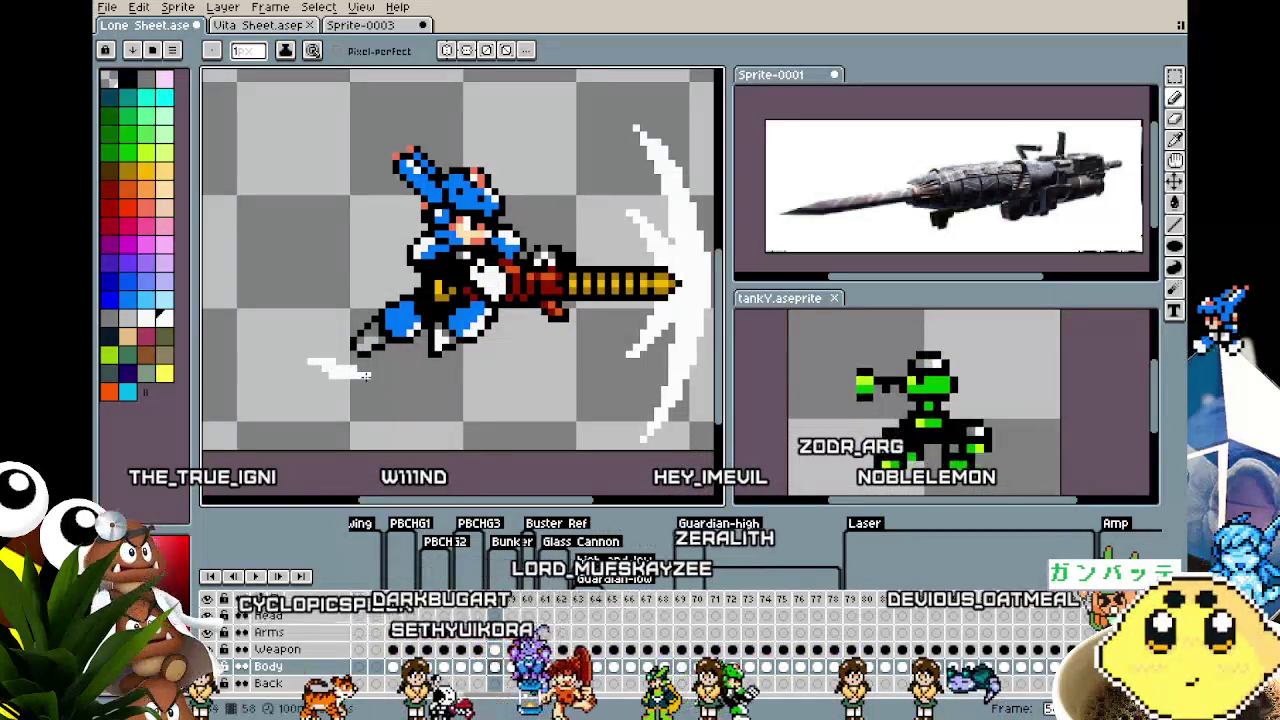
{"action": "key", "text": "ctrl+z"}
{"action": "left_click_drag", "start_coordinate": [329, 370], "coordinate": [400, 368]}
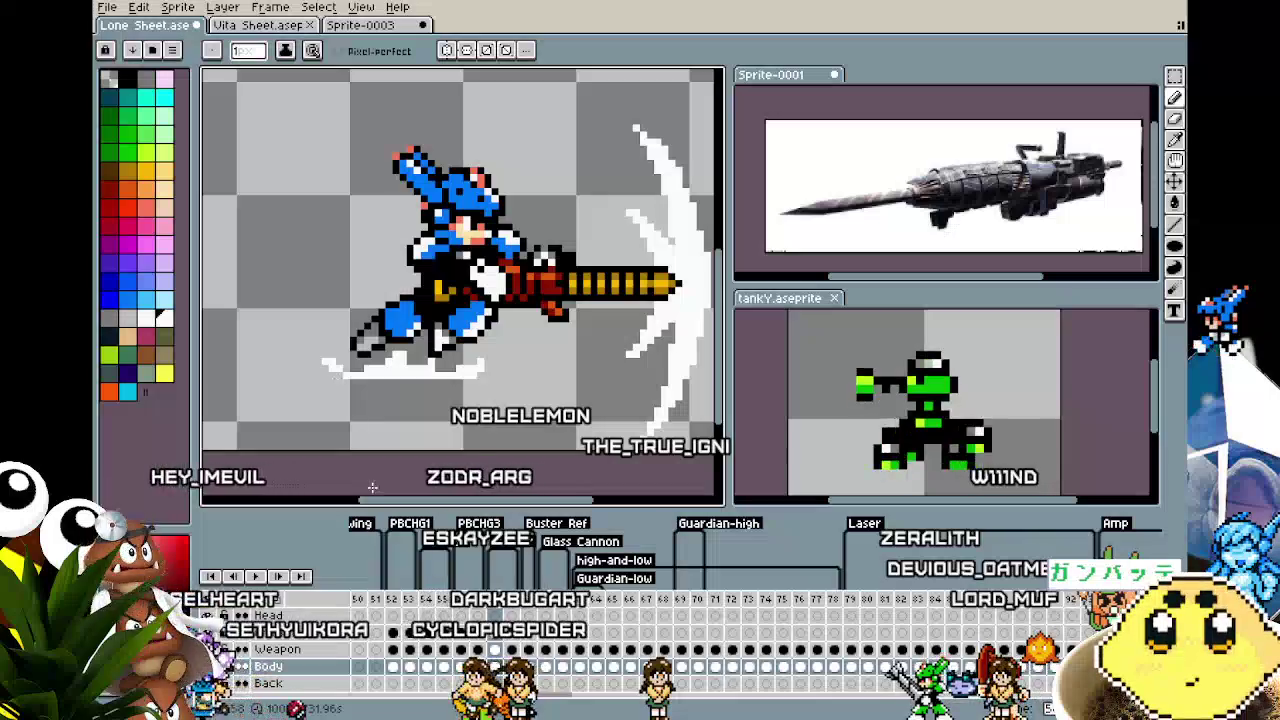
Draw a yellow speed streak under the foot on the yellow-slash frame 59
{"action": "scroll", "coordinate": [372, 487], "scroll_direction": "down", "scroll_amount": 3}
{"action": "scroll", "coordinate": [375, 470], "scroll_direction": "up", "scroll_amount": 2}
{"action": "scroll", "coordinate": [378, 451], "scroll_direction": "up", "scroll_amount": 1}
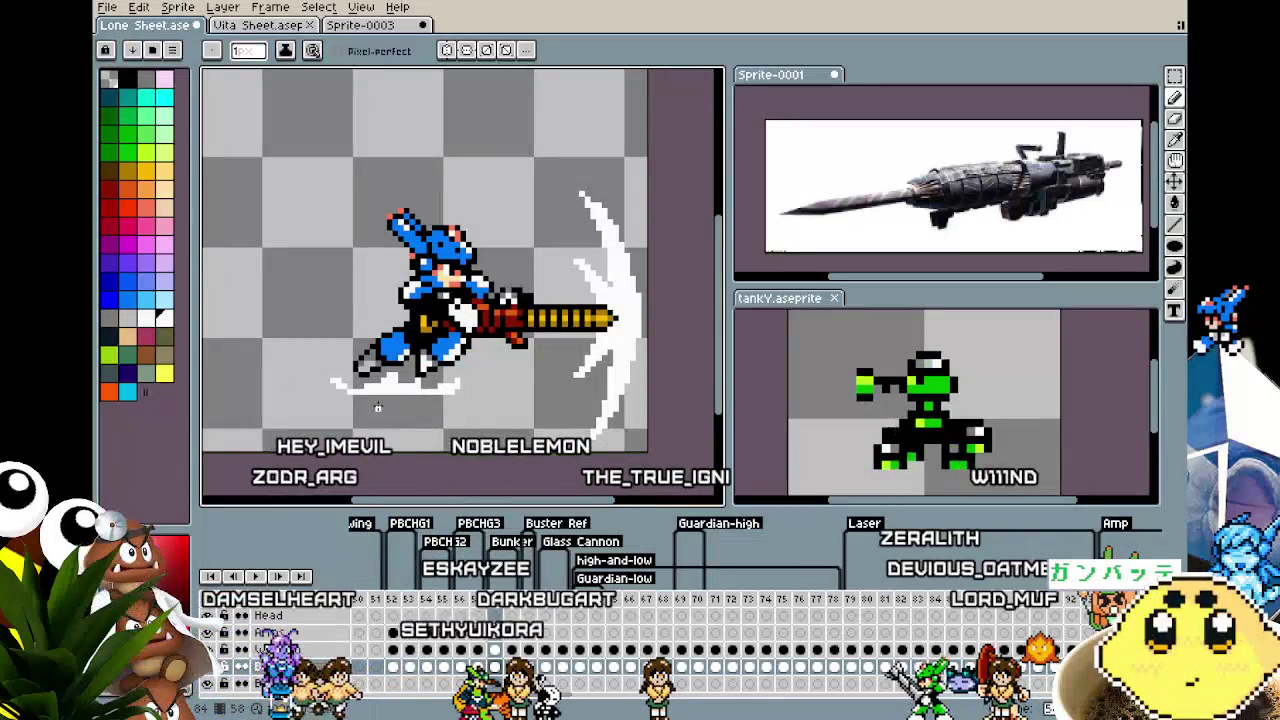
{"action": "key", "text": "Right"}
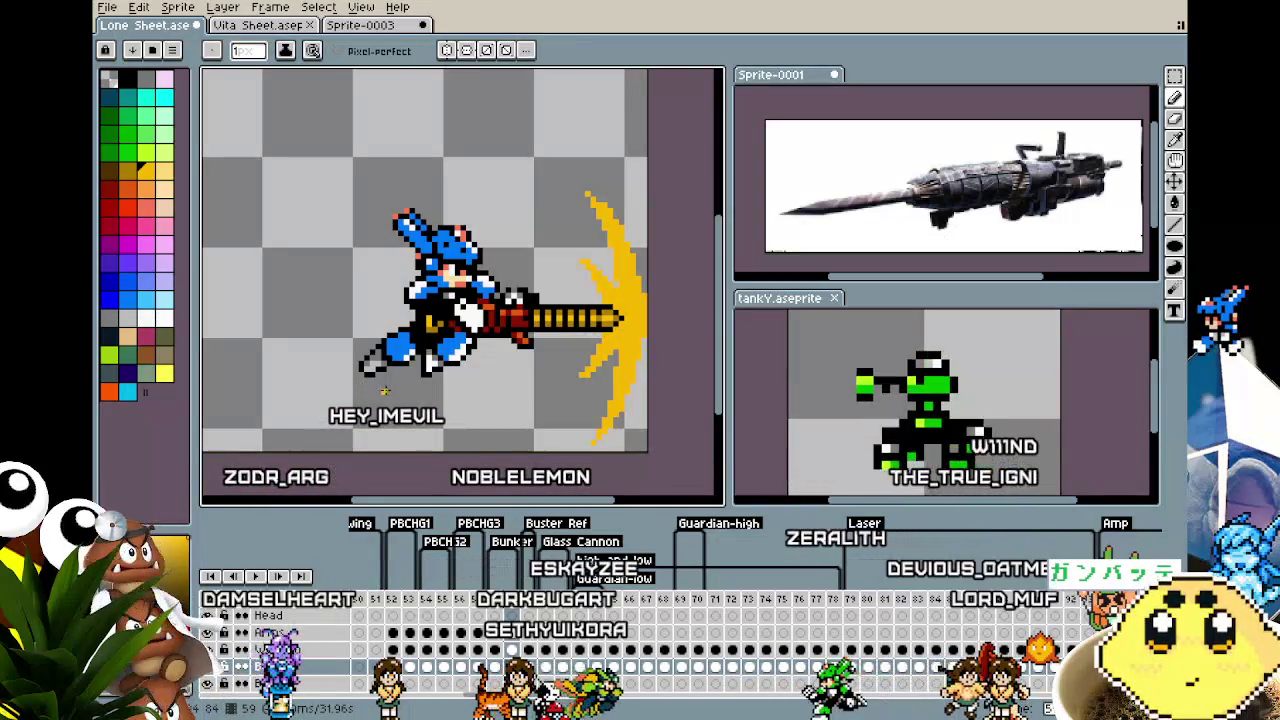
{"action": "key", "text": "Left"}
{"action": "key", "text": "Right"}
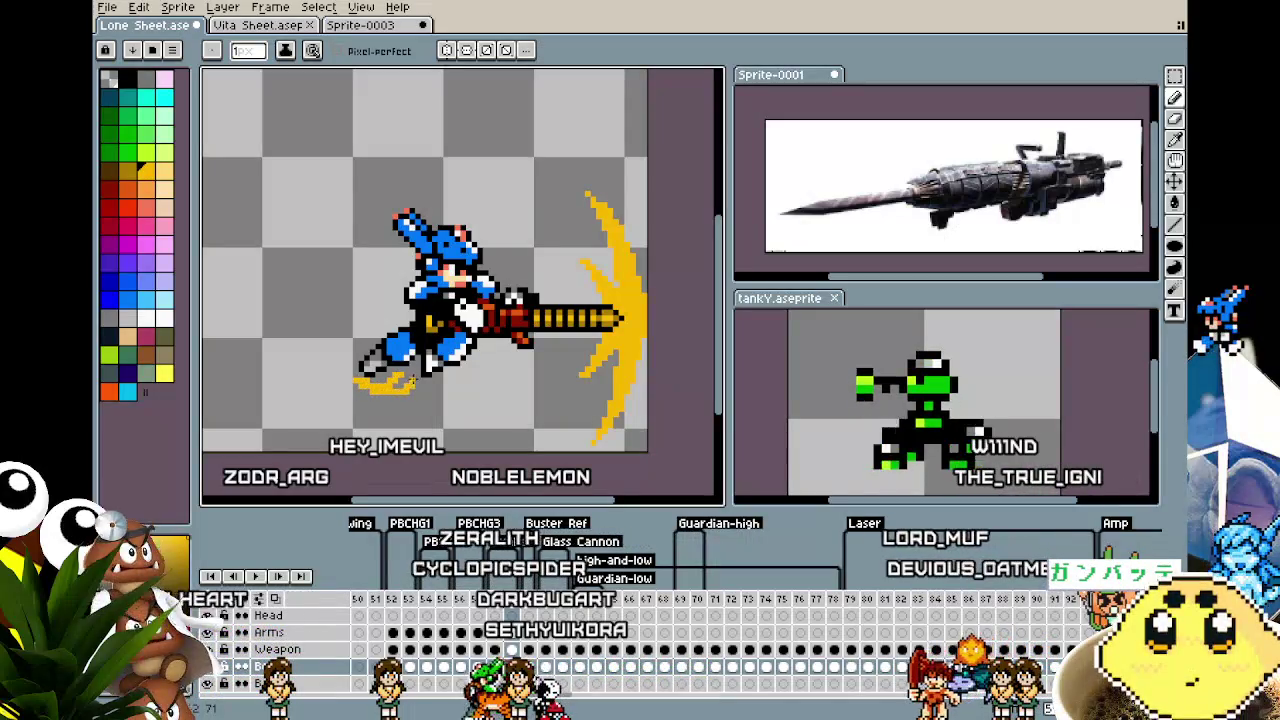
{"action": "left_click_drag", "start_coordinate": [425, 388], "coordinate": [470, 380]}
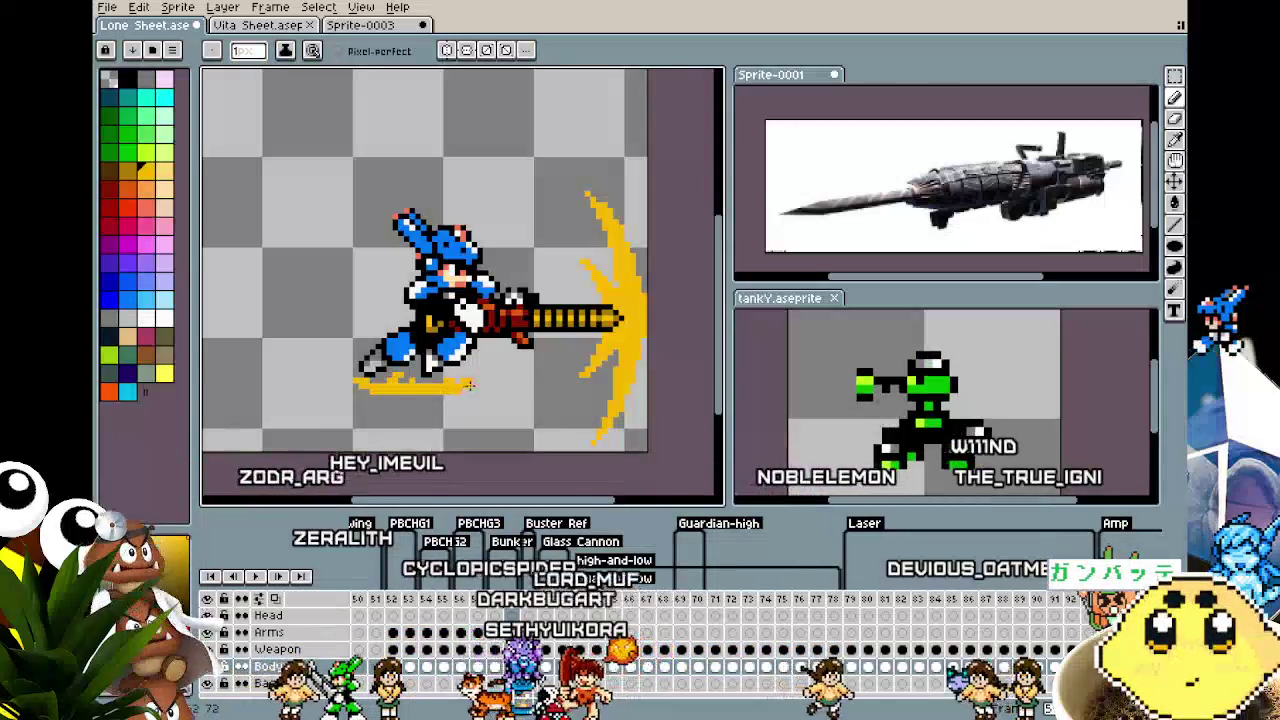
Play the animation to check the new streaks
{"action": "key", "text": "Return"}
{"action": "scroll", "coordinate": [483, 435], "scroll_direction": "down", "scroll_amount": 1}
{"action": "scroll", "coordinate": [483, 435], "scroll_direction": "down", "scroll_amount": 1}
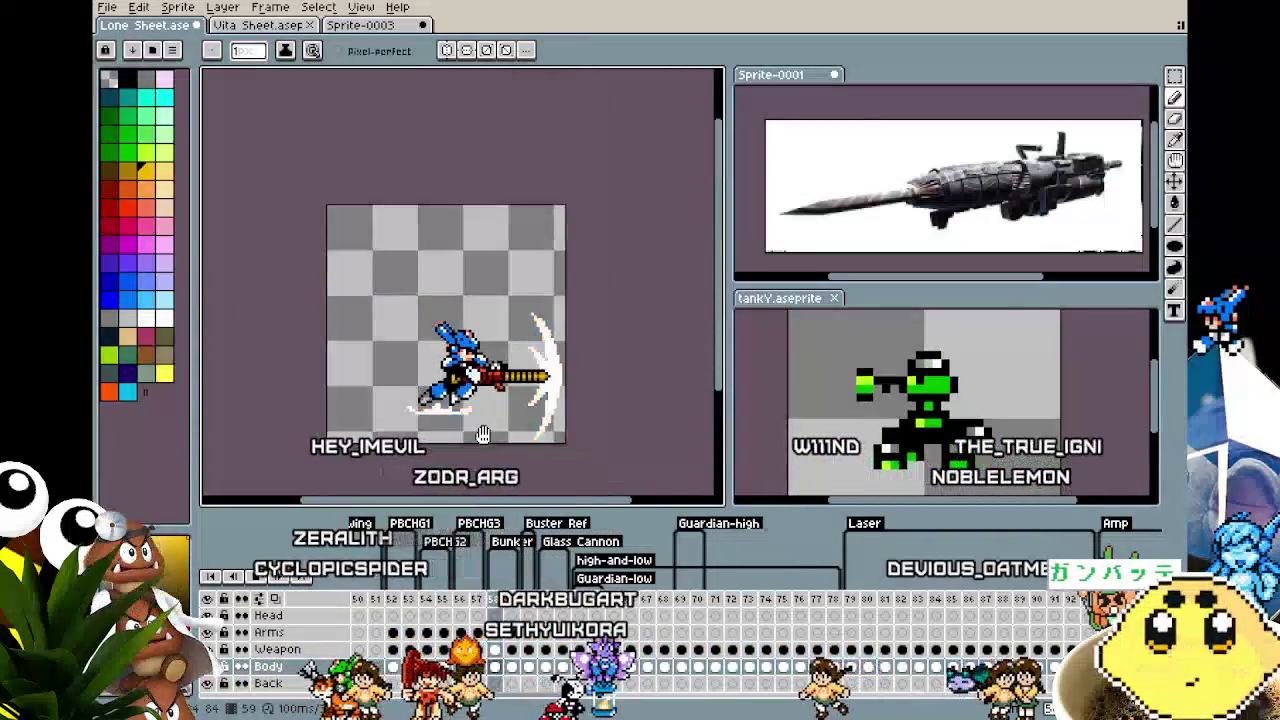
{"action": "scroll", "coordinate": [483, 435], "scroll_direction": "up", "scroll_amount": 2}
{"action": "scroll", "coordinate": [470, 400], "scroll_direction": "up", "scroll_amount": 1}
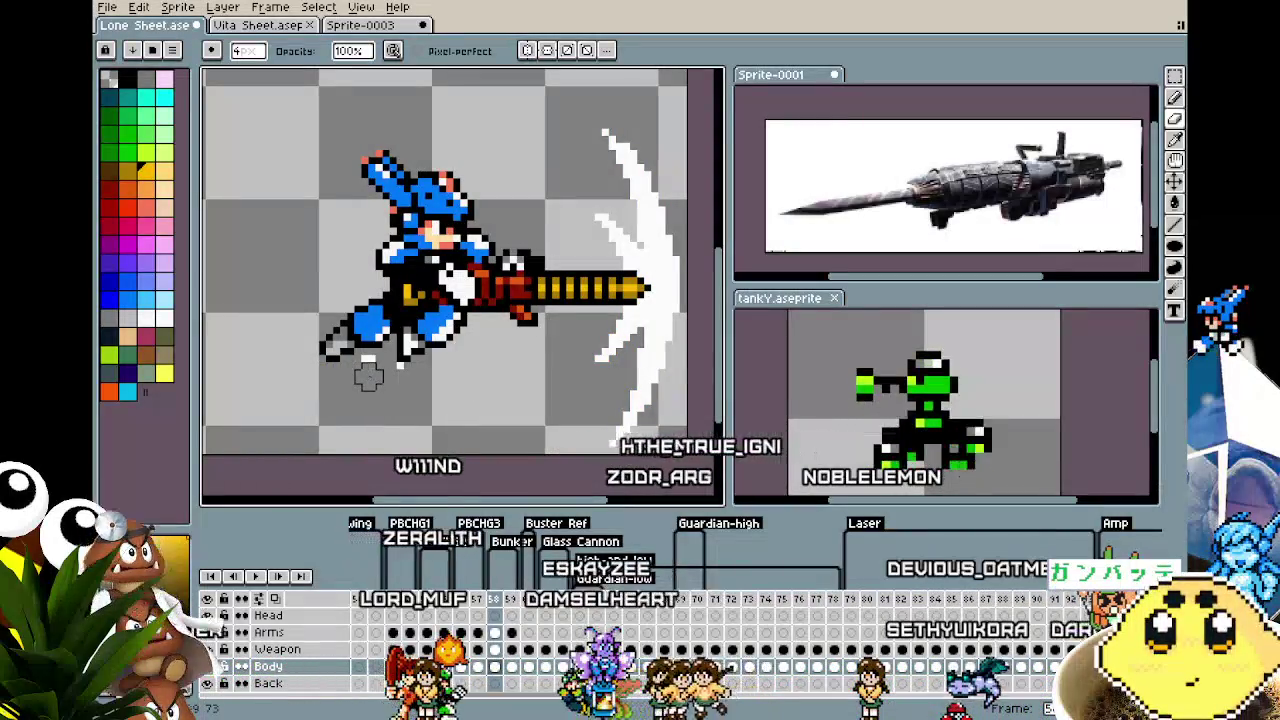
{"action": "scroll", "coordinate": [390, 427], "scroll_direction": "down", "scroll_amount": 3}
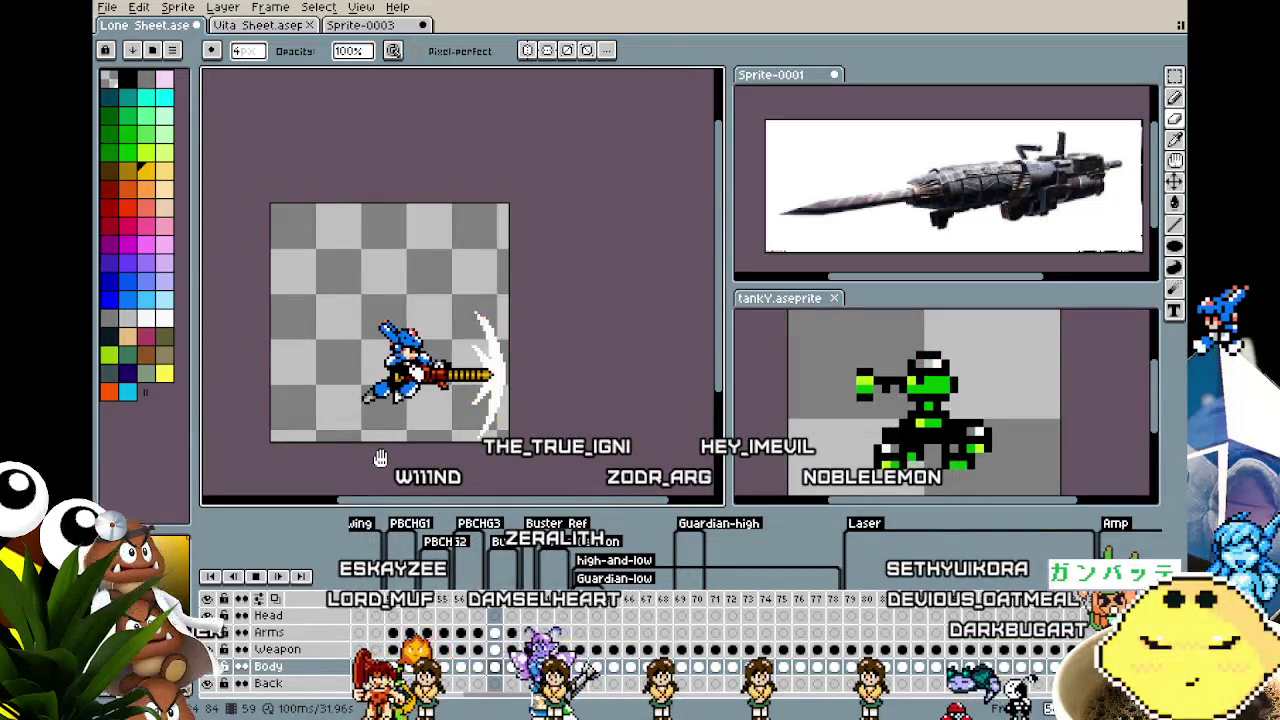
{"action": "scroll", "coordinate": [380, 458], "scroll_direction": "up", "scroll_amount": 1}
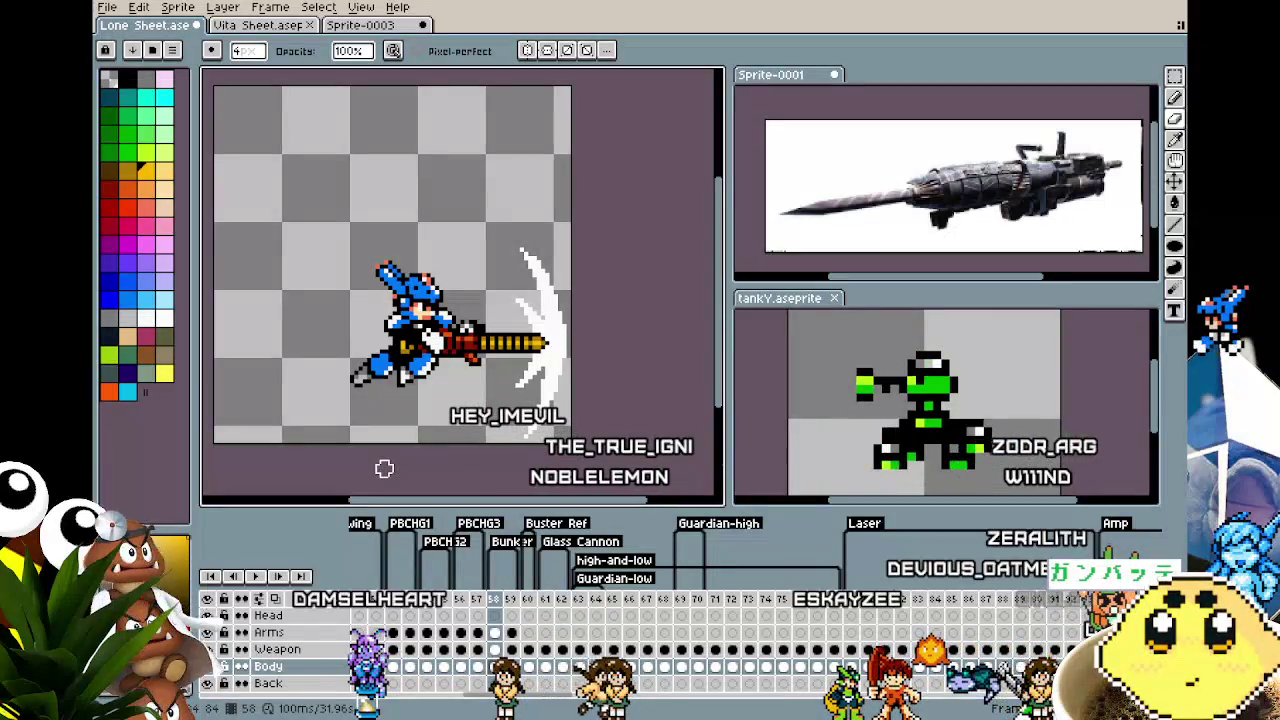
{"action": "key", "text": "Left"}
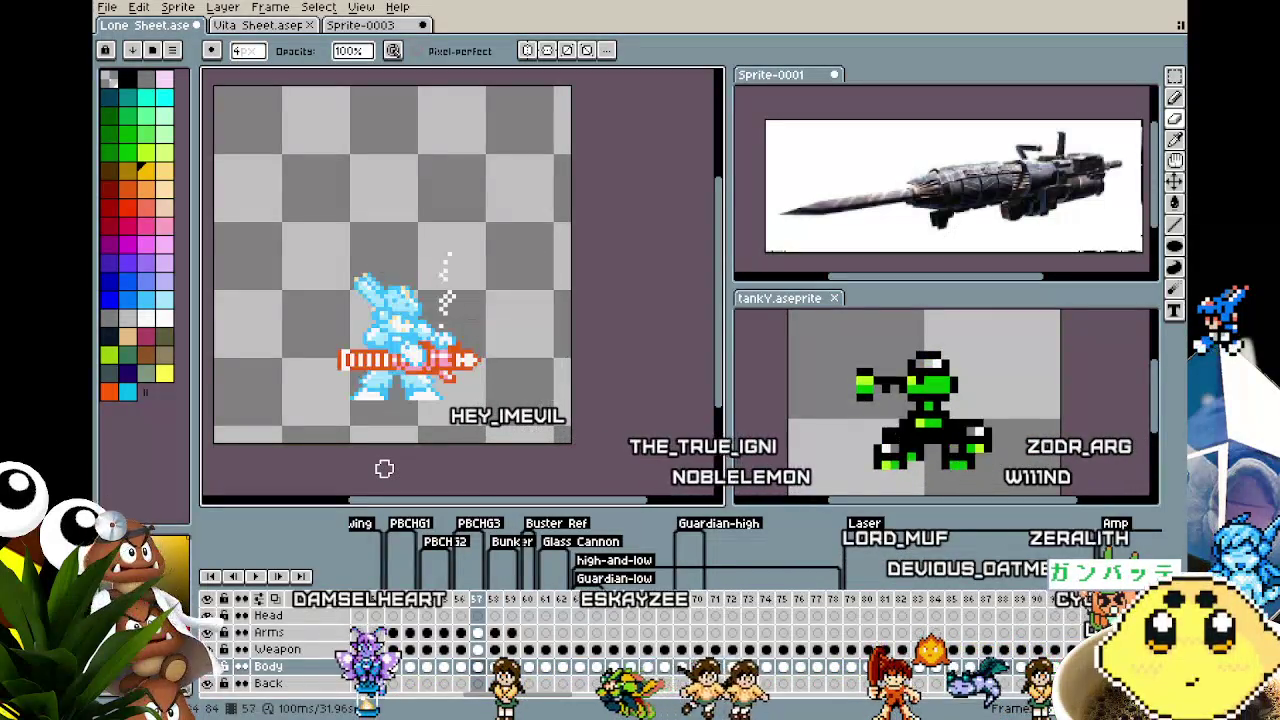
{"action": "key", "text": "Left"}
{"action": "key", "text": "Left"}
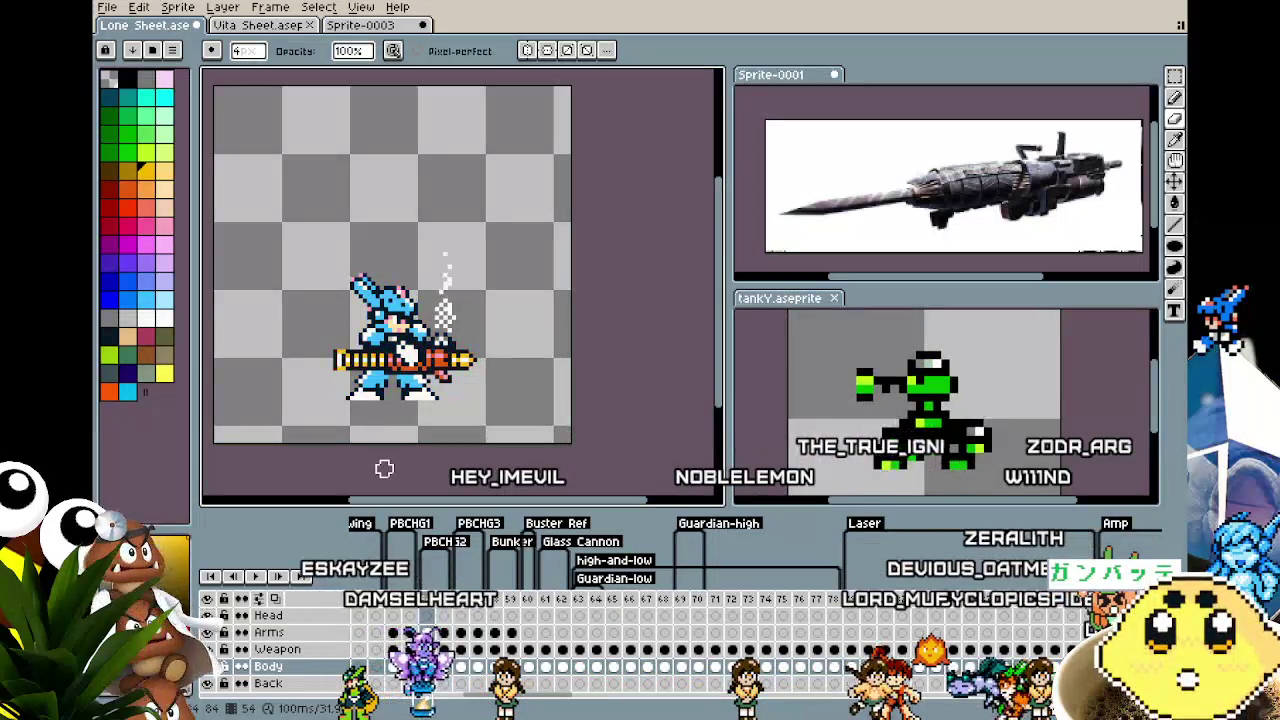
{"action": "key", "text": "Right"}
{"action": "key", "text": "Right"}
{"action": "key", "text": "Right"}
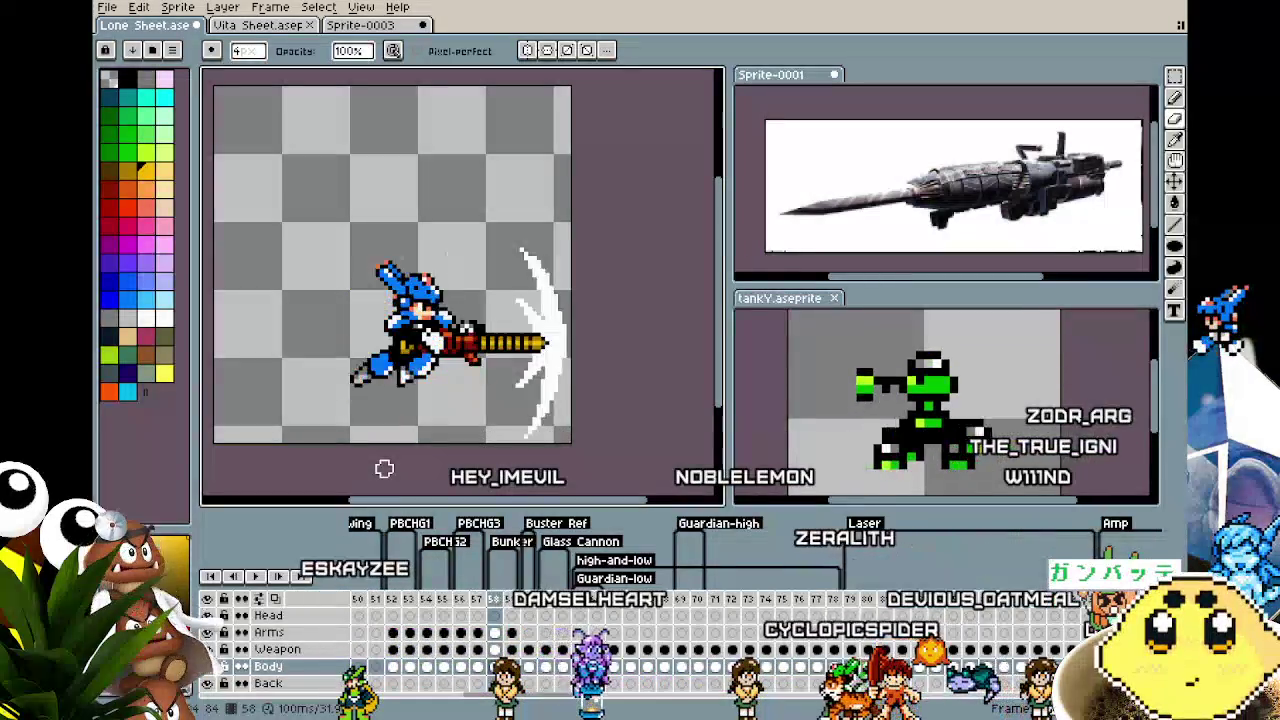
{"action": "key", "text": "Right"}
{"action": "key", "text": "Left"}
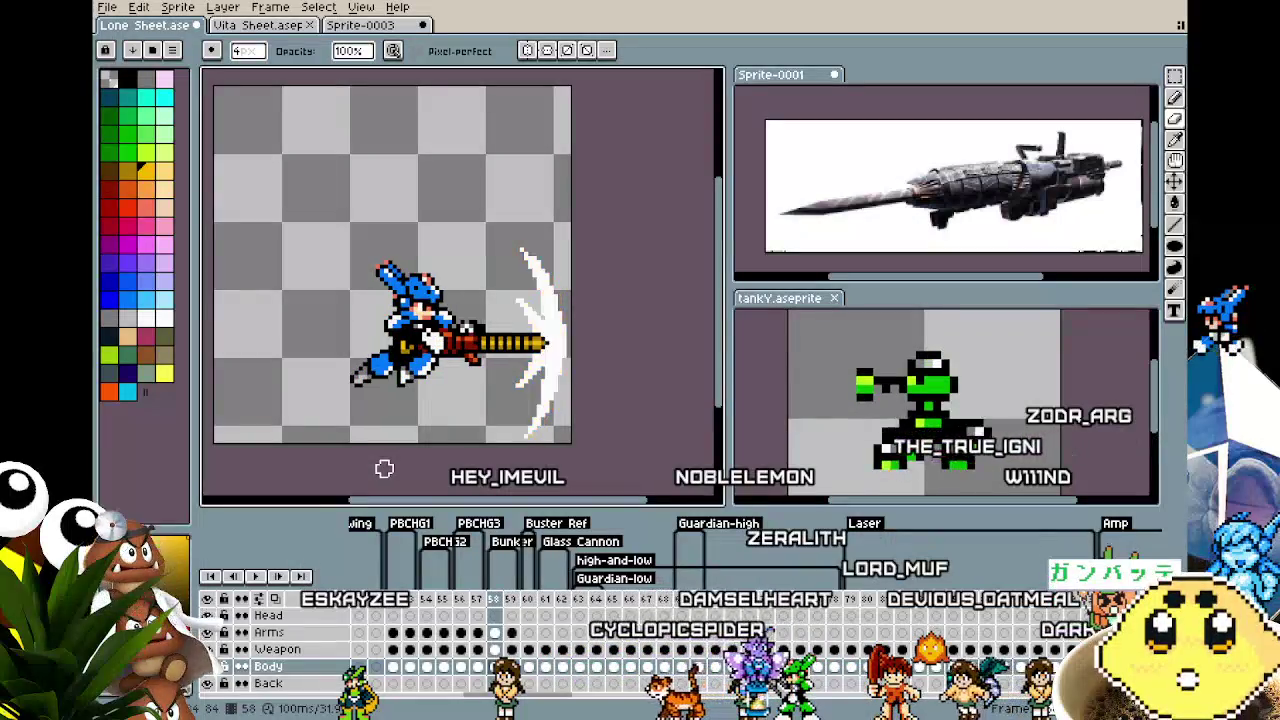
{"action": "key", "text": "Right"}
{"action": "key", "text": "Left"}
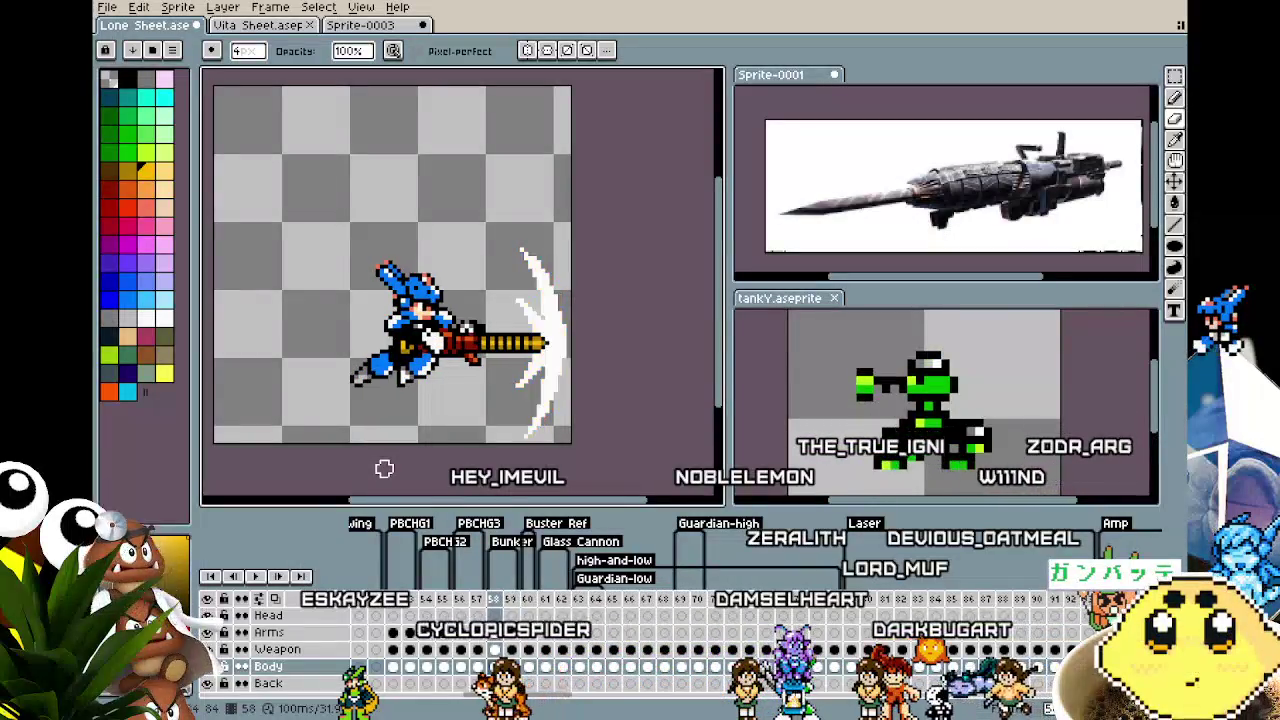
{"action": "key", "text": "Left"}
{"action": "key", "text": "Right"}
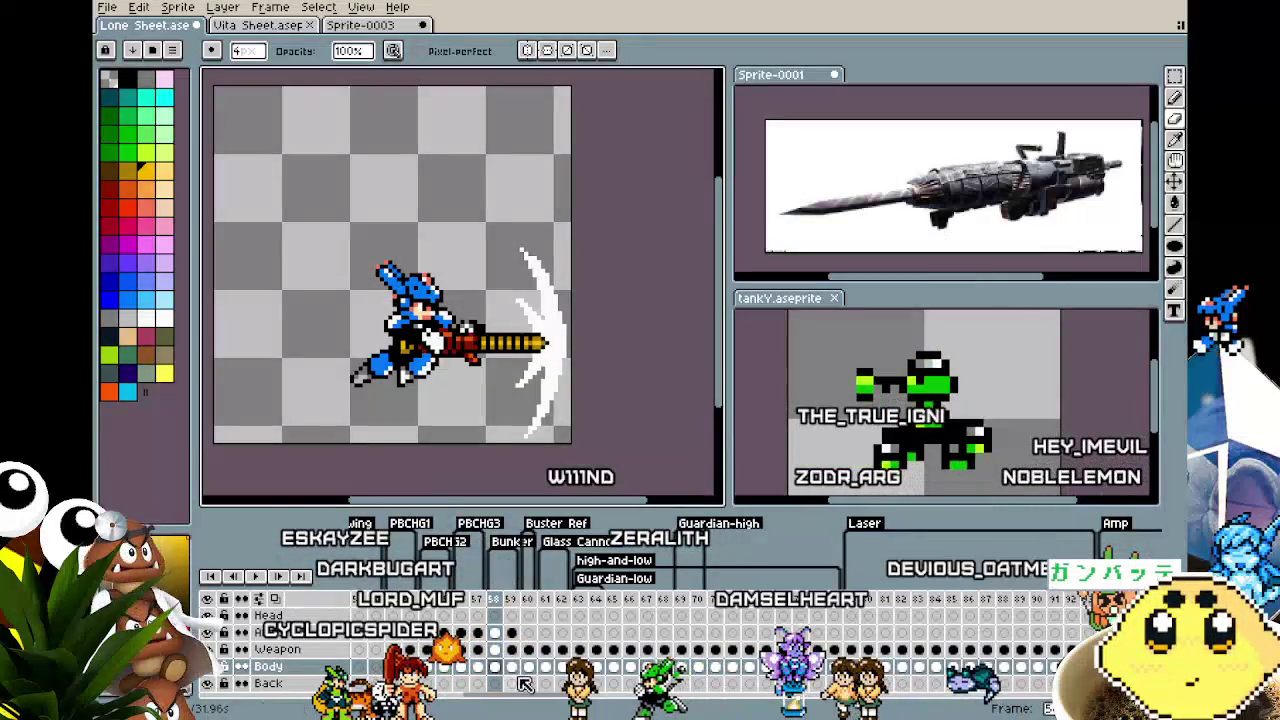
{"action": "key", "text": "w"}
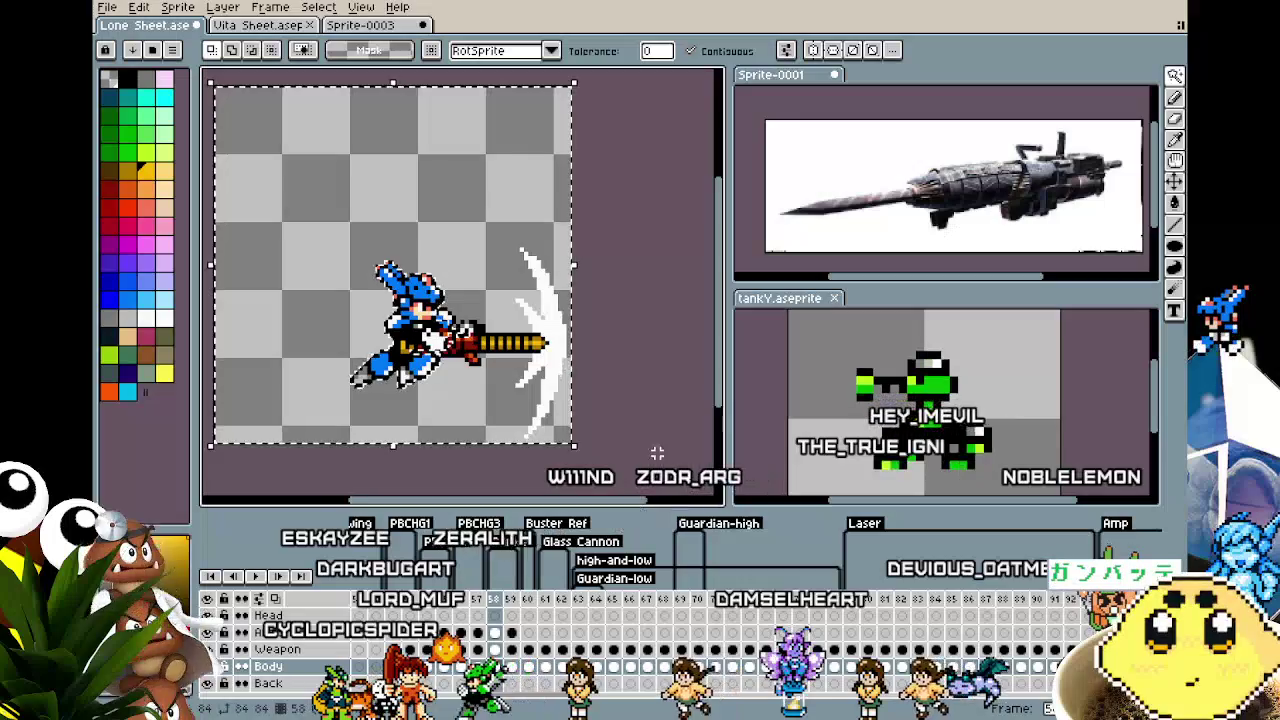
Delete the white slash arc beside the cannon from frame 58's Weapon cel
{"action": "left_click", "coordinate": [494, 649]}
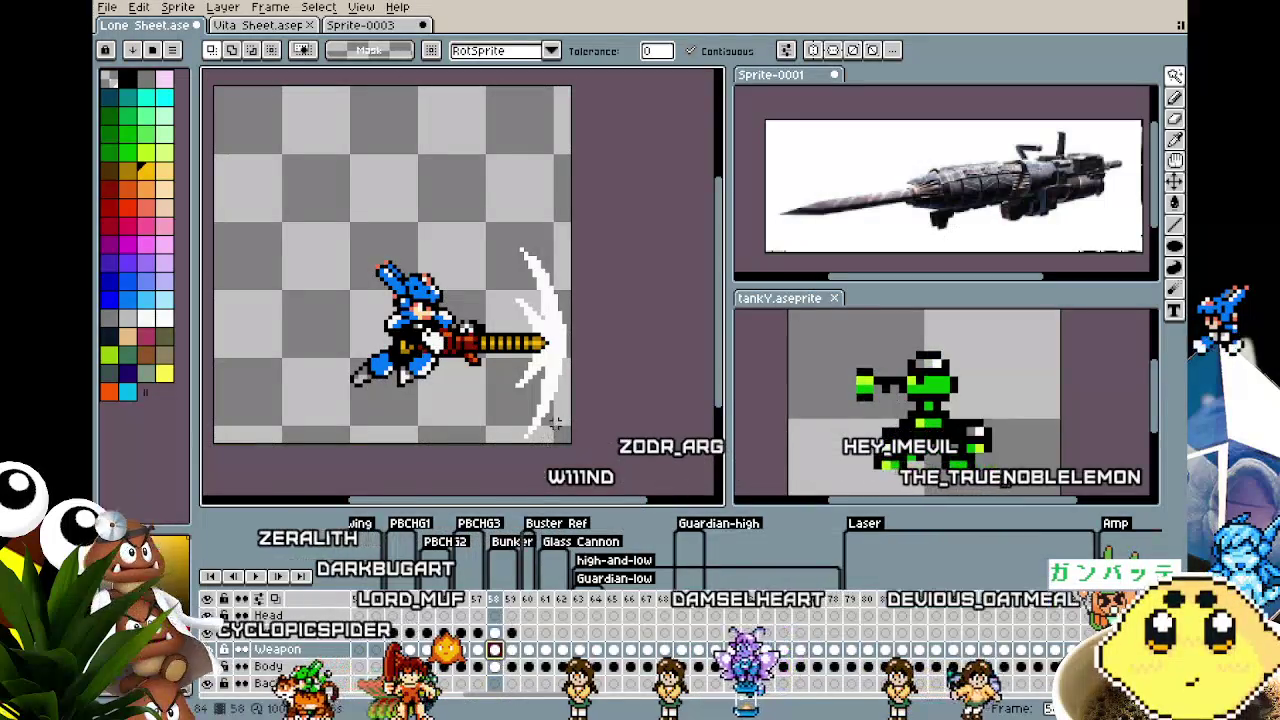
{"action": "left_click", "coordinate": [550, 375]}
{"action": "key", "text": "Delete"}
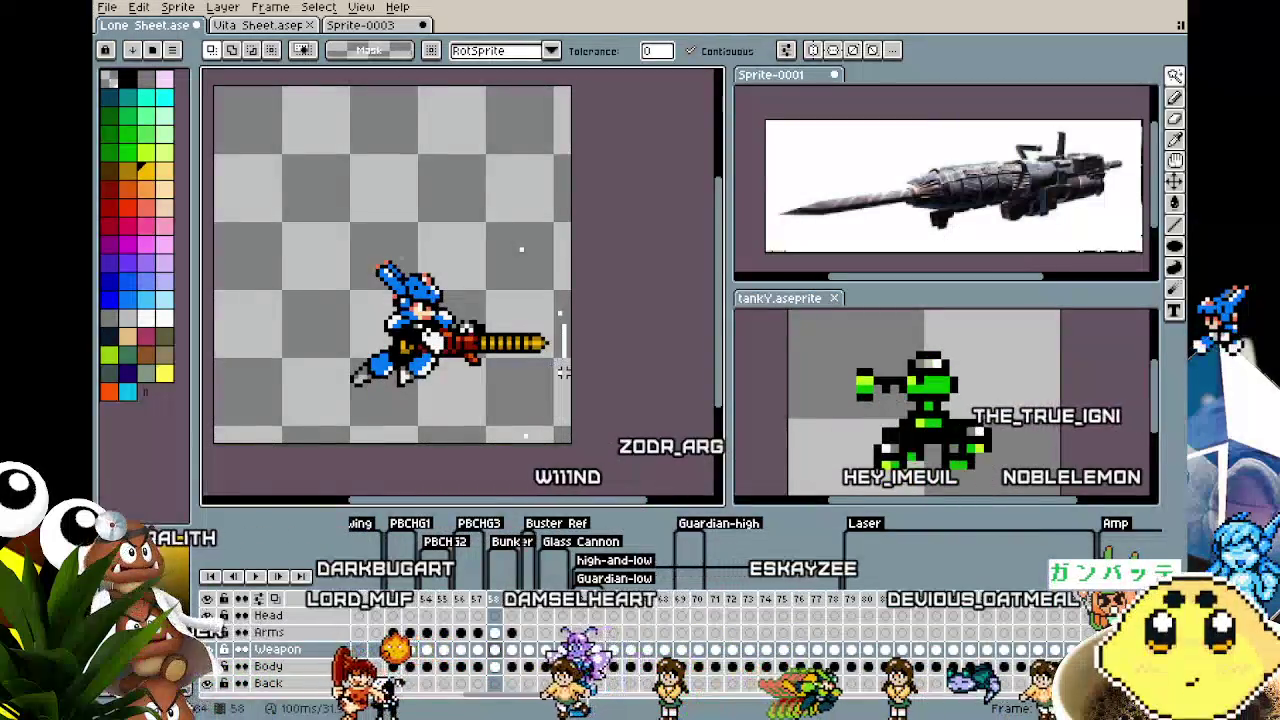
{"action": "key", "text": "b"}
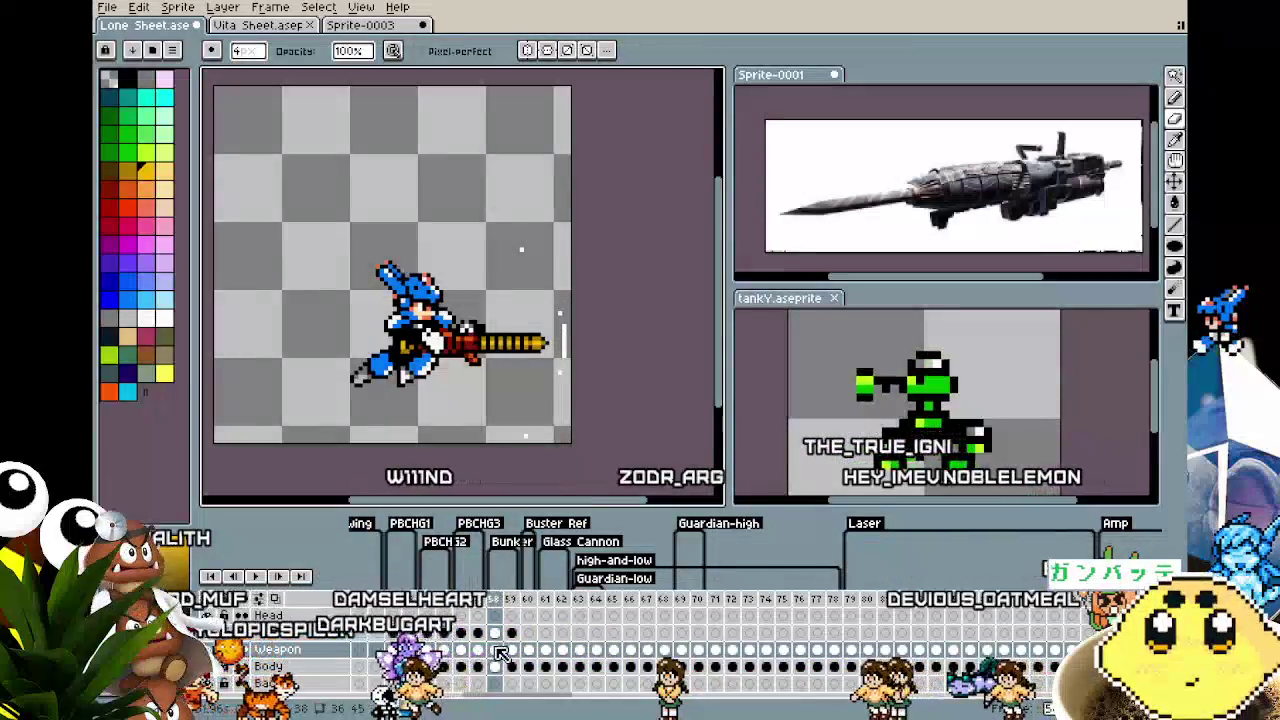
Advance to frame 59 and select the whole canvas with the Magic Wand active
{"action": "key", "text": "Right"}
{"action": "key", "text": "w"}
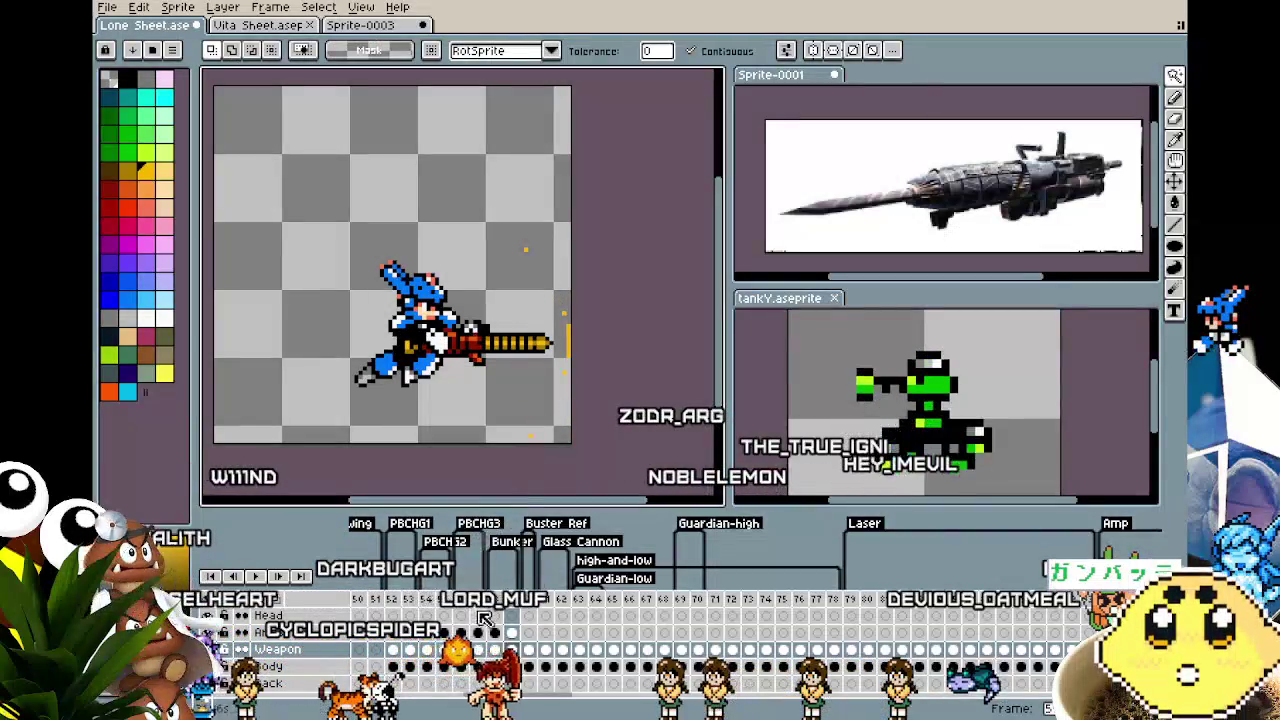
{"action": "key", "text": "ctrl+a"}
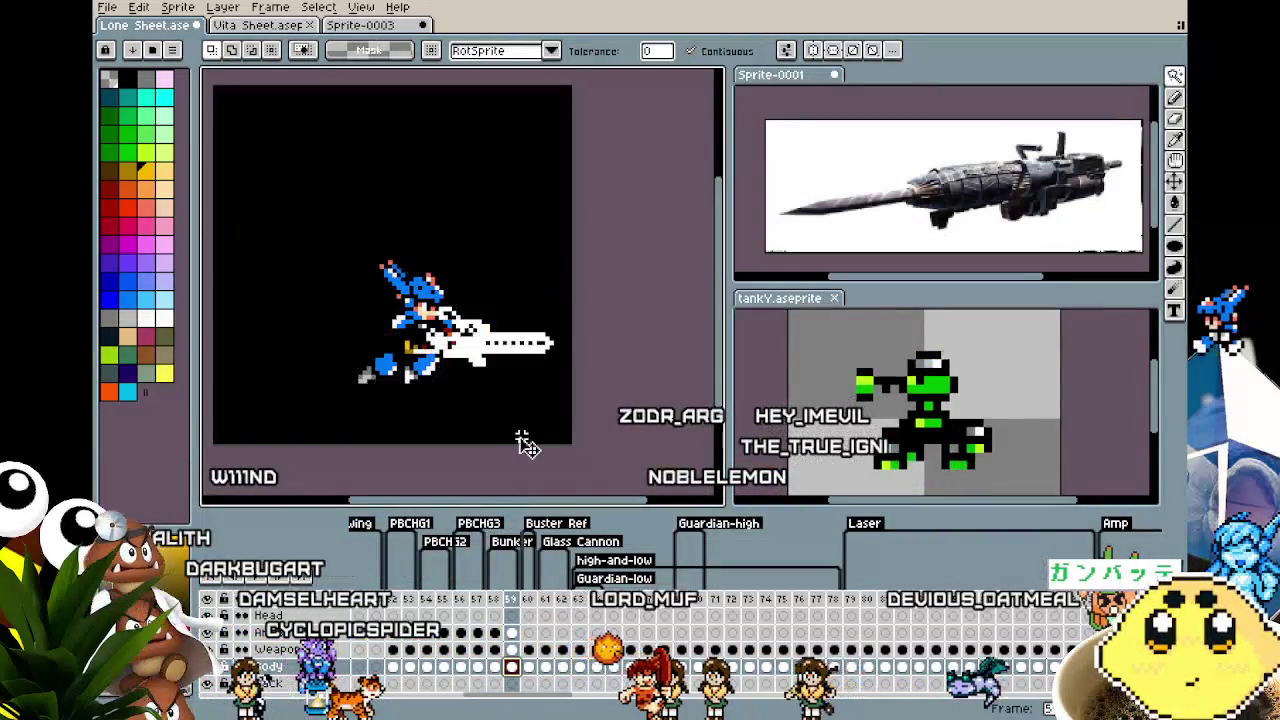
{"action": "key", "text": "b"}
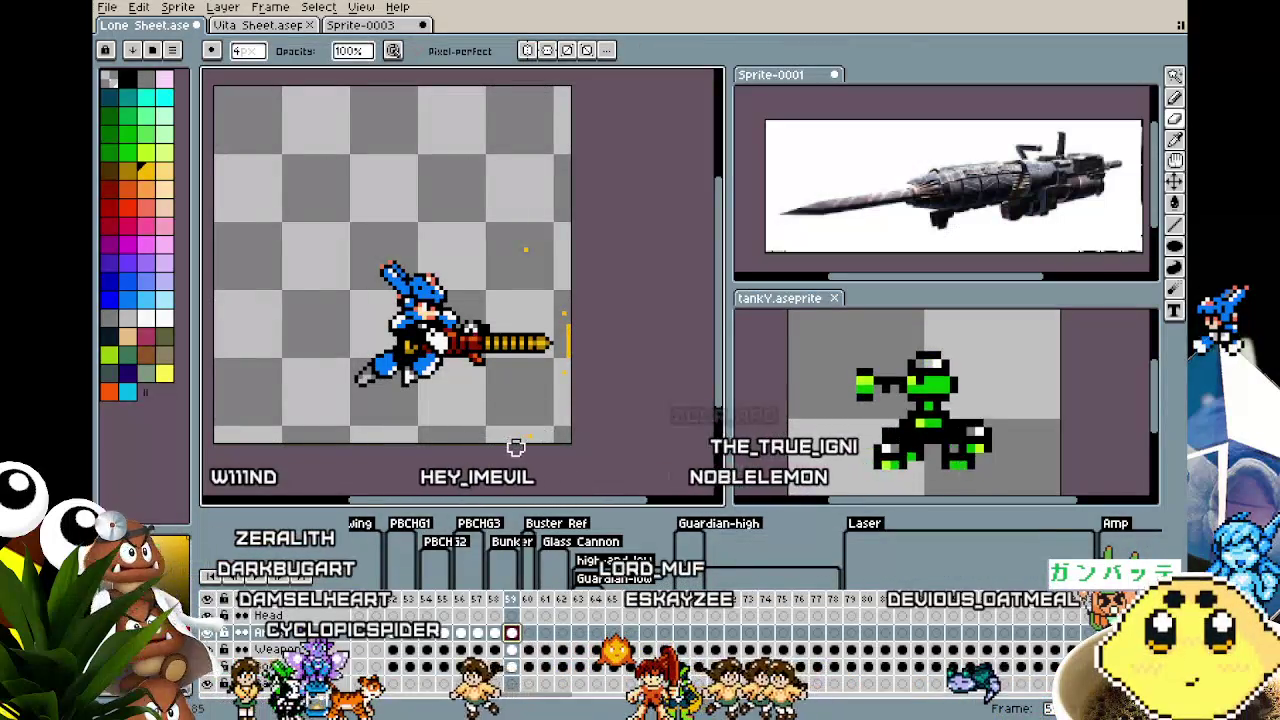
Move from the Weapon cel at frame 59 to the Arms cel at frame 58
{"action": "scroll", "coordinate": [495, 628], "scroll_direction": "up", "scroll_amount": 2}
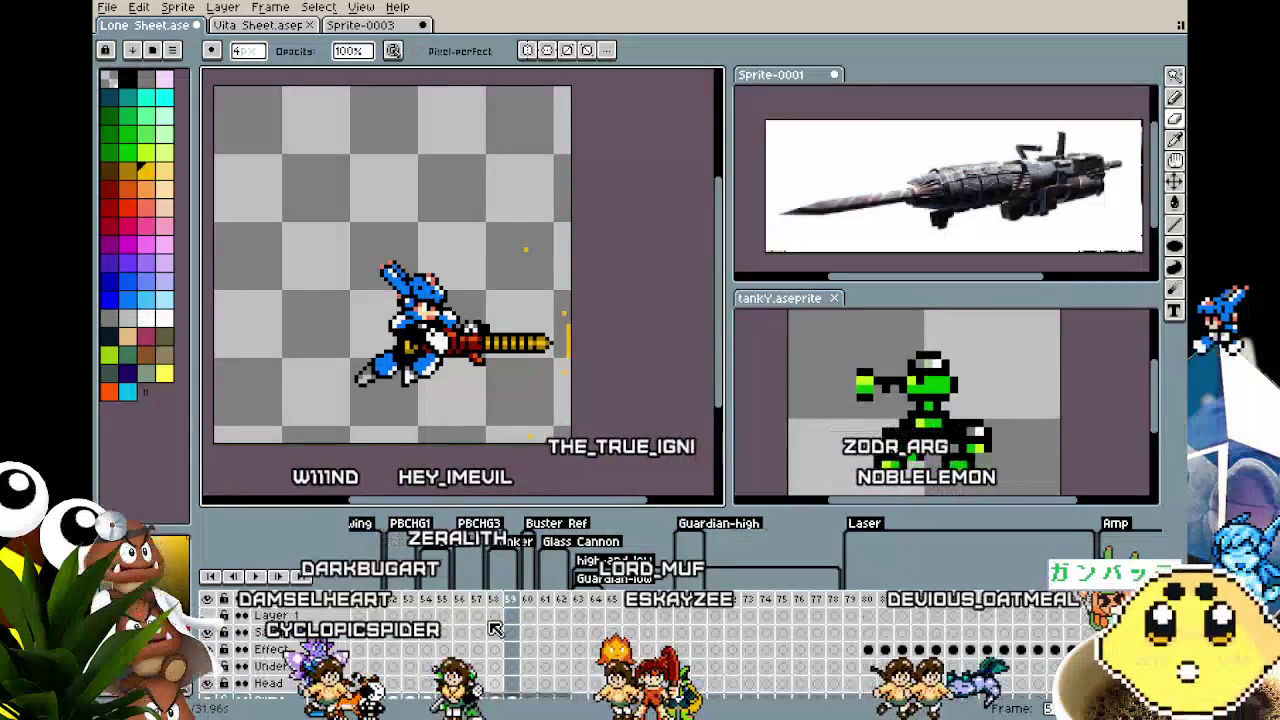
{"action": "scroll", "coordinate": [495, 628], "scroll_direction": "down", "scroll_amount": 3}
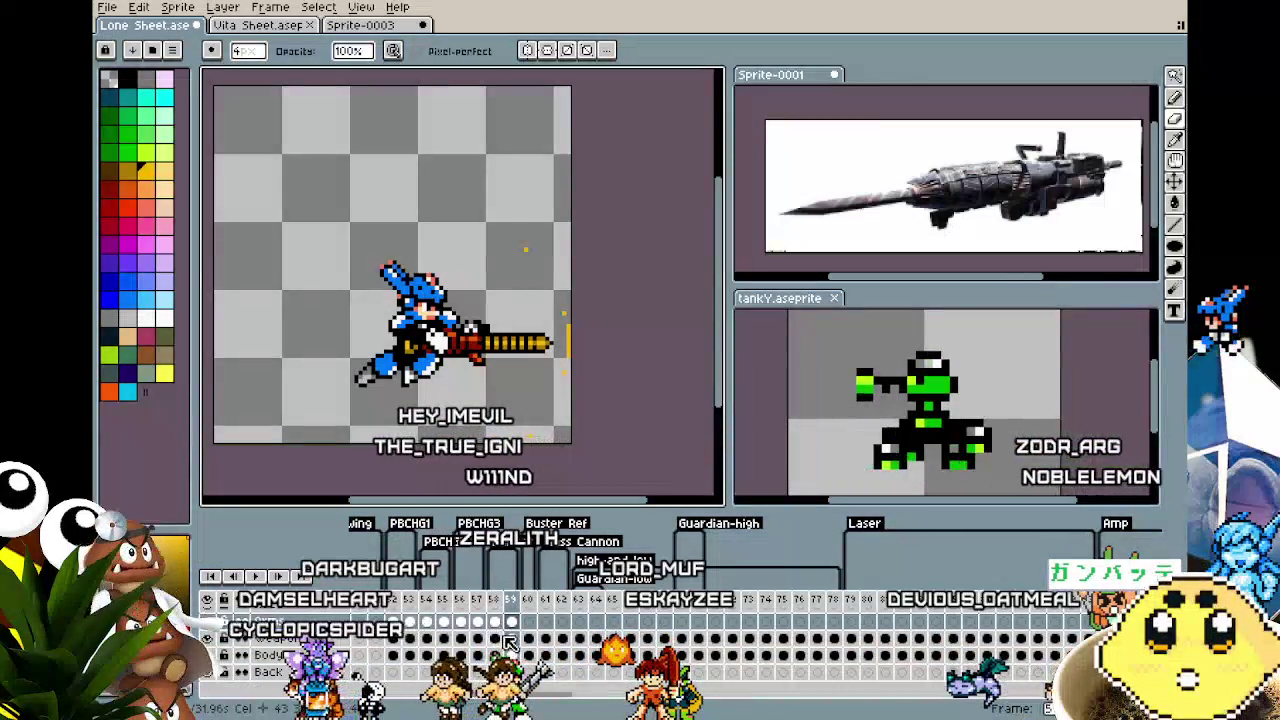
{"action": "left_click", "coordinate": [510, 639]}
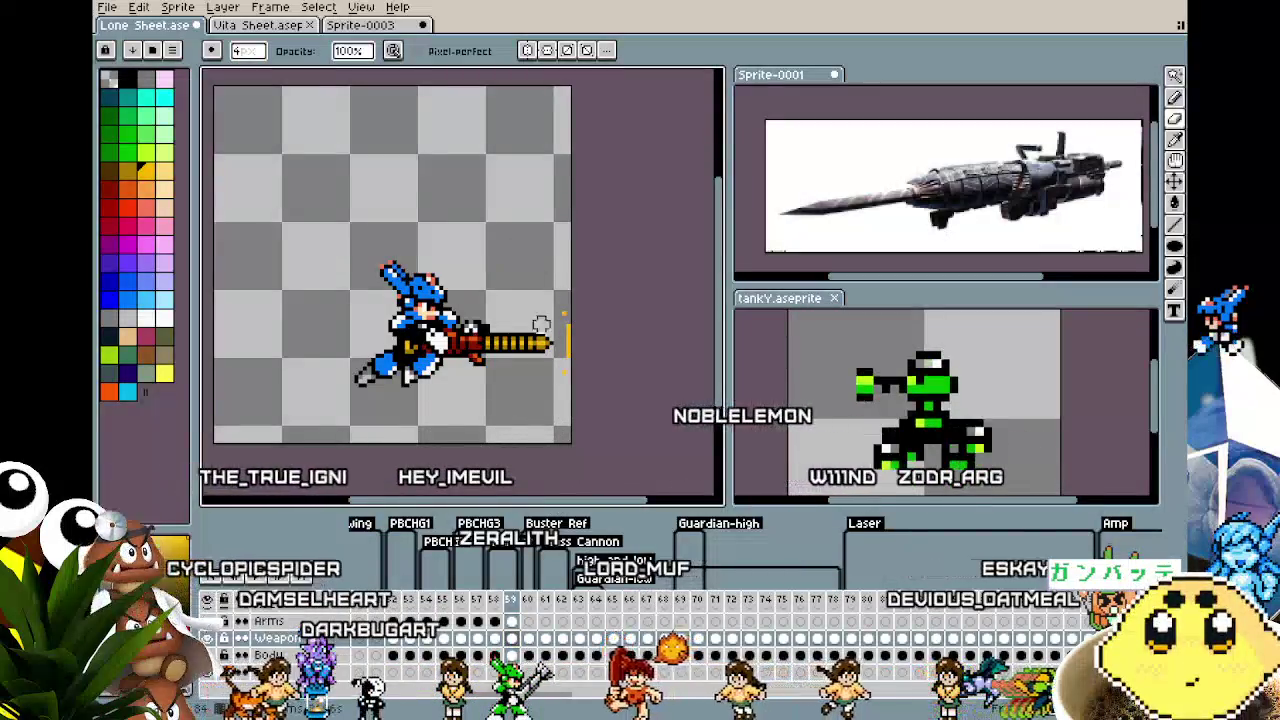
{"action": "key", "text": "Up"}
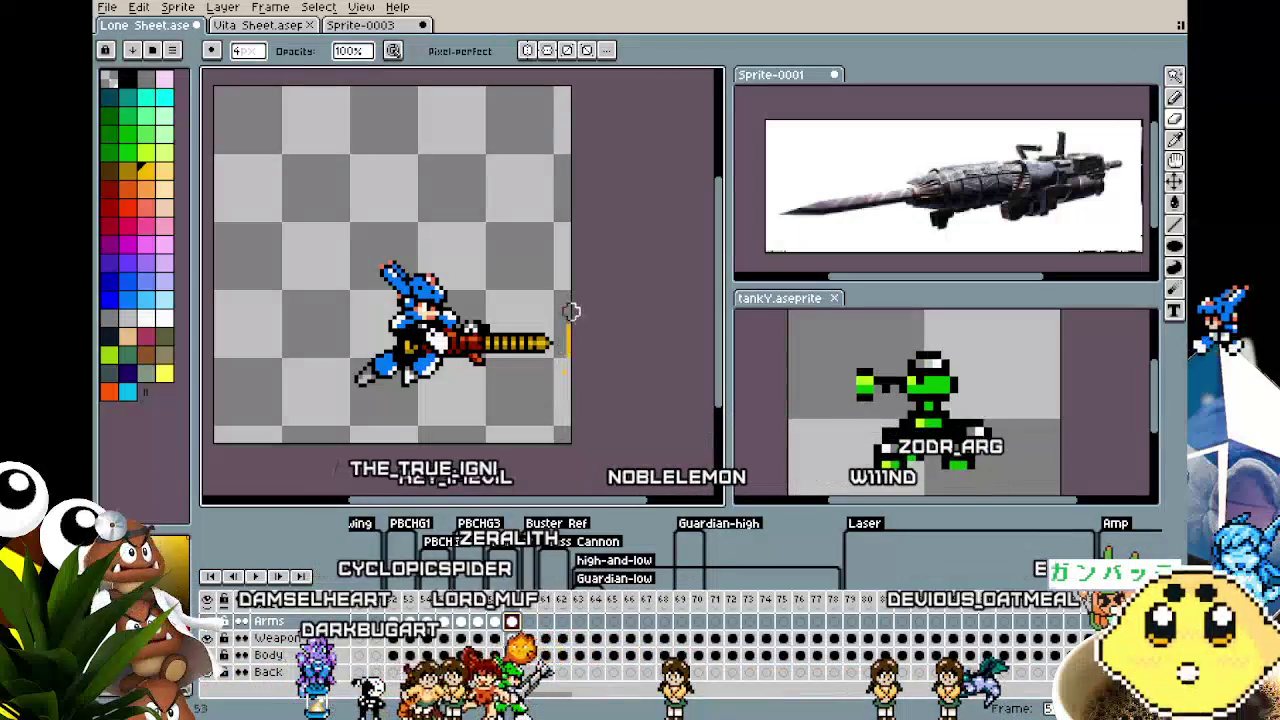
{"action": "key", "text": "Left"}
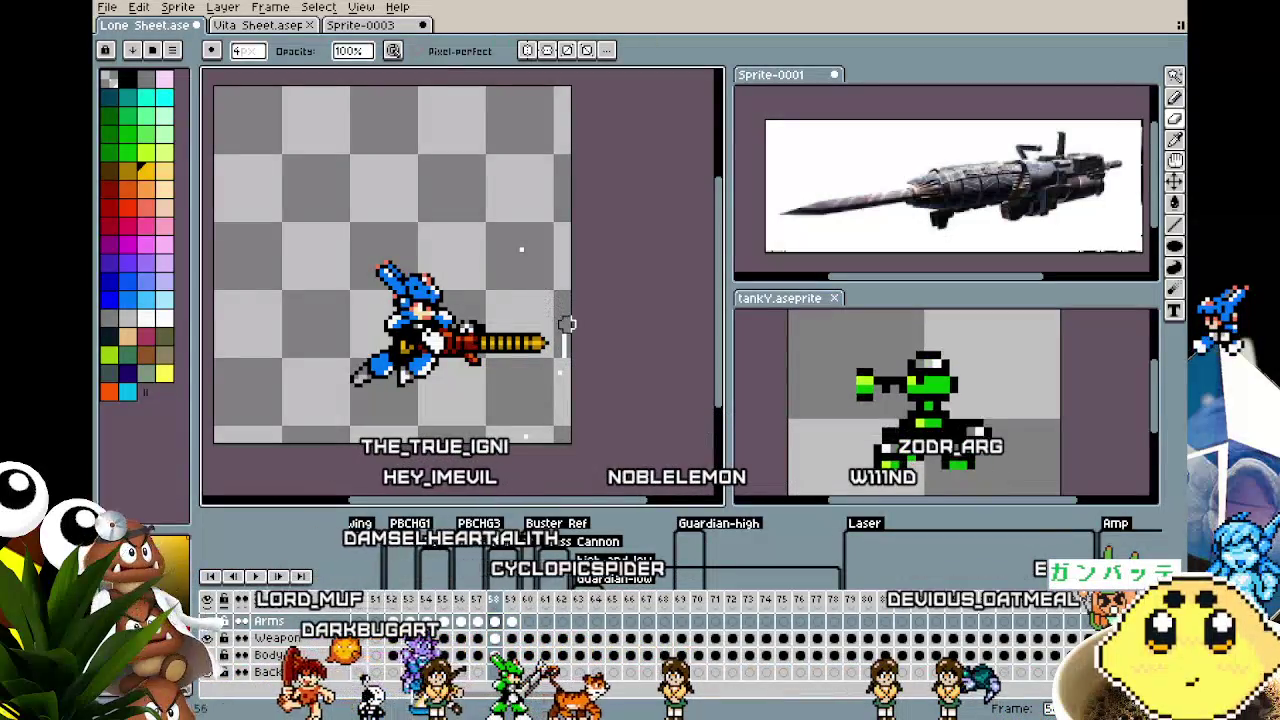
{"action": "key", "text": "Down"}
{"action": "key", "text": "Down"}
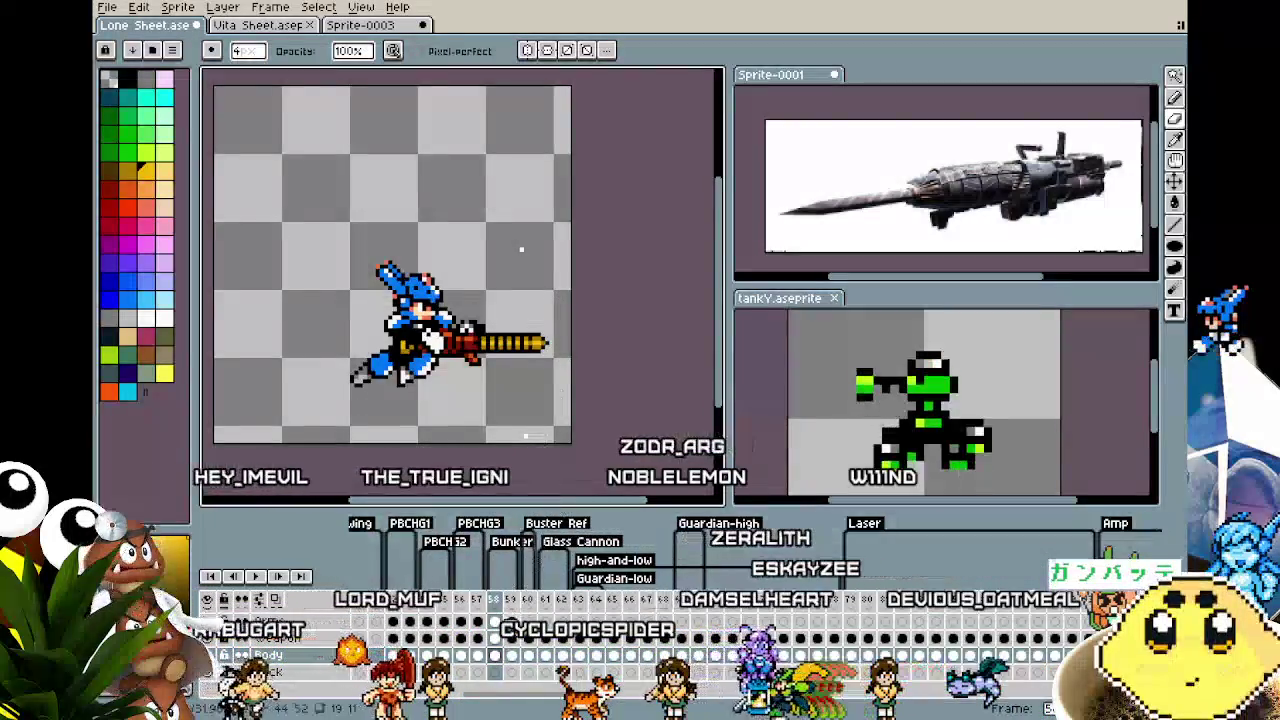
{"action": "left_click", "coordinate": [494, 621]}
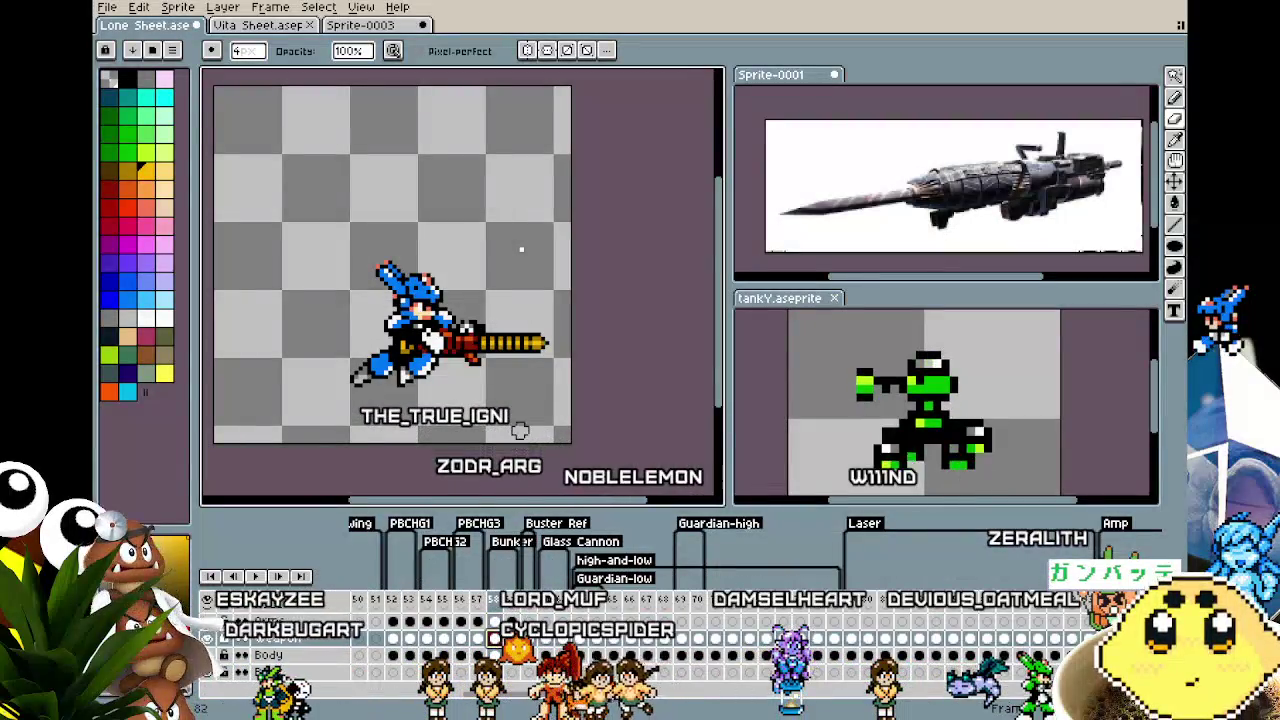
Marquee-select the character's pixels on frame 58
{"action": "scroll", "coordinate": [521, 249], "scroll_direction": "down", "scroll_amount": 3}
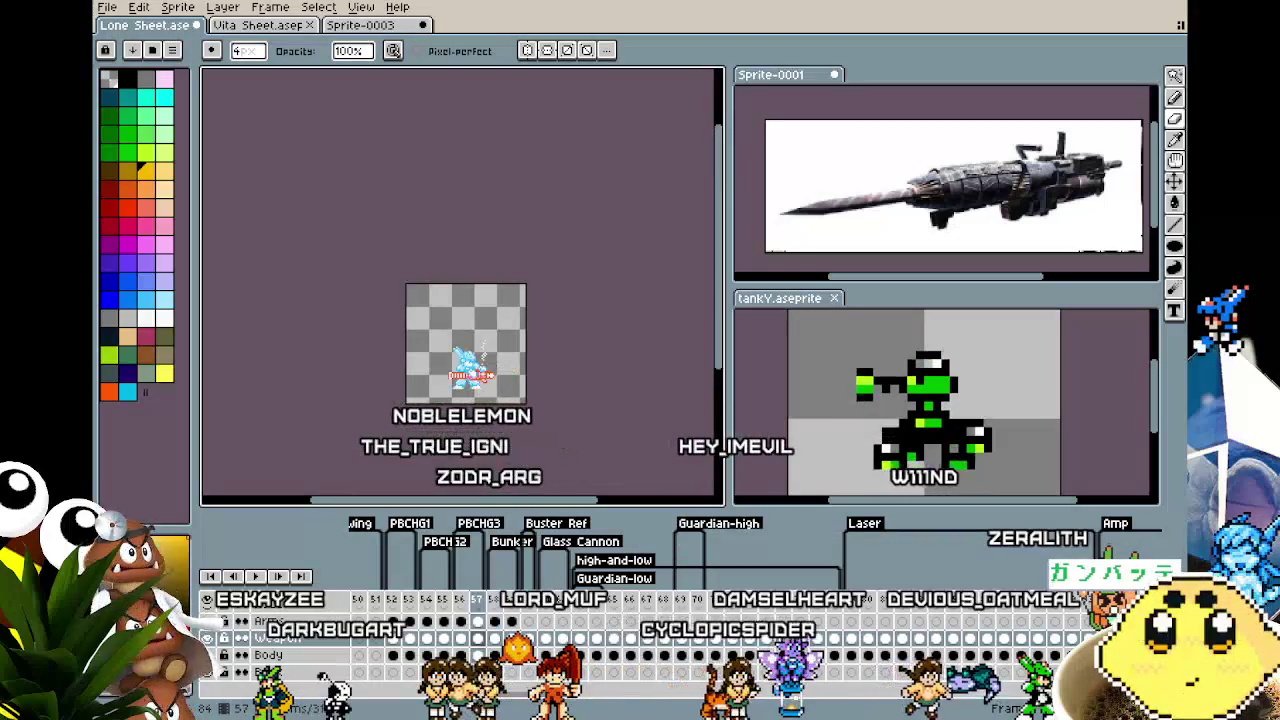
{"action": "scroll", "coordinate": [478, 443], "scroll_direction": "up", "scroll_amount": 3}
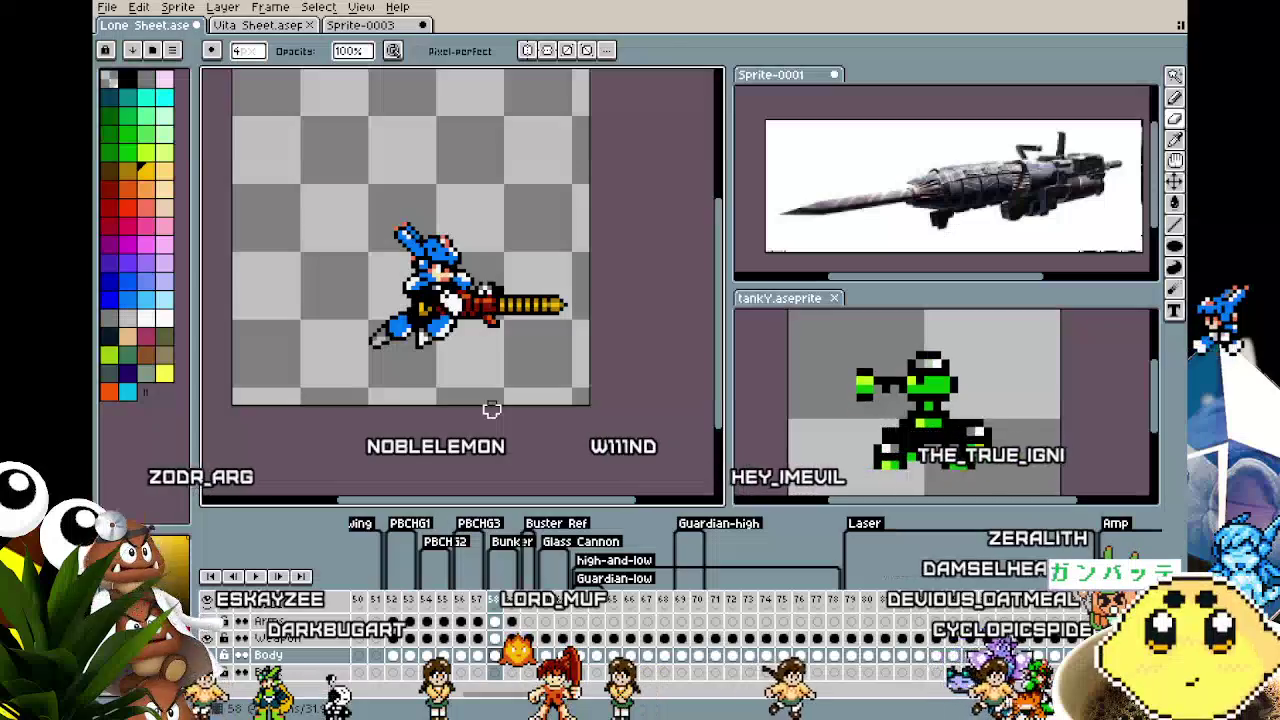
{"action": "key", "text": "m"}
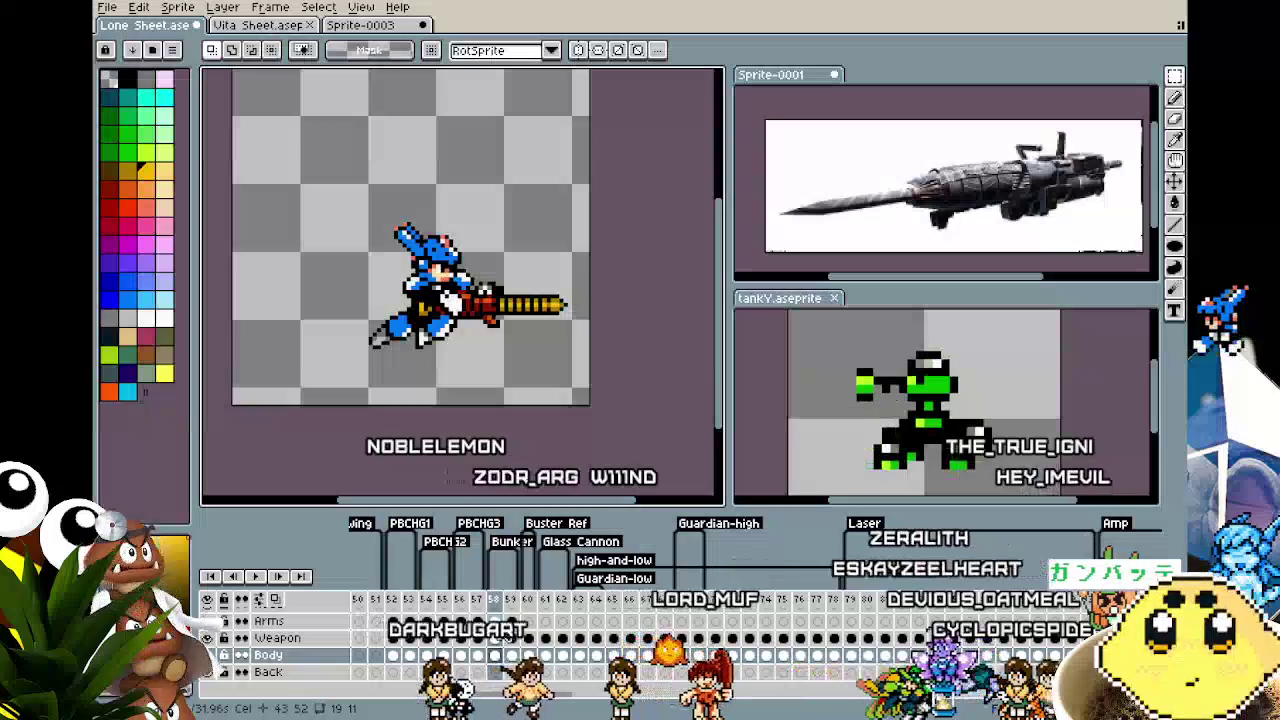
{"action": "mouse_move", "coordinate": [277, 169]}
{"action": "left_mouse_down"}
{"action": "mouse_move", "coordinate": [401, 293]}
{"action": "mouse_move", "coordinate": [592, 414]}
{"action": "left_mouse_up"}
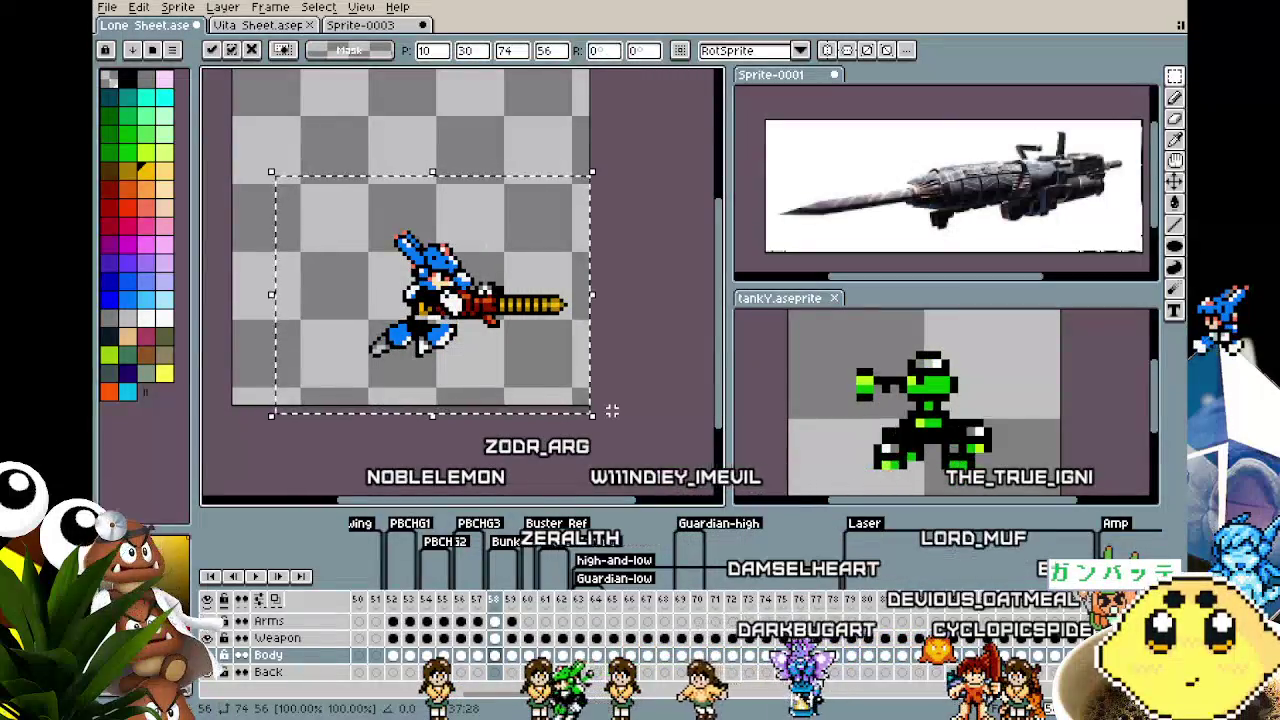
Nudge the selected pixels down on frame 58 and compare with frame 57
{"action": "key", "text": "Down"}
{"action": "key", "text": "Down"}
{"action": "key", "text": "Down"}
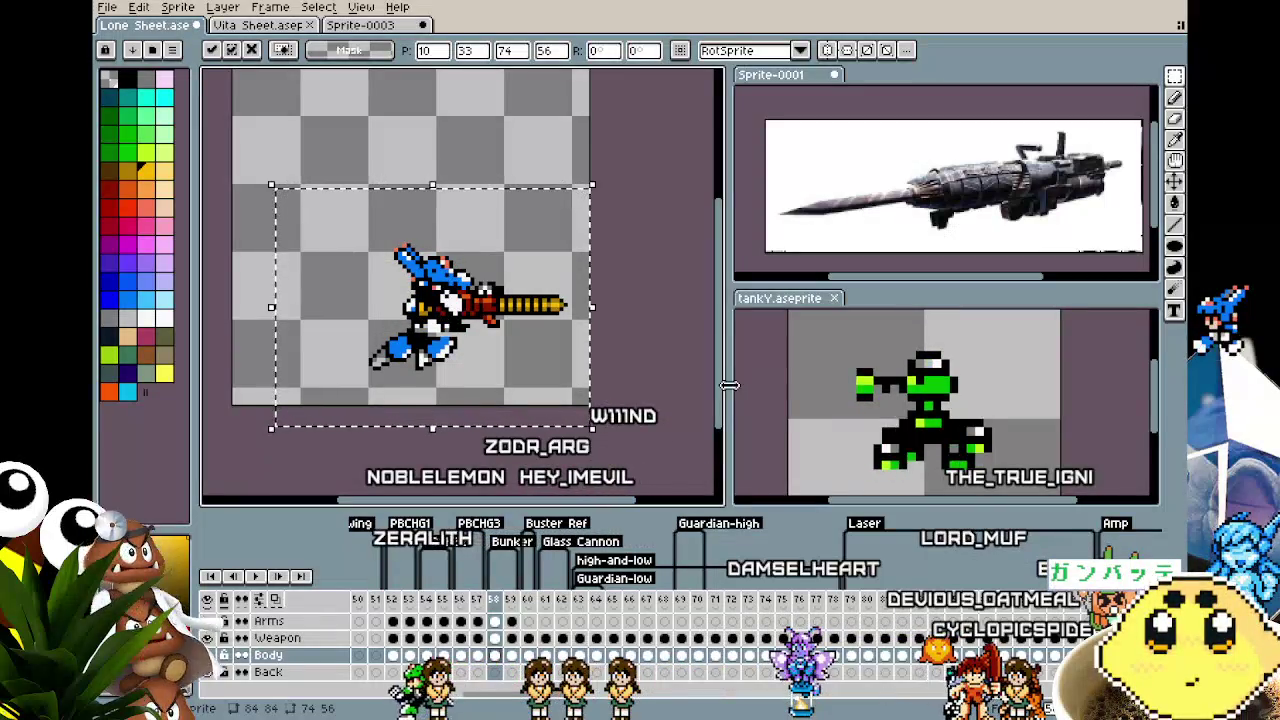
{"action": "key", "text": "ctrl+d"}
{"action": "key", "text": "Left"}
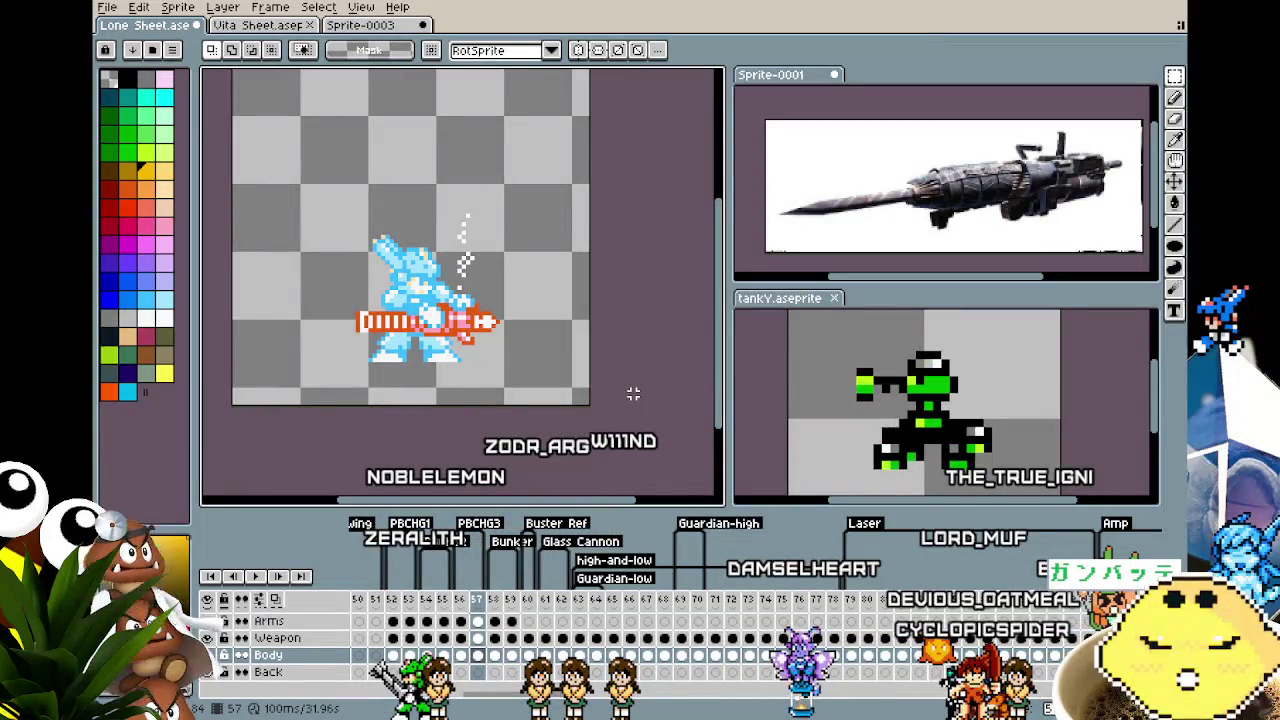
{"action": "key", "text": "Right"}
Raise the body one pixel on frame 58 and compare with frame 57
{"action": "left_click_drag", "start_coordinate": [251, 180], "coordinate": [628, 440]}
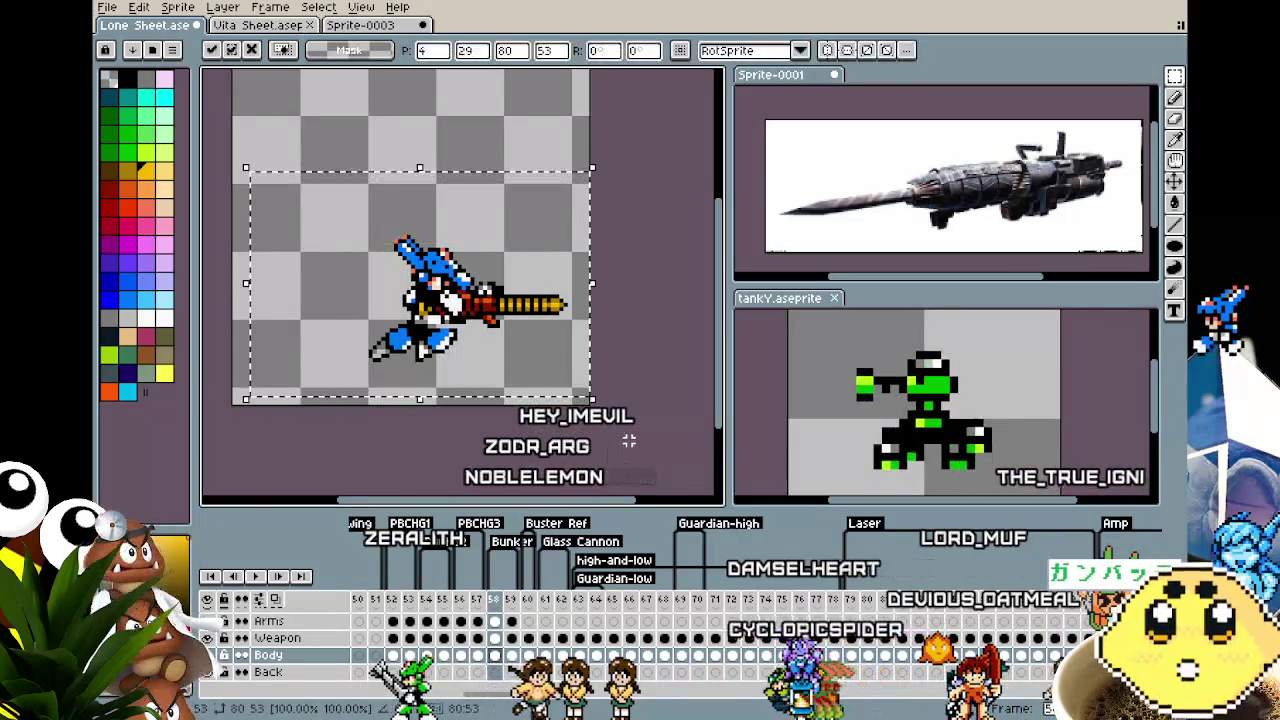
{"action": "key", "text": "Up"}
{"action": "key", "text": "Up"}
{"action": "key", "text": "ctrl+d"}
{"action": "key", "text": "Left"}
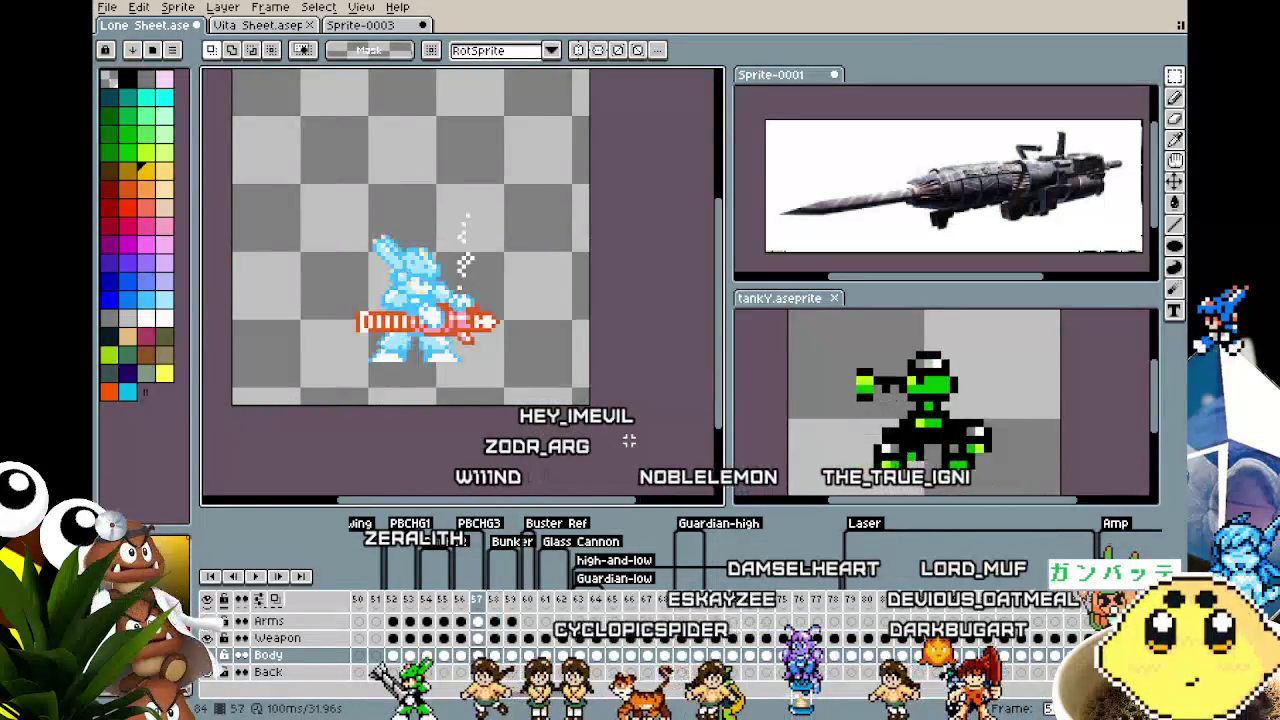
{"action": "key", "text": "Right"}
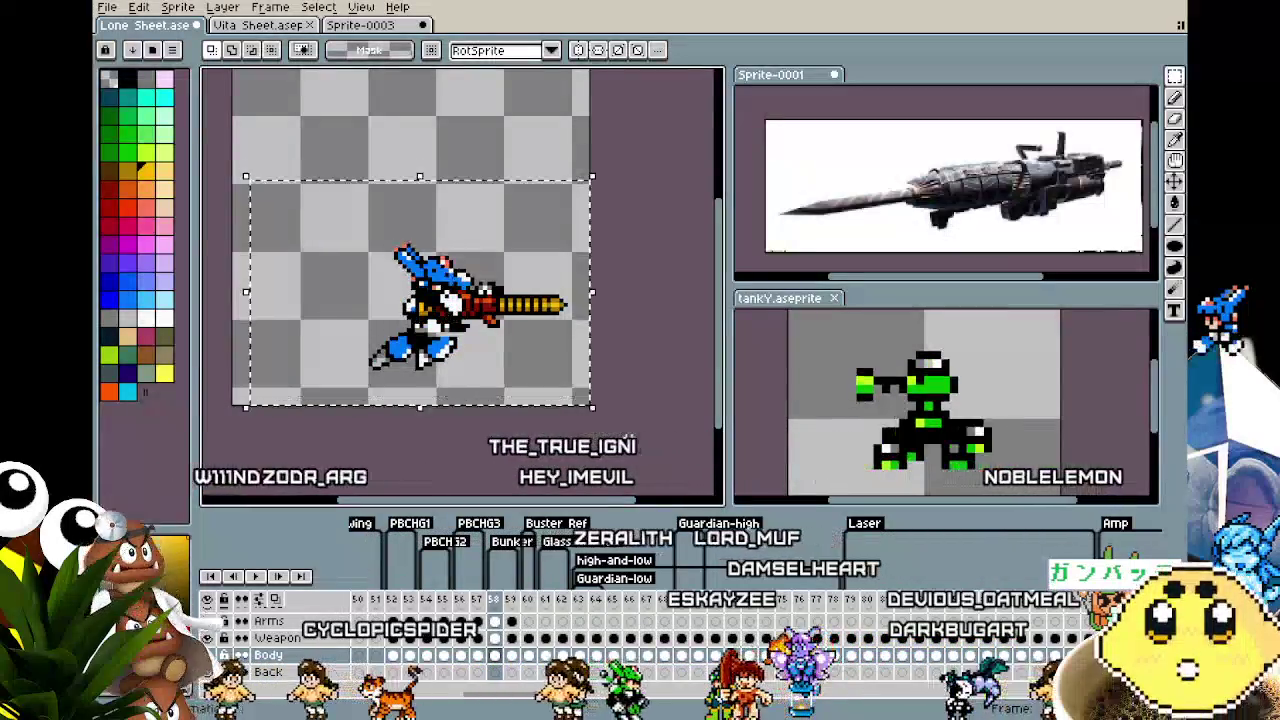
Reselect and raise the body further, then play the animation to check the motion
{"action": "key", "text": "ctrl+shift+d"}
{"action": "key", "text": "Up"}
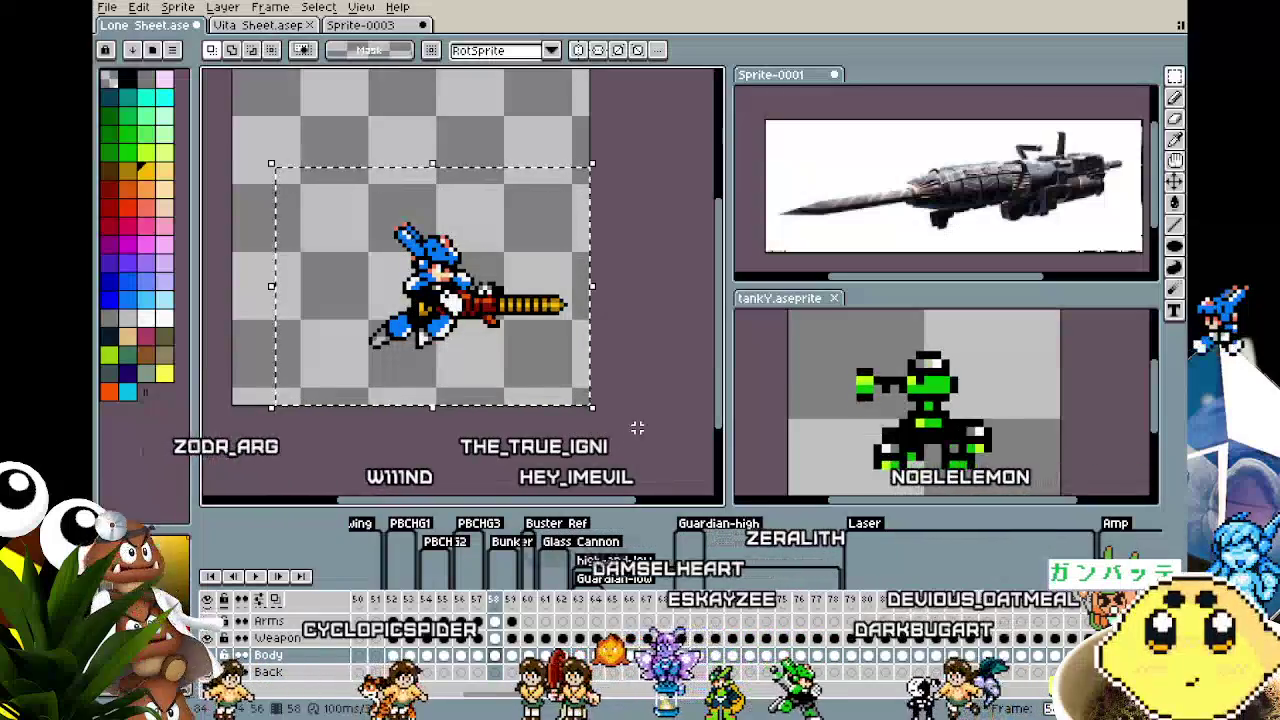
{"action": "key", "text": "ctrl+d"}
{"action": "key", "text": "Right"}
{"action": "key", "text": "Right"}
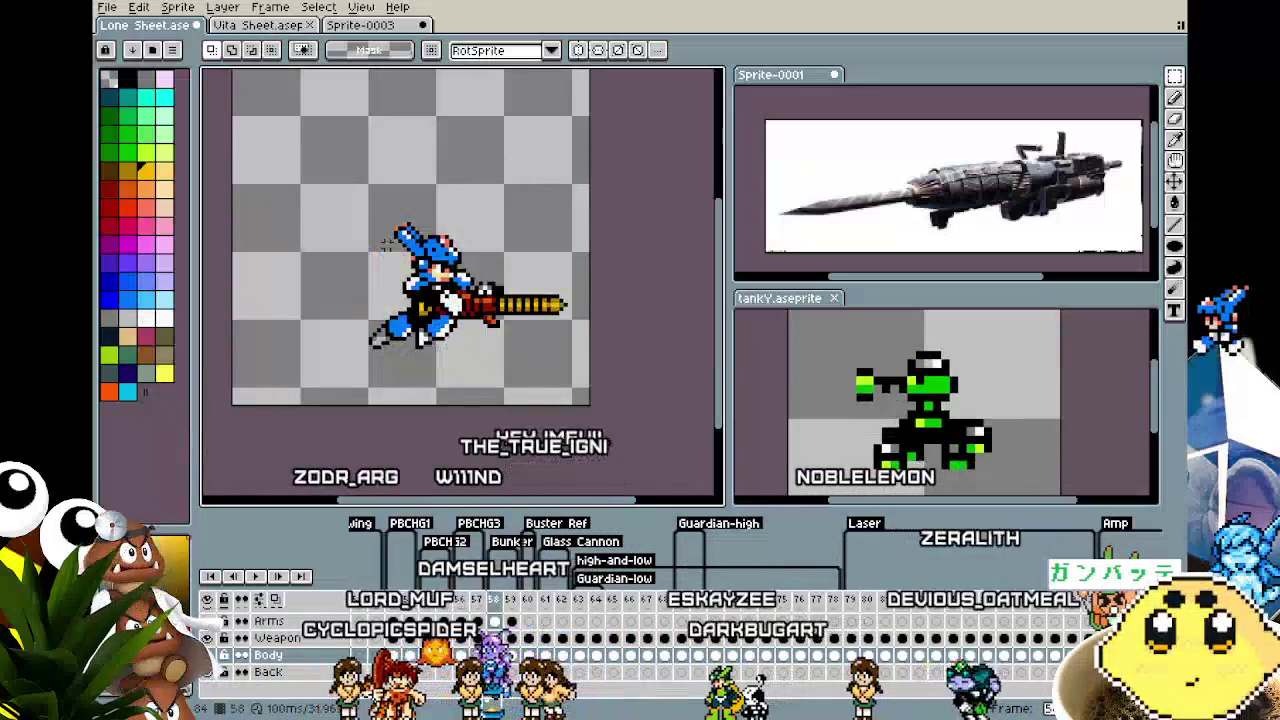
{"action": "key", "text": "ctrl+shift+d"}
{"action": "key", "text": "Up"}
{"action": "key", "text": "ctrl+d"}
{"action": "key", "text": "Return"}
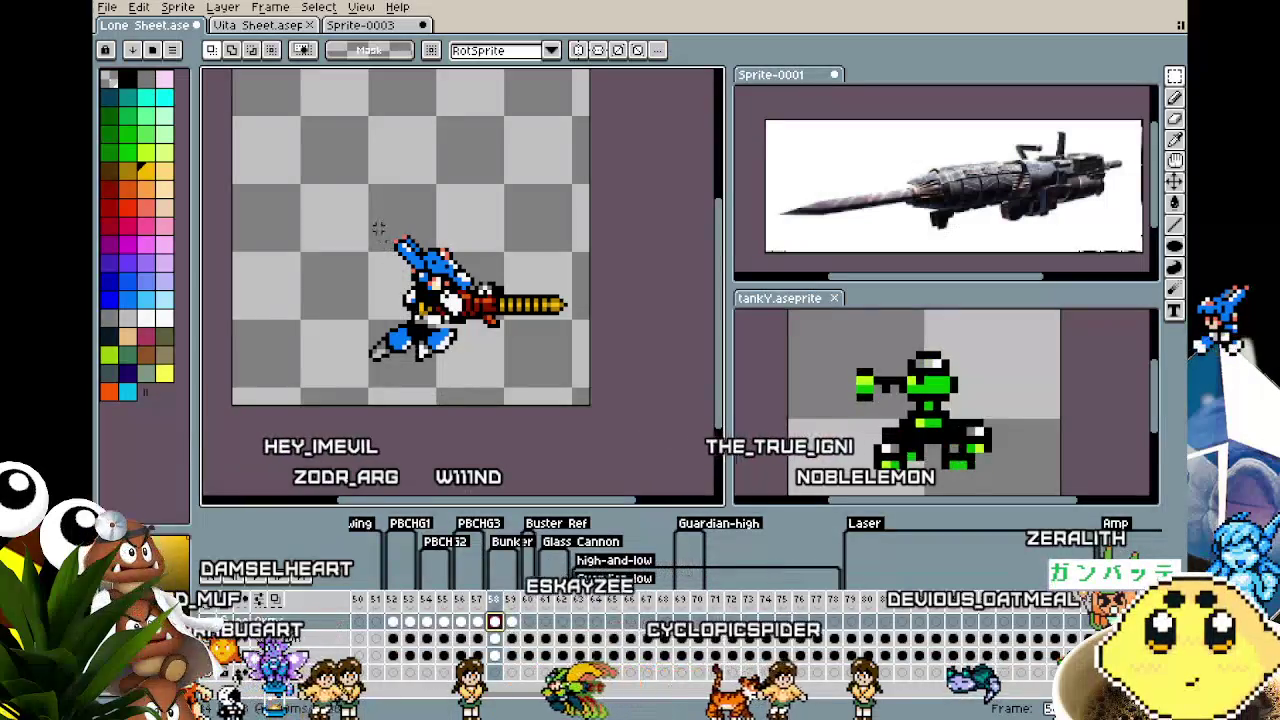
Nudge the gun on the Weapon layer down a few pixels on frame 58
{"action": "key", "text": "ctrl+shift+d"}
{"action": "key", "text": "ctrl+t"}
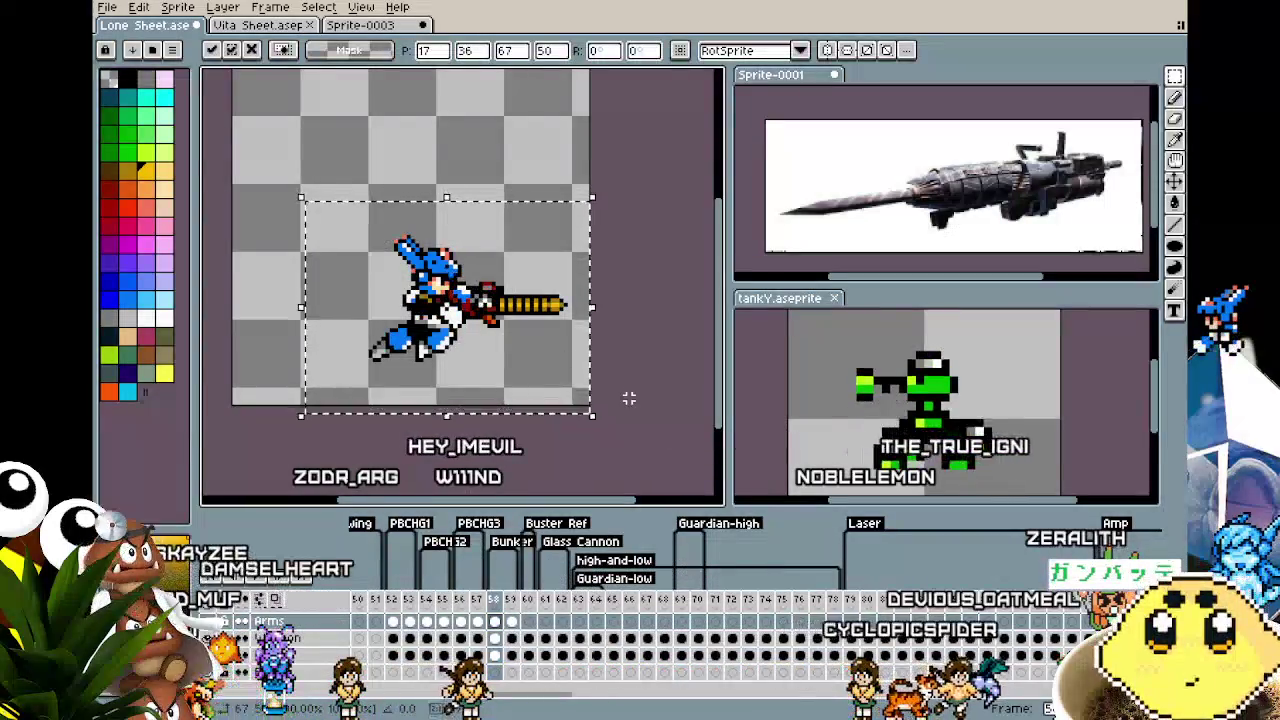
{"action": "key", "text": "ctrl+d"}
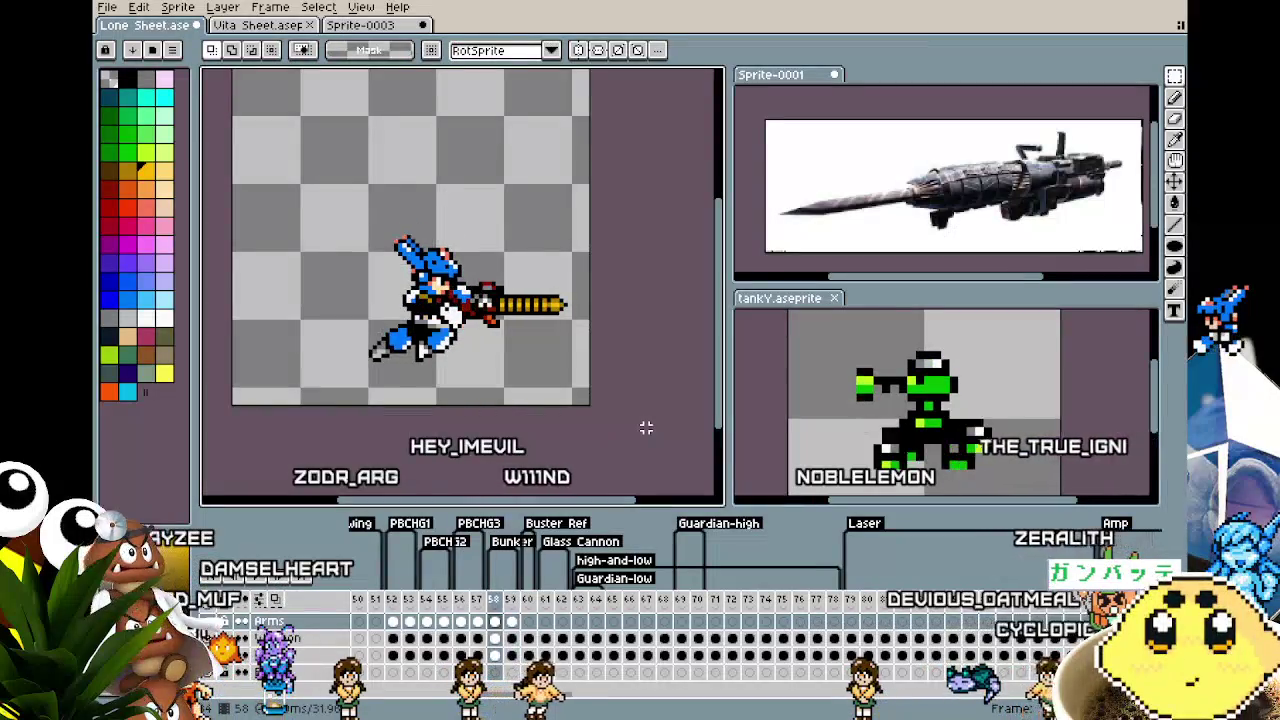
{"action": "key", "text": "alt+Down"}
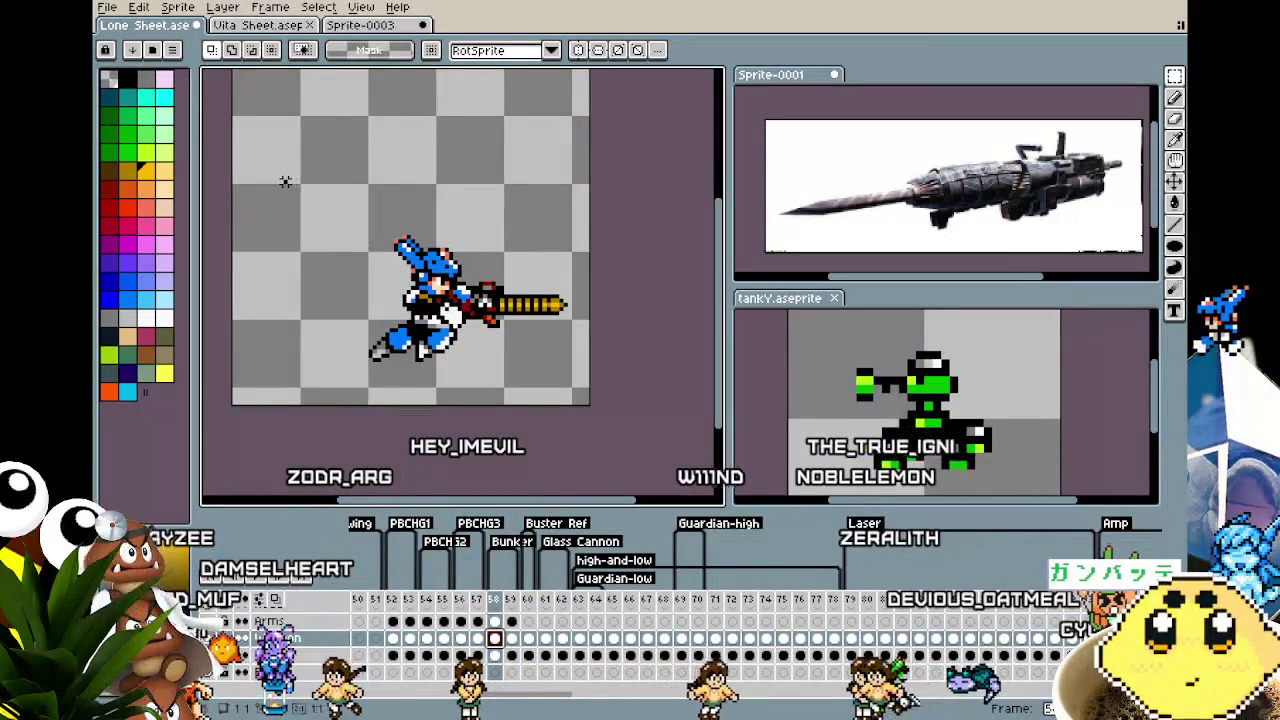
{"action": "key", "text": "ctrl+a"}
{"action": "key", "text": "Down"}
{"action": "key", "text": "Down"}
{"action": "key", "text": "Down"}
{"action": "key", "text": "ctrl+d"}
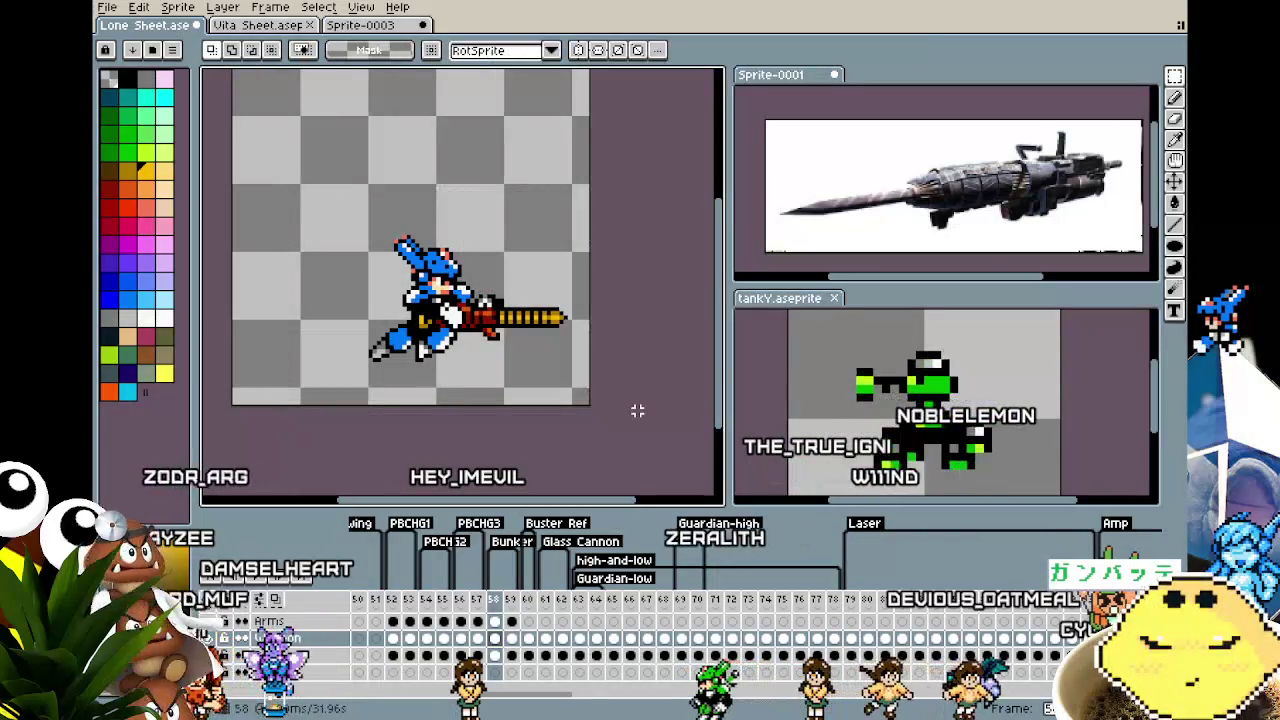
{"action": "key", "text": "comma"}
{"action": "key", "text": "period"}
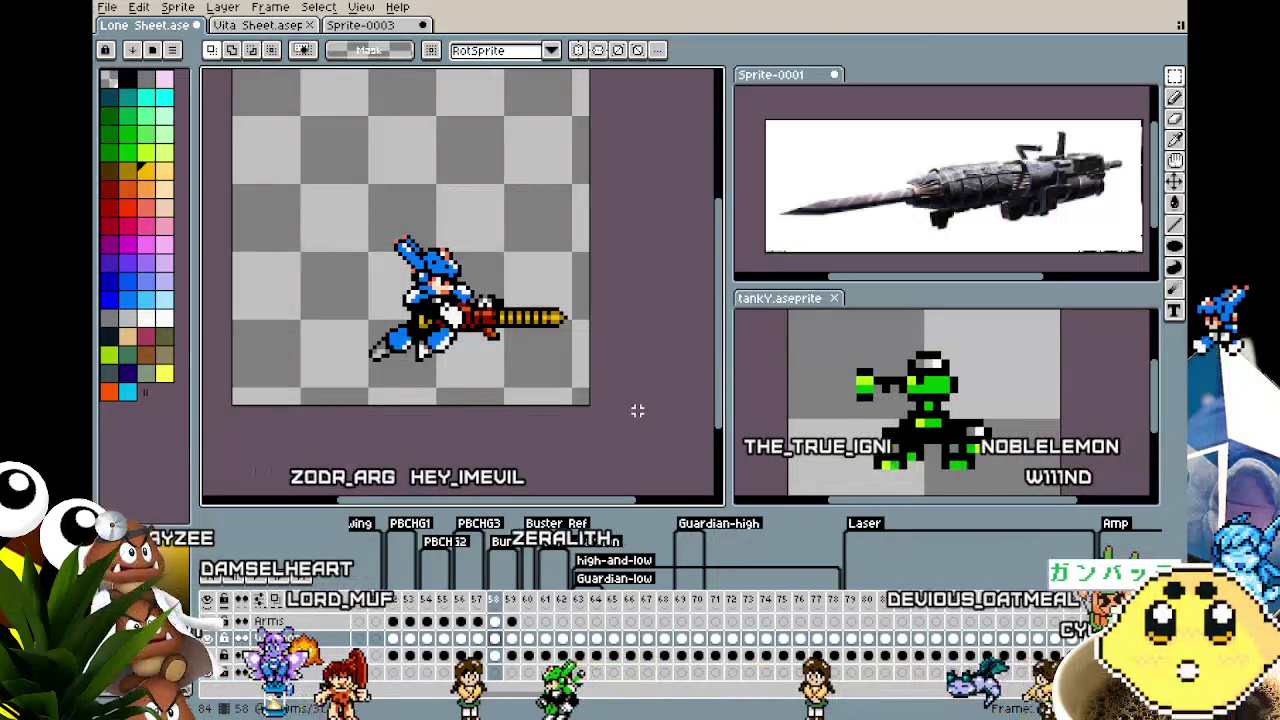
On frame 59, marquee the character and the Arms cel, dropping each selection
{"action": "key", "text": "period"}
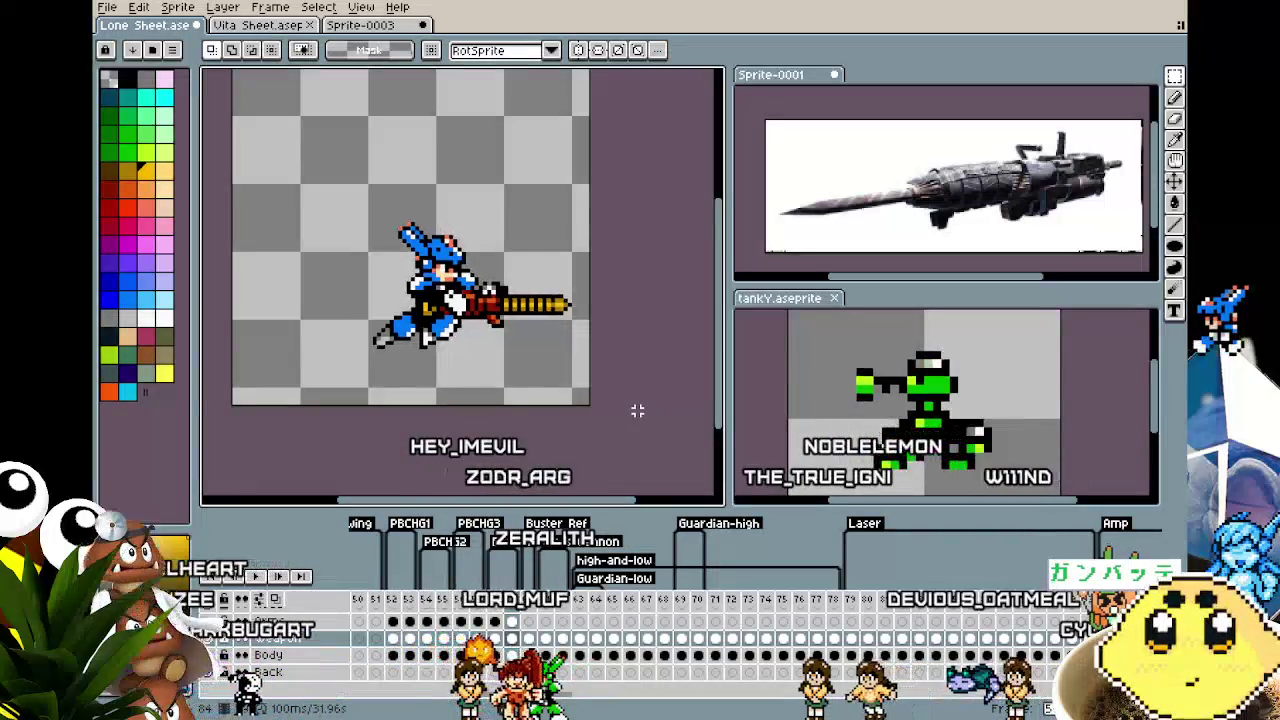
{"action": "left_click_drag", "start_coordinate": [301, 172], "coordinate": [620, 402]}
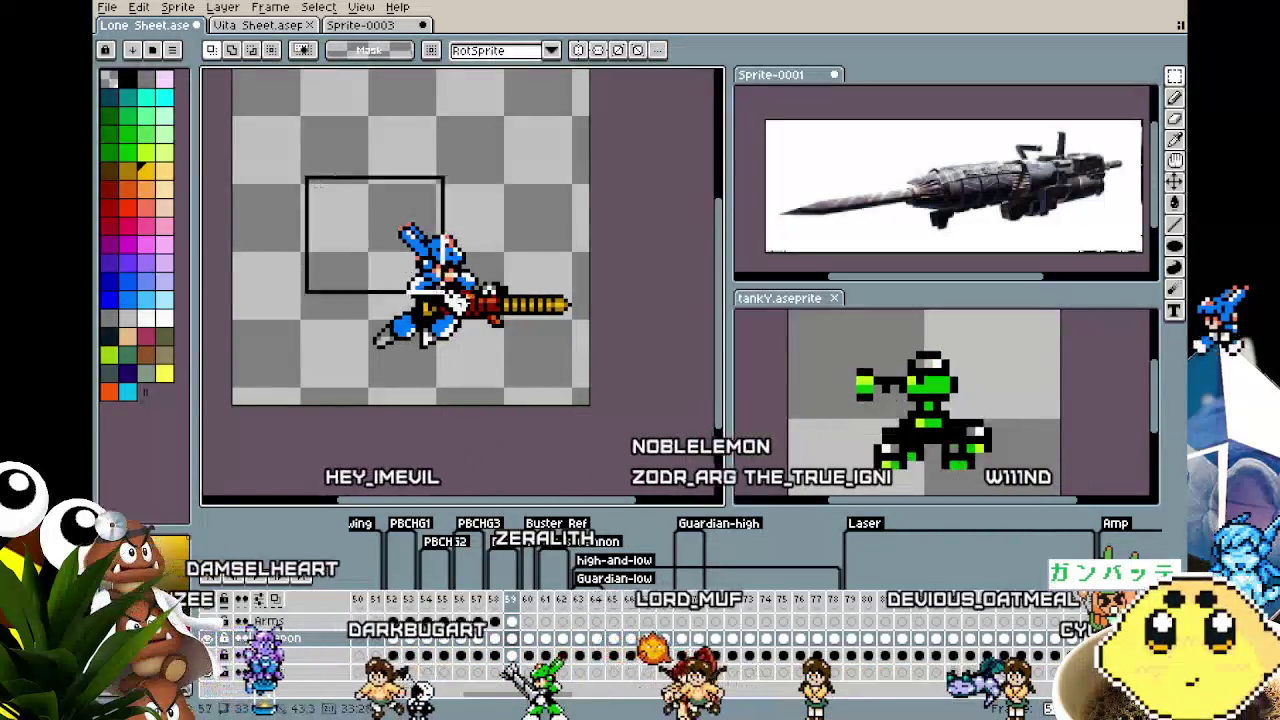
{"action": "key", "text": "ctrl+d"}
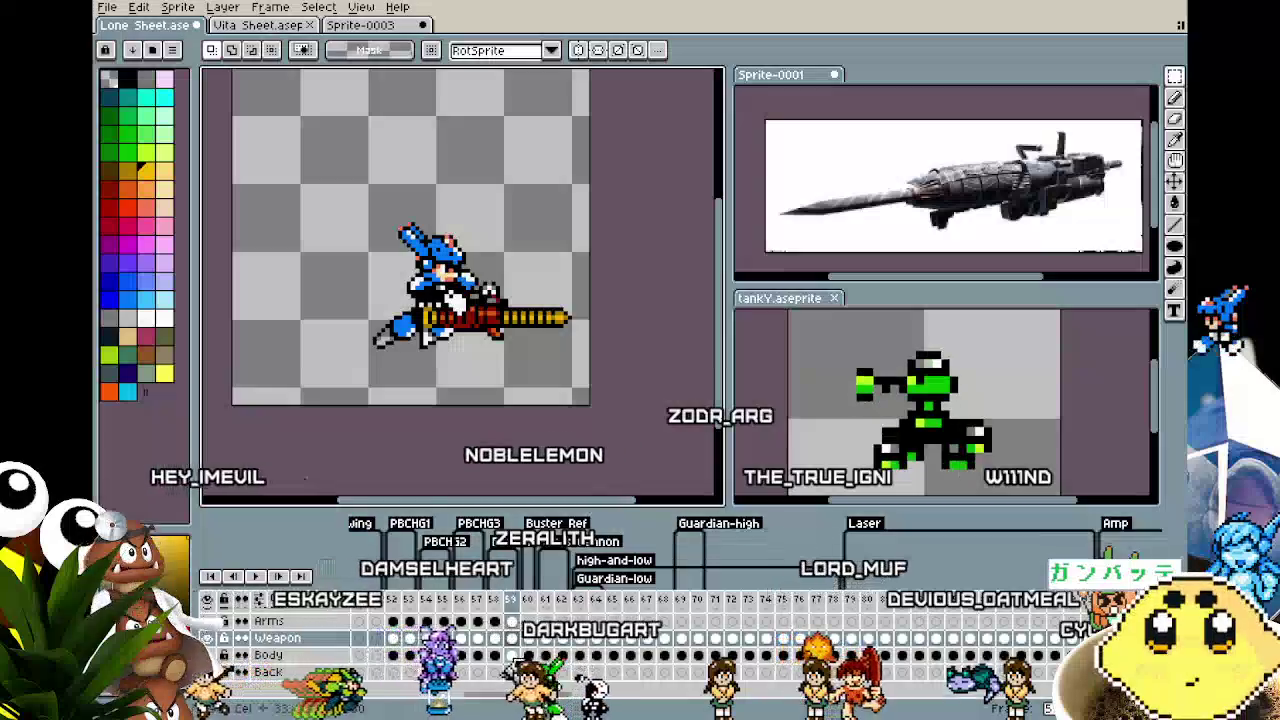
{"action": "left_click", "coordinate": [513, 621]}
{"action": "left_click_drag", "start_coordinate": [305, 177], "coordinate": [671, 419]}
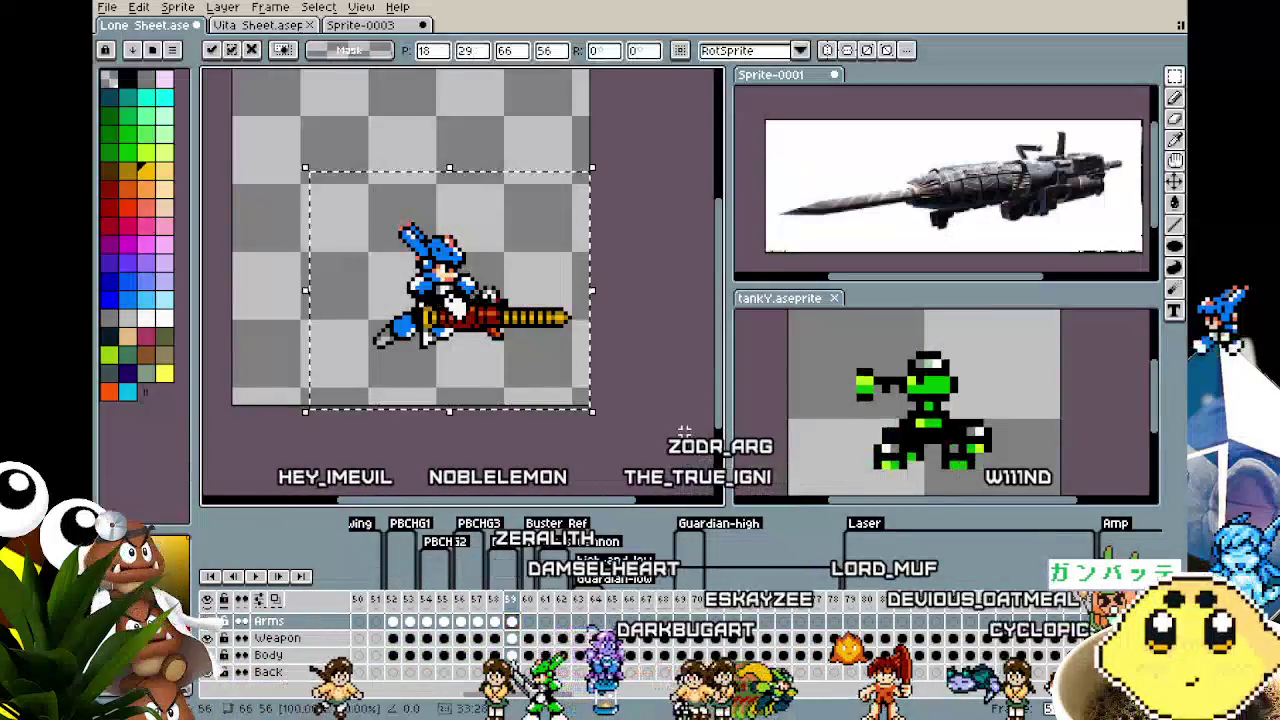
{"action": "key", "text": "ctrl+d"}
Lower the body on frame 59's Body layer and compare with frame 58
{"action": "left_click", "coordinate": [513, 655]}
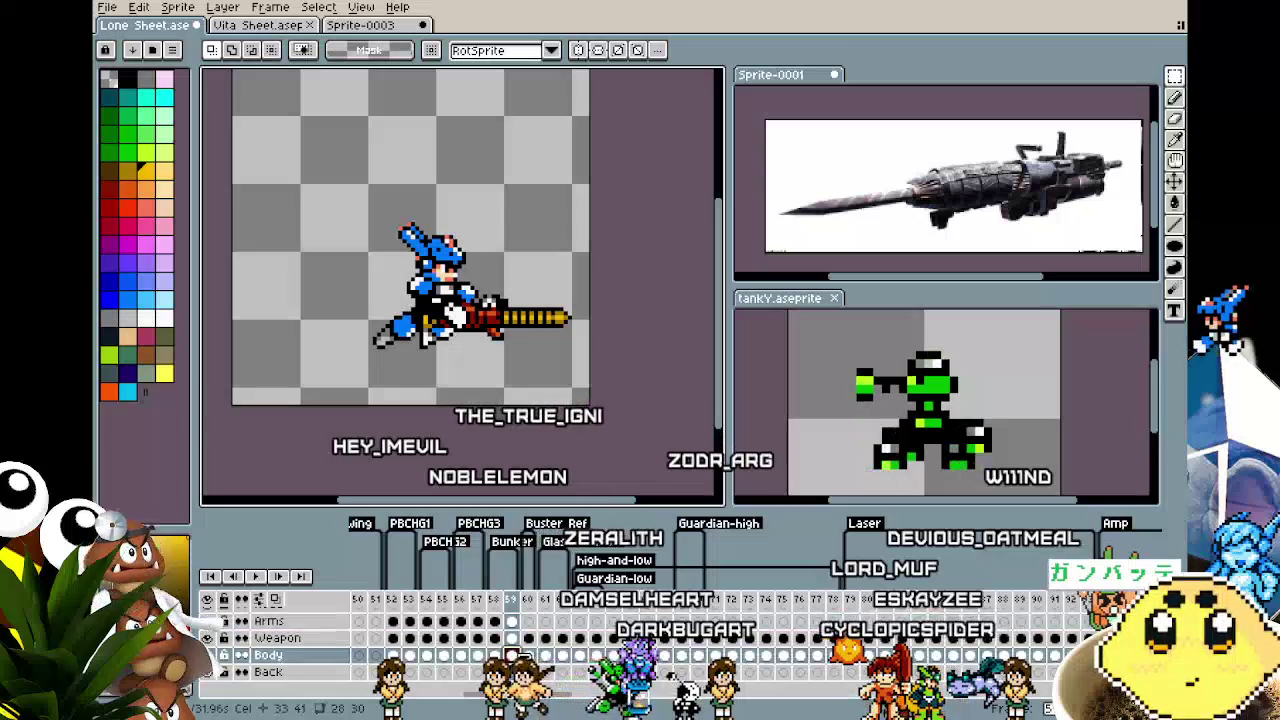
{"action": "left_click_drag", "start_coordinate": [296, 191], "coordinate": [658, 411]}
{"action": "key", "text": "Down"}
{"action": "key", "text": "Down"}
{"action": "key", "text": "Down"}
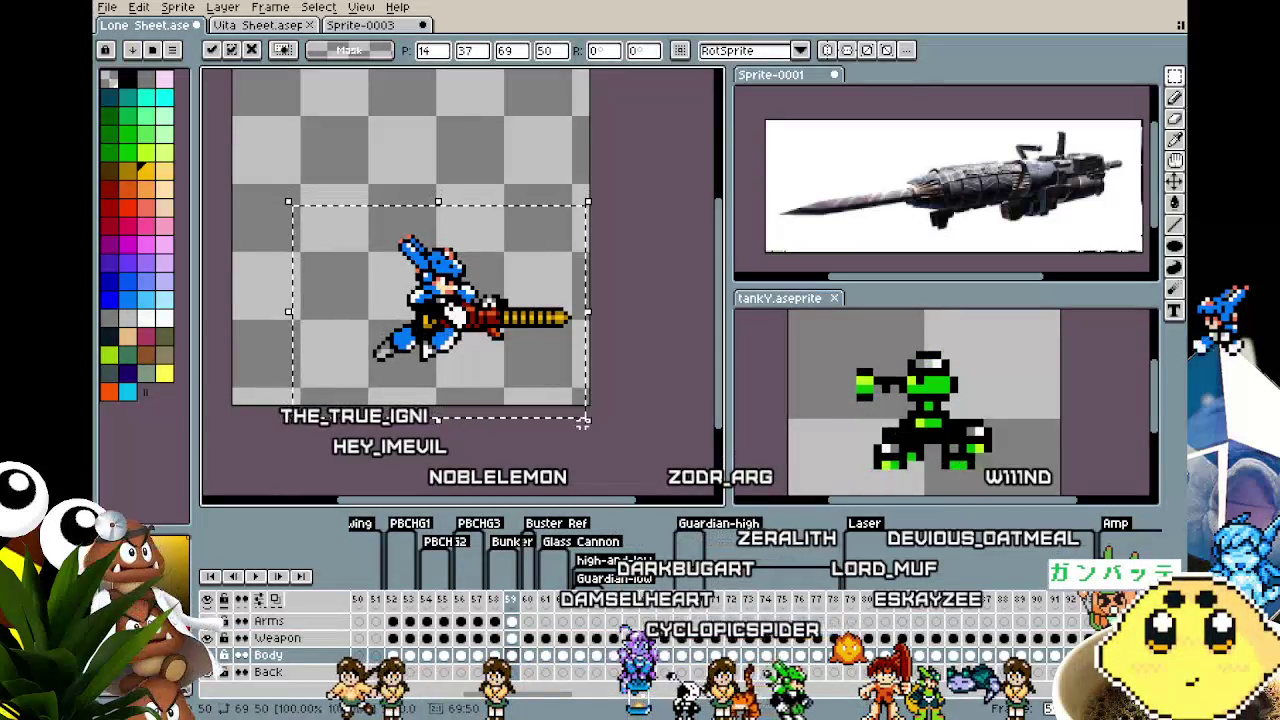
{"action": "key", "text": "ctrl+d"}
{"action": "key", "text": "comma"}
{"action": "key", "text": "comma"}
{"action": "key", "text": "period"}
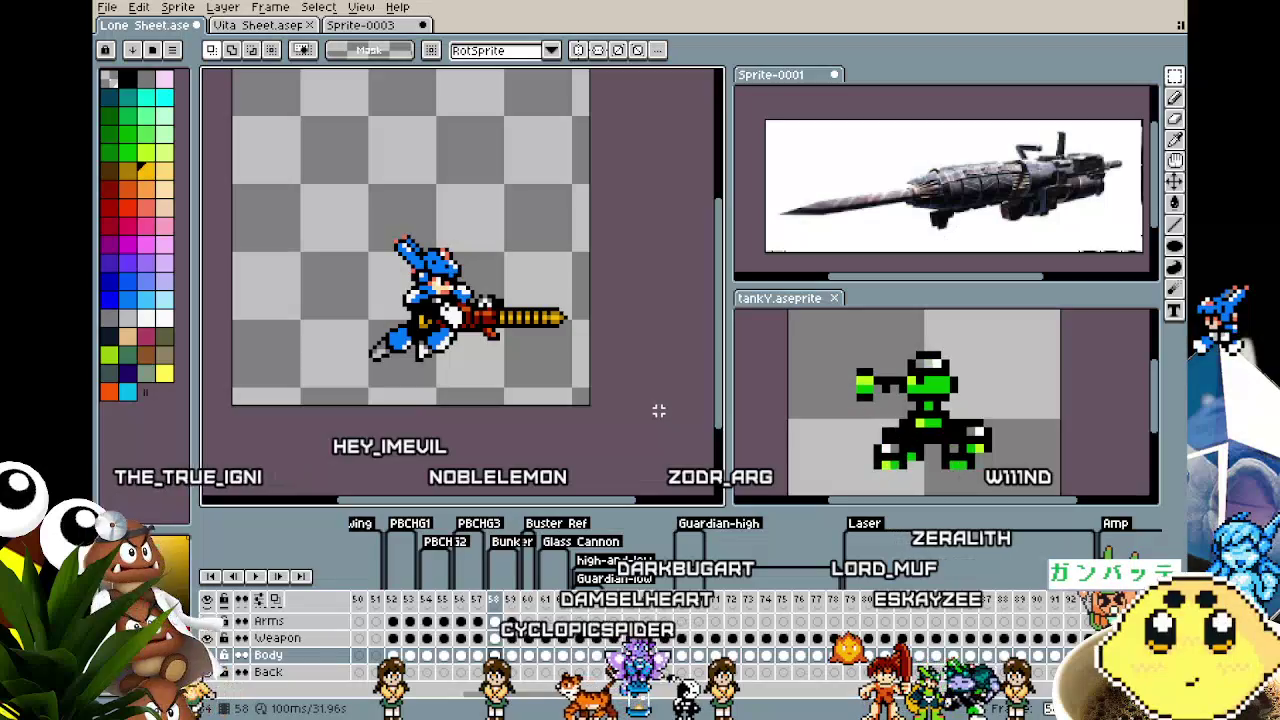
Select around the sprite, deselect, and step back through the earlier frames
{"action": "left_click_drag", "start_coordinate": [603, 401], "coordinate": [676, 444]}
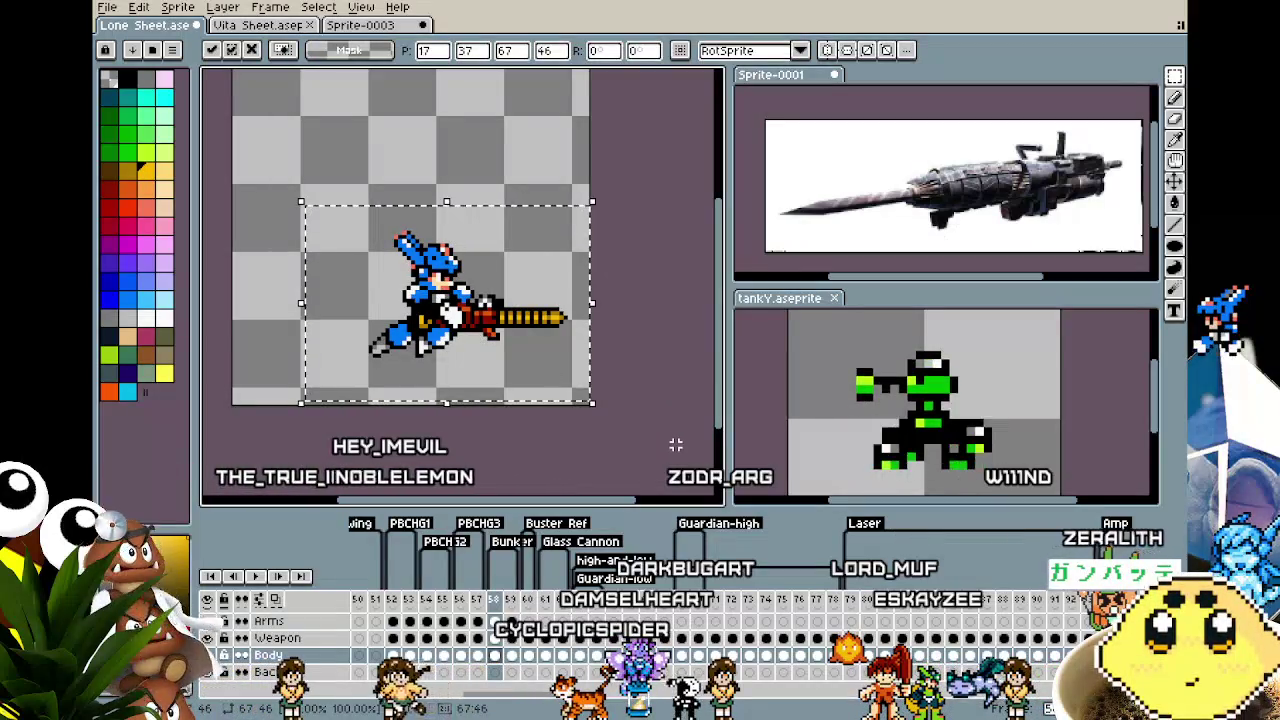
{"action": "key", "text": "ctrl+d"}
{"action": "key", "text": "comma"}
{"action": "key", "text": "period"}
{"action": "key", "text": "period"}
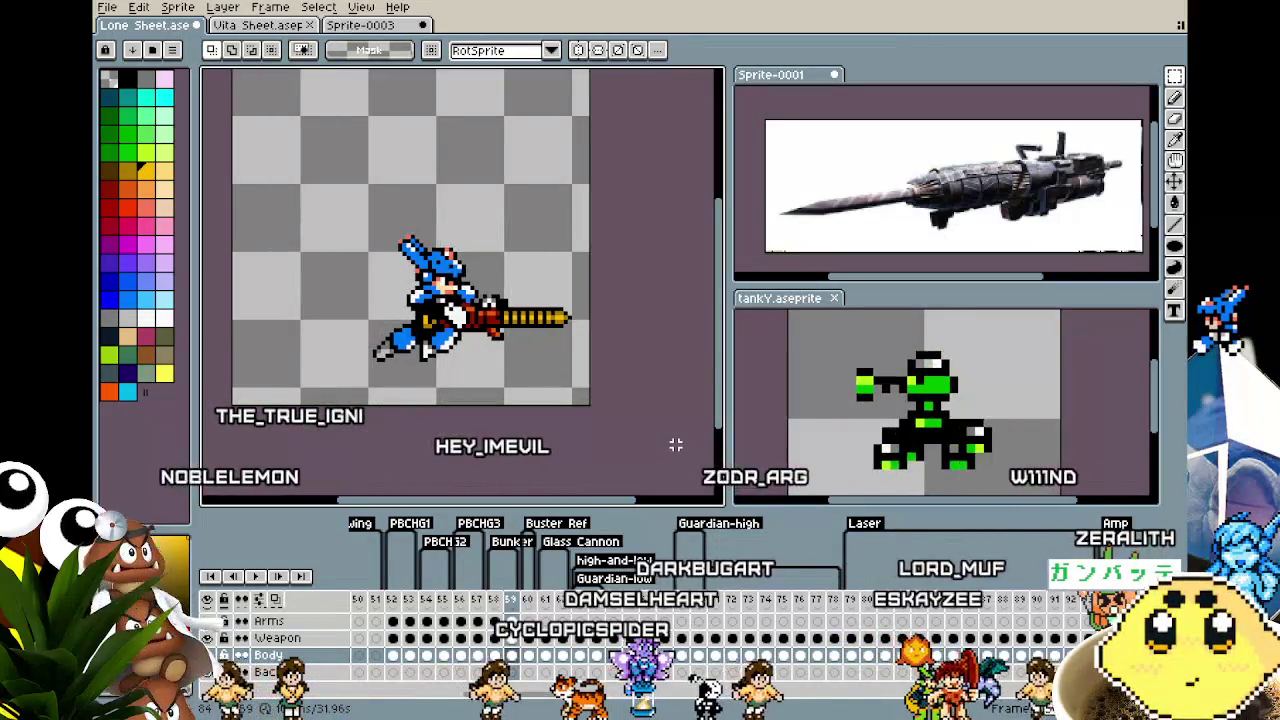
{"action": "key", "text": "comma"}
{"action": "key", "text": "comma"}
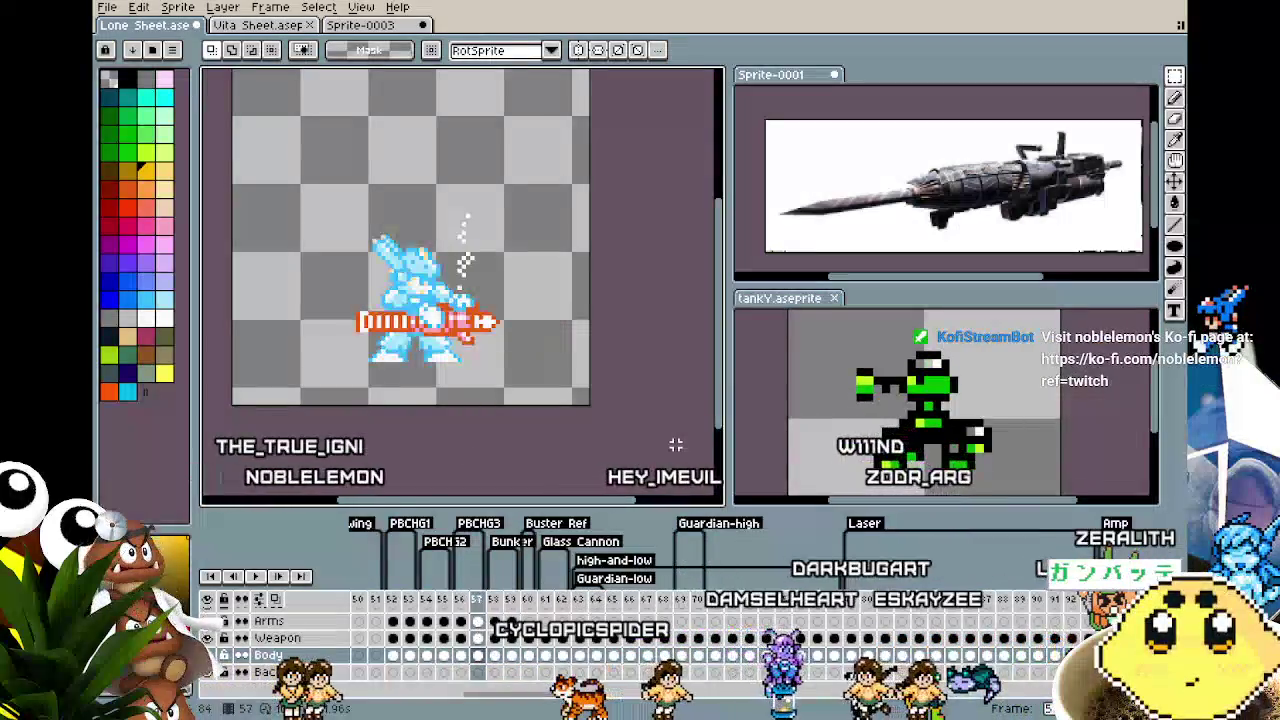
{"action": "key", "text": "period"}
{"action": "key", "text": "period"}
{"action": "key", "text": "comma"}
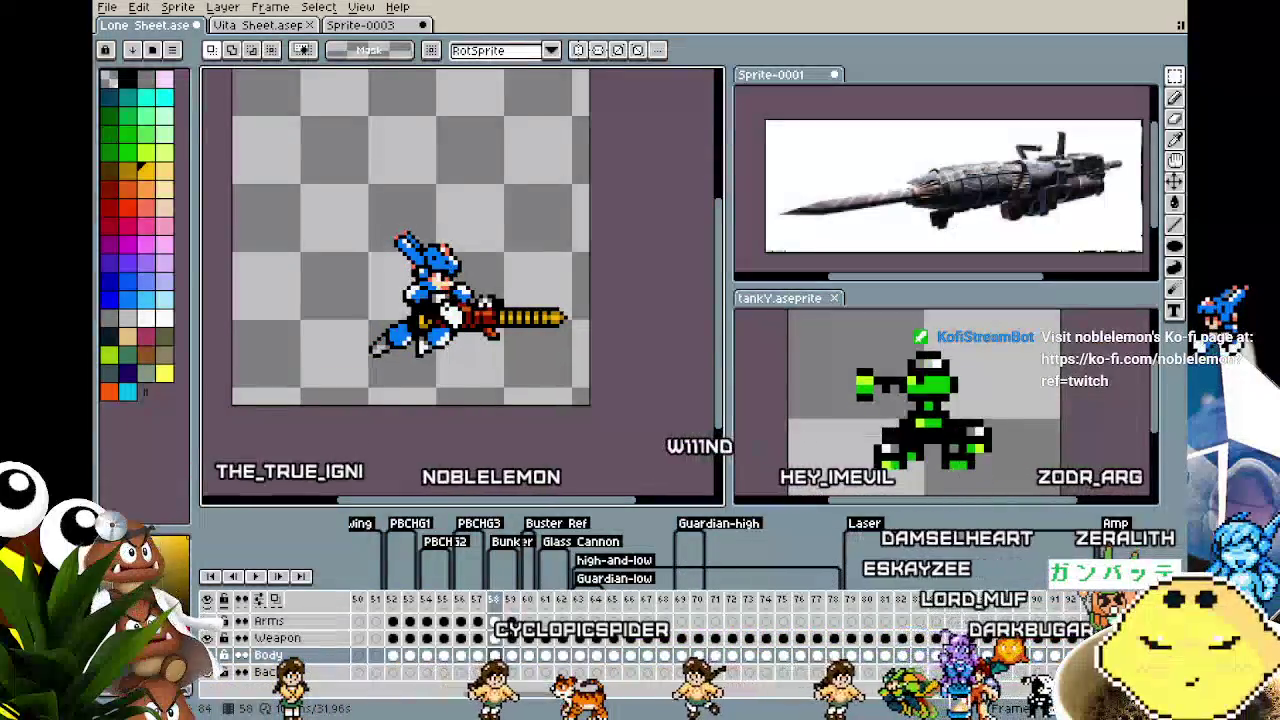
{"action": "key", "text": "comma"}
{"action": "key", "text": "comma"}
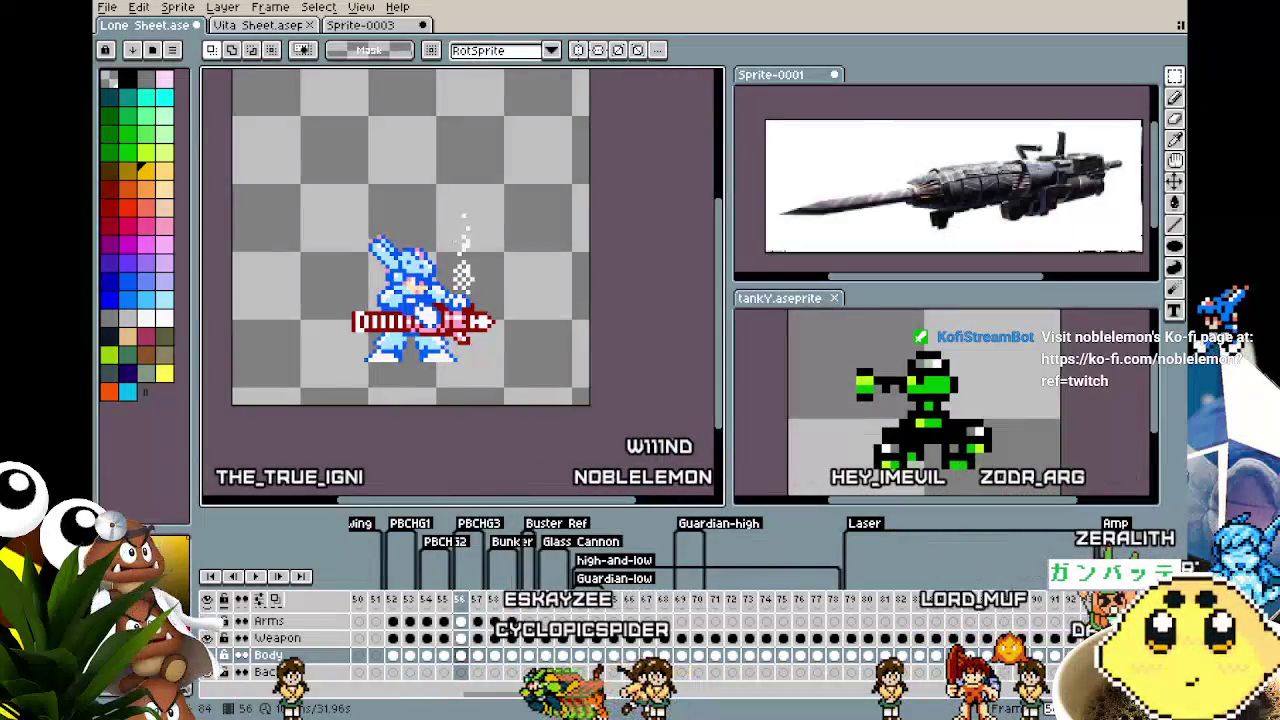
{"action": "key", "text": "period"}
{"action": "key", "text": "period"}
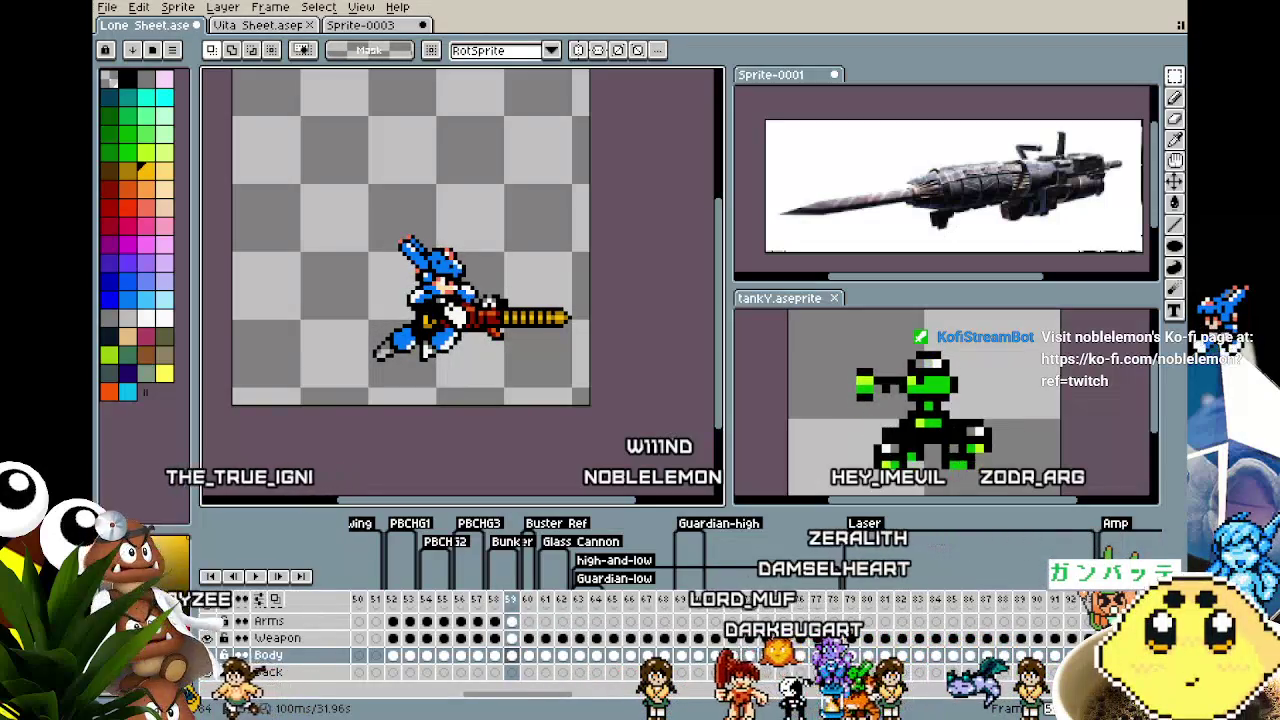
{"action": "key", "text": "period"}
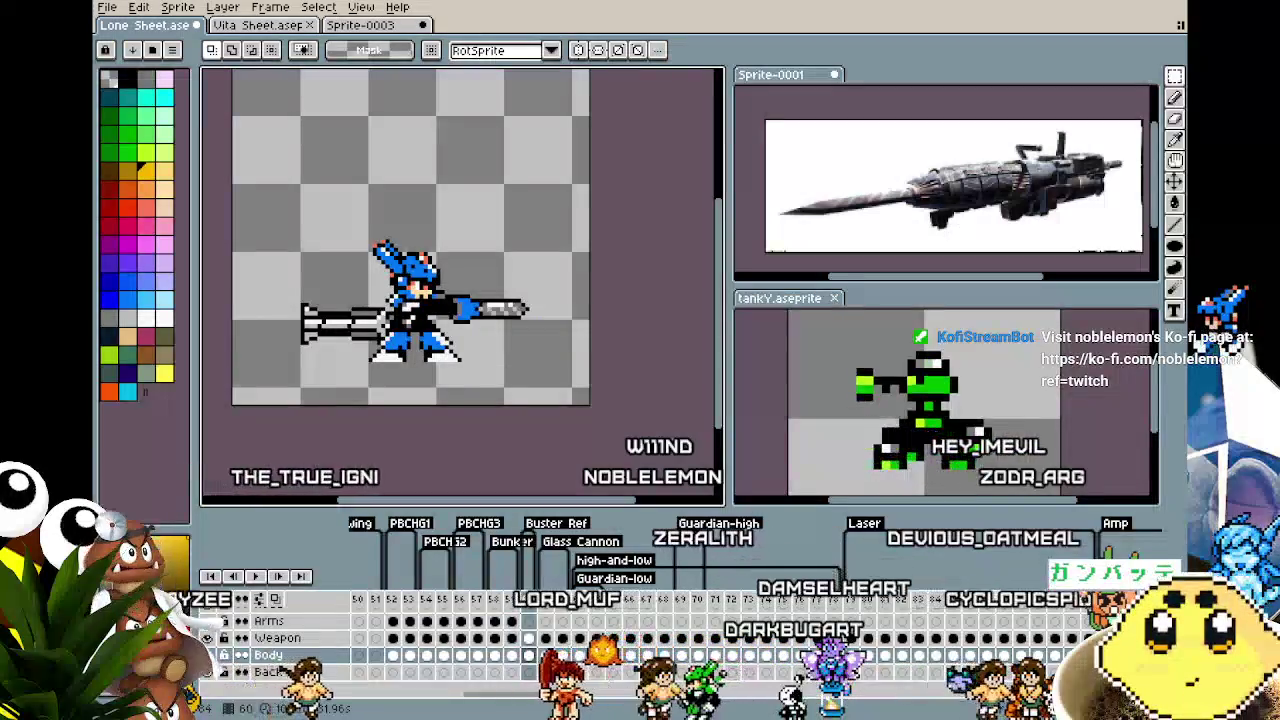
{"action": "key", "text": "comma"}
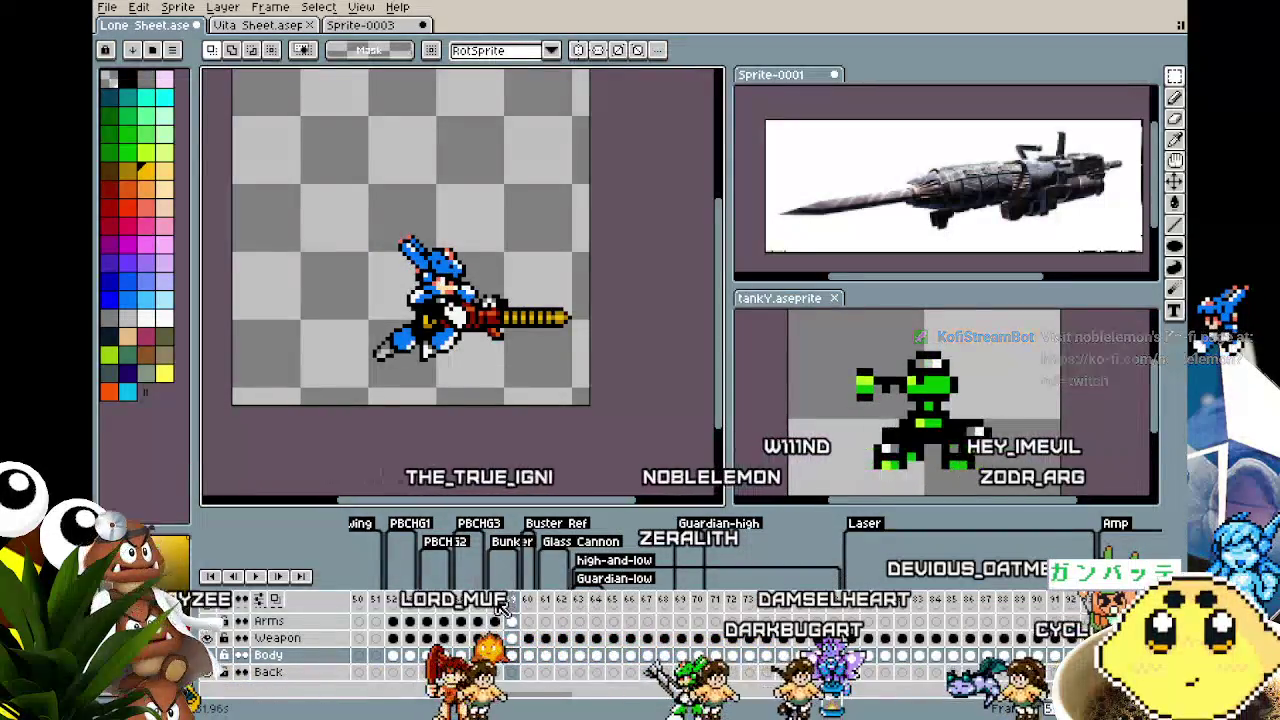
Add frame 60 as a copy of frame 59 and erase its trailing back leg
{"action": "right_click", "coordinate": [513, 604]}
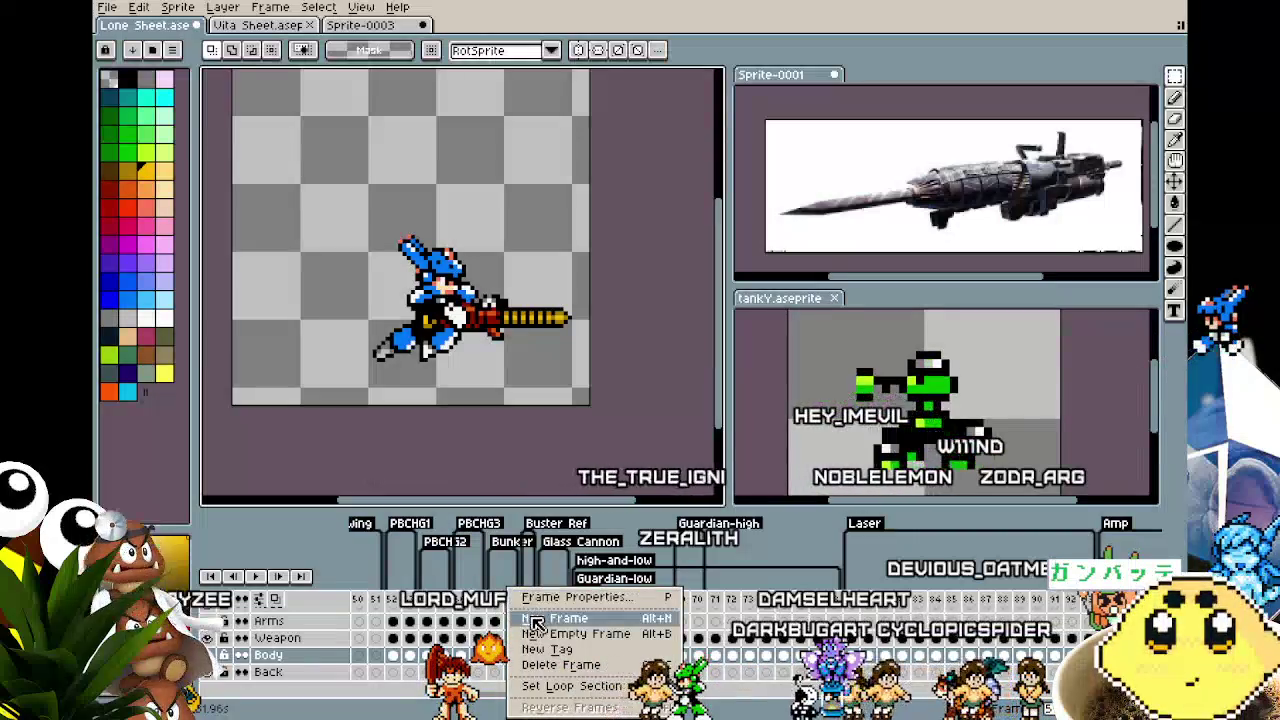
{"action": "left_click", "coordinate": [565, 532]}
{"action": "scroll", "coordinate": [460, 410], "scroll_direction": "up", "scroll_amount": 2}
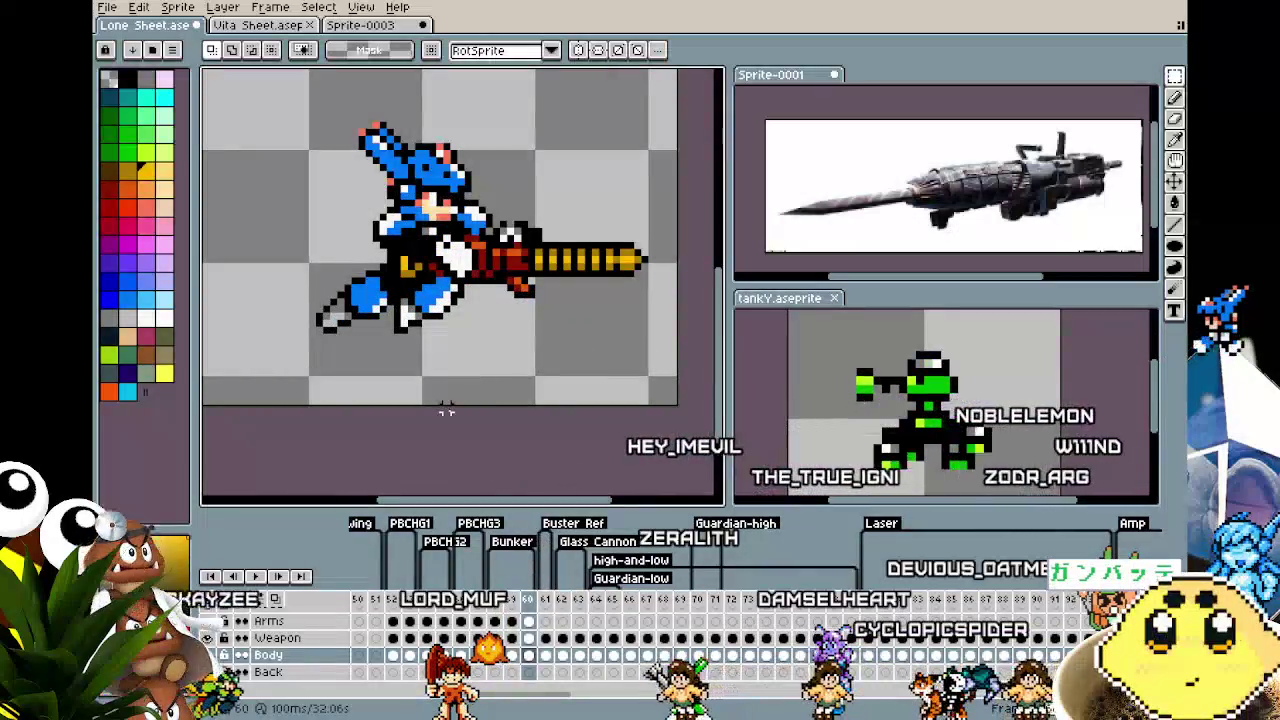
{"action": "key", "text": "b"}
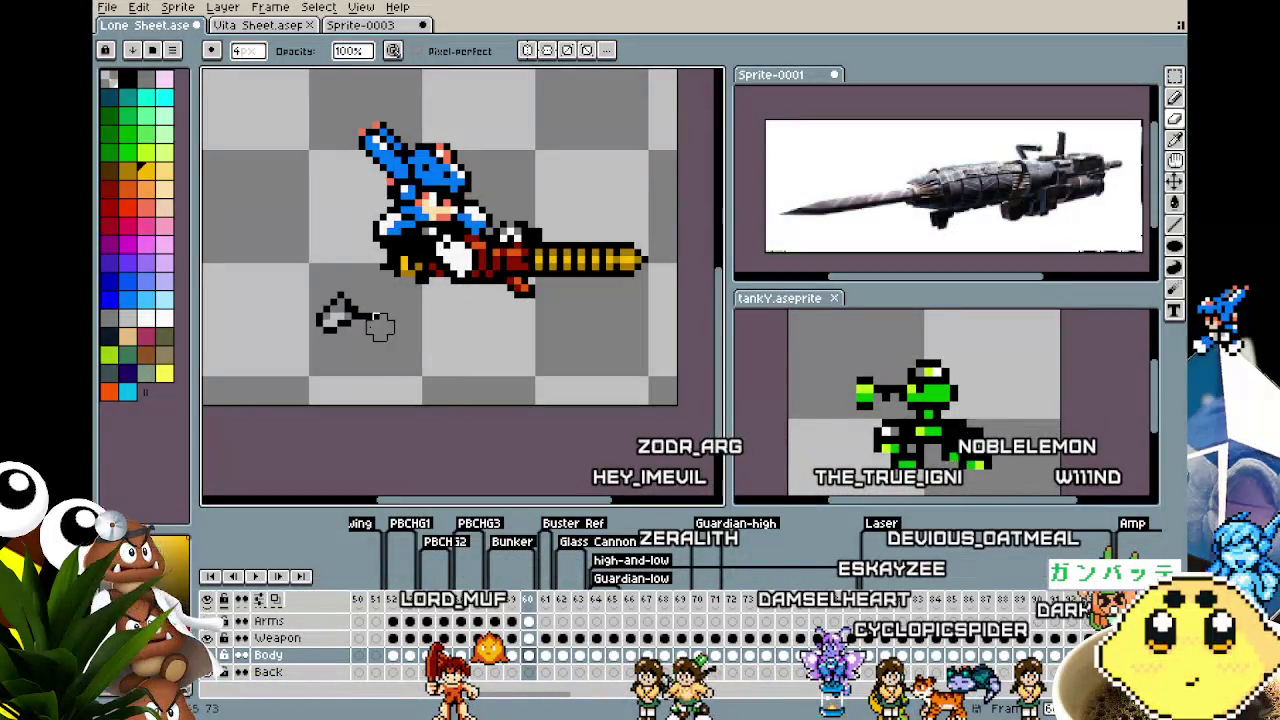
{"action": "mouse_move", "coordinate": [343, 298]}
{"action": "left_mouse_down"}
{"action": "mouse_move", "coordinate": [349, 309]}
{"action": "mouse_move", "coordinate": [309, 342]}
{"action": "left_mouse_up"}
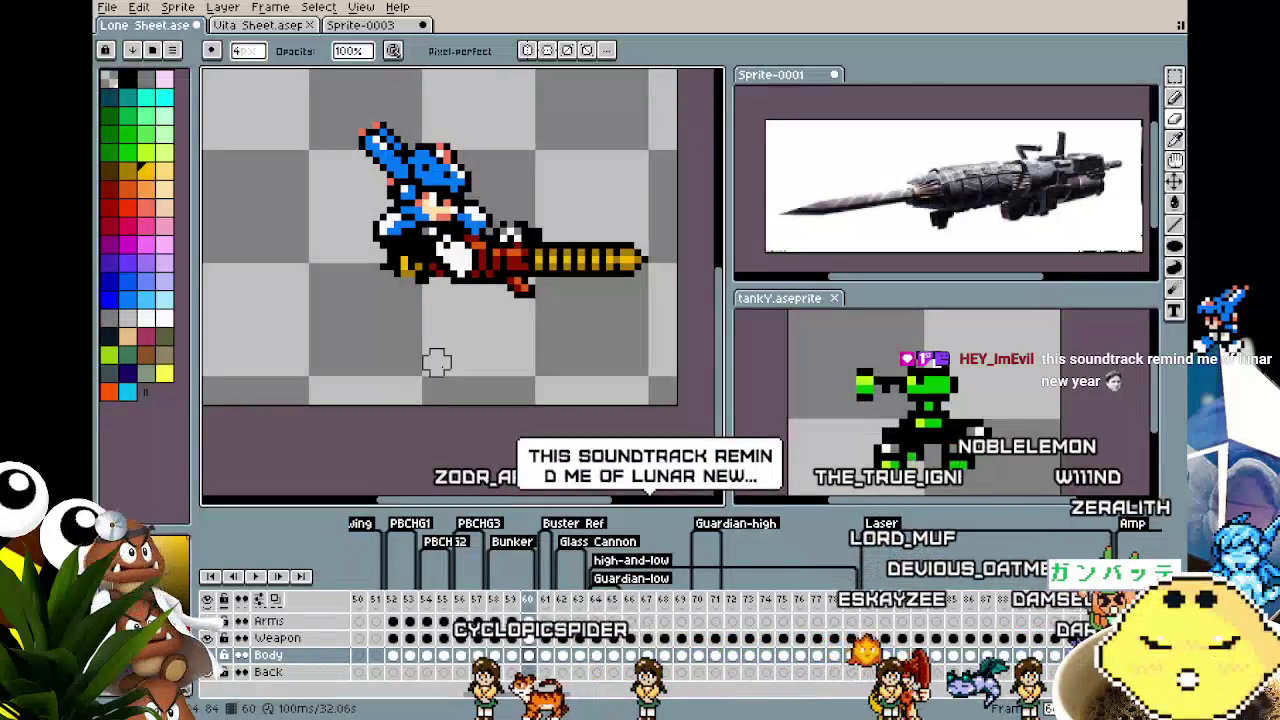
Flip between frames 59 and 60 to compare the poses
{"action": "scroll", "coordinate": [415, 313], "scroll_direction": "down", "scroll_amount": 1}
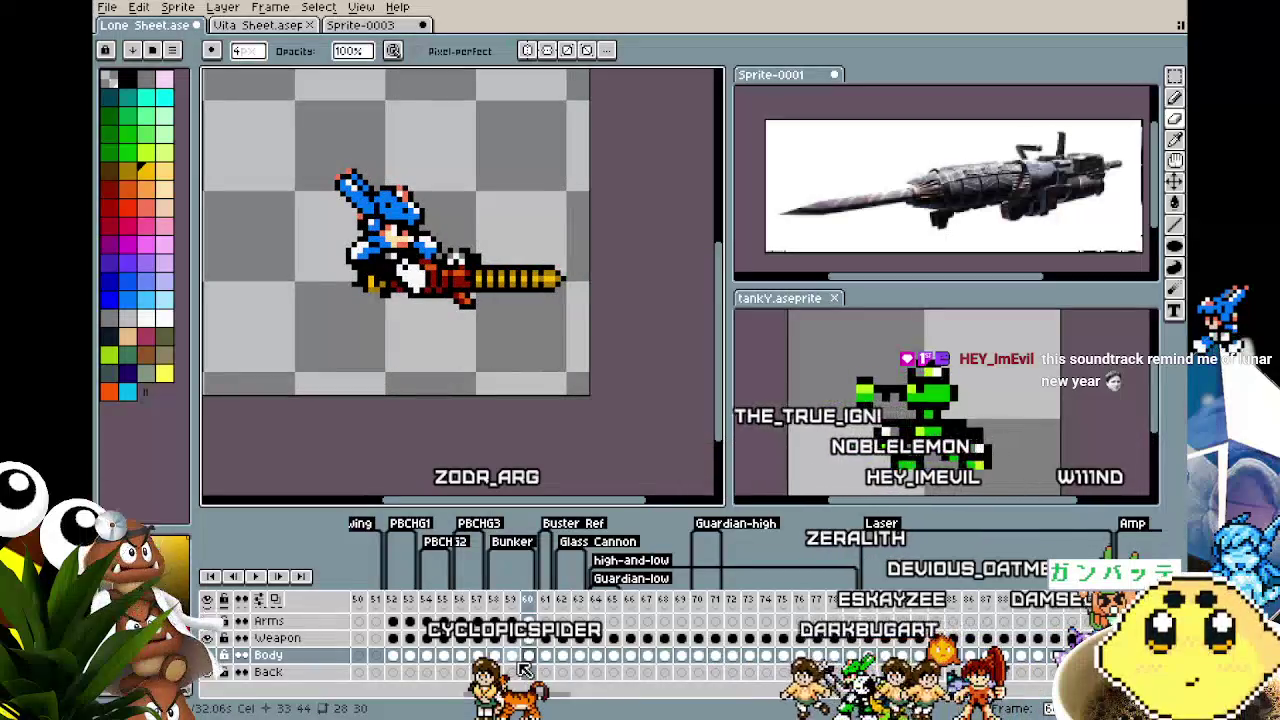
{"action": "key", "text": "Left"}
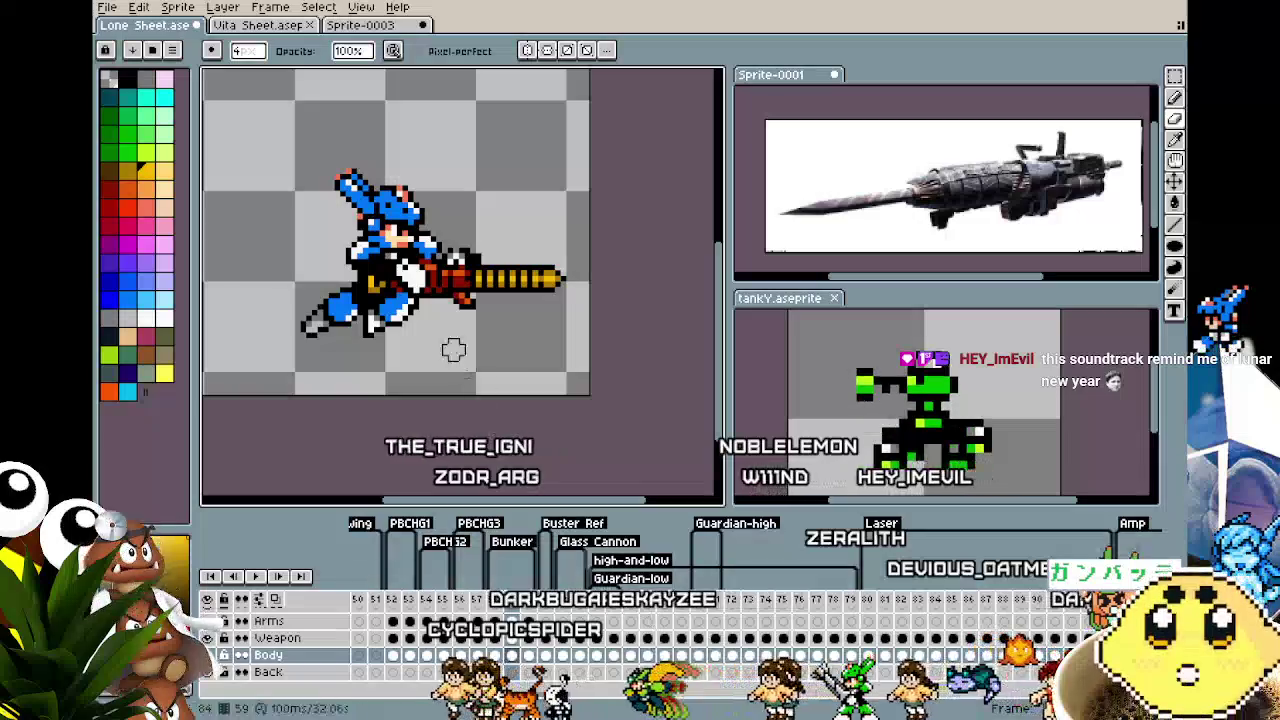
{"action": "scroll", "coordinate": [415, 348], "scroll_direction": "up", "scroll_amount": 1}
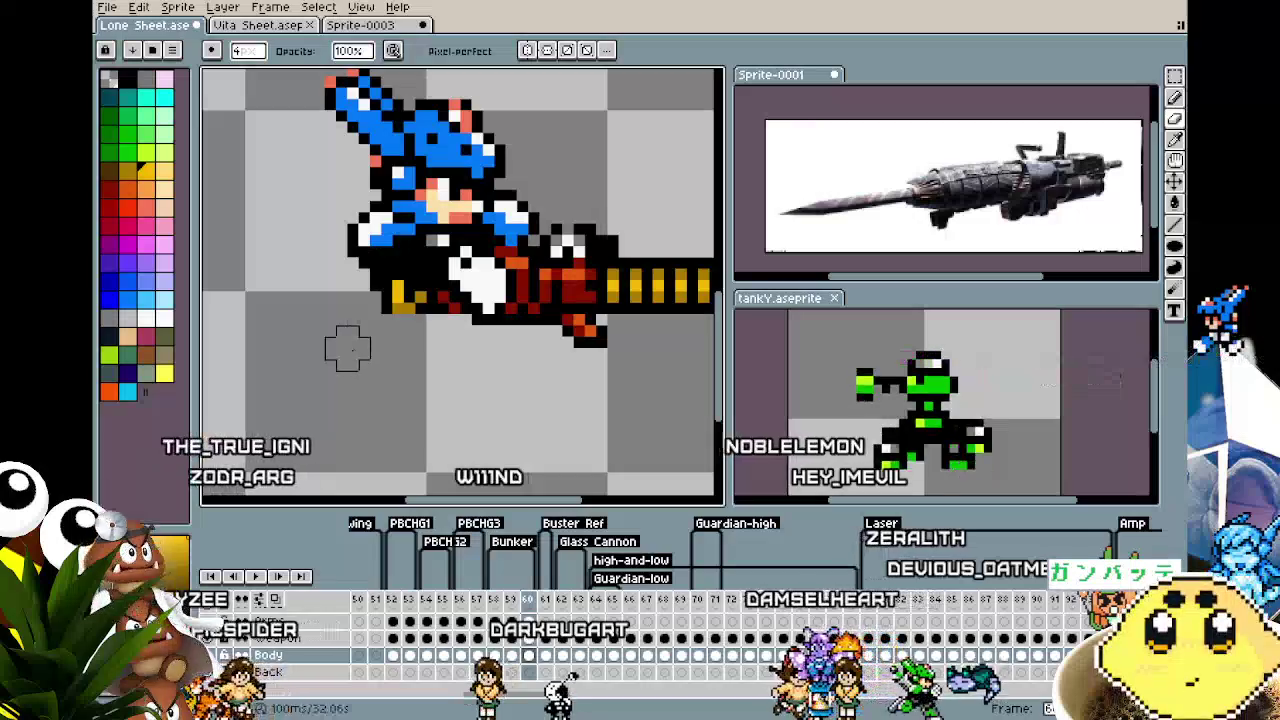
{"action": "scroll", "coordinate": [346, 349], "scroll_direction": "down", "scroll_amount": 1}
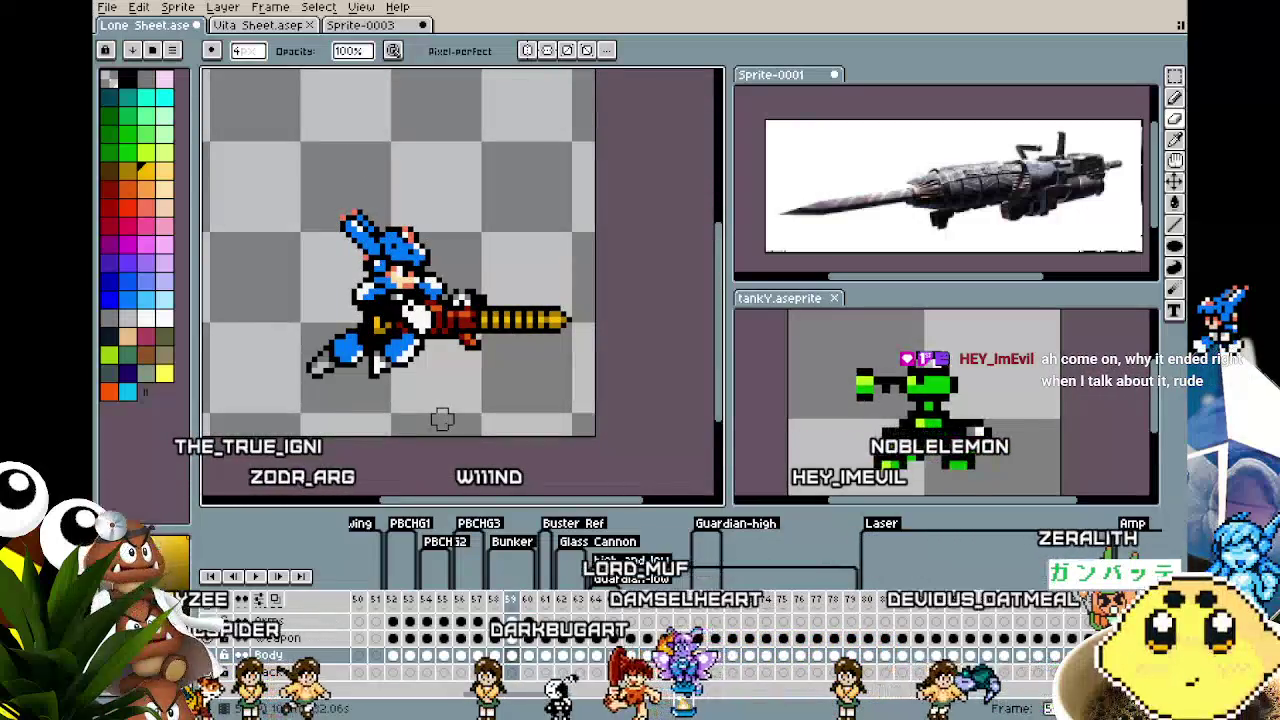
{"action": "key", "text": "Right"}
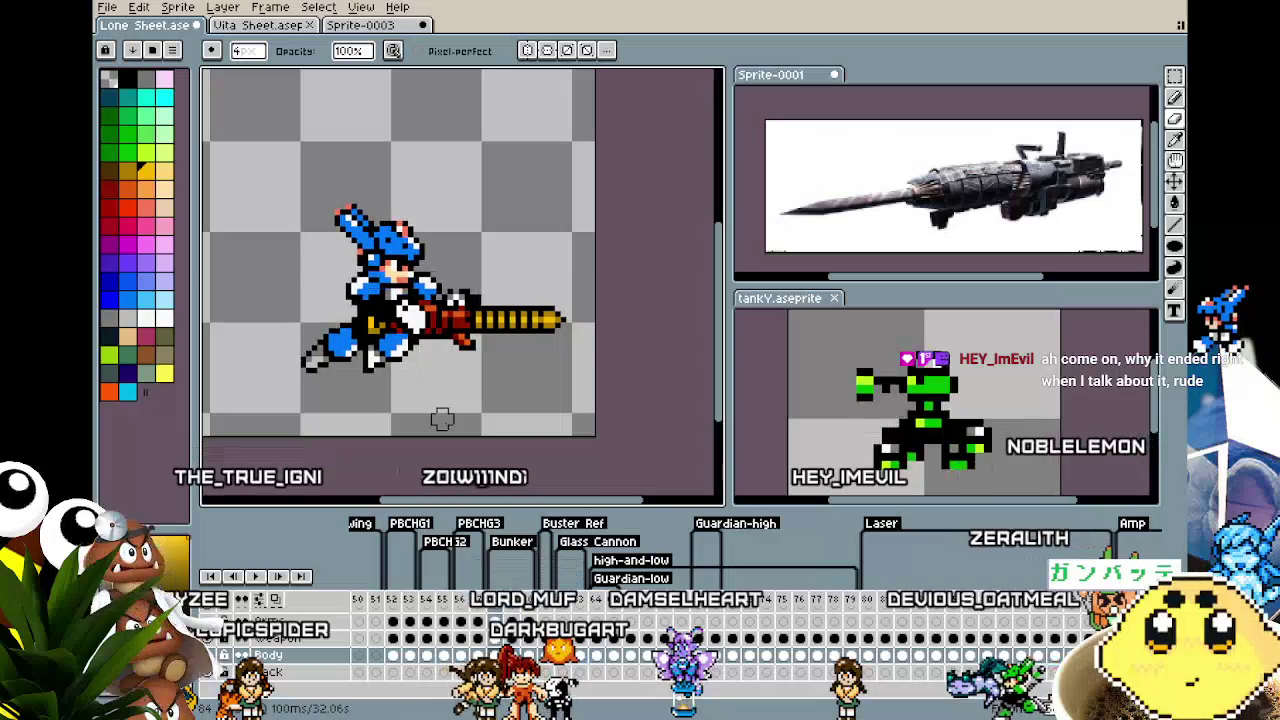
{"action": "key", "text": "Right"}
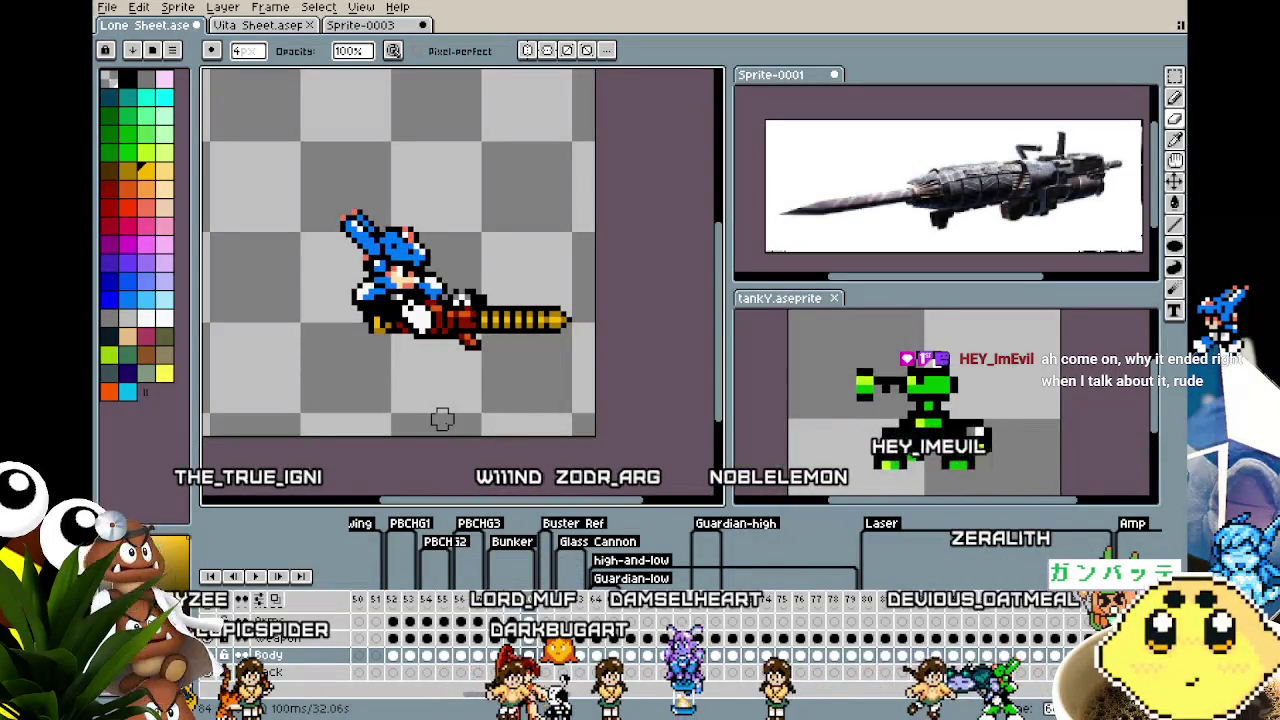
{"action": "scroll", "coordinate": [725, 700], "scroll_direction": "left", "scroll_amount": 3}
{"action": "scroll", "coordinate": [725, 700], "scroll_direction": "left", "scroll_amount": 3}
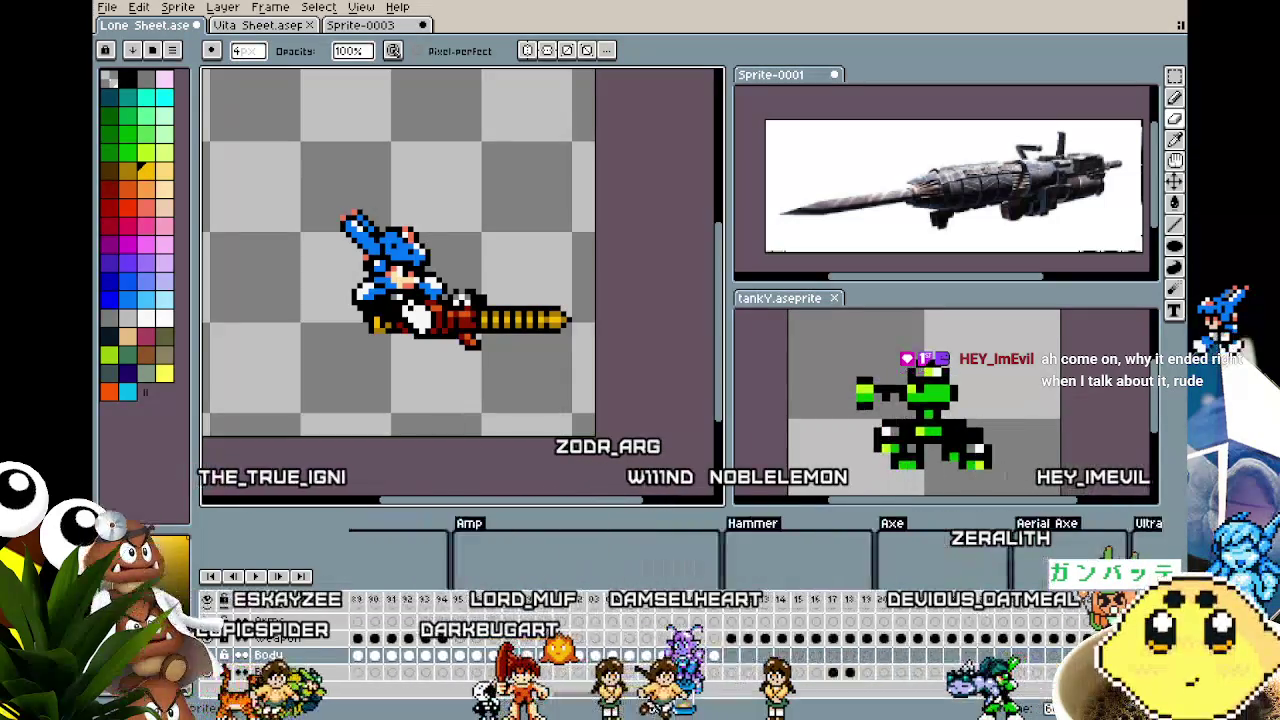
{"action": "scroll", "coordinate": [730, 706], "scroll_direction": "left", "scroll_amount": 3}
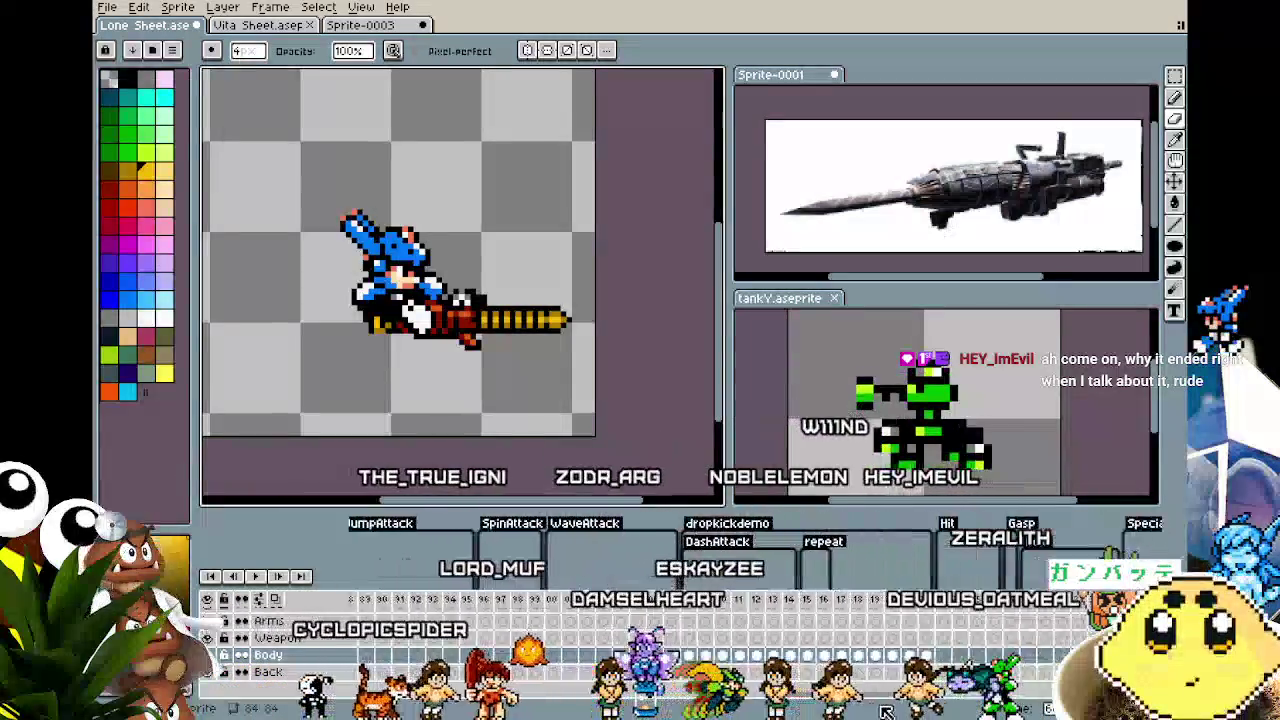
{"action": "scroll", "coordinate": [730, 706], "scroll_direction": "left", "scroll_amount": 3}
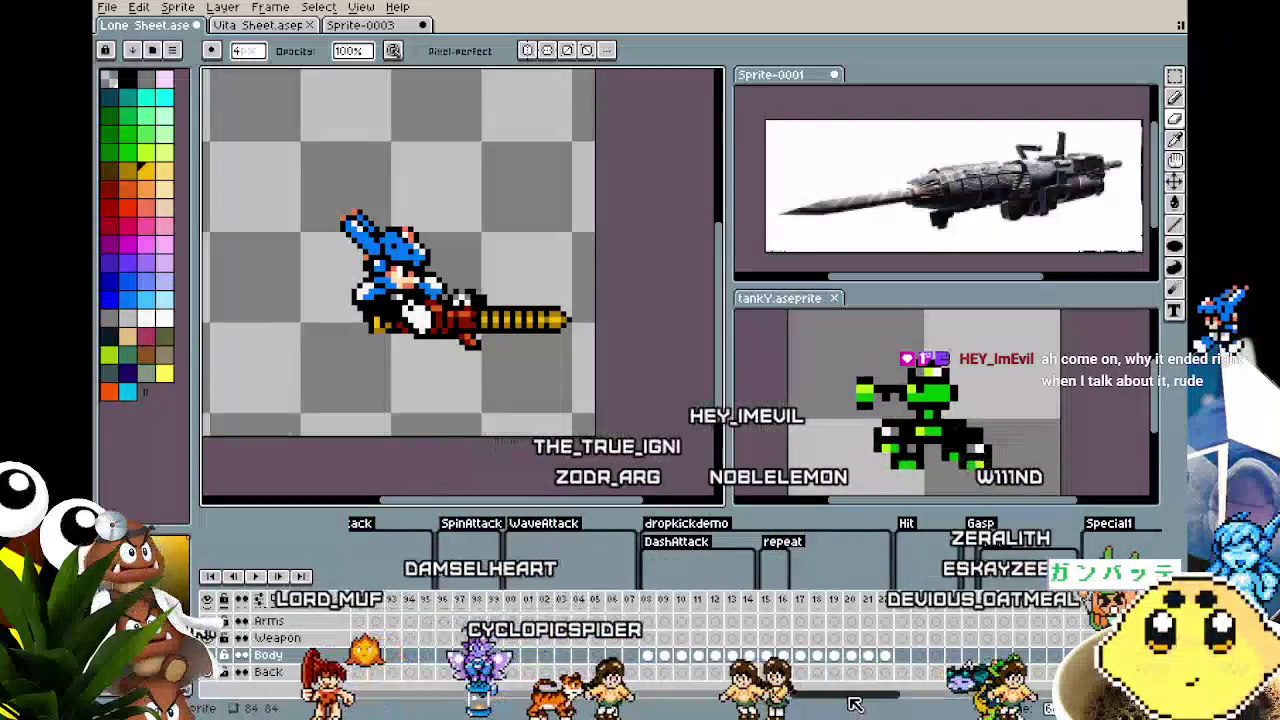
{"action": "scroll", "coordinate": [855, 705], "scroll_direction": "right", "scroll_amount": 3}
{"action": "scroll", "coordinate": [855, 705], "scroll_direction": "right", "scroll_amount": 3}
{"action": "scroll", "coordinate": [855, 705], "scroll_direction": "right", "scroll_amount": 3}
{"action": "scroll", "coordinate": [855, 705], "scroll_direction": "right", "scroll_amount": 3}
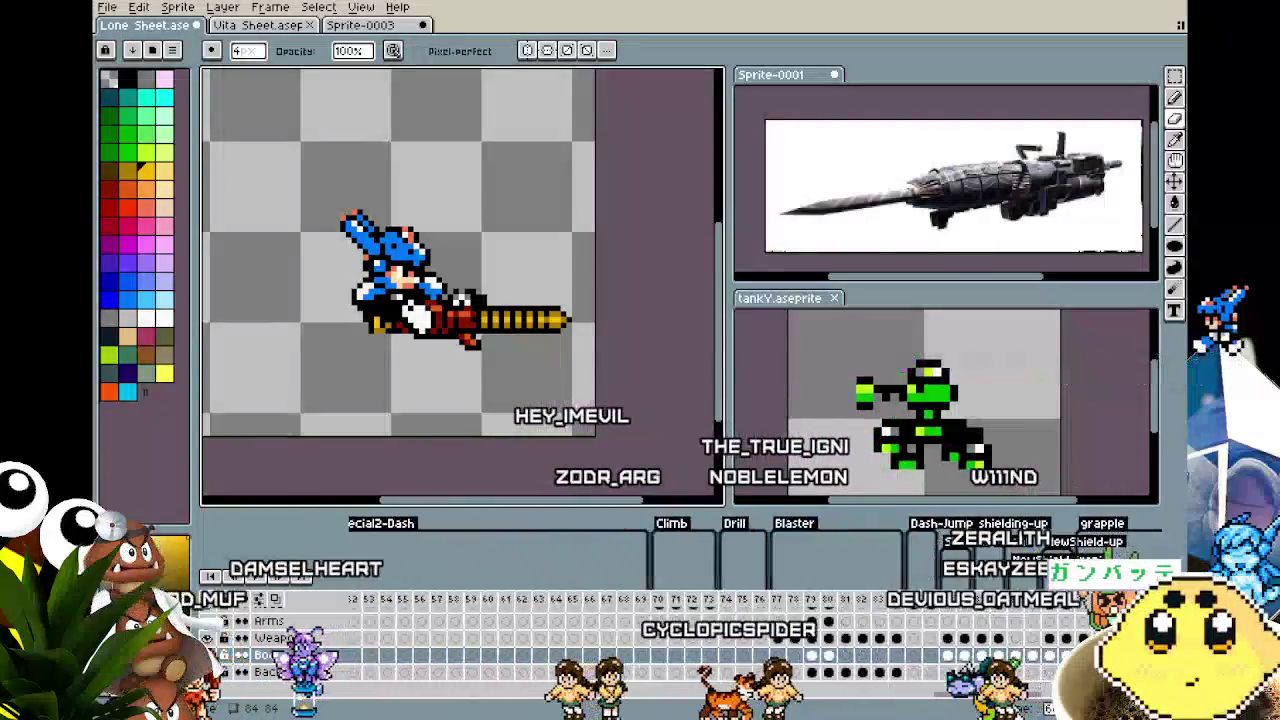
{"action": "scroll", "coordinate": [1046, 706], "scroll_direction": "right", "scroll_amount": 3}
{"action": "scroll", "coordinate": [1046, 706], "scroll_direction": "right", "scroll_amount": 3}
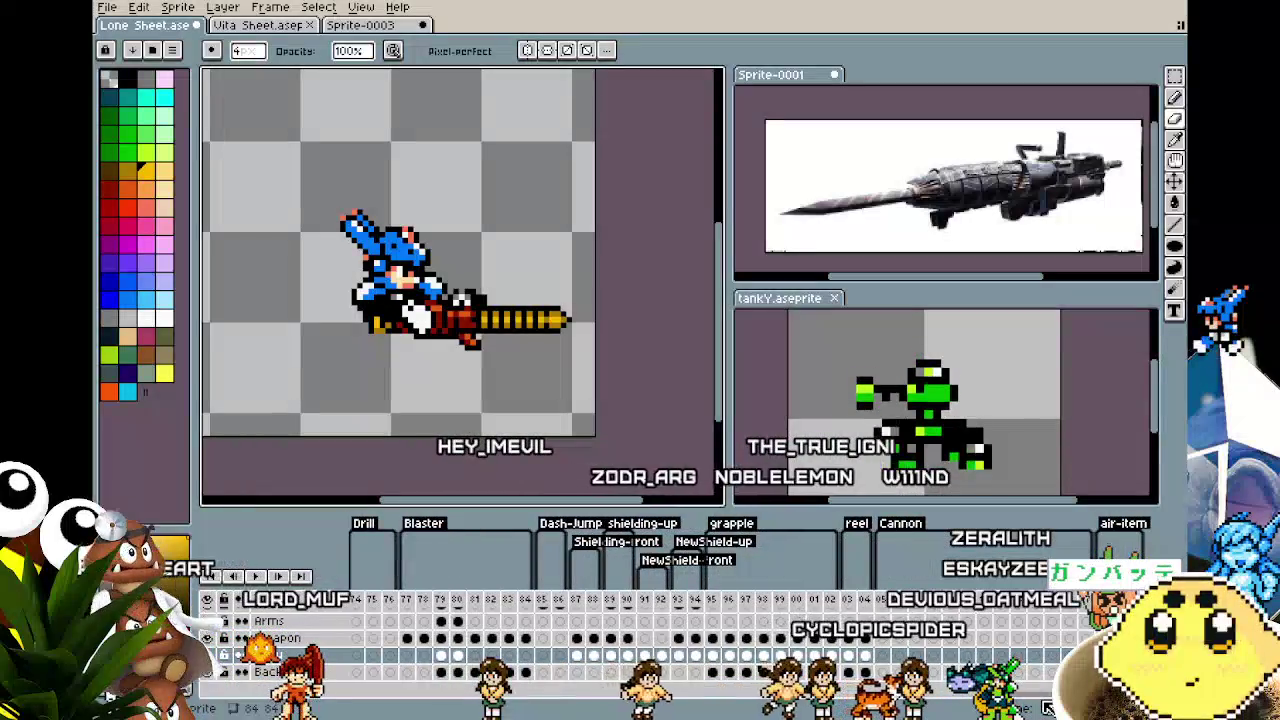
{"action": "scroll", "coordinate": [1046, 706], "scroll_direction": "right", "scroll_amount": 3}
{"action": "scroll", "coordinate": [1046, 706], "scroll_direction": "left", "scroll_amount": 3}
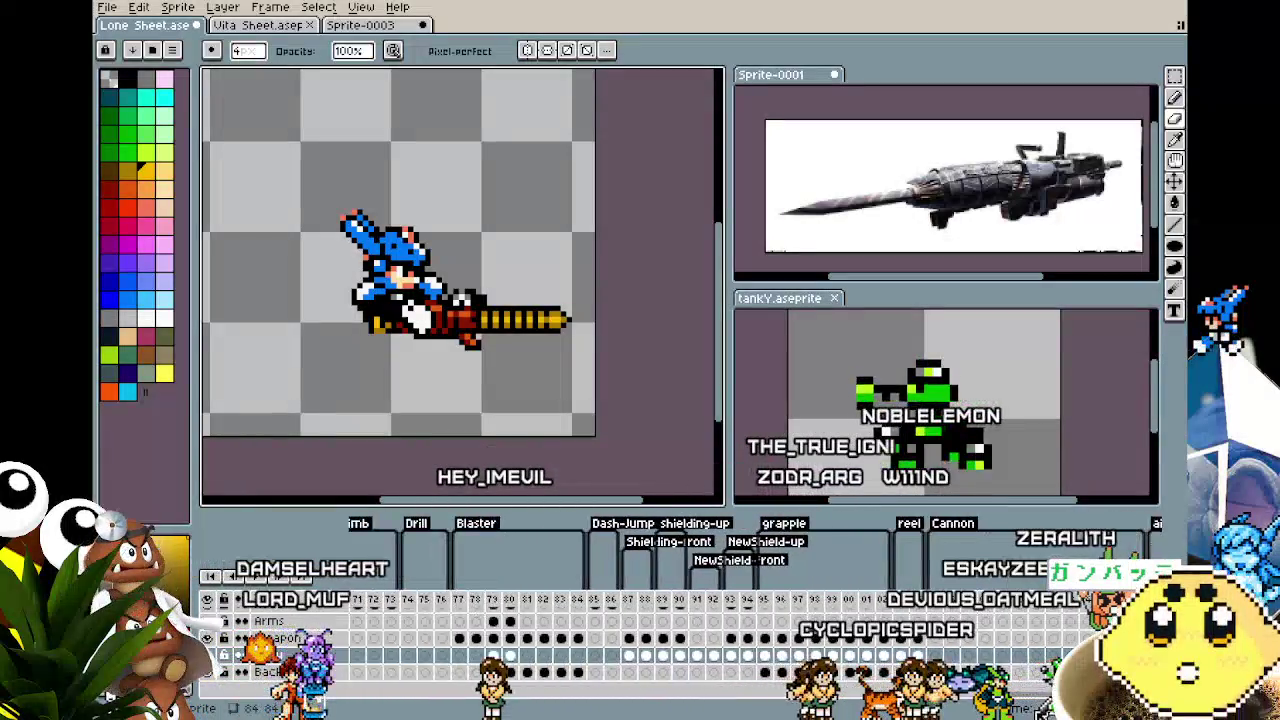
{"action": "scroll", "coordinate": [1046, 706], "scroll_direction": "left", "scroll_amount": 4}
{"action": "scroll", "coordinate": [1046, 706], "scroll_direction": "left", "scroll_amount": 3}
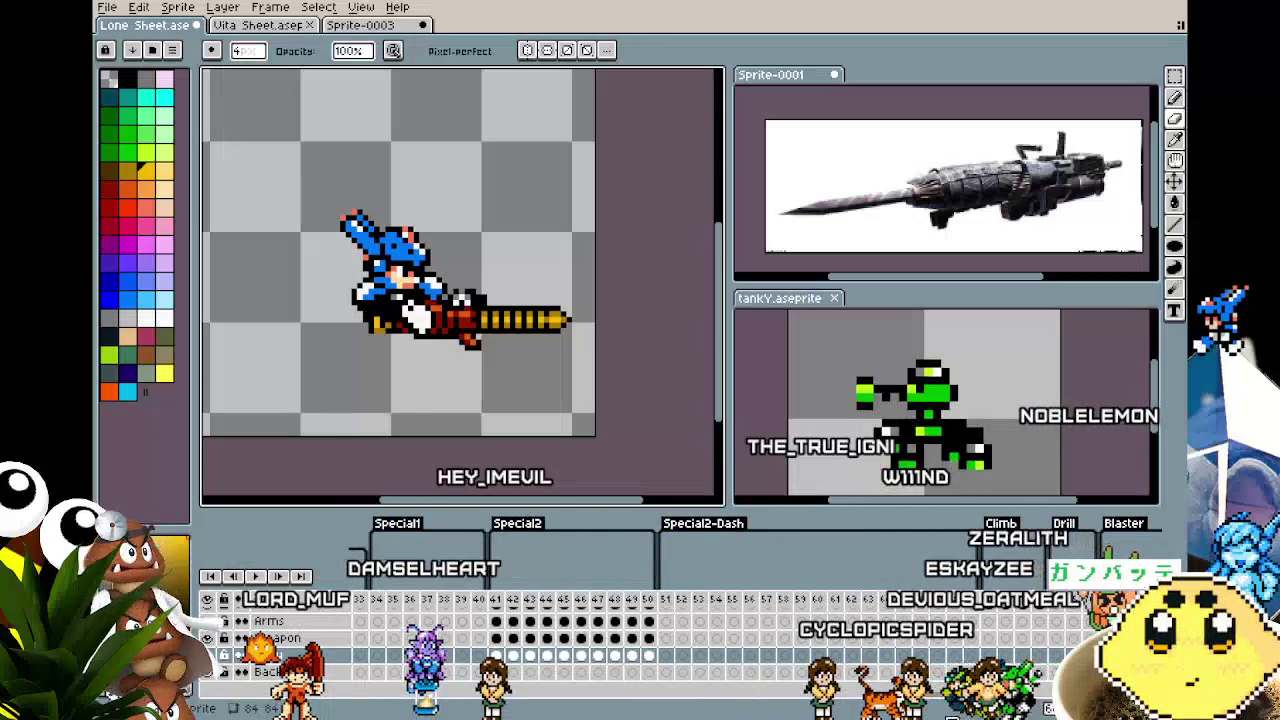
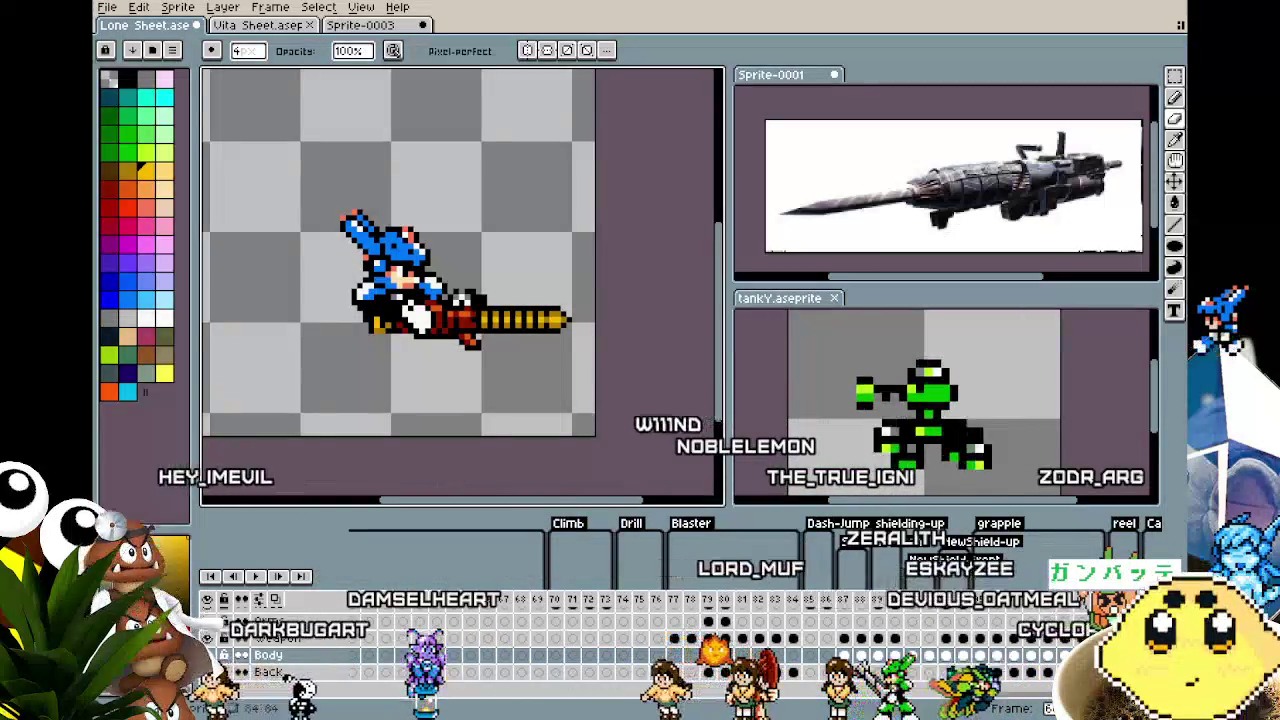
Review the tagged animations along the timeline, then start playing the character animation
{"action": "scroll", "coordinate": [700, 640], "scroll_direction": "right", "scroll_amount": 3}
{"action": "scroll", "coordinate": [700, 640], "scroll_direction": "right", "scroll_amount": 1}
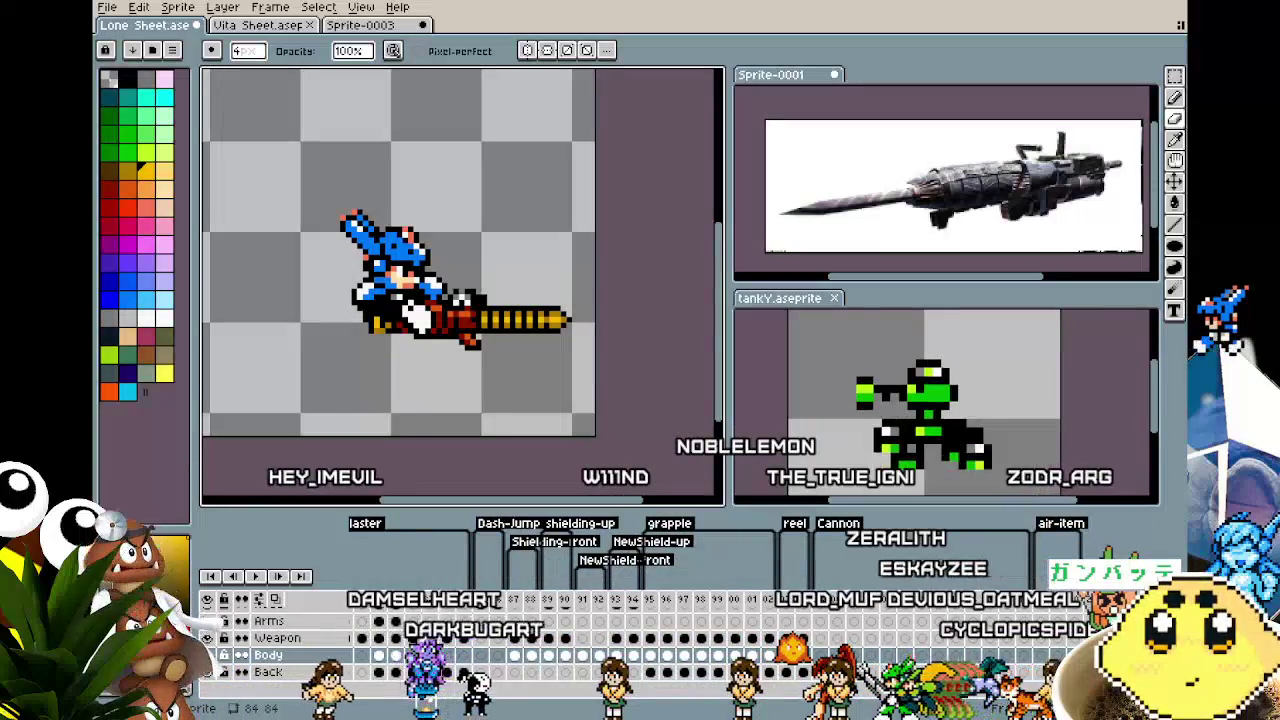
{"action": "scroll", "coordinate": [700, 640], "scroll_direction": "left", "scroll_amount": 5}
{"action": "scroll", "coordinate": [700, 640], "scroll_direction": "left", "scroll_amount": 5}
{"action": "scroll", "coordinate": [700, 640], "scroll_direction": "left", "scroll_amount": 5}
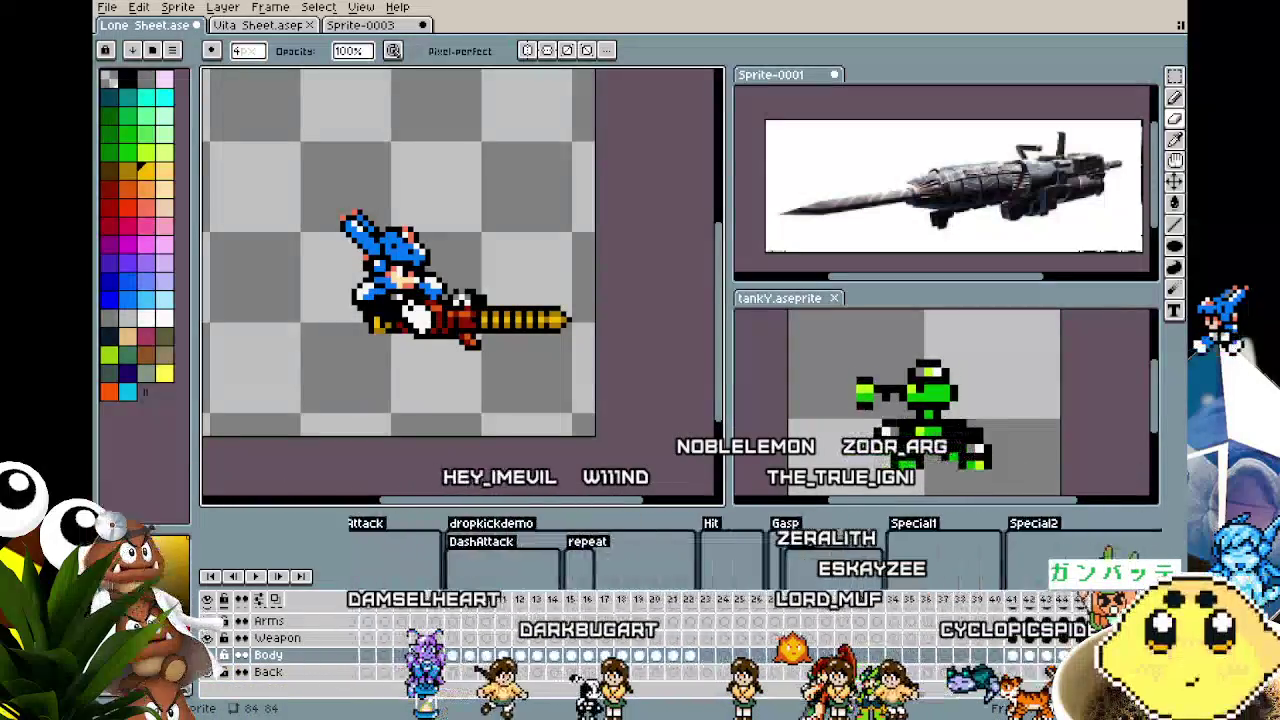
{"action": "scroll", "coordinate": [700, 640], "scroll_direction": "left", "scroll_amount": 5}
{"action": "scroll", "coordinate": [700, 640], "scroll_direction": "right", "scroll_amount": 8}
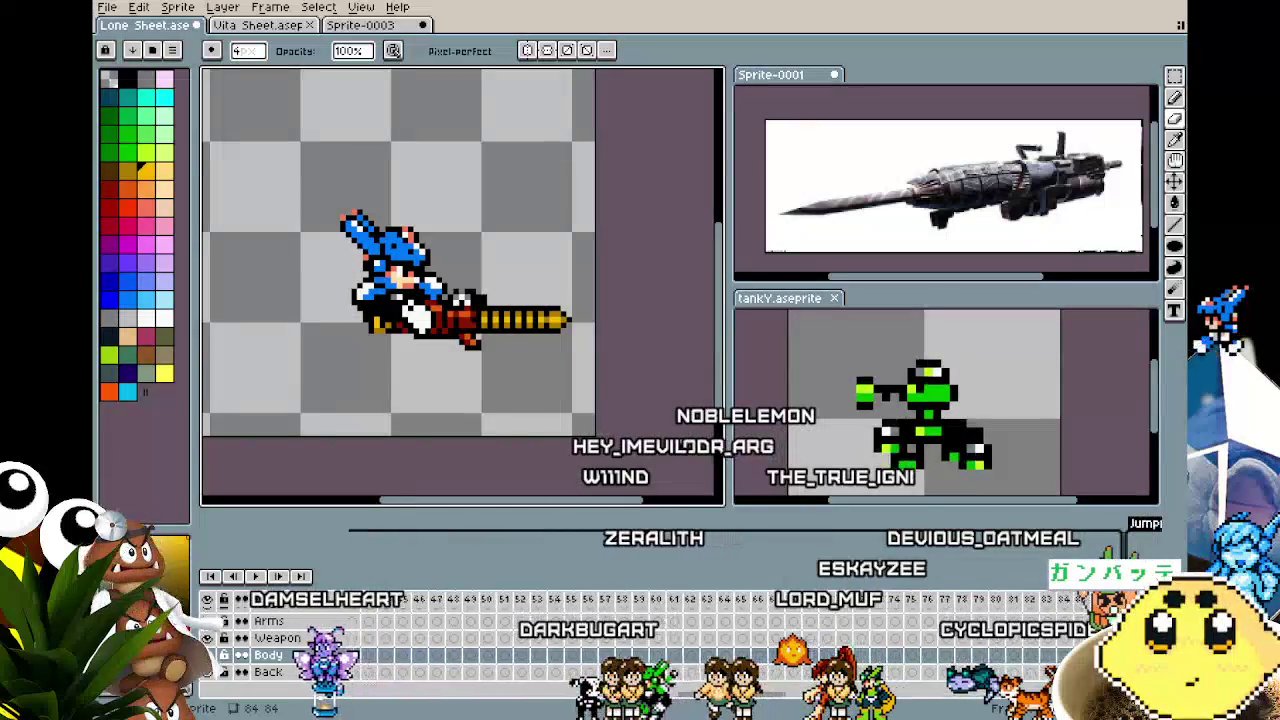
{"action": "scroll", "coordinate": [700, 640], "scroll_direction": "left", "scroll_amount": 5}
{"action": "scroll", "coordinate": [700, 640], "scroll_direction": "left", "scroll_amount": 4}
{"action": "scroll", "coordinate": [700, 640], "scroll_direction": "right", "scroll_amount": 2}
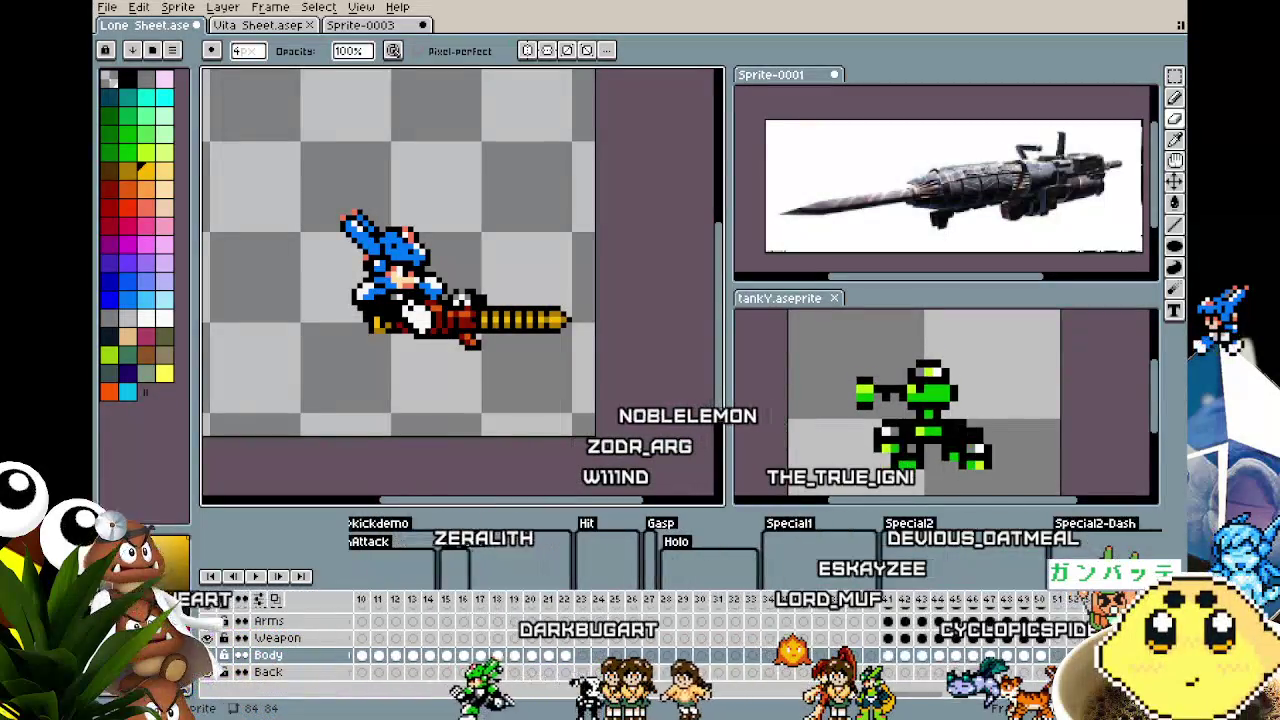
{"action": "scroll", "coordinate": [700, 640], "scroll_direction": "left", "scroll_amount": 2}
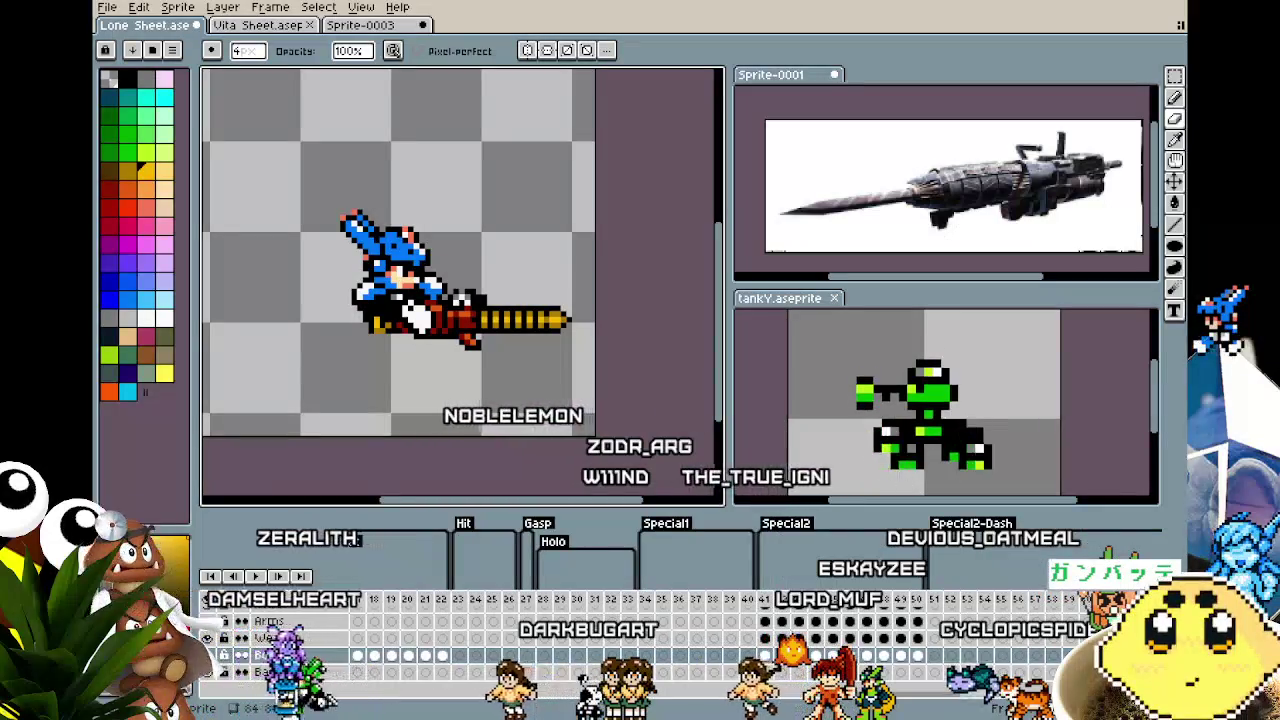
{"action": "key", "text": "Return"}
{"action": "scroll", "coordinate": [594, 654], "scroll_direction": "up", "scroll_amount": 1}
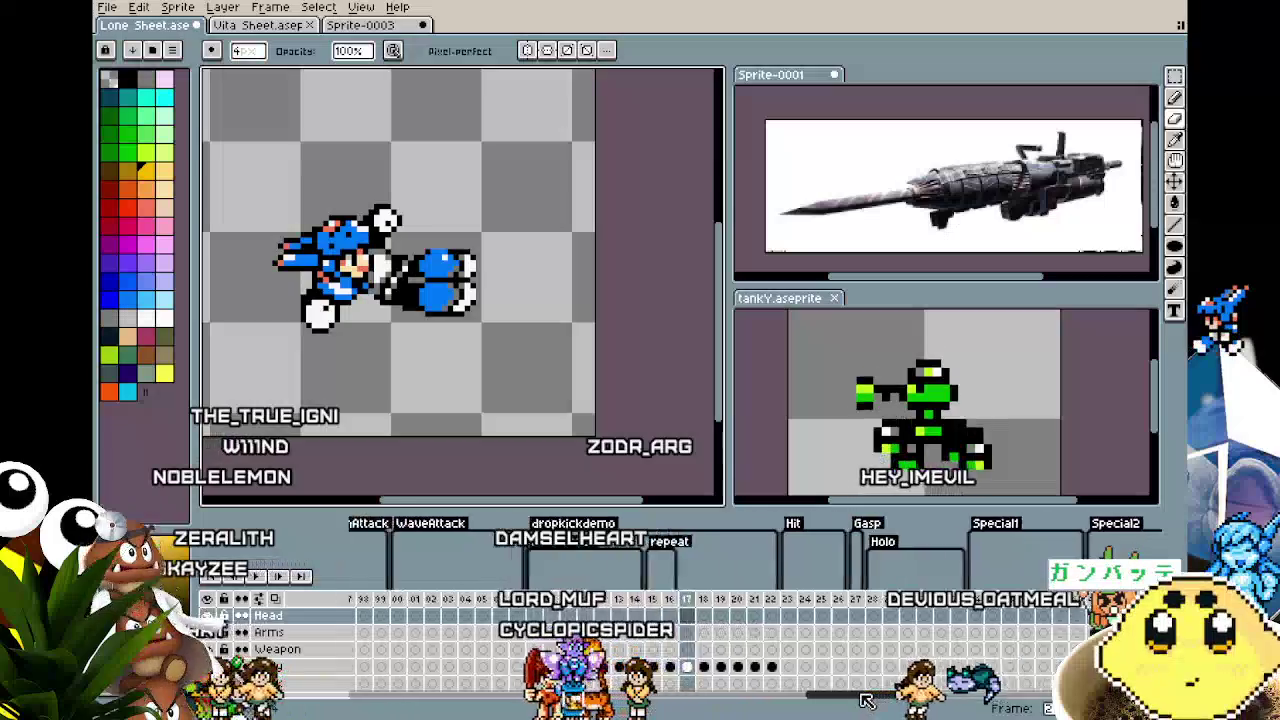
Stop playback and browse the timeline frames, viewing frames 60 and 74
{"action": "left_click_drag", "start_coordinate": [874, 697], "coordinate": [855, 700]}
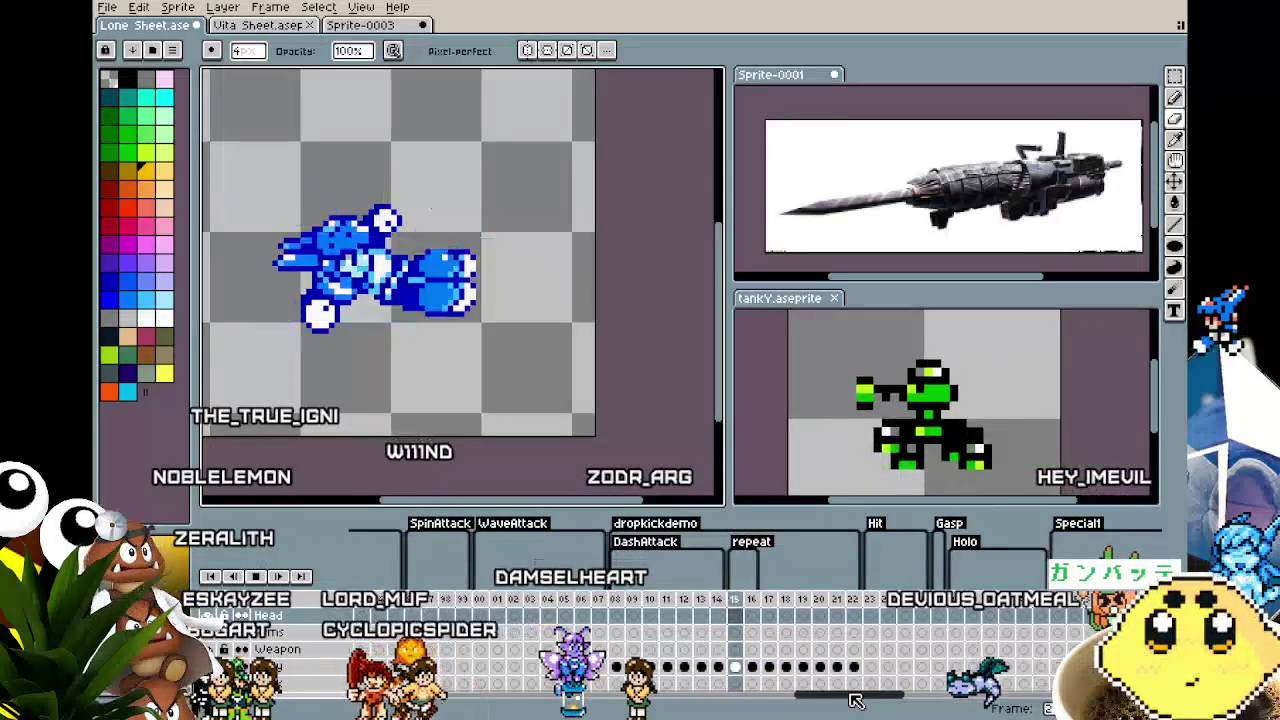
{"action": "mouse_move", "coordinate": [855, 700]}
{"action": "left_mouse_down"}
{"action": "mouse_move", "coordinate": [540, 703]}
{"action": "mouse_move", "coordinate": [588, 625]}
{"action": "left_mouse_up"}
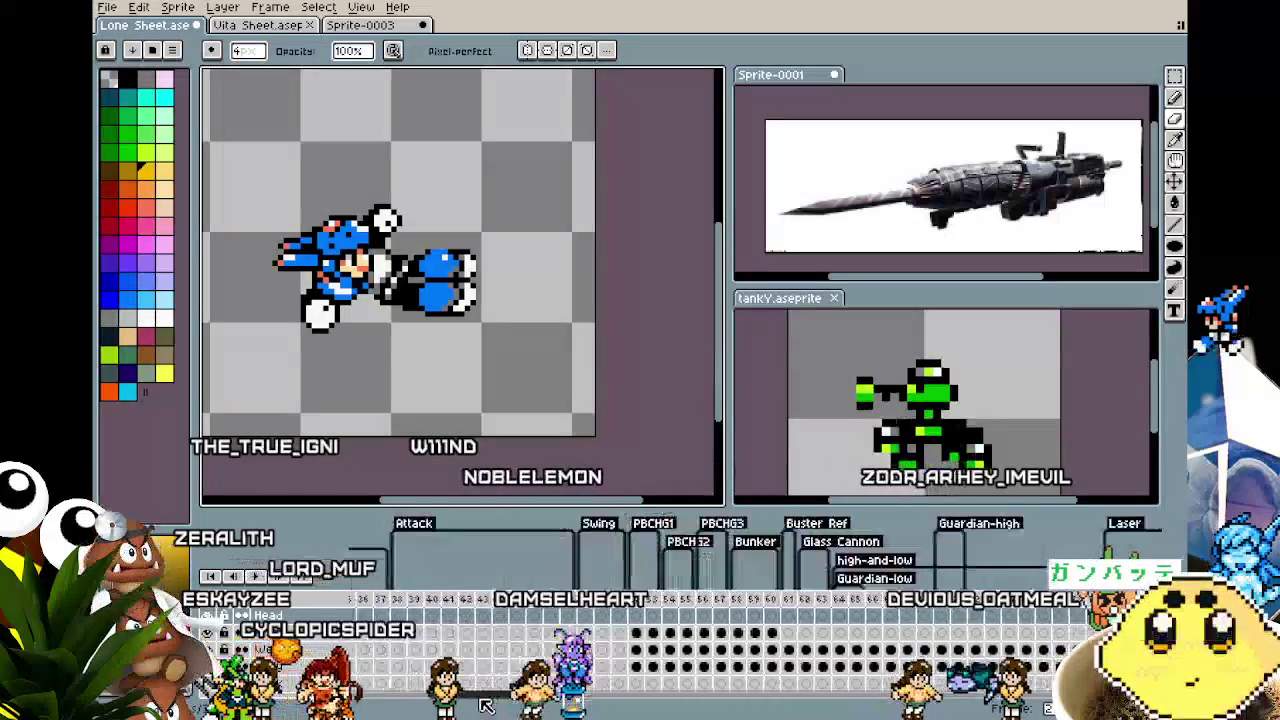
{"action": "left_click", "coordinate": [615, 632]}
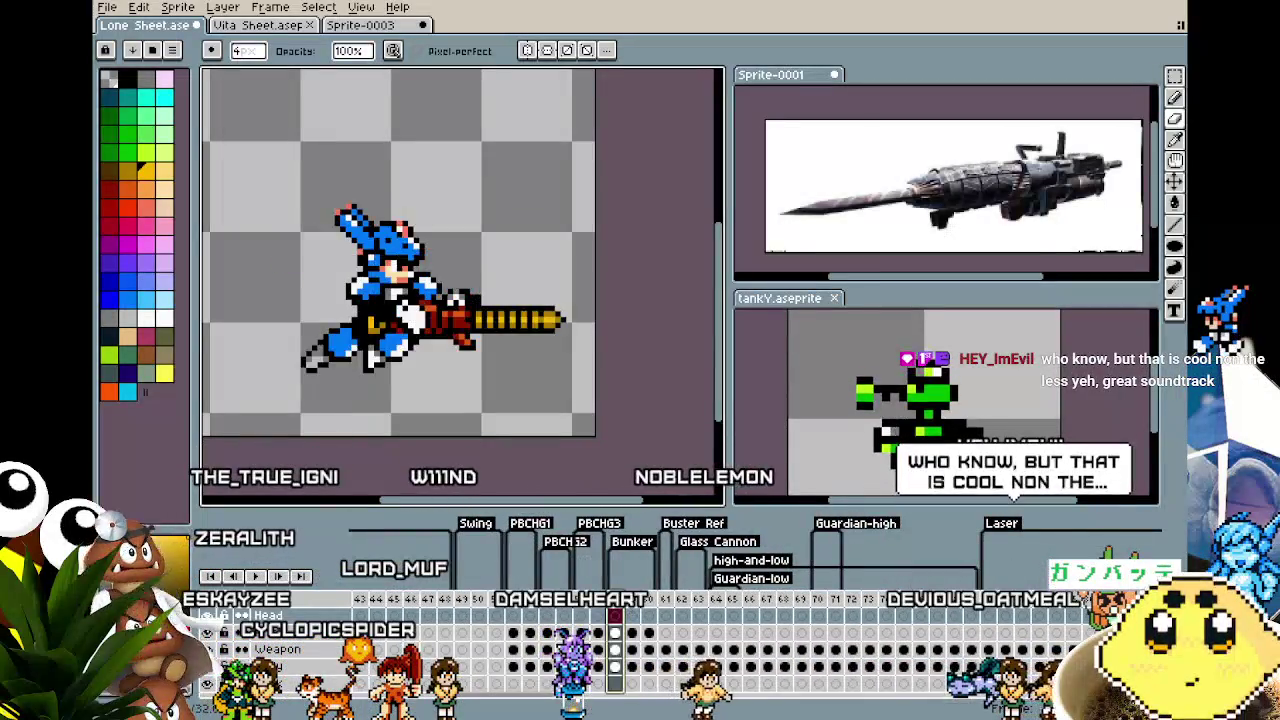
{"action": "key", "text": "period"}
{"action": "key", "text": "period"}
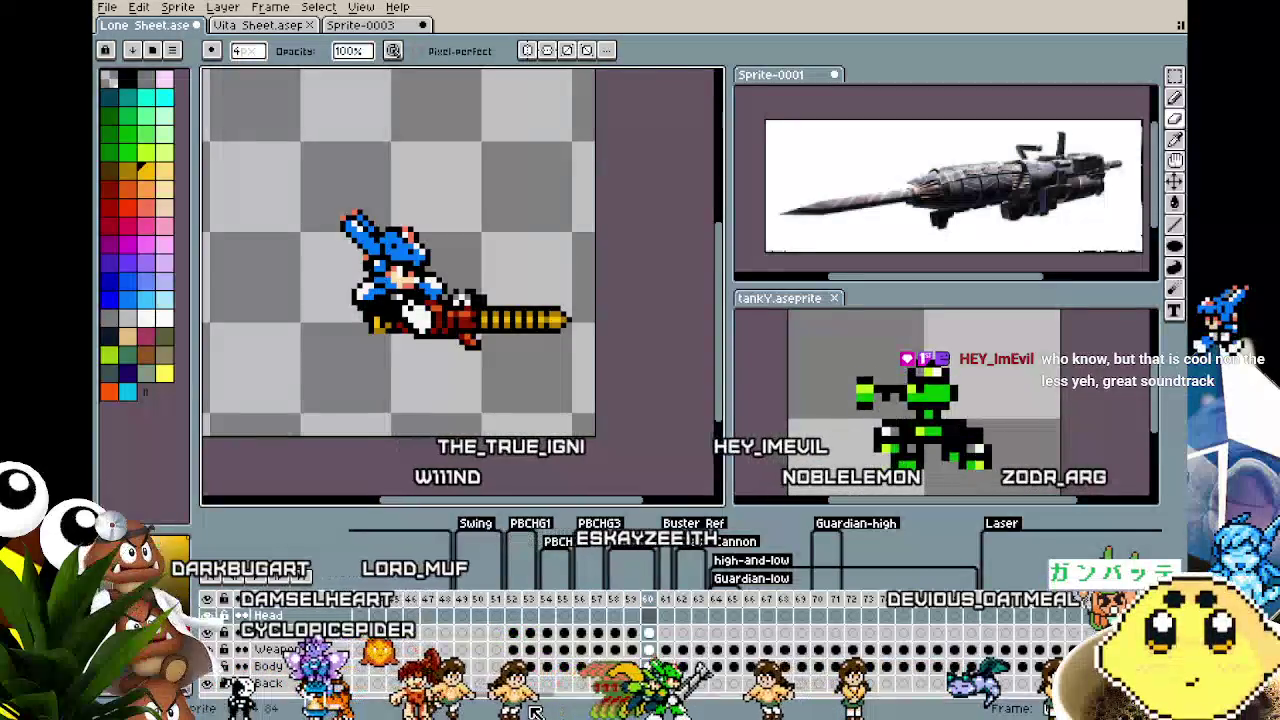
{"action": "scroll", "coordinate": [640, 650], "scroll_direction": "right", "scroll_amount": 1}
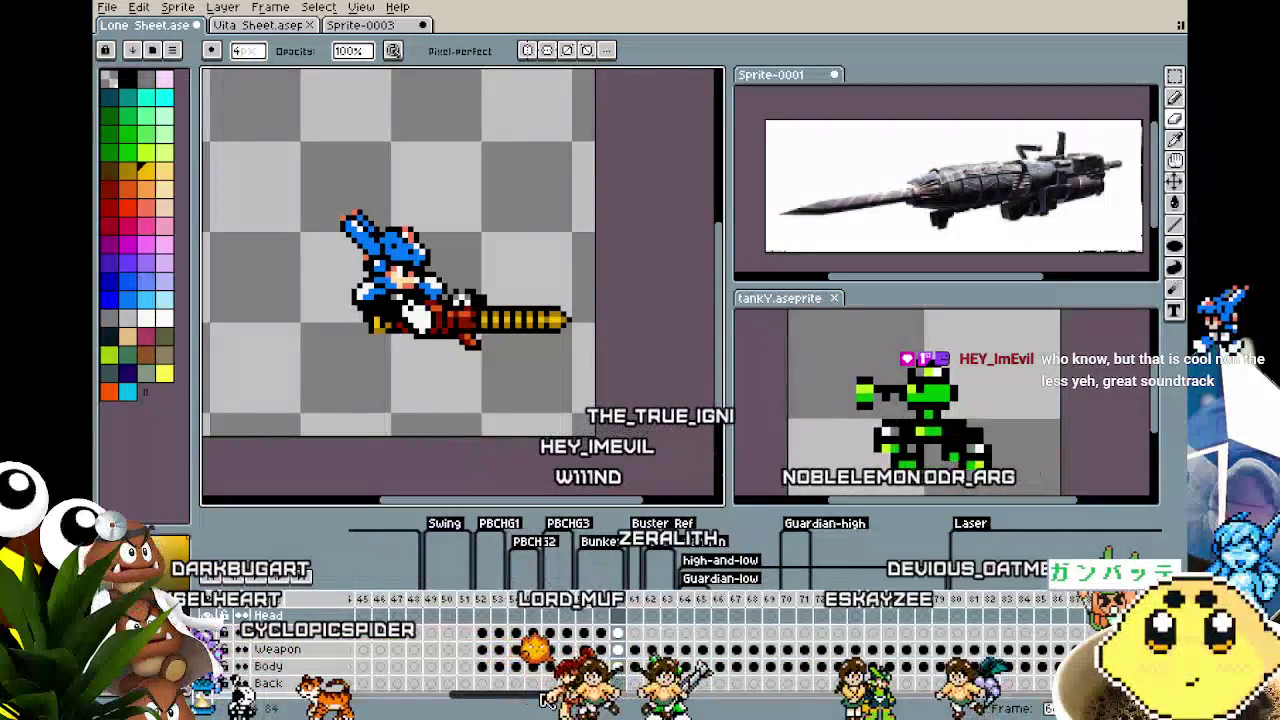
{"action": "left_click_drag", "start_coordinate": [548, 700], "coordinate": [780, 692]}
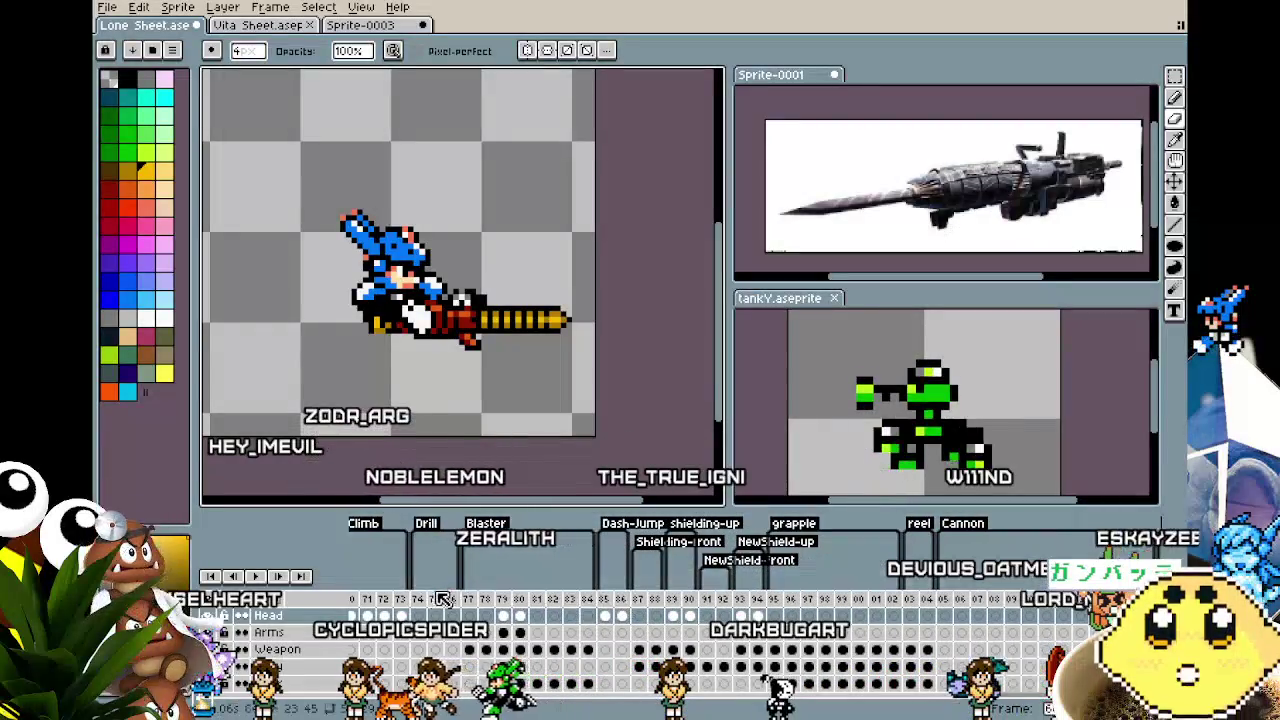
{"action": "left_click", "coordinate": [422, 600]}
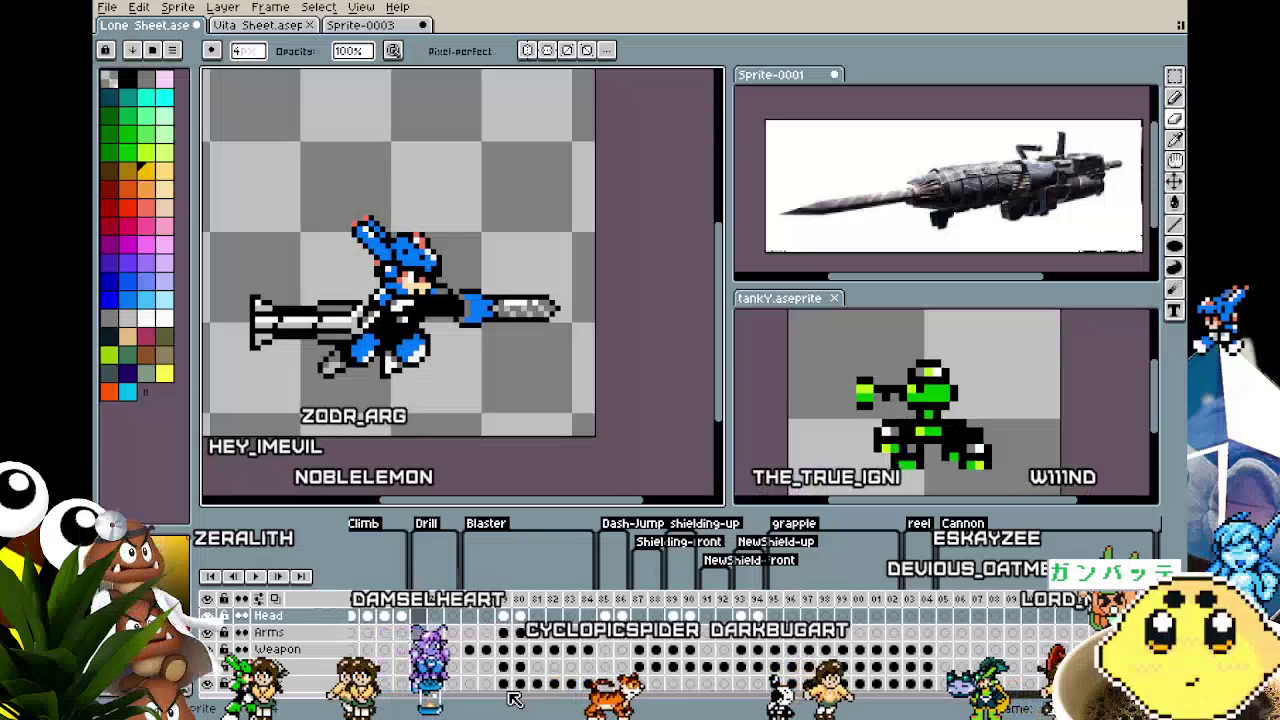
Browse further timeline frames and settle on the sword-raised pose
{"action": "left_click", "coordinate": [514, 698]}
{"action": "left_click", "coordinate": [530, 700]}
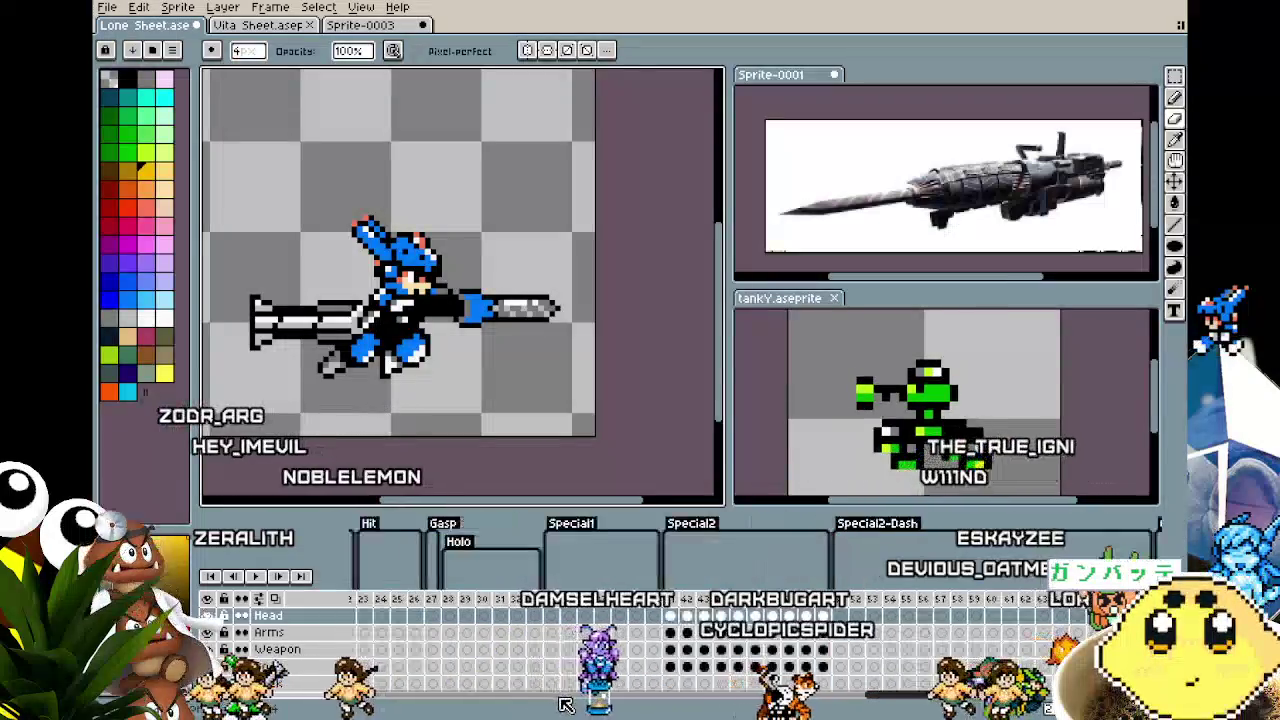
{"action": "left_click", "coordinate": [1028, 706]}
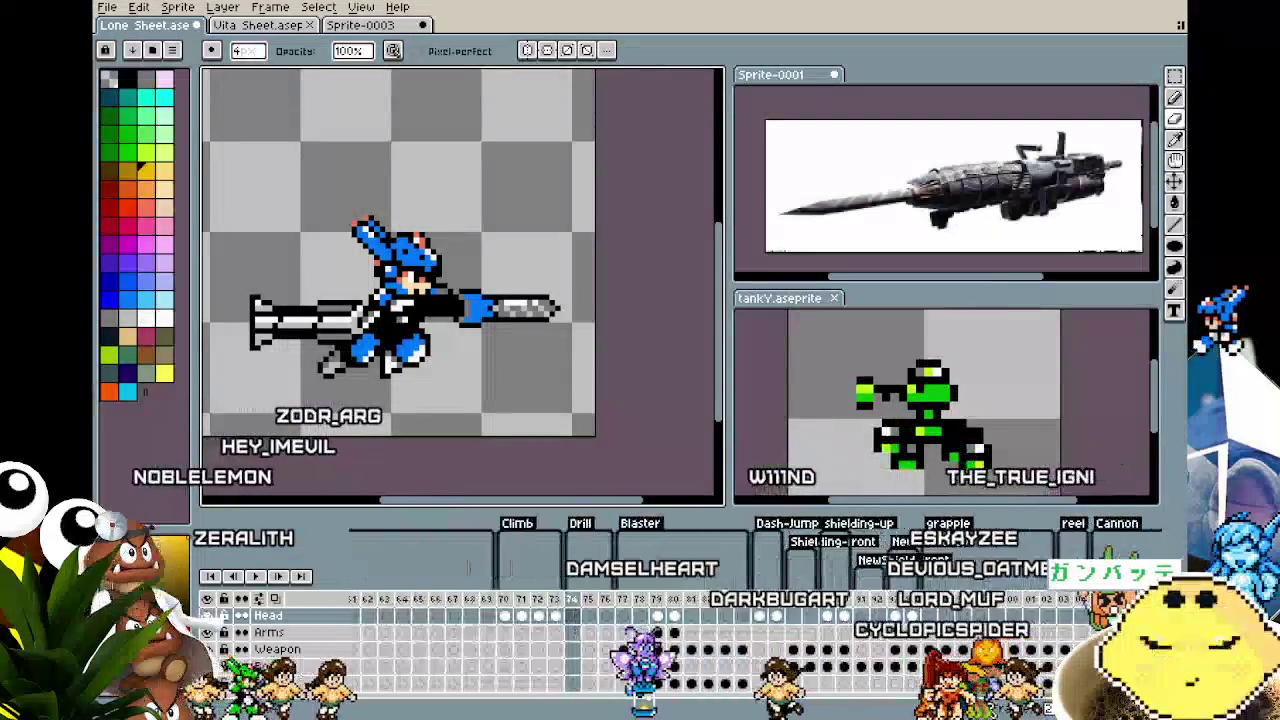
{"action": "left_click", "coordinate": [1028, 706]}
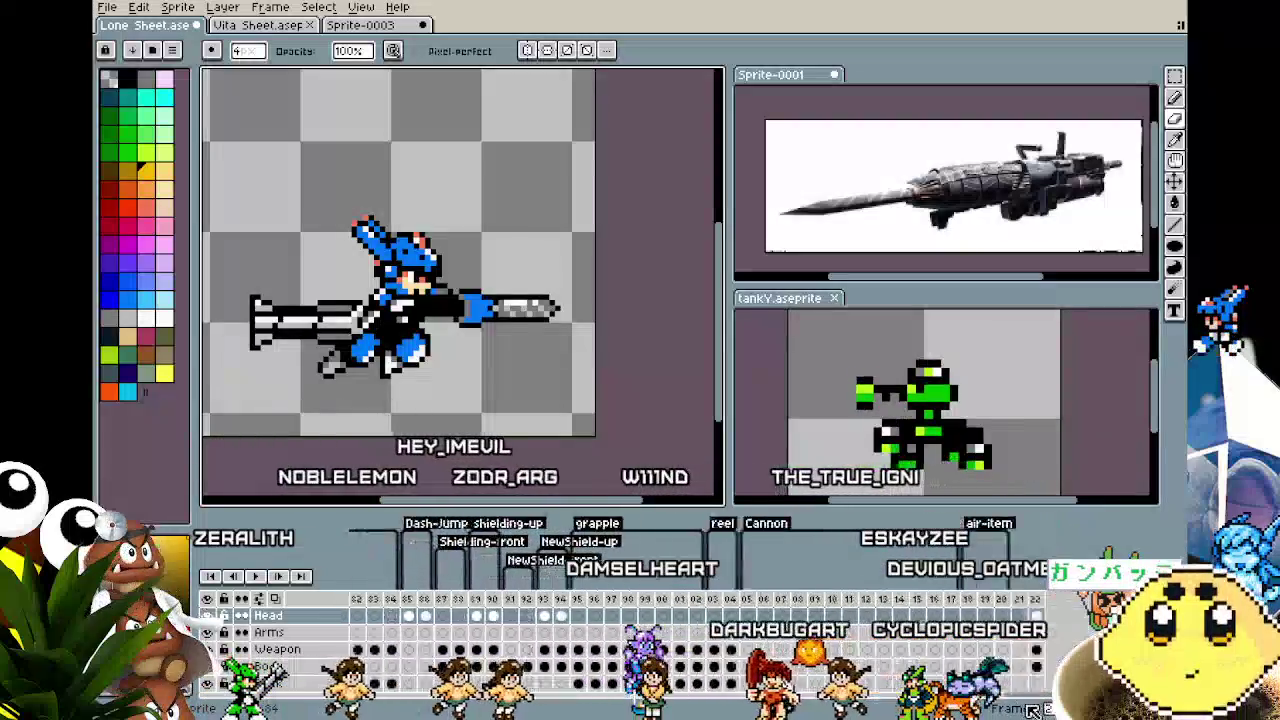
{"action": "left_click", "coordinate": [530, 700]}
{"action": "scroll", "coordinate": [855, 700], "scroll_direction": "left", "scroll_amount": 2}
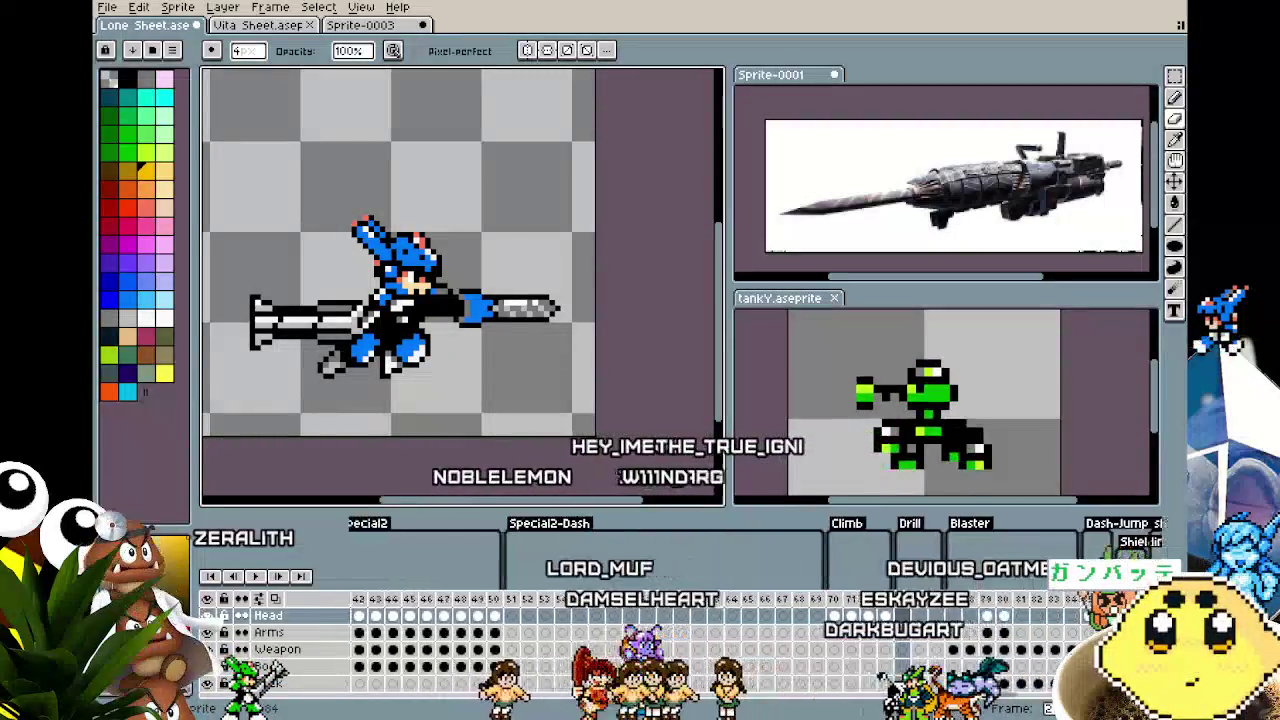
{"action": "scroll", "coordinate": [855, 700], "scroll_direction": "left", "scroll_amount": 5}
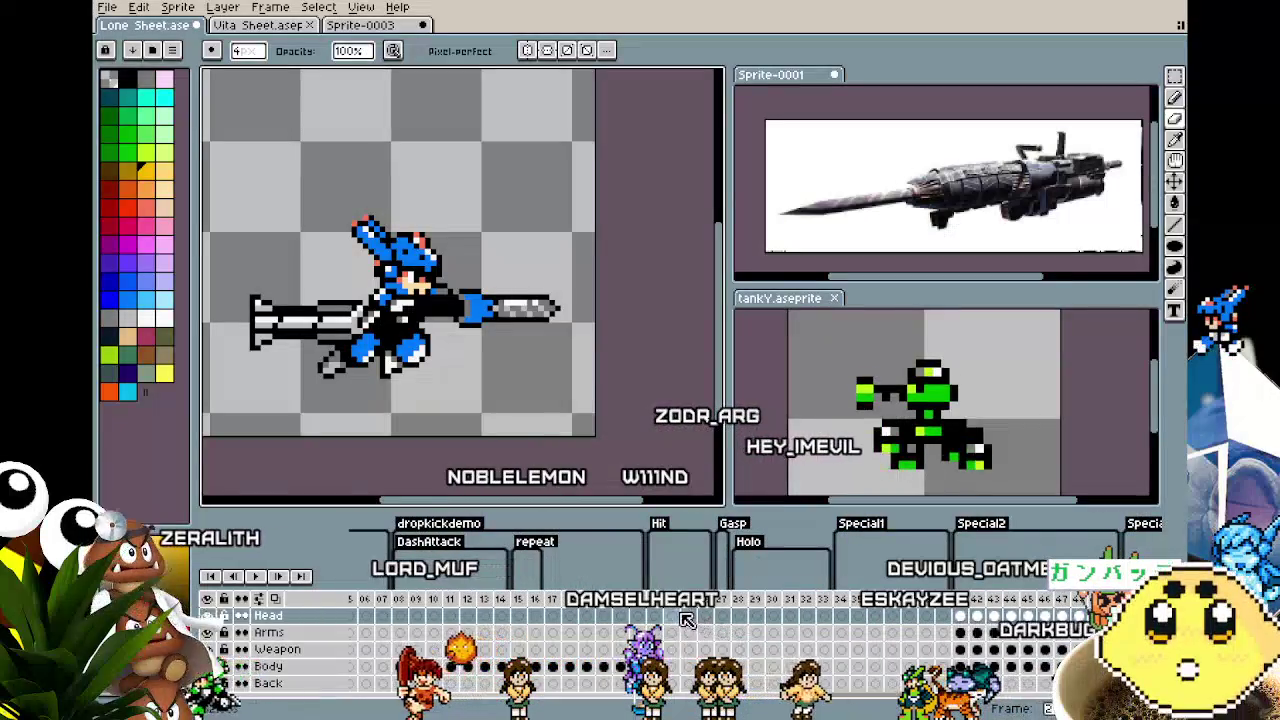
{"action": "left_click", "coordinate": [673, 617]}
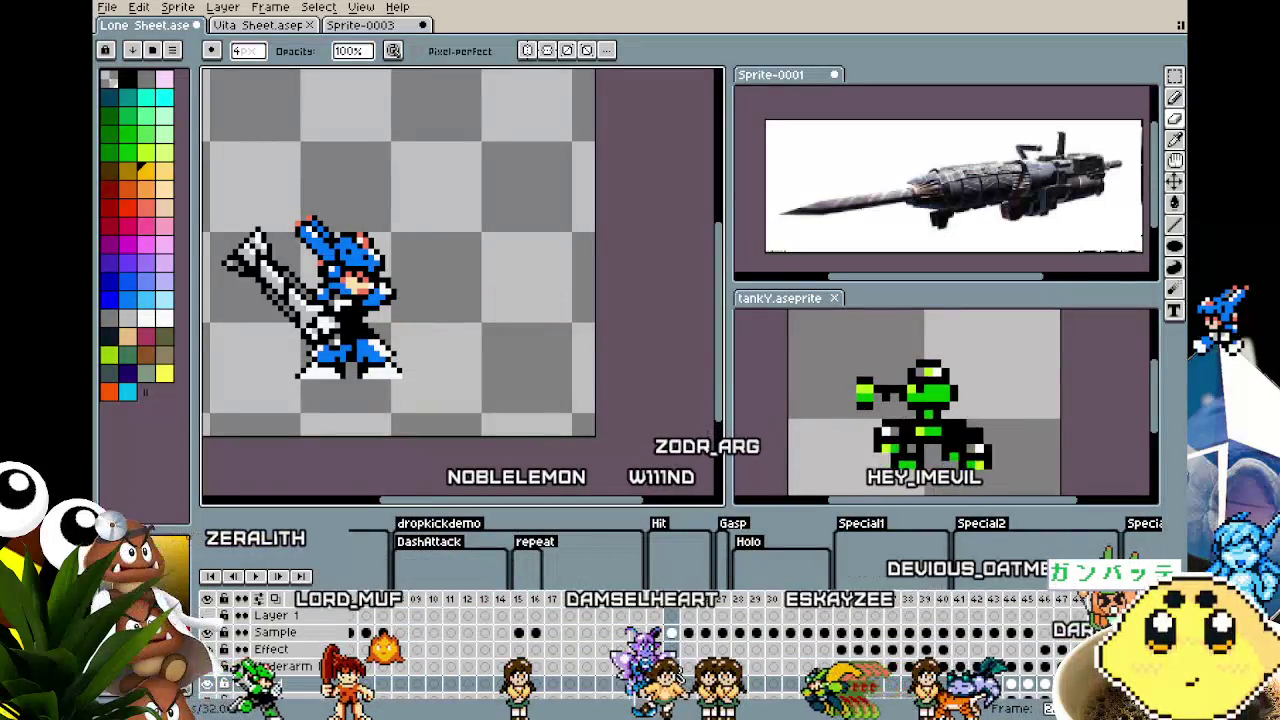
On the front-facing gun-firing frame, lasso-select and copy the character's blue legs
{"action": "left_click", "coordinate": [679, 638]}
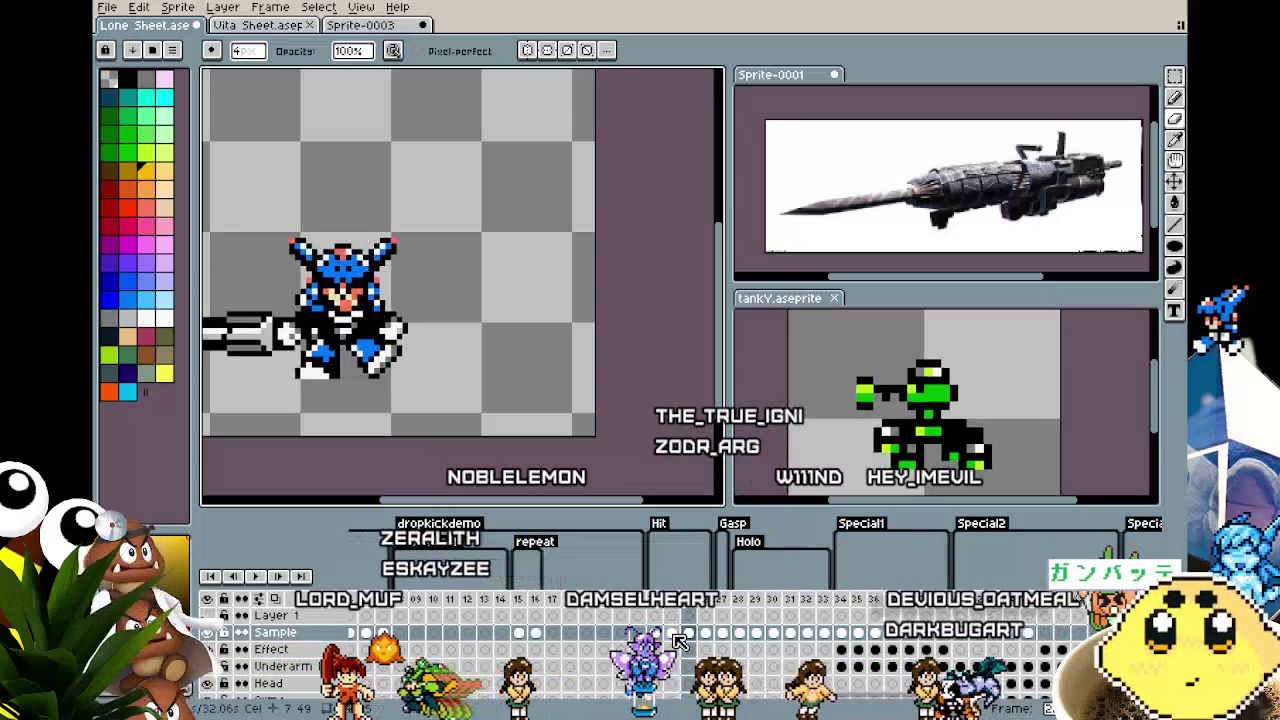
{"action": "scroll", "coordinate": [391, 401], "scroll_direction": "up", "scroll_amount": 1}
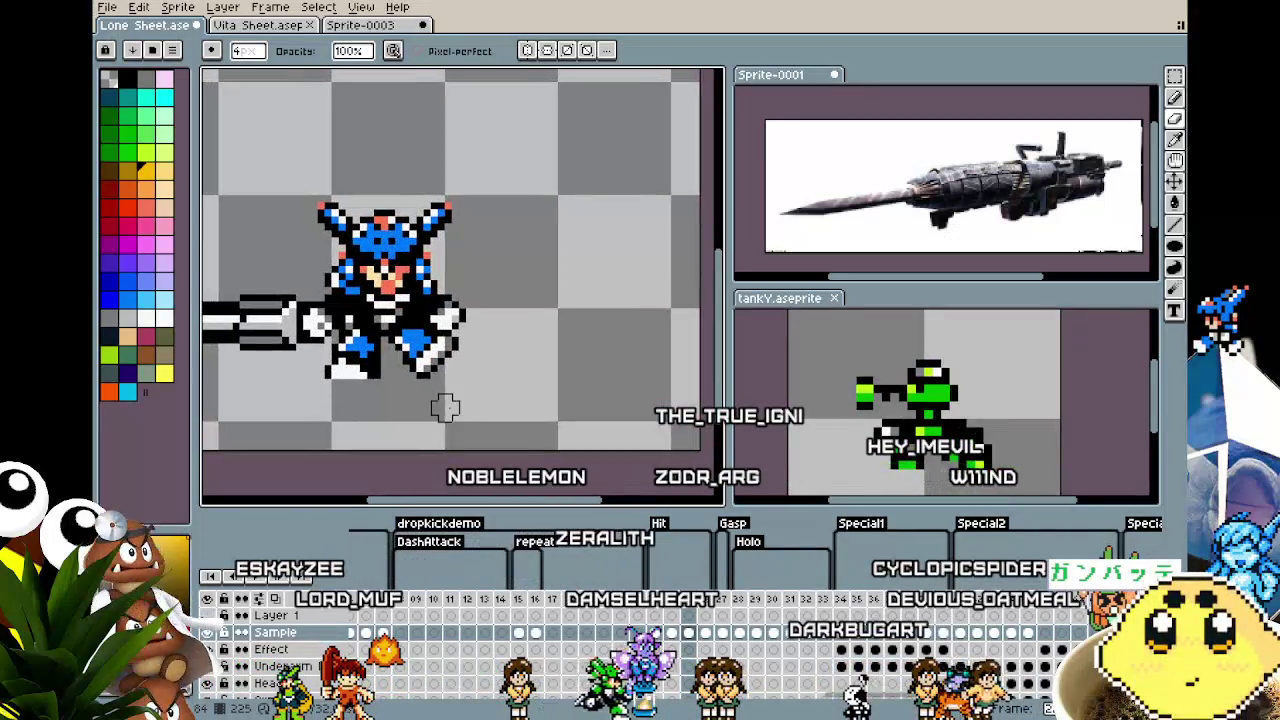
{"action": "key", "text": "m"}
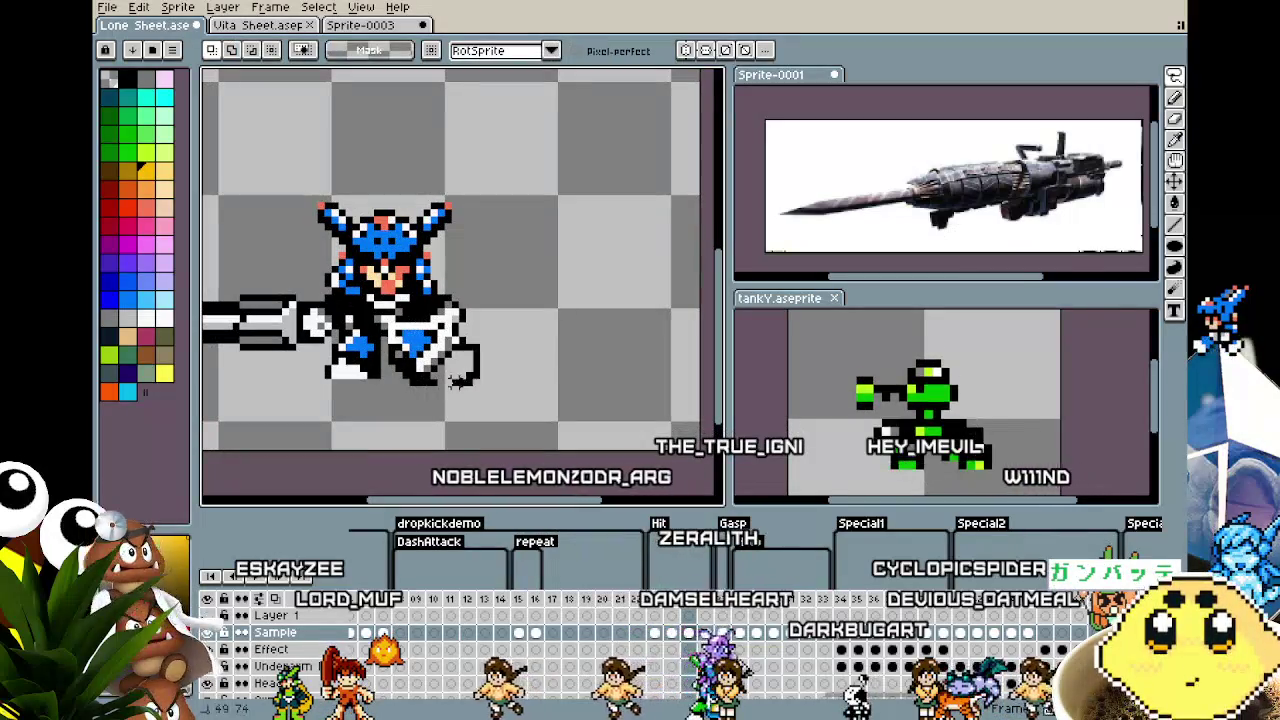
{"action": "left_click_drag", "start_coordinate": [478, 400], "coordinate": [555, 398]}
{"action": "key", "text": "ctrl+z"}
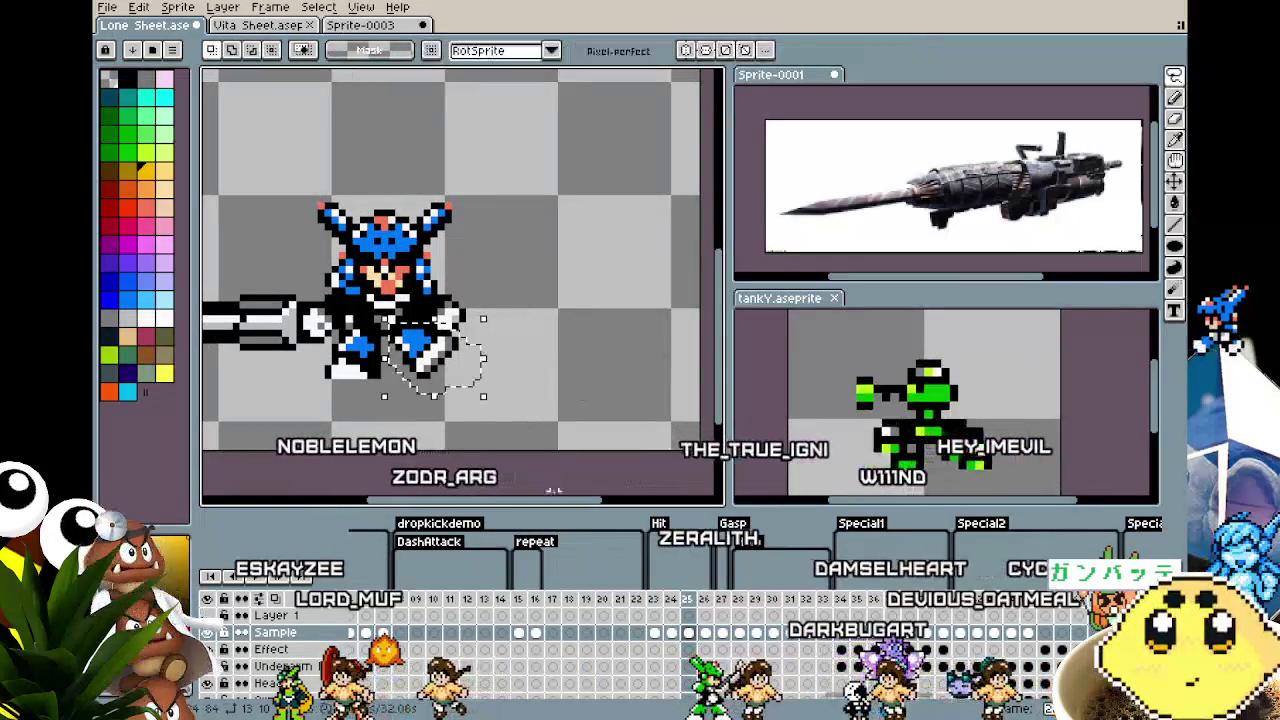
Go to the drill-attack frame and paste the copied legs beneath the character
{"action": "scroll", "coordinate": [633, 703], "scroll_direction": "right", "scroll_amount": 3}
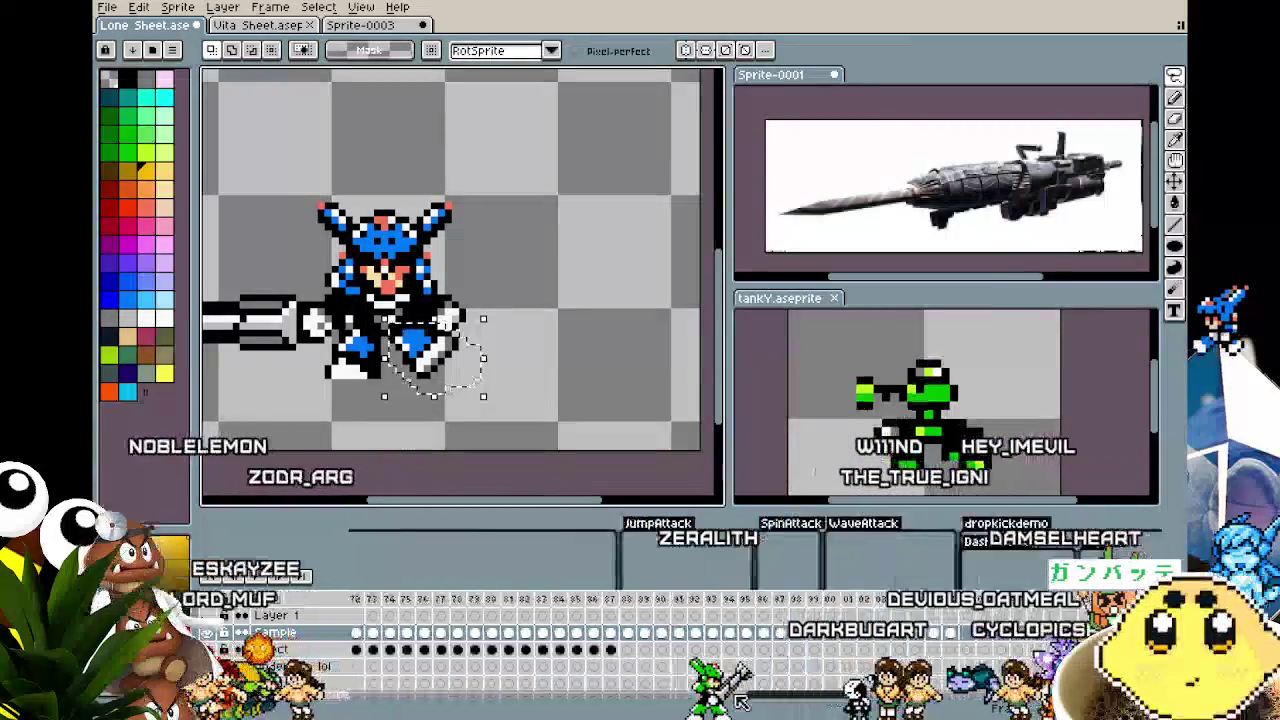
{"action": "scroll", "coordinate": [633, 703], "scroll_direction": "right", "scroll_amount": 3}
{"action": "scroll", "coordinate": [620, 702], "scroll_direction": "right", "scroll_amount": 5}
{"action": "scroll", "coordinate": [590, 701], "scroll_direction": "right", "scroll_amount": 5}
{"action": "scroll", "coordinate": [555, 699], "scroll_direction": "right", "scroll_amount": 5}
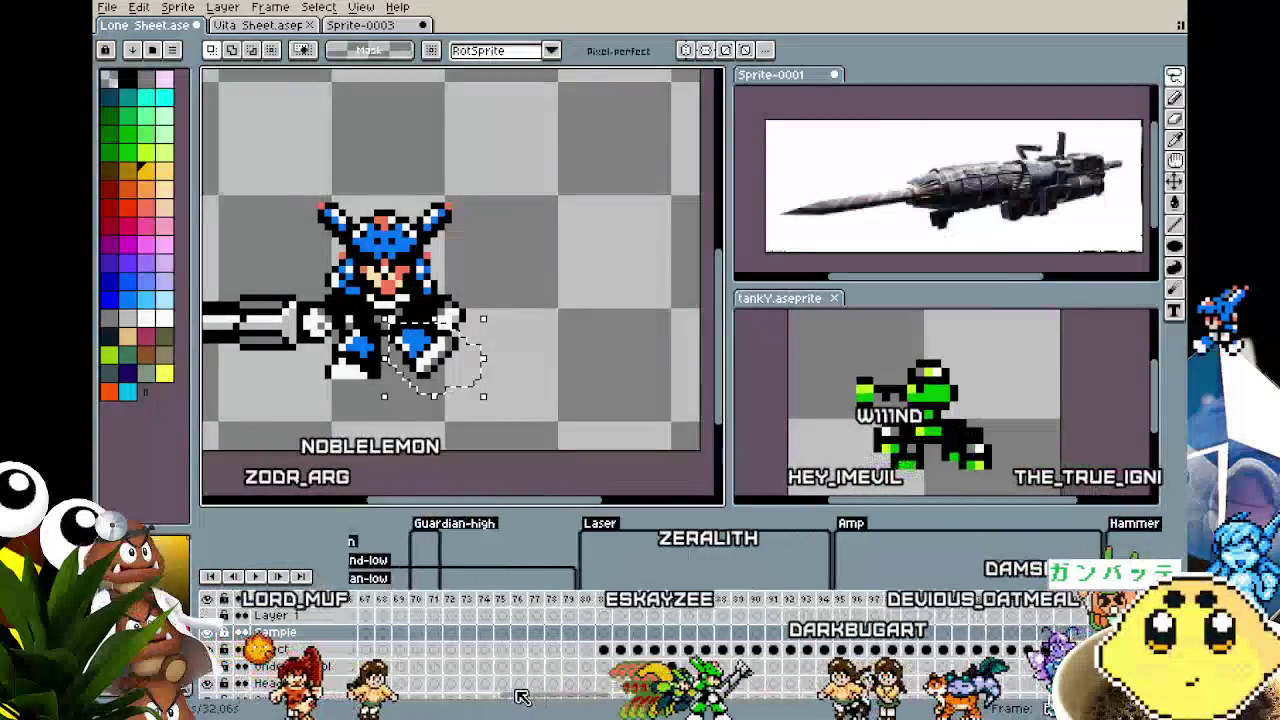
{"action": "scroll", "coordinate": [520, 697], "scroll_direction": "right", "scroll_amount": 5}
{"action": "scroll", "coordinate": [517, 697], "scroll_direction": "left", "scroll_amount": 8}
{"action": "scroll", "coordinate": [600, 630], "scroll_direction": "left", "scroll_amount": 2}
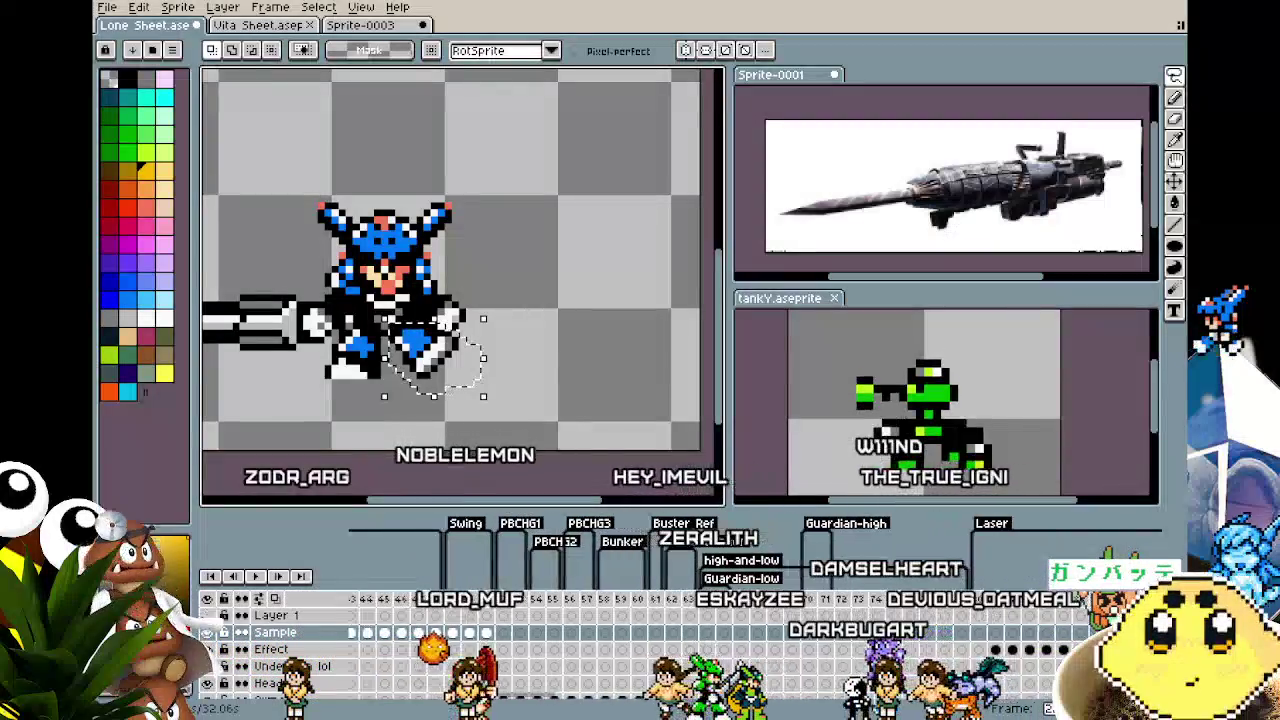
{"action": "left_click", "coordinate": [641, 596]}
{"action": "left_click", "coordinate": [449, 378]}
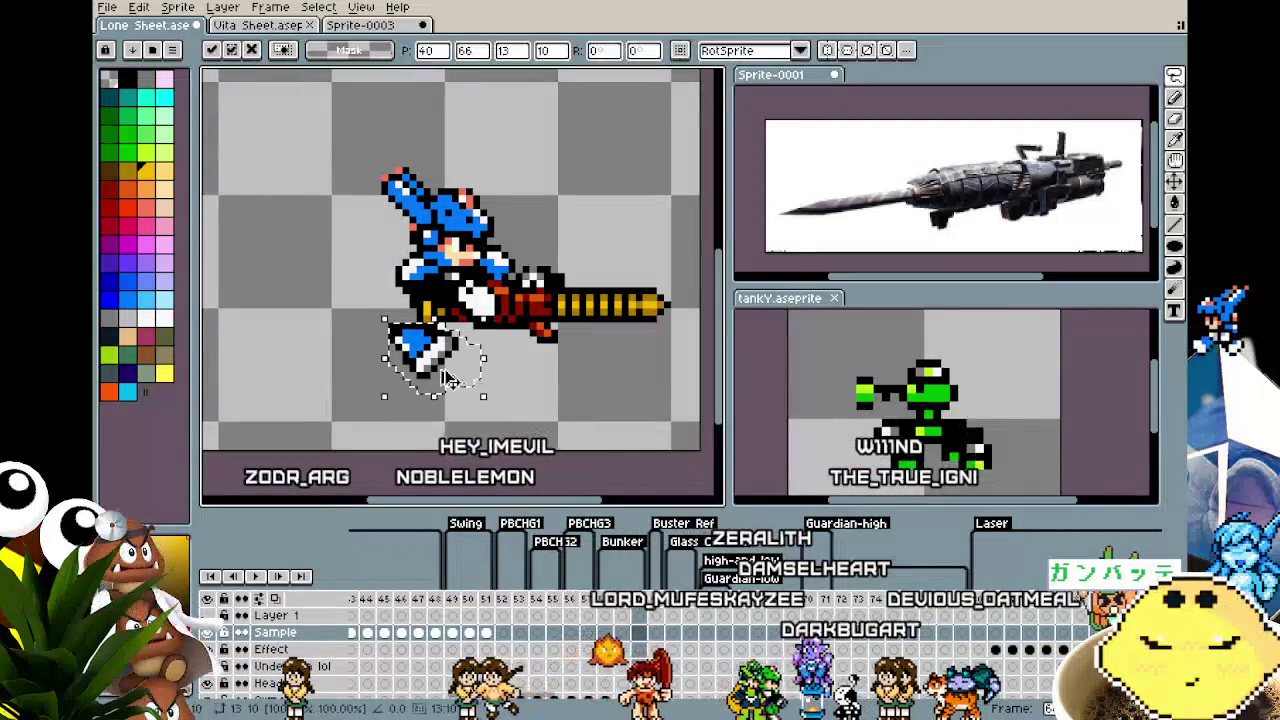
Discard the floating legs, paste them again, and nudge them one pixel up-left
{"action": "key", "text": "Delete"}
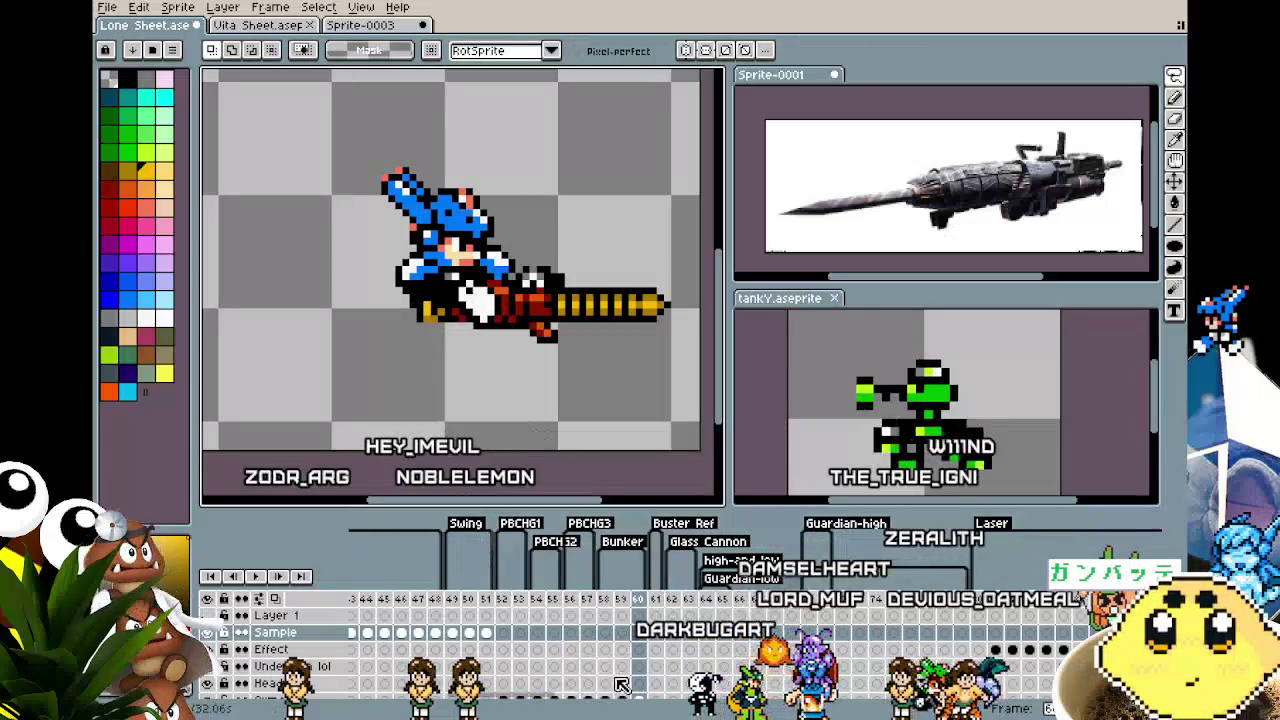
{"action": "scroll", "coordinate": [621, 684], "scroll_direction": "down", "scroll_amount": 1}
{"action": "scroll", "coordinate": [620, 676], "scroll_direction": "down", "scroll_amount": 1}
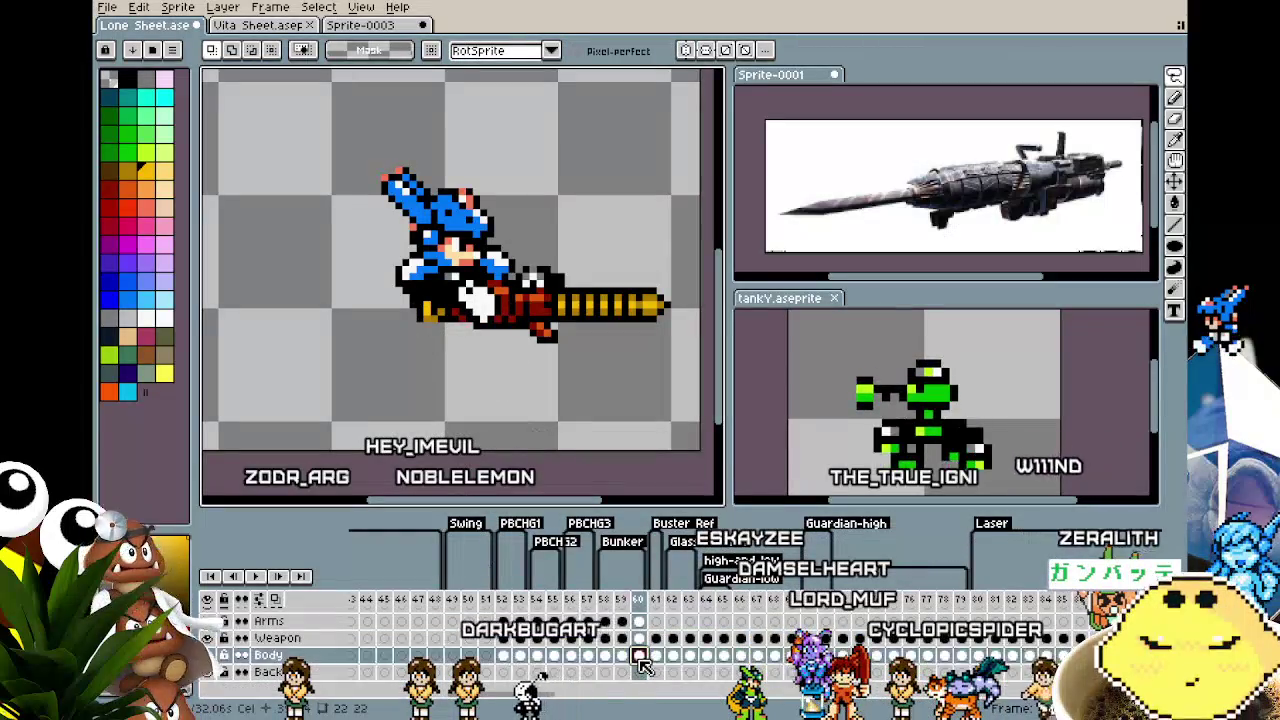
{"action": "key", "text": "ctrl+v"}
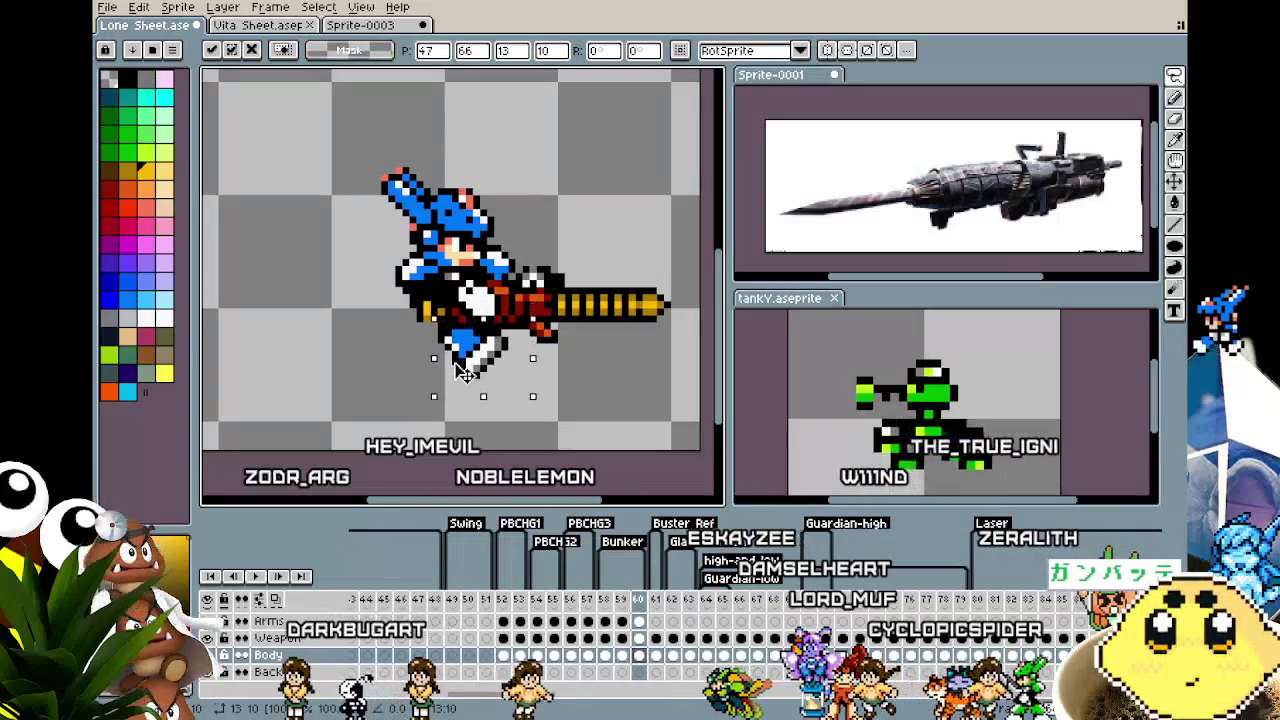
{"action": "left_click_drag", "start_coordinate": [458, 380], "coordinate": [453, 374]}
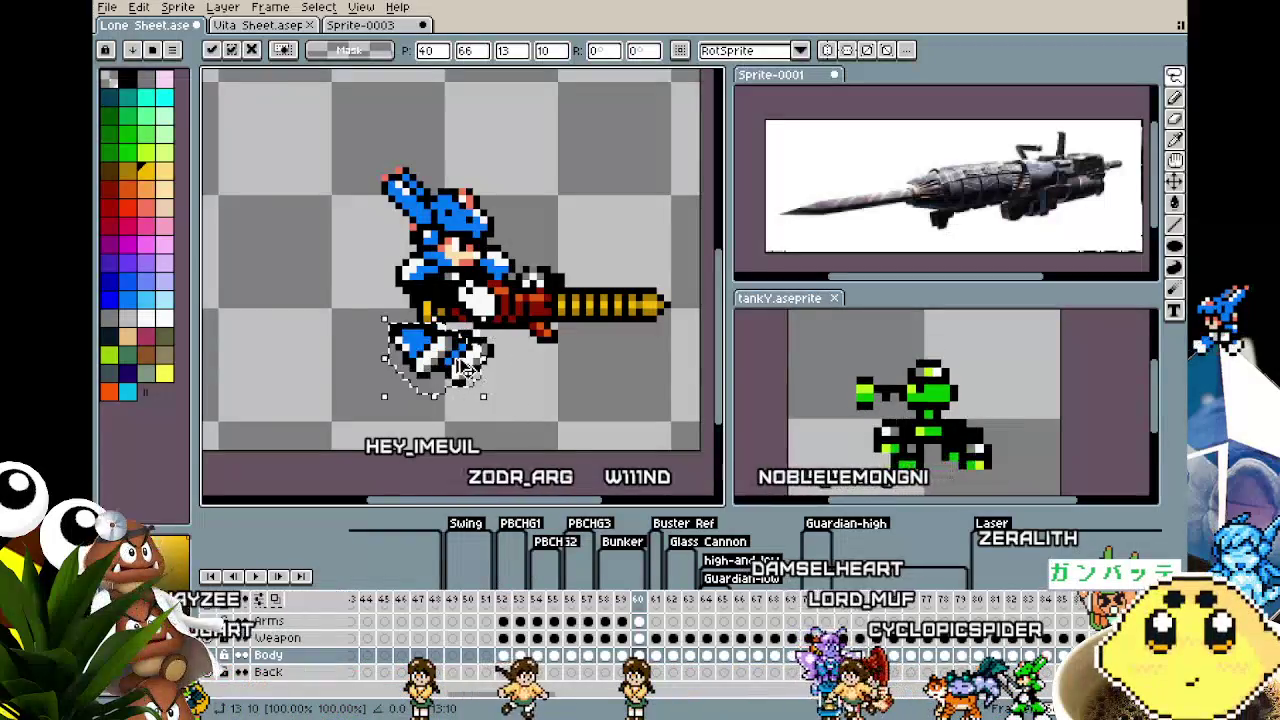
Shift the pasted legs two pixels left into place and commit them
{"action": "key", "text": "Right"}
{"action": "key", "text": "Right"}
{"action": "key", "text": "Down"}
{"action": "key", "text": "Down"}
{"action": "key", "text": "Down"}
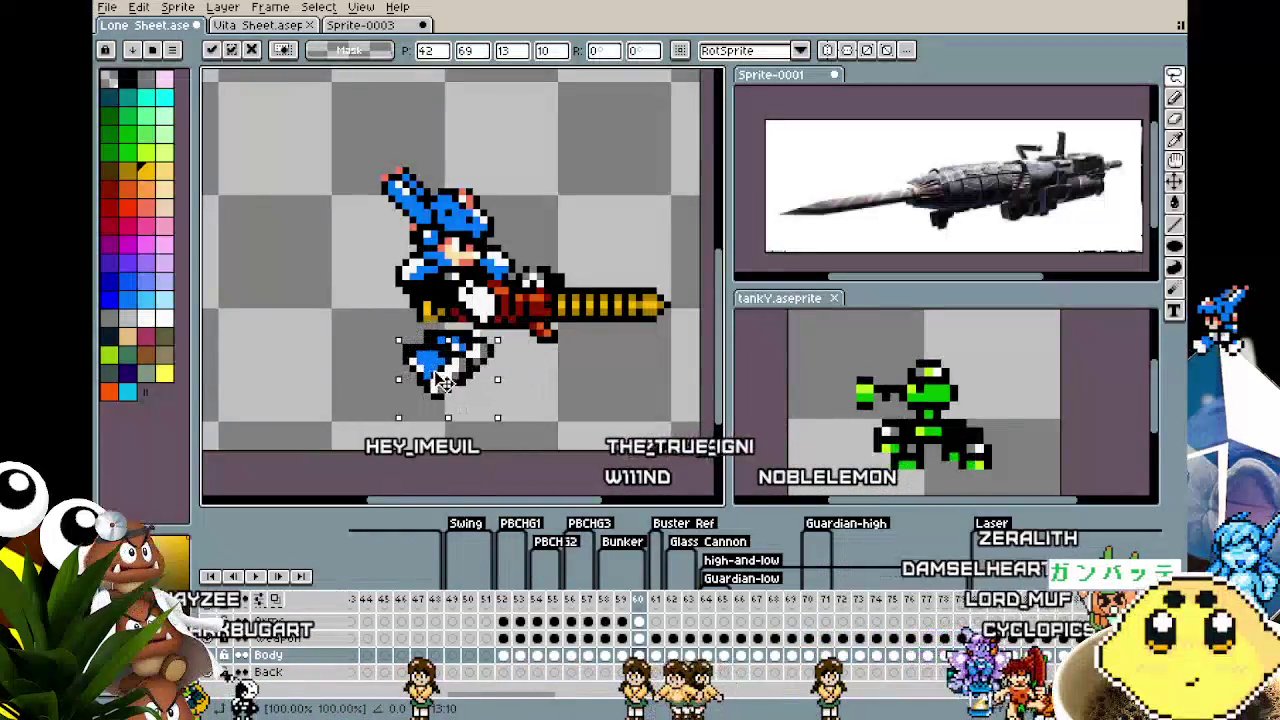
{"action": "left_click_drag", "start_coordinate": [445, 384], "coordinate": [431, 381]}
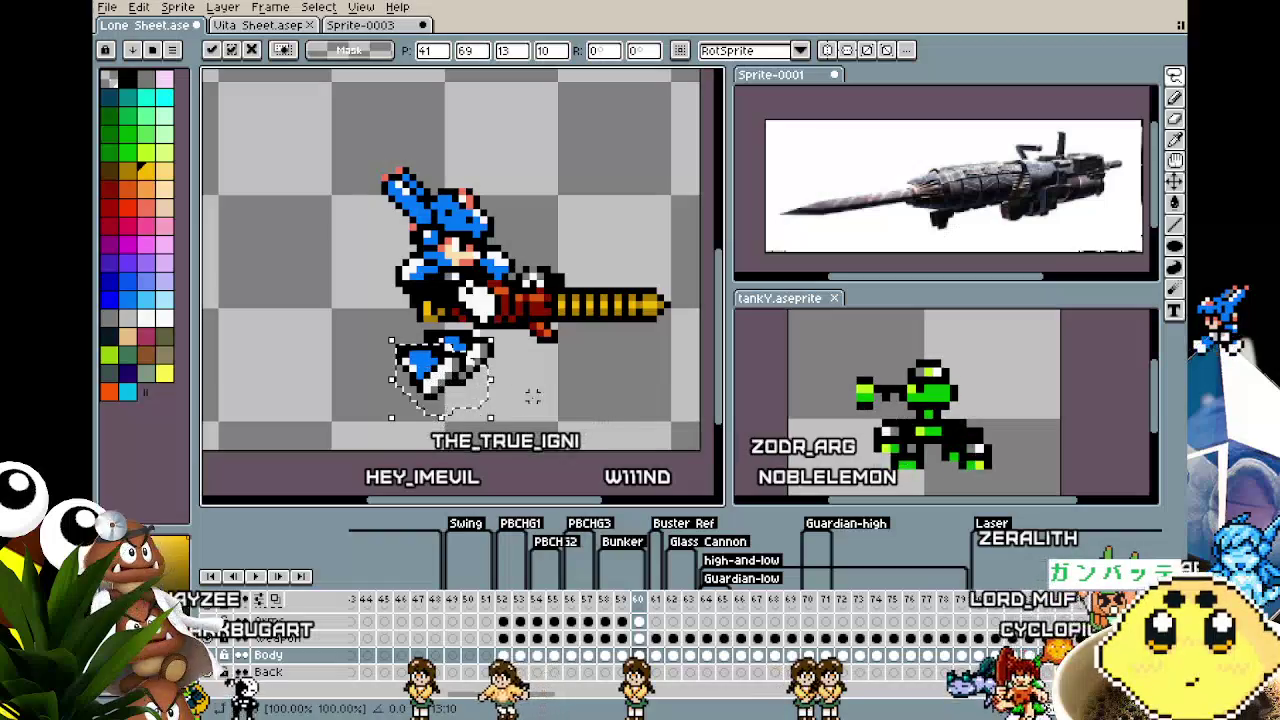
{"action": "key", "text": "q"}
{"action": "mouse_move", "coordinate": [392, 338]}
{"action": "left_mouse_down"}
{"action": "mouse_move", "coordinate": [455, 428]}
{"action": "mouse_move", "coordinate": [430, 418]}
{"action": "mouse_move", "coordinate": [478, 398]}
{"action": "left_mouse_up"}
{"action": "key", "text": "Return"}
{"action": "scroll", "coordinate": [505, 331], "scroll_direction": "up", "scroll_amount": 1}
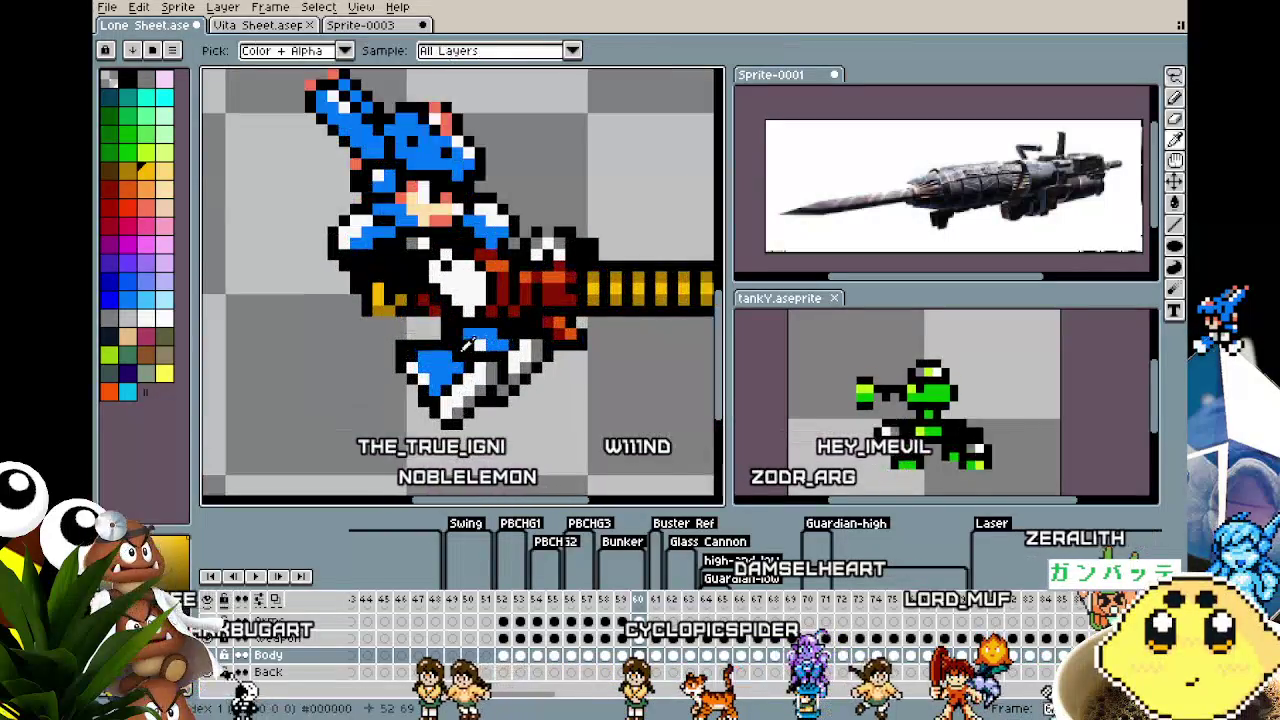
On frame 60, repaint the stray blue and white leg pixels grey with the pencil
{"action": "key", "text": "b"}
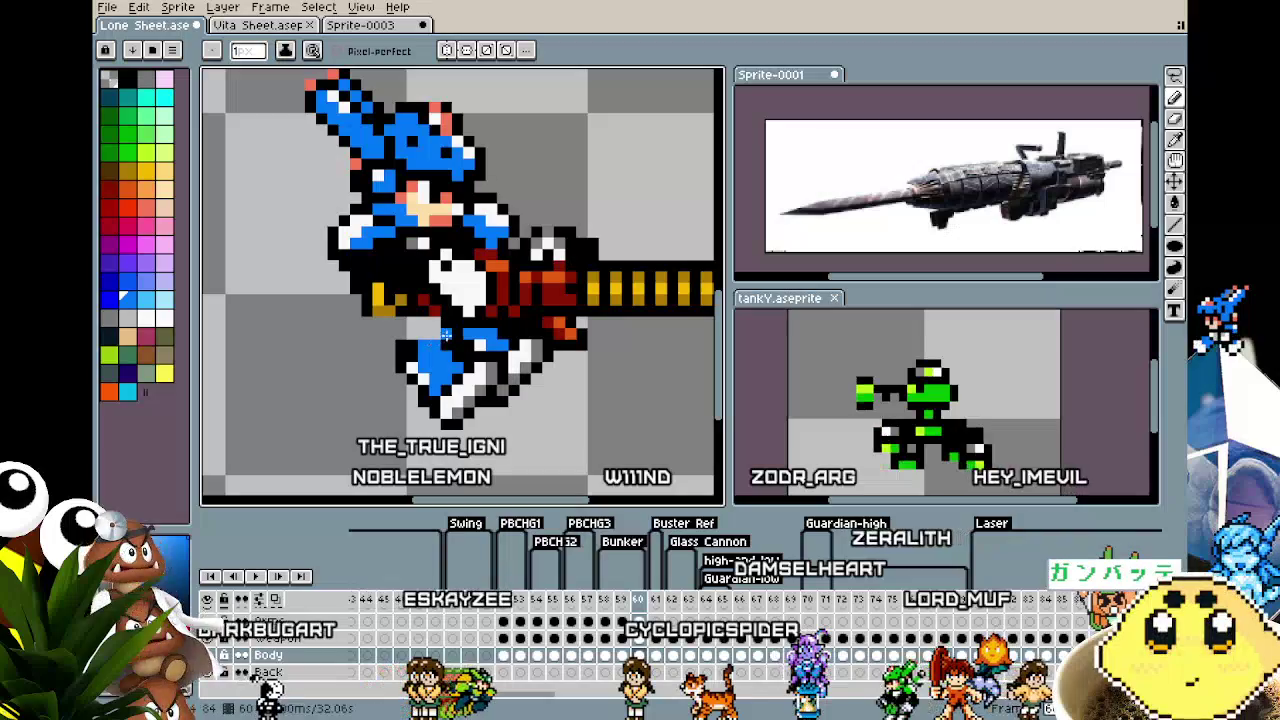
{"action": "left_click", "coordinate": [440, 320], "text": "alt"}
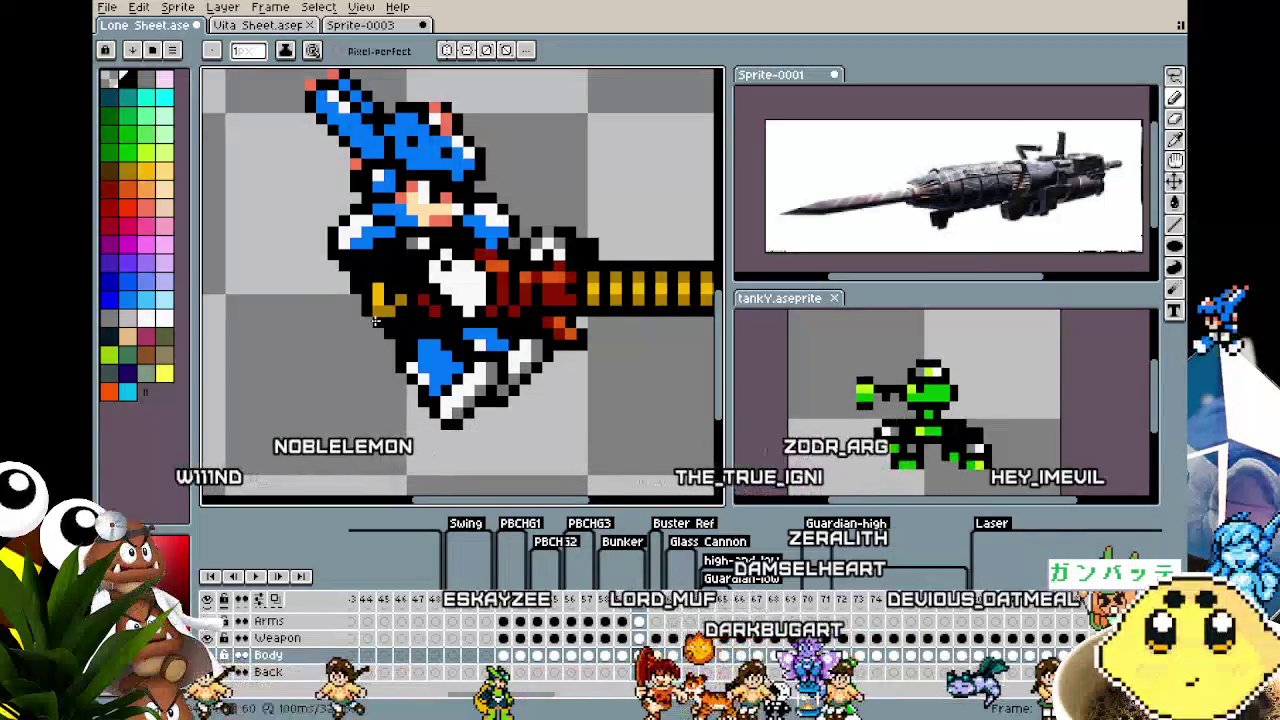
{"action": "scroll", "coordinate": [386, 323], "scroll_direction": "down", "scroll_amount": 2}
{"action": "scroll", "coordinate": [372, 388], "scroll_direction": "up", "scroll_amount": 2}
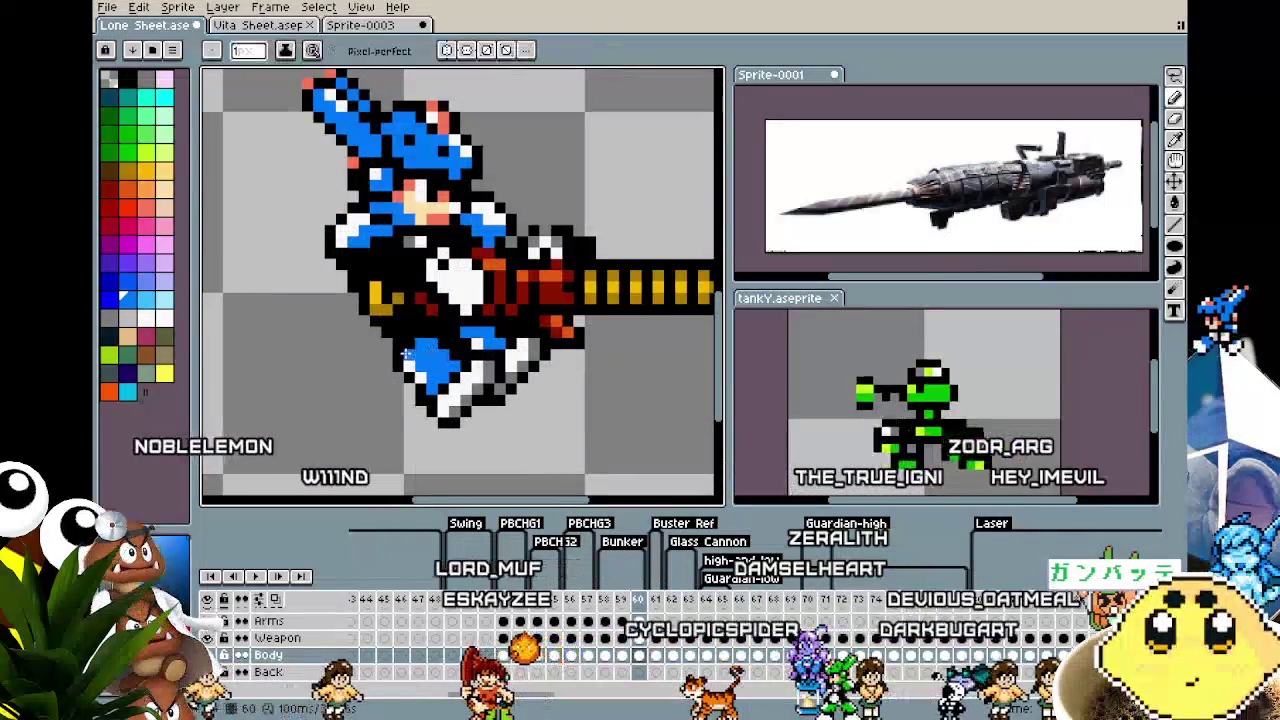
{"action": "scroll", "coordinate": [371, 433], "scroll_direction": "down", "scroll_amount": 3}
{"action": "scroll", "coordinate": [371, 433], "scroll_direction": "up", "scroll_amount": 3}
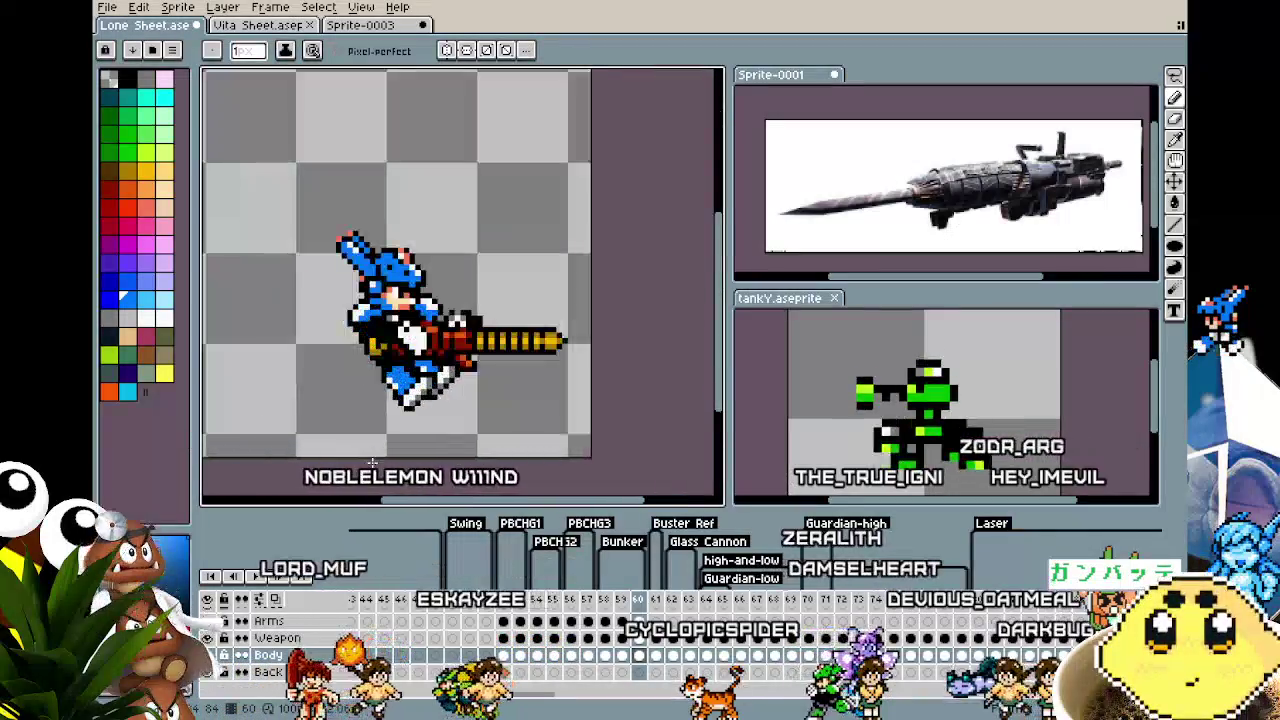
{"action": "key", "text": "Right"}
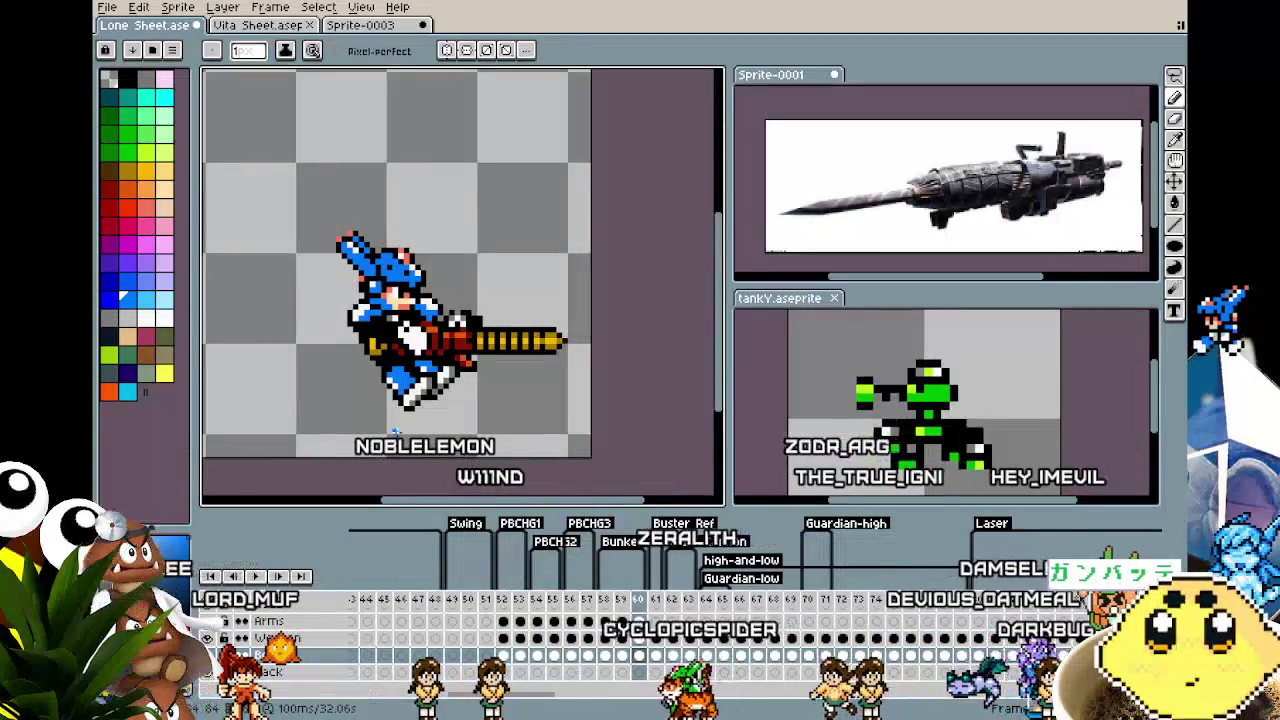
{"action": "scroll", "coordinate": [459, 327], "scroll_direction": "up", "scroll_amount": 2}
{"action": "scroll", "coordinate": [459, 327], "scroll_direction": "up", "scroll_amount": 2}
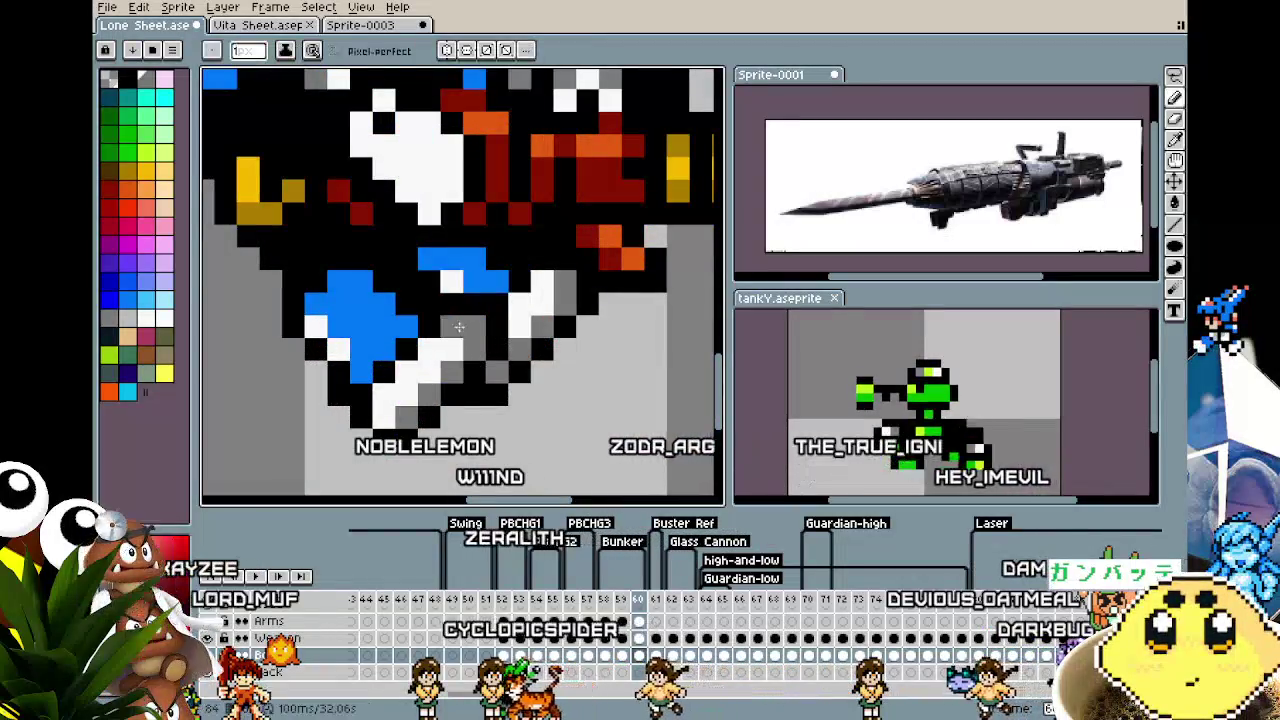
{"action": "left_click_drag", "start_coordinate": [505, 280], "coordinate": [449, 265]}
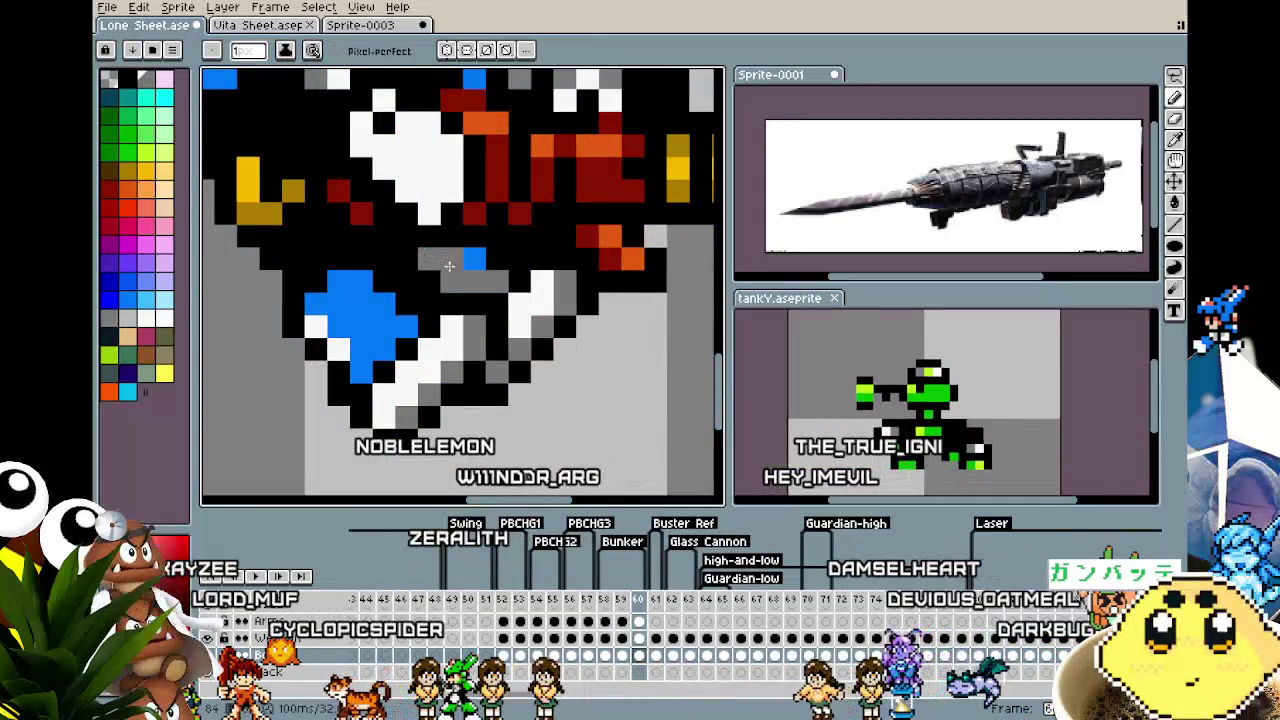
{"action": "scroll", "coordinate": [449, 265], "scroll_direction": "down", "scroll_amount": 2}
{"action": "scroll", "coordinate": [449, 265], "scroll_direction": "down", "scroll_amount": 2}
Recentre the whole sprite and play the drill attack animation
{"action": "key", "text": "v"}
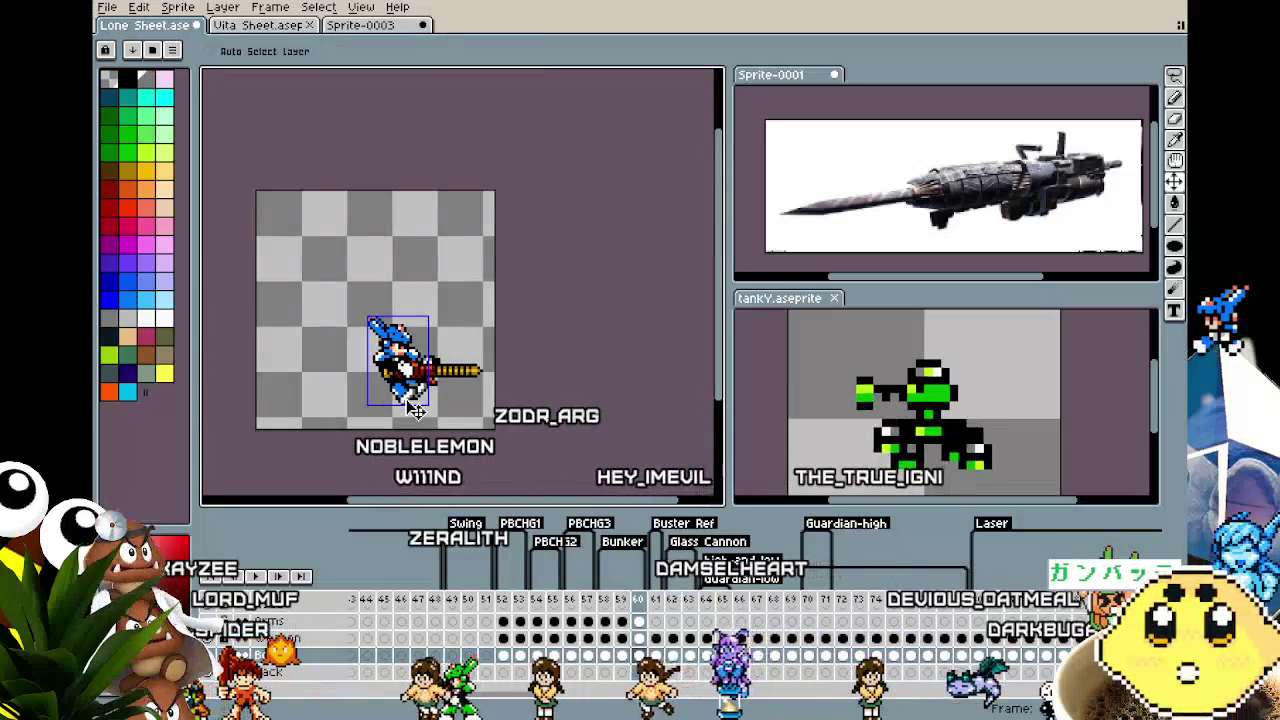
{"action": "key", "text": "g"}
{"action": "scroll", "coordinate": [418, 400], "scroll_direction": "up", "scroll_amount": 3}
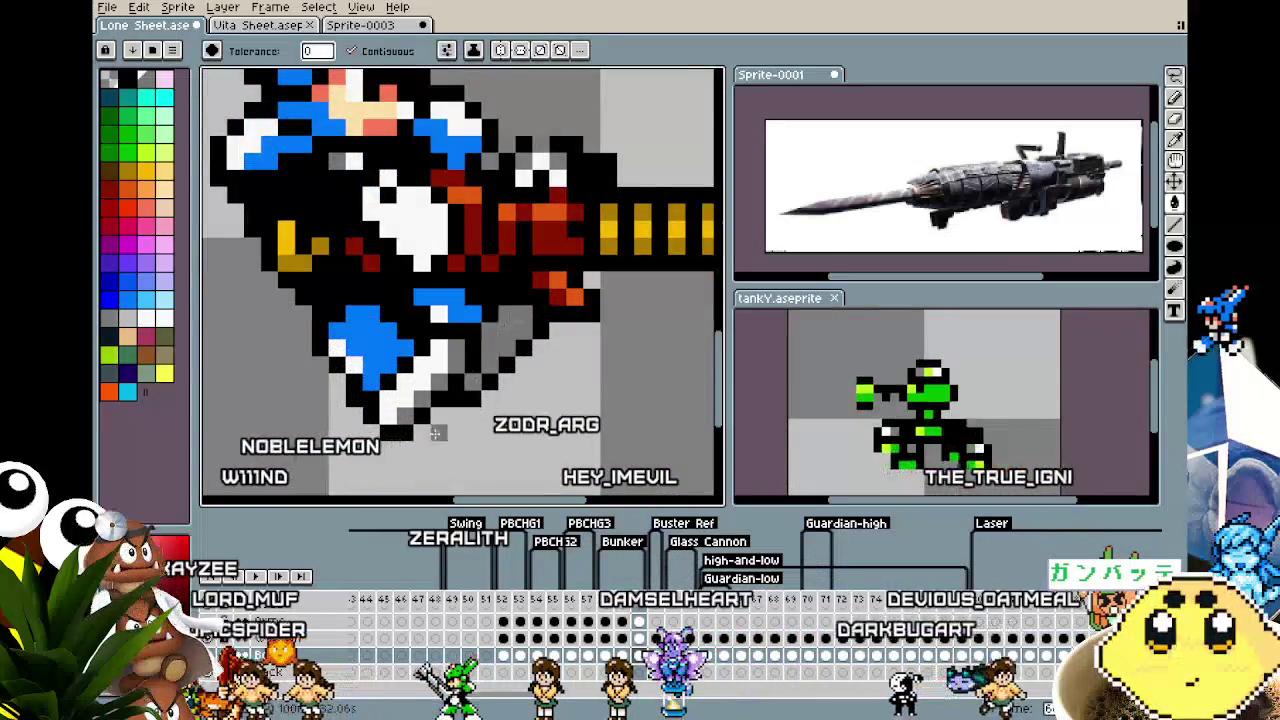
{"action": "scroll", "coordinate": [437, 432], "scroll_direction": "down", "scroll_amount": 2}
{"action": "scroll", "coordinate": [437, 432], "scroll_direction": "down", "scroll_amount": 2}
{"action": "scroll", "coordinate": [430, 440], "scroll_direction": "down", "scroll_amount": 3}
{"action": "scroll", "coordinate": [425, 447], "scroll_direction": "up", "scroll_amount": 2}
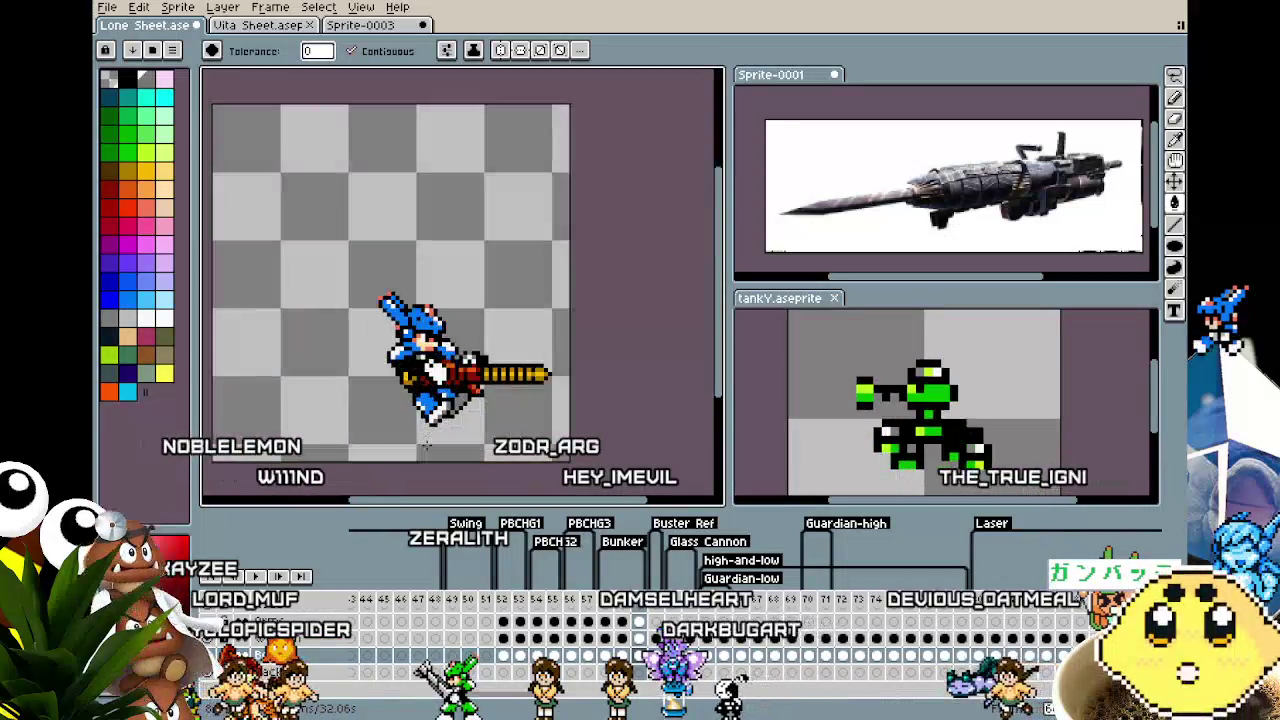
{"action": "scroll", "coordinate": [426, 446], "scroll_direction": "up", "scroll_amount": 1}
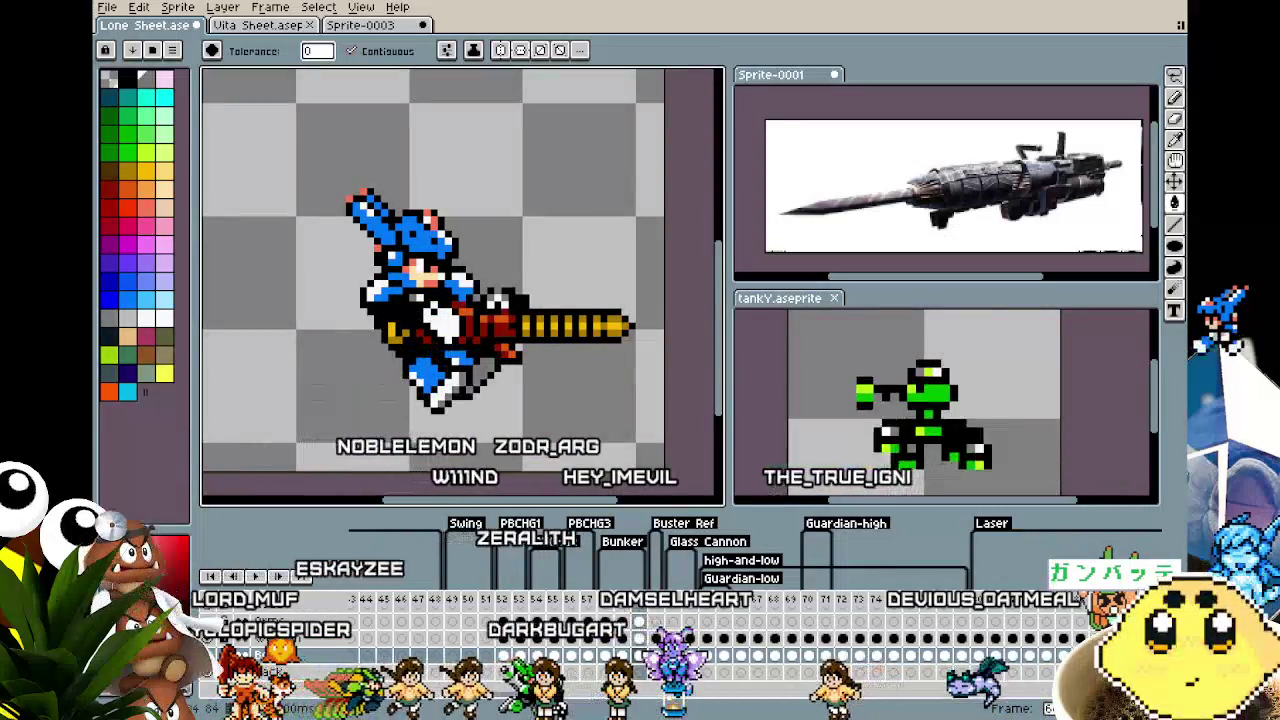
{"action": "scroll", "coordinate": [515, 305], "scroll_direction": "up", "scroll_amount": 3}
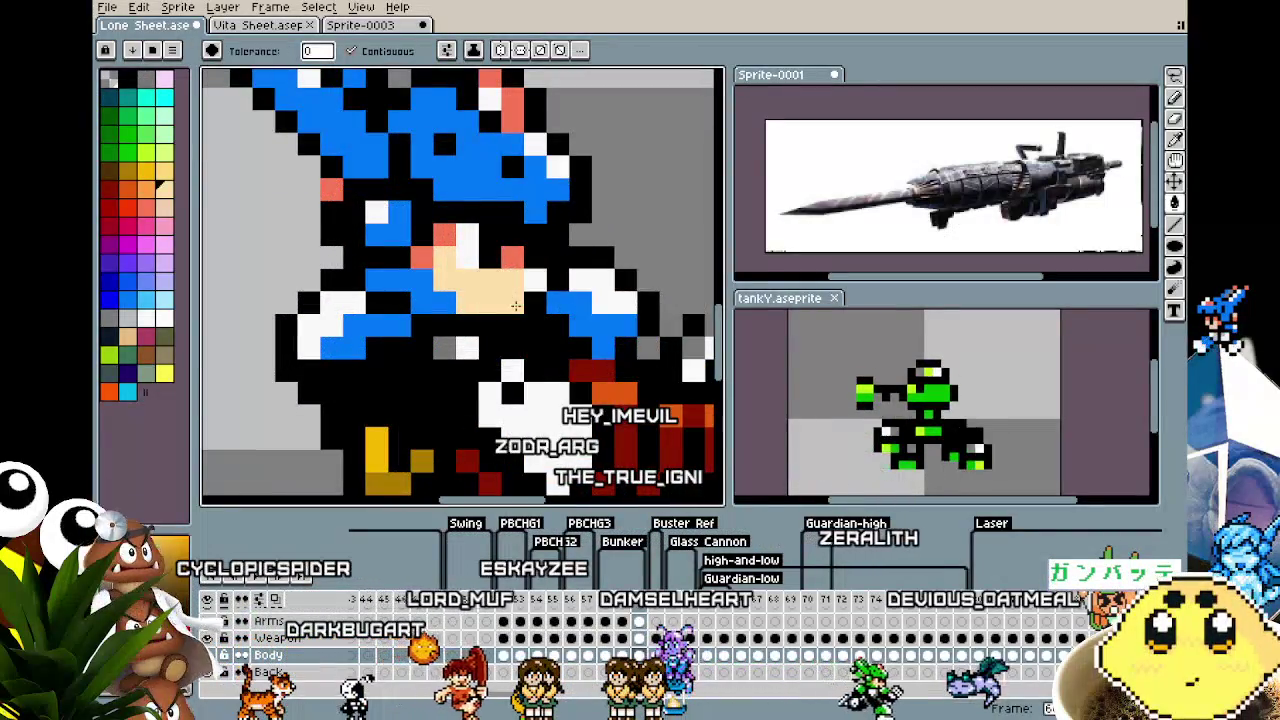
{"action": "key", "text": "b"}
{"action": "scroll", "coordinate": [425, 425], "scroll_direction": "down", "scroll_amount": 4}
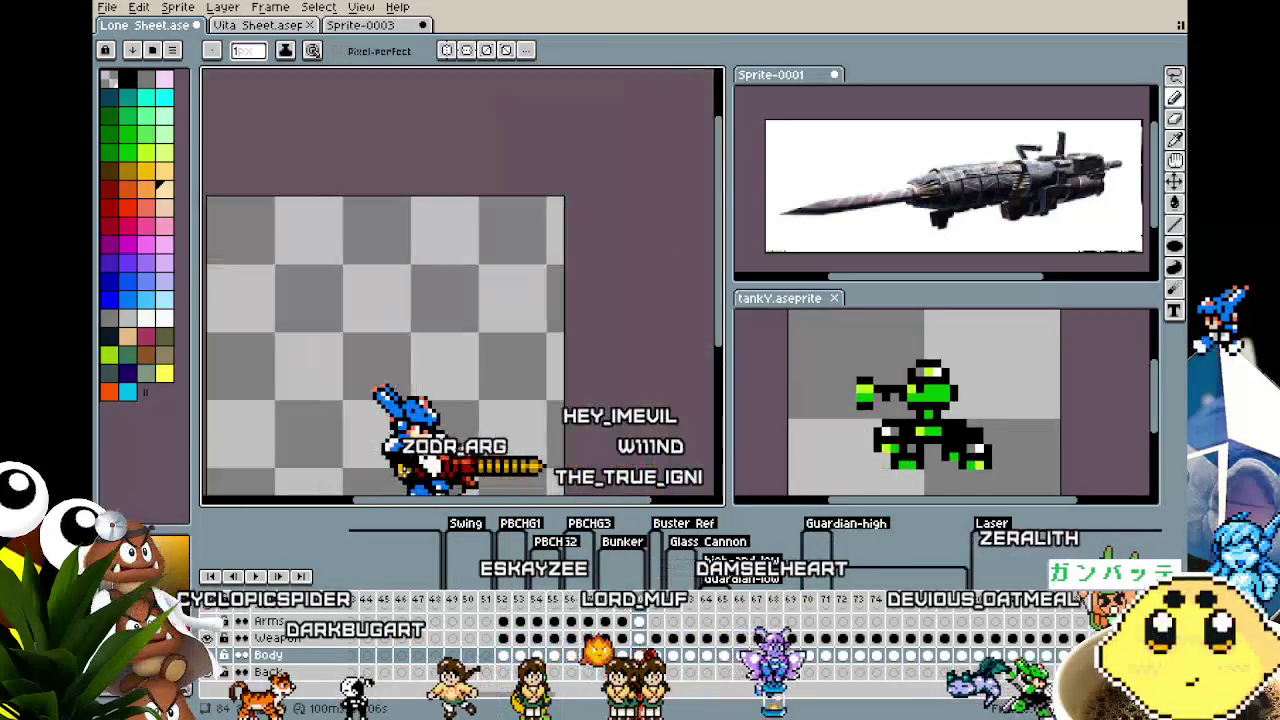
{"action": "left_click_drag", "start_coordinate": [400, 400], "coordinate": [425, 324]}
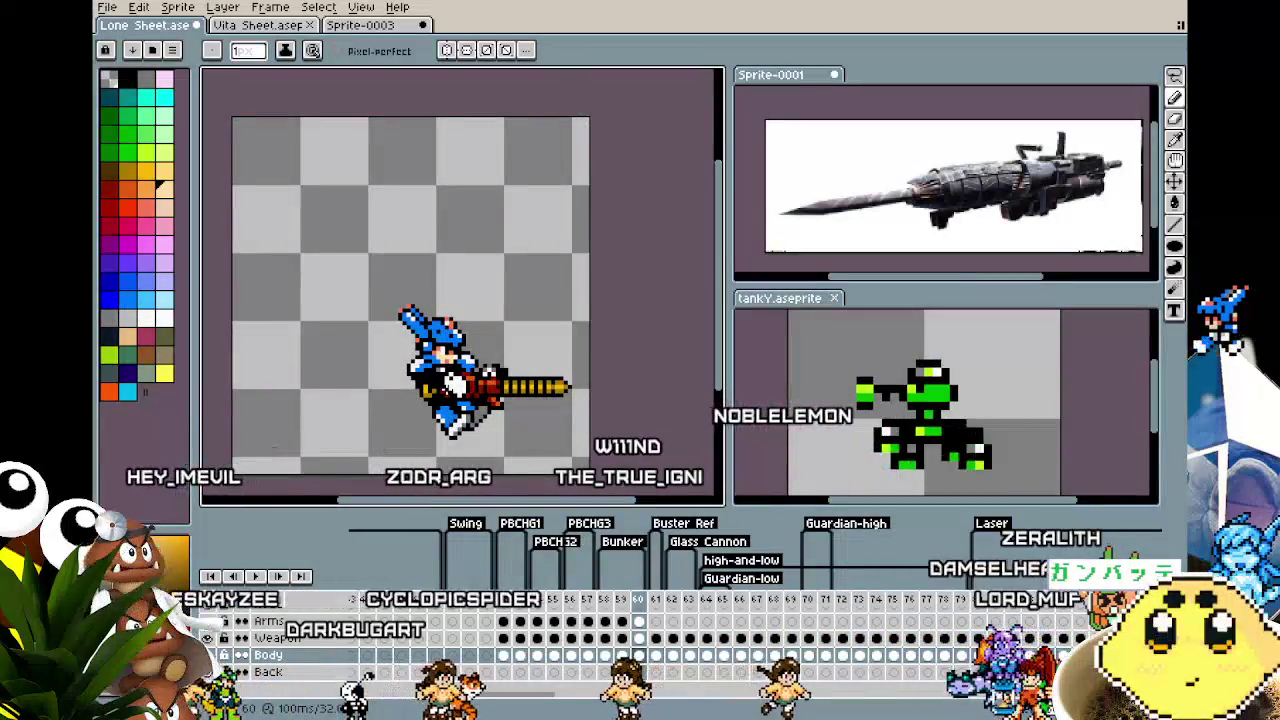
{"action": "key", "text": "Return"}
{"action": "key", "text": "Return"}
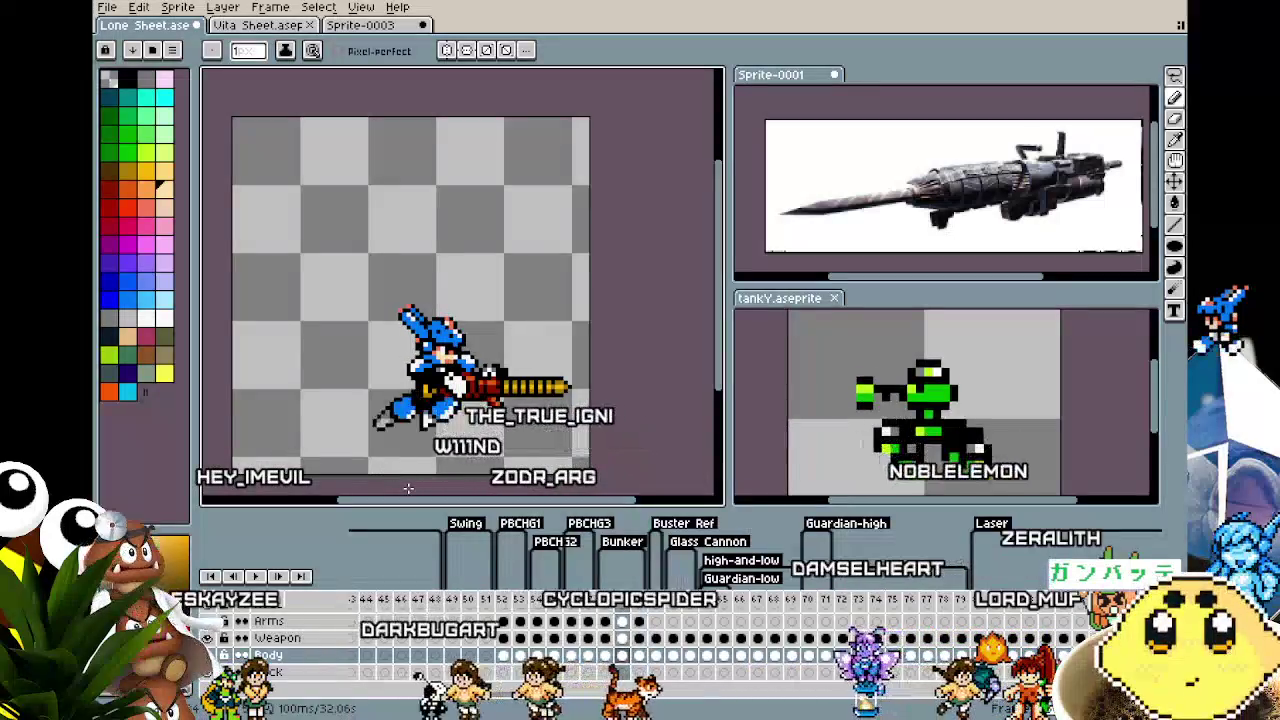
{"action": "key", "text": "Right"}
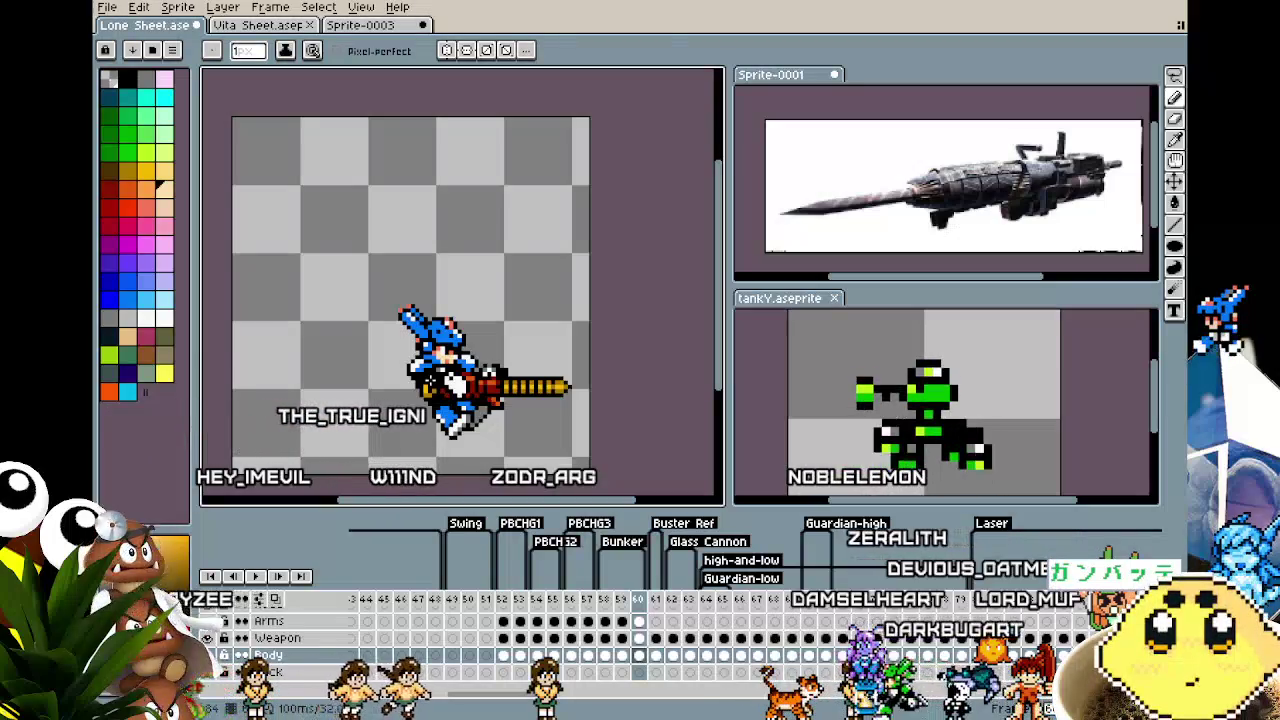
Select frame 60's lower body and drill and shift them one pixel left and up
{"action": "key", "text": "m"}
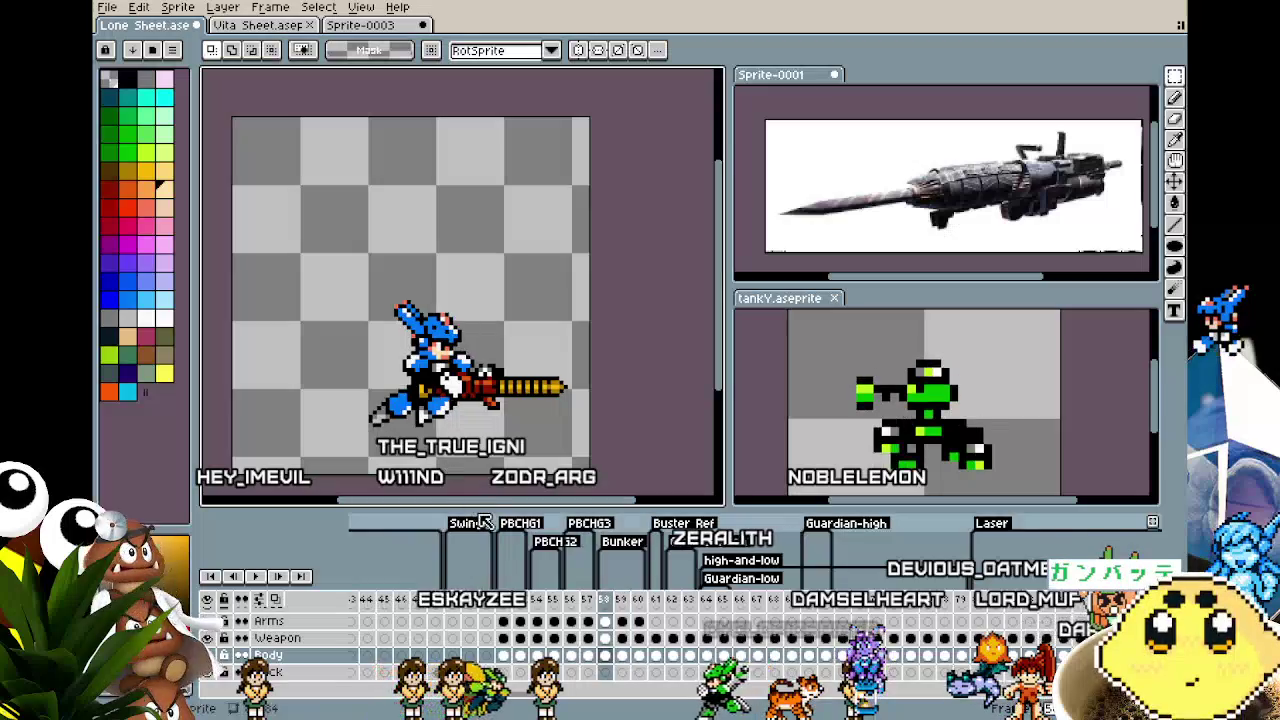
{"action": "key", "text": "Left"}
{"action": "key", "text": "Left"}
{"action": "key", "text": "Right"}
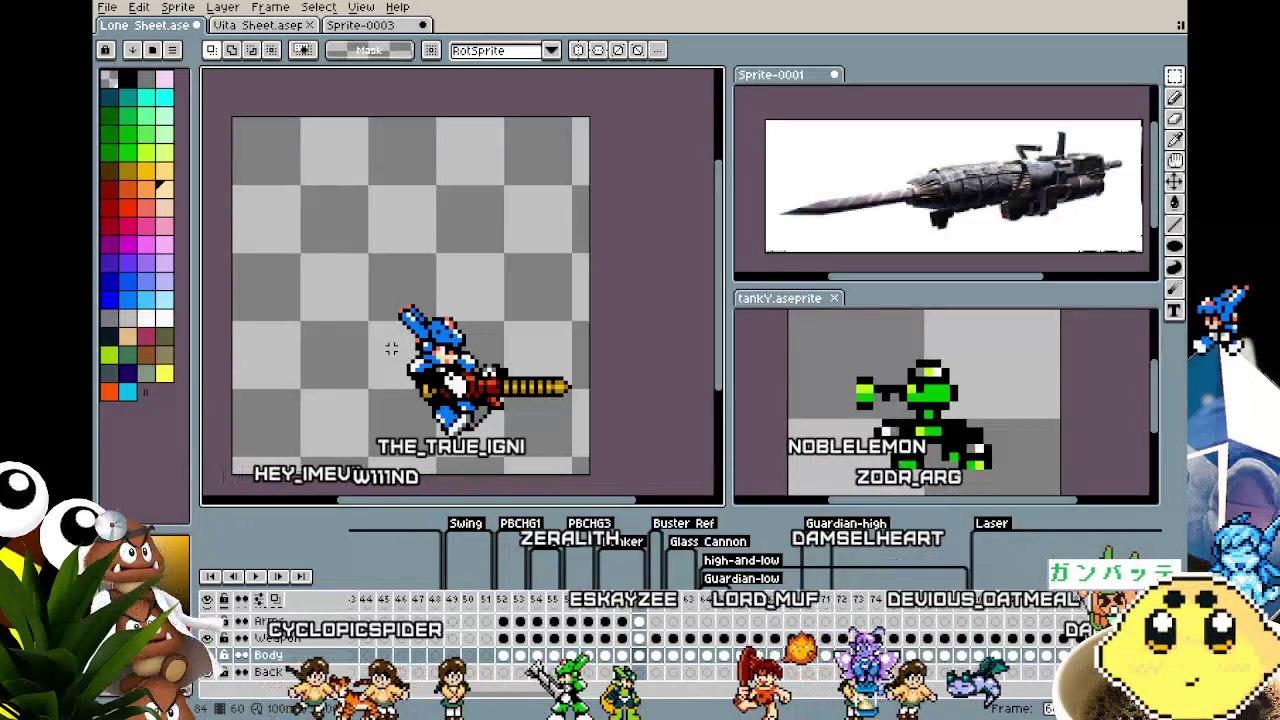
{"action": "scroll", "coordinate": [391, 348], "scroll_direction": "up", "scroll_amount": 1}
{"action": "scroll", "coordinate": [372, 365], "scroll_direction": "up", "scroll_amount": 1}
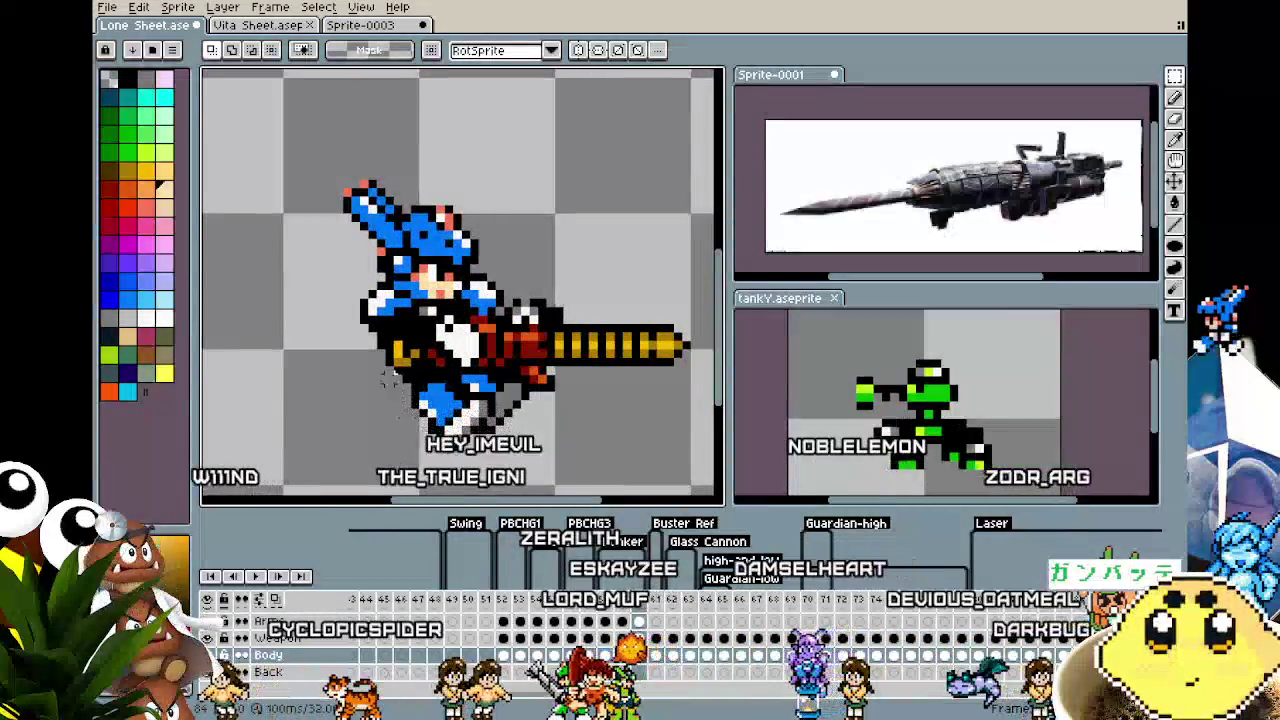
{"action": "left_click_drag", "start_coordinate": [358, 356], "coordinate": [617, 470]}
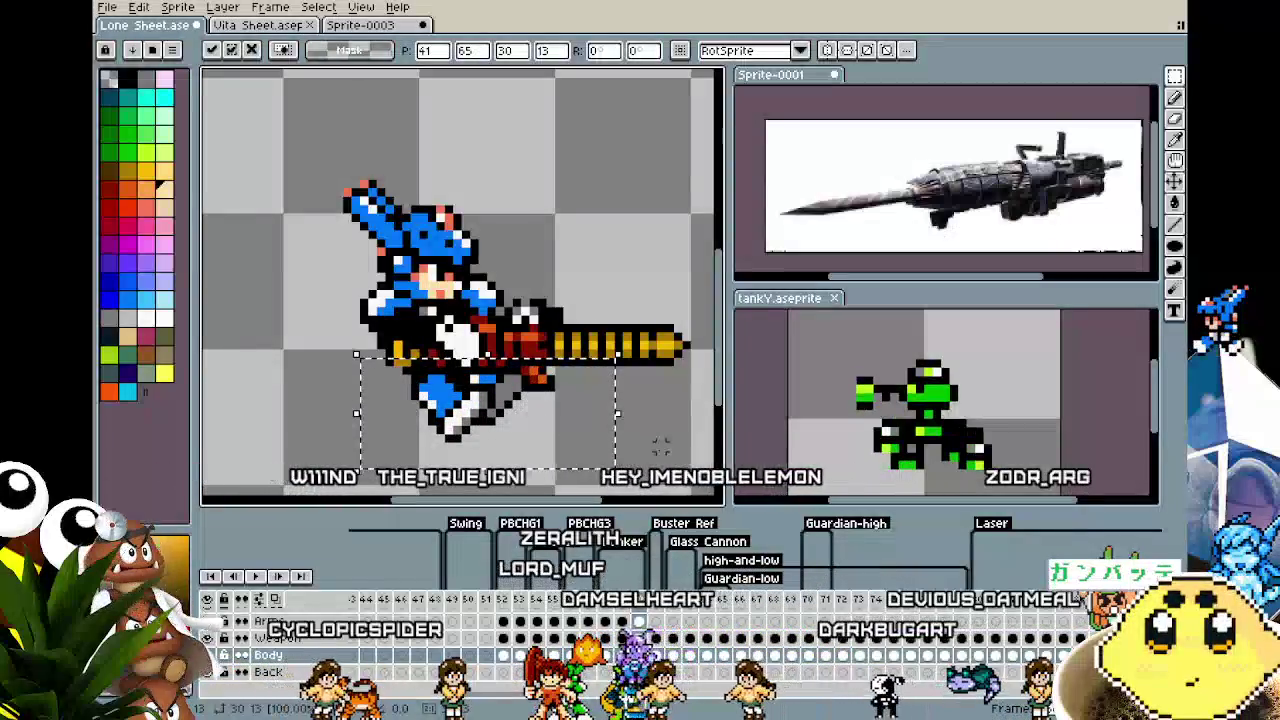
{"action": "key", "text": "Left"}
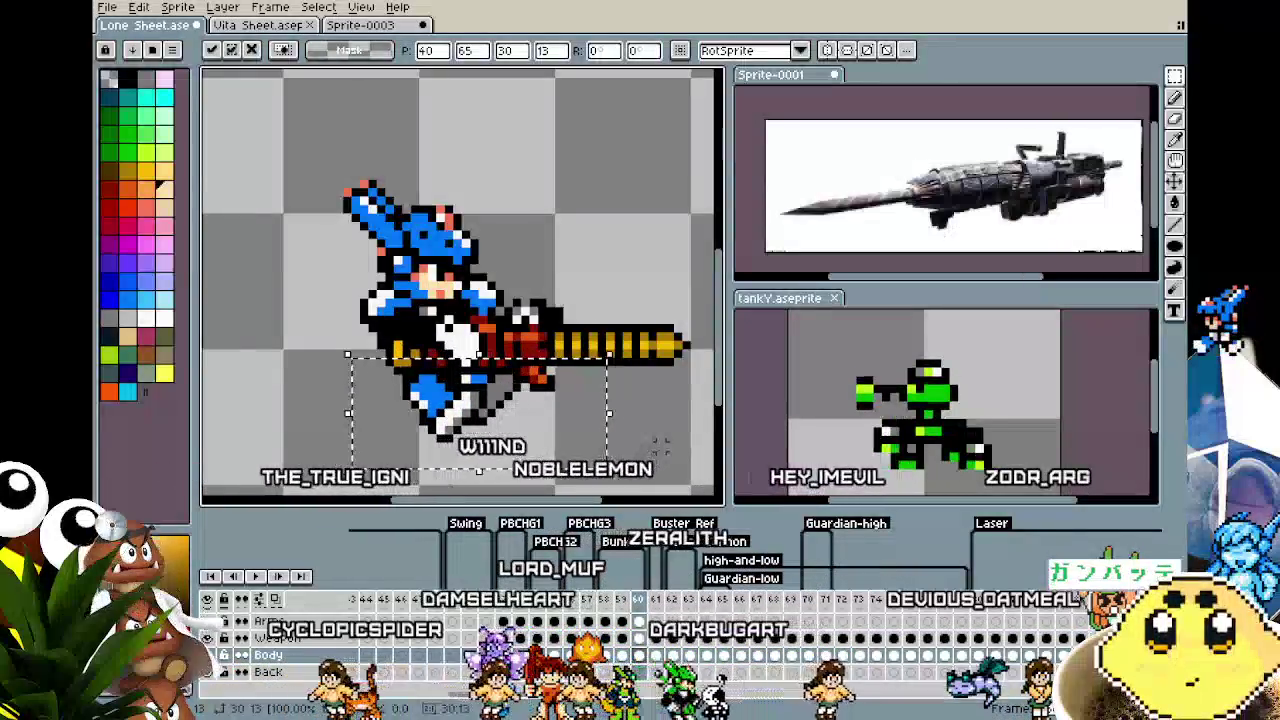
{"action": "key", "text": "Up"}
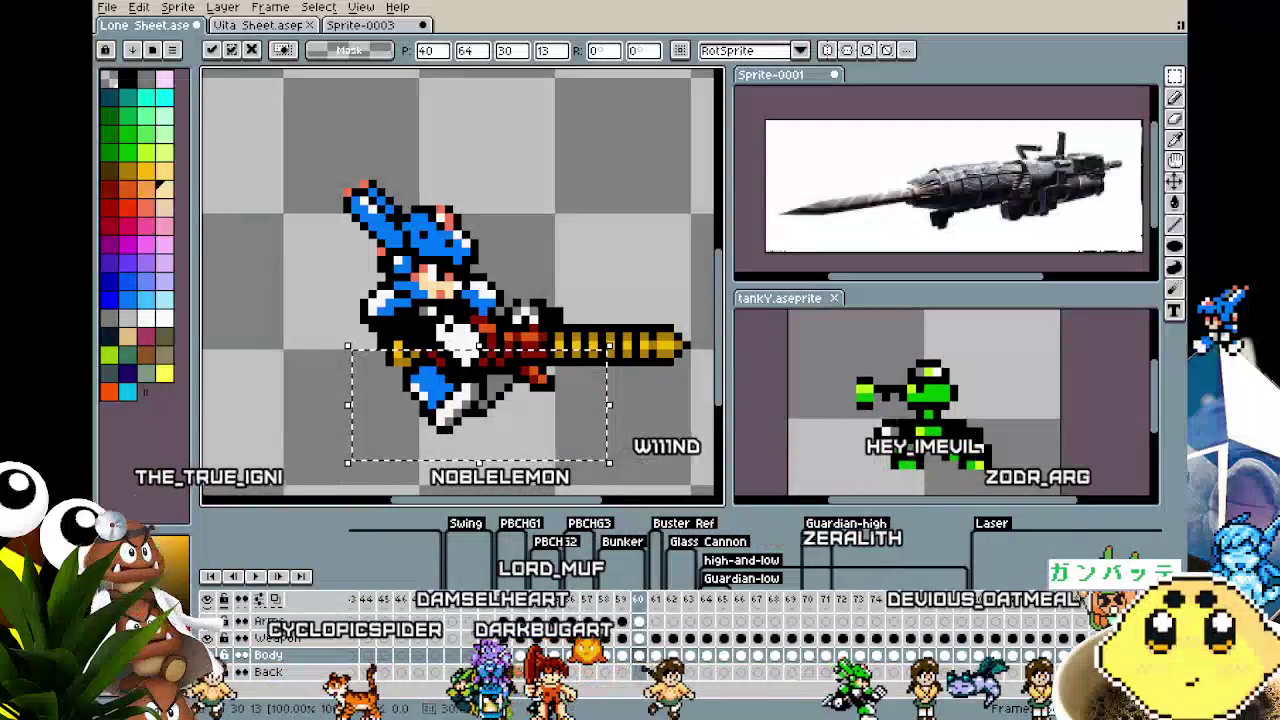
{"action": "key", "text": "ctrl+d"}
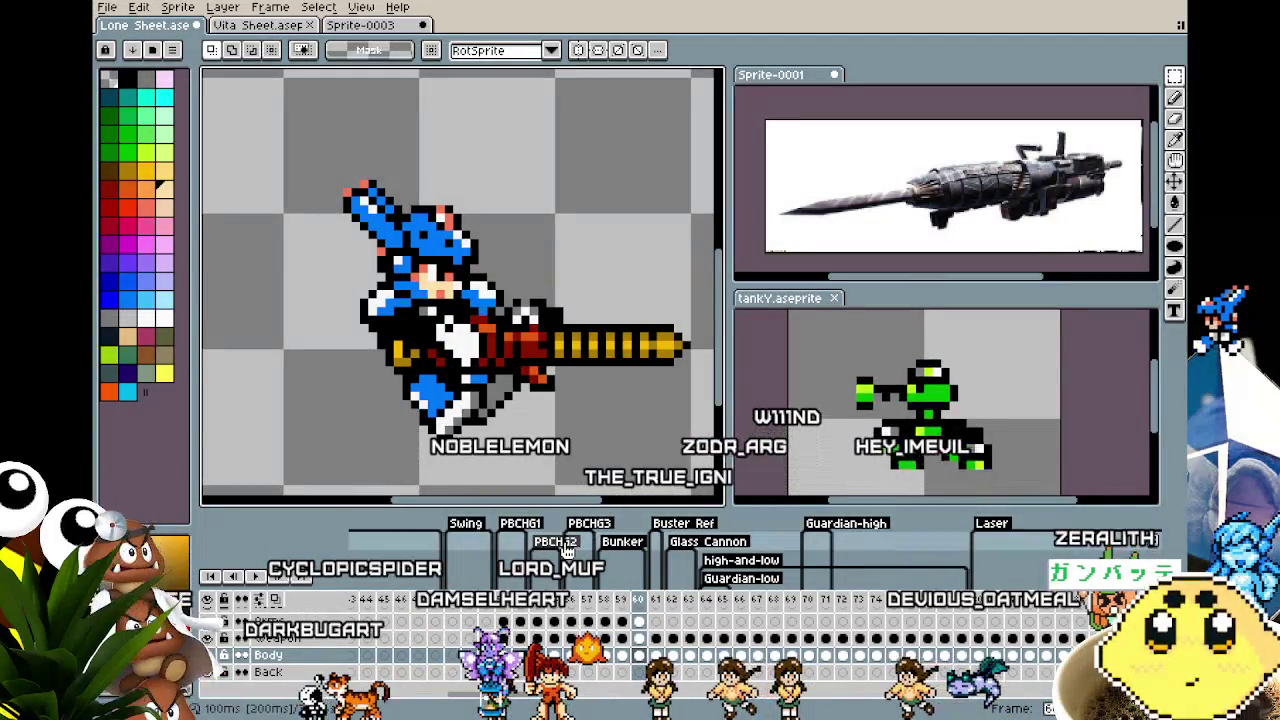
{"action": "key", "text": "Left"}
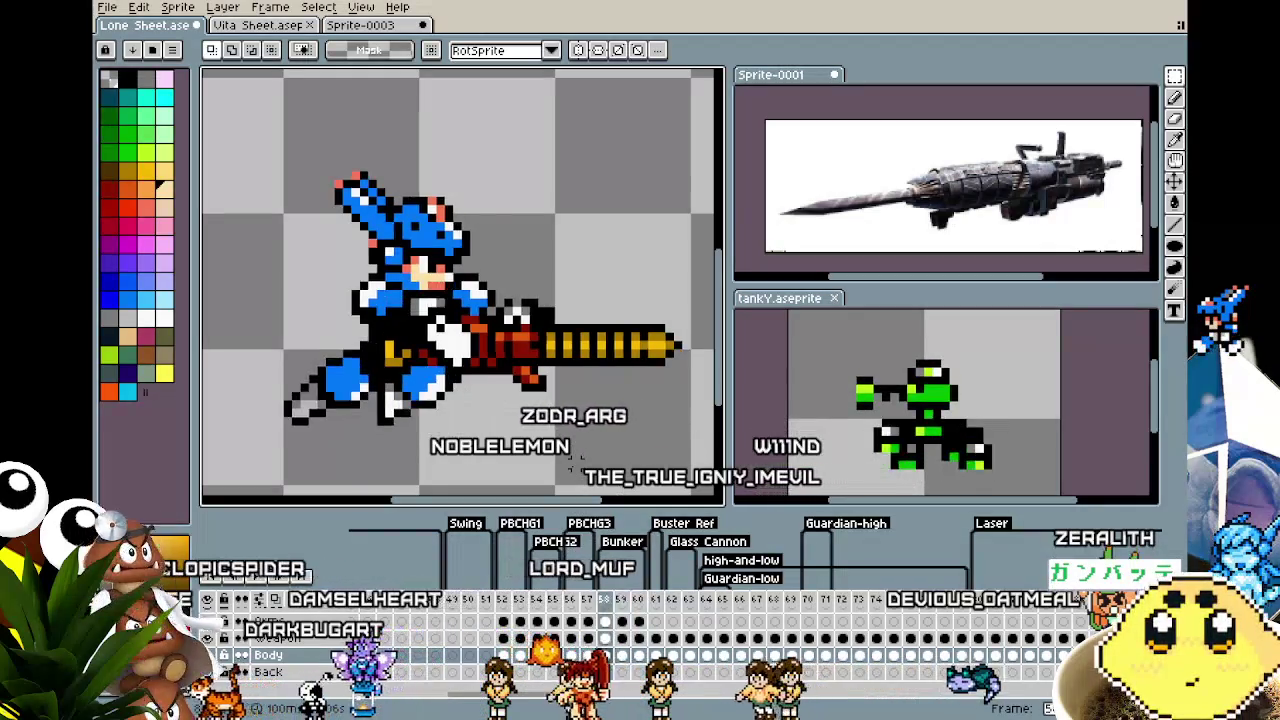
Step back and forth through frames 57 to 60 to compare the attack poses
{"action": "key", "text": "Left"}
{"action": "key", "text": "Right"}
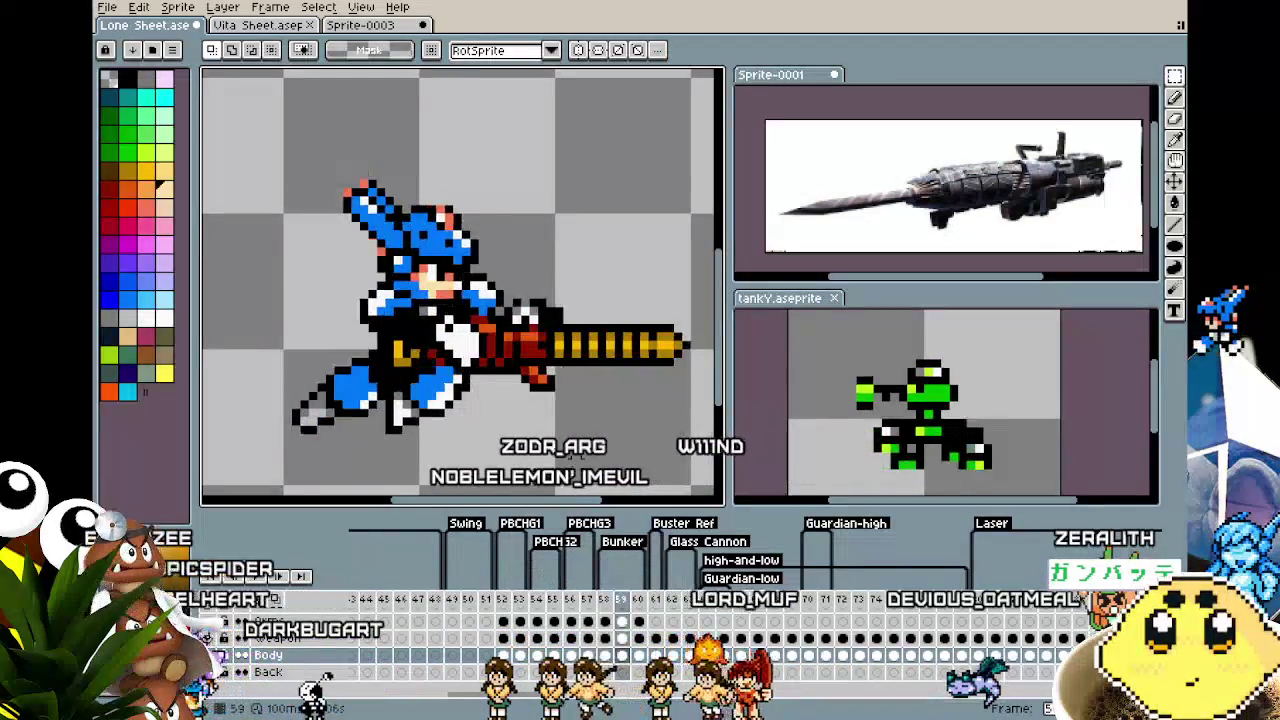
{"action": "key", "text": "Right"}
{"action": "key", "text": "Left"}
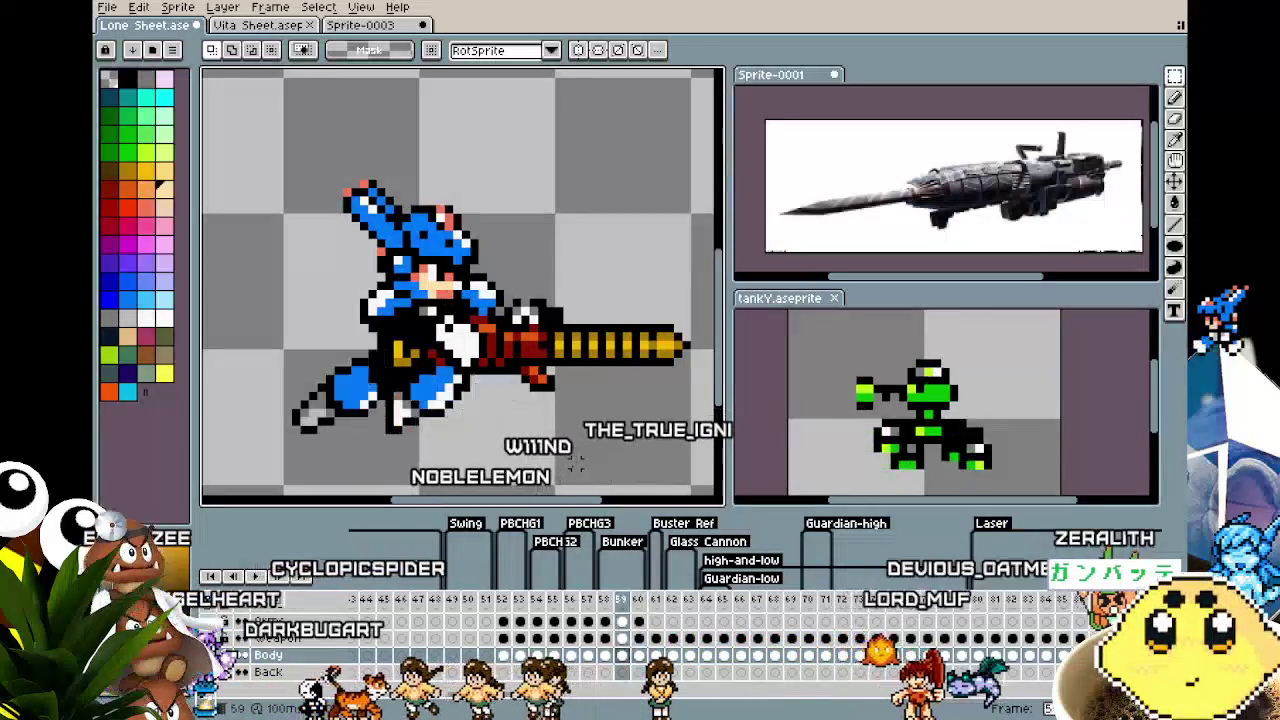
{"action": "key", "text": "Left"}
{"action": "key", "text": "Left"}
{"action": "key", "text": "Right"}
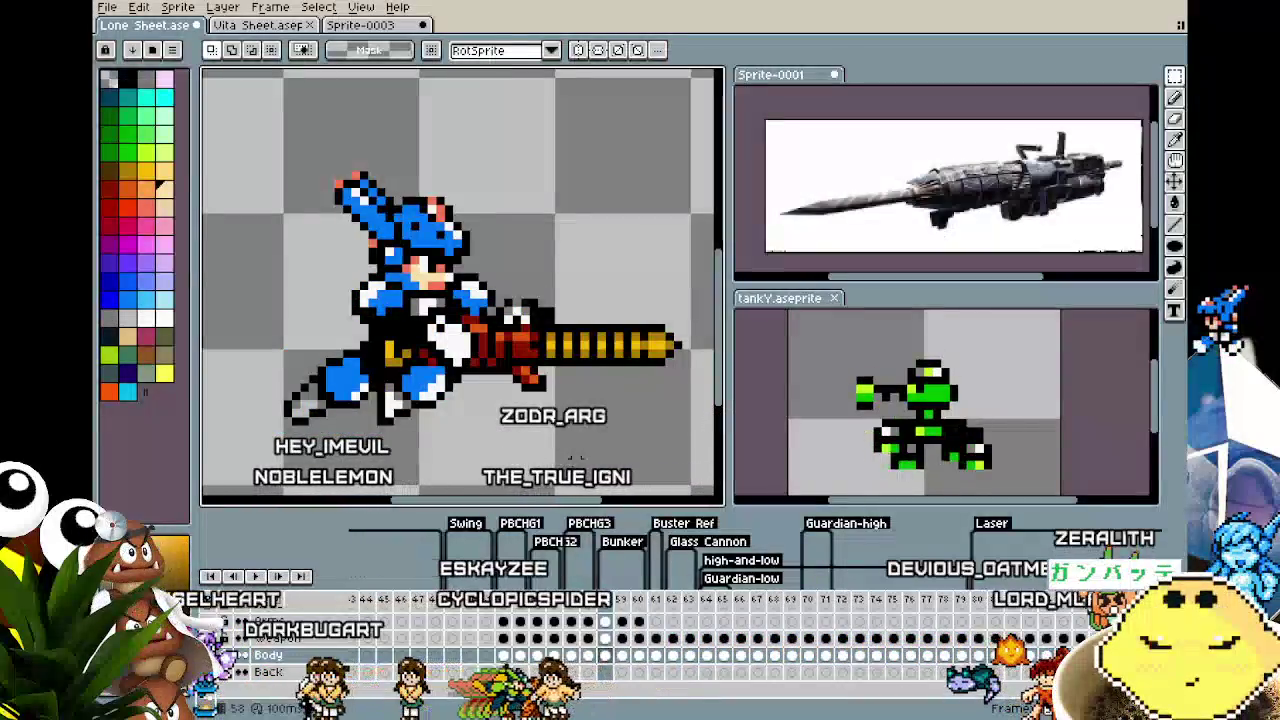
{"action": "key", "text": "Left"}
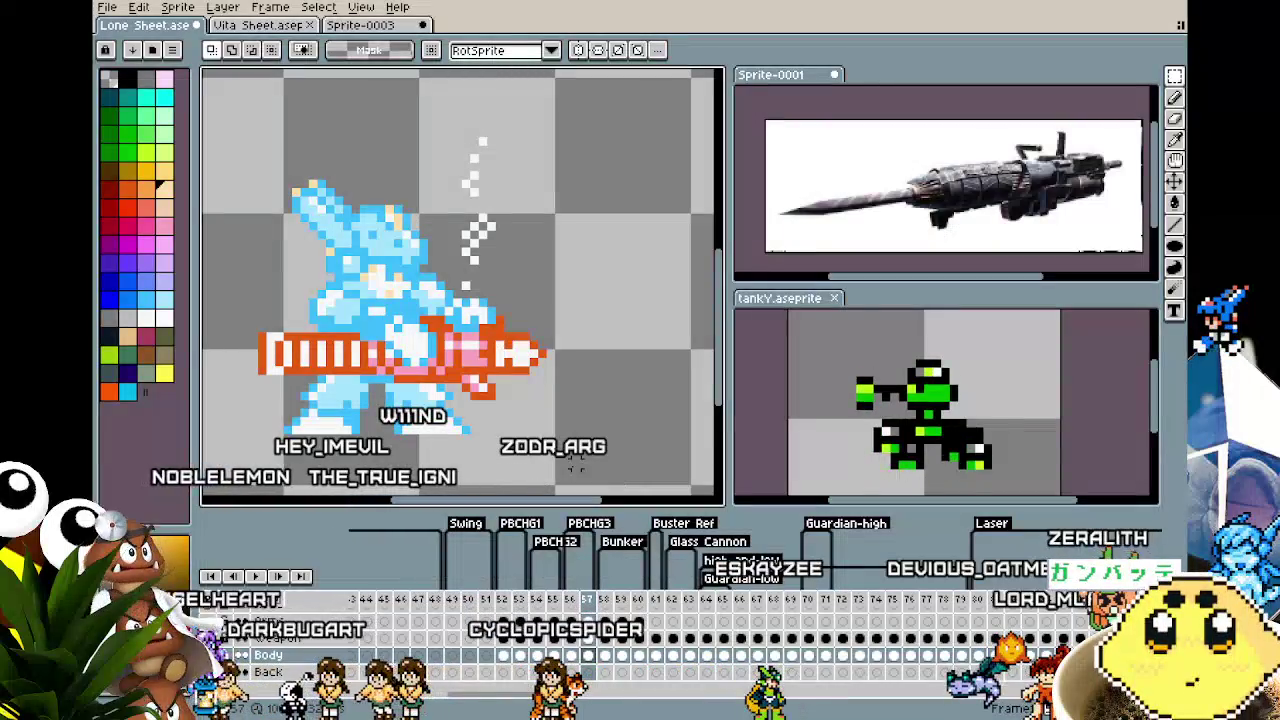
{"action": "key", "text": "Right"}
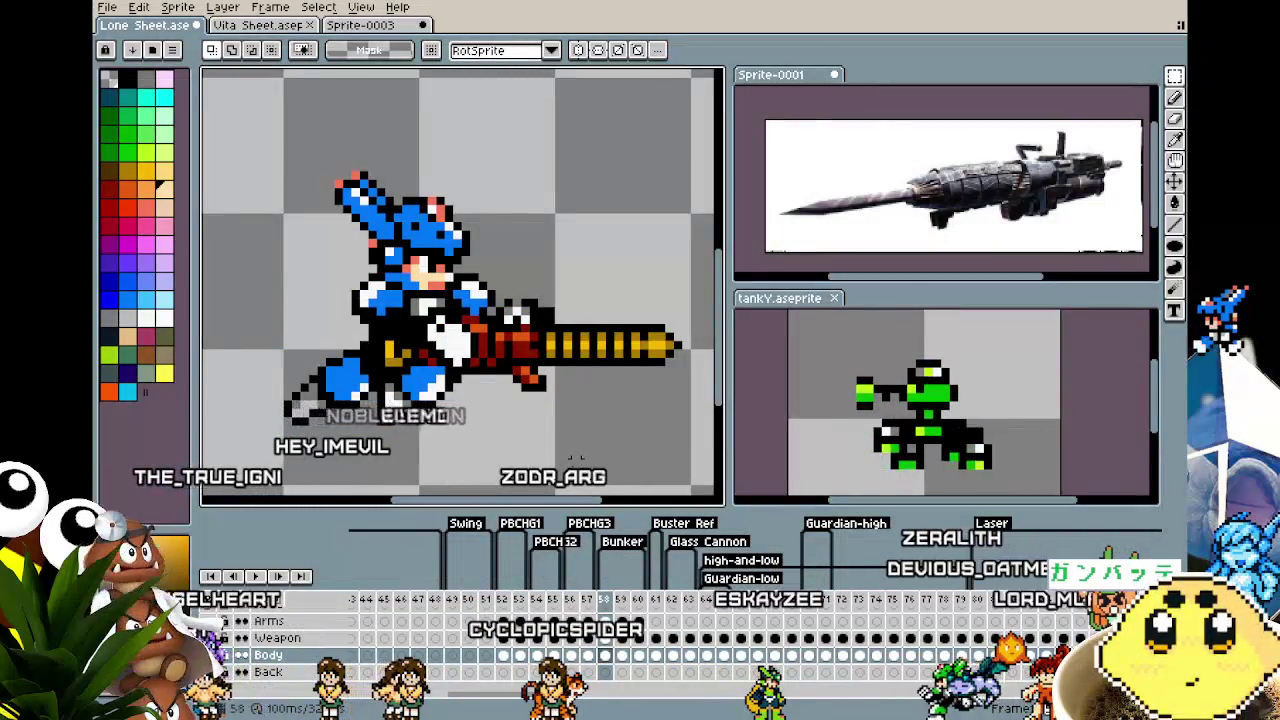
{"action": "key", "text": "Right"}
{"action": "key", "text": "Right"}
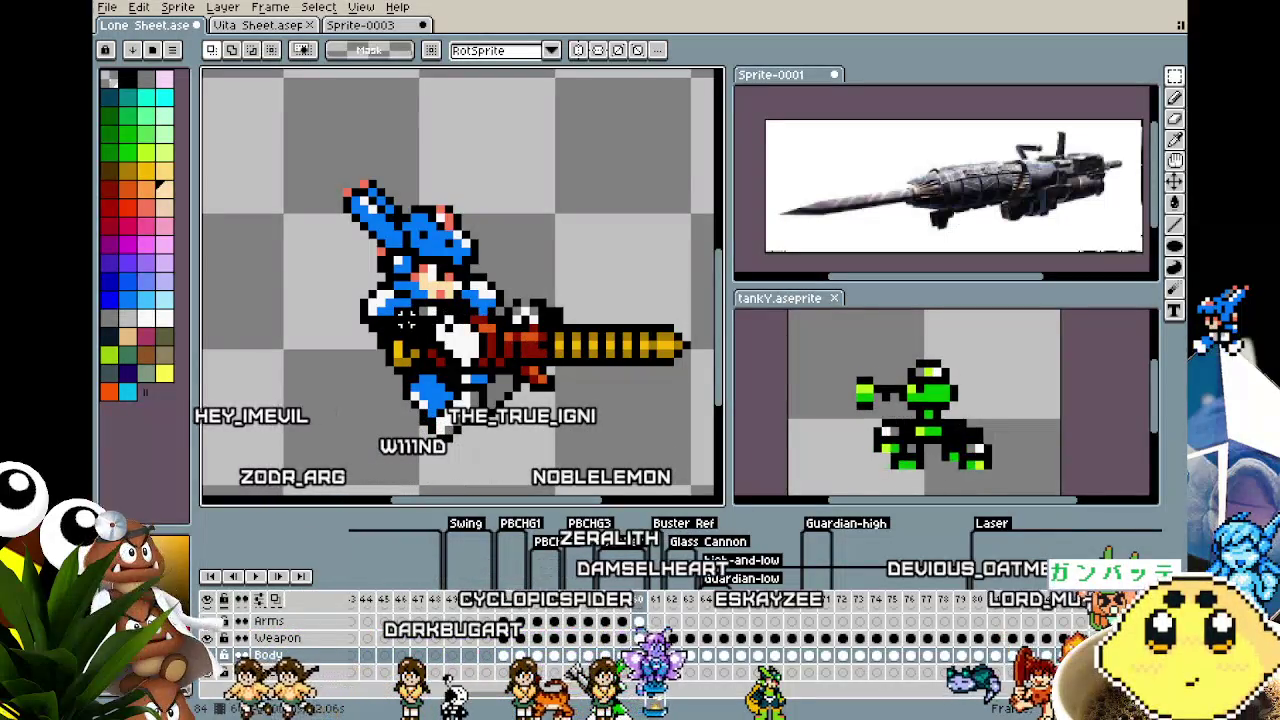
{"action": "key", "text": "Right"}
{"action": "key", "text": "Right"}
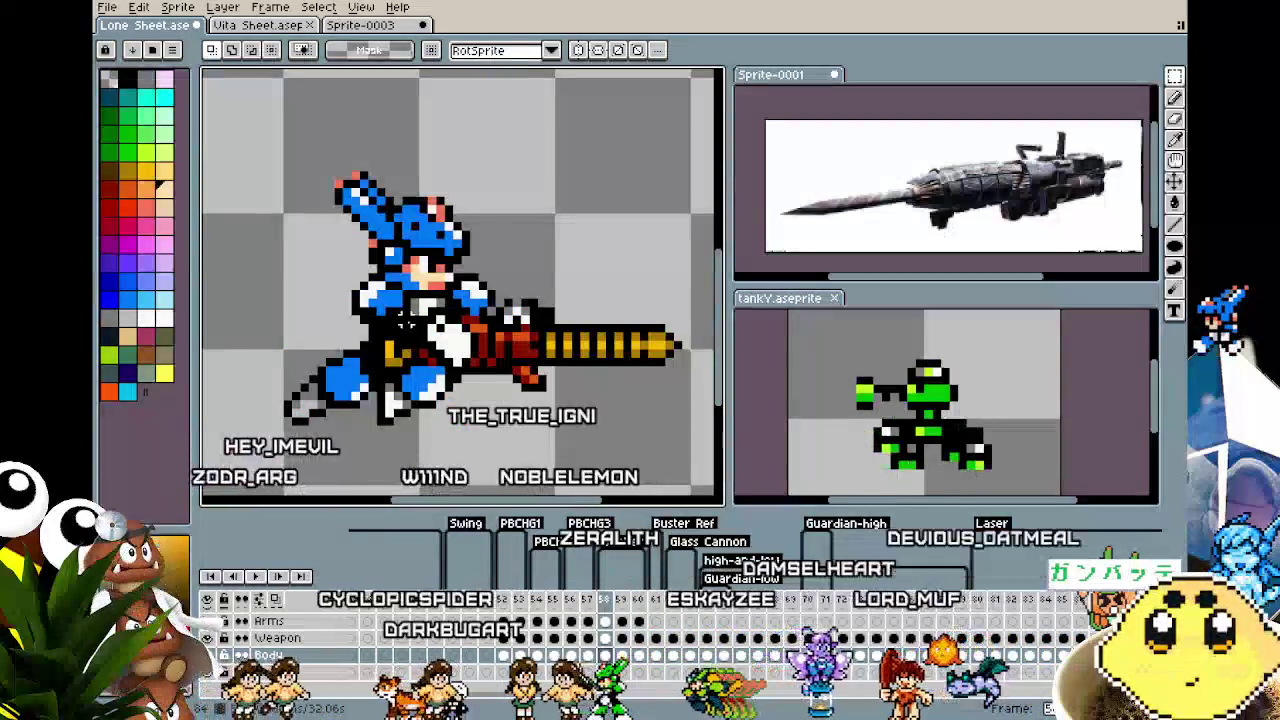
{"action": "key", "text": "Right"}
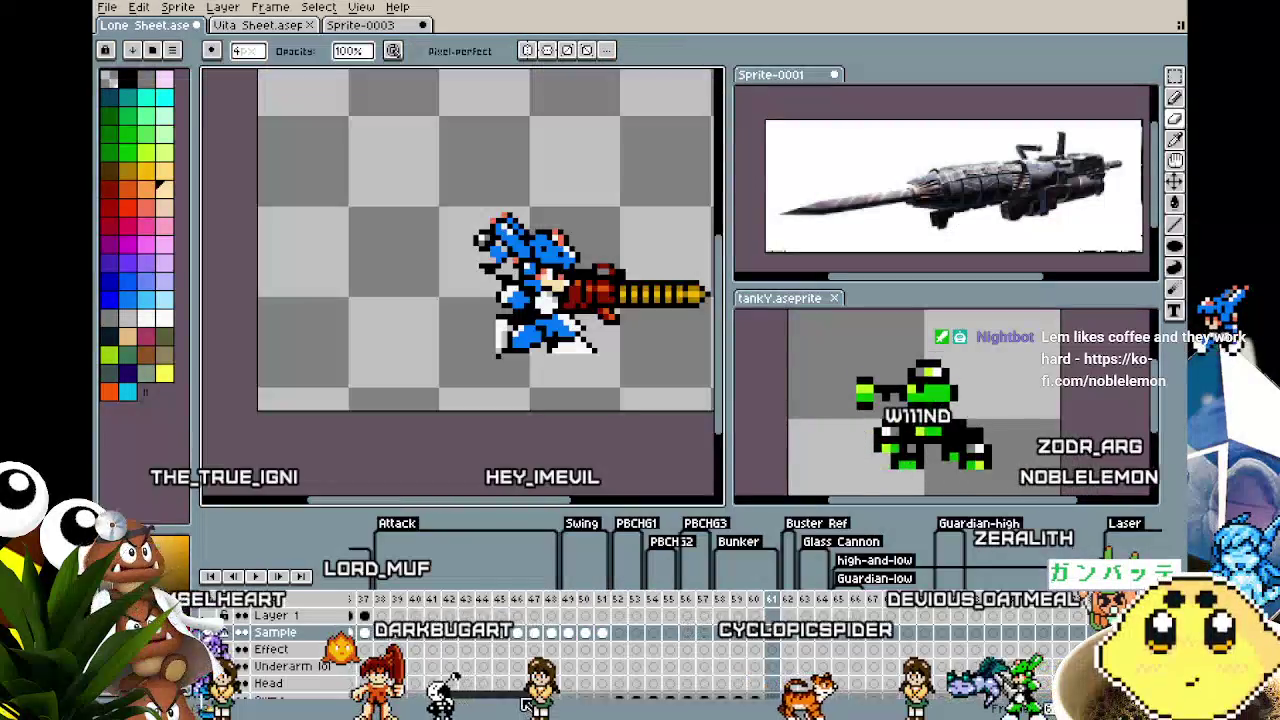
Scroll along the timeline and inspect the frame with the cannon-arm pose
{"action": "left_click_drag", "start_coordinate": [526, 705], "coordinate": [880, 705]}
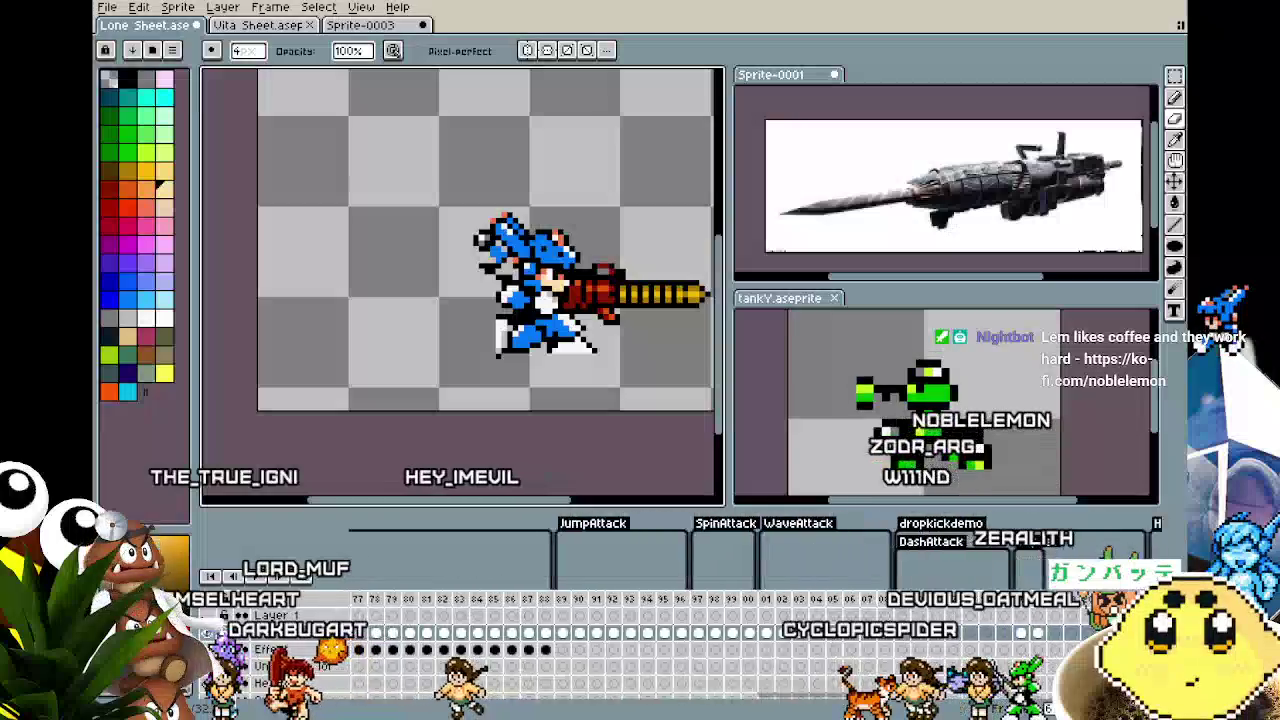
{"action": "left_click_drag", "start_coordinate": [880, 705], "coordinate": [956, 716]}
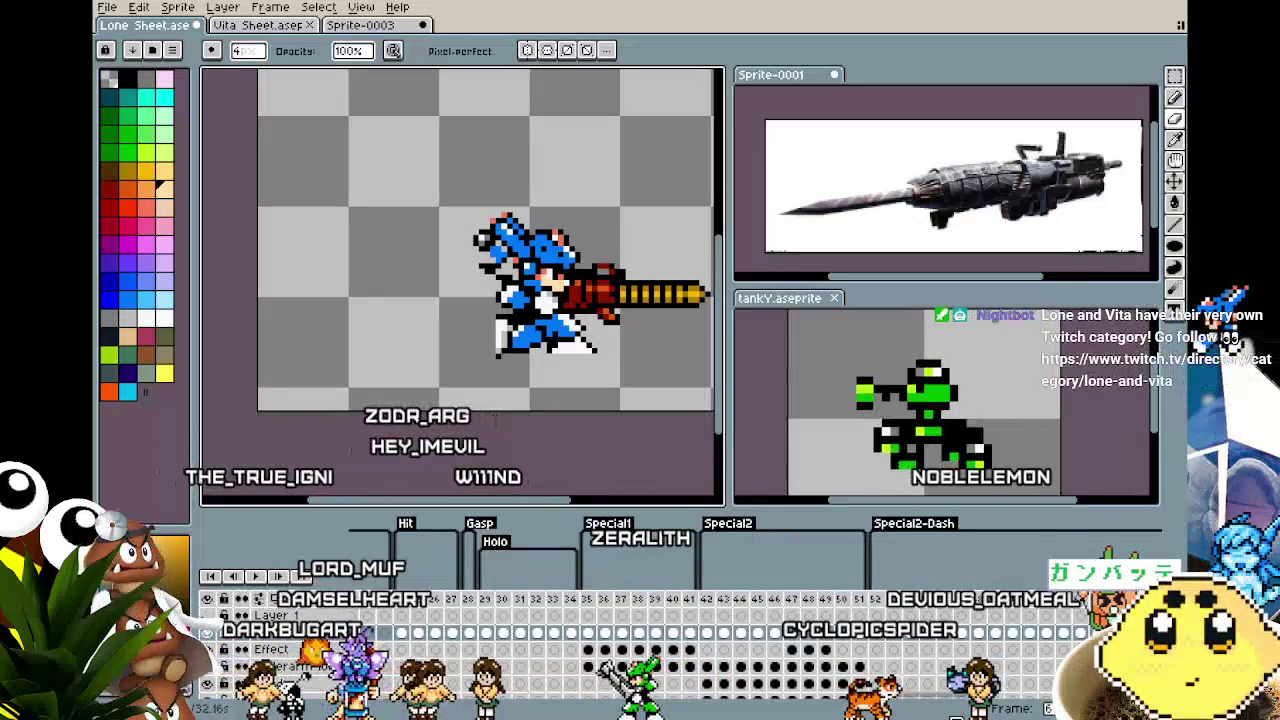
{"action": "left_click_drag", "start_coordinate": [956, 716], "coordinate": [1046, 710]}
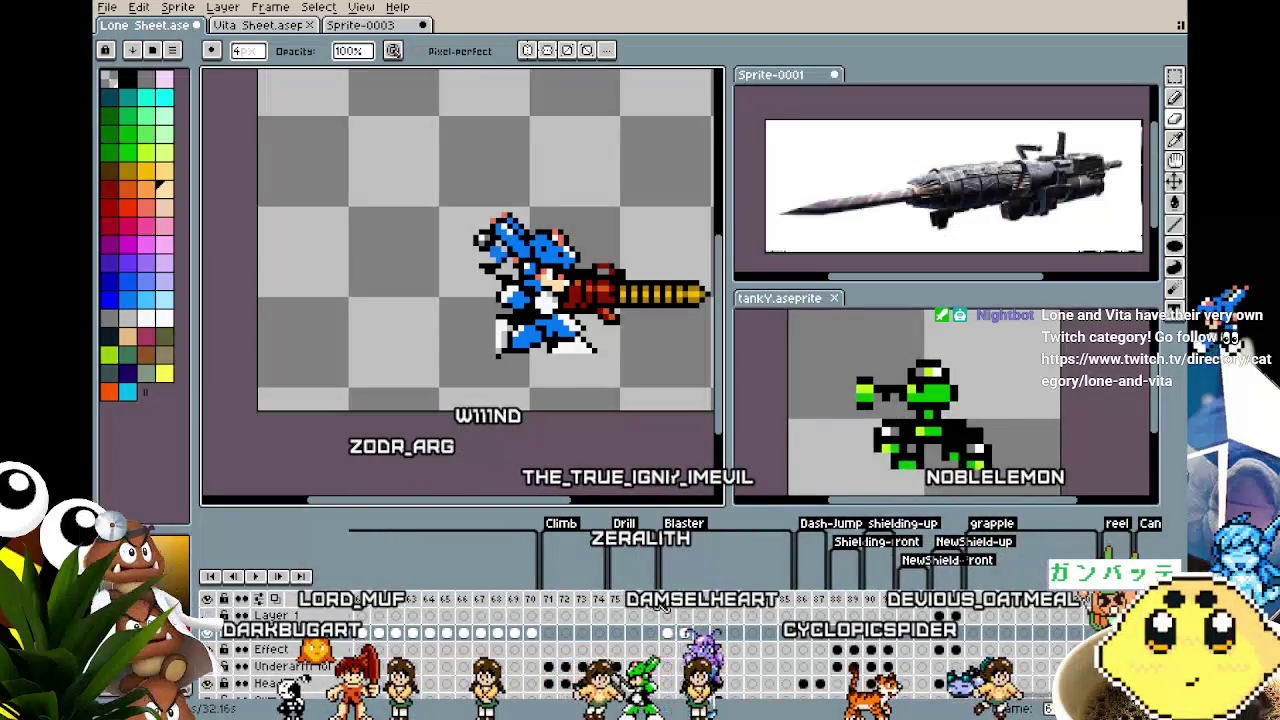
{"action": "left_click", "coordinate": [665, 605]}
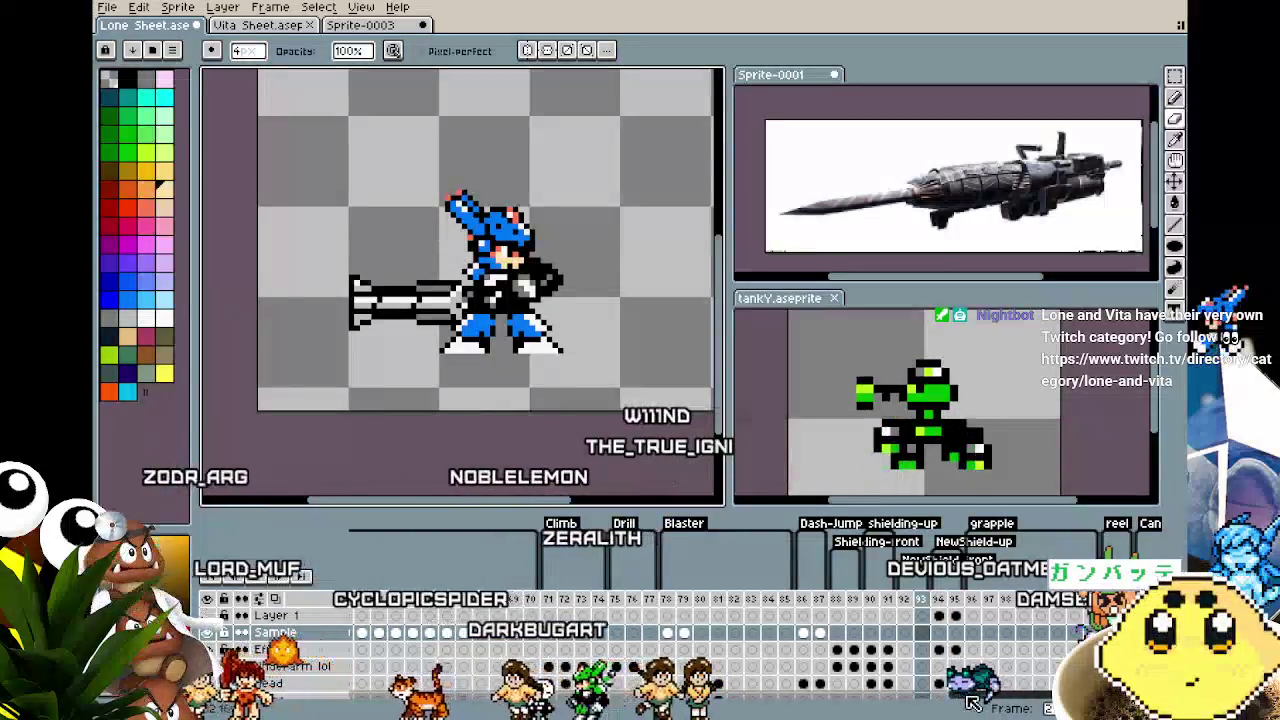
{"action": "scroll", "coordinate": [733, 680], "scroll_direction": "left", "scroll_amount": 5}
{"action": "scroll", "coordinate": [515, 707], "scroll_direction": "right", "scroll_amount": 1}
{"action": "scroll", "coordinate": [515, 707], "scroll_direction": "right", "scroll_amount": 1}
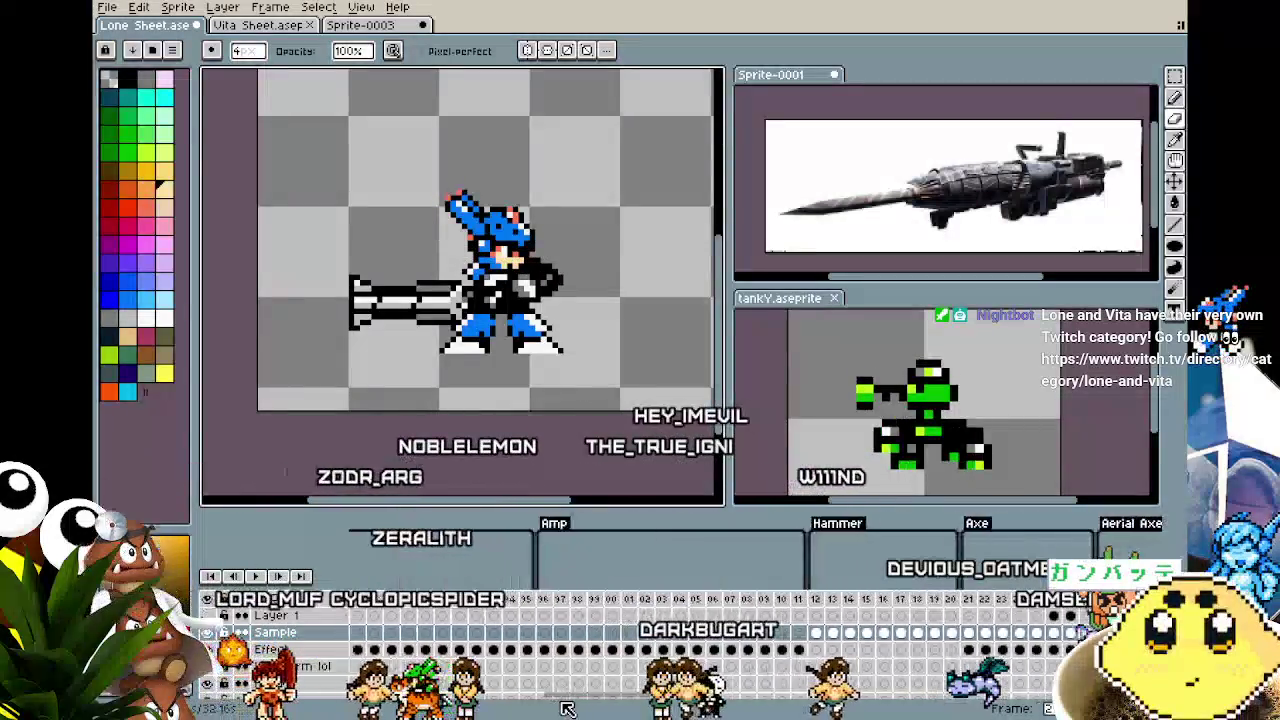
{"action": "scroll", "coordinate": [515, 707], "scroll_direction": "right", "scroll_amount": 1}
{"action": "scroll", "coordinate": [515, 707], "scroll_direction": "right", "scroll_amount": 1}
{"action": "scroll", "coordinate": [515, 707], "scroll_direction": "left", "scroll_amount": 3}
{"action": "scroll", "coordinate": [515, 707], "scroll_direction": "left", "scroll_amount": 1}
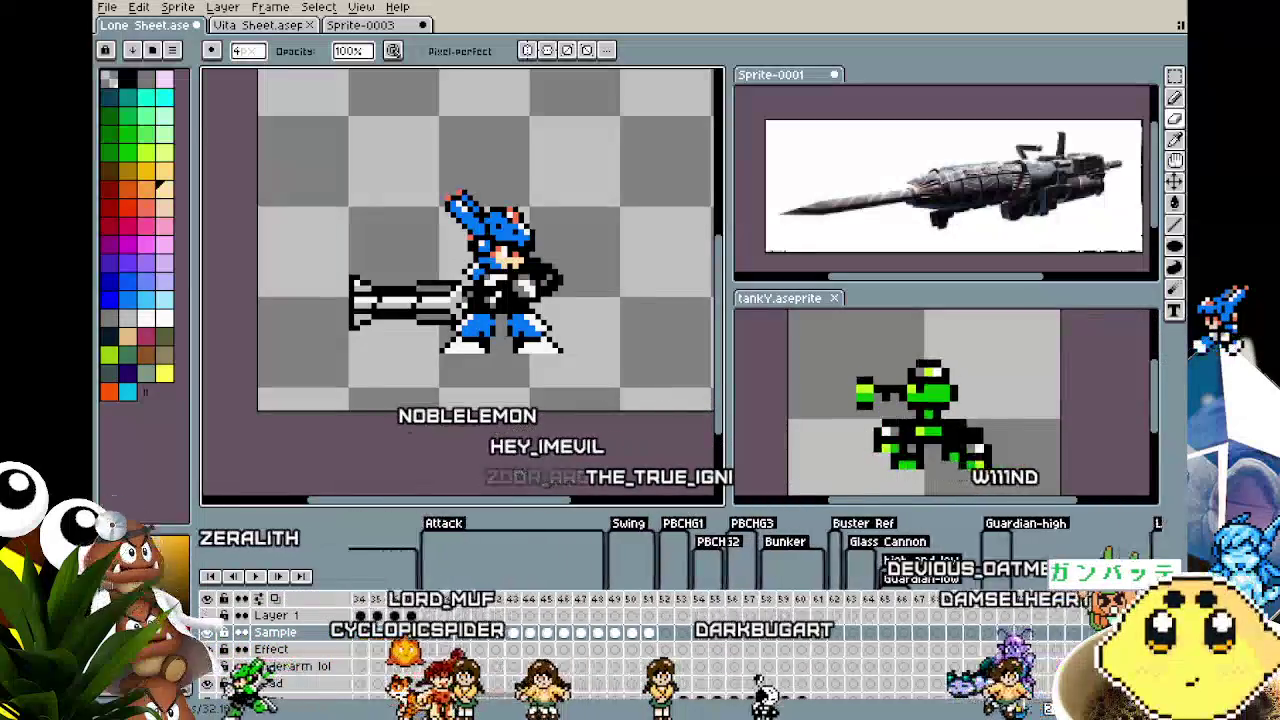
{"action": "scroll", "coordinate": [515, 707], "scroll_direction": "left", "scroll_amount": 1}
Return to frame 60 of the drill attack and pan the sprite leftward
{"action": "key", "text": "Return"}
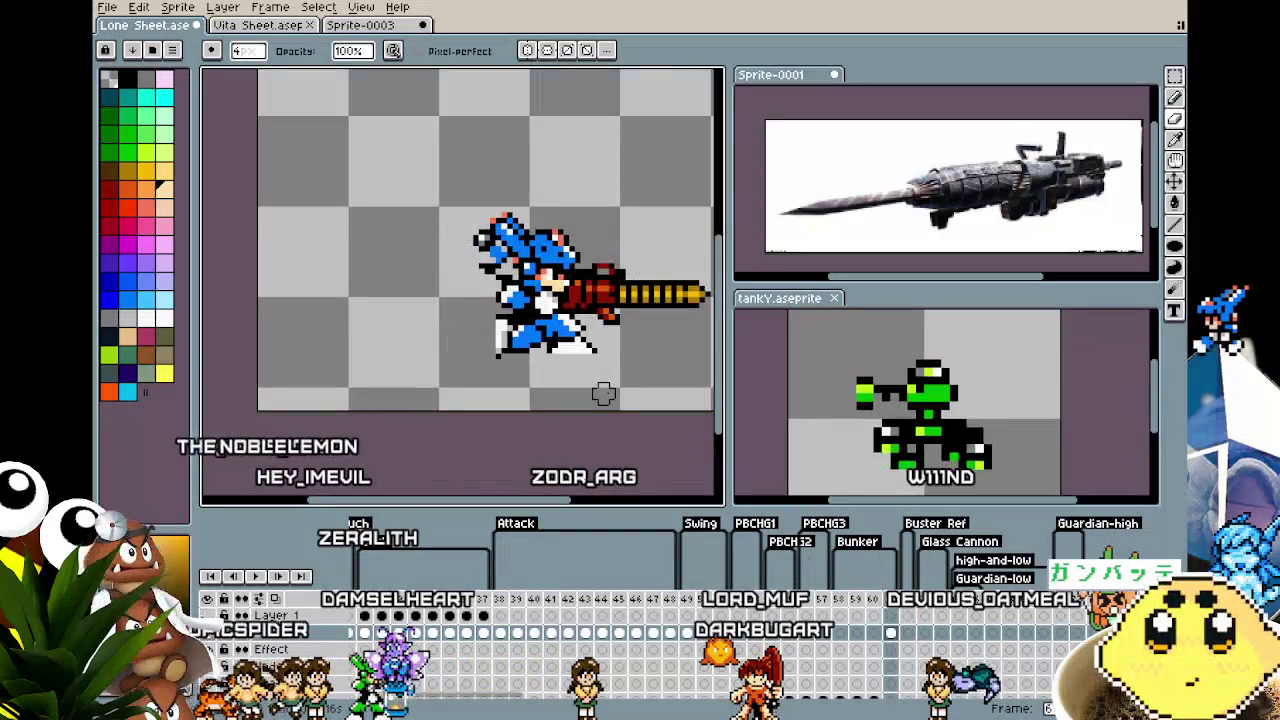
{"action": "left_click_drag", "start_coordinate": [603, 393], "coordinate": [521, 400]}
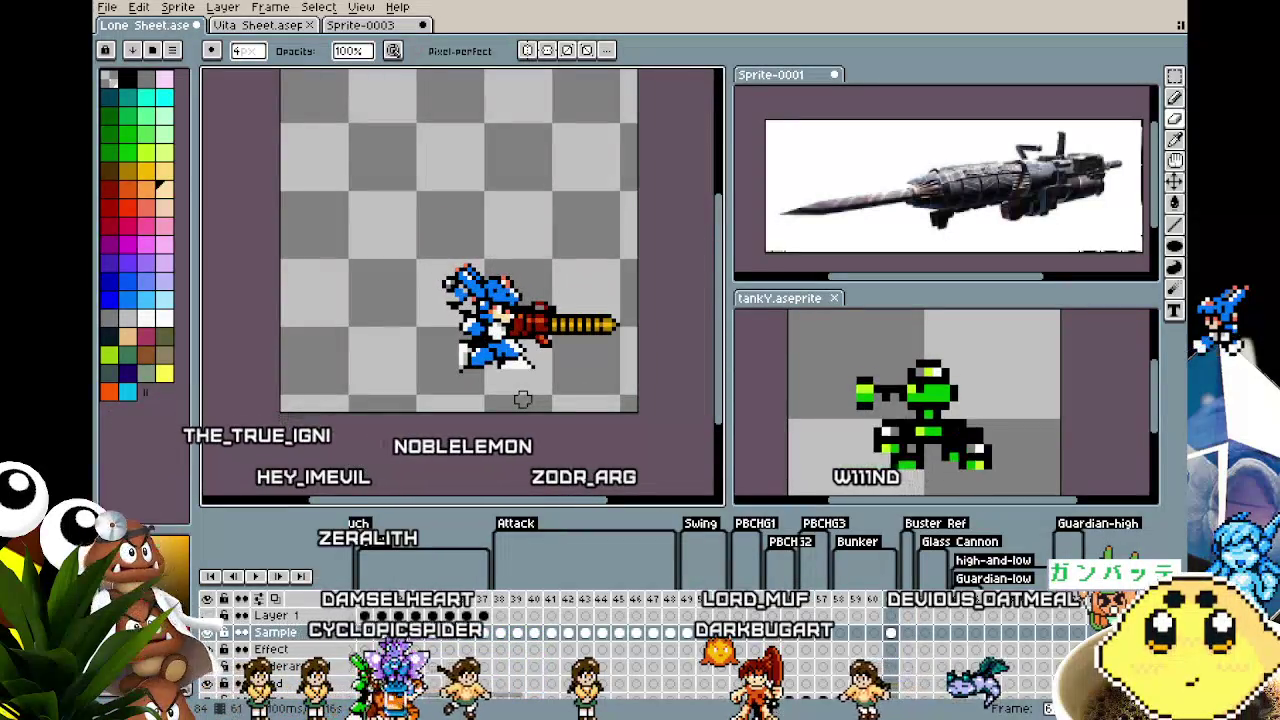
{"action": "left_click_drag", "start_coordinate": [522, 399], "coordinate": [501, 398]}
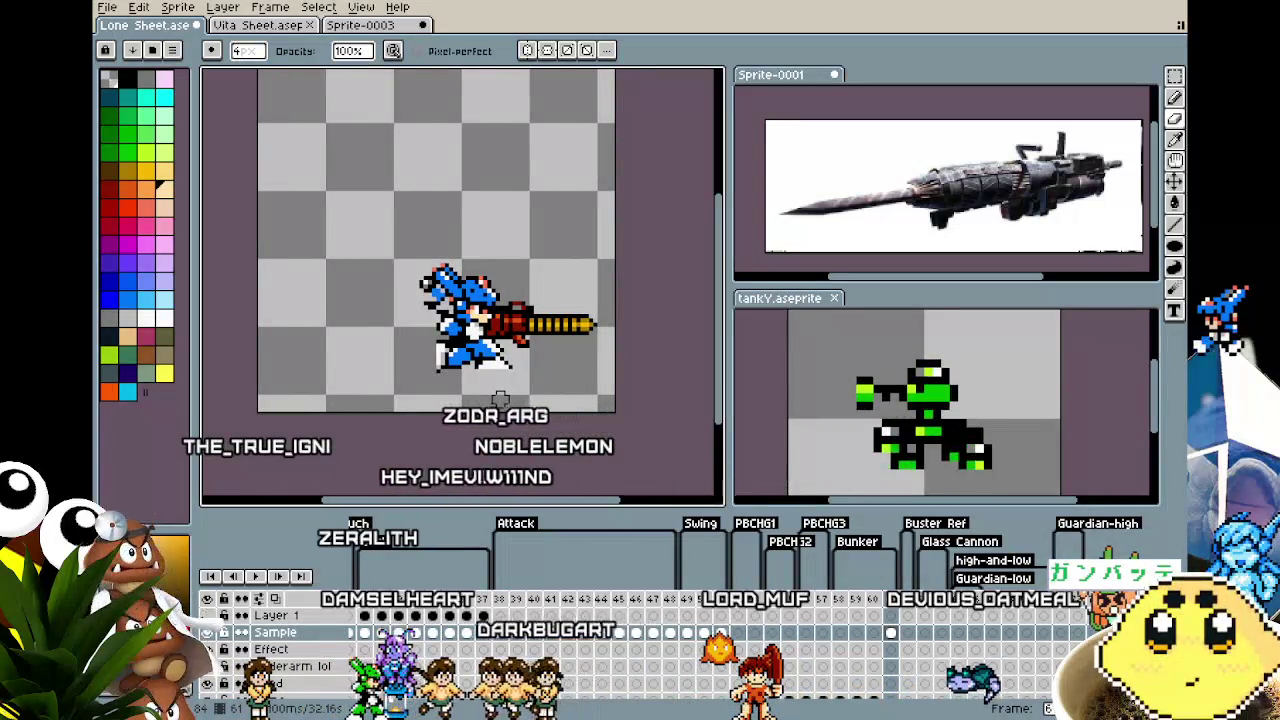
{"action": "key", "text": "m"}
{"action": "scroll", "coordinate": [618, 334], "scroll_direction": "up", "scroll_amount": 1}
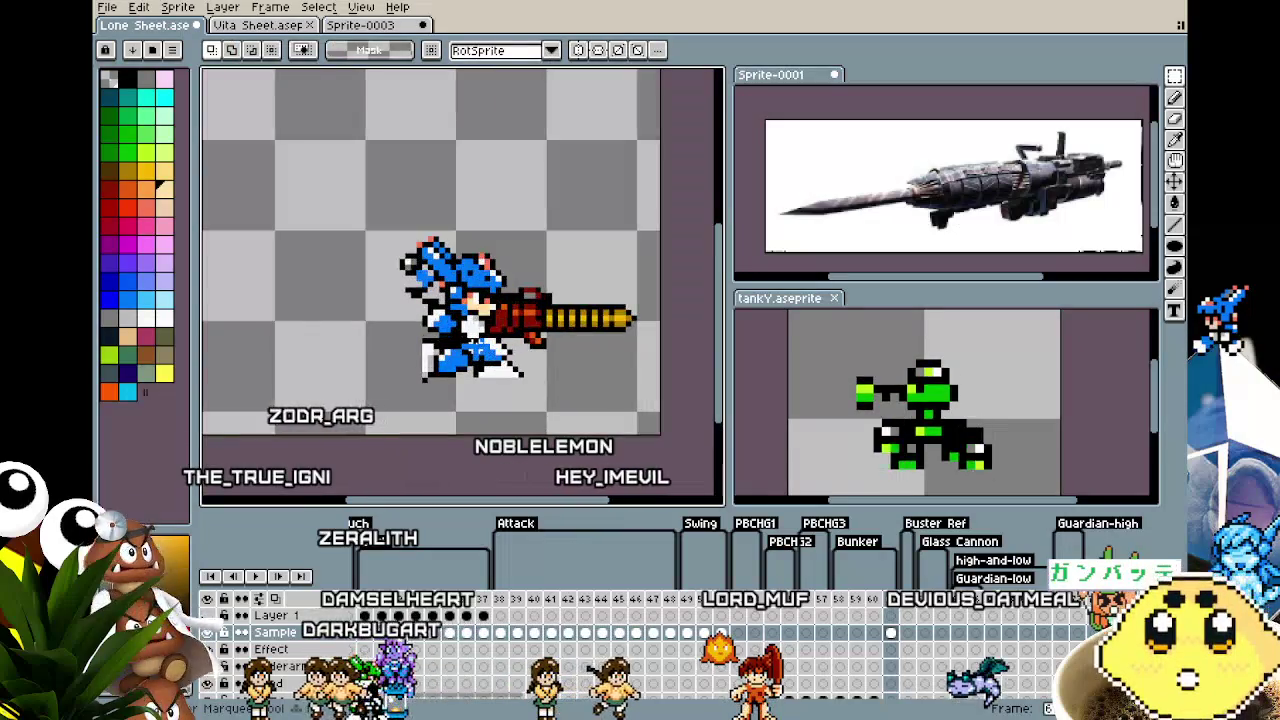
Rotate the selected drill 90° to stand upright, nudge it left and down, and apply
{"action": "scroll", "coordinate": [618, 334], "scroll_direction": "up", "scroll_amount": 1}
{"action": "left_click_drag", "start_coordinate": [284, 172], "coordinate": [614, 421]}
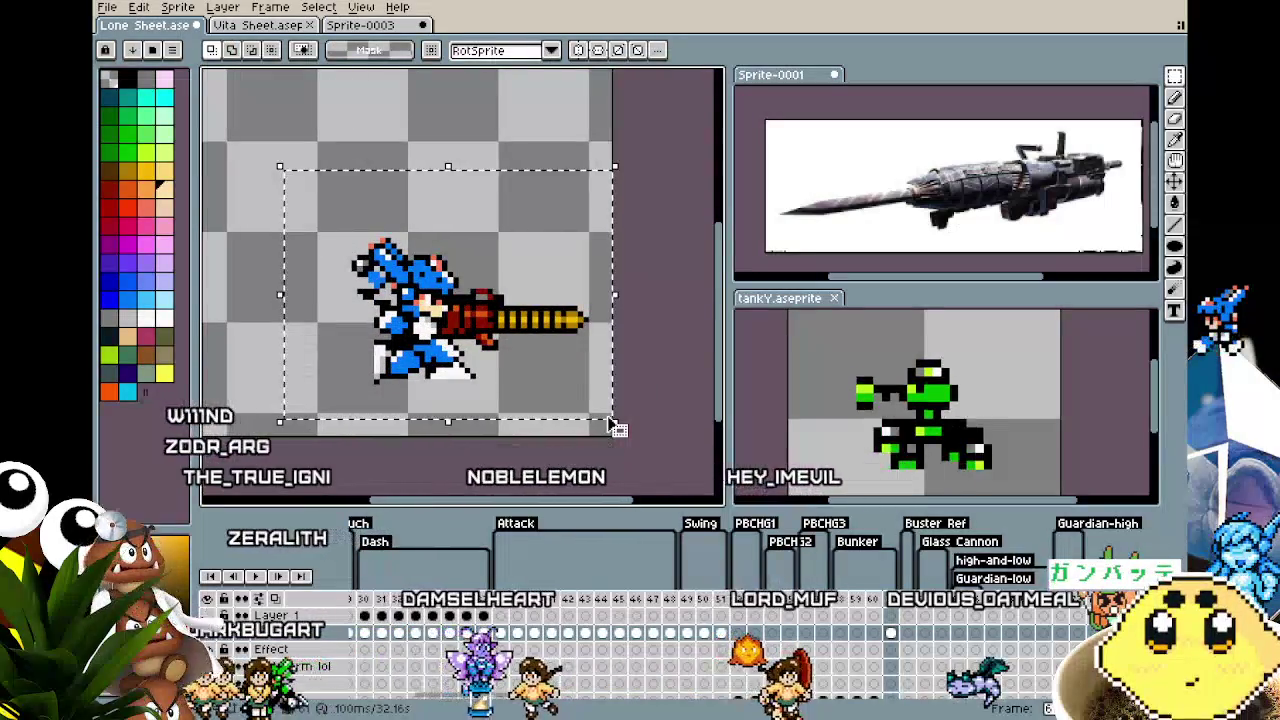
{"action": "left_click_drag", "start_coordinate": [620, 160], "coordinate": [443, 111]}
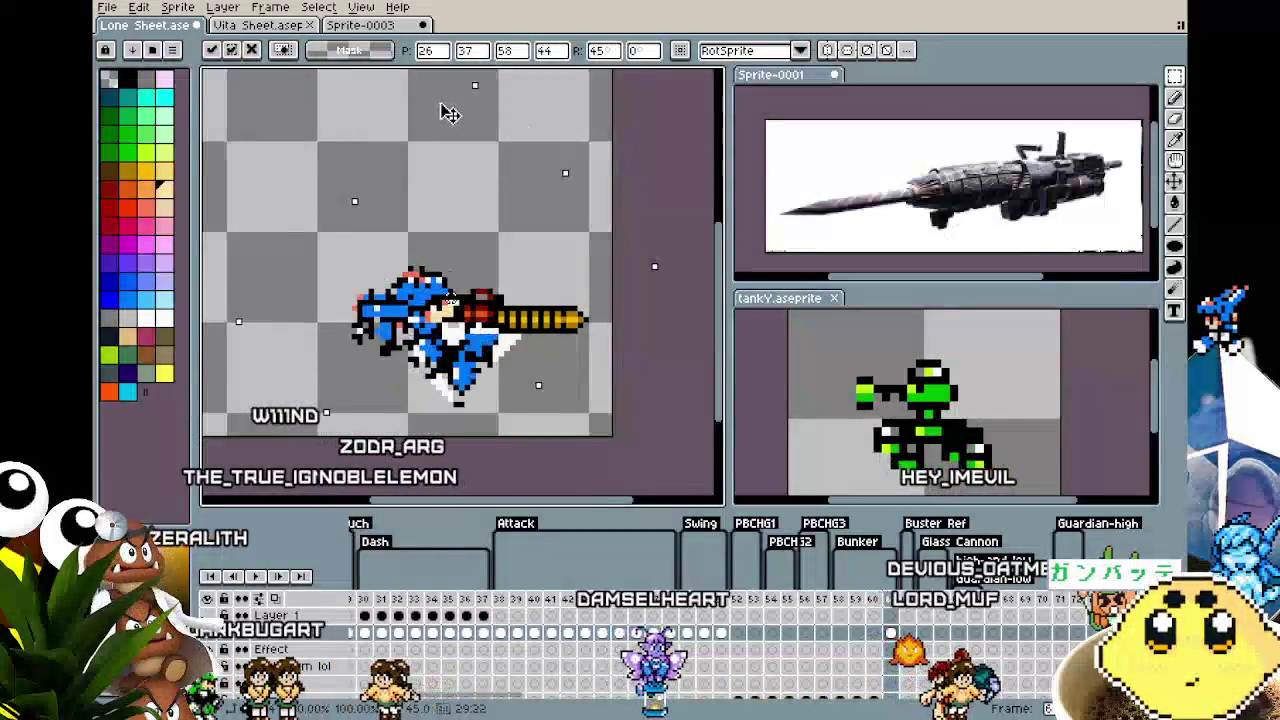
{"action": "key", "text": "Escape"}
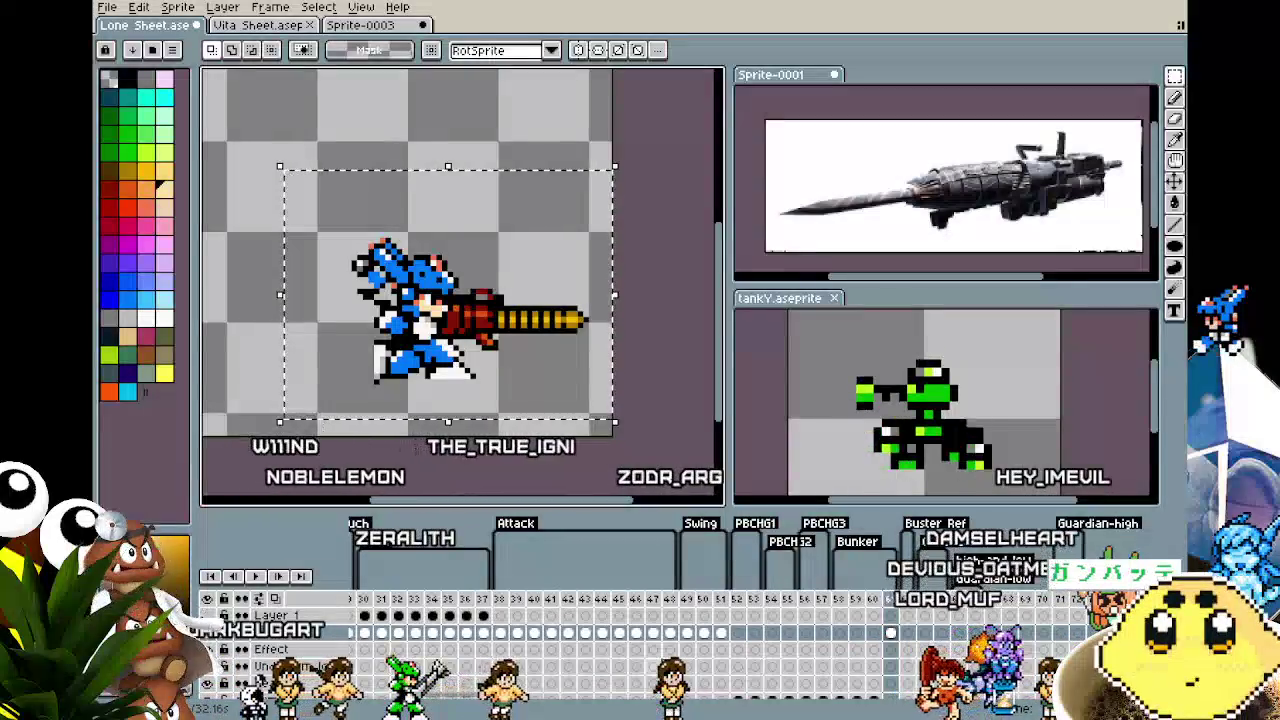
{"action": "scroll", "coordinate": [893, 638], "scroll_direction": "down", "scroll_amount": 3}
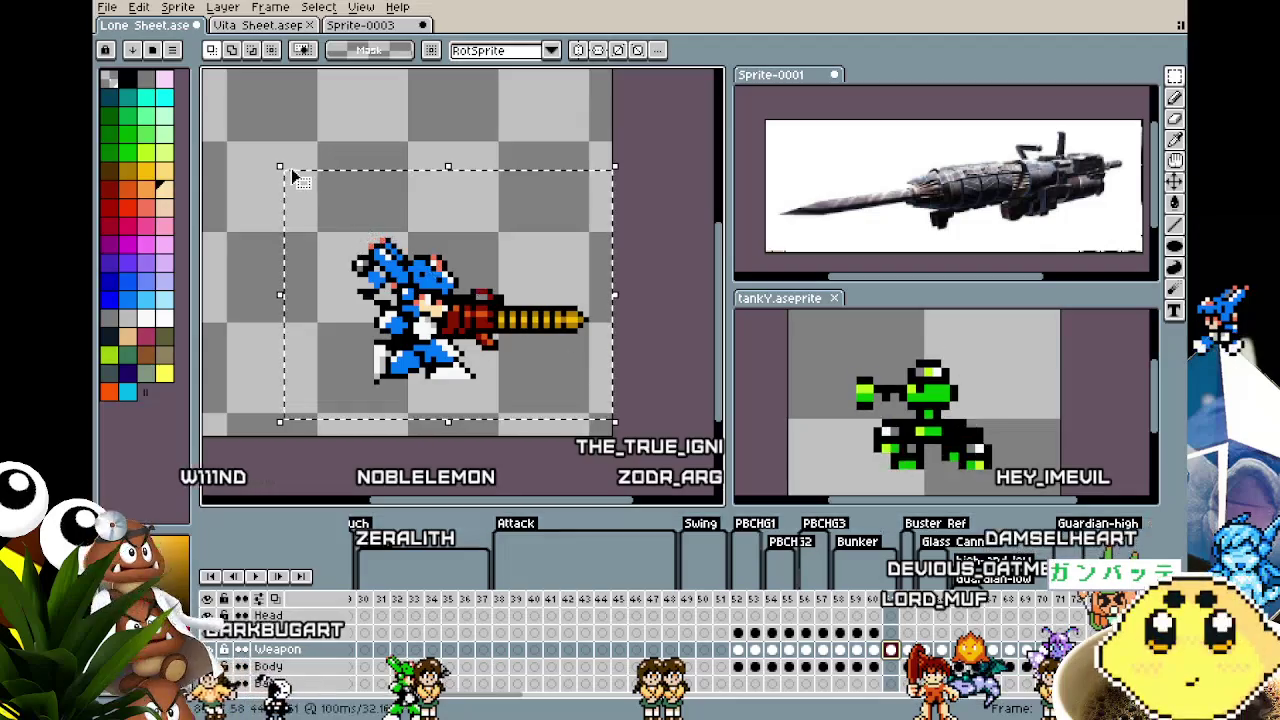
{"action": "left_click_drag", "start_coordinate": [627, 152], "coordinate": [398, 90]}
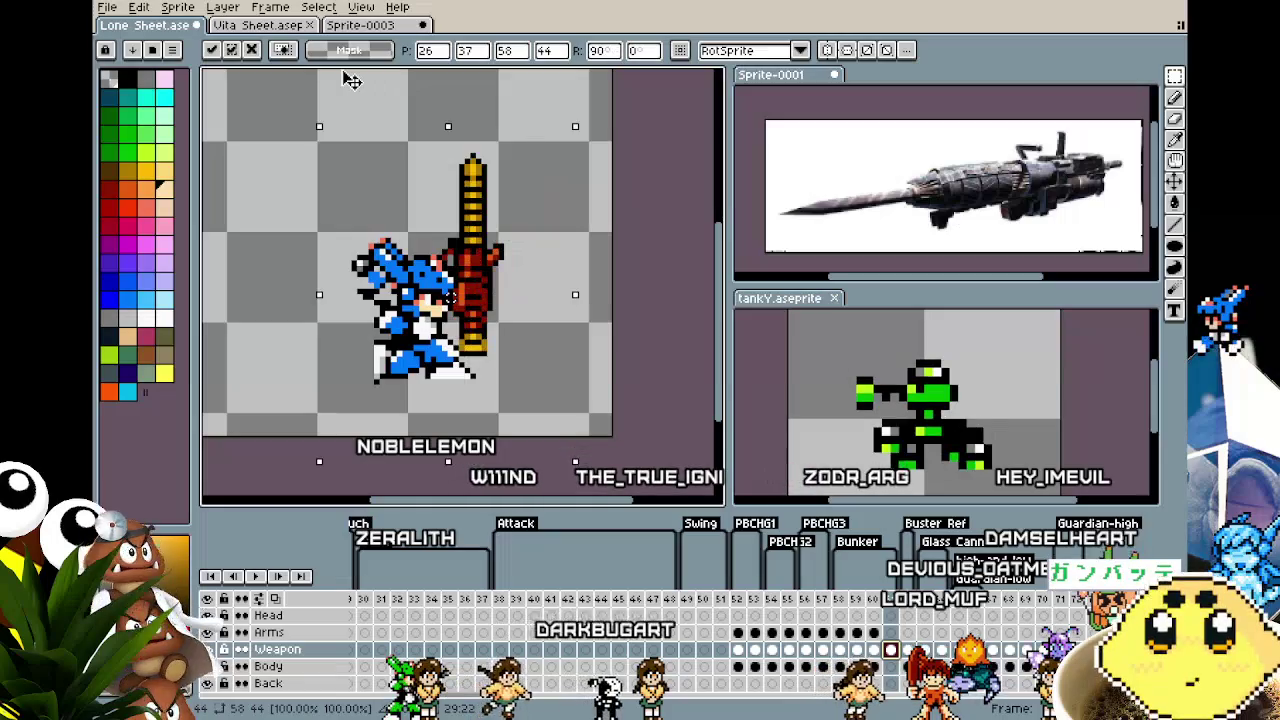
{"action": "left_click_drag", "start_coordinate": [362, 92], "coordinate": [336, 75]}
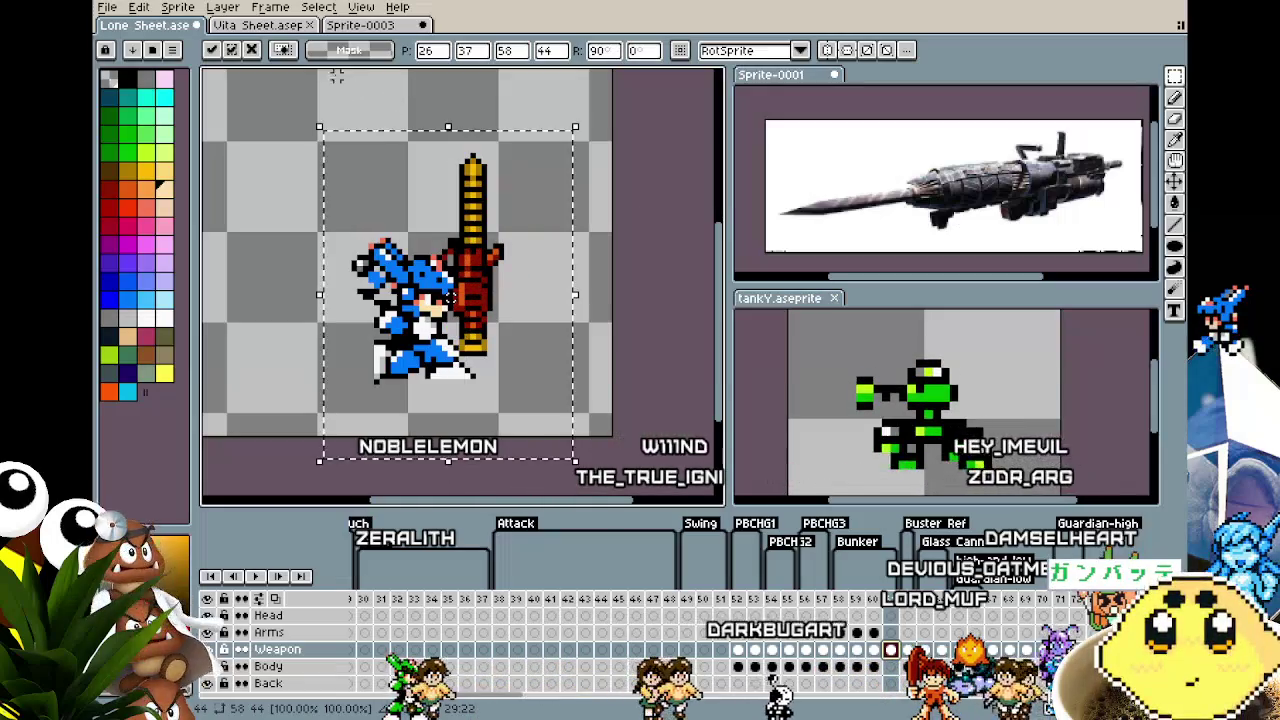
{"action": "left_click_drag", "start_coordinate": [490, 272], "coordinate": [475, 290]}
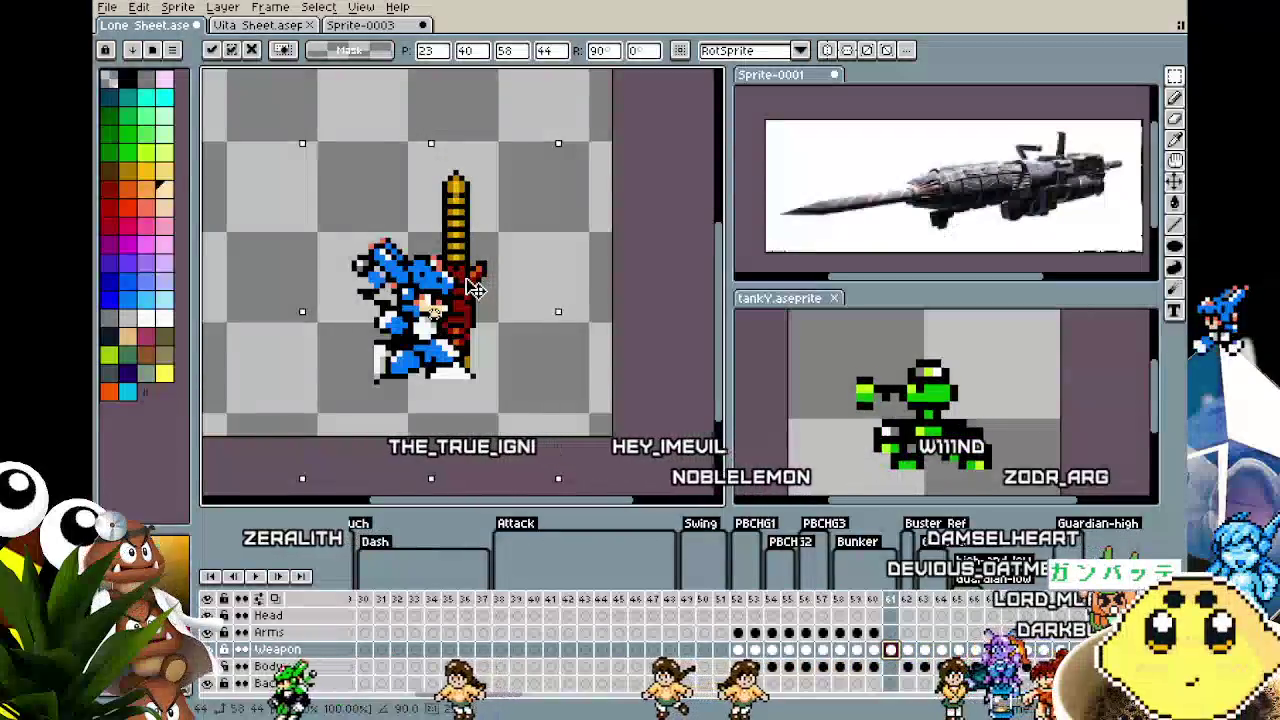
{"action": "key", "text": "Return"}
{"action": "scroll", "coordinate": [568, 365], "scroll_direction": "up", "scroll_amount": 1}
{"action": "scroll", "coordinate": [568, 365], "scroll_direction": "up", "scroll_amount": 1}
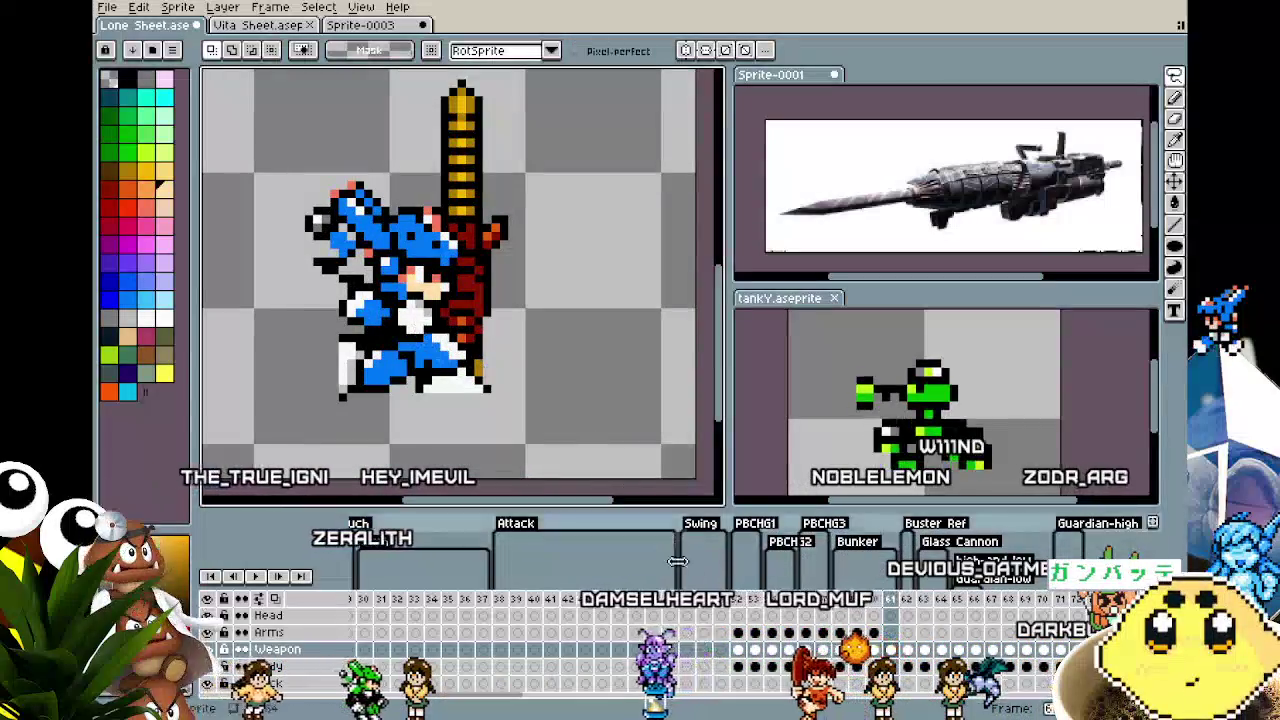
On the Sample layer, shift small hand pixel blocks against the drill and eyedrop a sprite colour
{"action": "scroll", "coordinate": [704, 656], "scroll_direction": "up", "scroll_amount": 2}
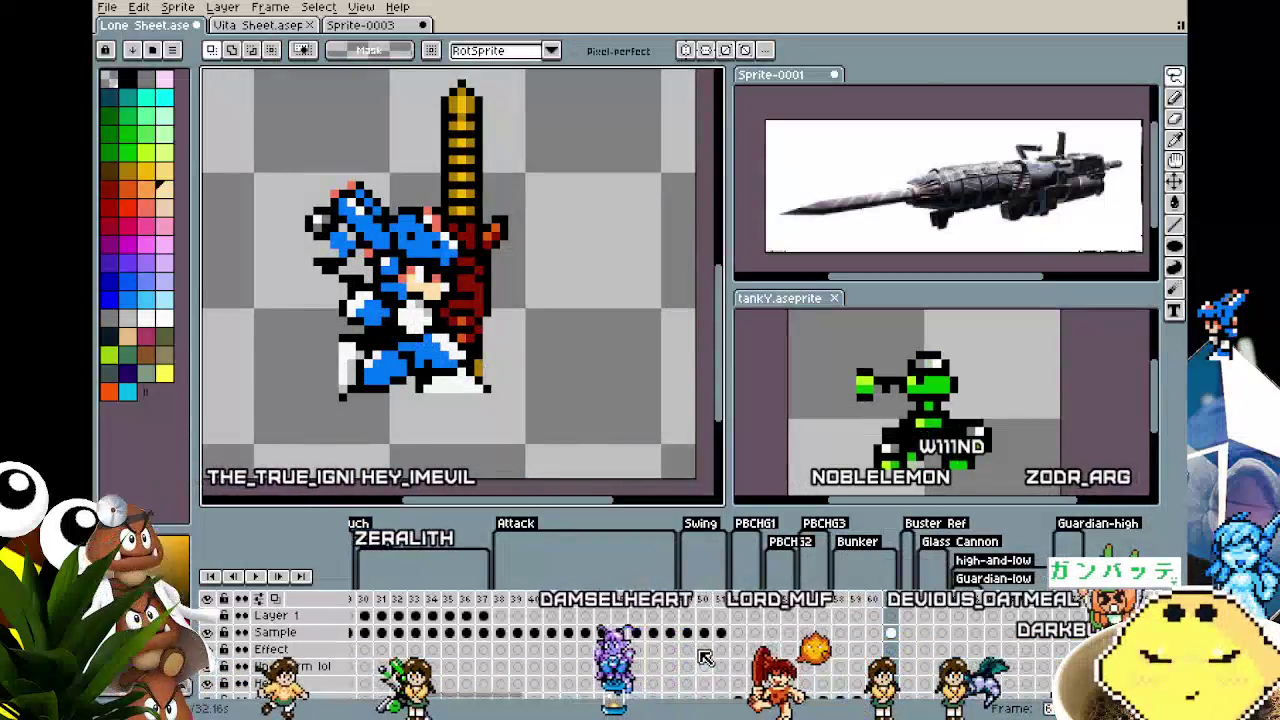
{"action": "left_click", "coordinate": [891, 634]}
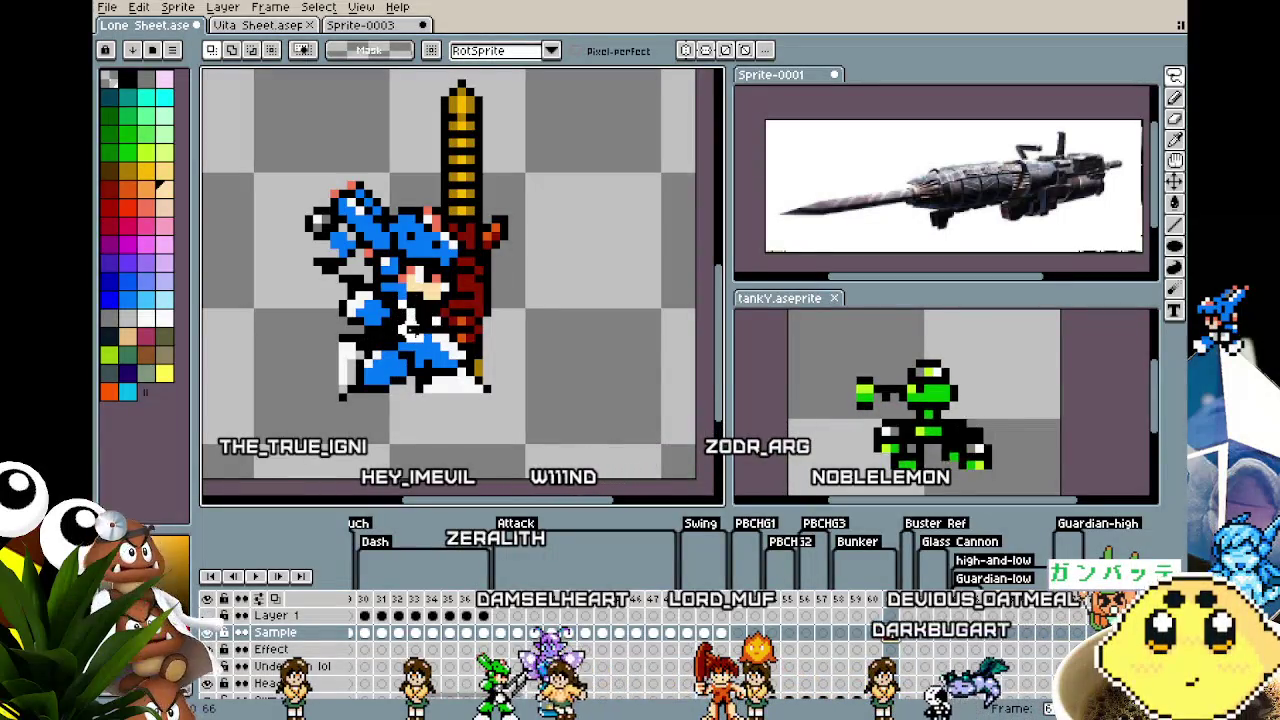
{"action": "left_click_drag", "start_coordinate": [425, 330], "coordinate": [460, 335]}
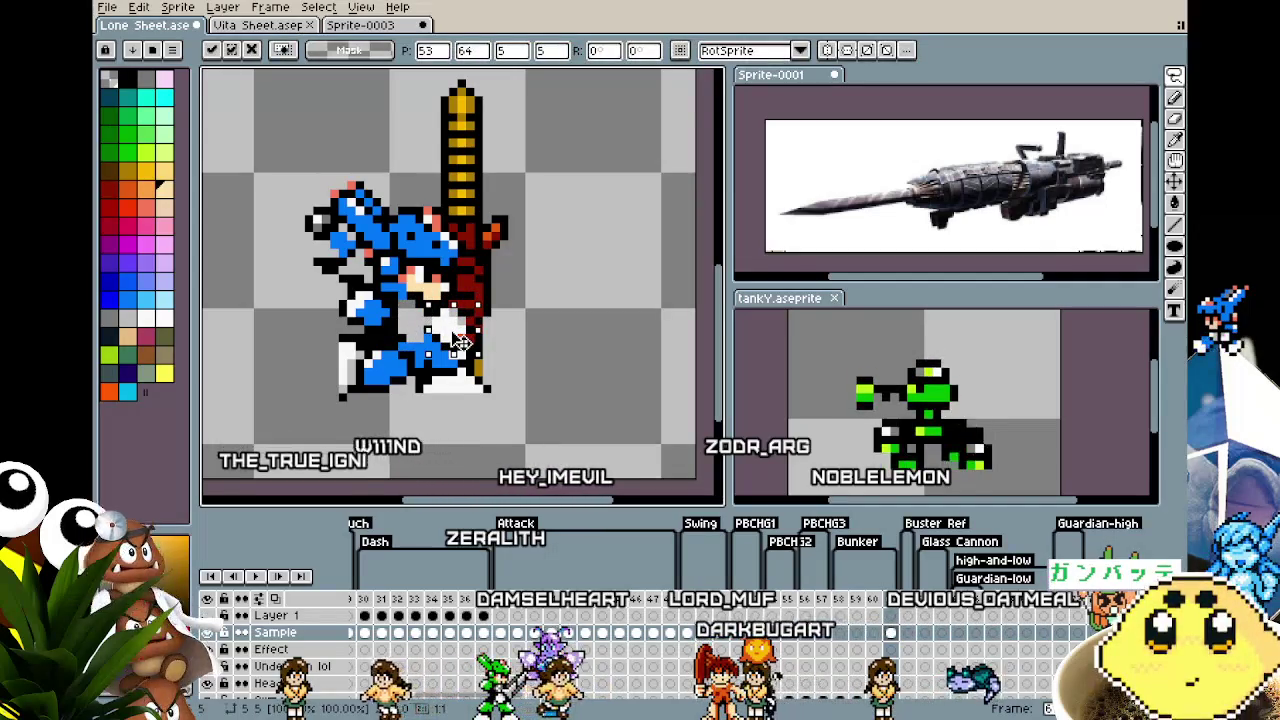
{"action": "key", "text": "Return"}
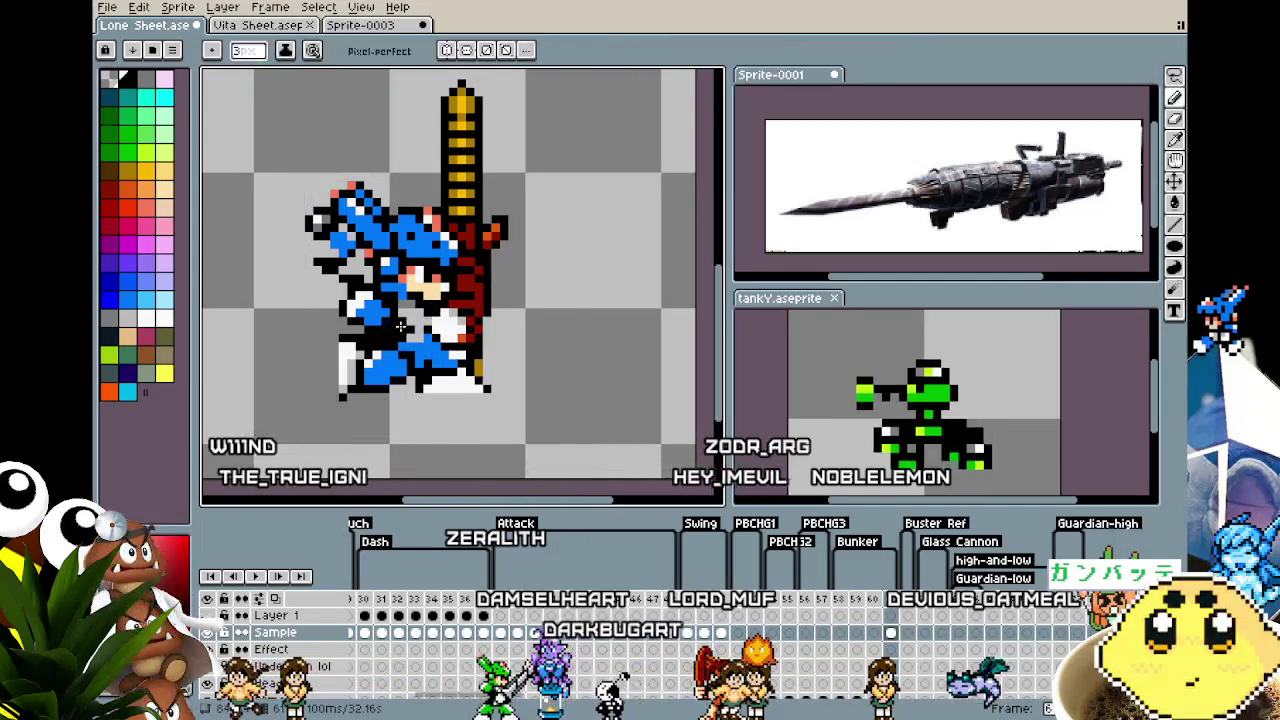
{"action": "key", "text": "m"}
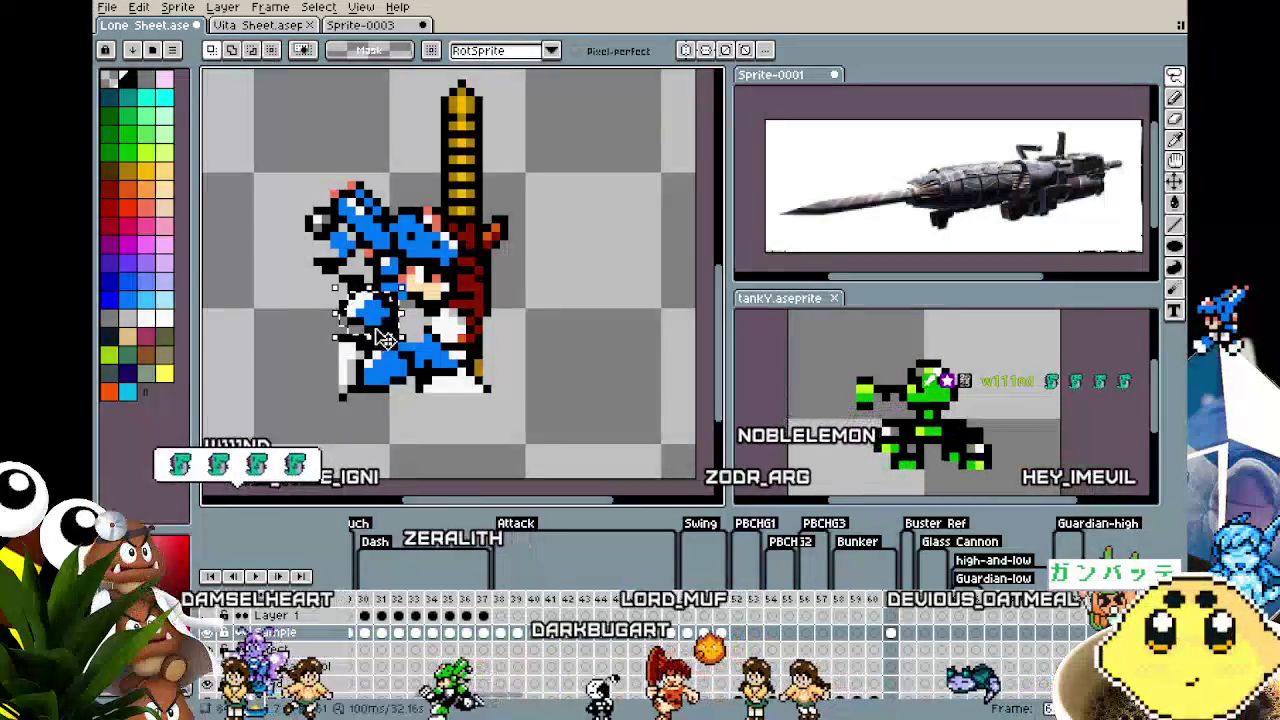
{"action": "left_click_drag", "start_coordinate": [350, 296], "coordinate": [398, 337]}
{"action": "key", "text": "ctrl+d"}
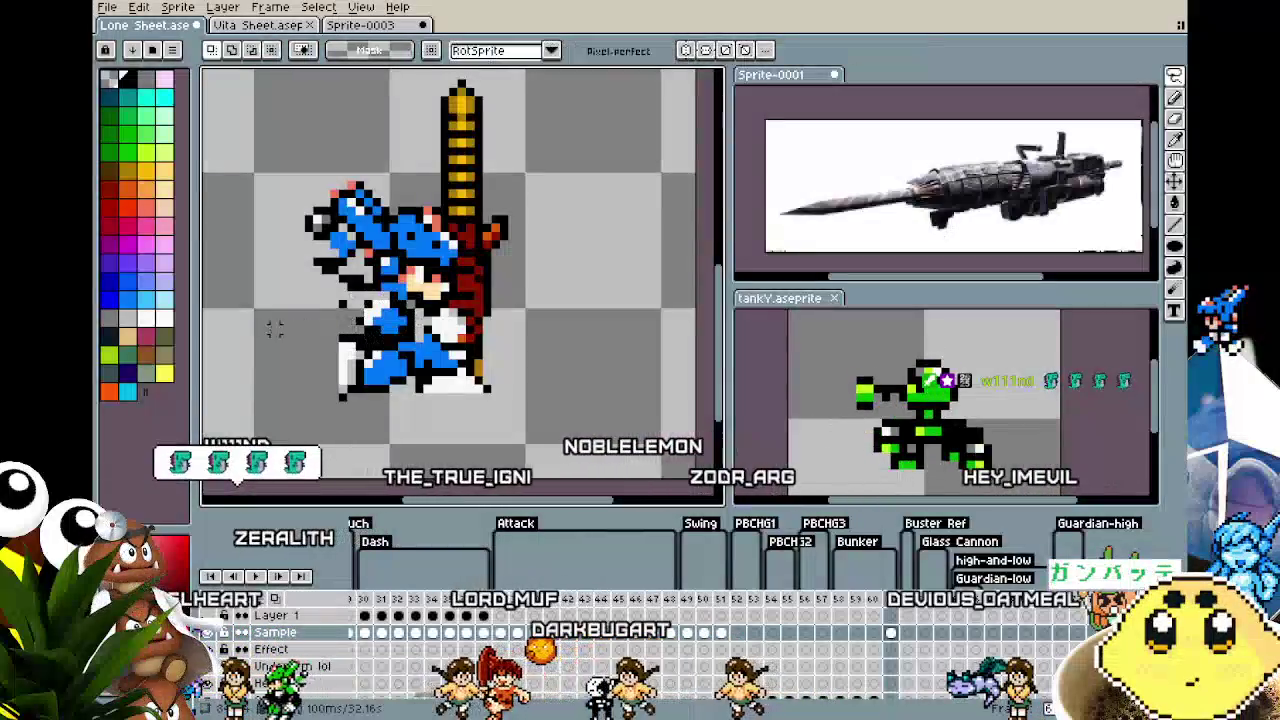
{"action": "key", "text": "b"}
{"action": "left_click", "coordinate": [343, 305], "text": "alt"}
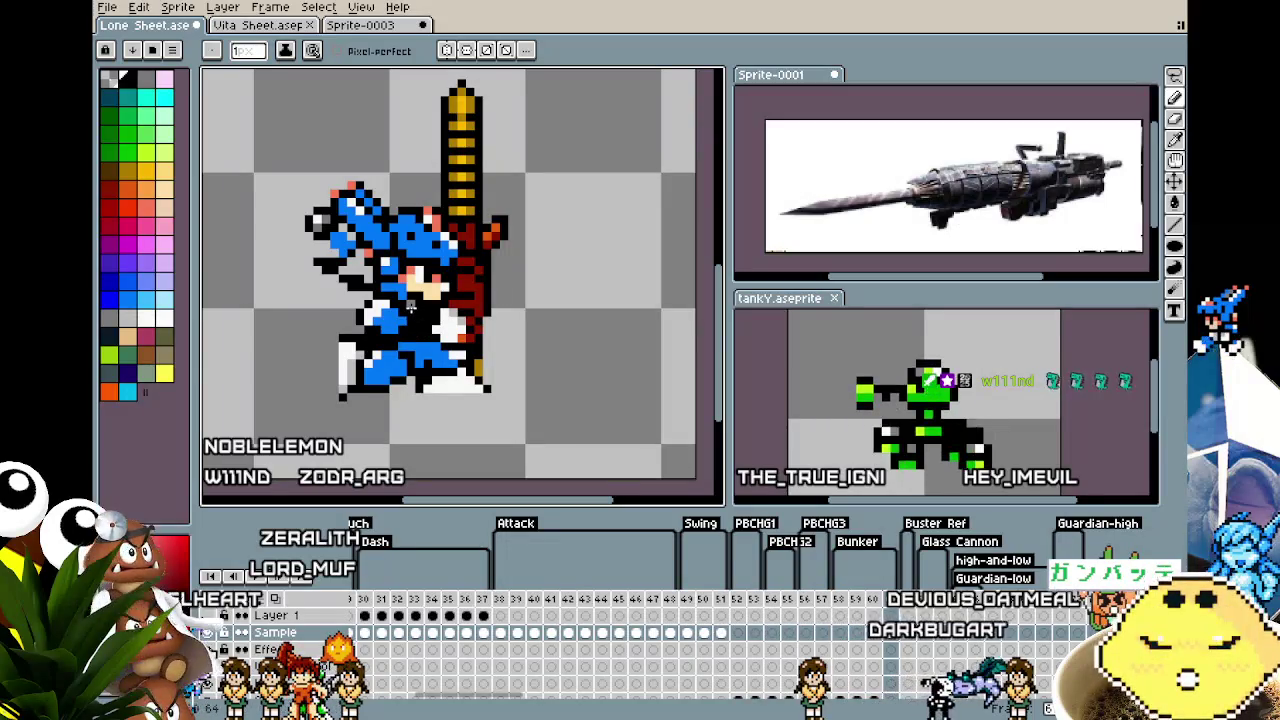
{"action": "scroll", "coordinate": [405, 305], "scroll_direction": "down", "scroll_amount": 1}
Pick up the white and paint white pixels onto the character's hand
{"action": "scroll", "coordinate": [410, 330], "scroll_direction": "up", "scroll_amount": 2}
{"action": "scroll", "coordinate": [418, 360], "scroll_direction": "up", "scroll_amount": 1}
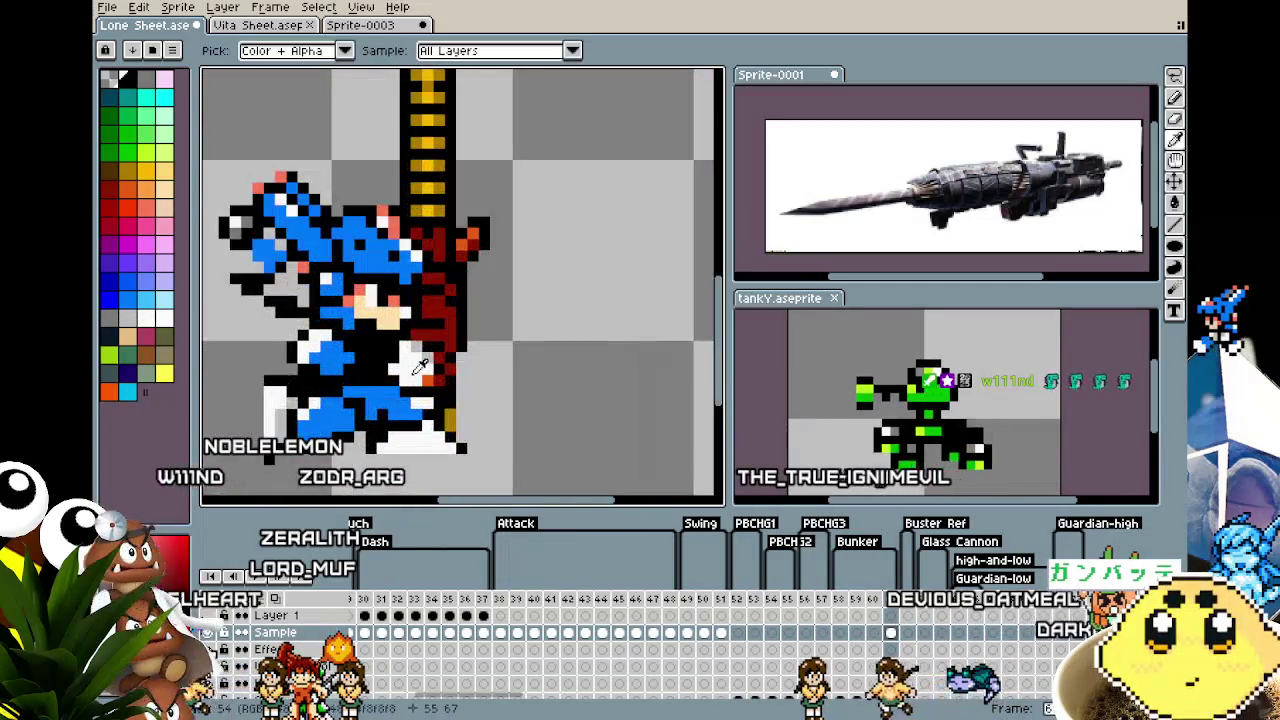
{"action": "left_click", "coordinate": [398, 352], "text": "alt"}
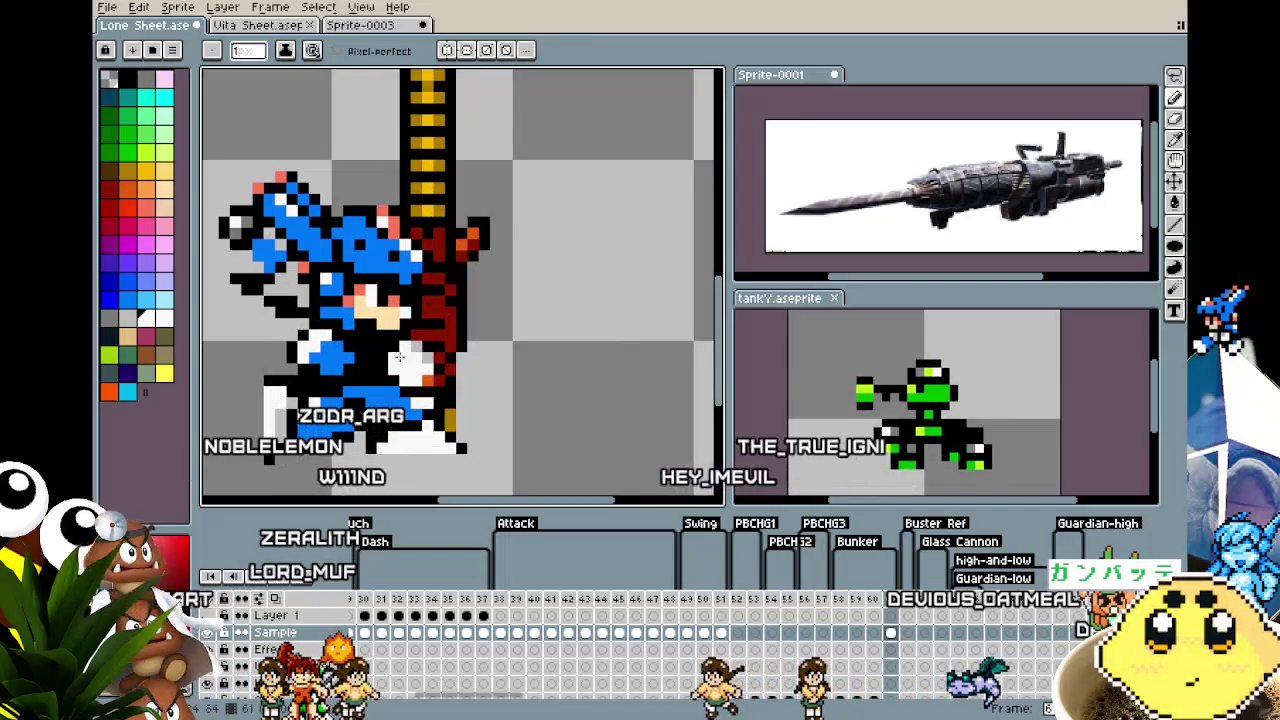
{"action": "left_click_drag", "start_coordinate": [399, 357], "coordinate": [436, 376]}
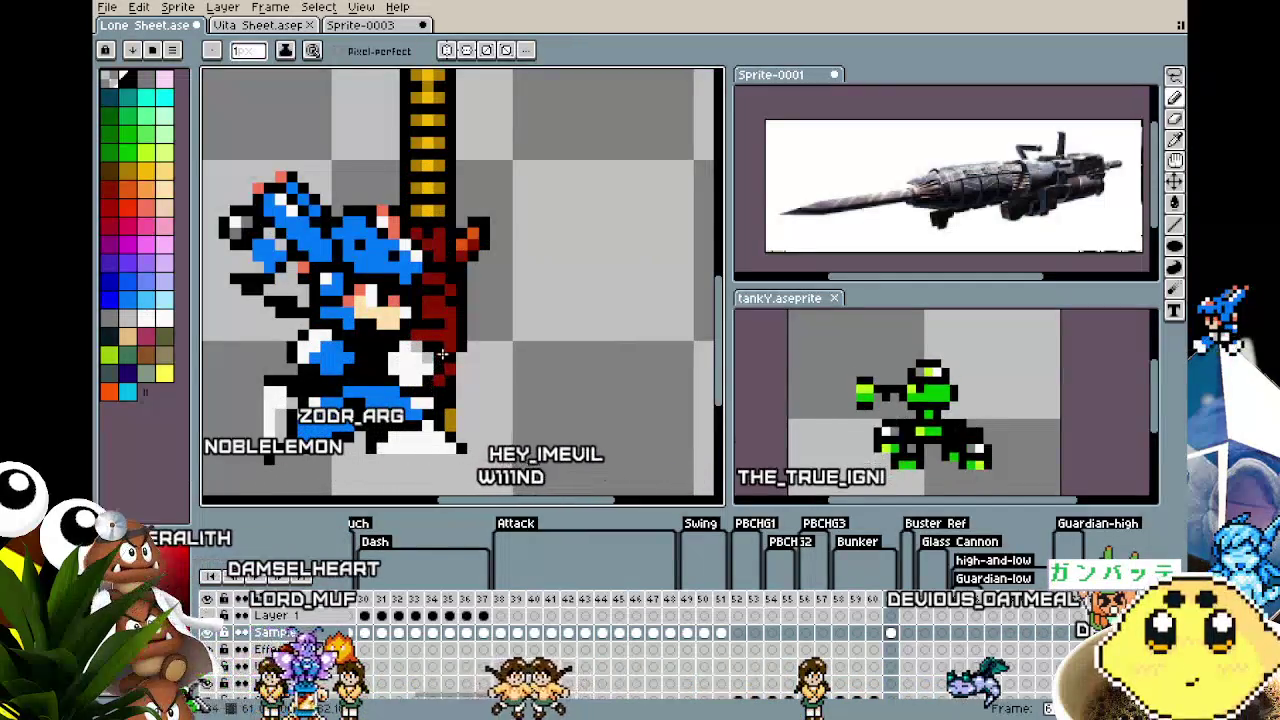
Compare the sprite against a neighbouring animation frame while zooming in and out
{"action": "scroll", "coordinate": [417, 342], "scroll_direction": "down", "scroll_amount": 3}
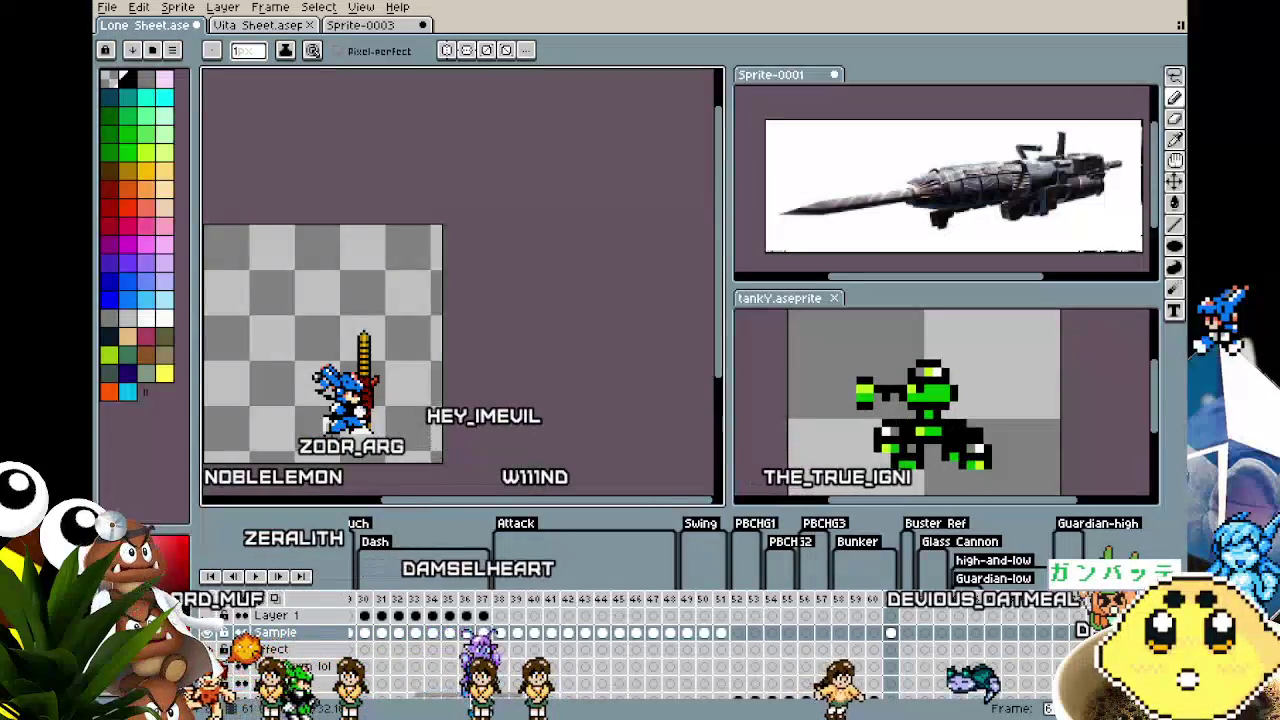
{"action": "scroll", "coordinate": [417, 342], "scroll_direction": "up", "scroll_amount": 3}
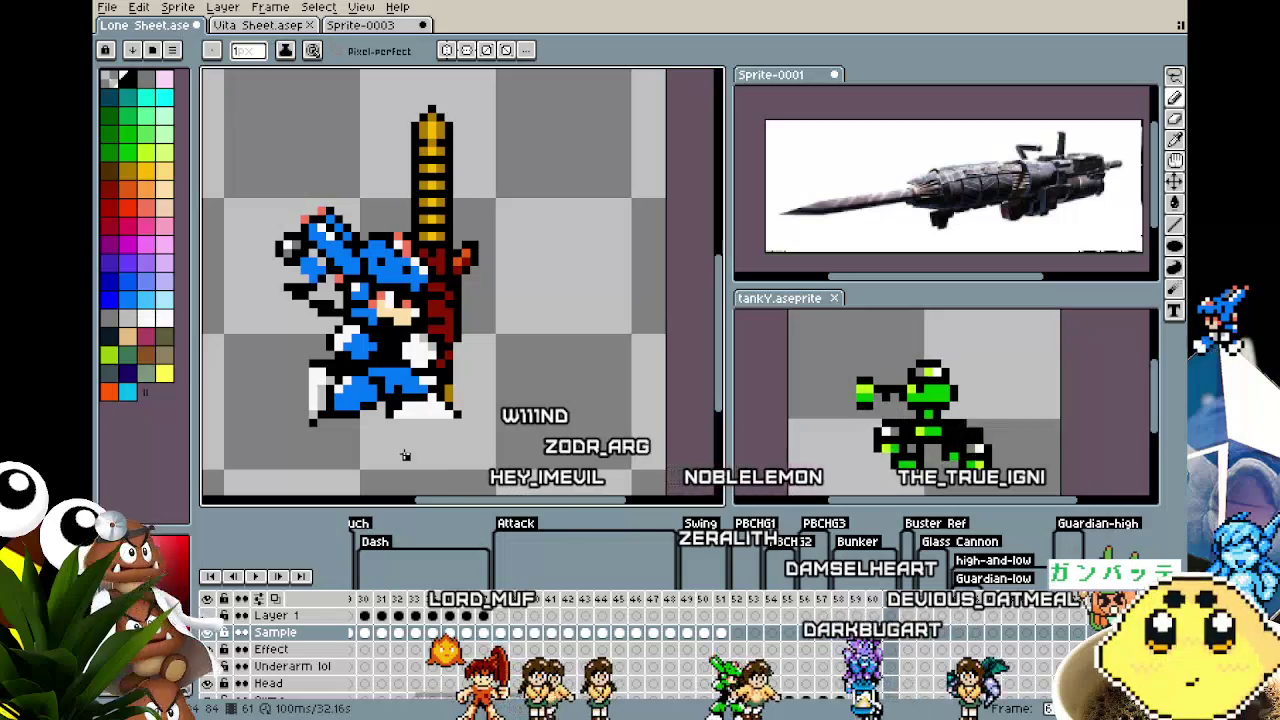
{"action": "scroll", "coordinate": [398, 390], "scroll_direction": "up", "scroll_amount": 2}
{"action": "scroll", "coordinate": [390, 320], "scroll_direction": "up", "scroll_amount": 2}
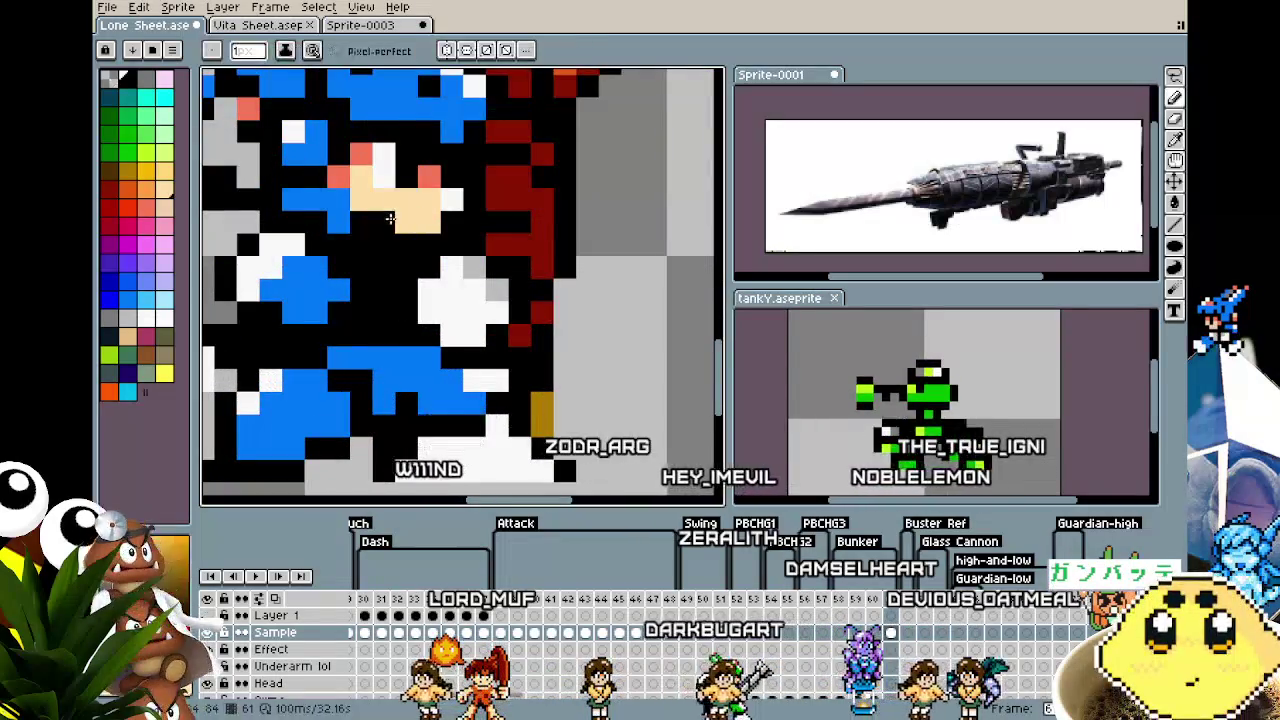
{"action": "key", "text": "alt"}
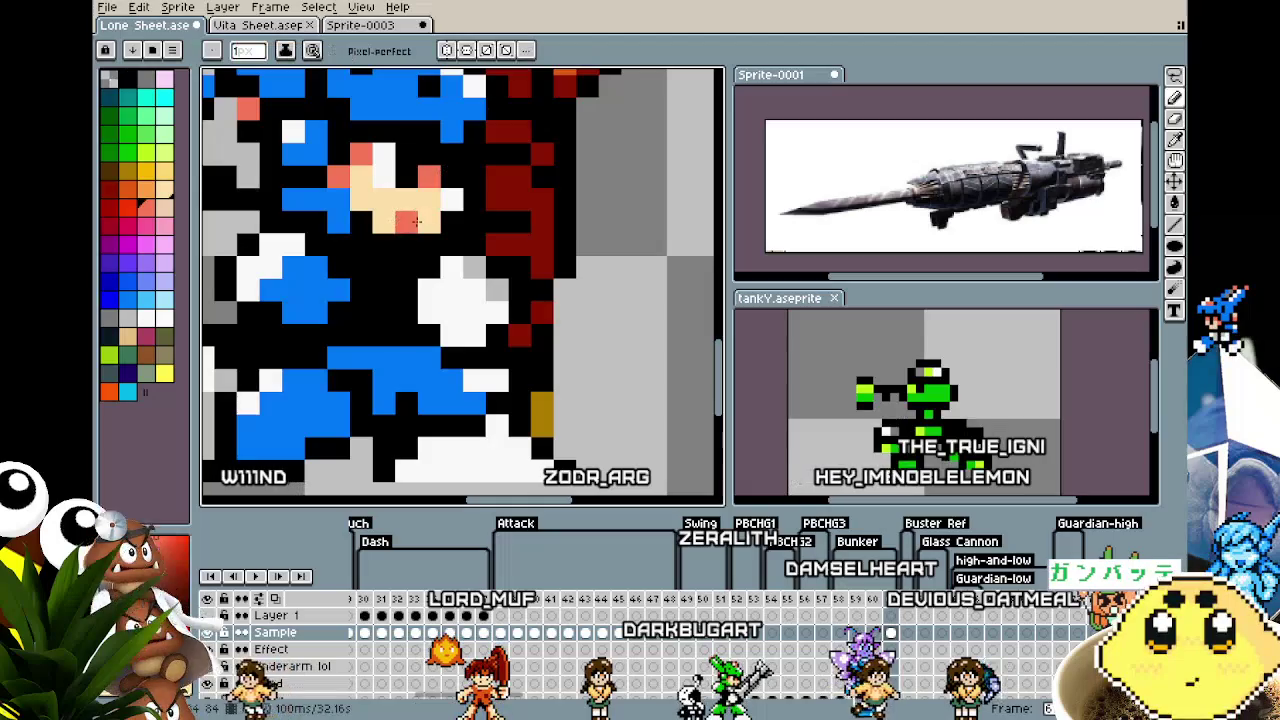
{"action": "scroll", "coordinate": [405, 234], "scroll_direction": "down", "scroll_amount": 4}
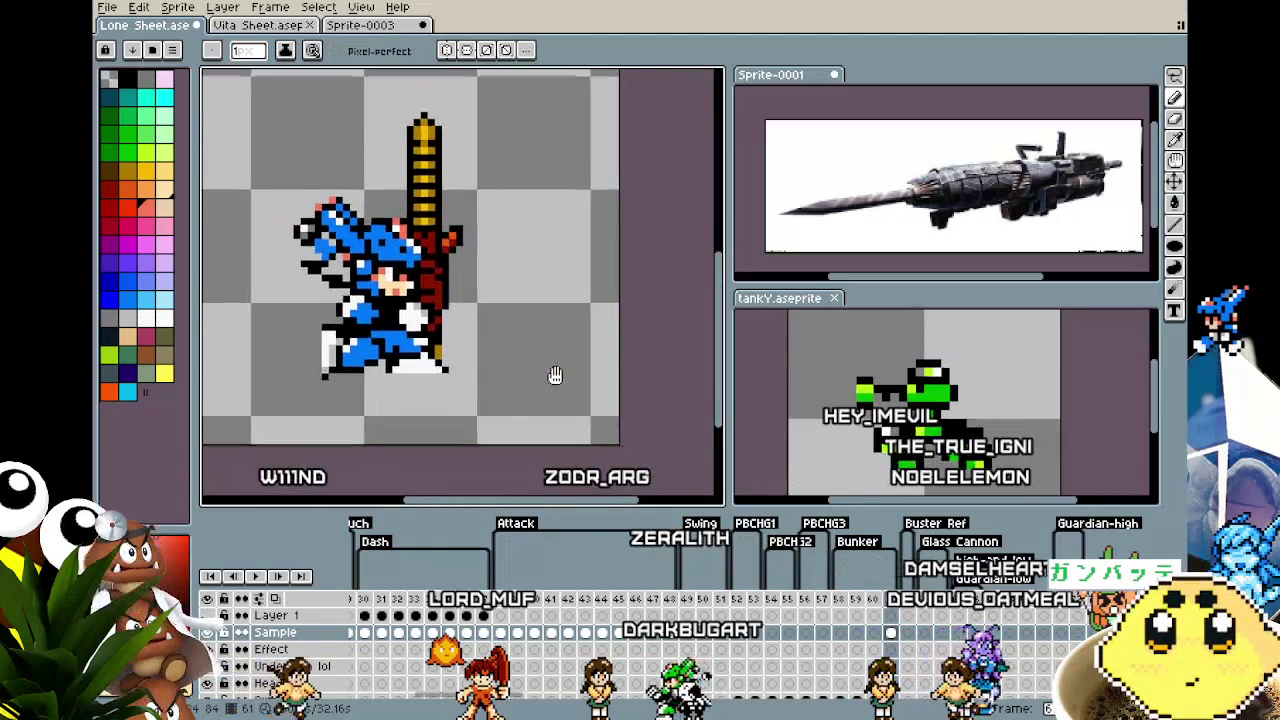
{"action": "key", "text": "Right"}
{"action": "key", "text": "Right"}
{"action": "key", "text": "Right"}
{"action": "key", "text": "Right"}
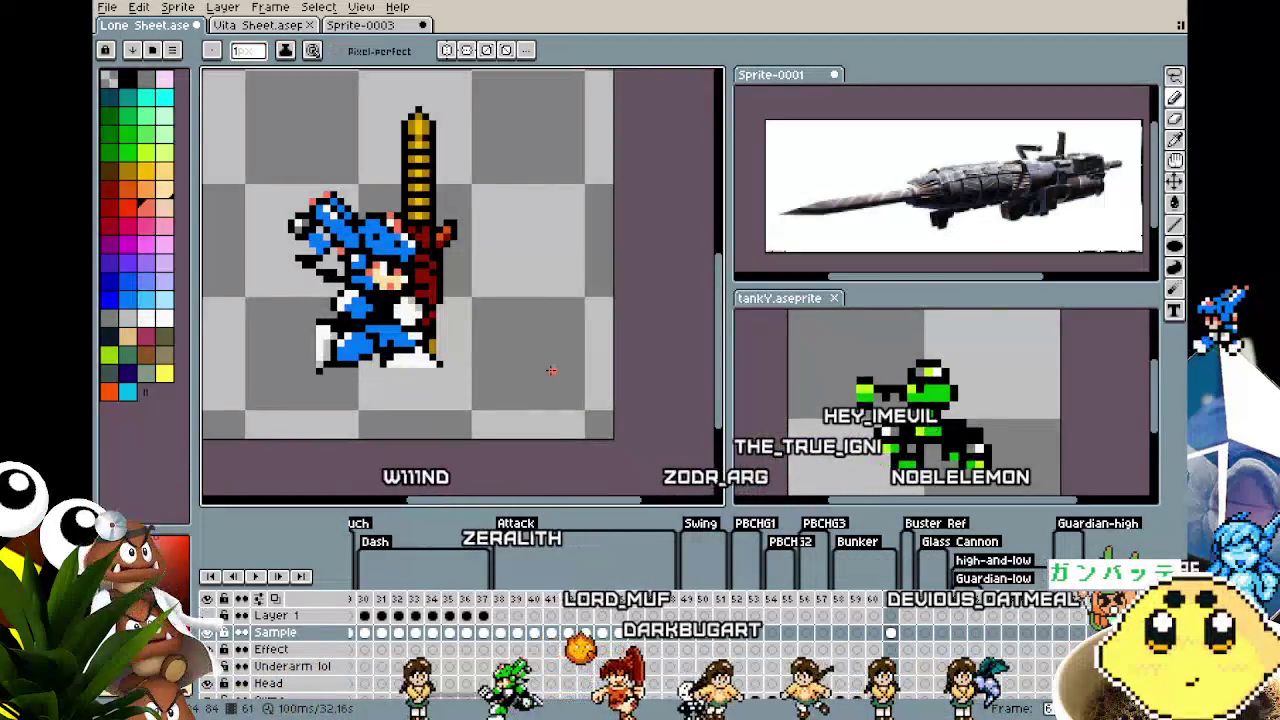
{"action": "scroll", "coordinate": [347, 330], "scroll_direction": "up", "scroll_amount": 3}
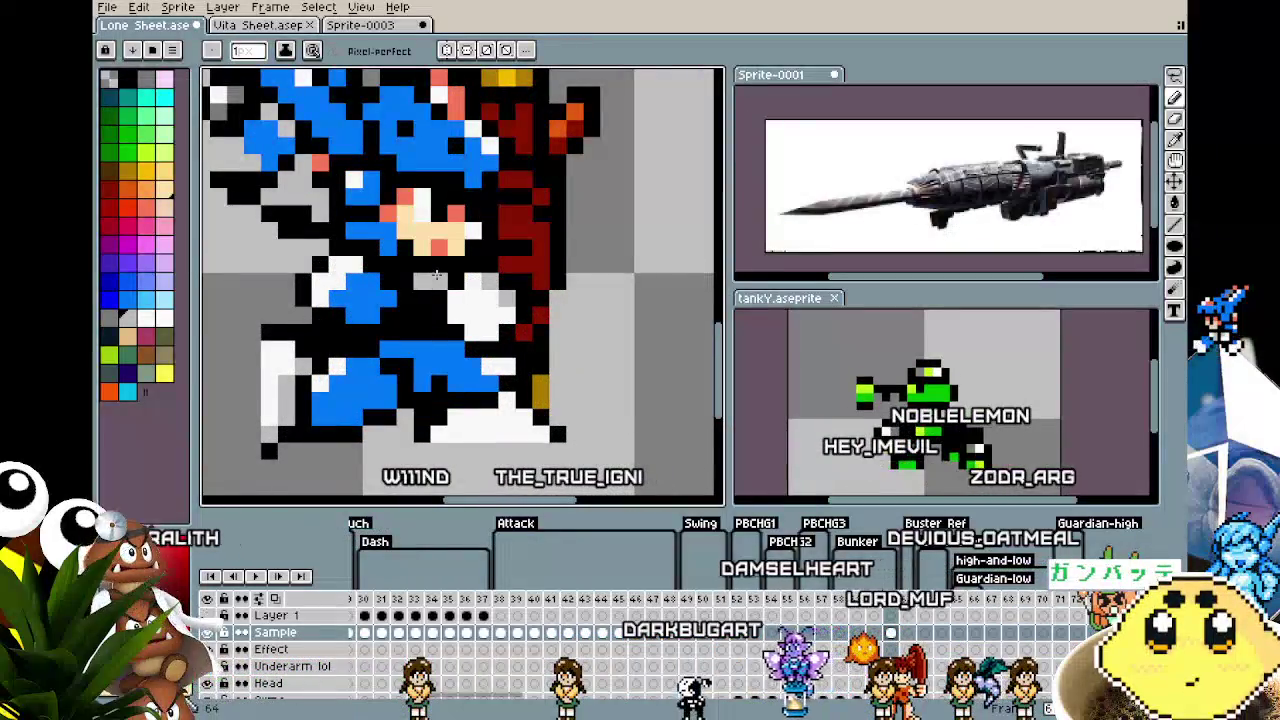
{"action": "scroll", "coordinate": [422, 348], "scroll_direction": "down", "scroll_amount": 3}
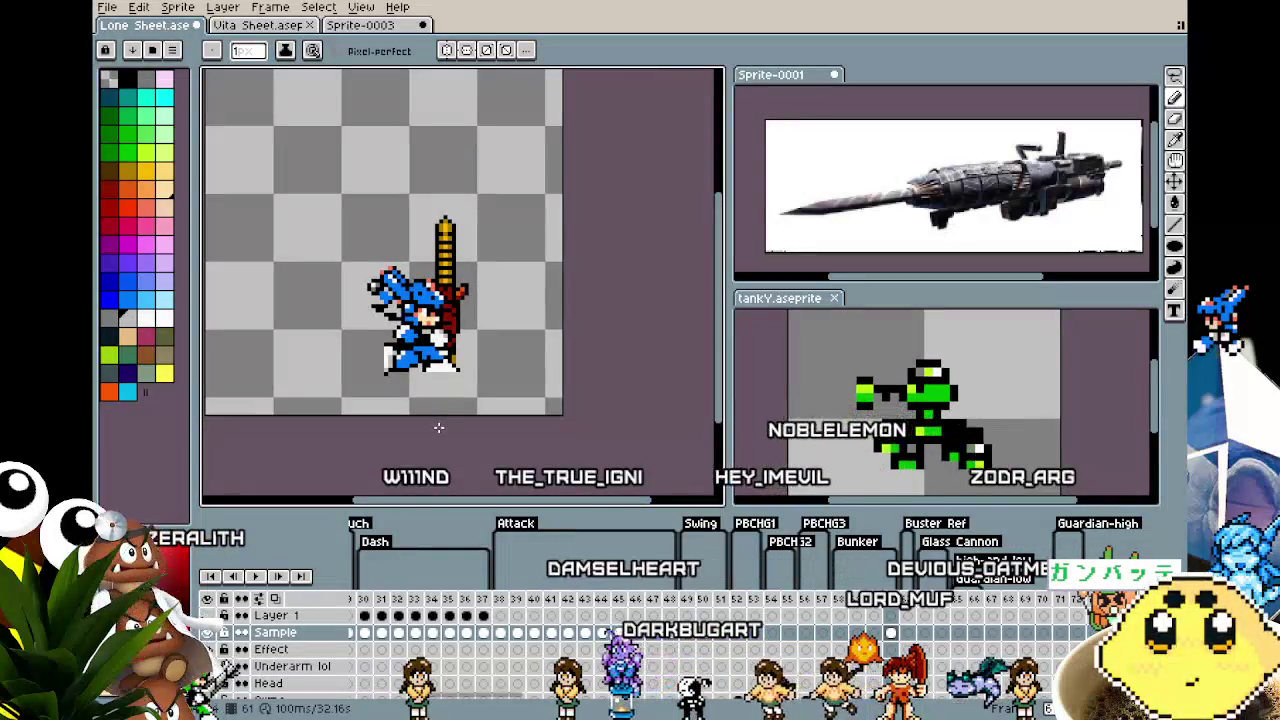
{"action": "scroll", "coordinate": [422, 350], "scroll_direction": "up", "scroll_amount": 2}
{"action": "scroll", "coordinate": [450, 320], "scroll_direction": "up", "scroll_amount": 1}
{"action": "key", "text": "alt"}
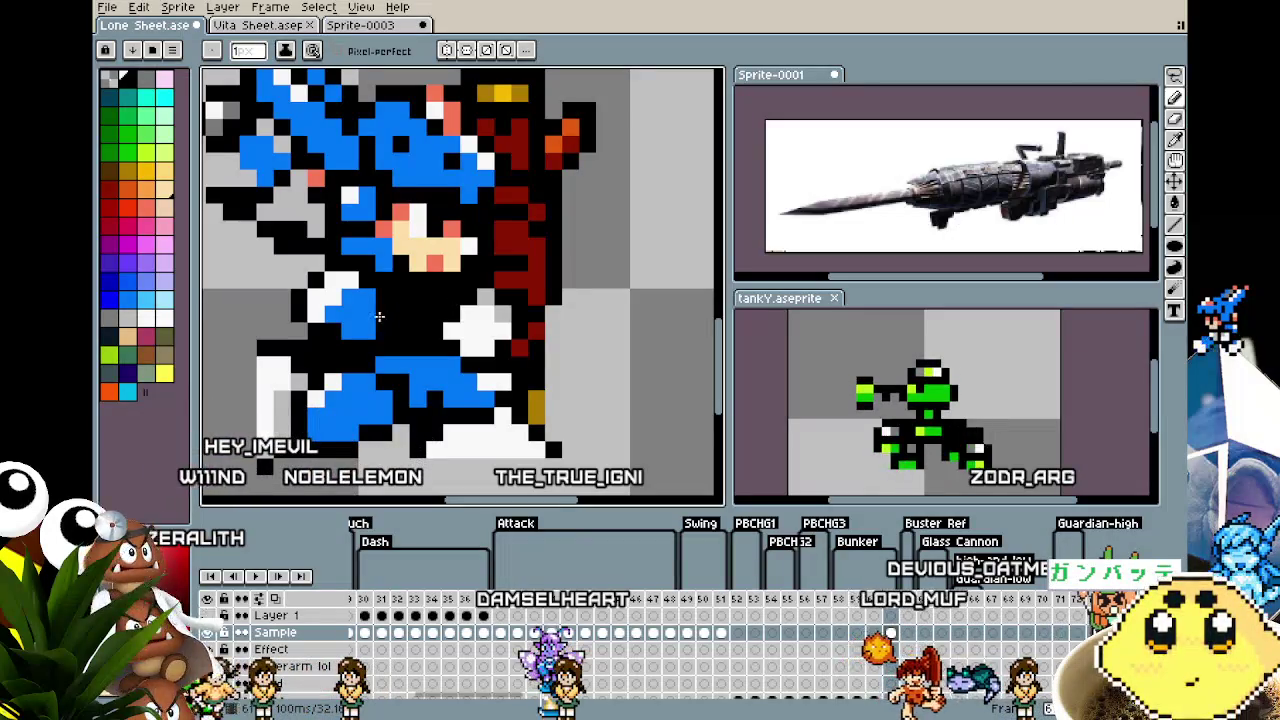
Marquee a rectangle over the character's lower body and commit its moved position
{"action": "key", "text": "m"}
{"action": "mouse_move", "coordinate": [303, 268]}
{"action": "left_mouse_down"}
{"action": "mouse_move", "coordinate": [412, 343]}
{"action": "mouse_move", "coordinate": [360, 333]}
{"action": "left_mouse_up"}
{"action": "key", "text": "Return"}
{"action": "scroll", "coordinate": [240, 340], "scroll_direction": "down", "scroll_amount": 2}
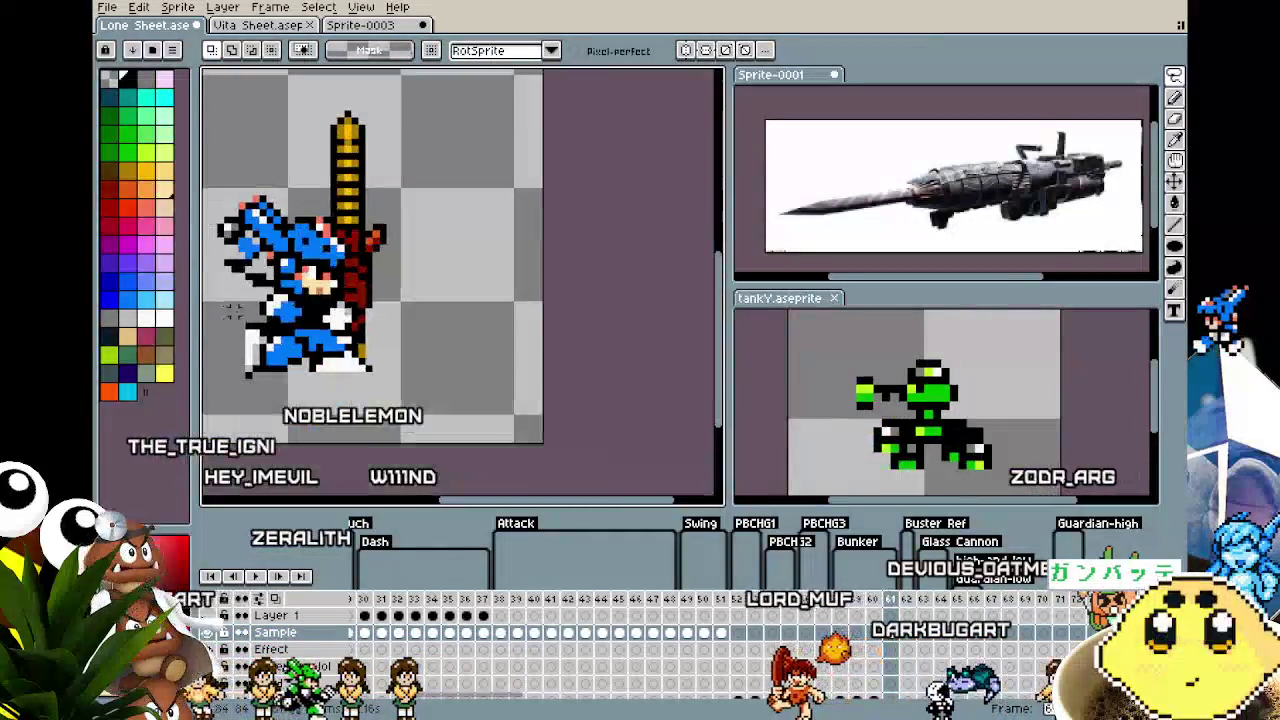
{"action": "scroll", "coordinate": [252, 370], "scroll_direction": "down", "scroll_amount": 1}
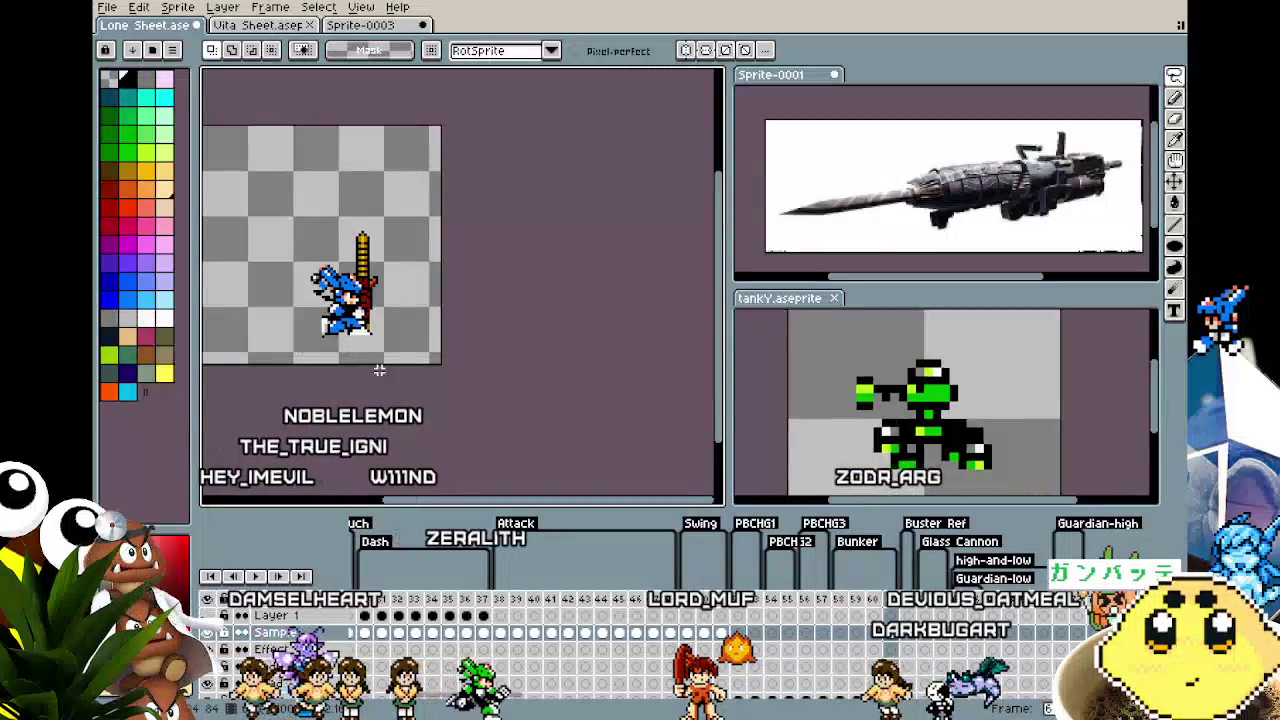
{"action": "key", "text": "Left"}
{"action": "key", "text": "Return"}
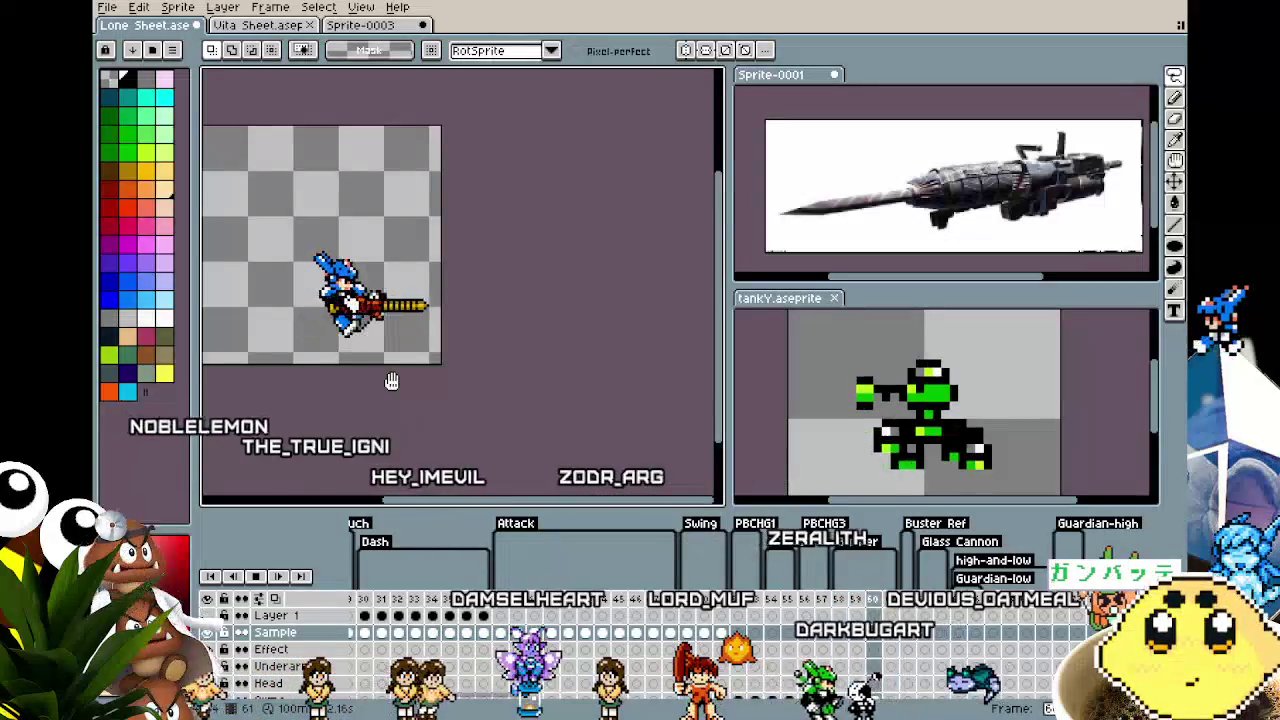
{"action": "key", "text": "Return"}
{"action": "scroll", "coordinate": [366, 332], "scroll_direction": "up", "scroll_amount": 2}
{"action": "key", "text": "Left"}
{"action": "key", "text": "Left"}
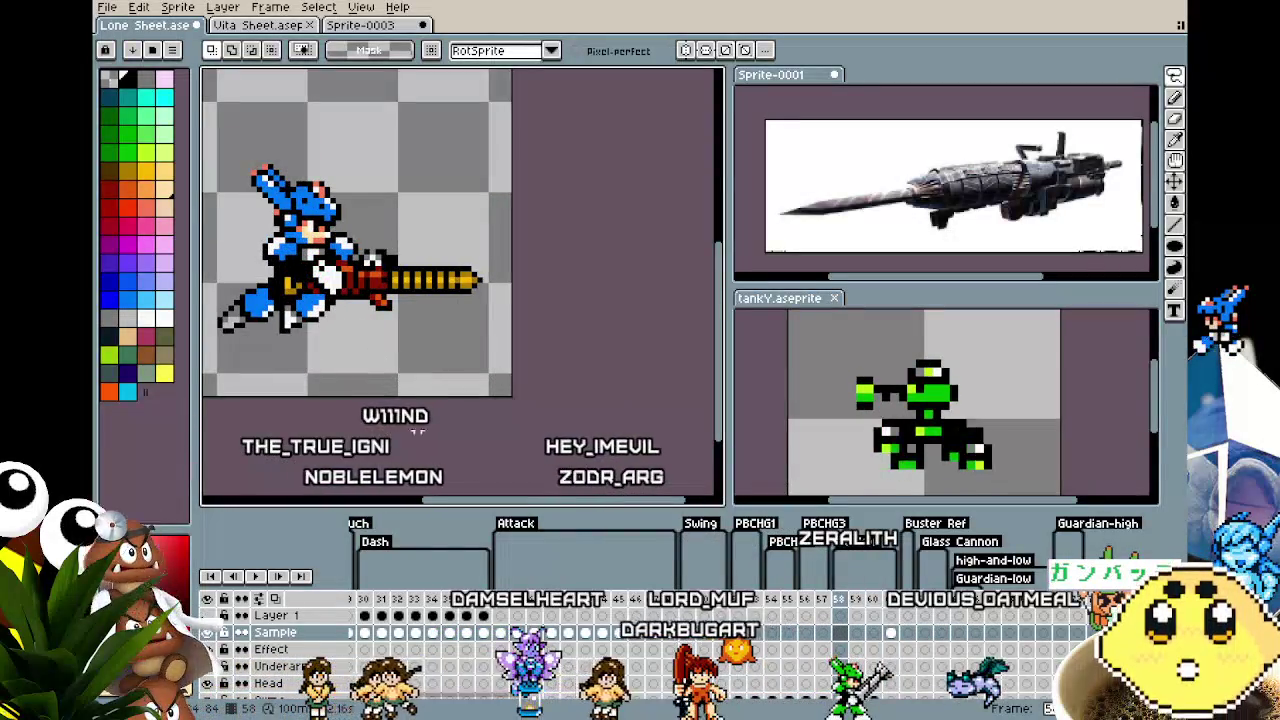
{"action": "left_click_drag", "start_coordinate": [857, 613], "coordinate": [902, 612]}
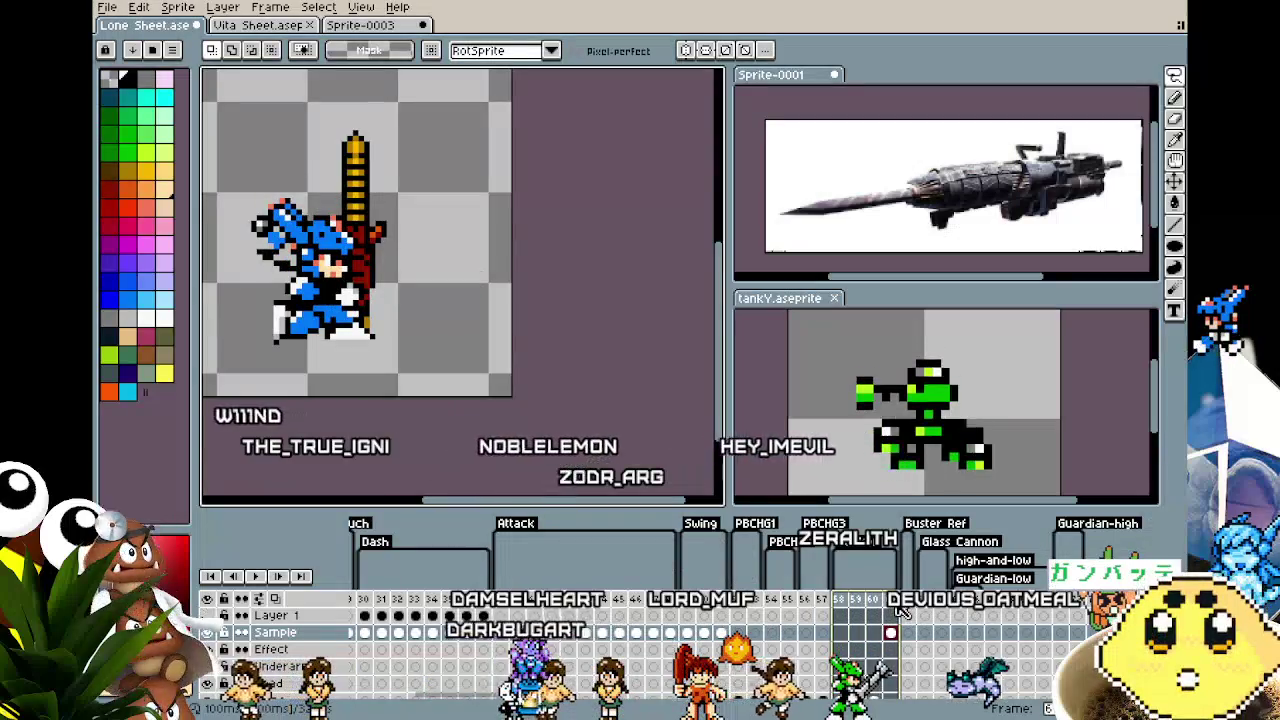
{"action": "key", "text": "p"}
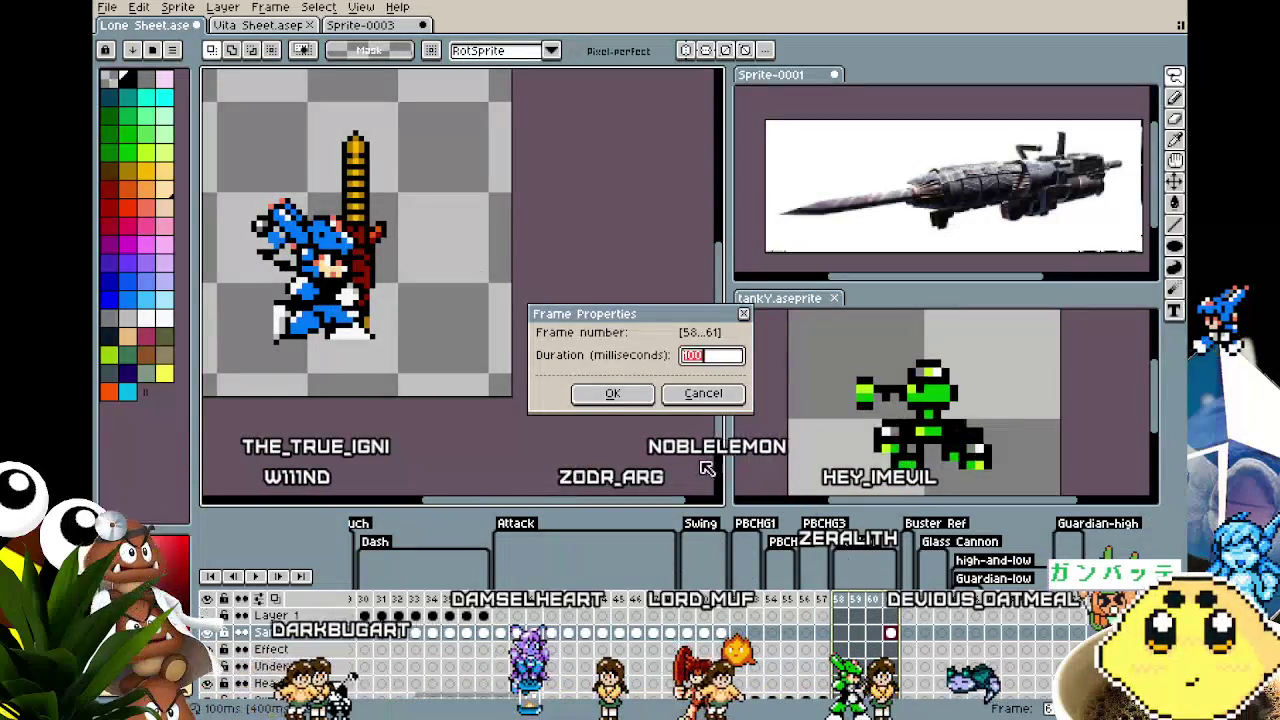
{"action": "left_click", "coordinate": [700, 396]}
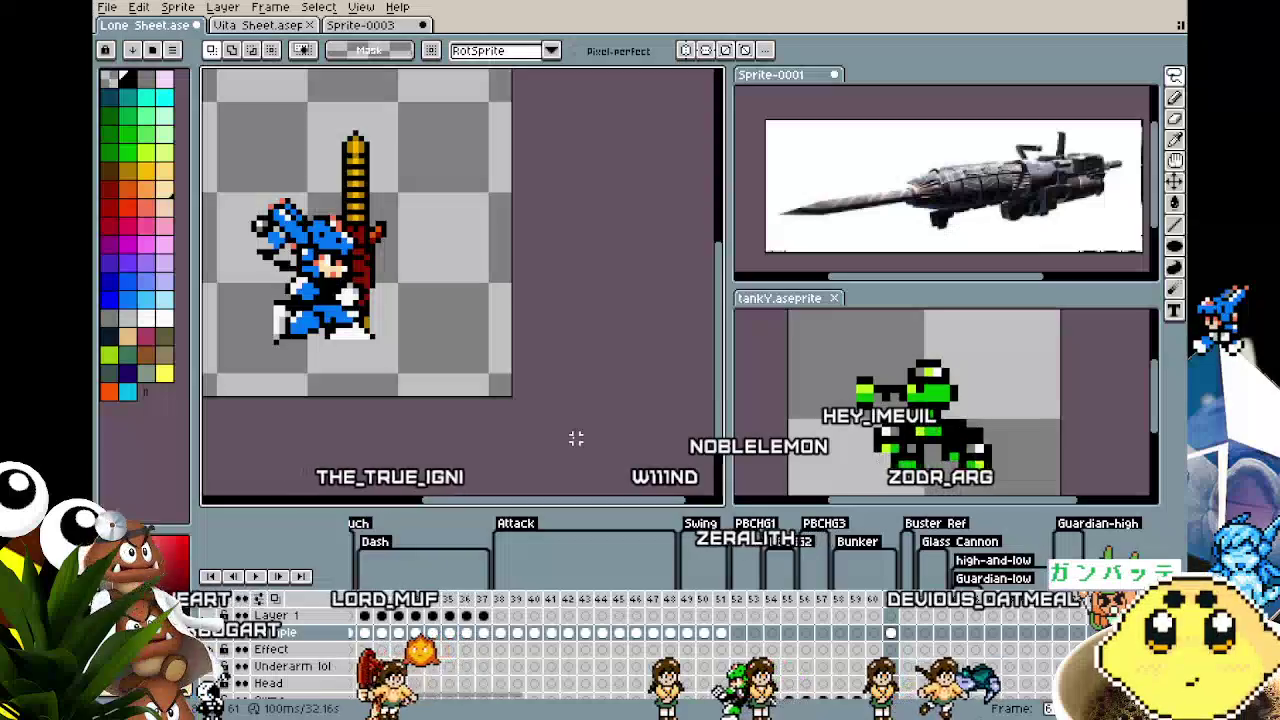
Zoom around the torso, alternating between the eyedropper and the pencil
{"action": "scroll", "coordinate": [340, 280], "scroll_direction": "up", "scroll_amount": 3}
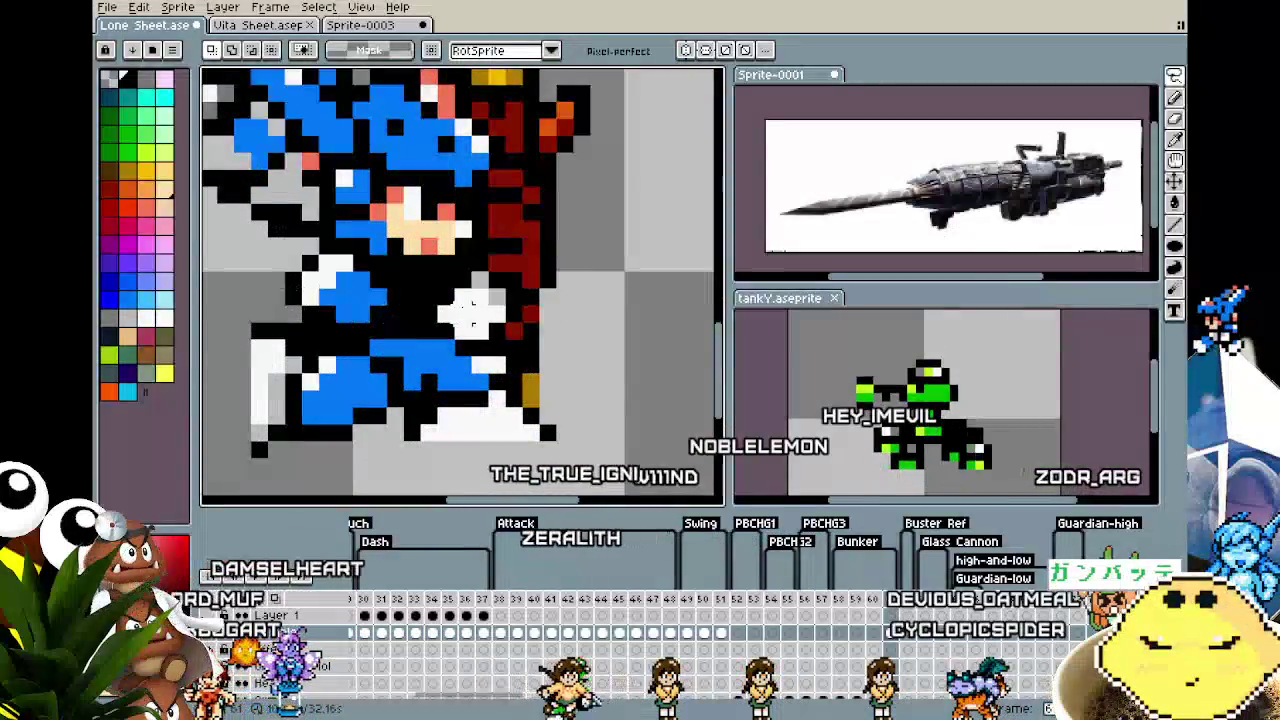
{"action": "key", "text": "i"}
{"action": "key", "text": "b"}
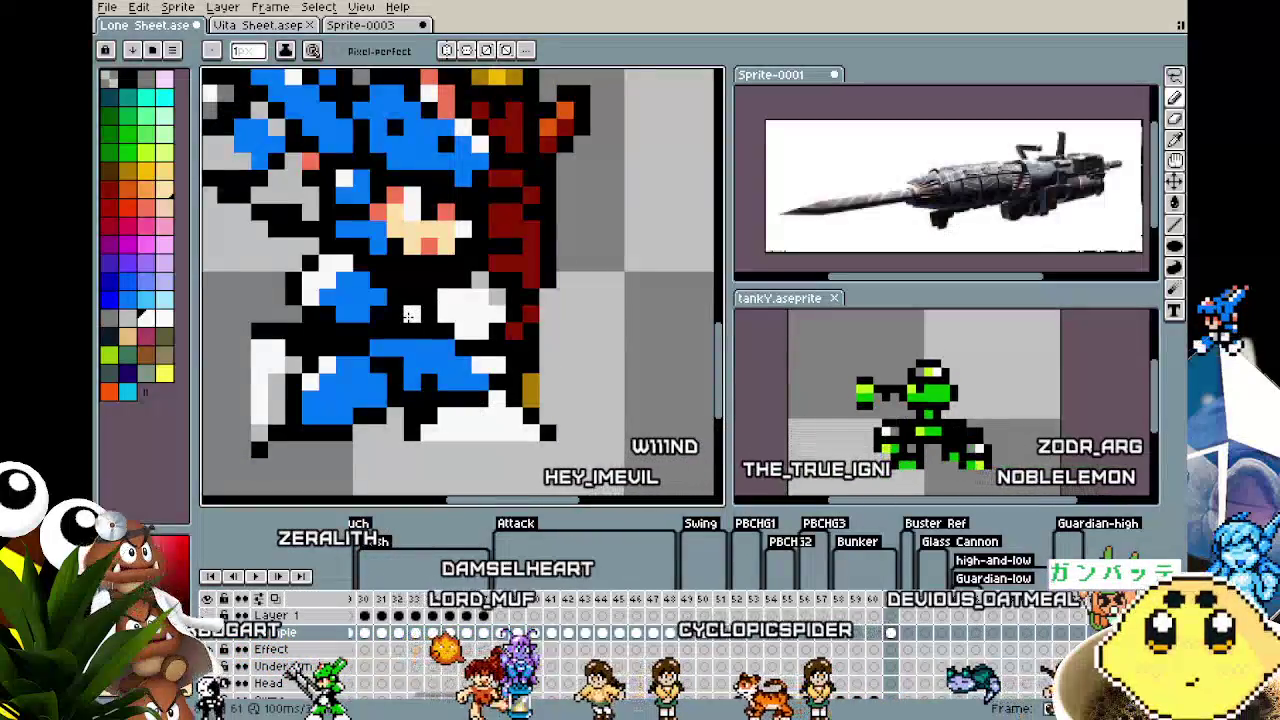
{"action": "scroll", "coordinate": [396, 366], "scroll_direction": "down", "scroll_amount": 3}
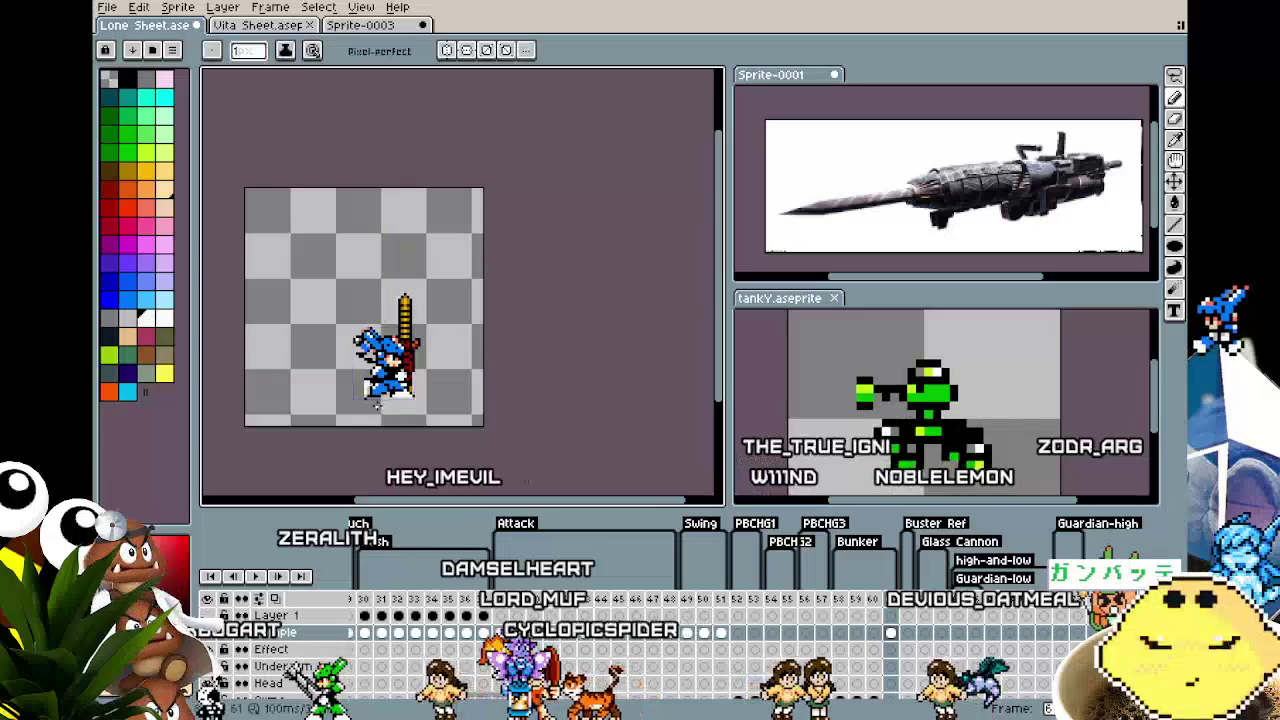
{"action": "scroll", "coordinate": [390, 380], "scroll_direction": "up", "scroll_amount": 3}
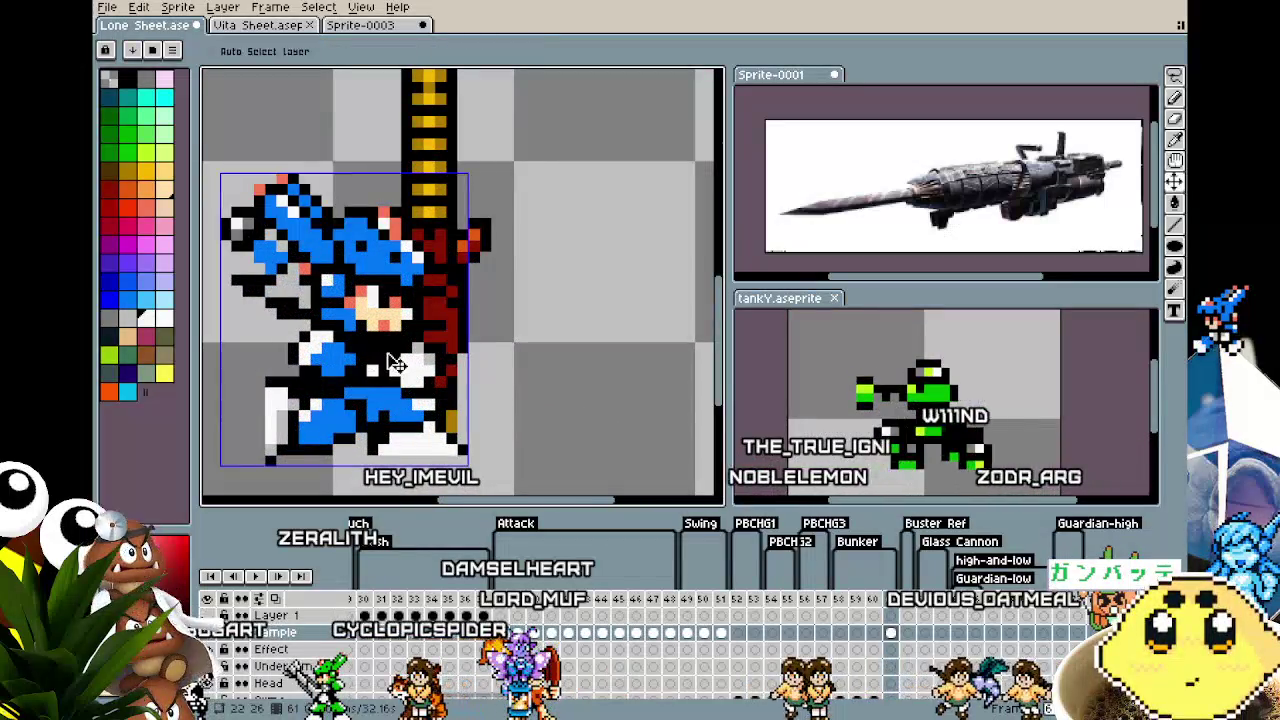
{"action": "scroll", "coordinate": [383, 348], "scroll_direction": "down", "scroll_amount": 2}
{"action": "scroll", "coordinate": [343, 450], "scroll_direction": "down", "scroll_amount": 2}
{"action": "scroll", "coordinate": [343, 450], "scroll_direction": "up", "scroll_amount": 2}
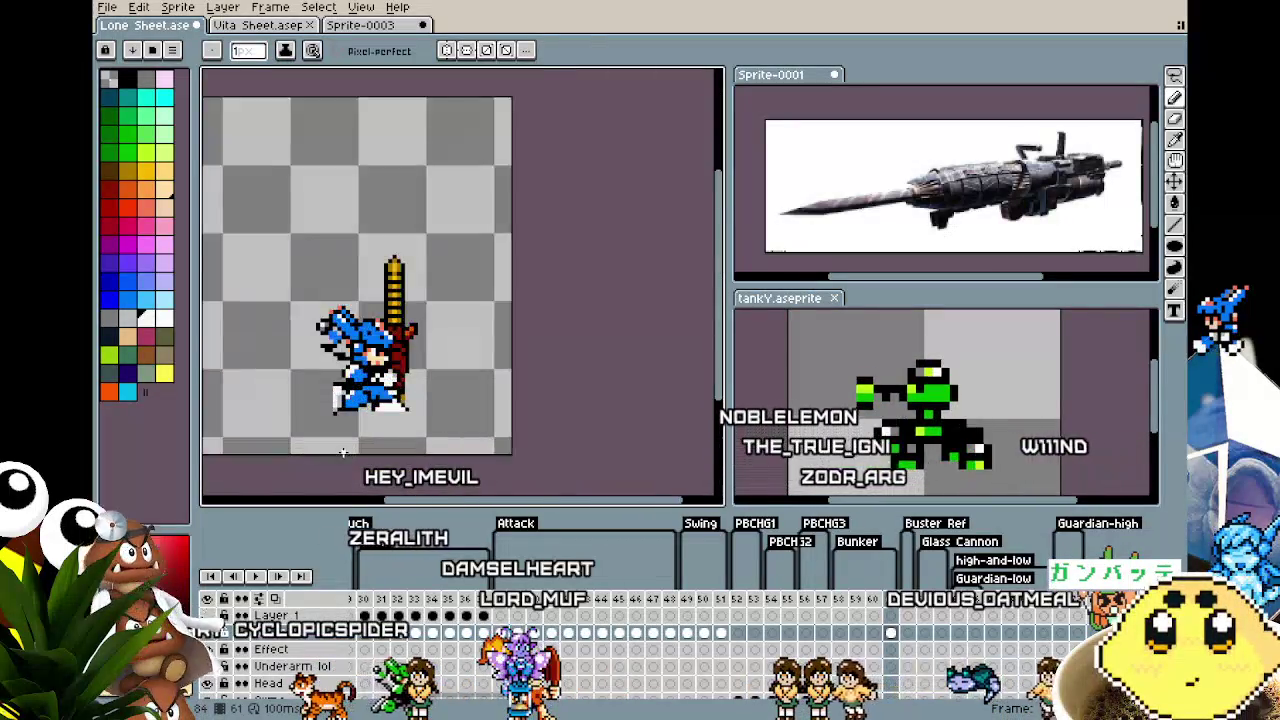
{"action": "scroll", "coordinate": [343, 451], "scroll_direction": "up", "scroll_amount": 1}
Paint a short vertical stroke of dark pixels on the torso
{"action": "key", "text": "ctrl"}
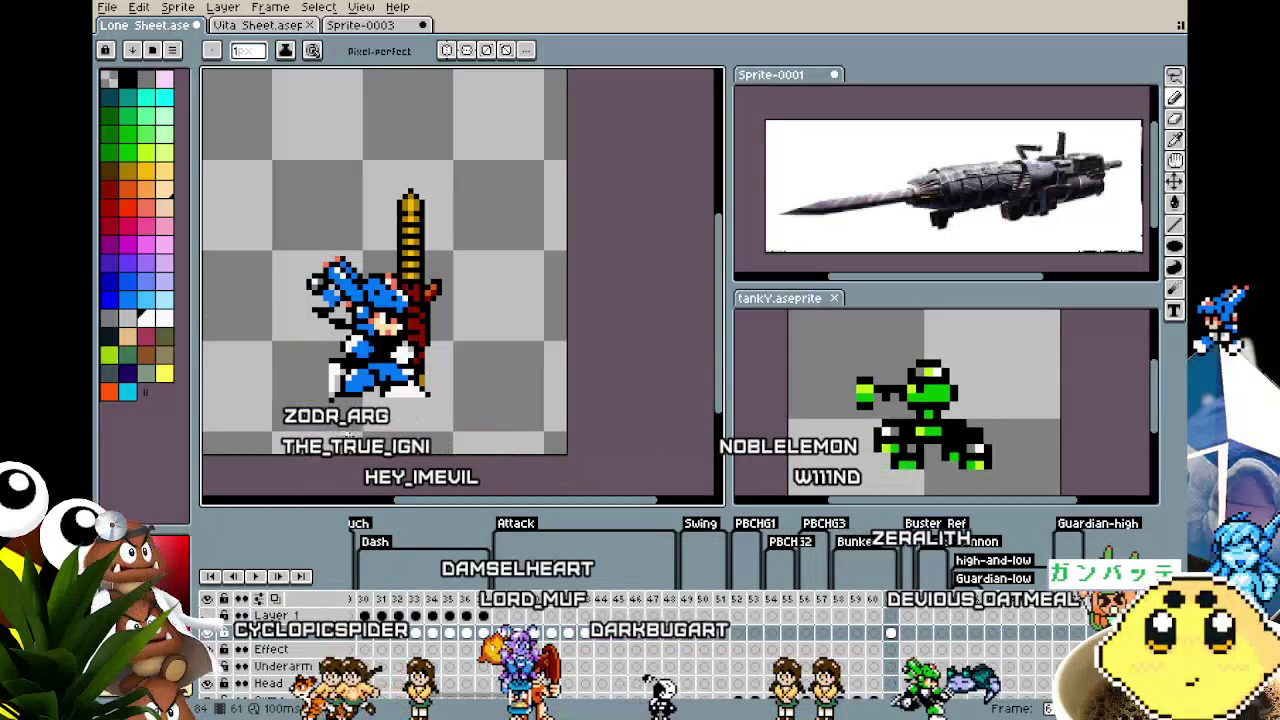
{"action": "scroll", "coordinate": [365, 380], "scroll_direction": "up", "scroll_amount": 2}
{"action": "scroll", "coordinate": [385, 260], "scroll_direction": "up", "scroll_amount": 2}
{"action": "key", "text": "alt"}
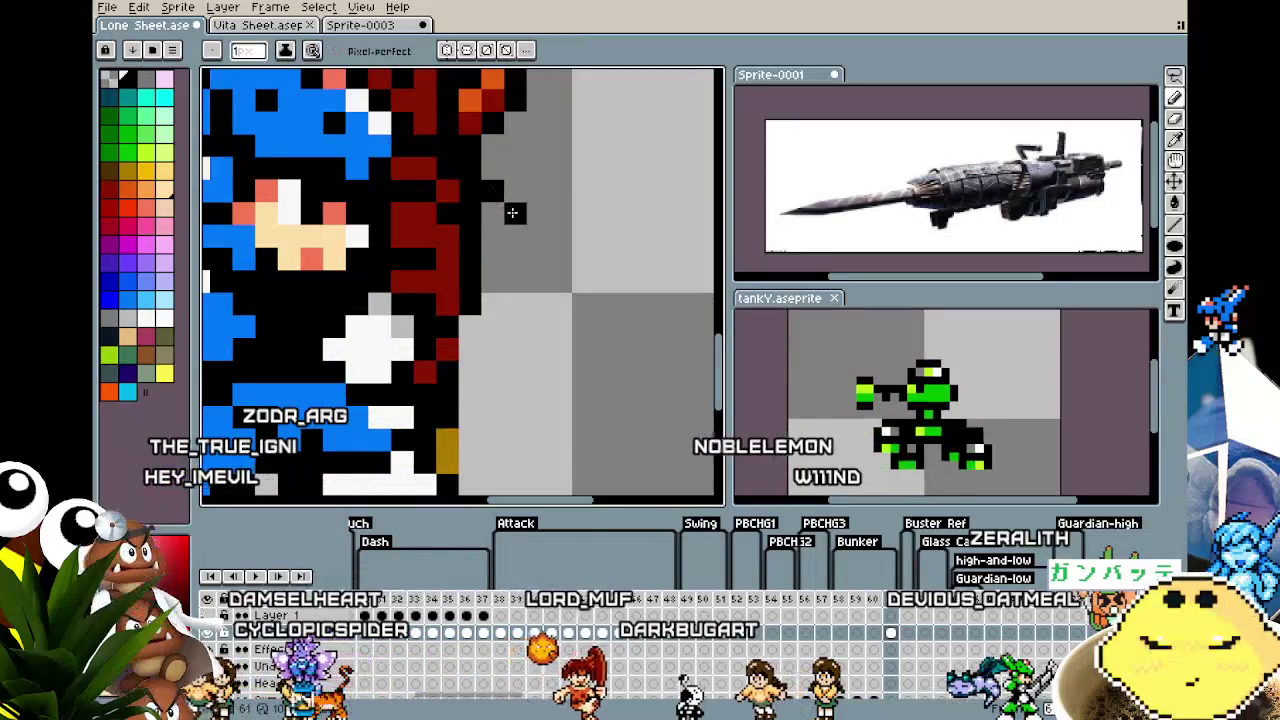
{"action": "left_click_drag", "start_coordinate": [512, 212], "coordinate": [512, 266]}
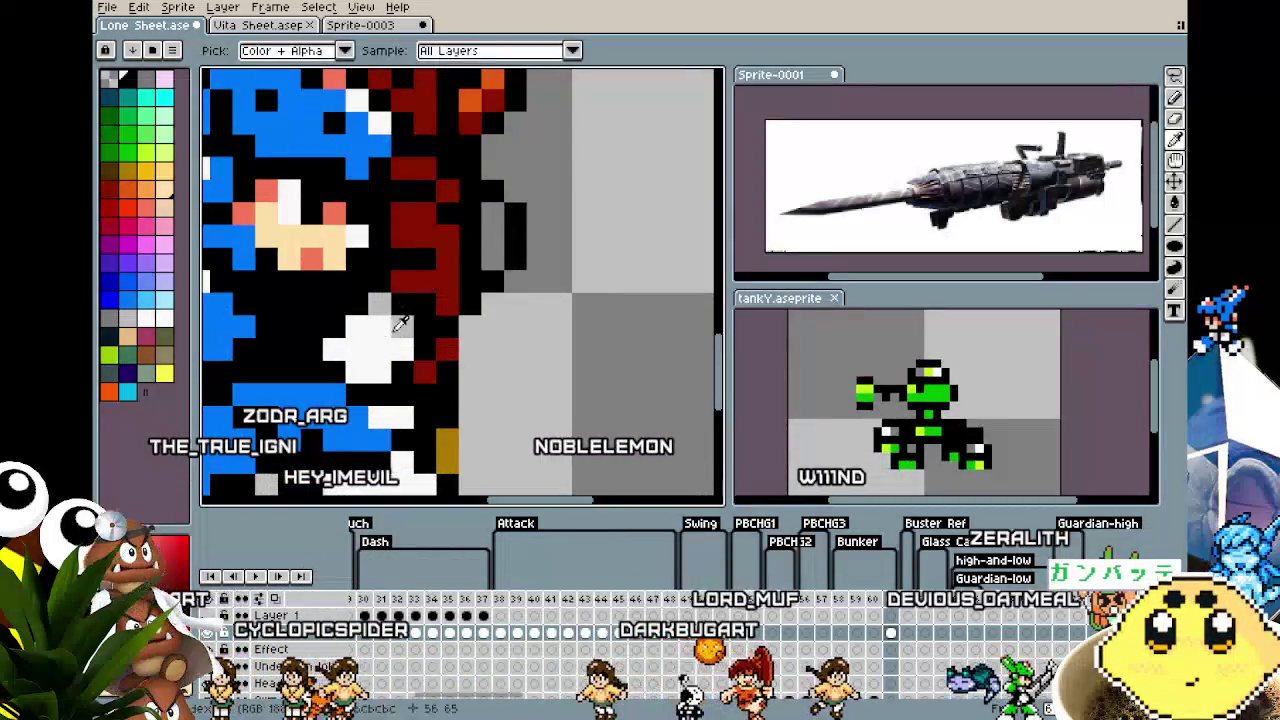
{"action": "scroll", "coordinate": [446, 318], "scroll_direction": "down", "scroll_amount": 5}
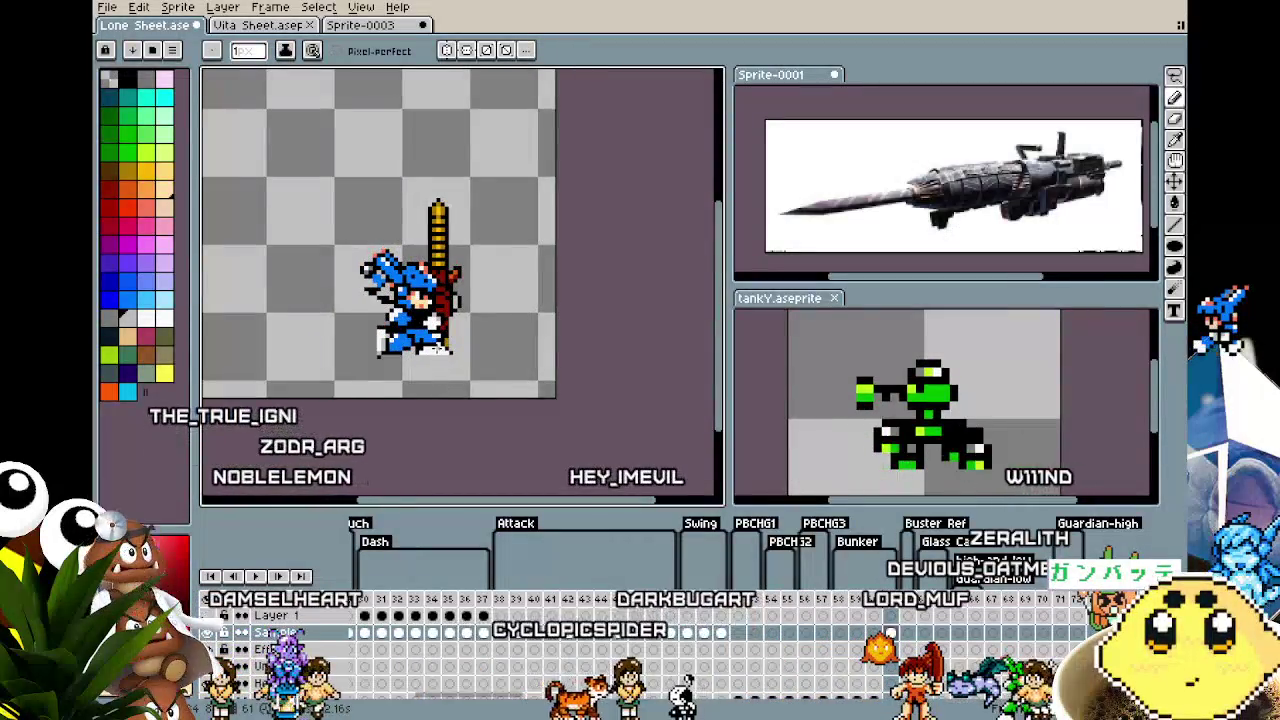
{"action": "scroll", "coordinate": [435, 340], "scroll_direction": "up", "scroll_amount": 2}
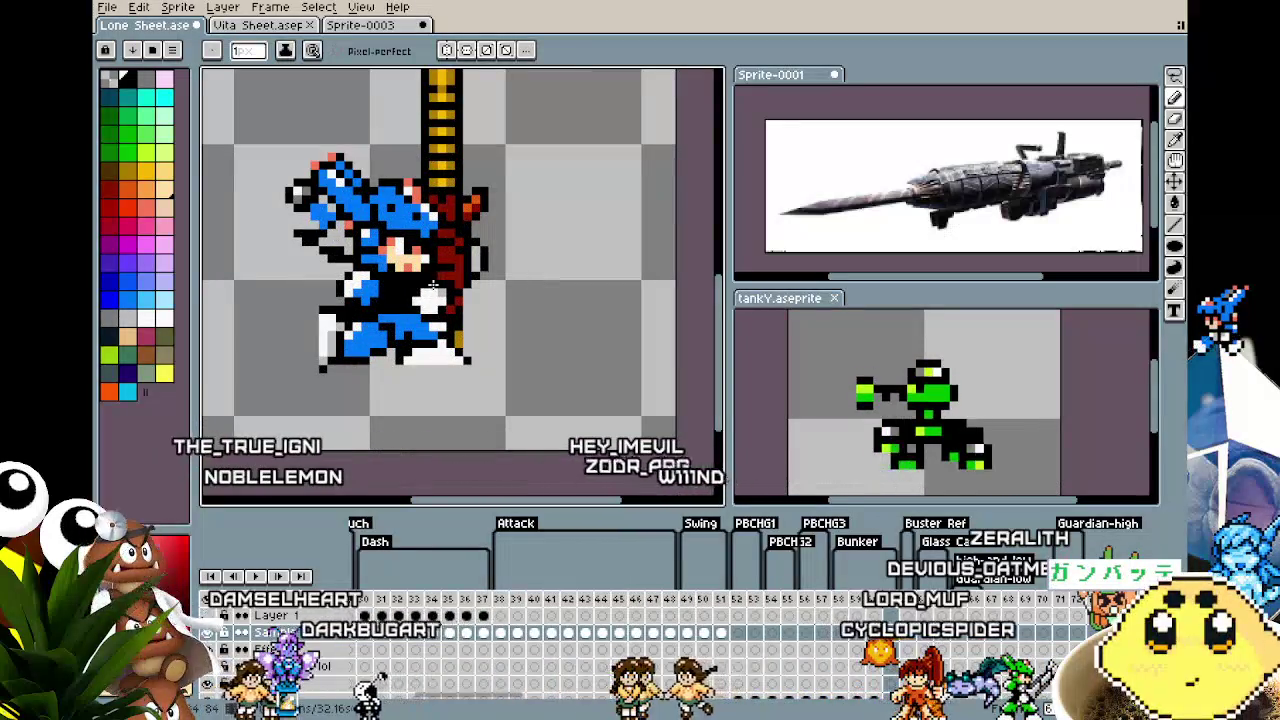
Sample black from the sprite as the drawing colour
{"action": "key", "text": "i"}
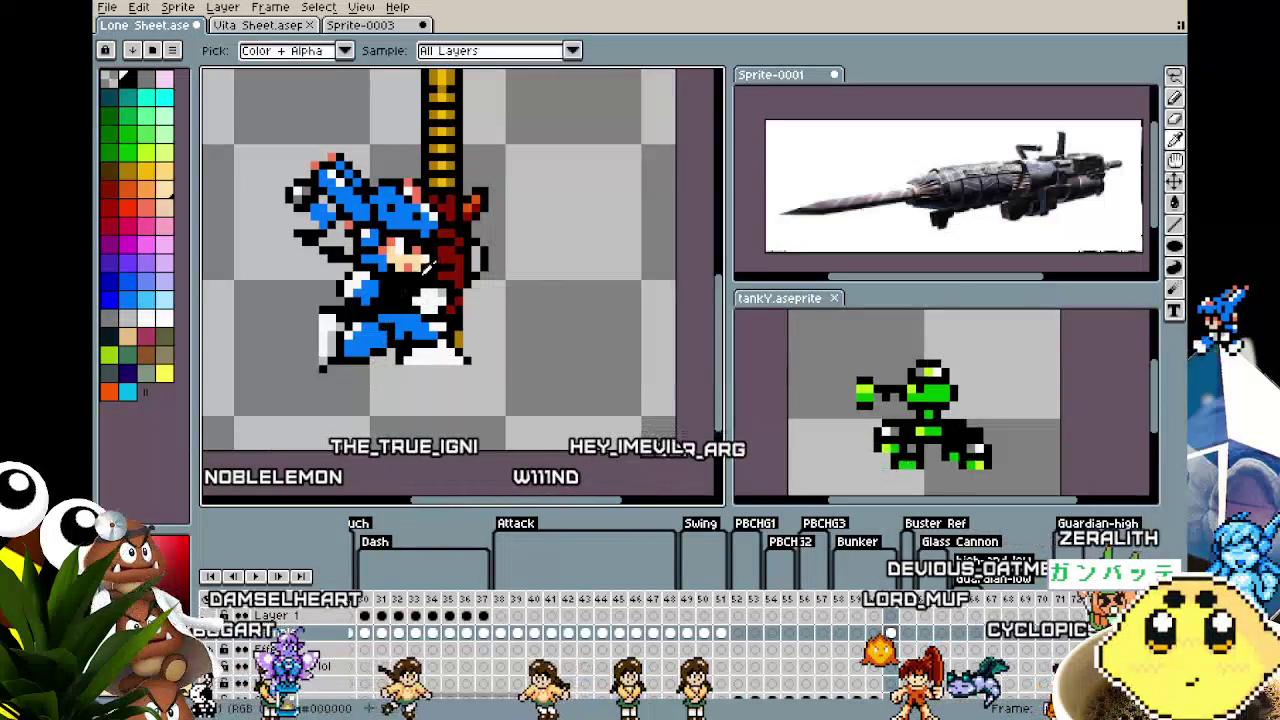
{"action": "left_click", "coordinate": [447, 280], "text": "alt"}
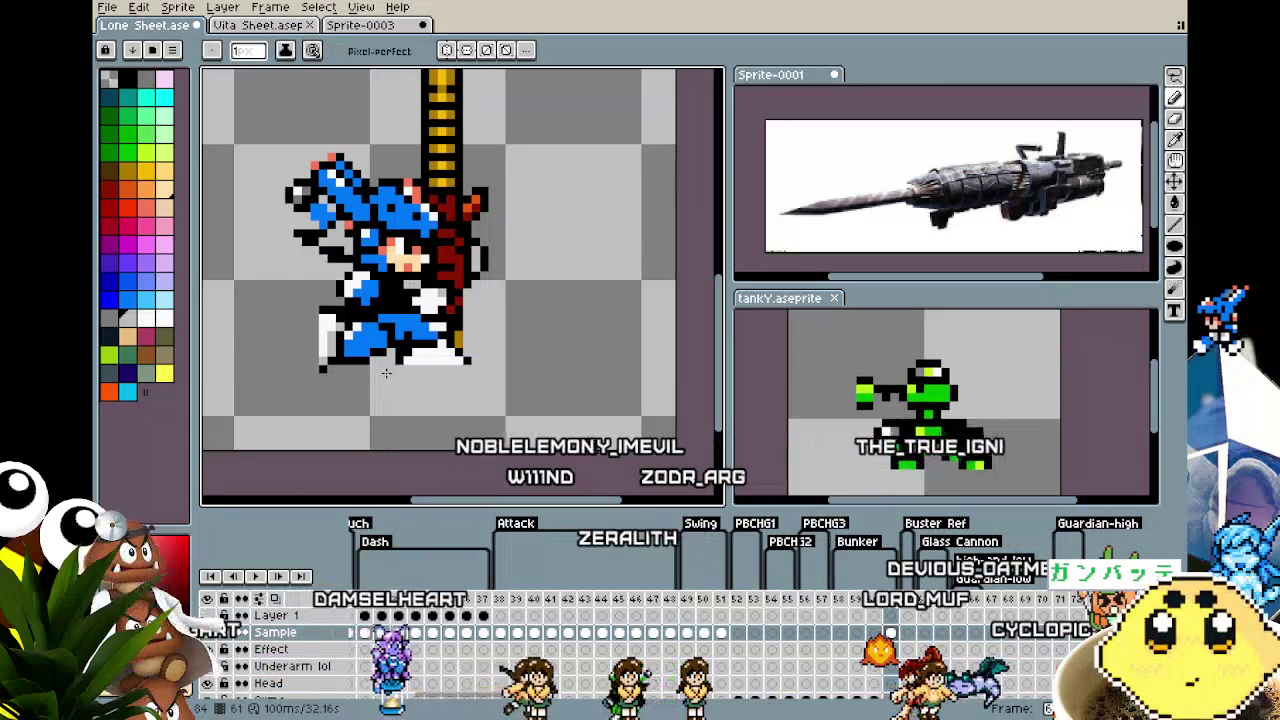
{"action": "scroll", "coordinate": [386, 373], "scroll_direction": "down", "scroll_amount": 2}
{"action": "scroll", "coordinate": [408, 328], "scroll_direction": "up", "scroll_amount": 3}
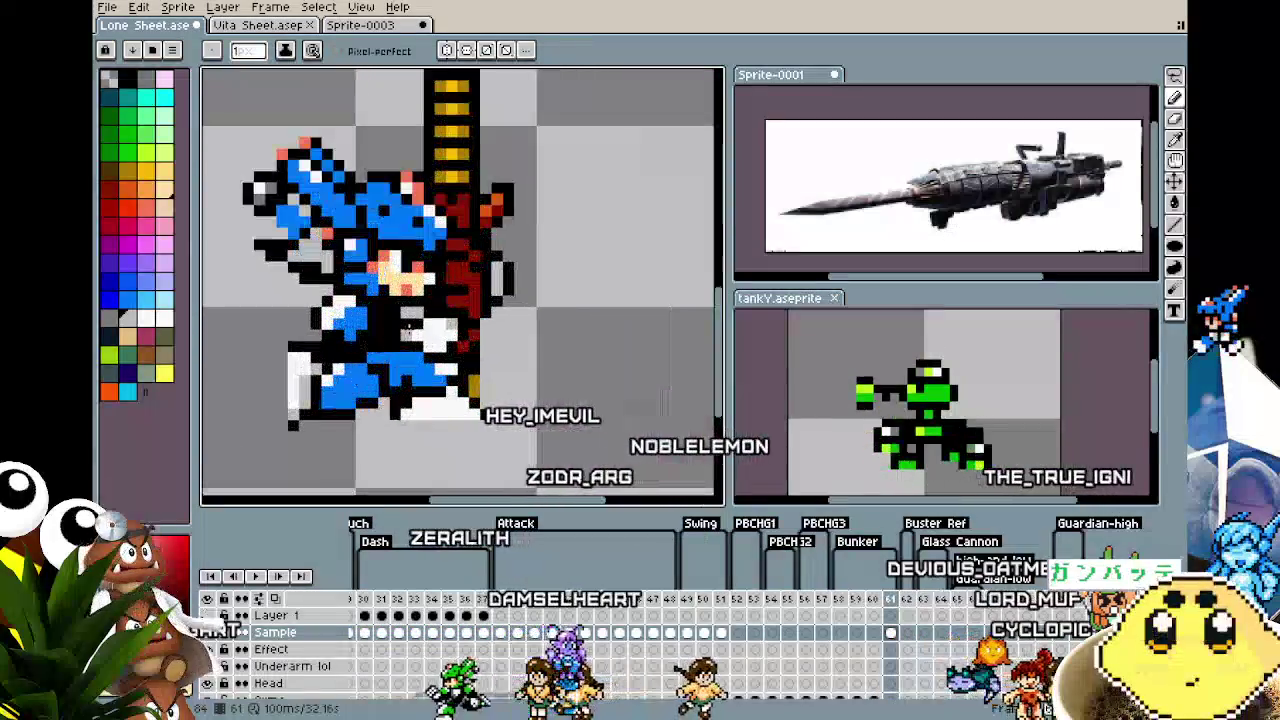
{"action": "scroll", "coordinate": [387, 418], "scroll_direction": "down", "scroll_amount": 4}
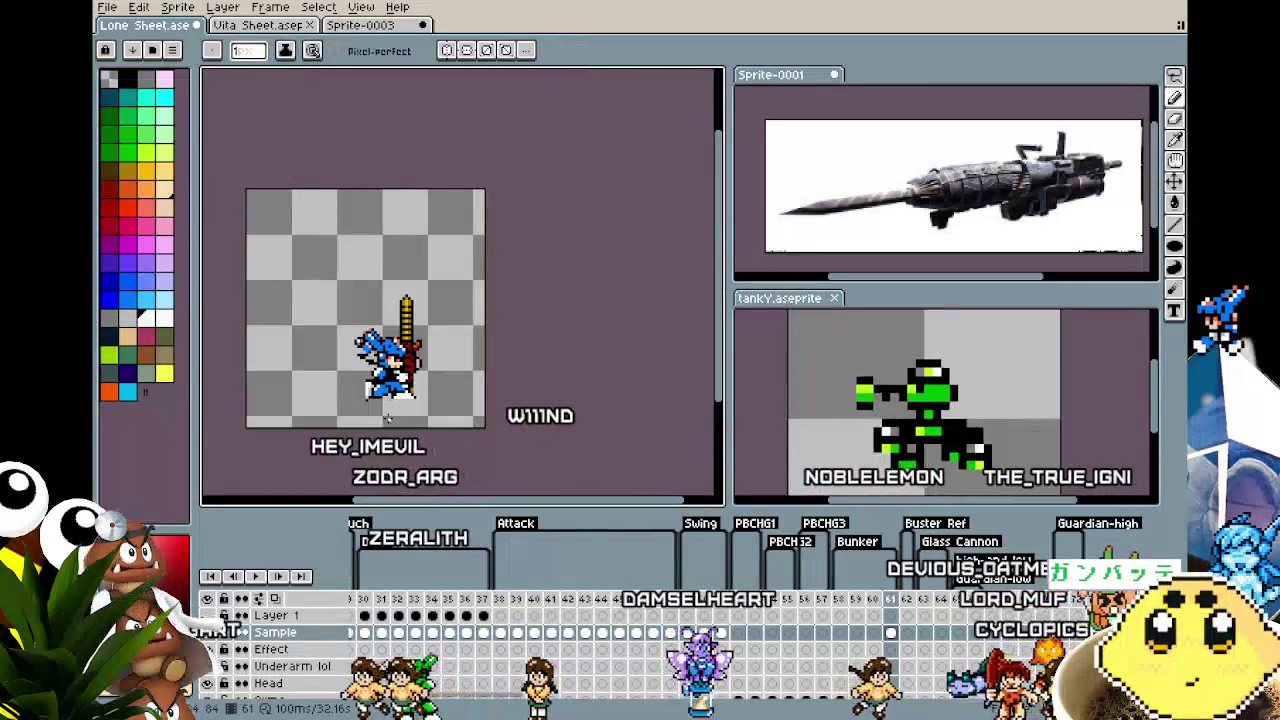
{"action": "scroll", "coordinate": [387, 418], "scroll_direction": "up", "scroll_amount": 1}
{"action": "scroll", "coordinate": [387, 415], "scroll_direction": "up", "scroll_amount": 1}
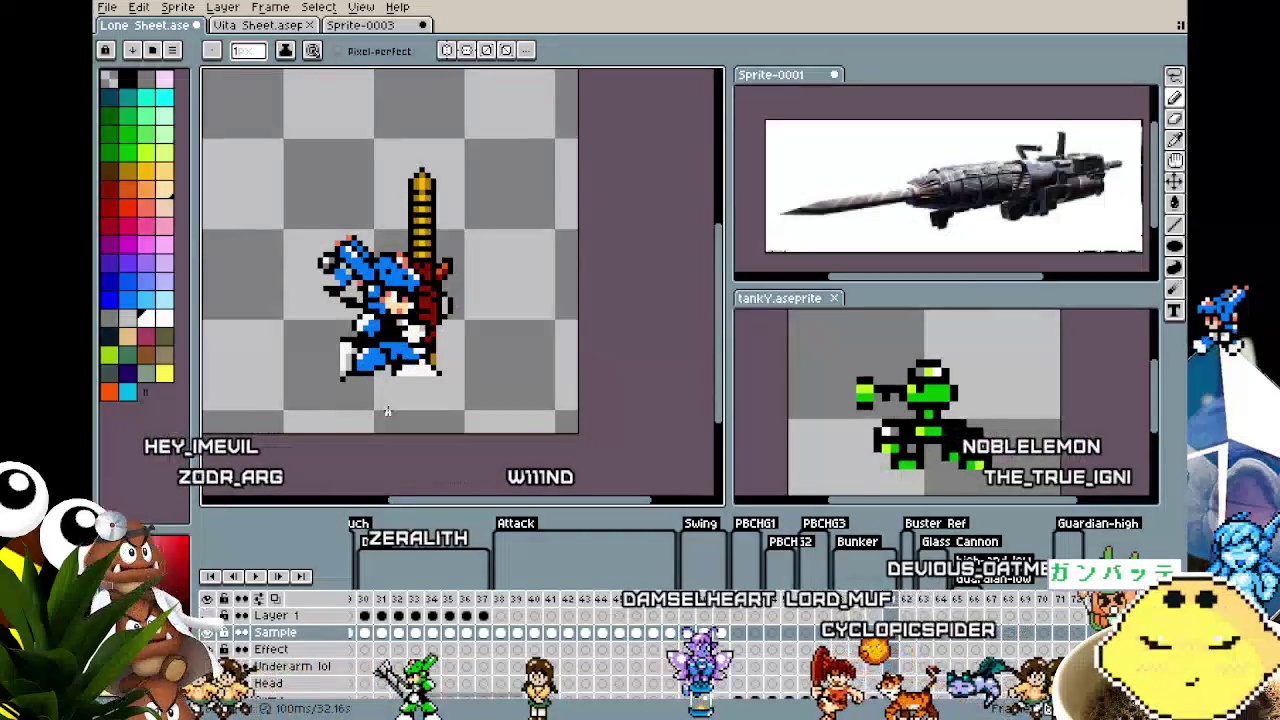
{"action": "scroll", "coordinate": [390, 355], "scroll_direction": "up", "scroll_amount": 2}
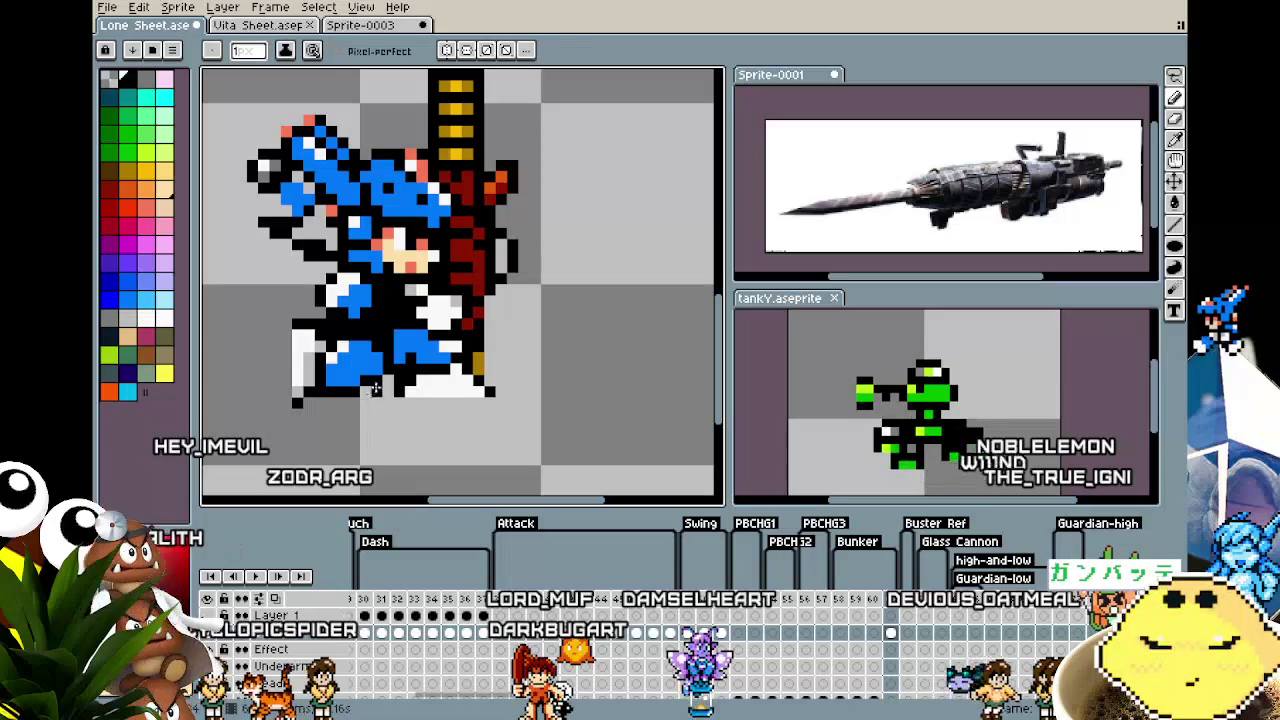
Advance one frame and bring up the frame context menu on the timeline header
{"action": "key", "text": "b"}
{"action": "scroll", "coordinate": [418, 340], "scroll_direction": "down", "scroll_amount": 2}
{"action": "scroll", "coordinate": [381, 420], "scroll_direction": "down", "scroll_amount": 2}
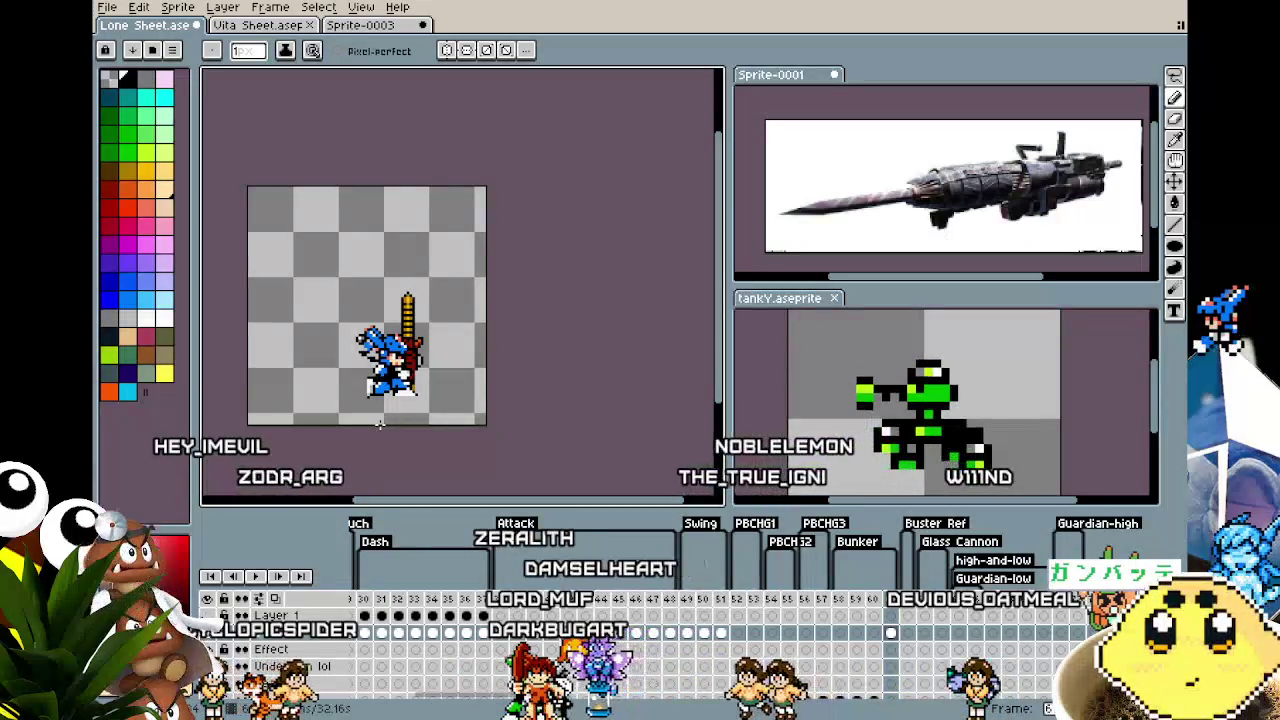
{"action": "key", "text": "Return"}
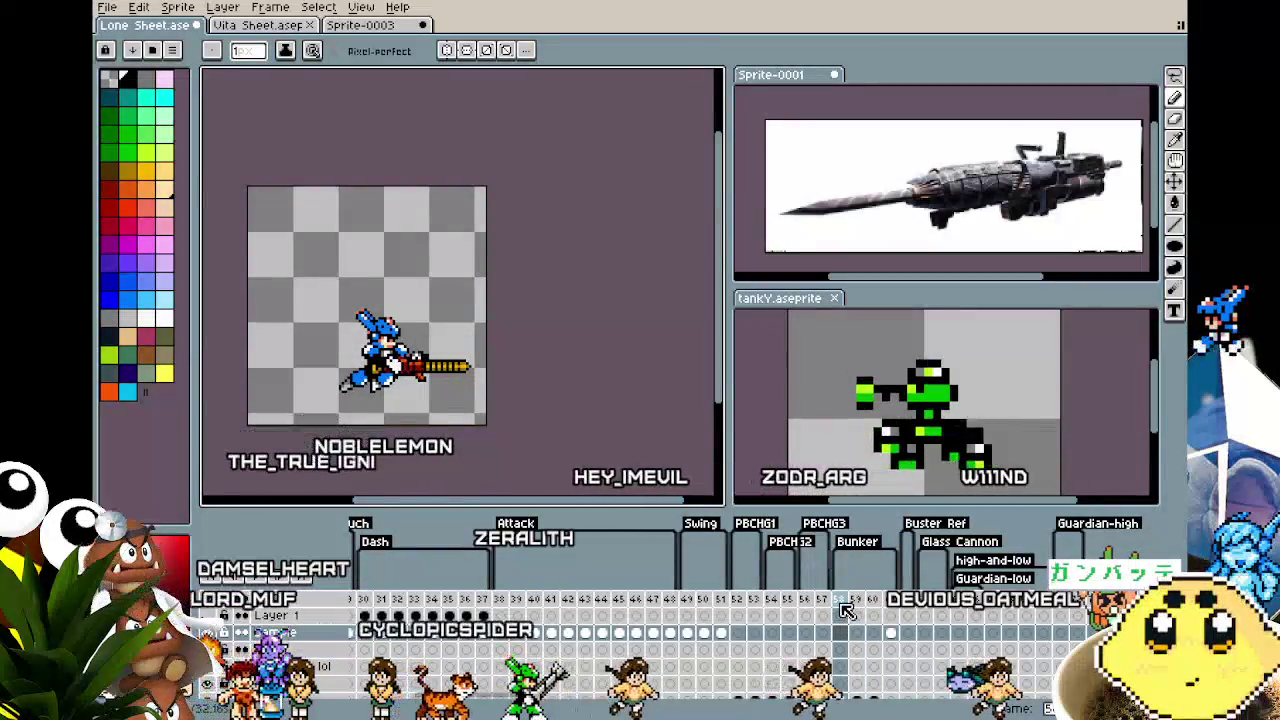
{"action": "right_click", "coordinate": [845, 610]}
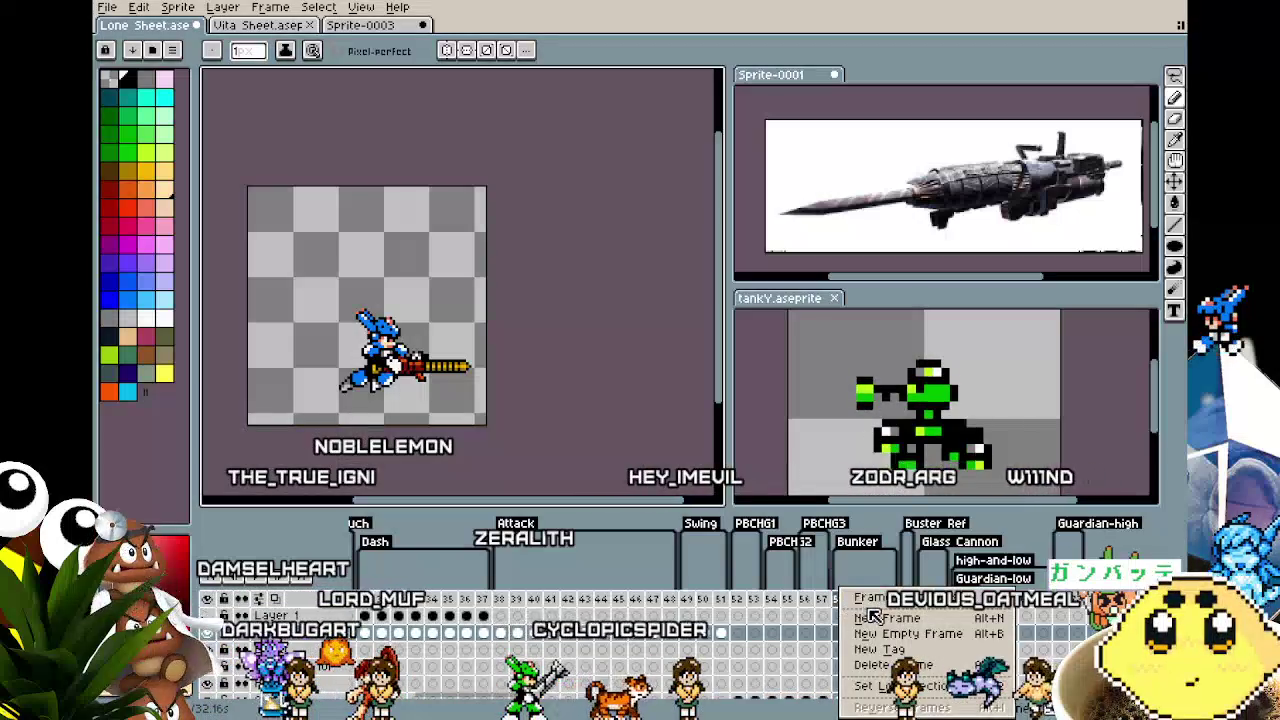
Add a new frame, select its Sample cel and centre the character in view
{"action": "left_click", "coordinate": [878, 618]}
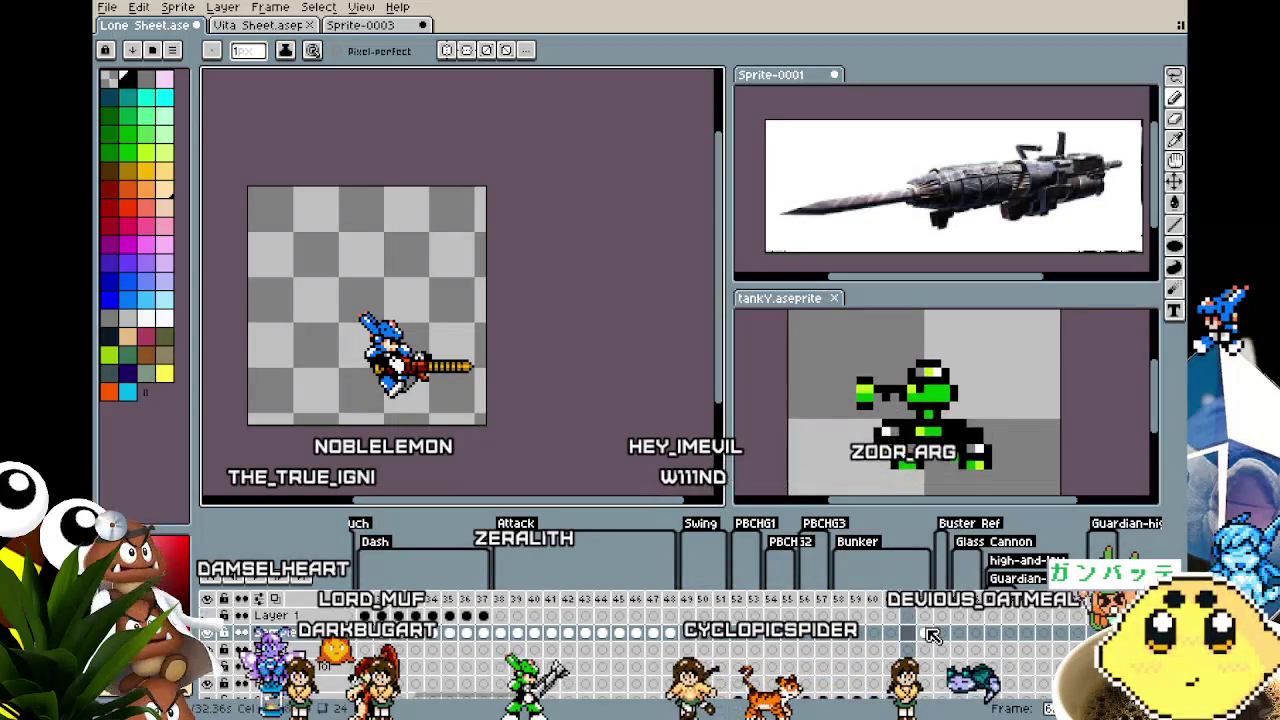
{"action": "left_click", "coordinate": [926, 632]}
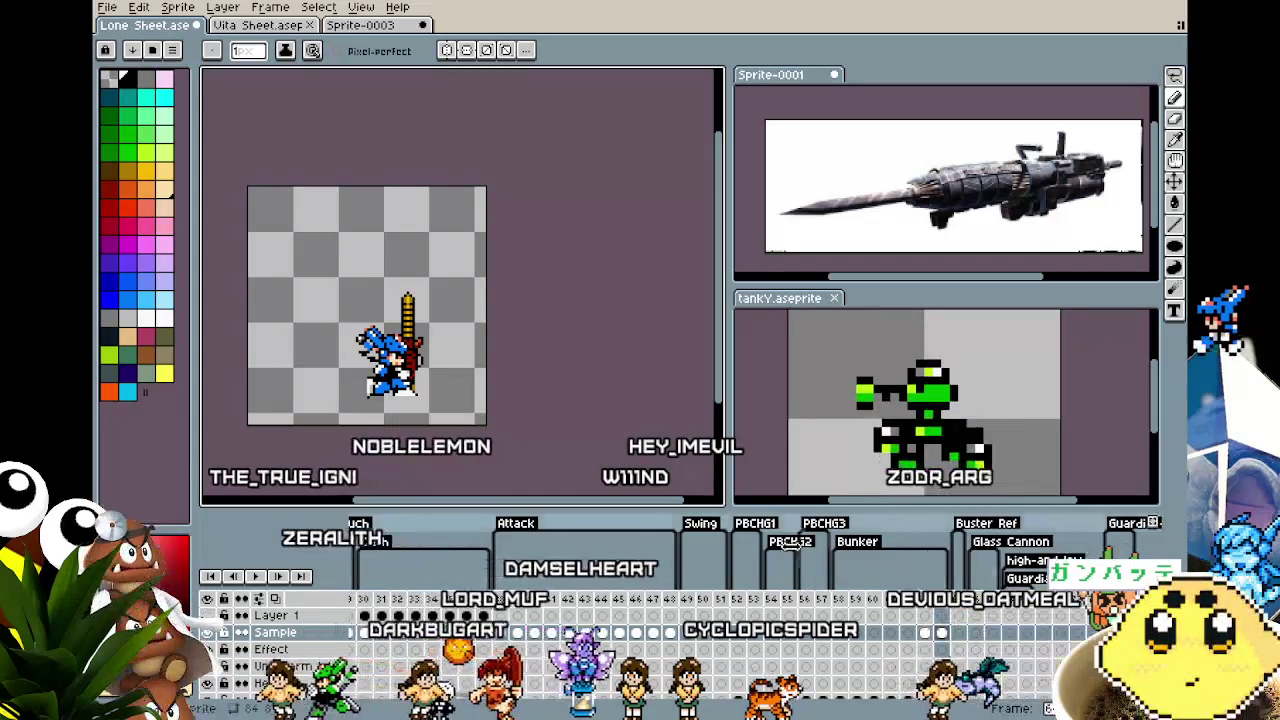
{"action": "scroll", "coordinate": [451, 381], "scroll_direction": "up", "scroll_amount": 2}
{"action": "left_click_drag", "start_coordinate": [451, 381], "coordinate": [464, 383]}
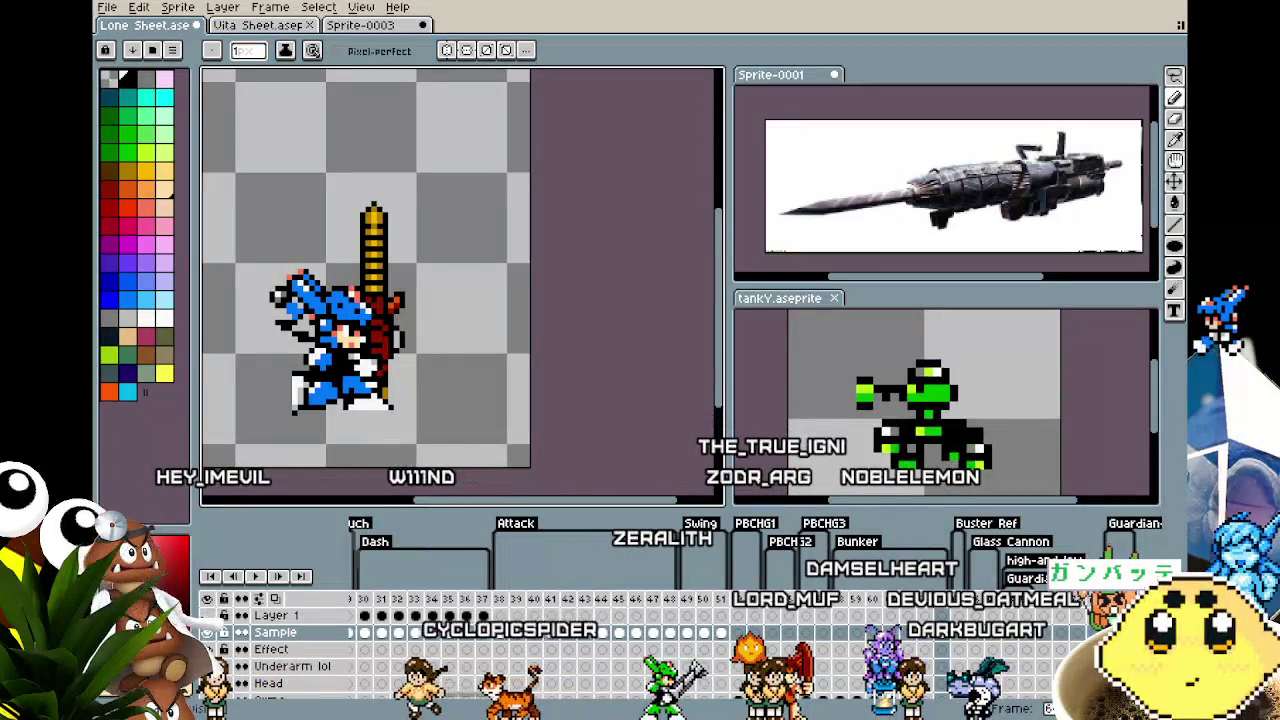
{"action": "scroll", "coordinate": [399, 365], "scroll_direction": "left", "scroll_amount": 2}
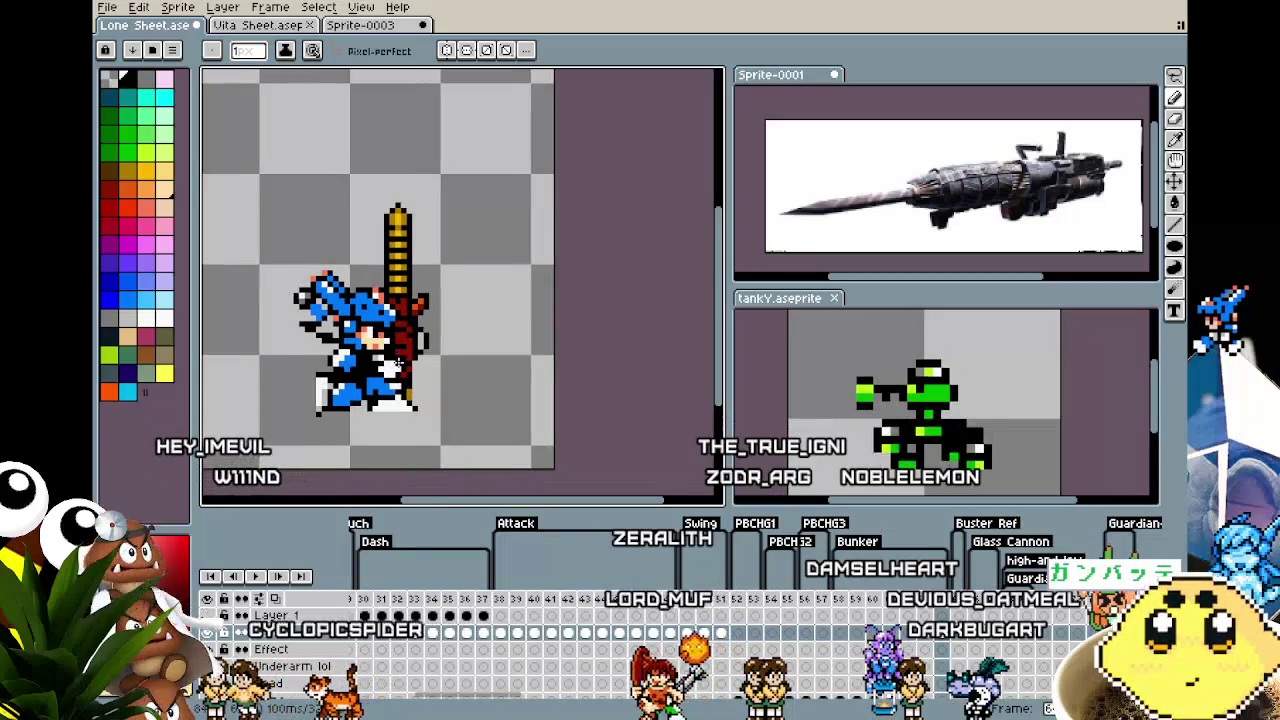
{"action": "key", "text": "m"}
{"action": "scroll", "coordinate": [397, 181], "scroll_direction": "up", "scroll_amount": 1}
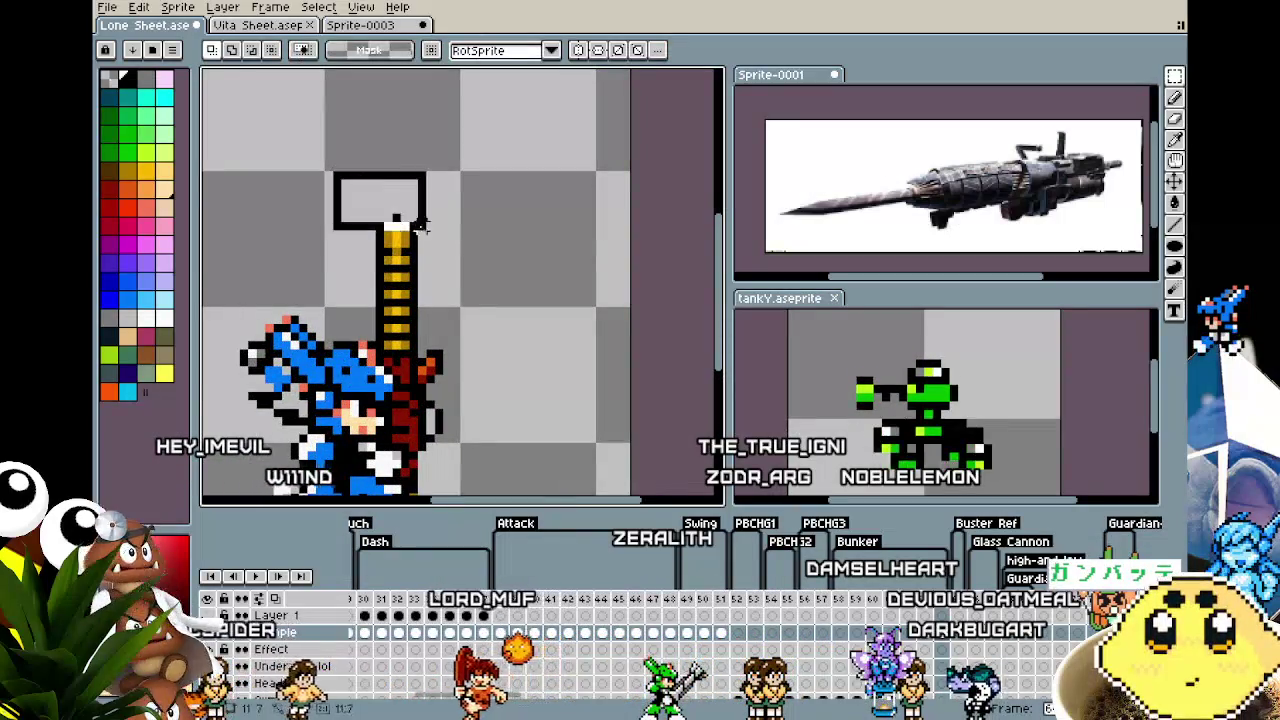
Select and transform the drill tip, retrying until it shifts lower
{"action": "key", "text": "ctrl+t"}
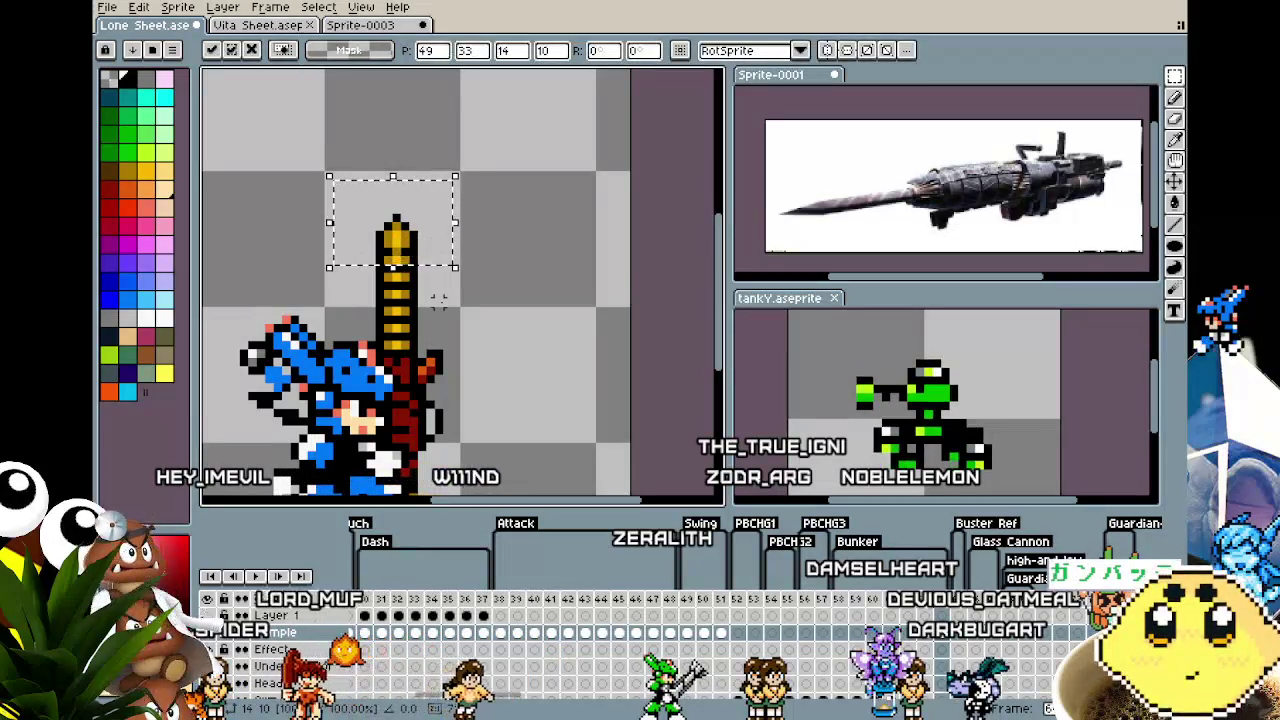
{"action": "left_click", "coordinate": [514, 354]}
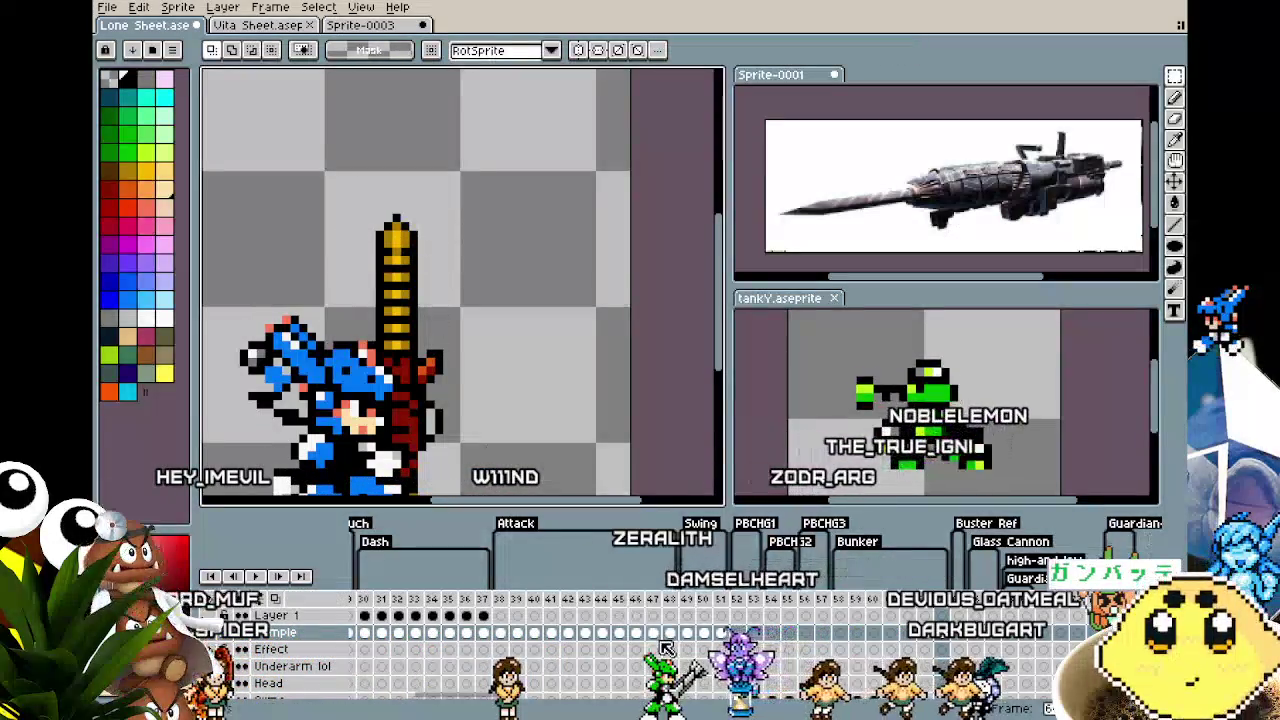
{"action": "scroll", "coordinate": [665, 648], "scroll_direction": "down", "scroll_amount": 1}
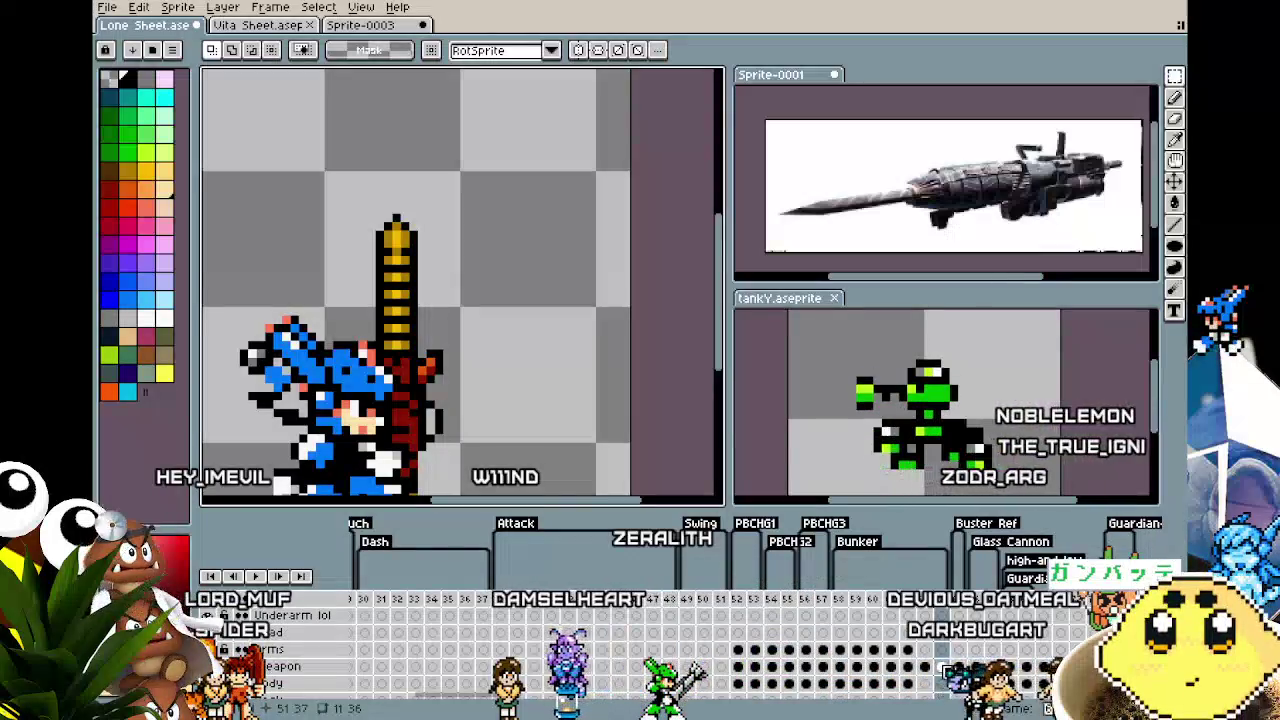
{"action": "left_click_drag", "start_coordinate": [310, 166], "coordinate": [431, 235]}
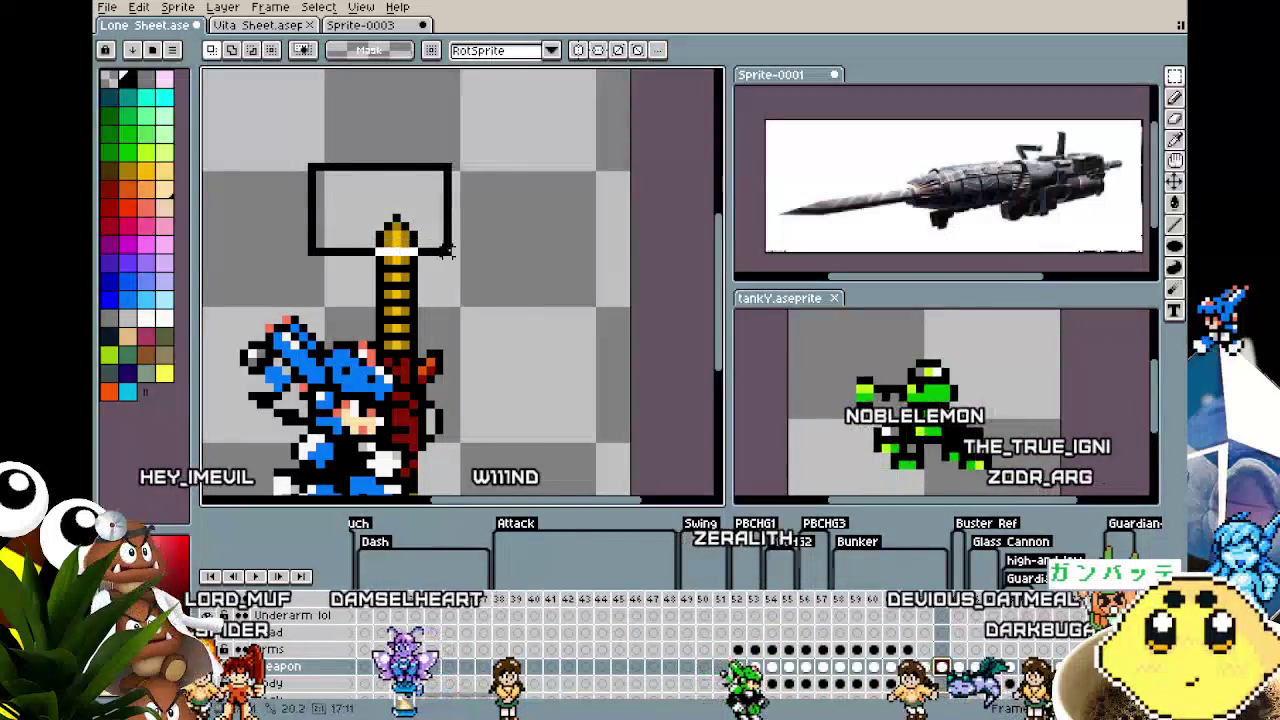
{"action": "key", "text": "ctrl+z"}
{"action": "key", "text": "ctrl+t"}
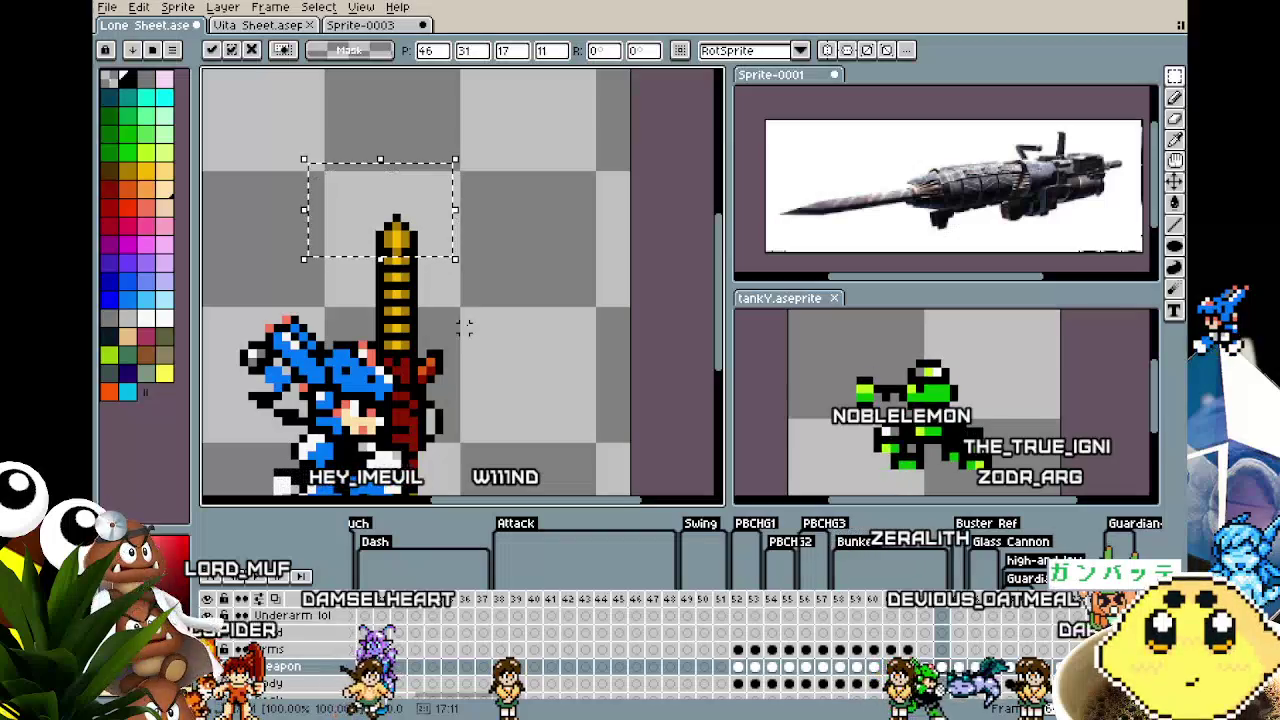
{"action": "key", "text": "ctrl+d"}
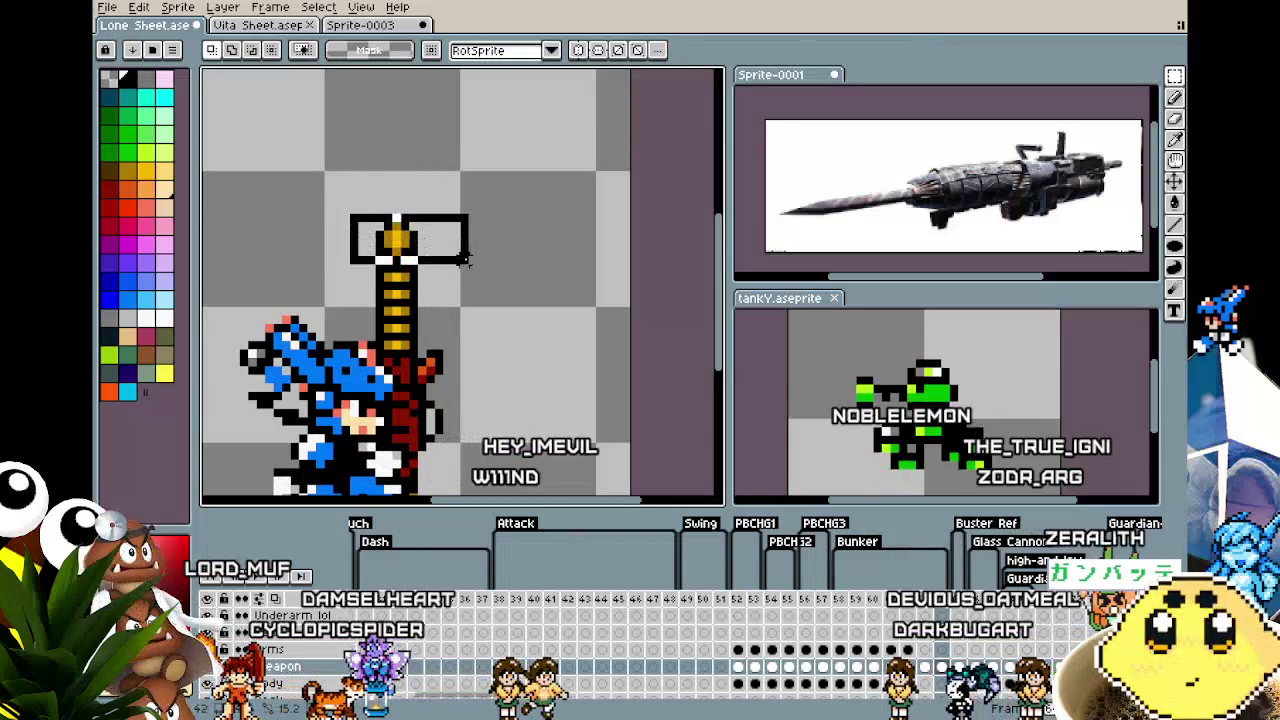
{"action": "key", "text": "ctrl+z"}
{"action": "key", "text": "ctrl+t"}
{"action": "key", "text": "ctrl+d"}
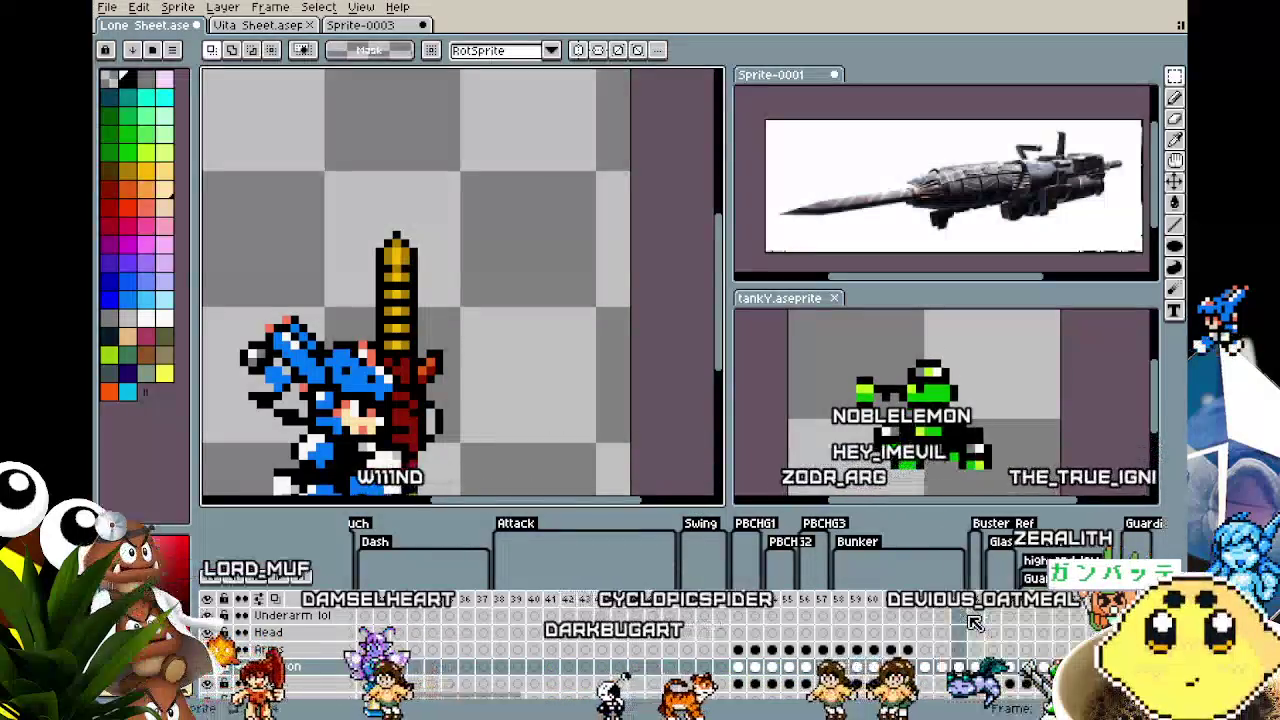
{"action": "left_click_drag", "start_coordinate": [342, 198], "coordinate": [453, 286]}
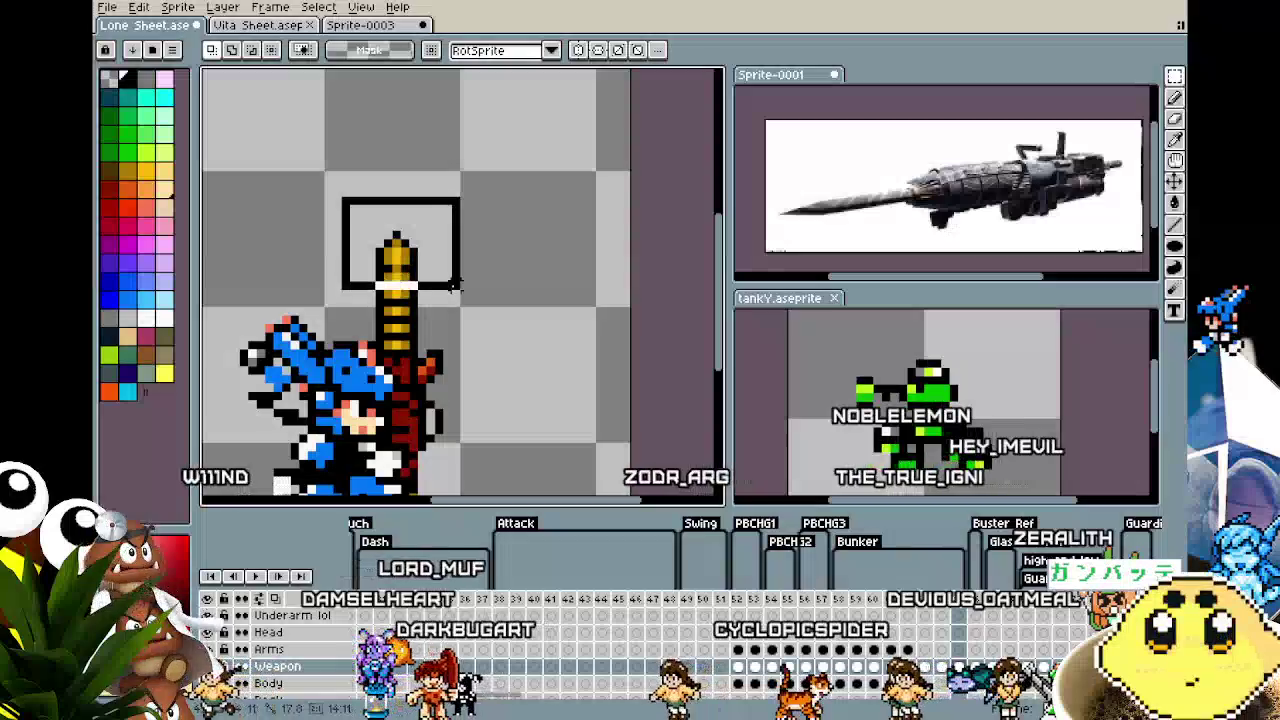
{"action": "key", "text": "ctrl+z"}
{"action": "key", "text": "ctrl+t"}
{"action": "left_click", "coordinate": [515, 362]}
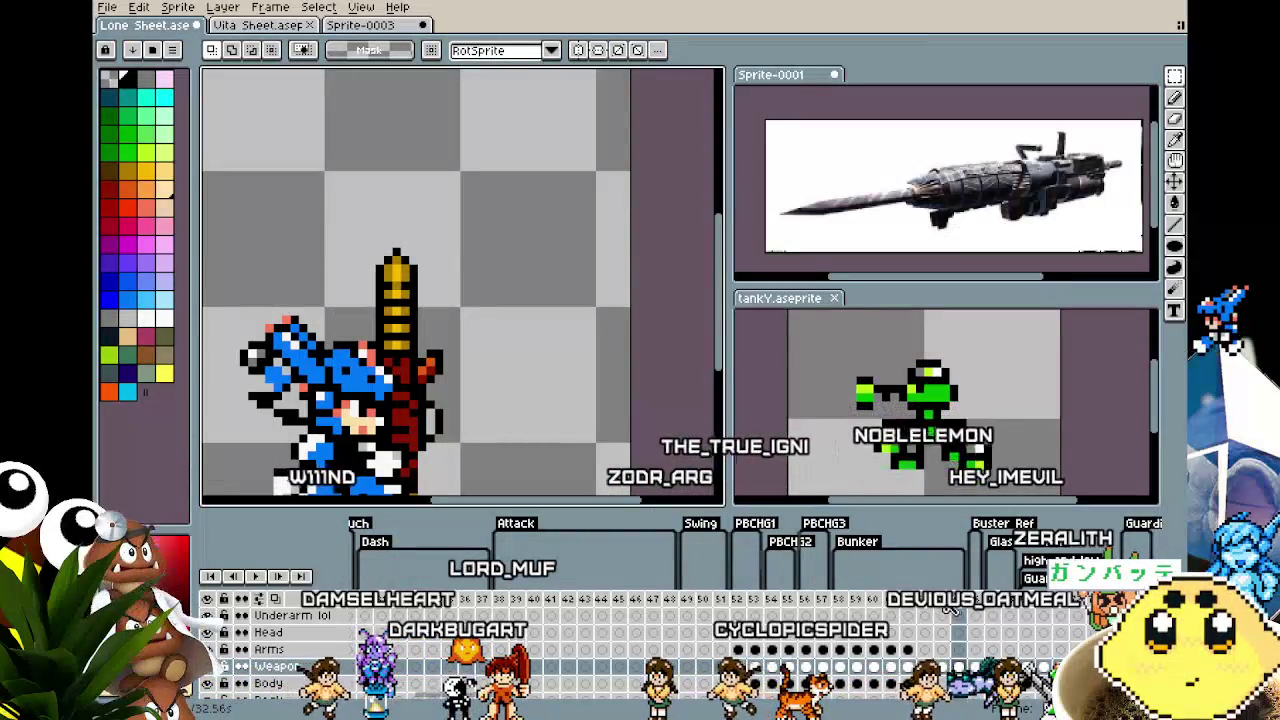
Insert two new frames and reselect the drill tip
{"action": "left_click", "coordinate": [990, 620]}
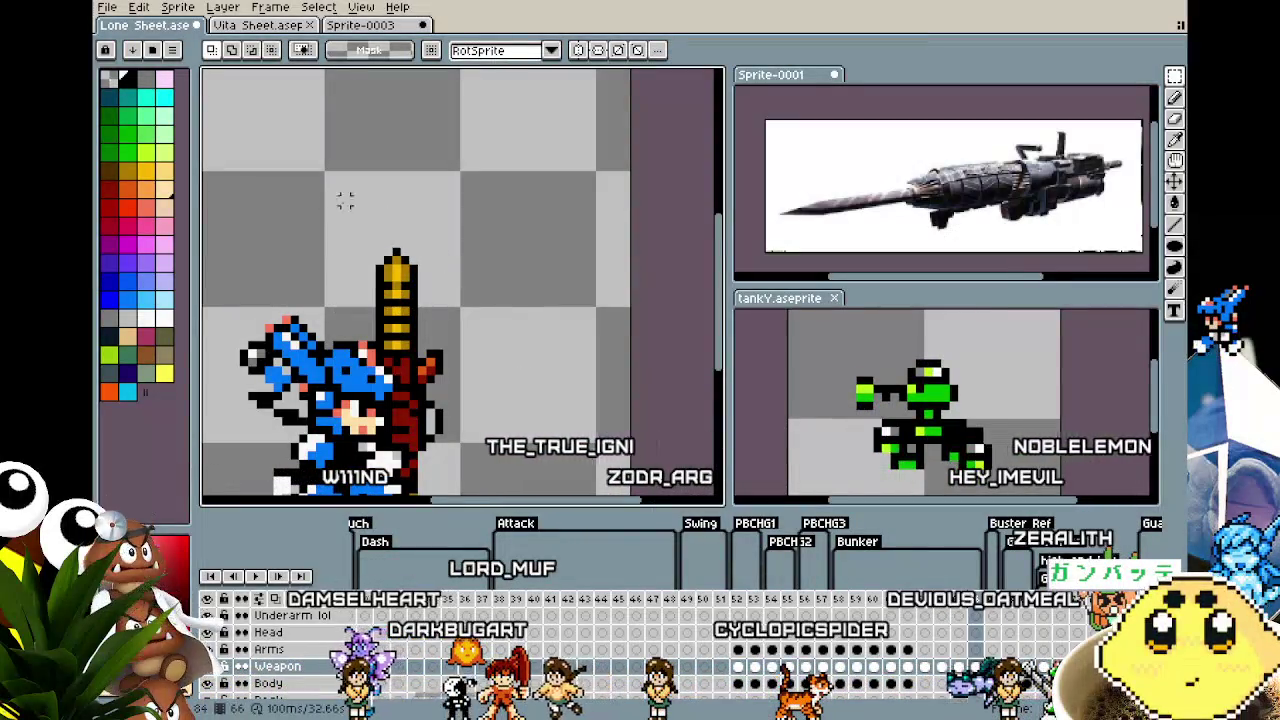
{"action": "key", "text": "ctrl+z"}
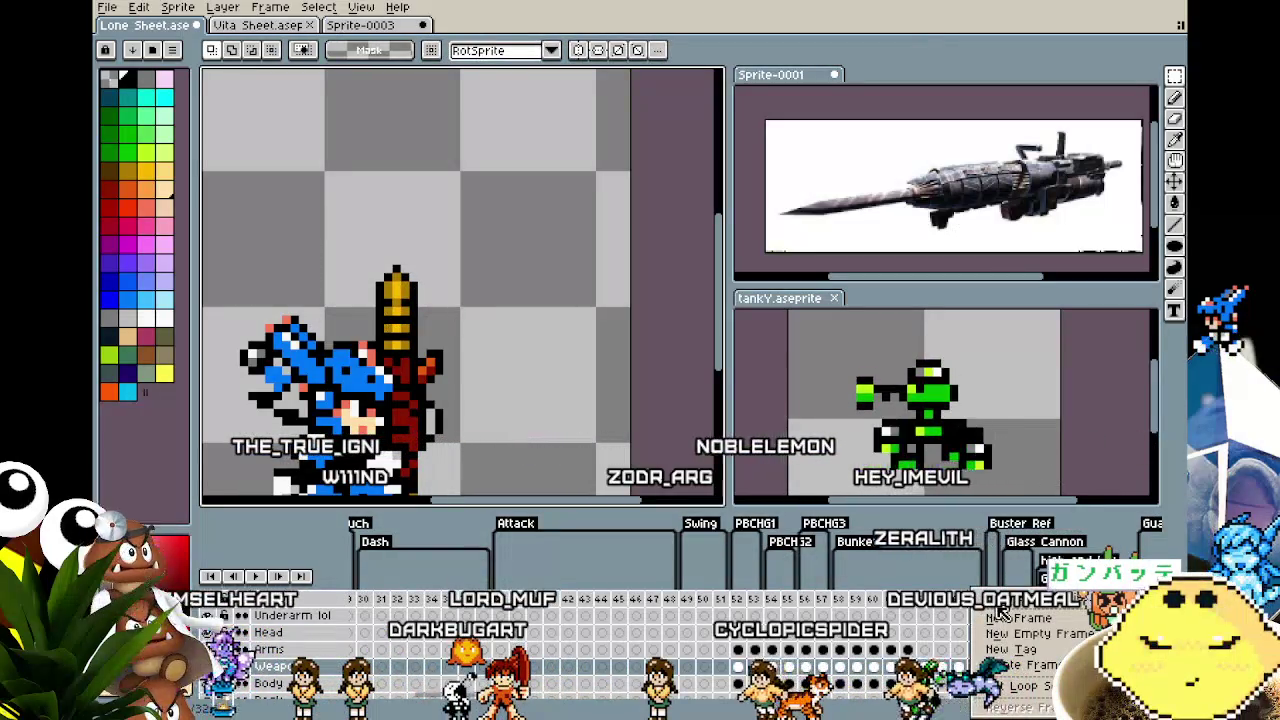
{"action": "left_click", "coordinate": [1000, 616]}
{"action": "left_click_drag", "start_coordinate": [325, 232], "coordinate": [462, 318]}
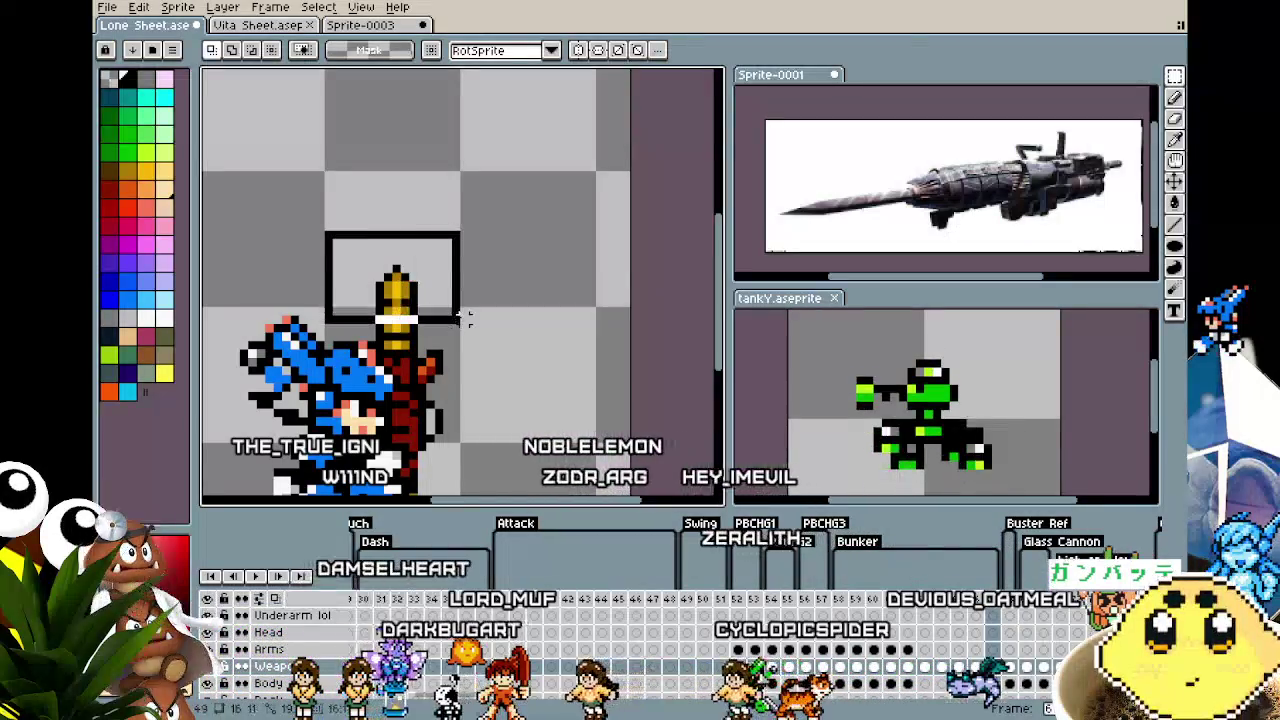
{"action": "key", "text": "ctrl+d"}
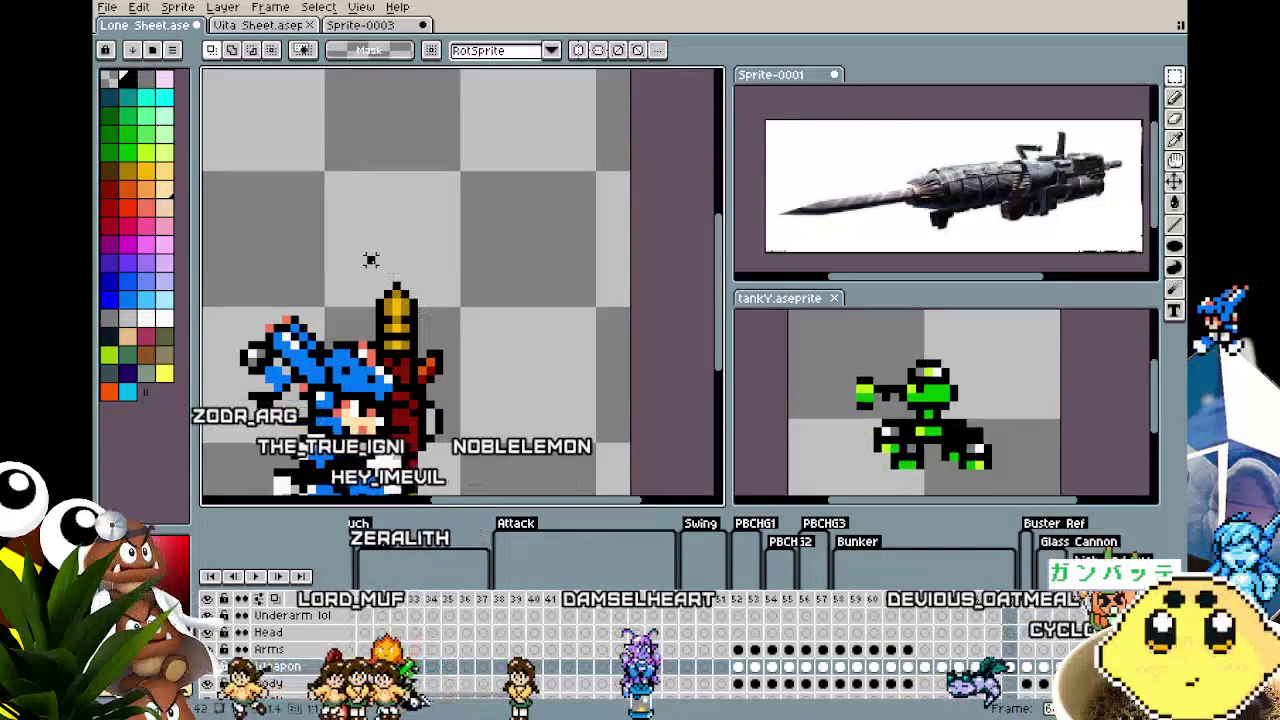
Delete the top of the drill tip and insert another frame
{"action": "left_click_drag", "start_coordinate": [370, 260], "coordinate": [537, 354]}
{"action": "key", "text": "Delete"}
{"action": "key", "text": "ctrl+d"}
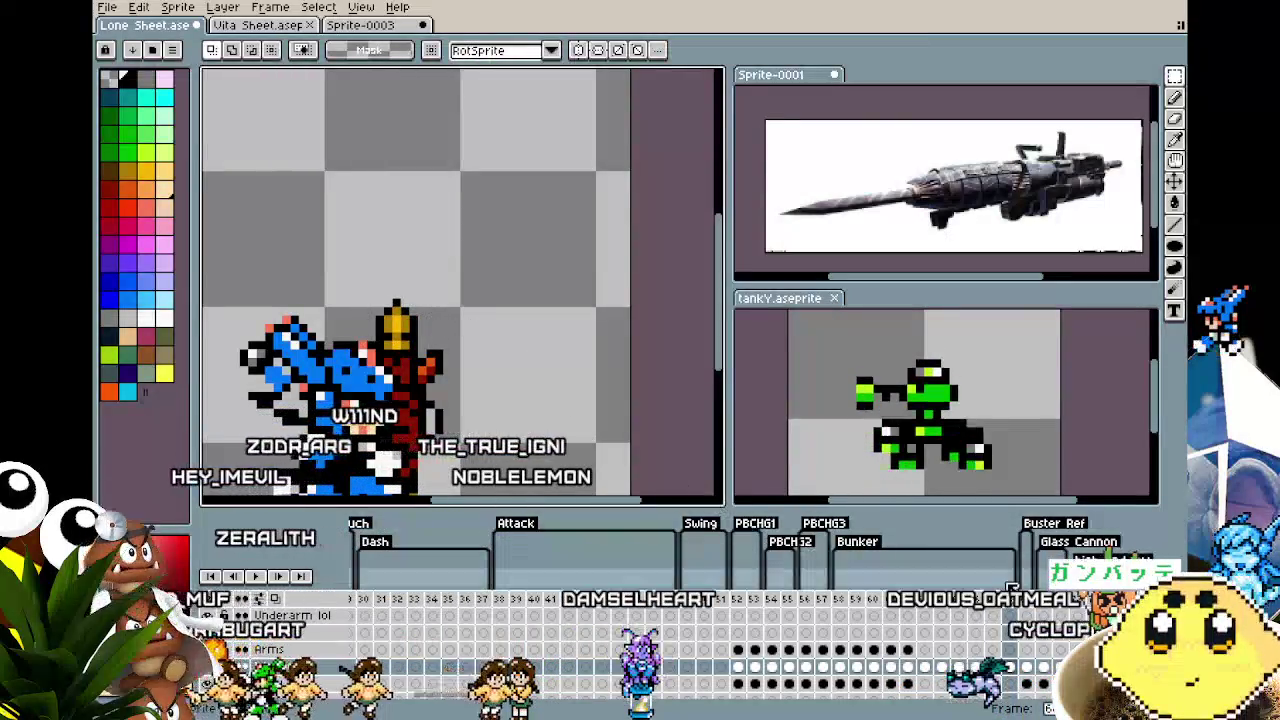
{"action": "left_click", "coordinate": [1040, 617]}
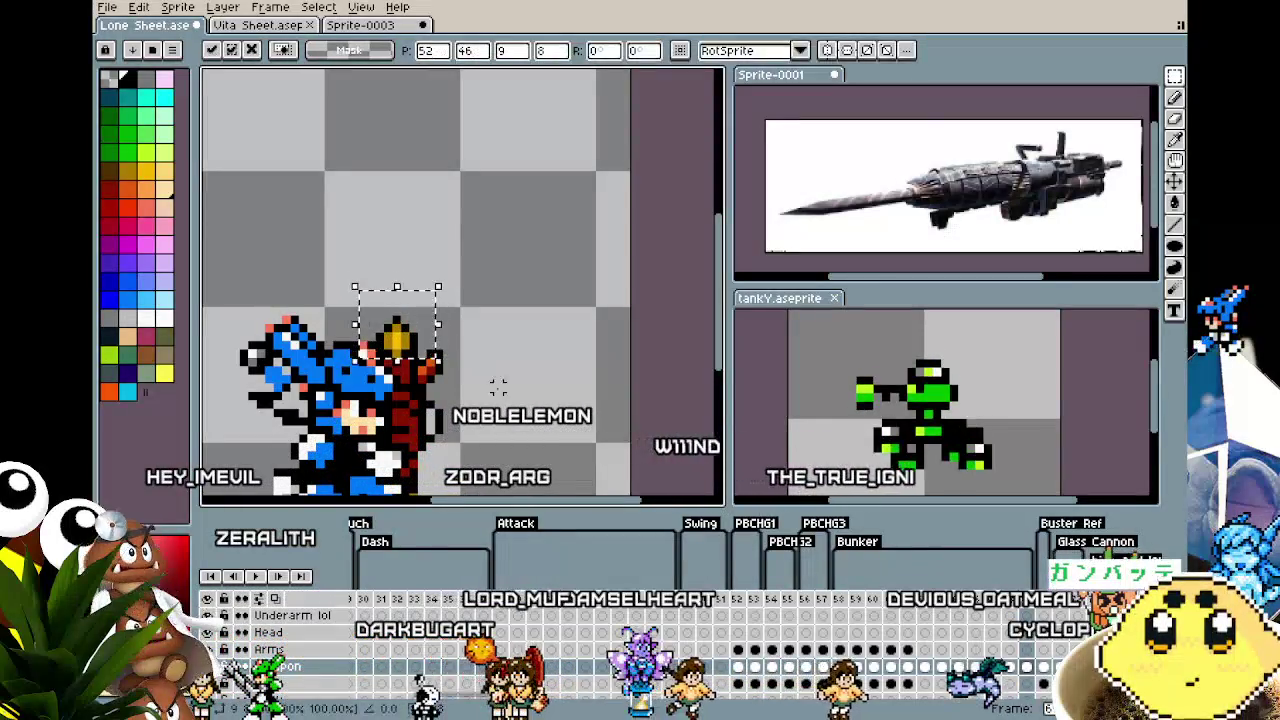
{"action": "key", "text": "ctrl+d"}
{"action": "scroll", "coordinate": [498, 387], "scroll_direction": "down", "scroll_amount": 2}
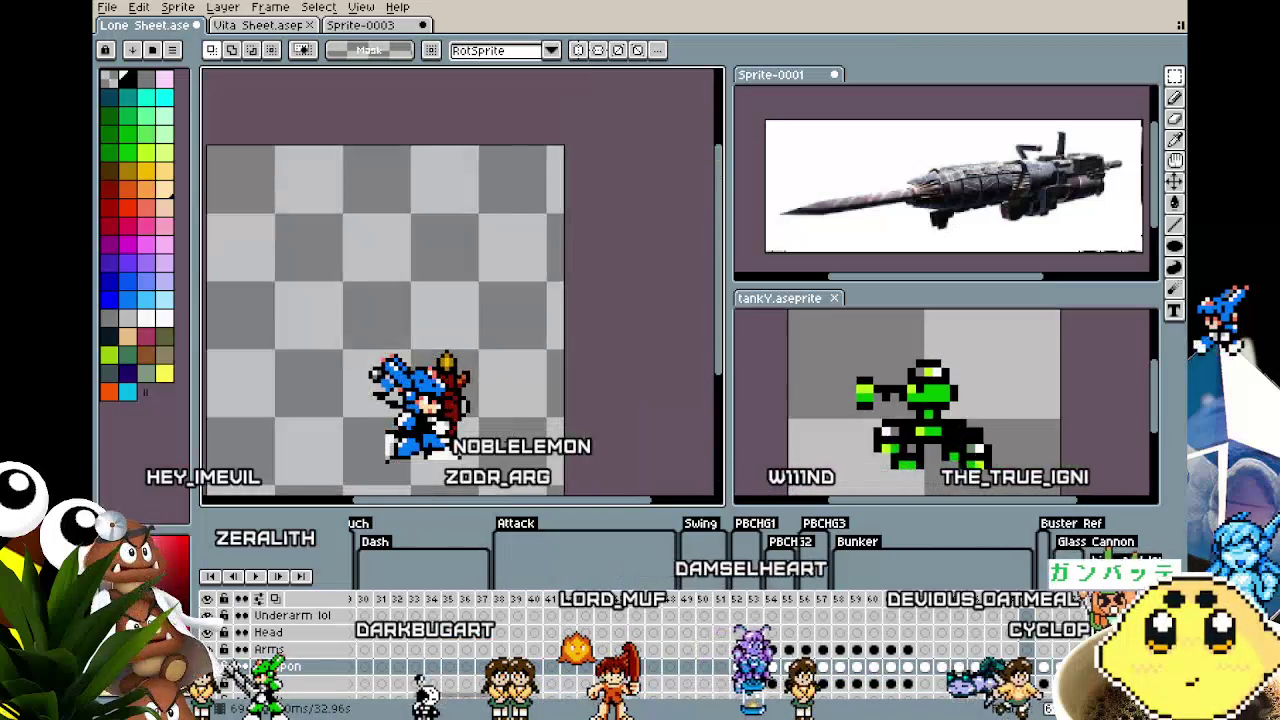
Play the drill animation, then step one frame forward and back
{"action": "scroll", "coordinate": [513, 414], "scroll_direction": "down", "scroll_amount": 1}
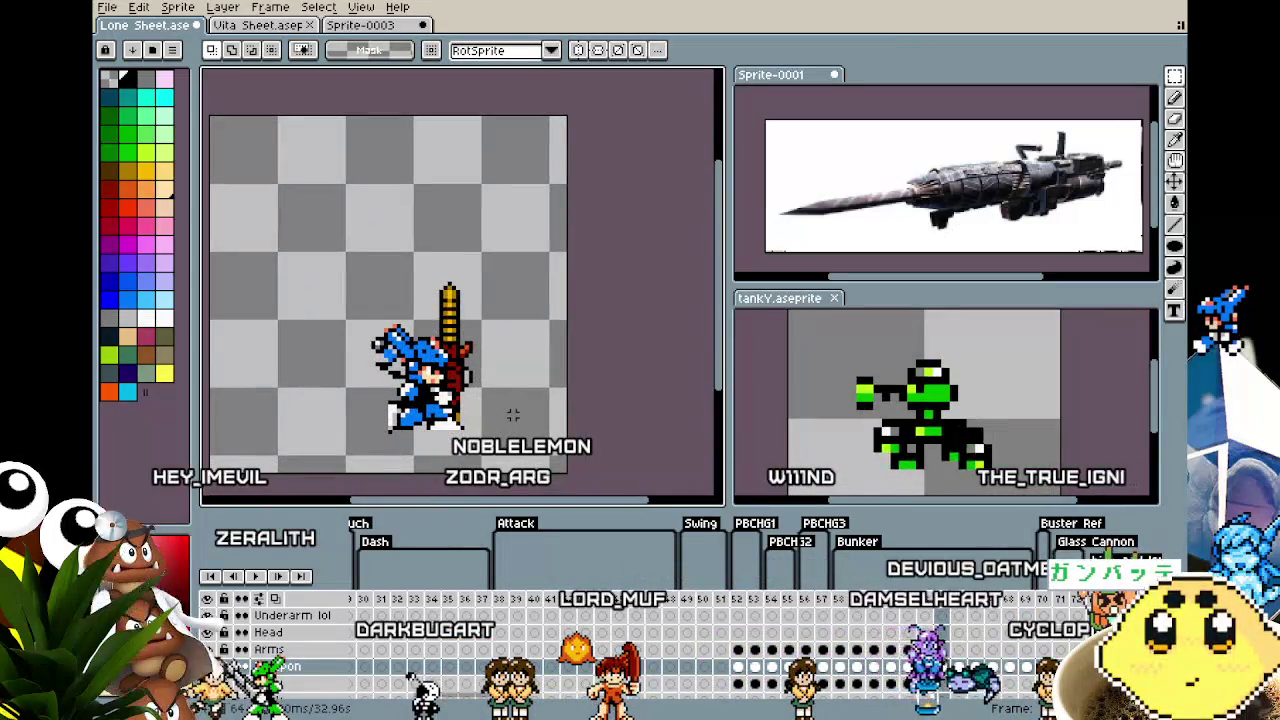
{"action": "key", "text": "Return"}
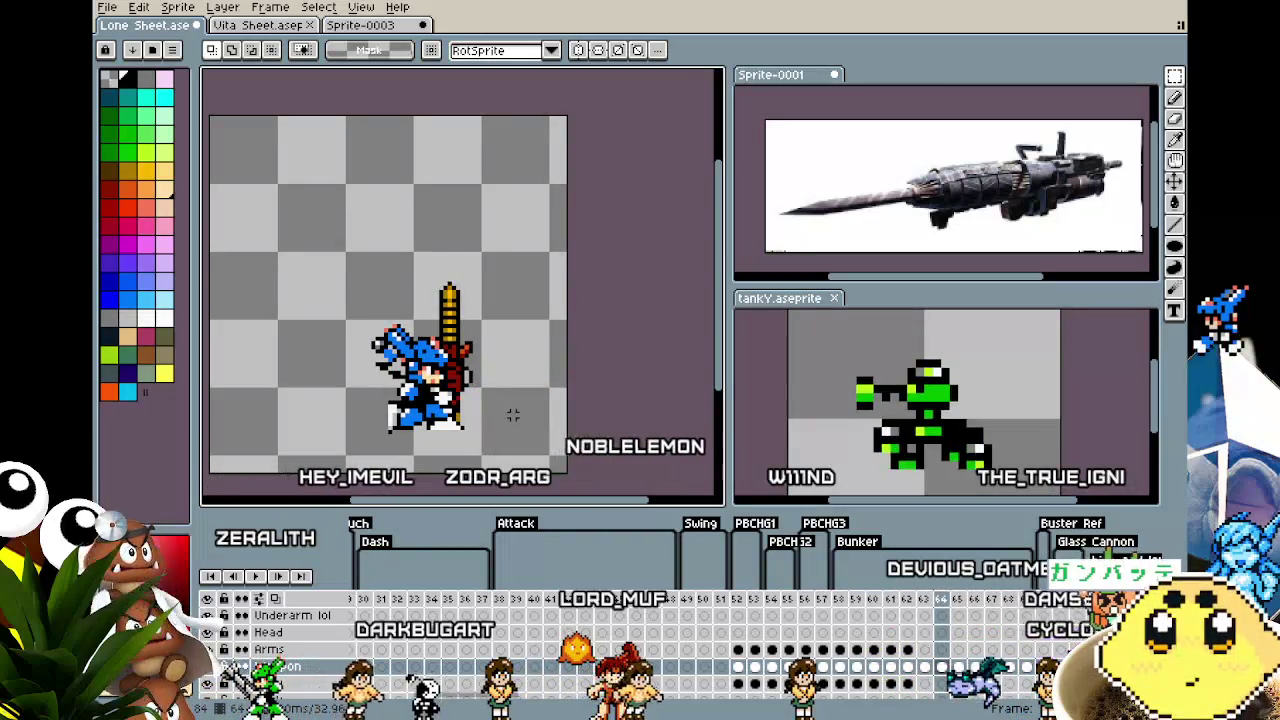
{"action": "mouse_move", "coordinate": [509, 414]}
{"action": "left_mouse_down"}
{"action": "mouse_move", "coordinate": [506, 394]}
{"action": "mouse_move", "coordinate": [533, 388]}
{"action": "left_mouse_up"}
{"action": "scroll", "coordinate": [533, 388], "scroll_direction": "up", "scroll_amount": 1}
{"action": "scroll", "coordinate": [540, 388], "scroll_direction": "up", "scroll_amount": 1}
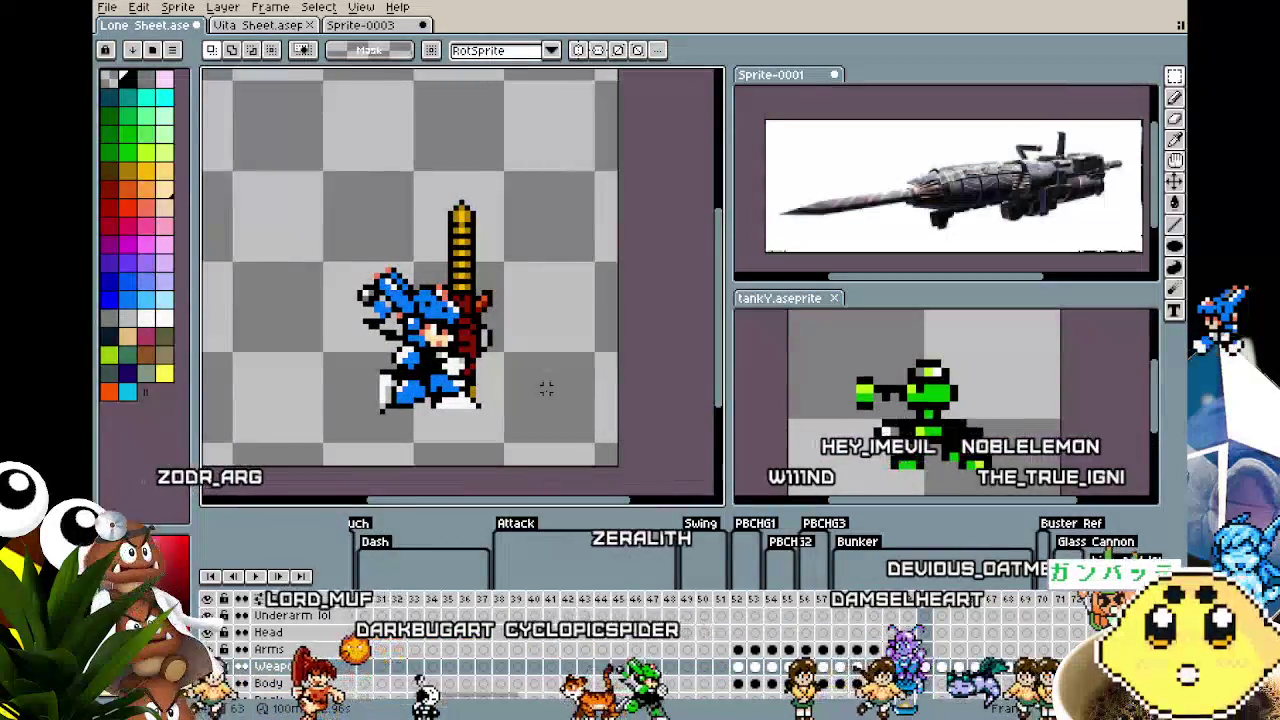
{"action": "key", "text": "Right"}
{"action": "key", "text": "Left"}
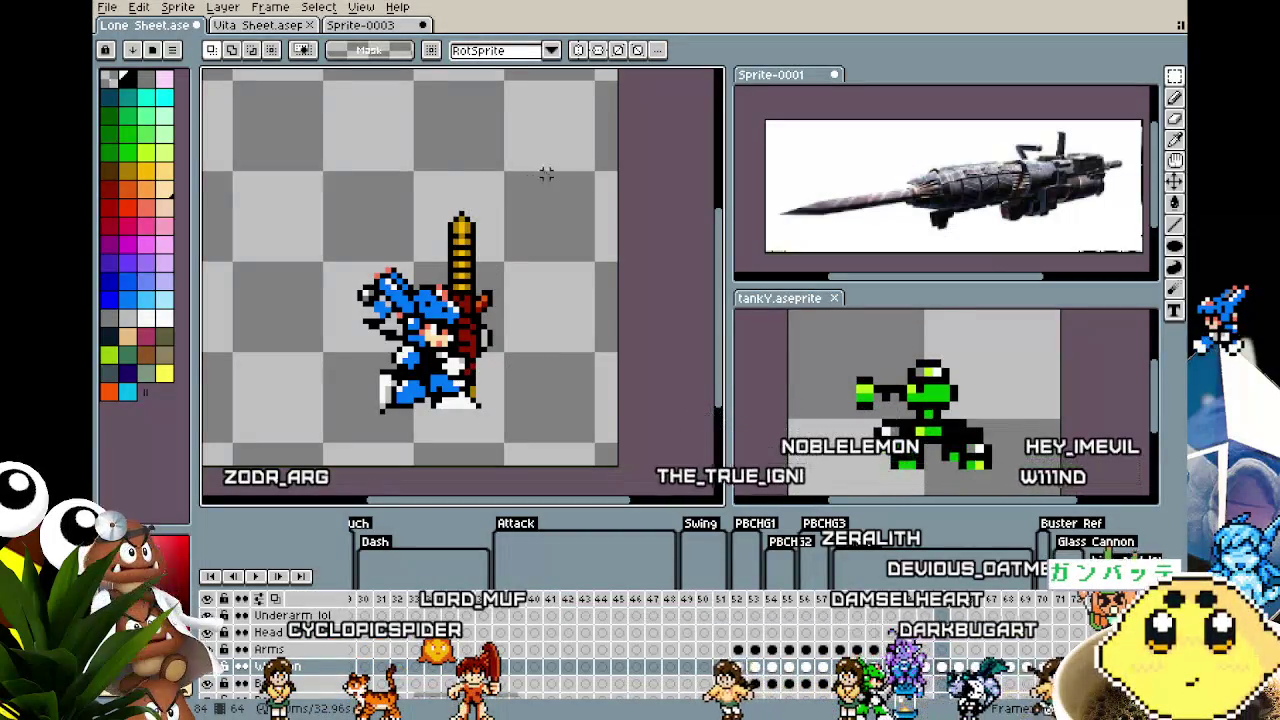
Click on the character and drop the selection unchanged
{"action": "left_click", "coordinate": [480, 460]}
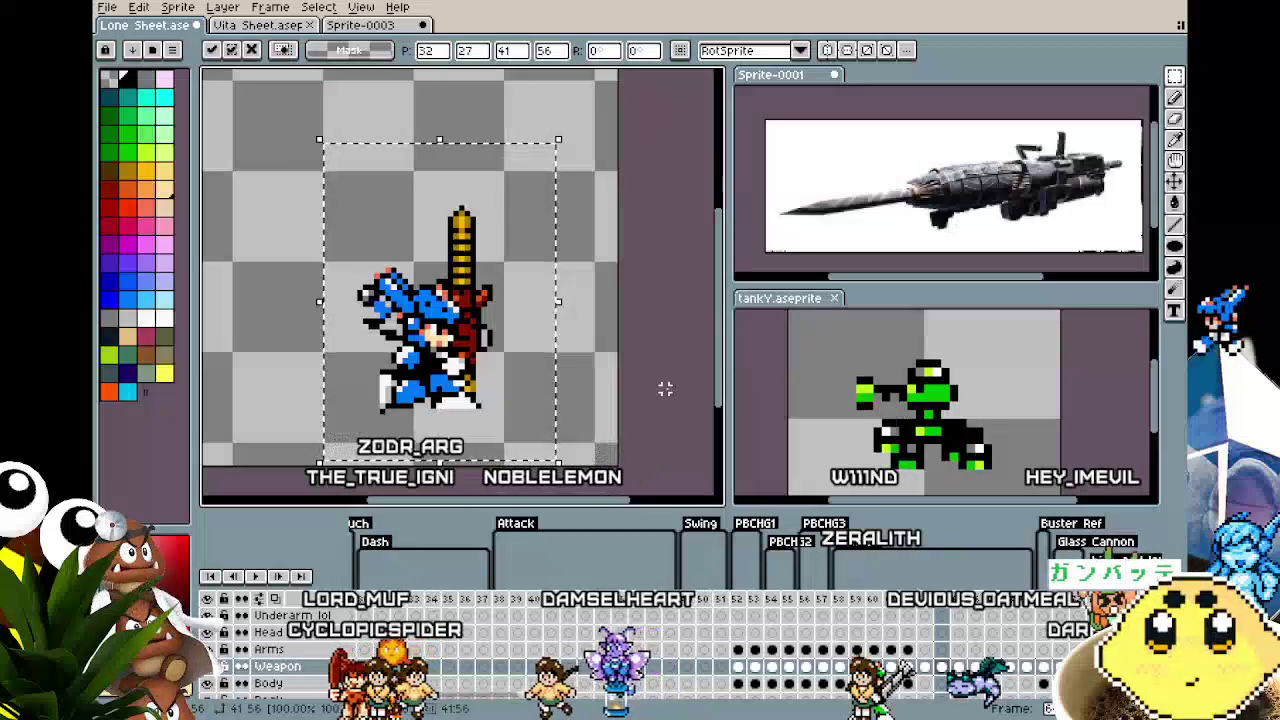
{"action": "key", "text": "ctrl+d"}
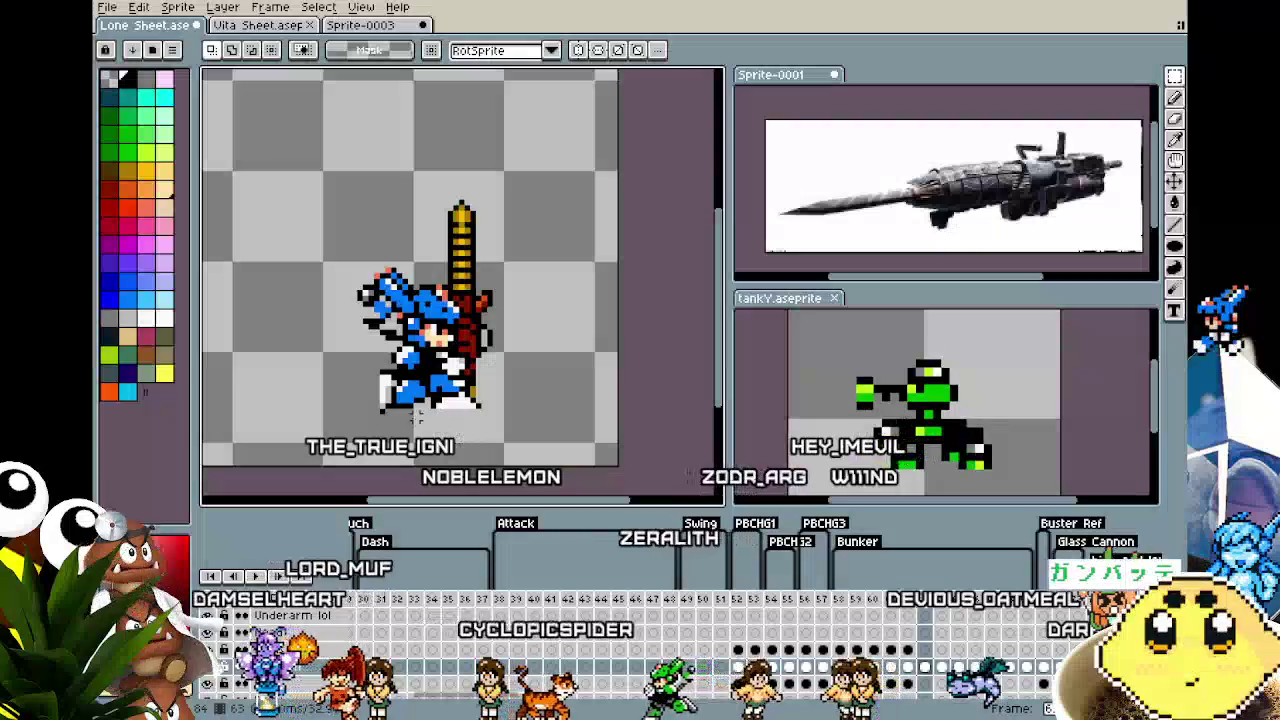
{"action": "scroll", "coordinate": [405, 398], "scroll_direction": "up", "scroll_amount": 1}
{"action": "scroll", "coordinate": [930, 638], "scroll_direction": "up", "scroll_amount": 2}
{"action": "scroll", "coordinate": [930, 638], "scroll_direction": "up", "scroll_amount": 1}
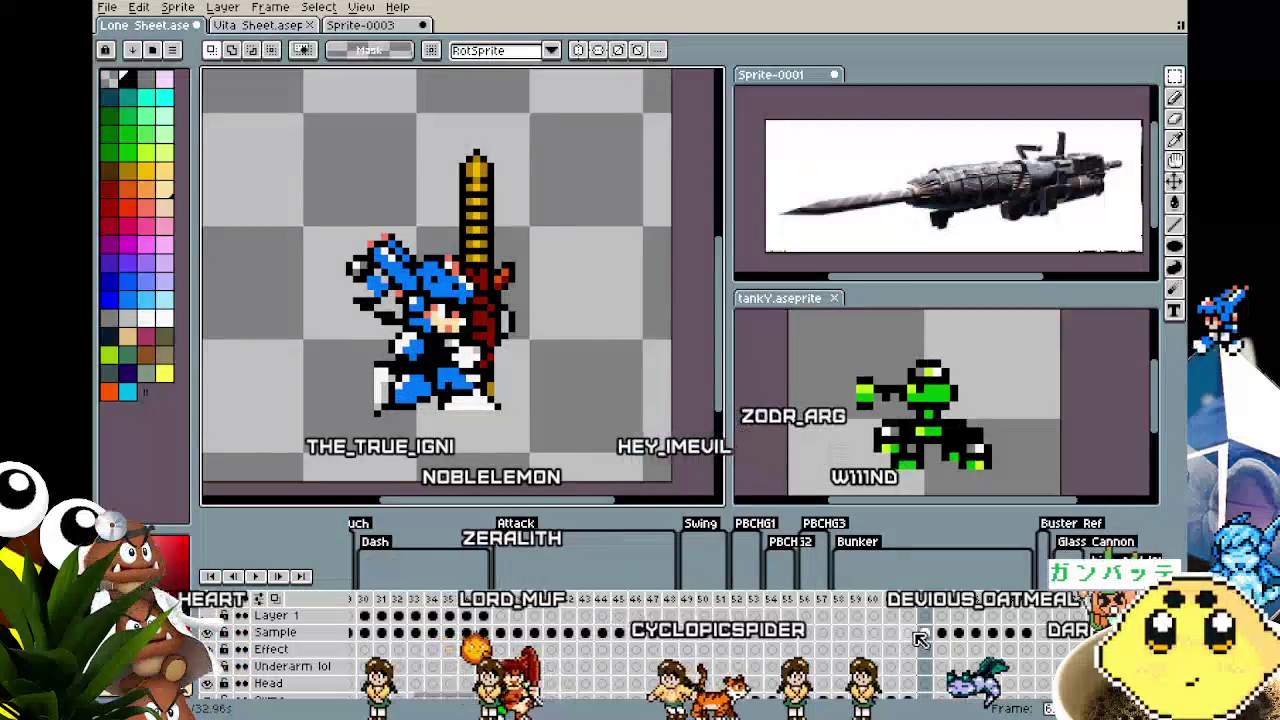
Select the Sample layer and step forward through the animation frames
{"action": "left_click", "coordinate": [930, 632]}
{"action": "scroll", "coordinate": [520, 380], "scroll_direction": "up", "scroll_amount": 1}
{"action": "scroll", "coordinate": [500, 370], "scroll_direction": "up", "scroll_amount": 1}
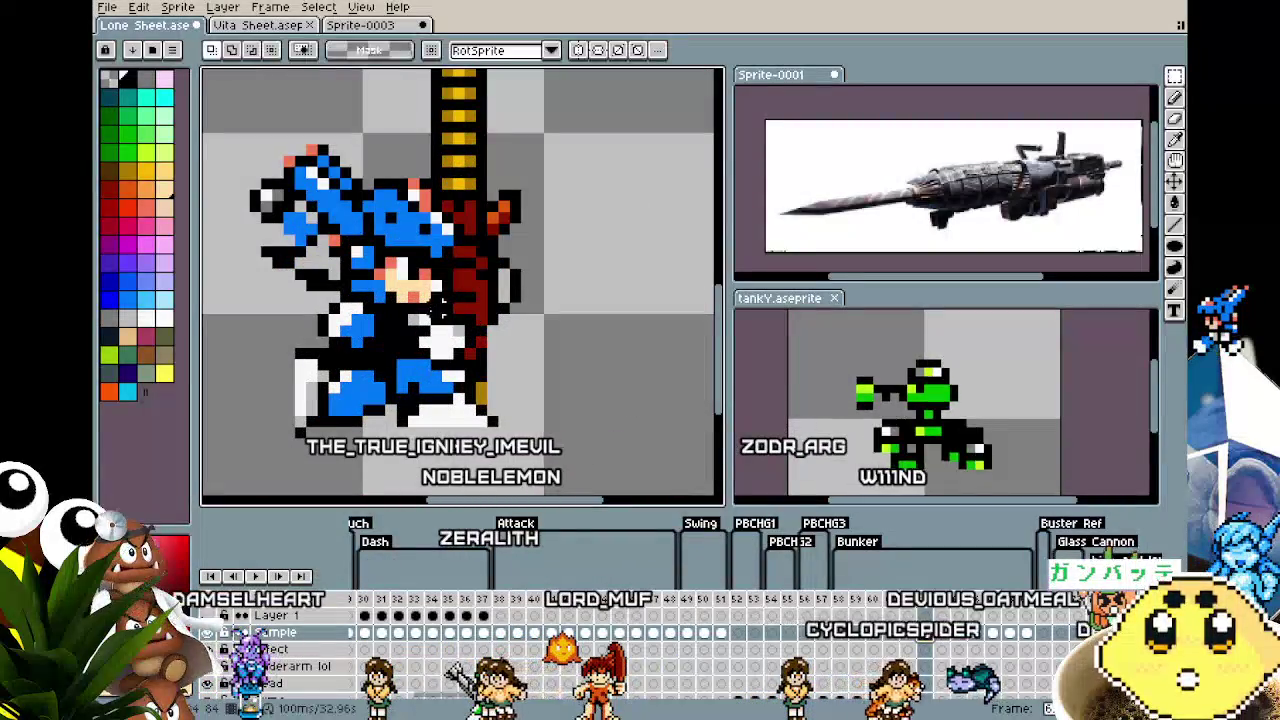
{"action": "key", "text": "Right"}
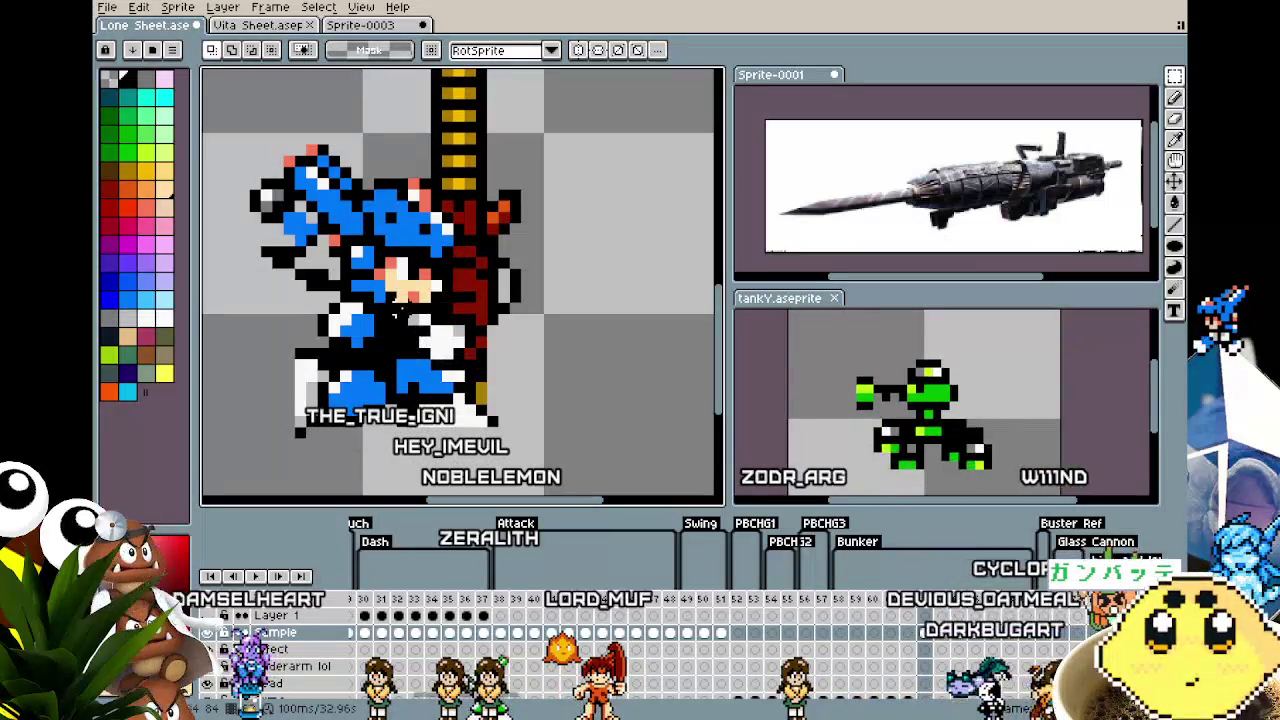
{"action": "key", "text": "b"}
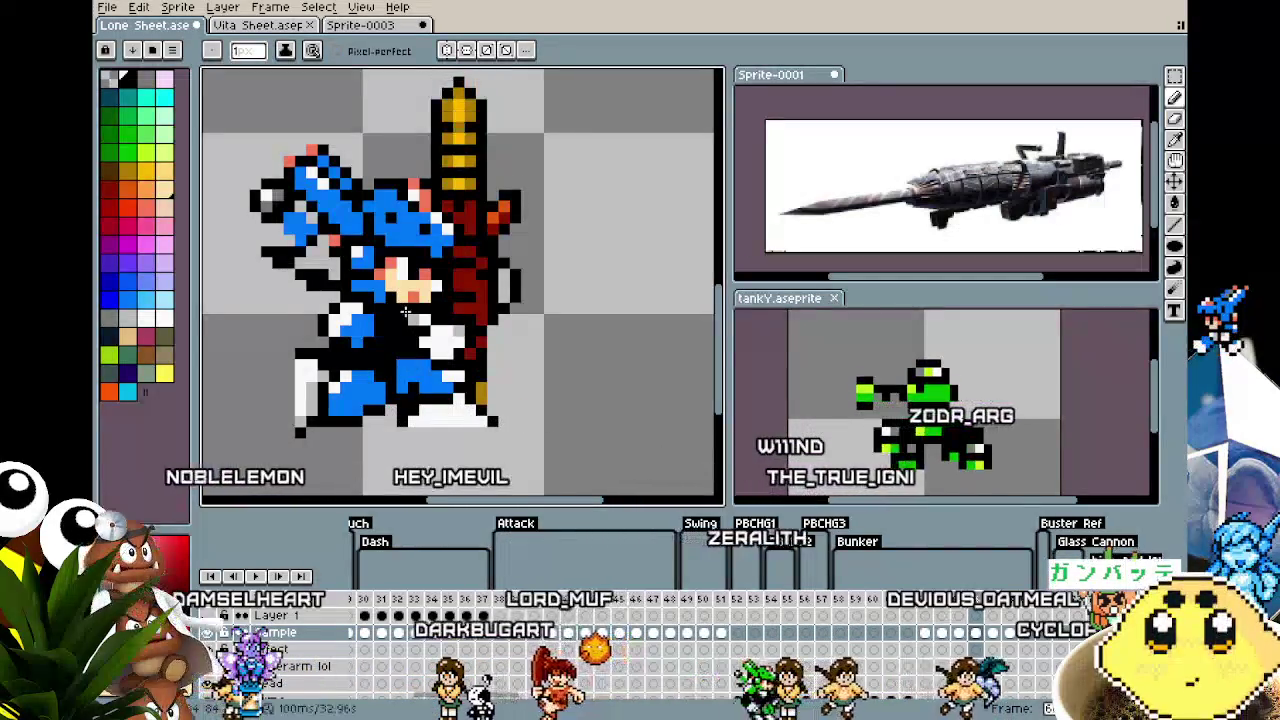
{"action": "key", "text": "Right"}
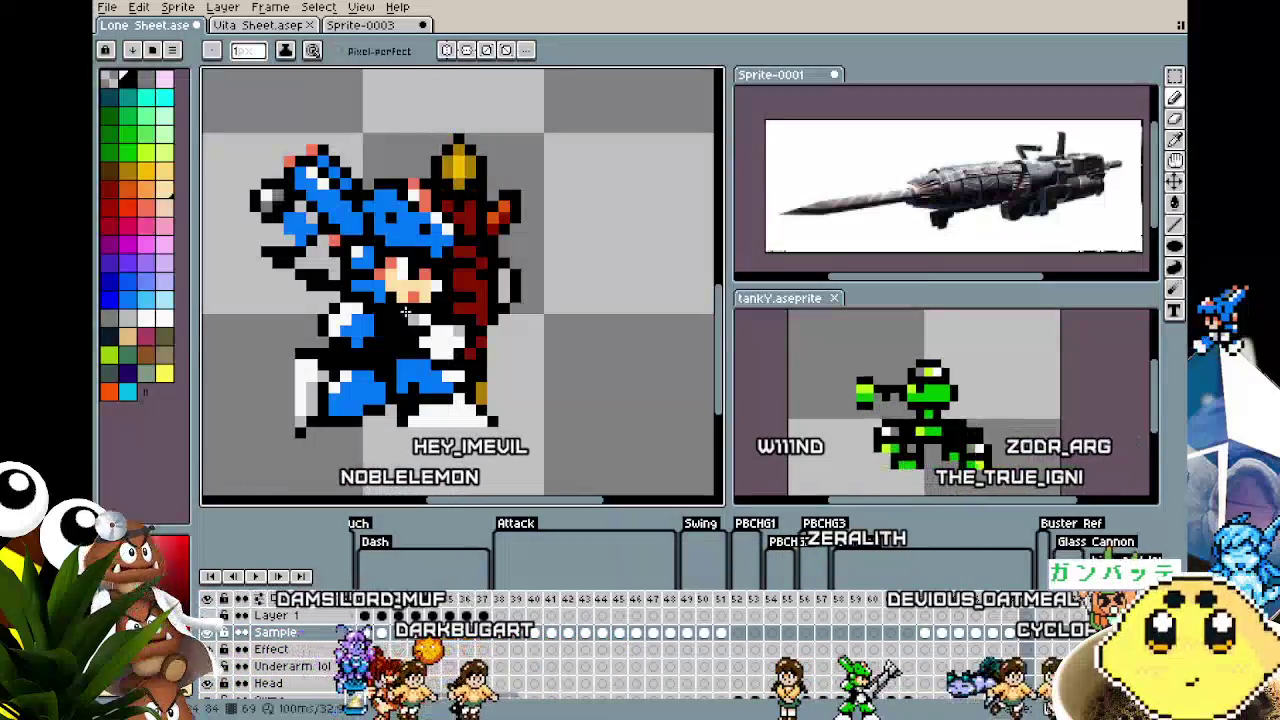
{"action": "key", "text": "Right"}
{"action": "scroll", "coordinate": [637, 432], "scroll_direction": "down", "scroll_amount": 1}
{"action": "key", "text": "Right"}
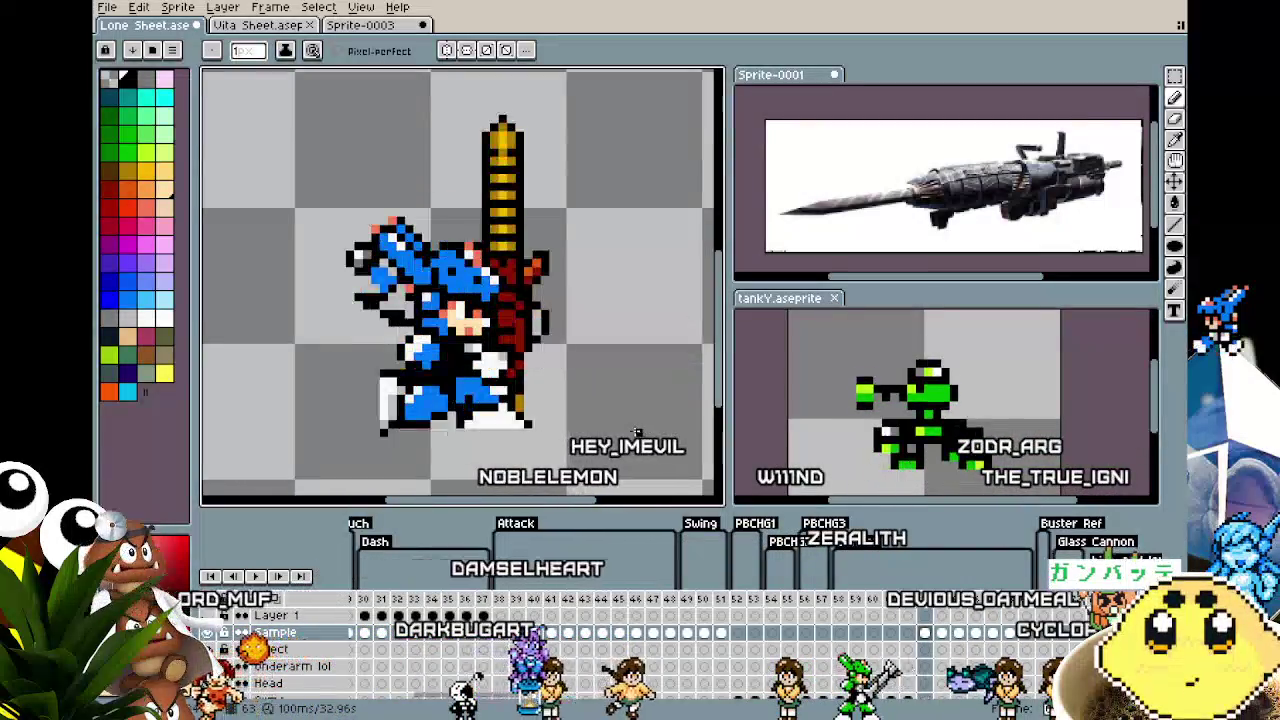
{"action": "key", "text": "Right"}
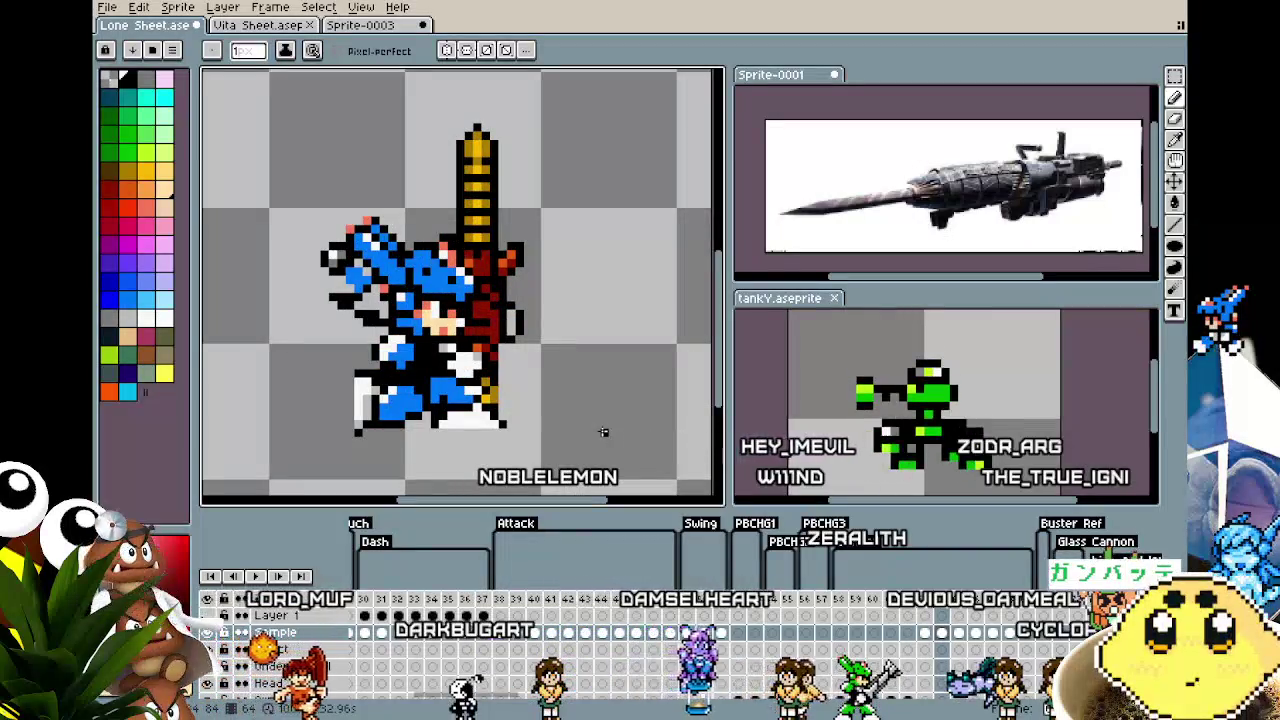
Go to the short-drill-tip frame, drop the selection and hide the Sample layer
{"action": "key", "text": "m"}
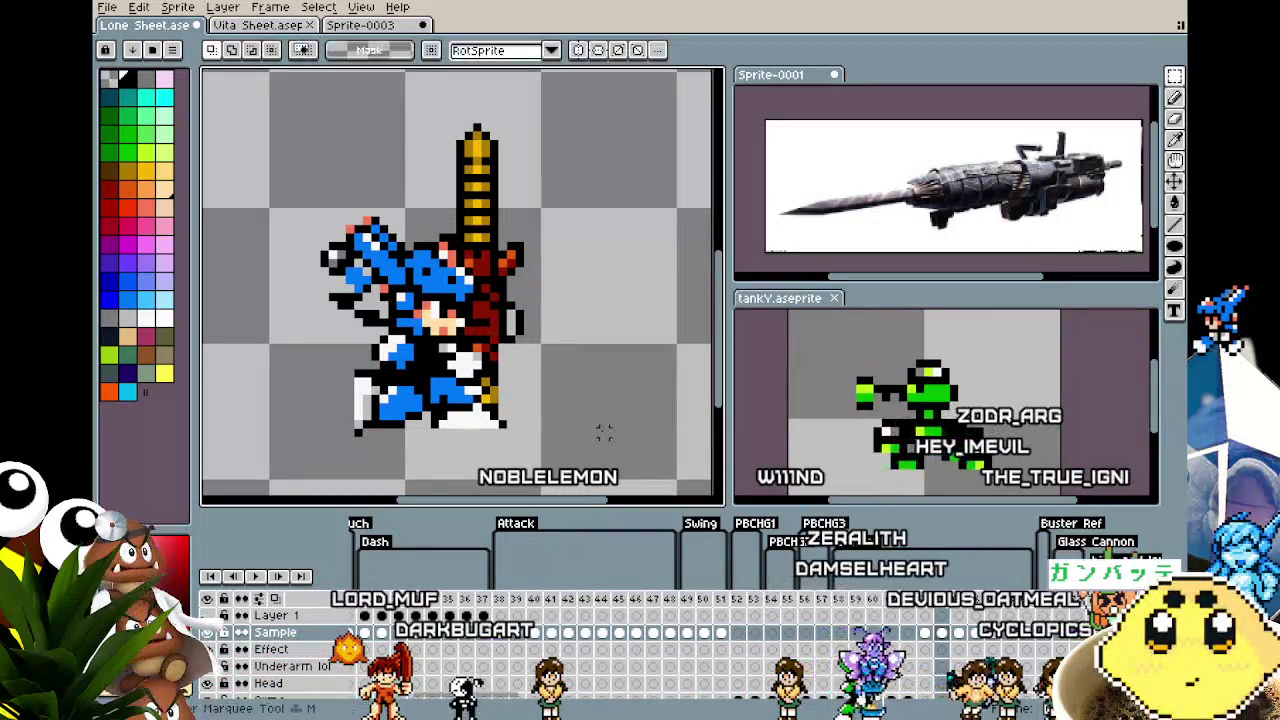
{"action": "key", "text": "Right"}
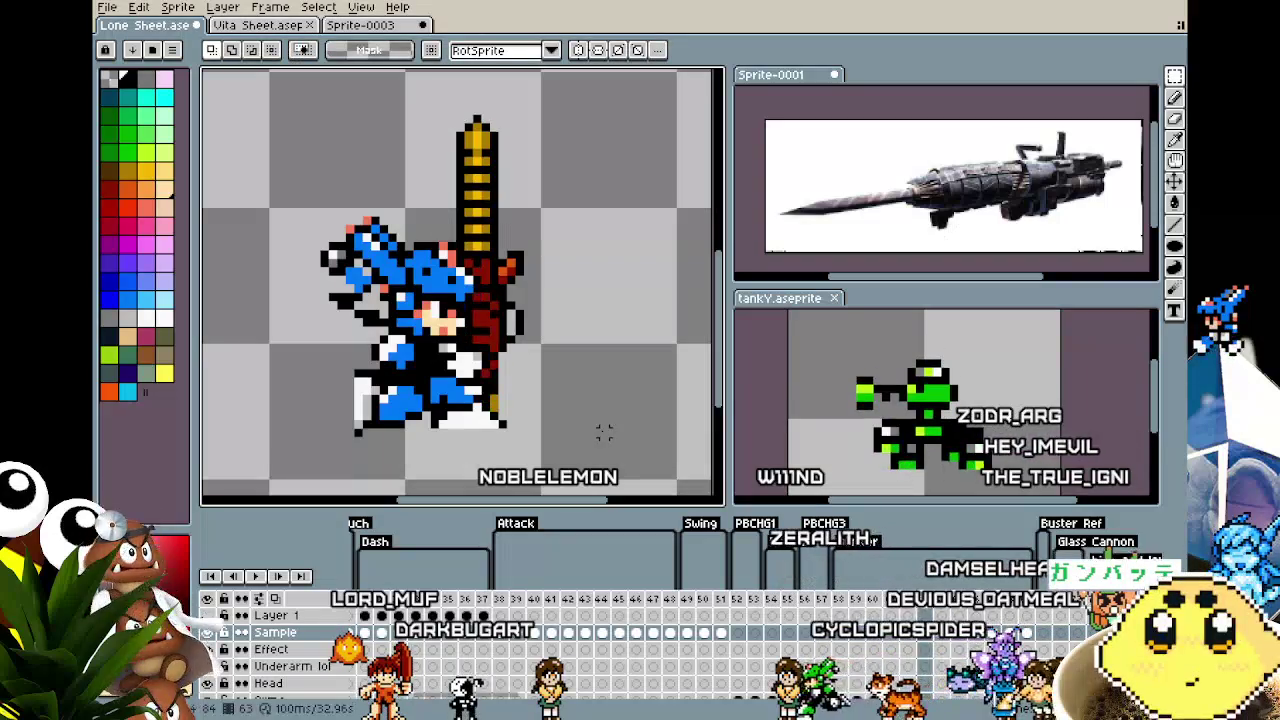
{"action": "key", "text": "Right"}
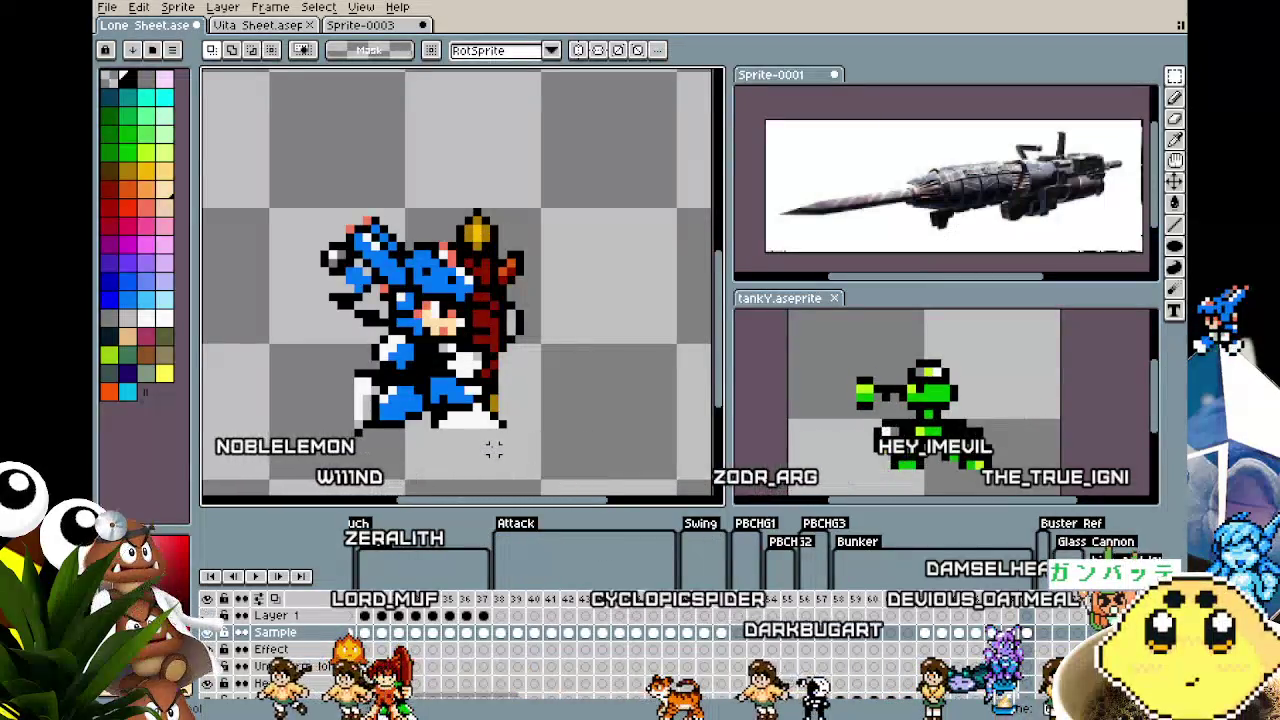
{"action": "key", "text": "Return"}
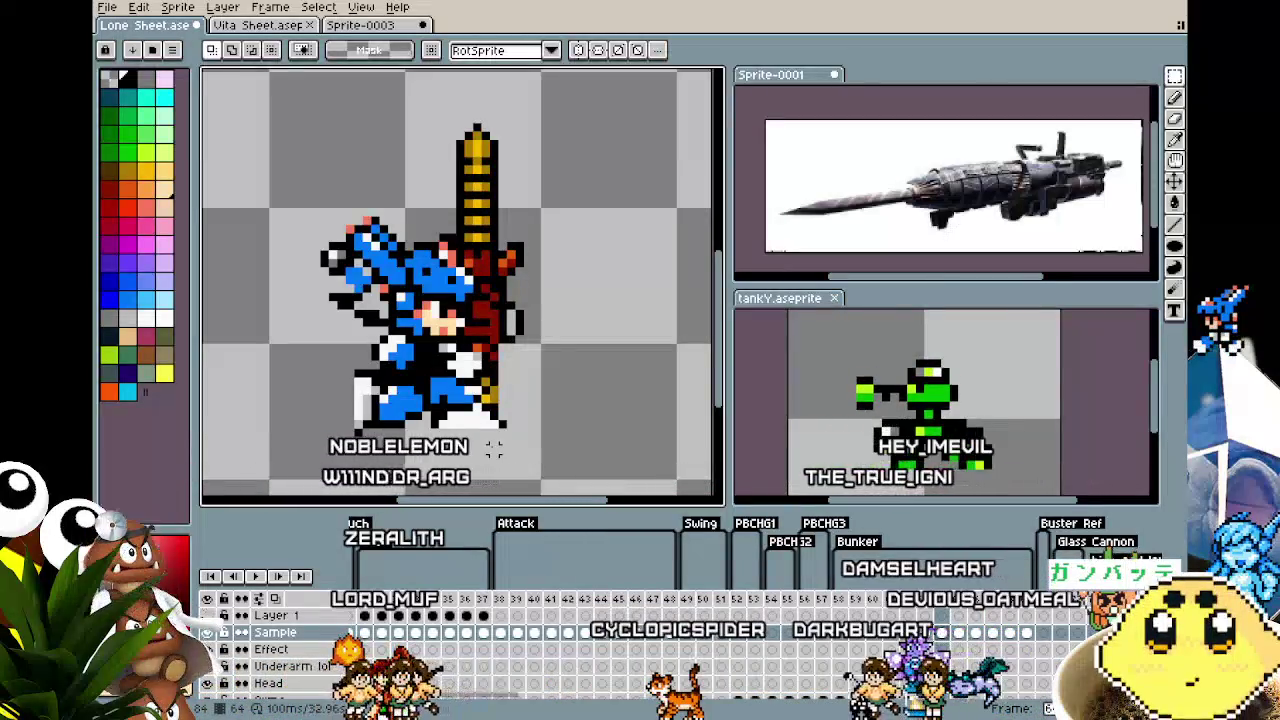
{"action": "scroll", "coordinate": [333, 258], "scroll_direction": "down", "scroll_amount": 1}
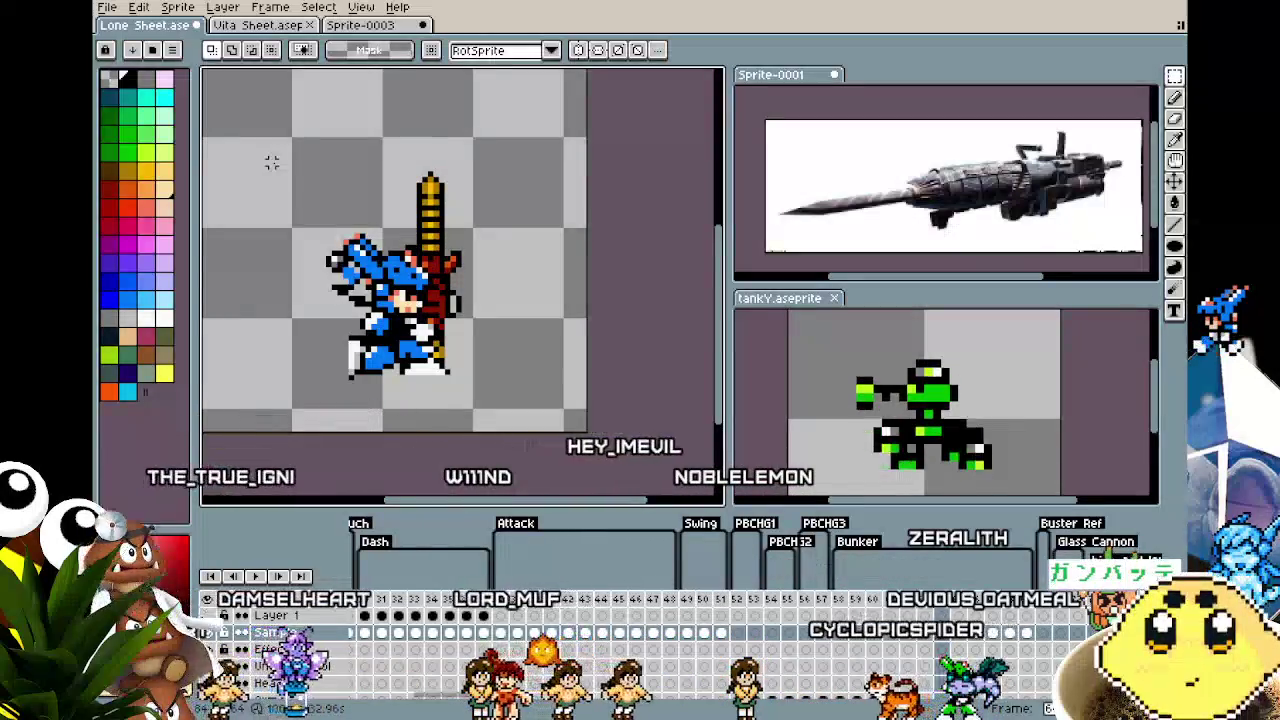
{"action": "scroll", "coordinate": [296, 210], "scroll_direction": "up", "scroll_amount": 1}
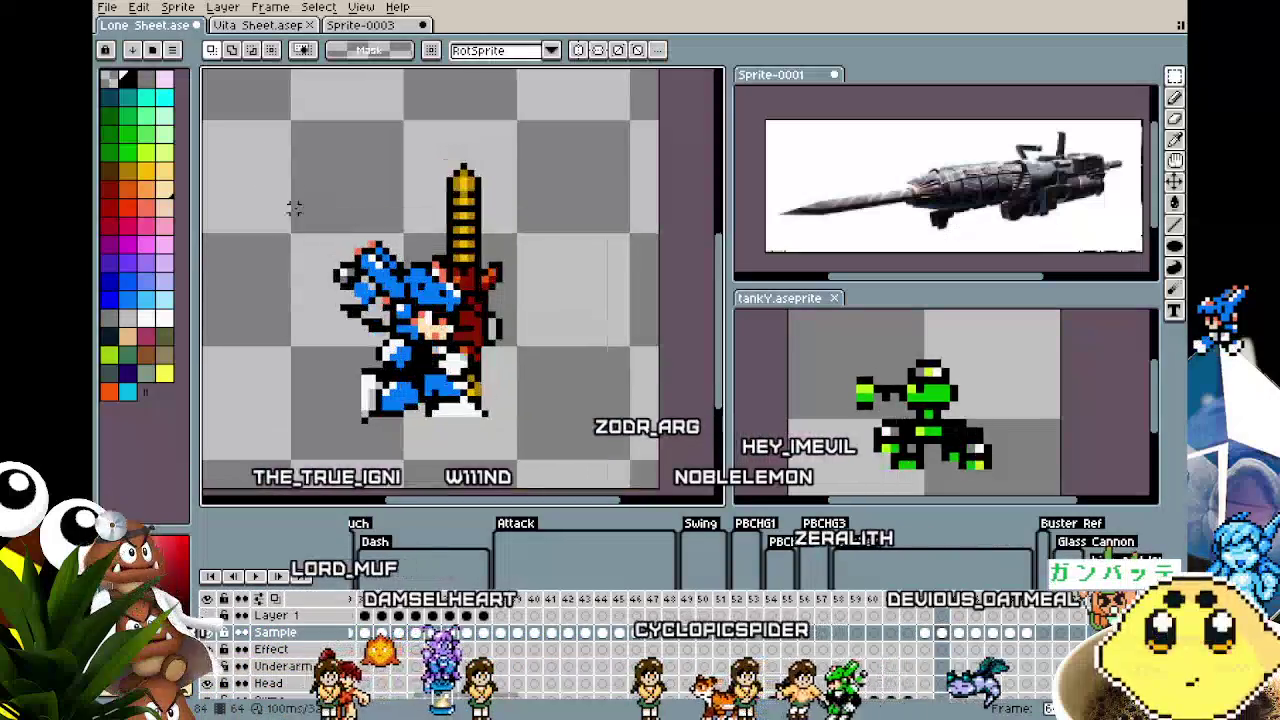
{"action": "scroll", "coordinate": [920, 635], "scroll_direction": "down", "scroll_amount": 2}
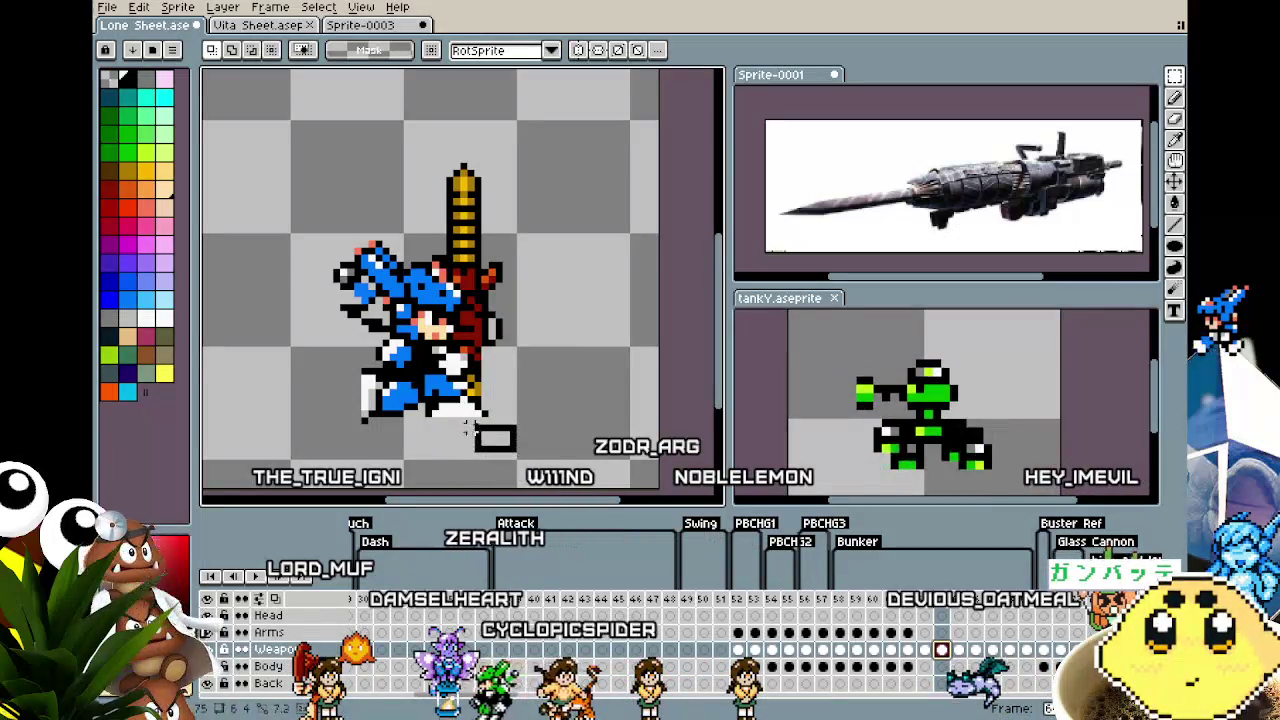
{"action": "left_click", "coordinate": [569, 371]}
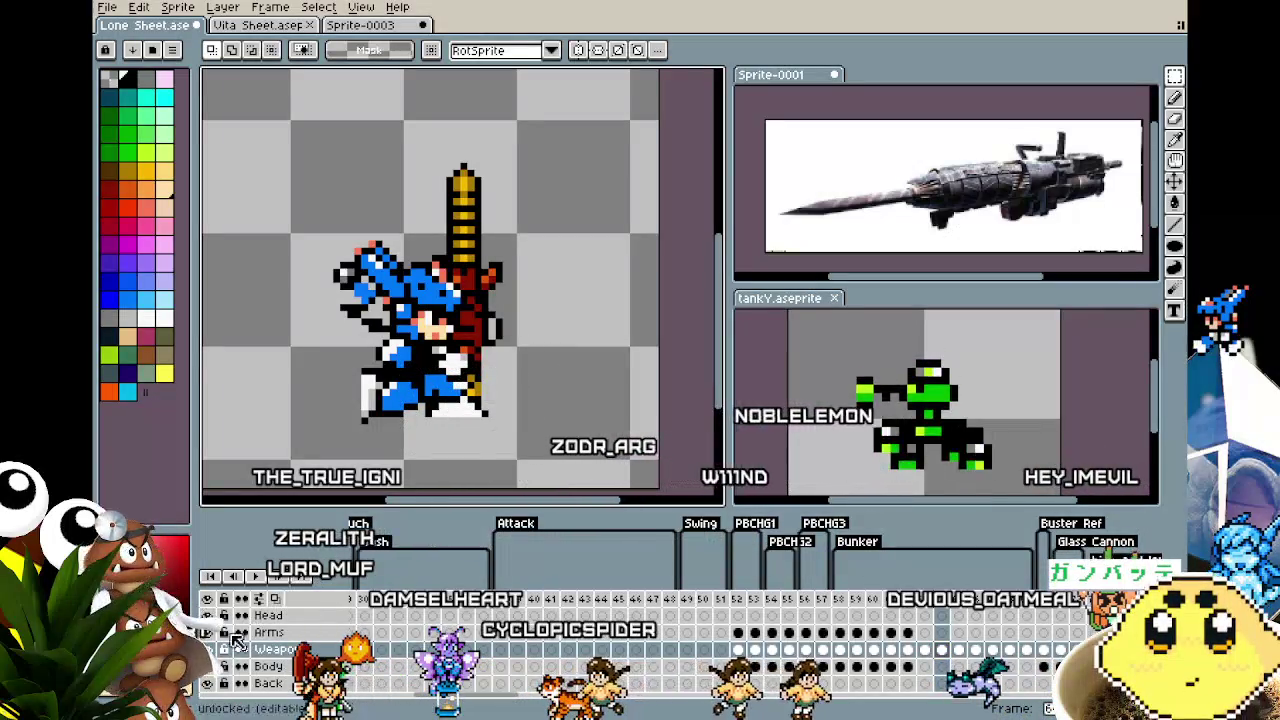
{"action": "scroll", "coordinate": [237, 641], "scroll_direction": "up", "scroll_amount": 3}
{"action": "left_click", "coordinate": [208, 632]}
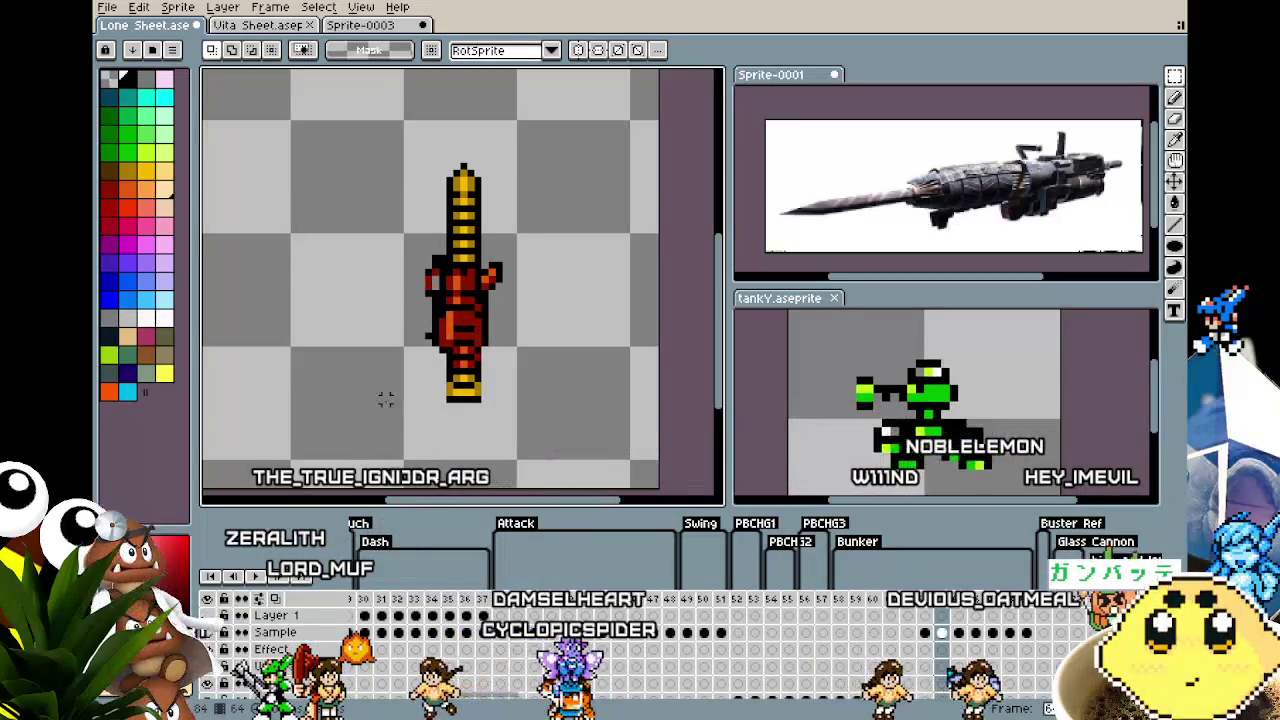
Deselect the moved yellow end piece and pick a colour from the drill
{"action": "scroll", "coordinate": [385, 399], "scroll_direction": "down", "scroll_amount": 1}
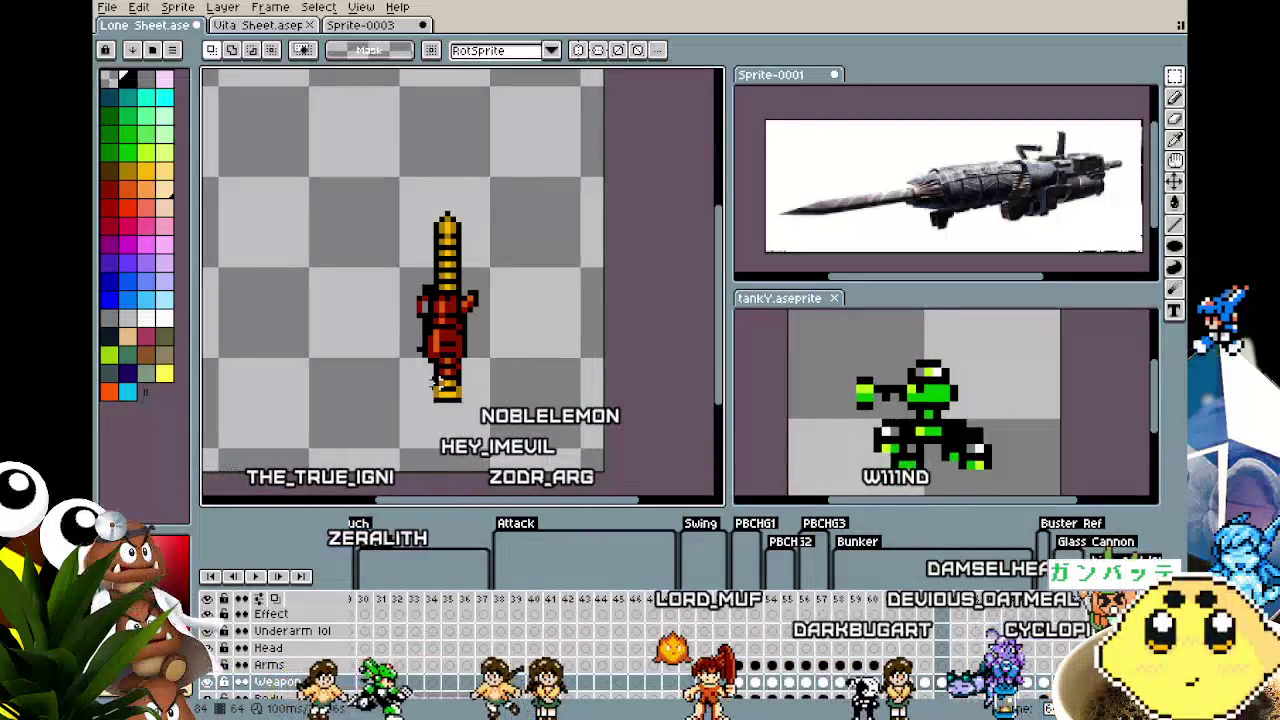
{"action": "scroll", "coordinate": [433, 381], "scroll_direction": "up", "scroll_amount": 1}
{"action": "scroll", "coordinate": [420, 378], "scroll_direction": "up", "scroll_amount": 2}
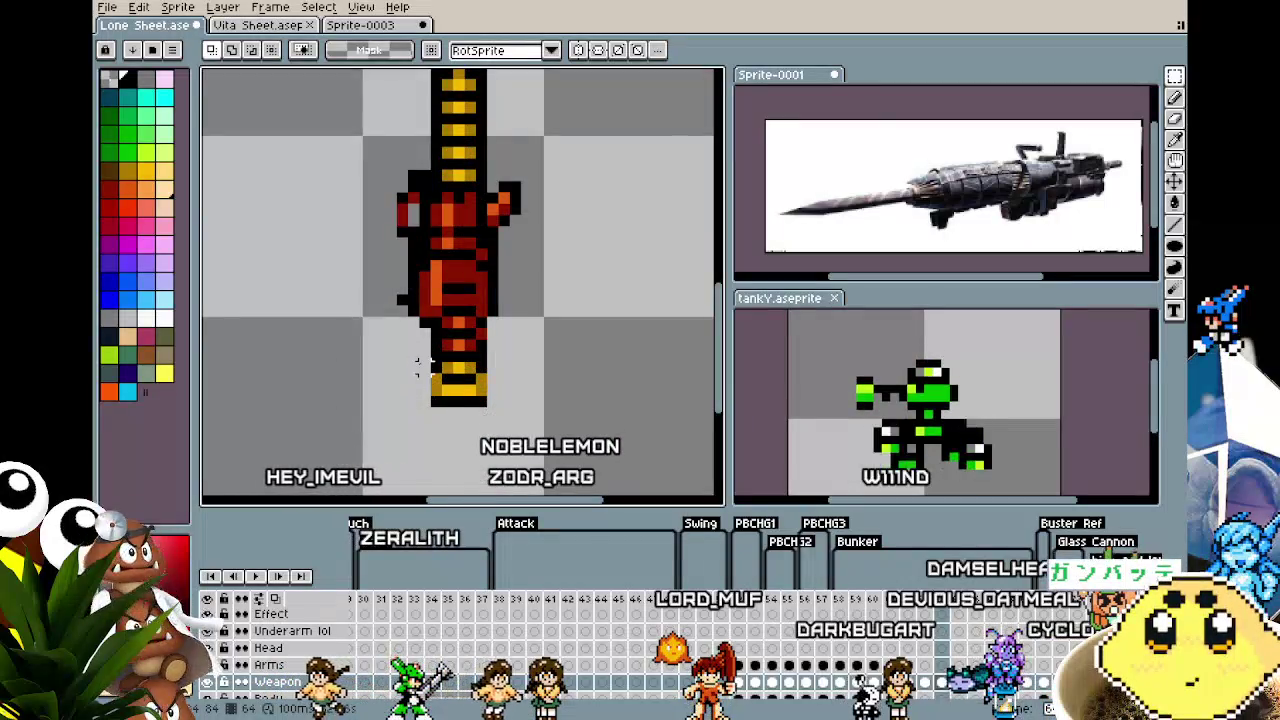
{"action": "key", "text": "ctrl+d"}
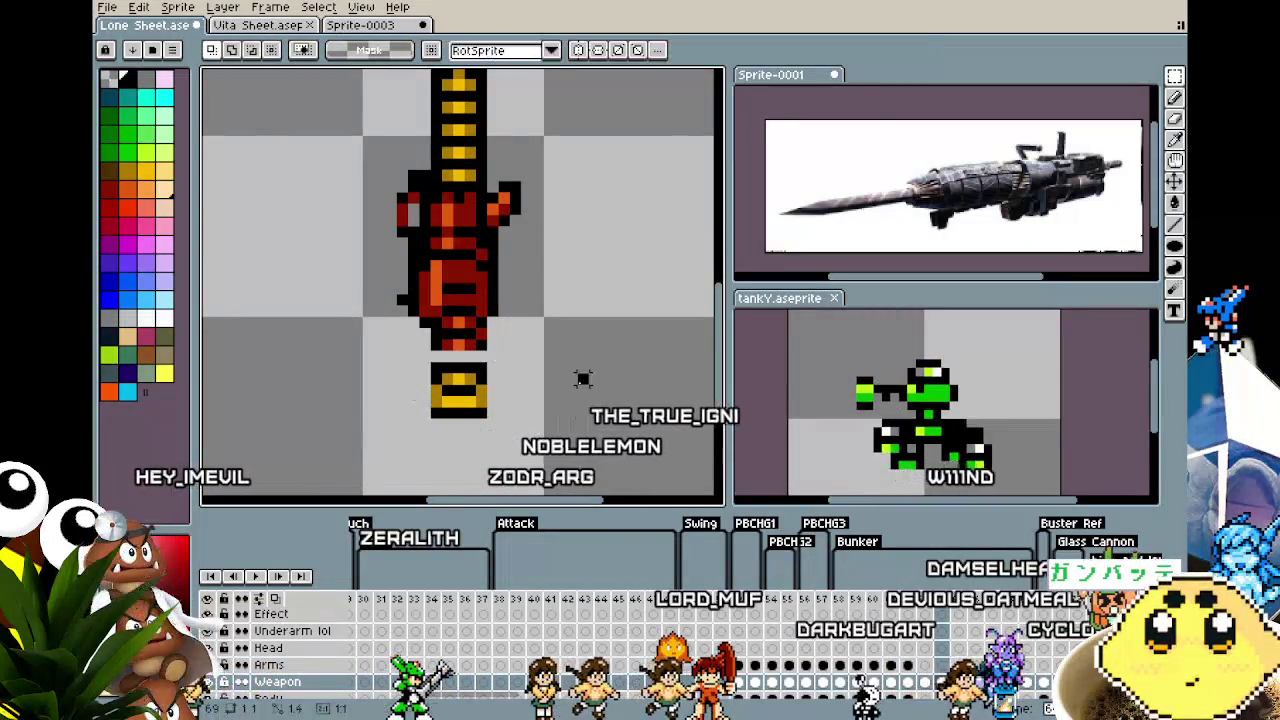
{"action": "scroll", "coordinate": [479, 379], "scroll_direction": "up", "scroll_amount": 1}
{"action": "key", "text": "b"}
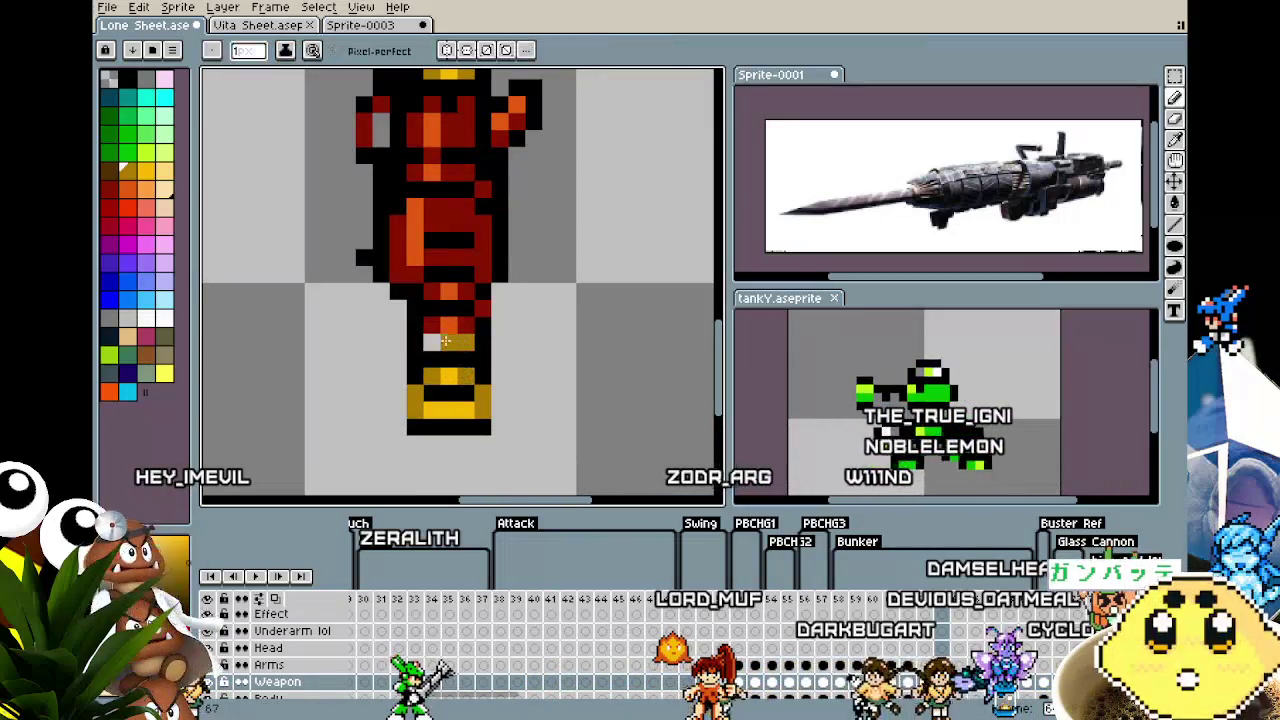
{"action": "key", "text": "i"}
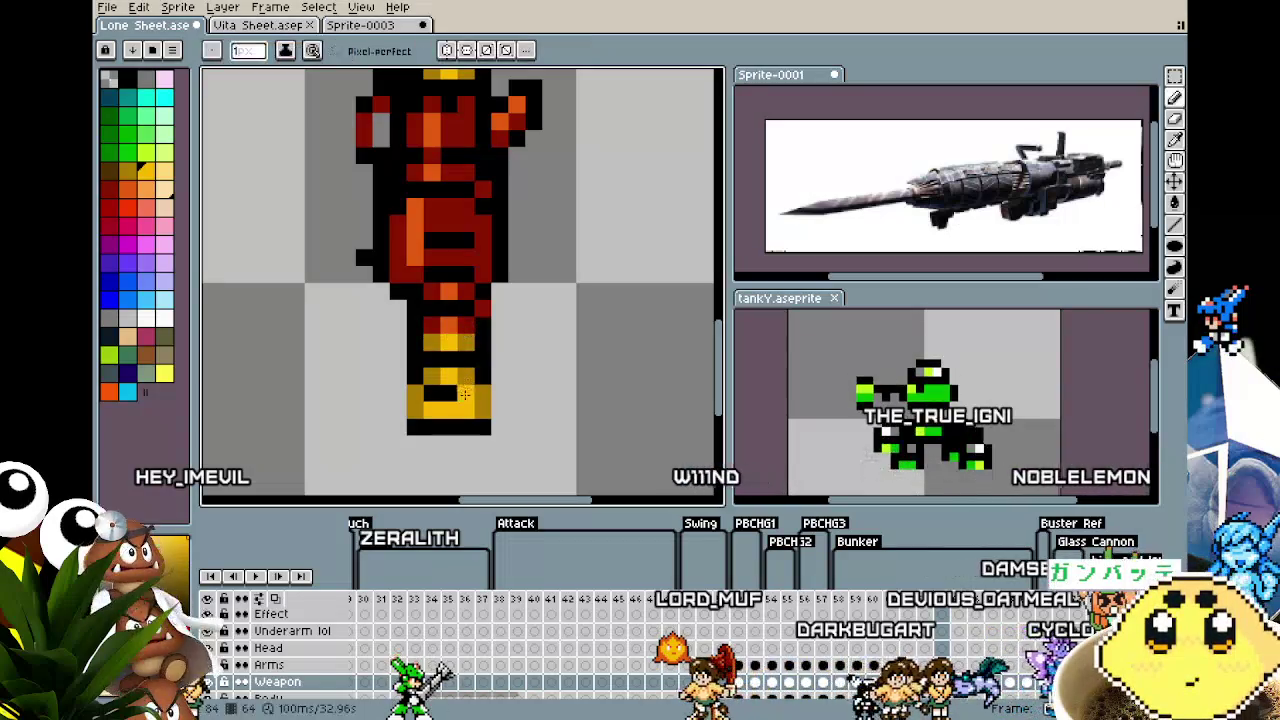
{"action": "scroll", "coordinate": [464, 395], "scroll_direction": "down", "scroll_amount": 3}
{"action": "scroll", "coordinate": [460, 410], "scroll_direction": "down", "scroll_amount": 1}
{"action": "scroll", "coordinate": [456, 429], "scroll_direction": "up", "scroll_amount": 2}
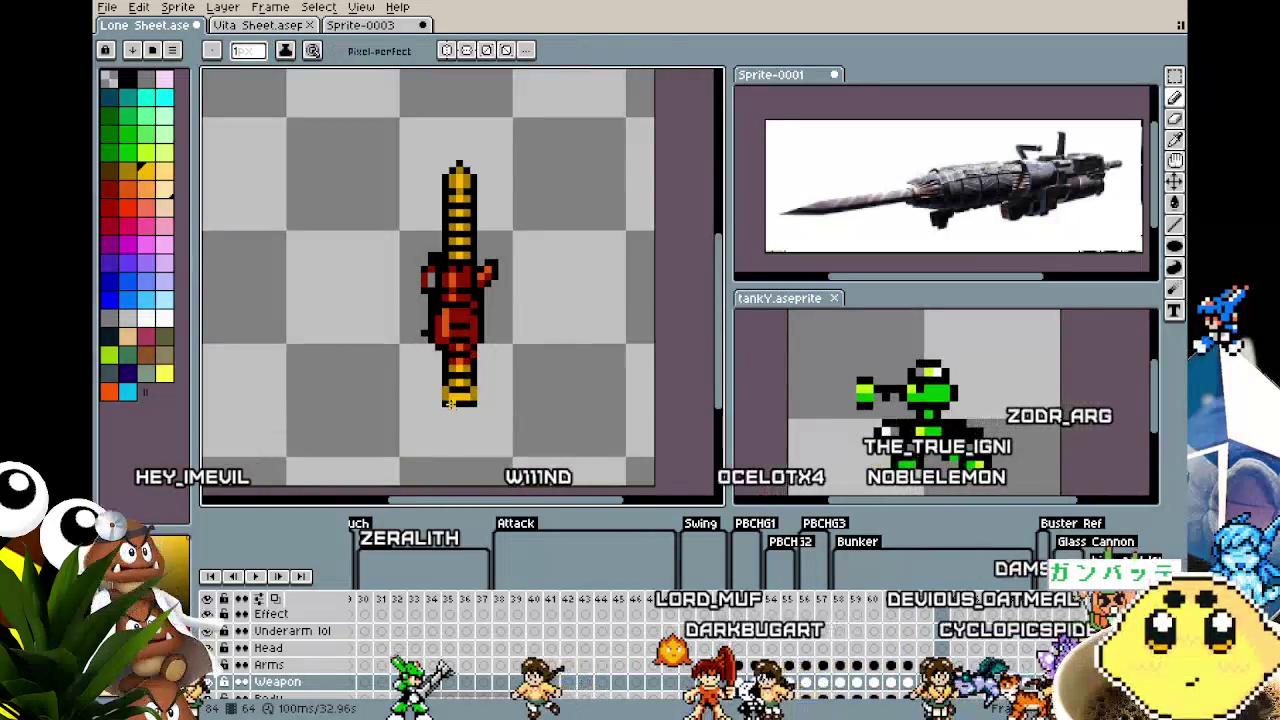
Marquee the drill's bottom end and undo then redo the lower-shaft change
{"action": "key", "text": "m"}
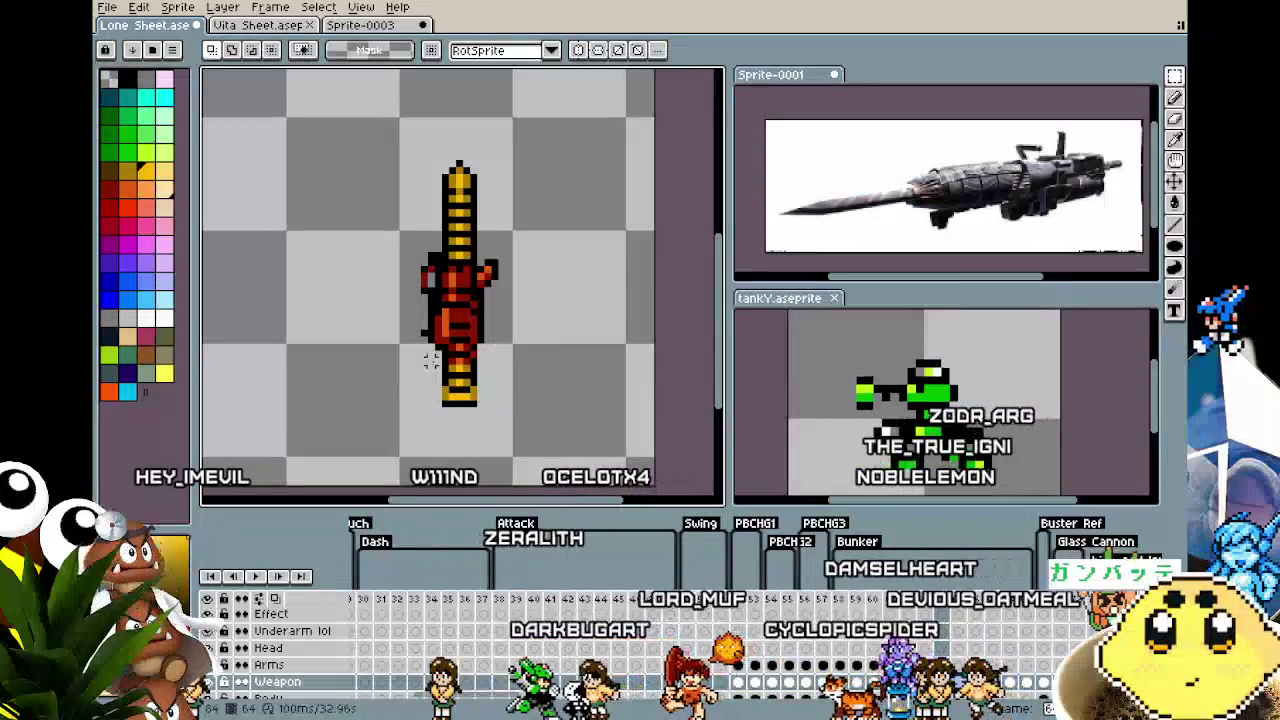
{"action": "left_click_drag", "start_coordinate": [430, 372], "coordinate": [476, 404]}
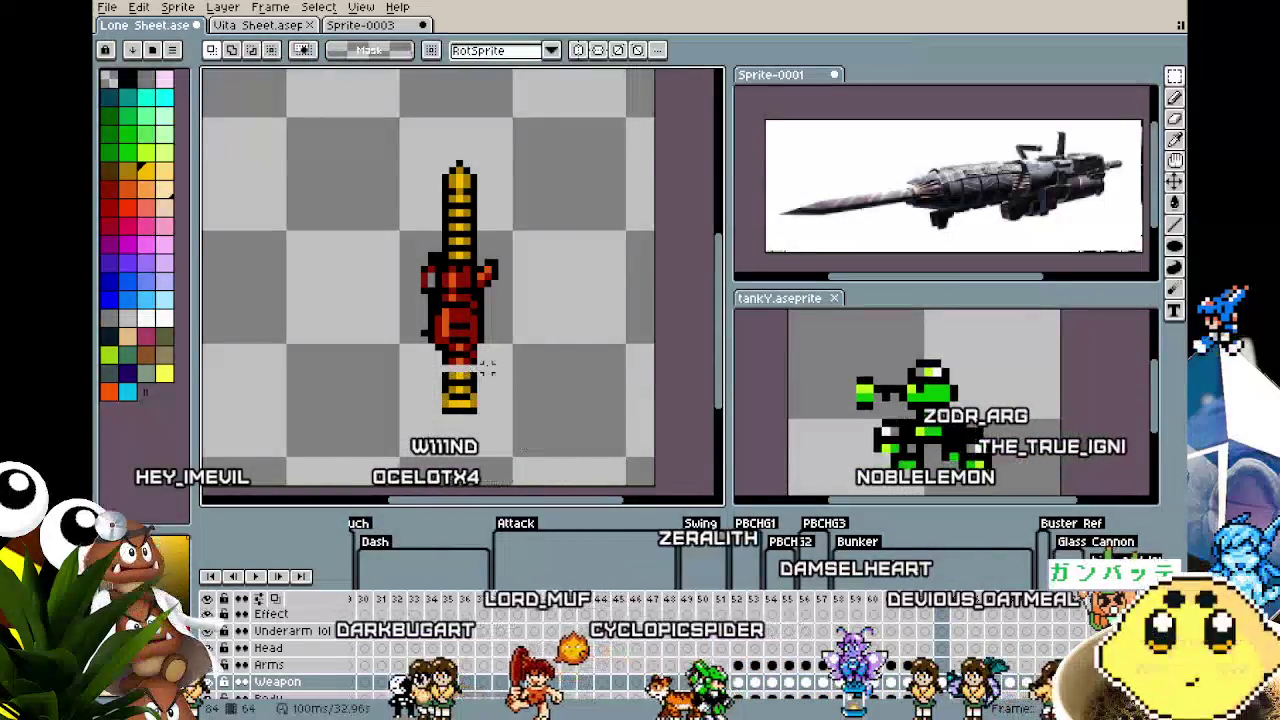
{"action": "scroll", "coordinate": [450, 365], "scroll_direction": "up", "scroll_amount": 2}
{"action": "key", "text": "b"}
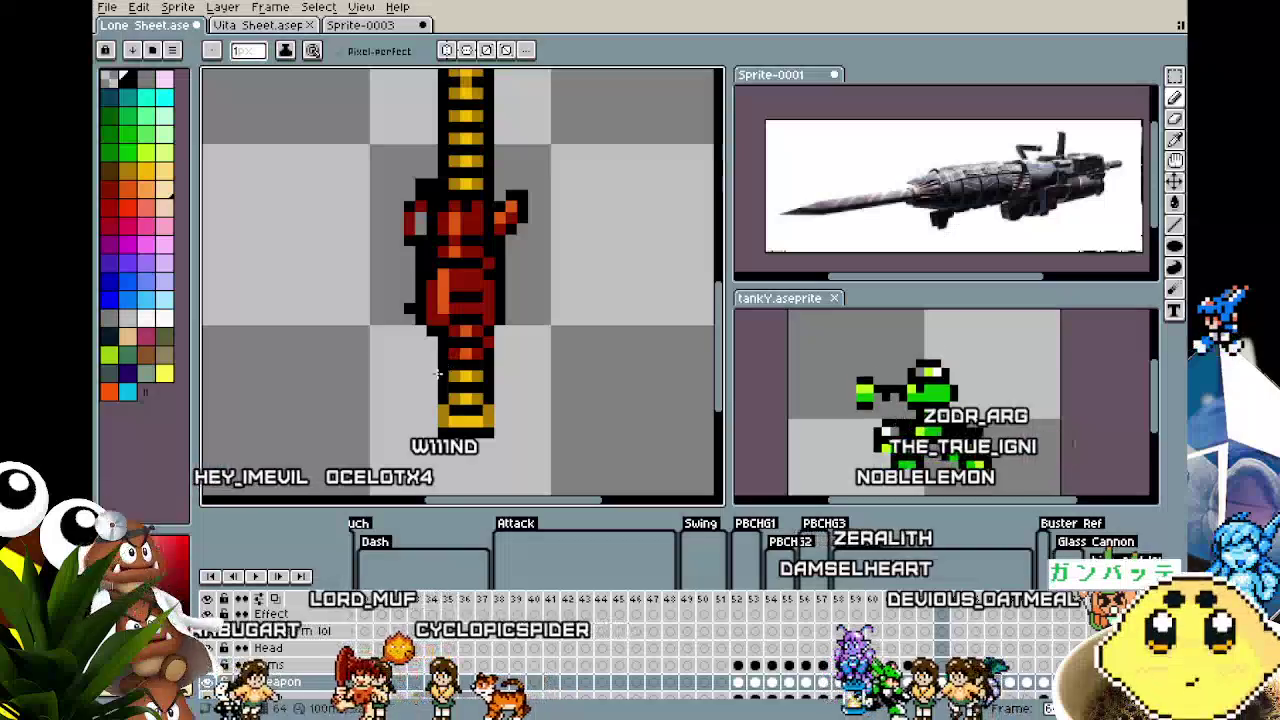
{"action": "key", "text": "ctrl+z"}
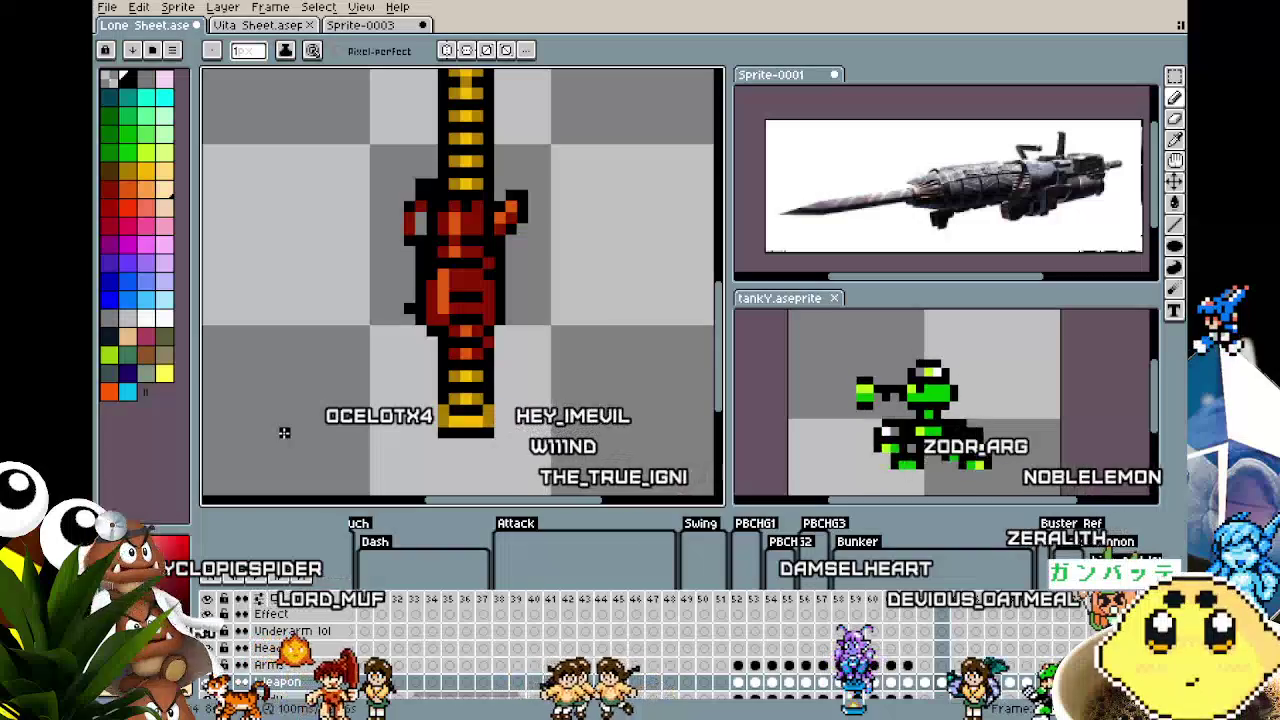
{"action": "key", "text": "ctrl+z"}
{"action": "scroll", "coordinate": [284, 432], "scroll_direction": "down", "scroll_amount": 2}
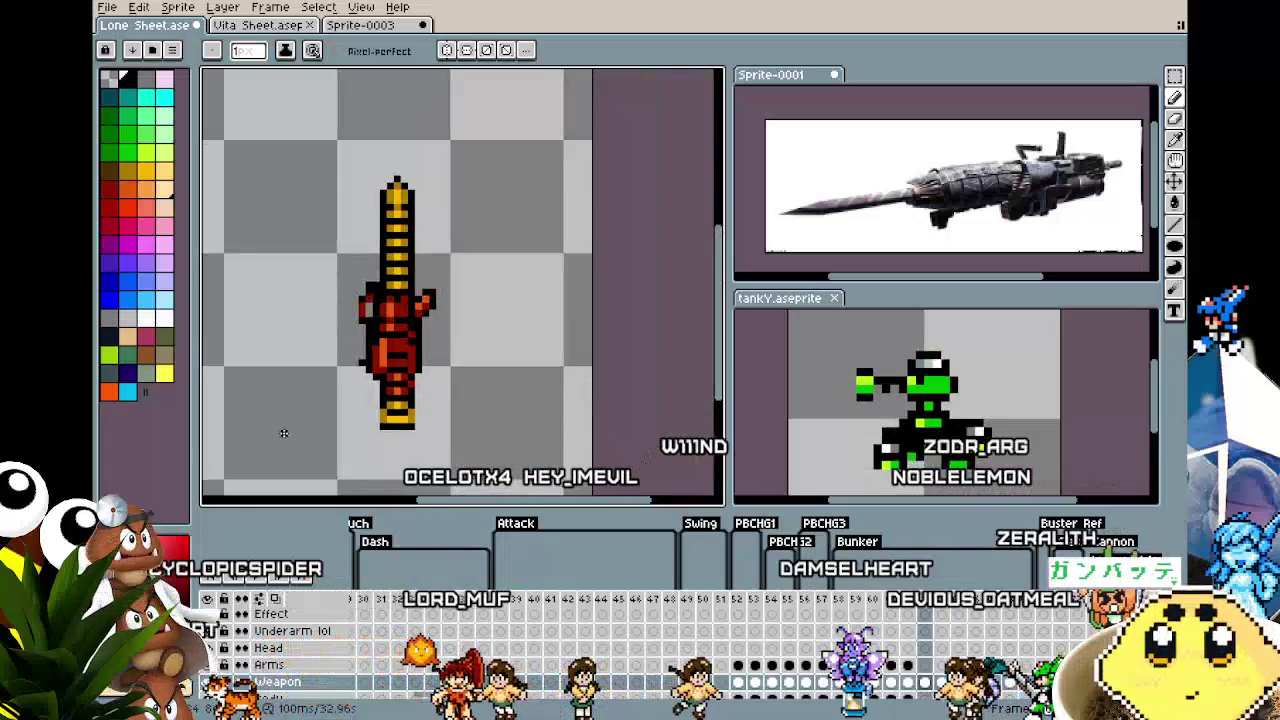
{"action": "scroll", "coordinate": [222, 624], "scroll_direction": "up", "scroll_amount": 2}
Show and re-hide the Sample layer to check the drill, then change frame
{"action": "left_click", "coordinate": [222, 632]}
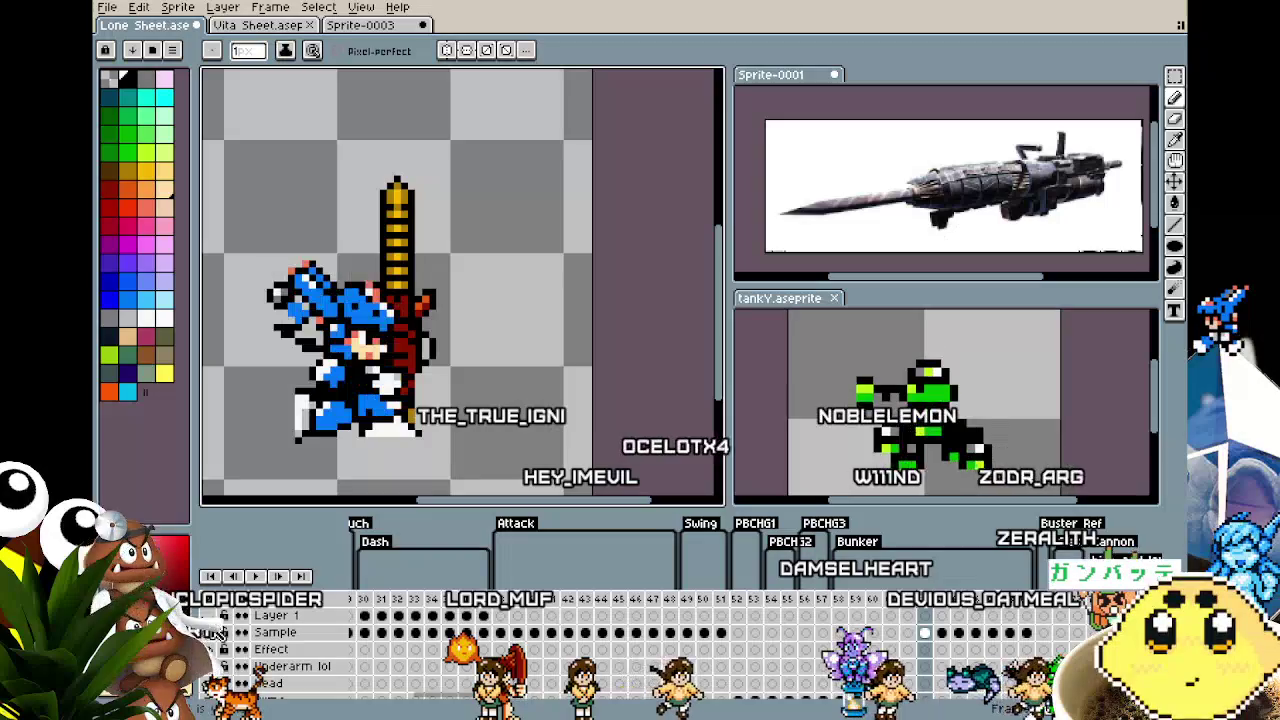
{"action": "scroll", "coordinate": [240, 545], "scroll_direction": "down", "scroll_amount": 2}
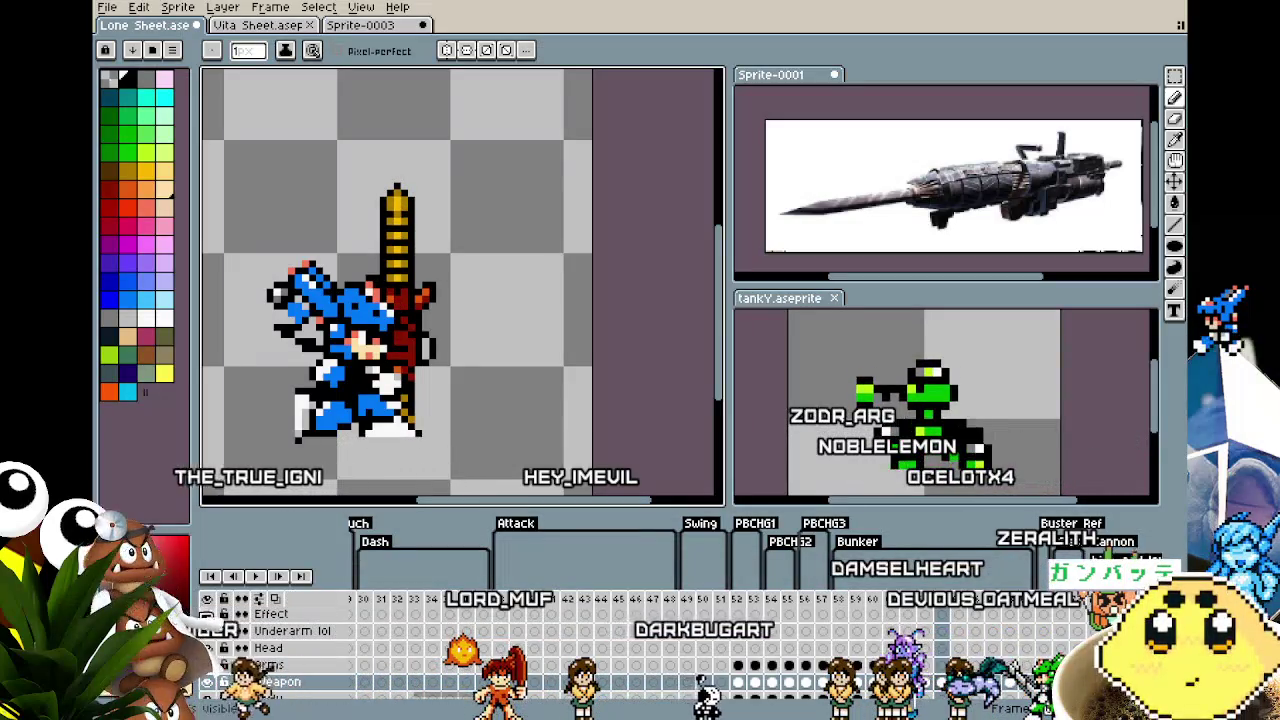
{"action": "scroll", "coordinate": [210, 637], "scroll_direction": "up", "scroll_amount": 2}
{"action": "left_click", "coordinate": [207, 632]}
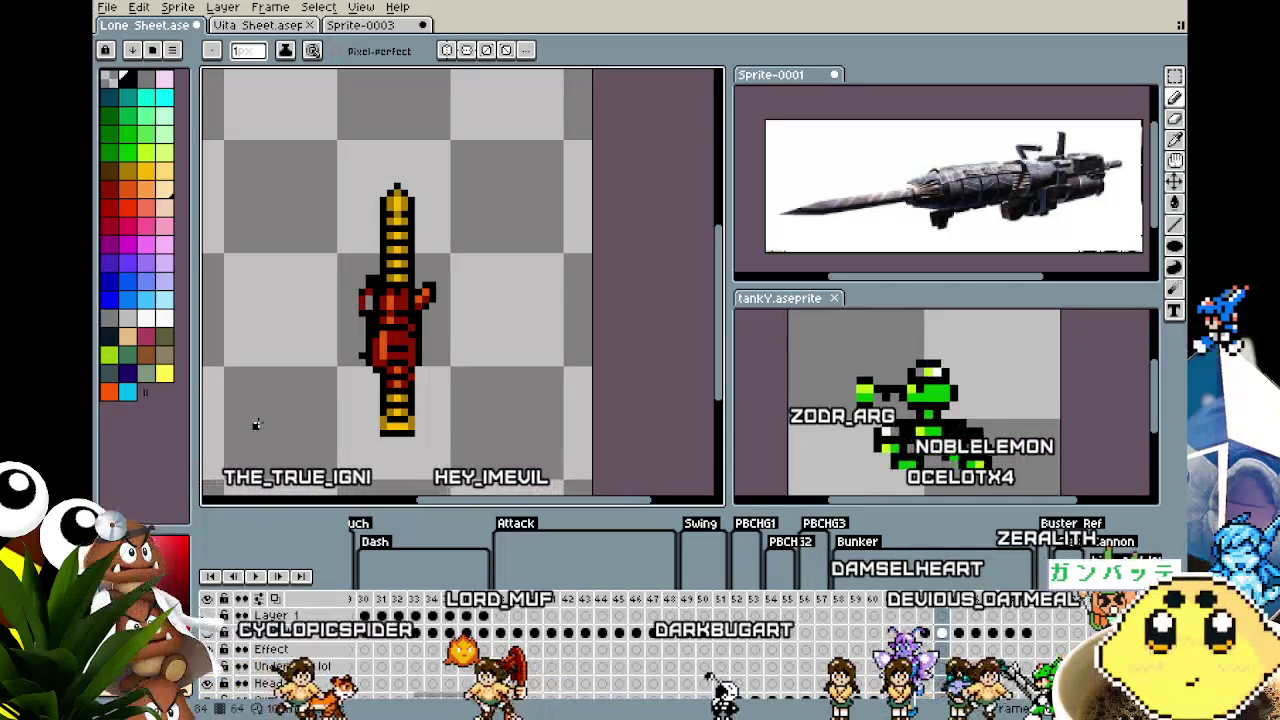
{"action": "scroll", "coordinate": [240, 650], "scroll_direction": "down", "scroll_amount": 4}
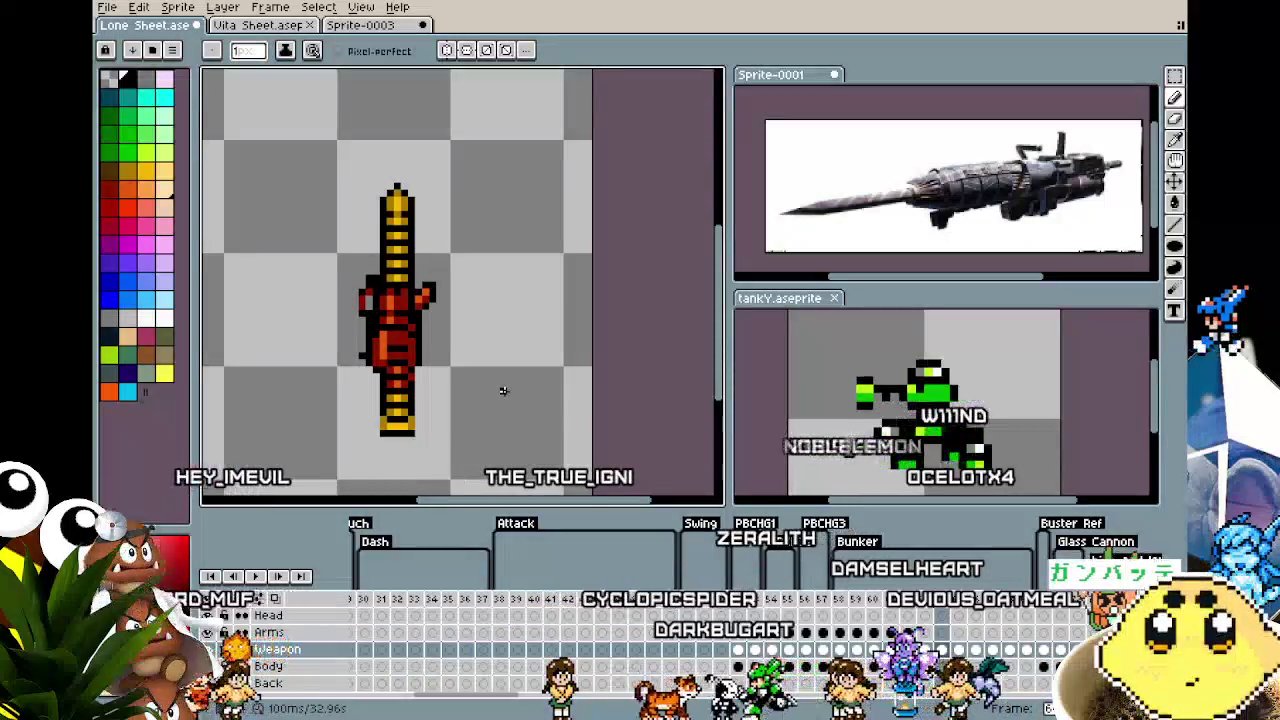
{"action": "key", "text": "Right"}
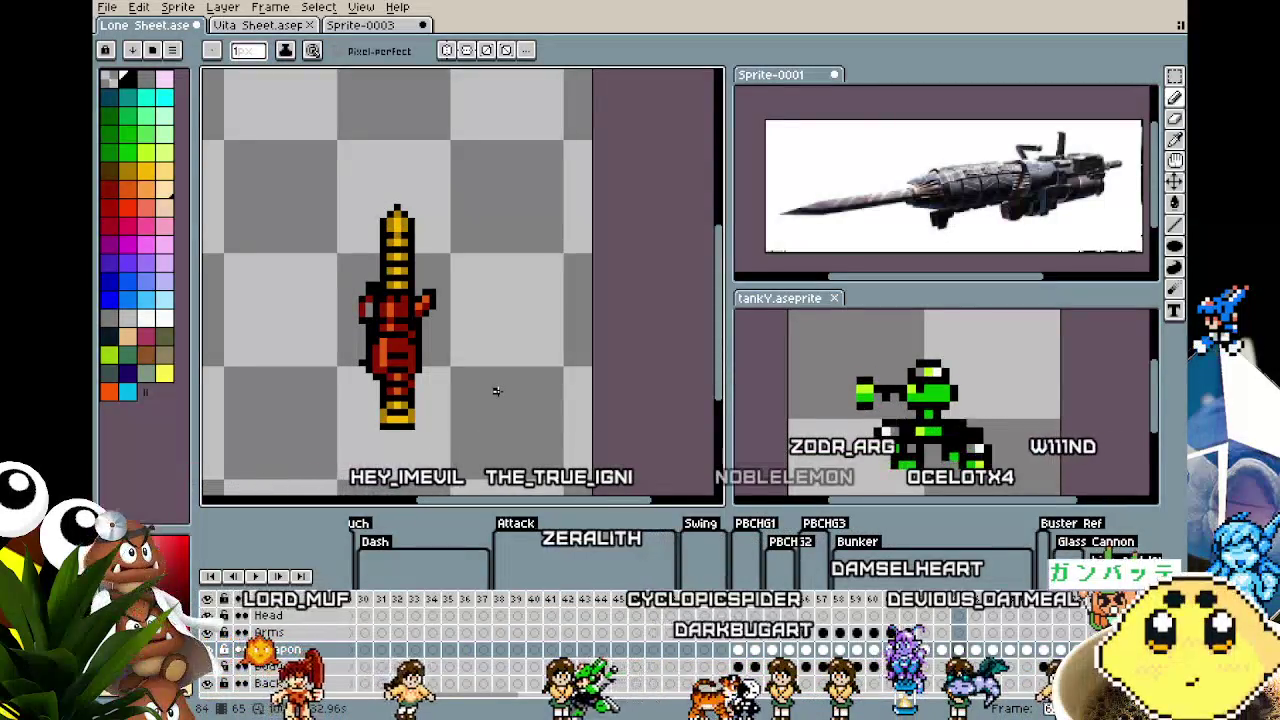
Step through the drill frames to review the rotating drill
{"action": "key", "text": "m"}
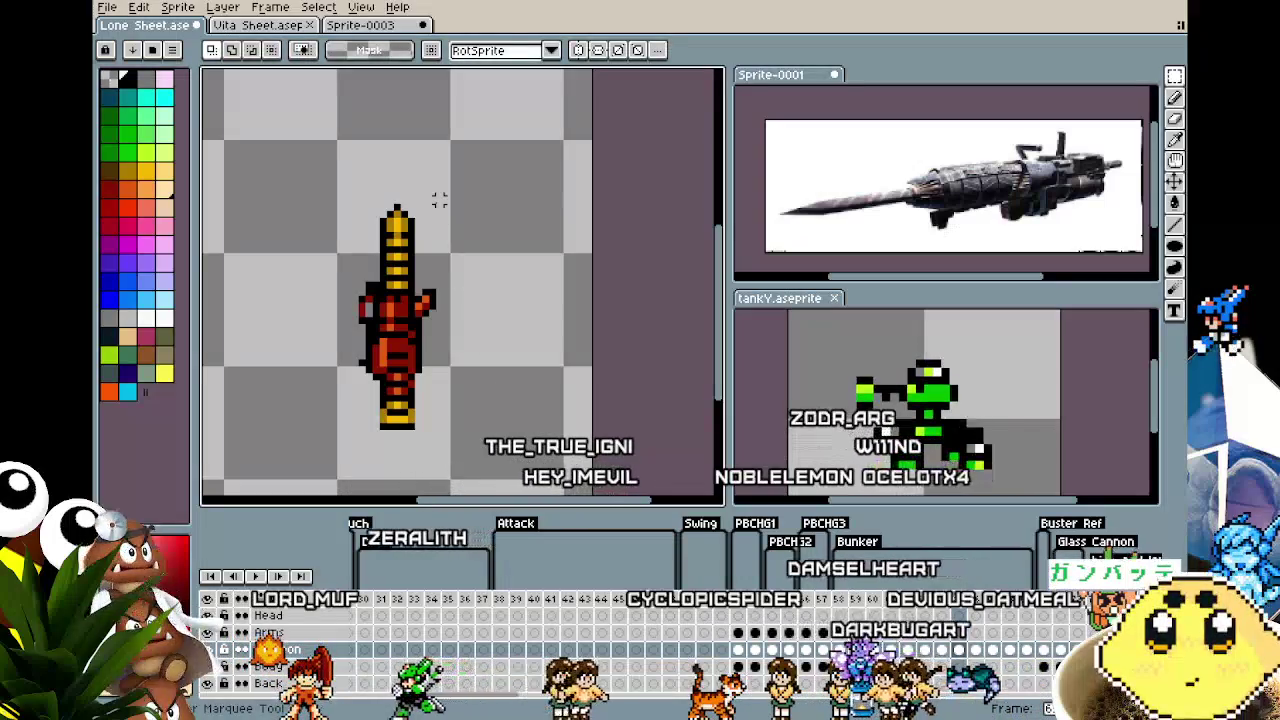
{"action": "key", "text": "Right"}
{"action": "key", "text": "Right"}
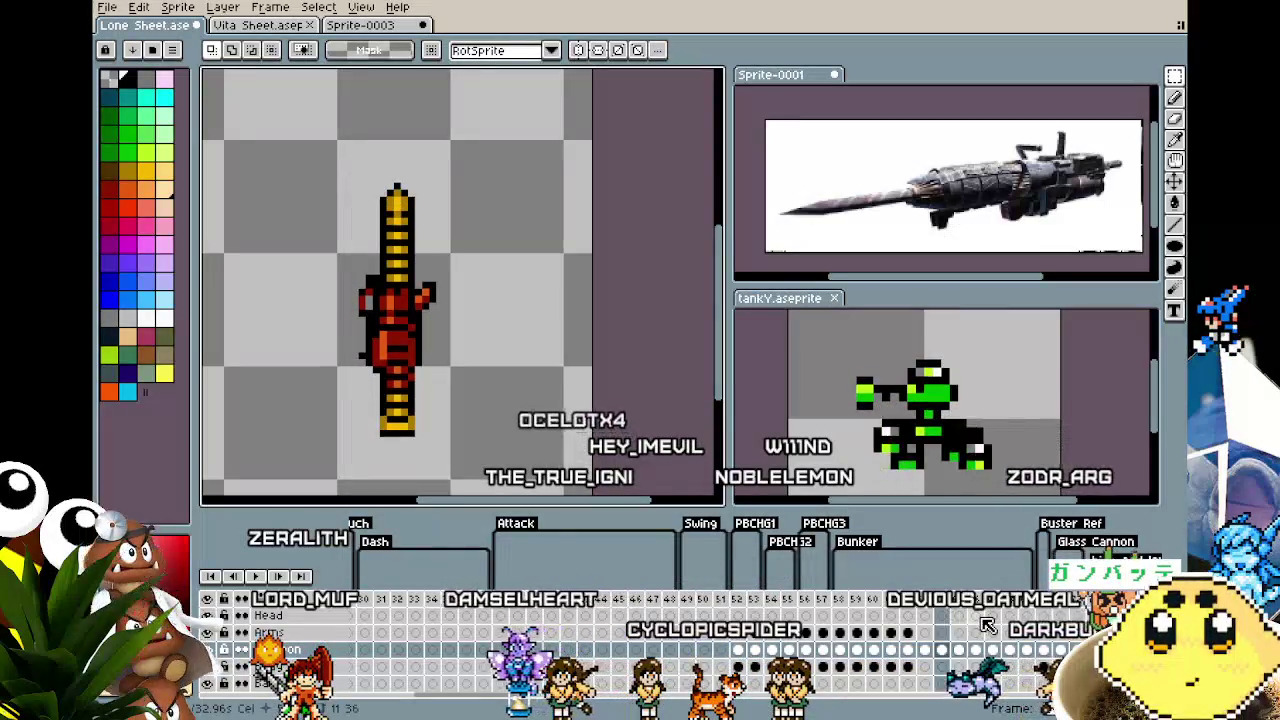
{"action": "key", "text": "Right"}
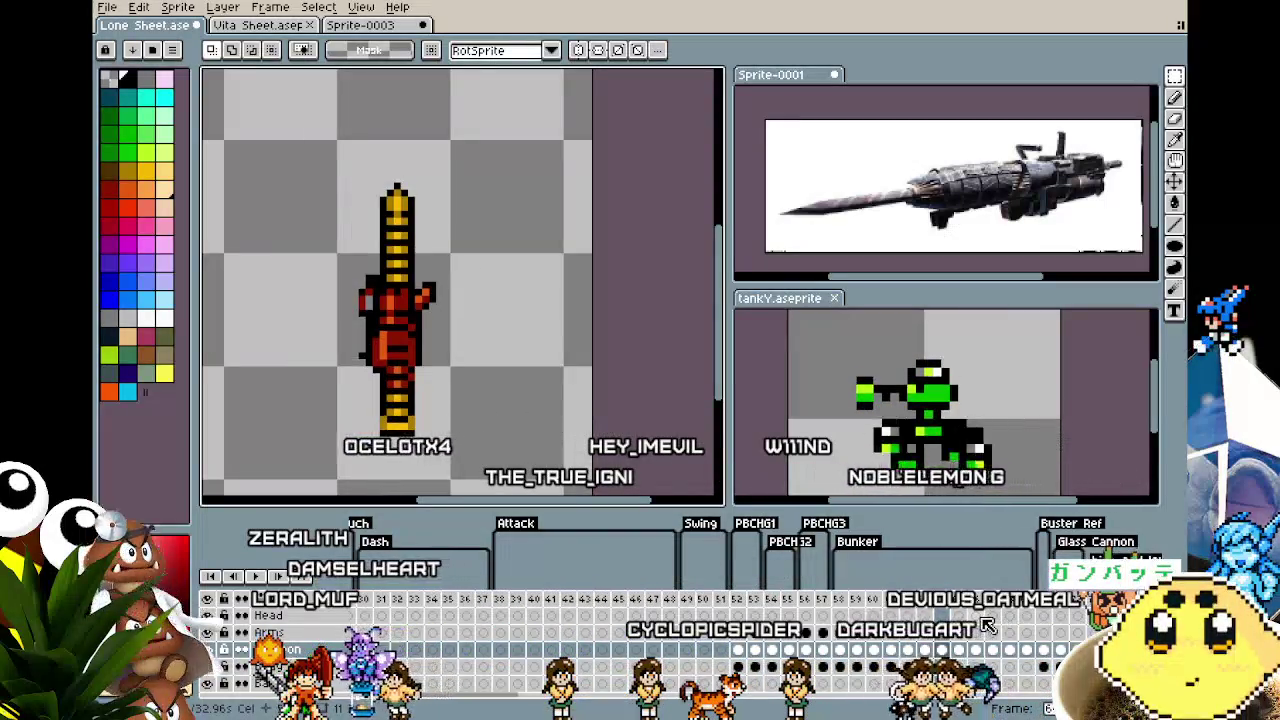
{"action": "key", "text": "Return"}
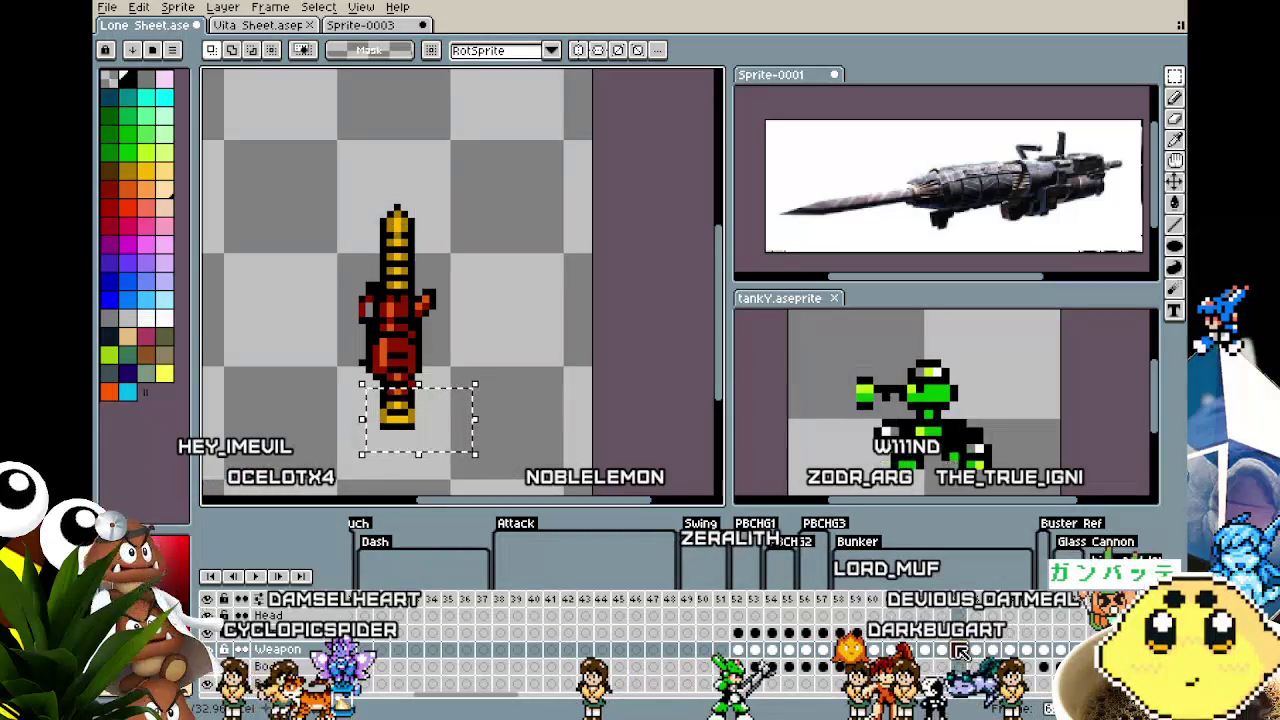
Move the lower drill section, then nudge the whole drill weapon up two pixels
{"action": "key", "text": "ctrl+t"}
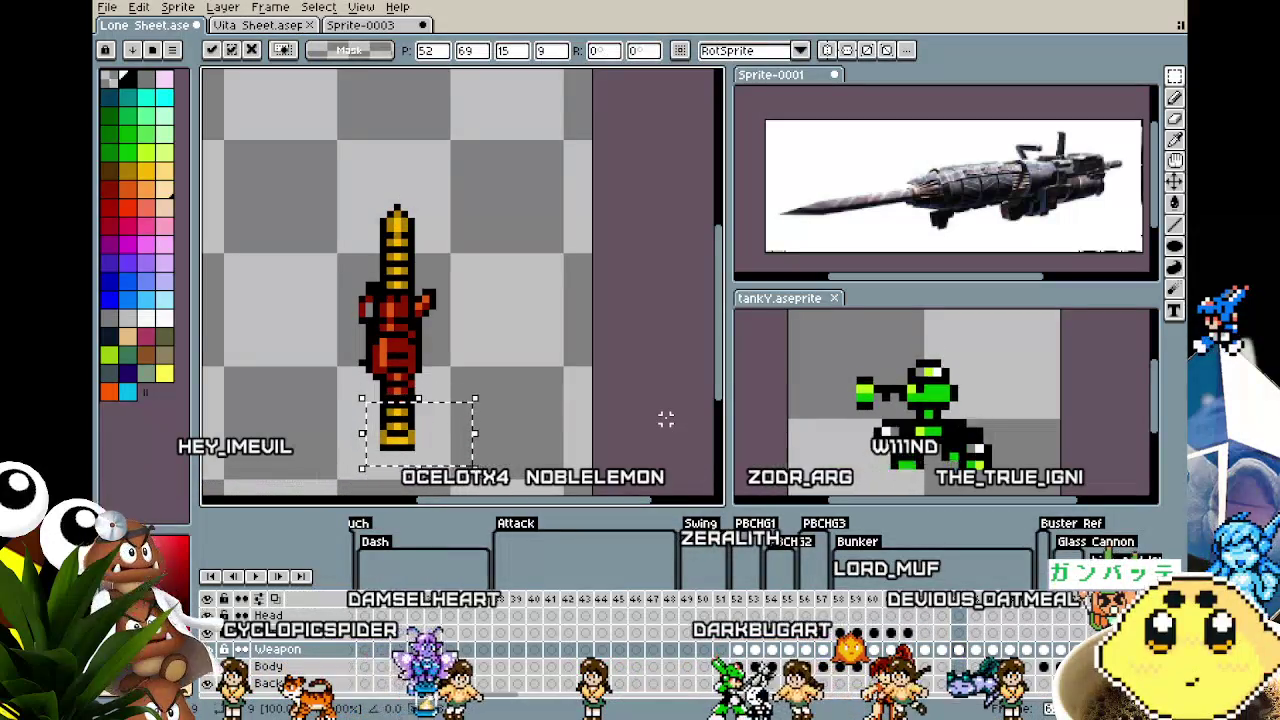
{"action": "left_click", "coordinate": [551, 384]}
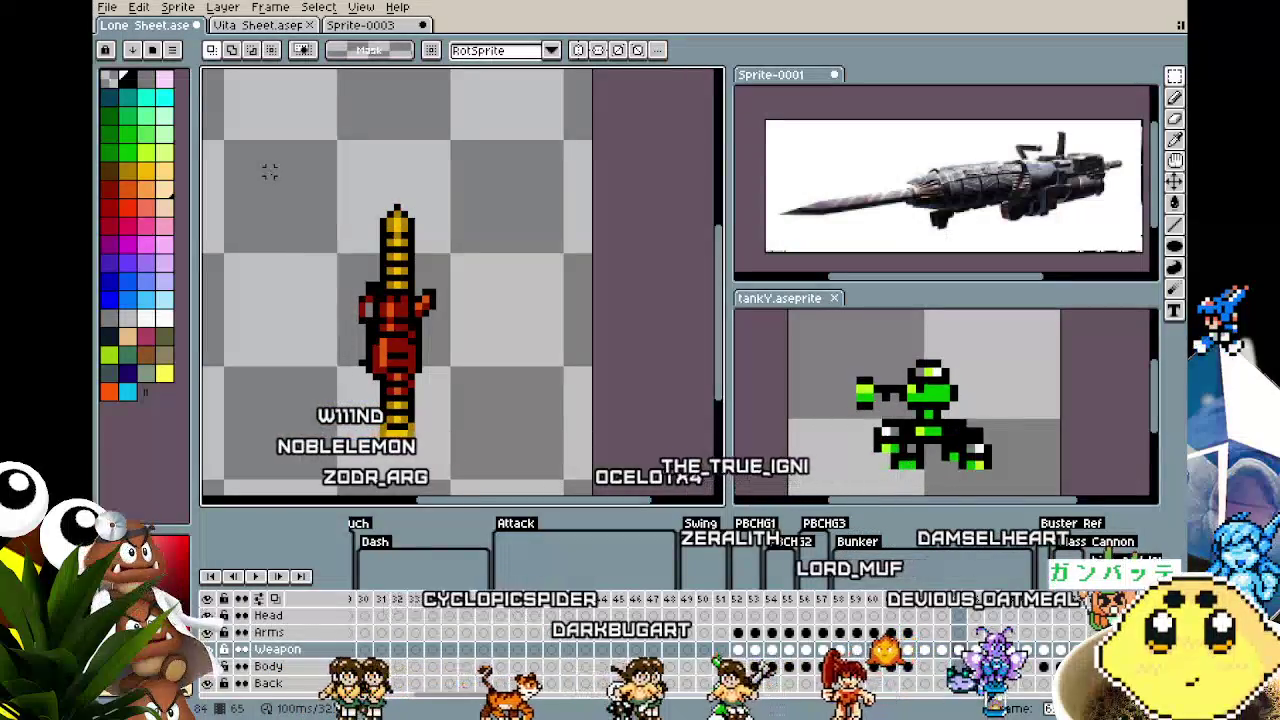
{"action": "left_click_drag", "start_coordinate": [268, 172], "coordinate": [543, 468]}
{"action": "key", "text": "Up"}
{"action": "key", "text": "Up"}
{"action": "key", "text": "Up"}
{"action": "key", "text": "ctrl+d"}
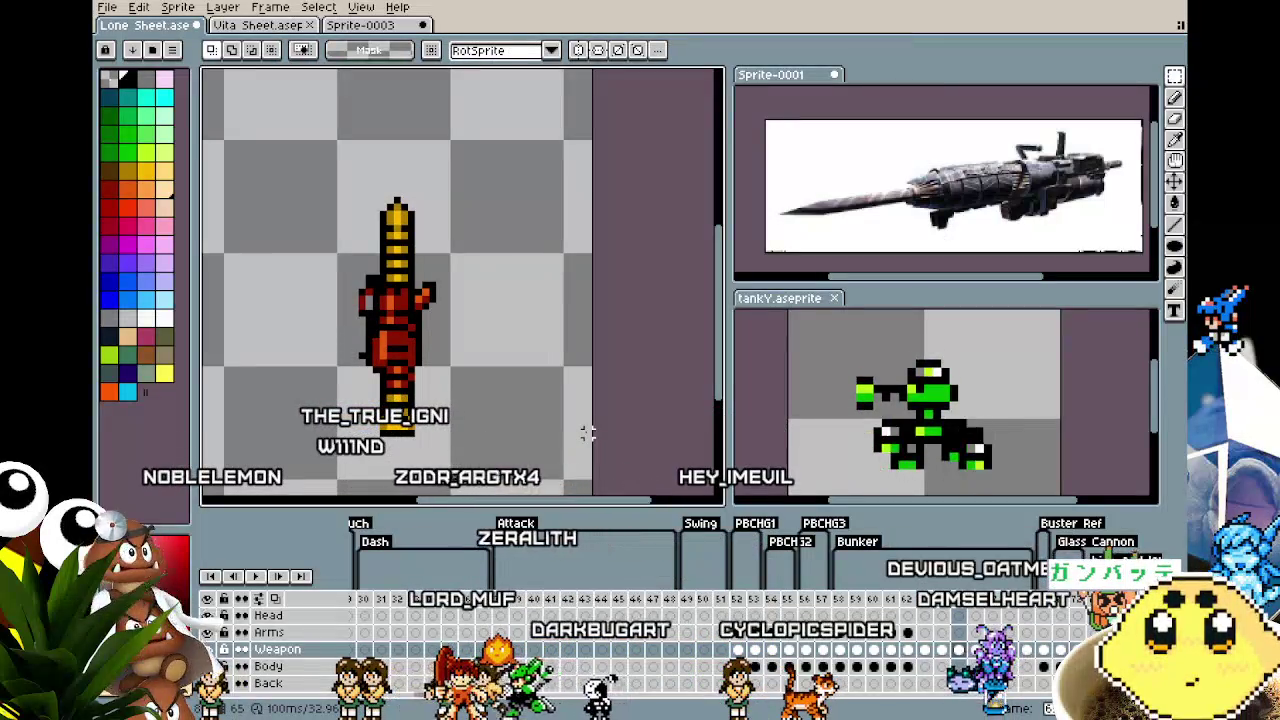
{"action": "key", "text": "Up"}
{"action": "key", "text": "Up"}
{"action": "key", "text": "Up"}
{"action": "key", "text": "ctrl+d"}
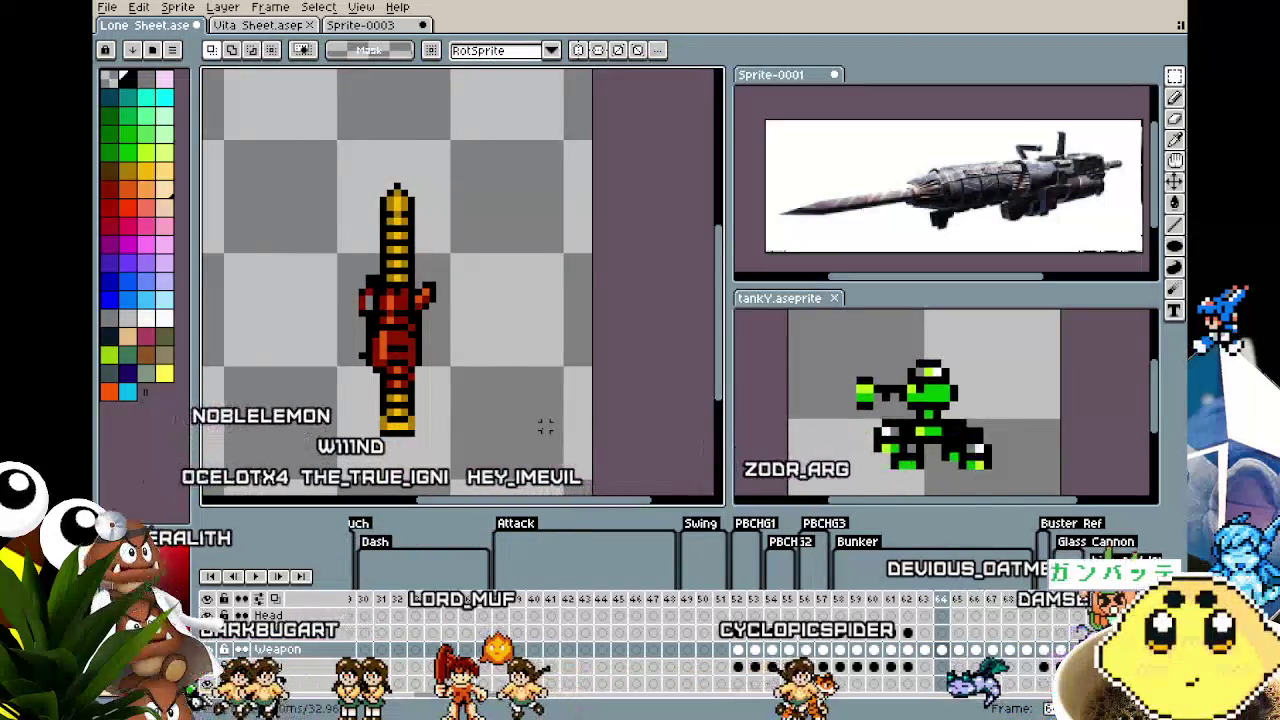
Nudge the drill weapon down one pixel and select its lower yellow section
{"action": "left_click_drag", "start_coordinate": [325, 157], "coordinate": [513, 413]}
{"action": "key", "text": "Down"}
{"action": "key", "text": "ctrl+d"}
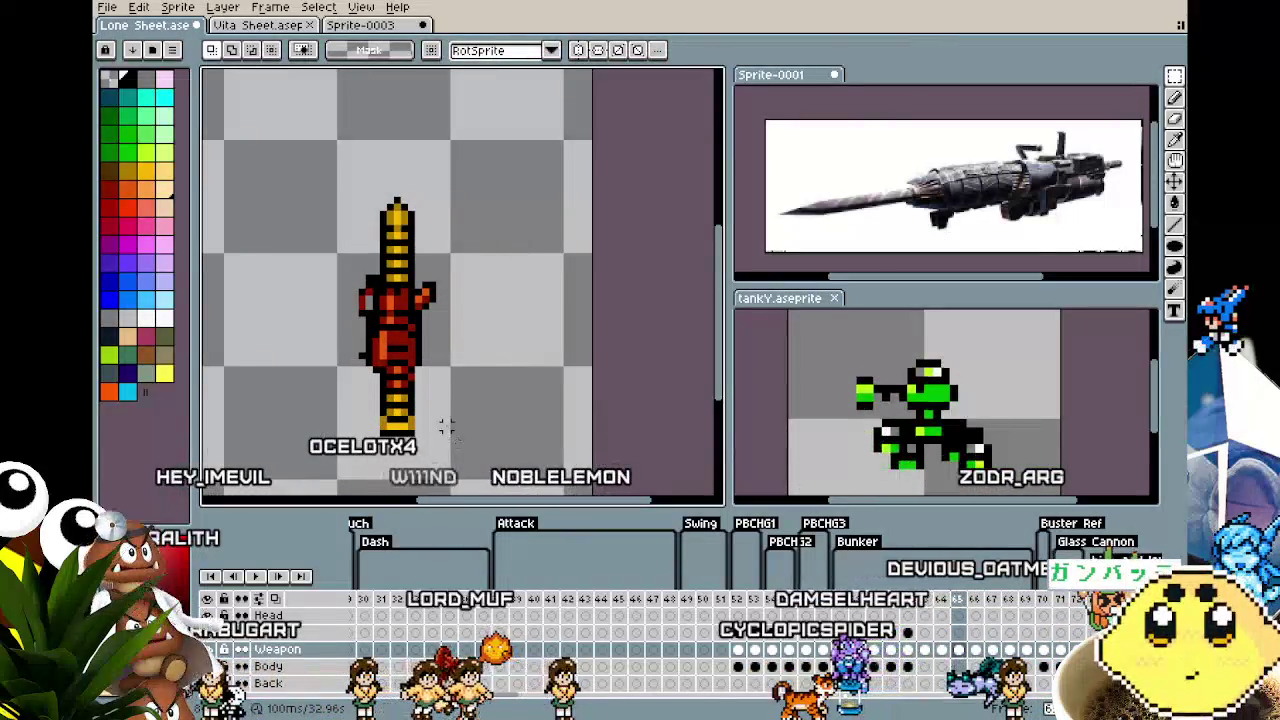
{"action": "left_click_drag", "start_coordinate": [298, 178], "coordinate": [528, 455]}
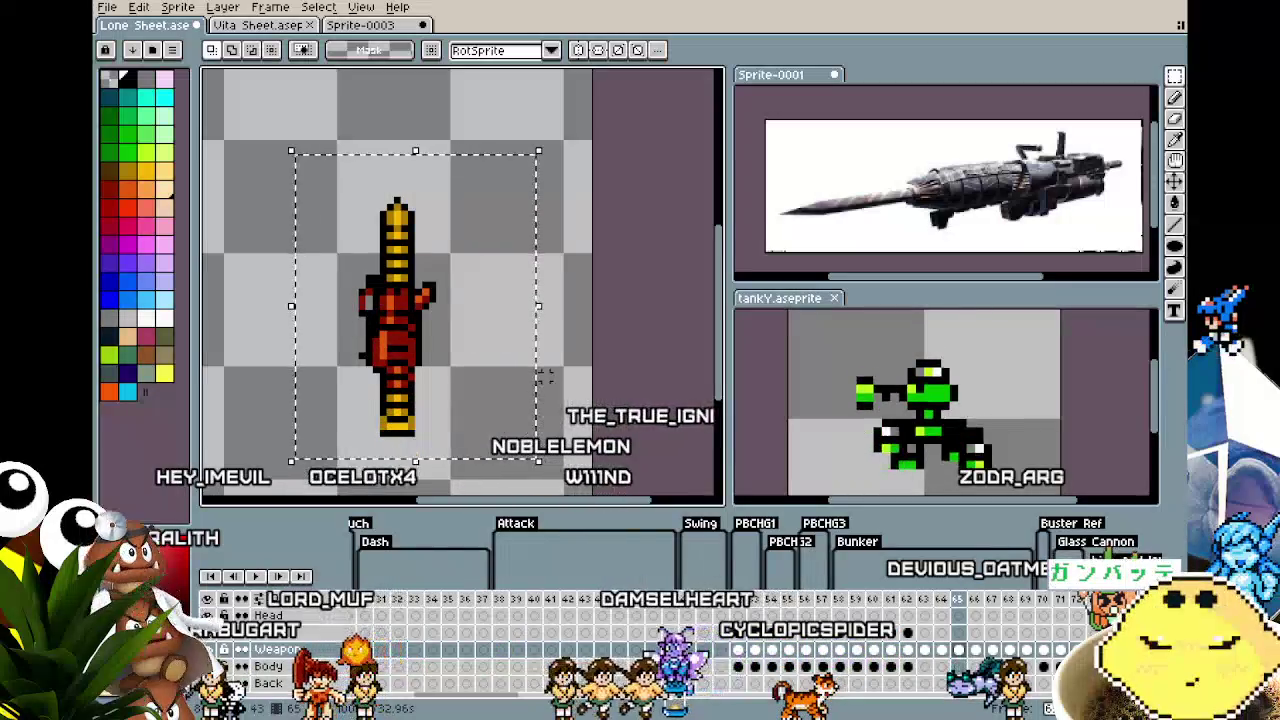
{"action": "left_click_drag", "start_coordinate": [376, 391], "coordinate": [460, 467]}
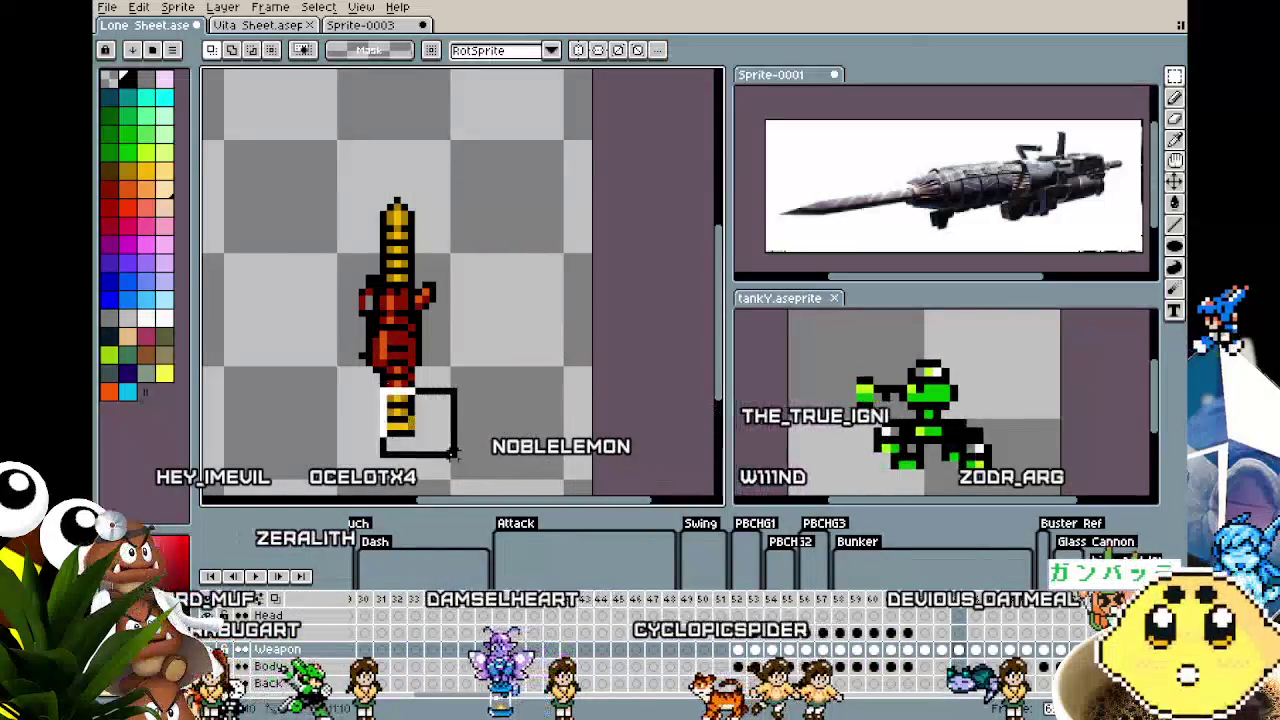
{"action": "scroll", "coordinate": [427, 405], "scroll_direction": "up", "scroll_amount": 2}
{"action": "key", "text": "ctrl+d"}
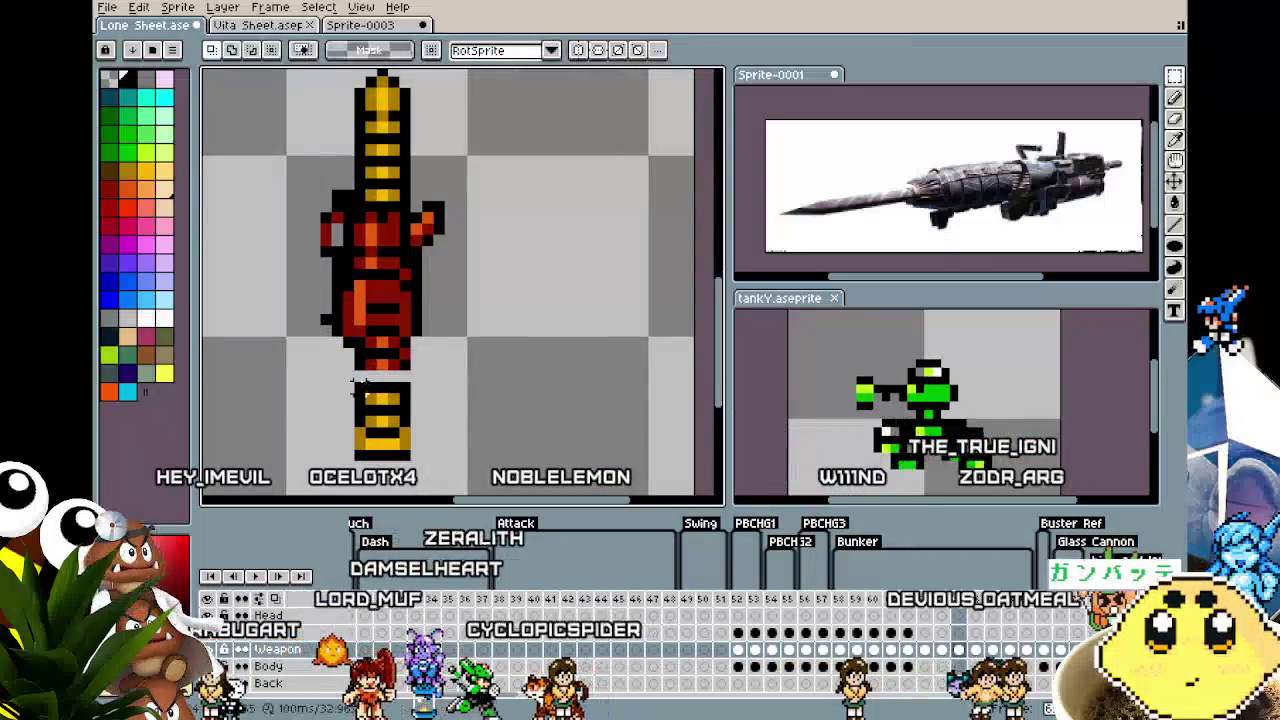
Pull out the lower yellow shaft and paint the gap with the drill's pale yellow
{"action": "key", "text": "b"}
{"action": "key", "text": "m"}
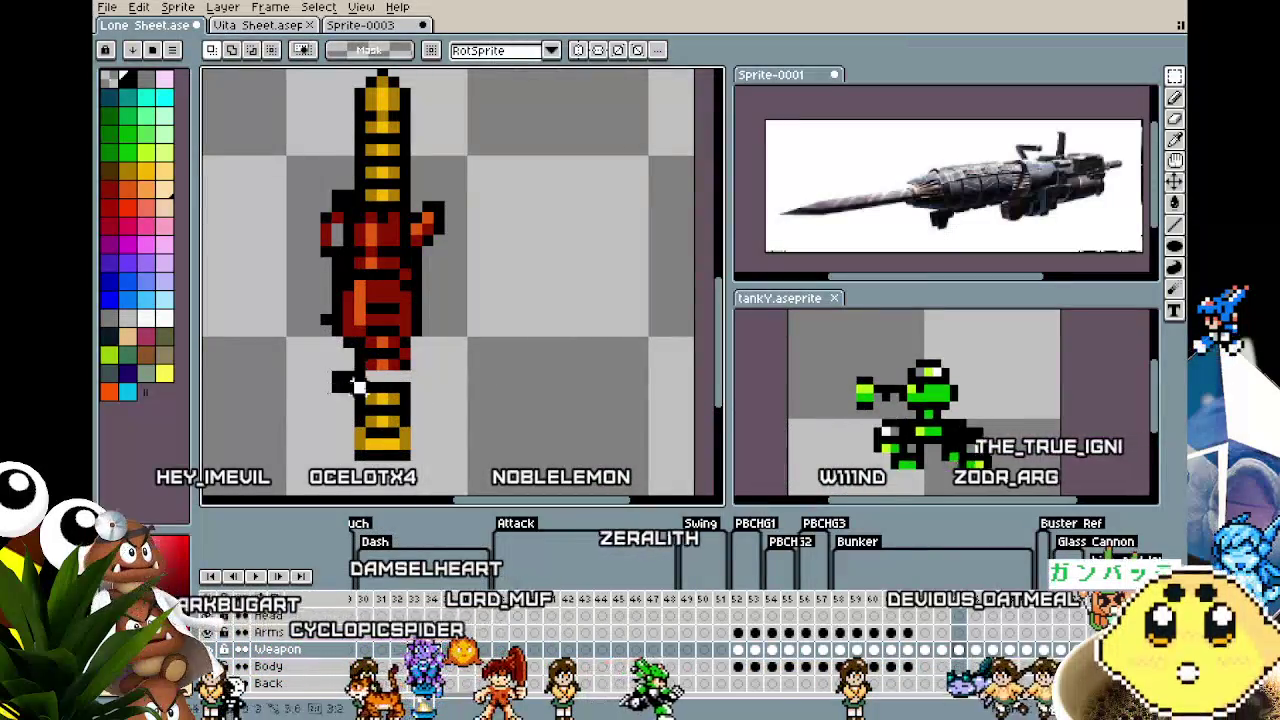
{"action": "left_click_drag", "start_coordinate": [330, 370], "coordinate": [481, 494]}
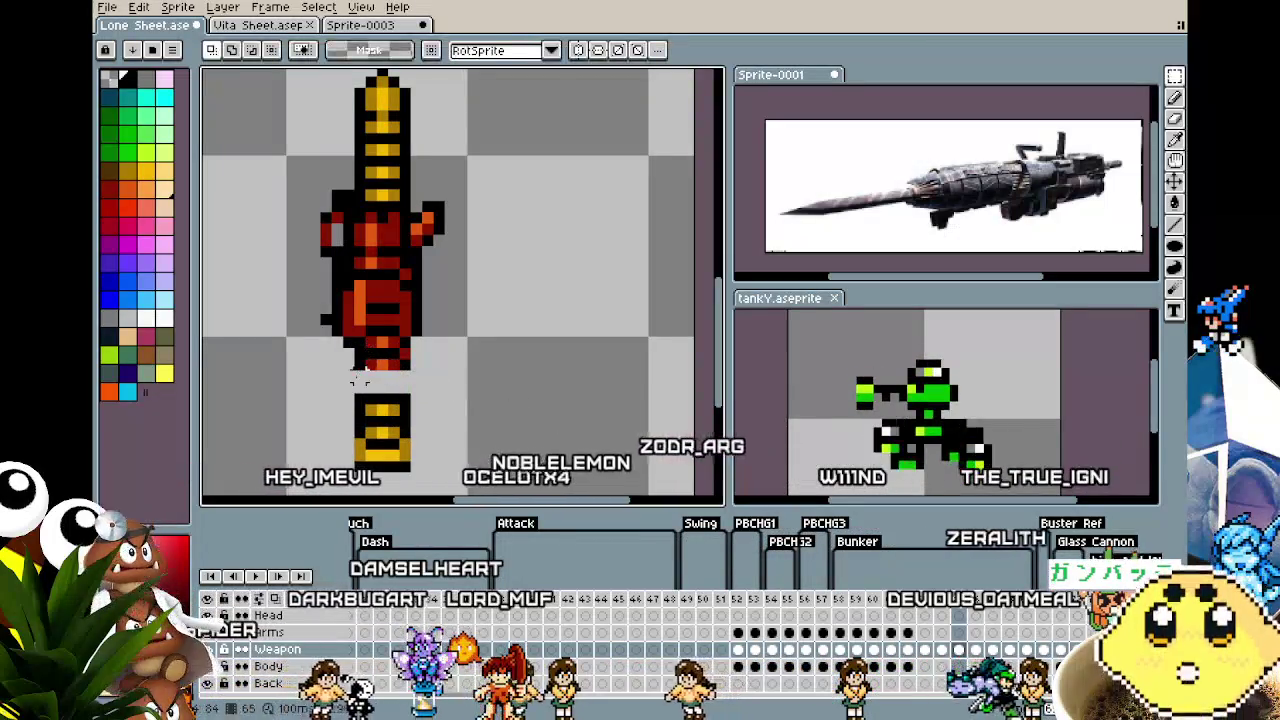
{"action": "key", "text": "b"}
{"action": "left_click", "coordinate": [390, 370], "text": "alt"}
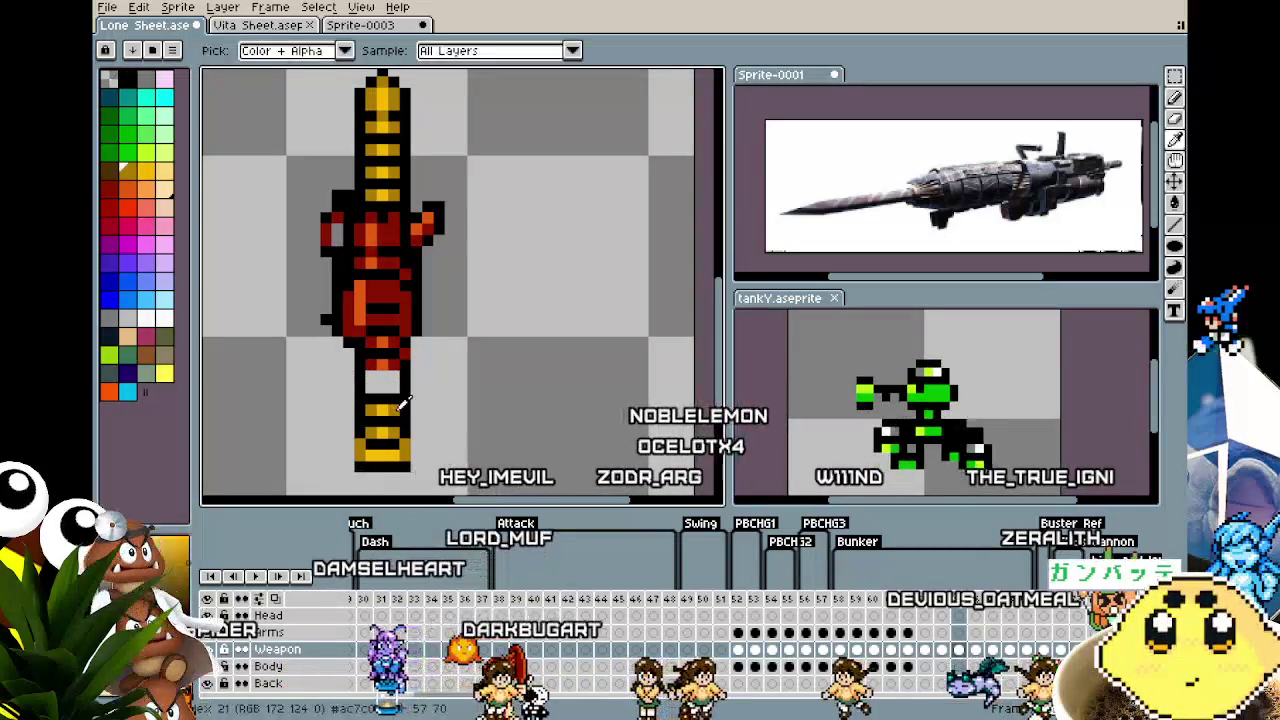
{"action": "left_click_drag", "start_coordinate": [390, 383], "coordinate": [367, 385]}
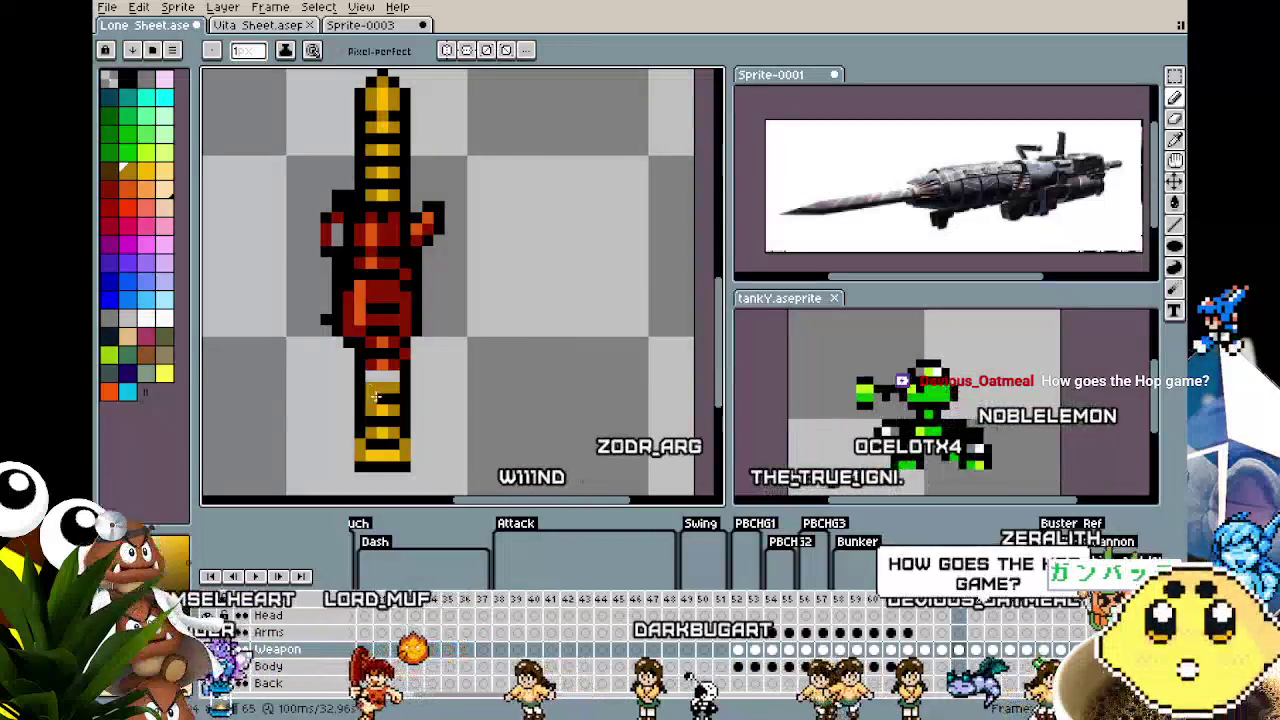
{"action": "left_click", "coordinate": [378, 386], "text": "alt"}
{"action": "left_click", "coordinate": [390, 375], "text": "alt"}
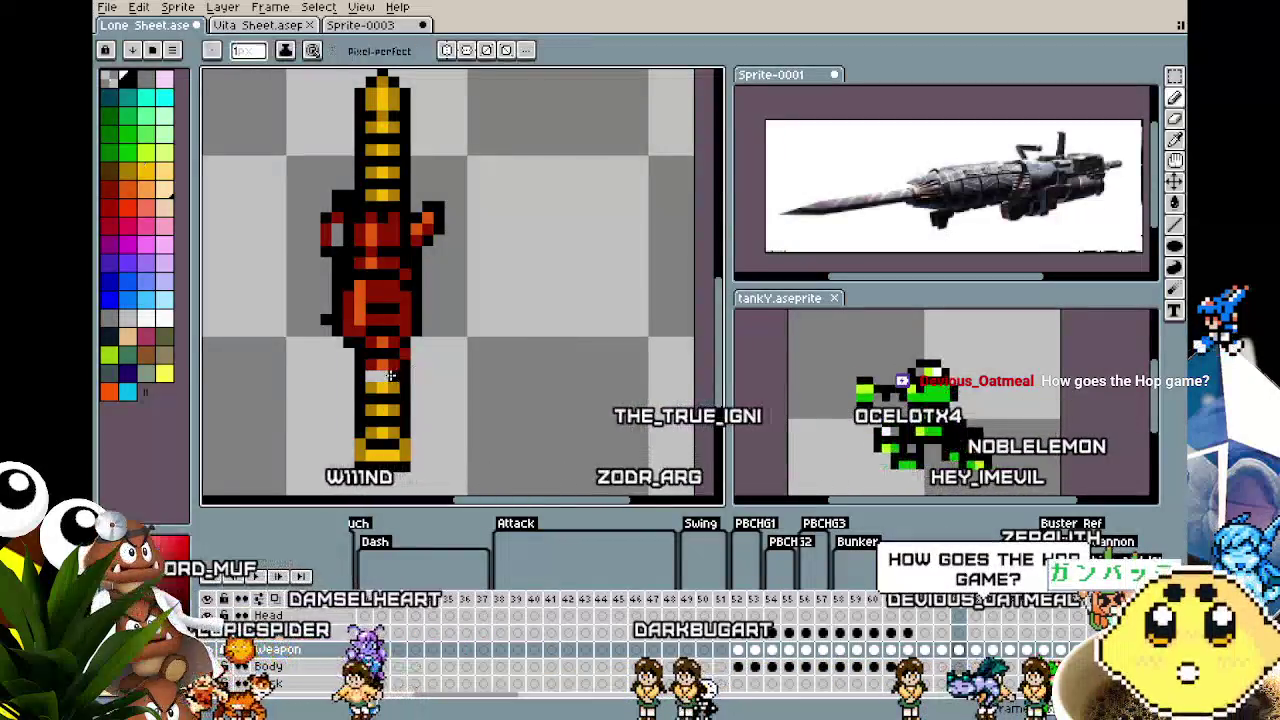
Reselect the drill weapon to check it, then clear the selection
{"action": "scroll", "coordinate": [369, 378], "scroll_direction": "down", "scroll_amount": 4}
{"action": "scroll", "coordinate": [340, 320], "scroll_direction": "down", "scroll_amount": 1}
{"action": "scroll", "coordinate": [313, 277], "scroll_direction": "up", "scroll_amount": 1}
{"action": "key", "text": "m"}
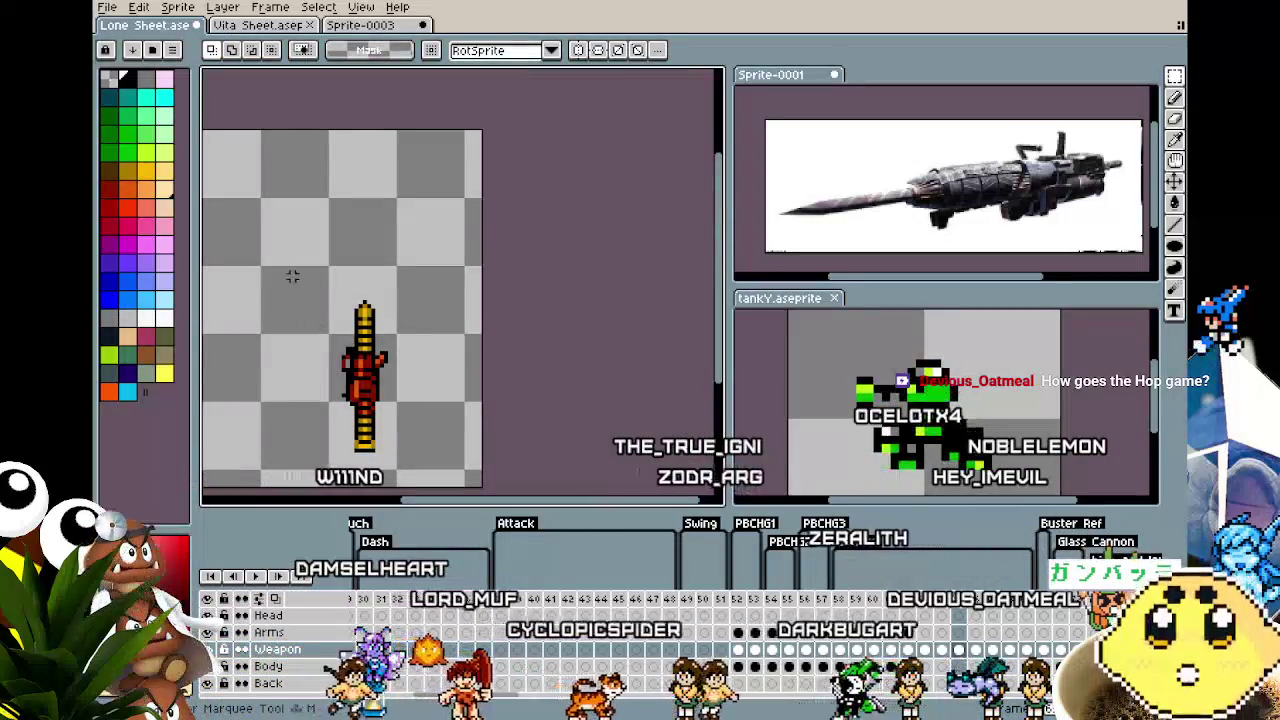
{"action": "left_click_drag", "start_coordinate": [288, 272], "coordinate": [420, 425]}
{"action": "key", "text": "ctrl+d"}
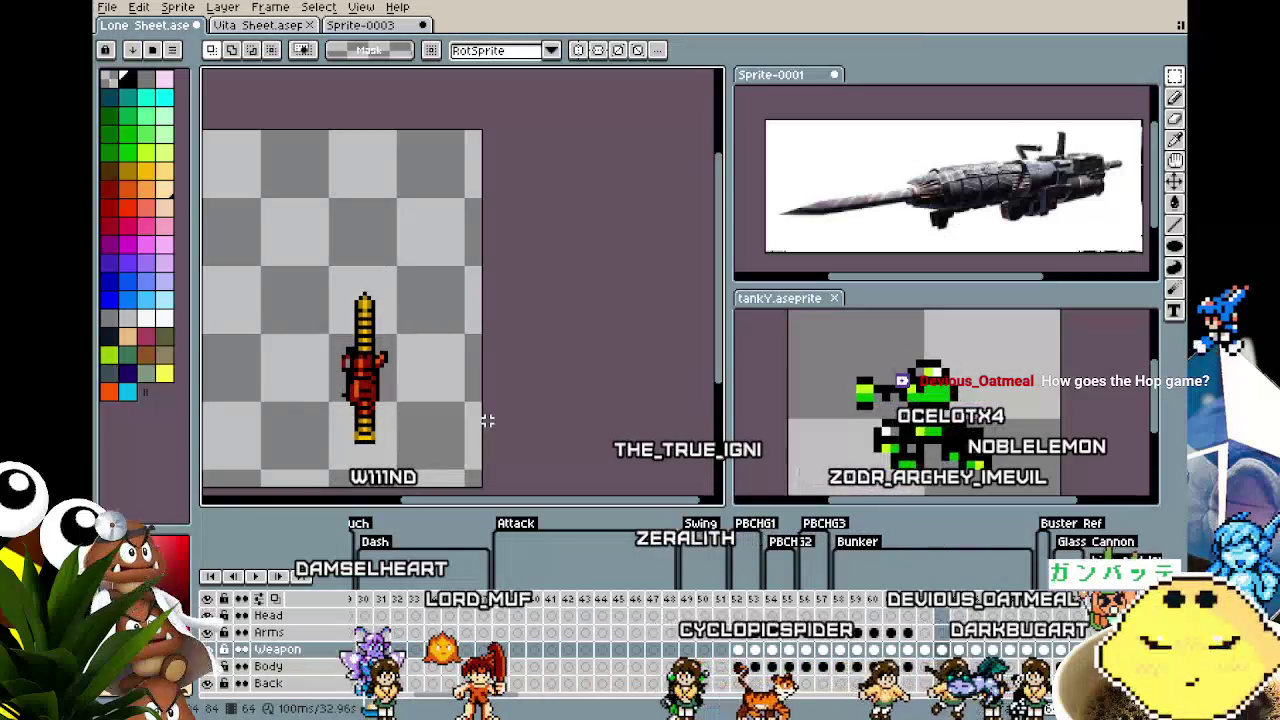
Flip back and forth between neighbouring frames to compare the drill position
{"action": "key", "text": "period"}
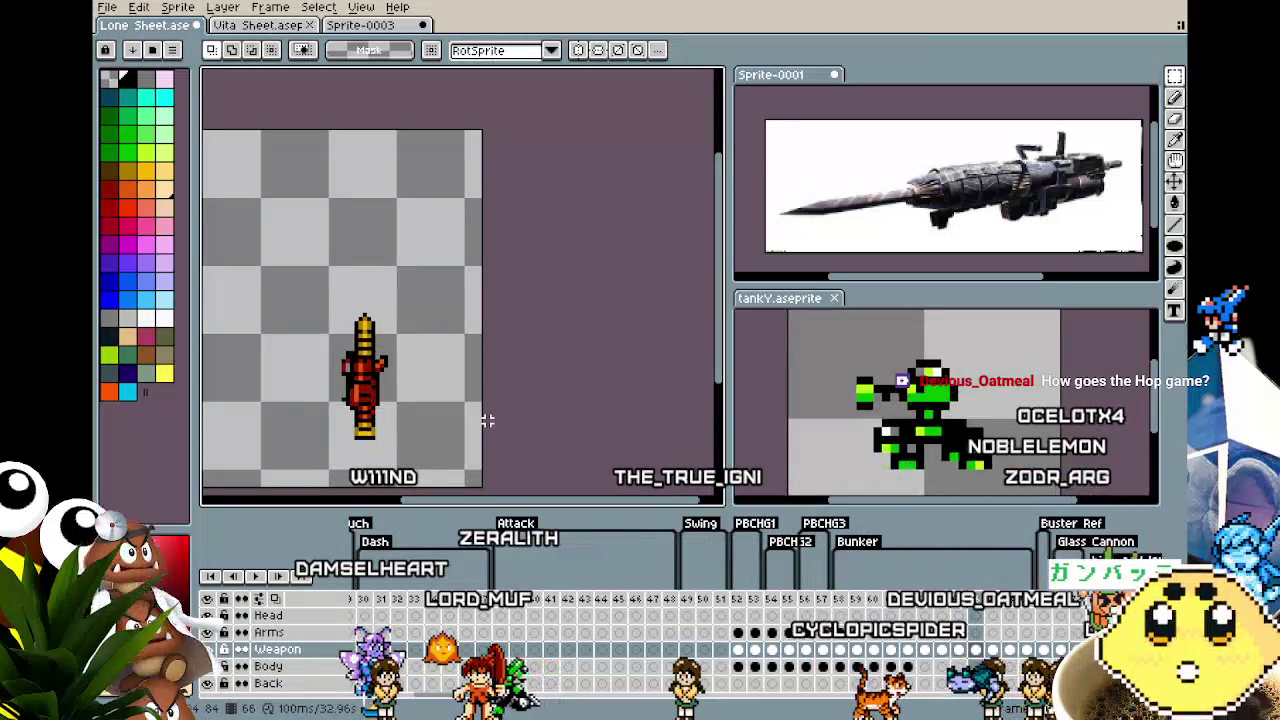
{"action": "key", "text": "comma"}
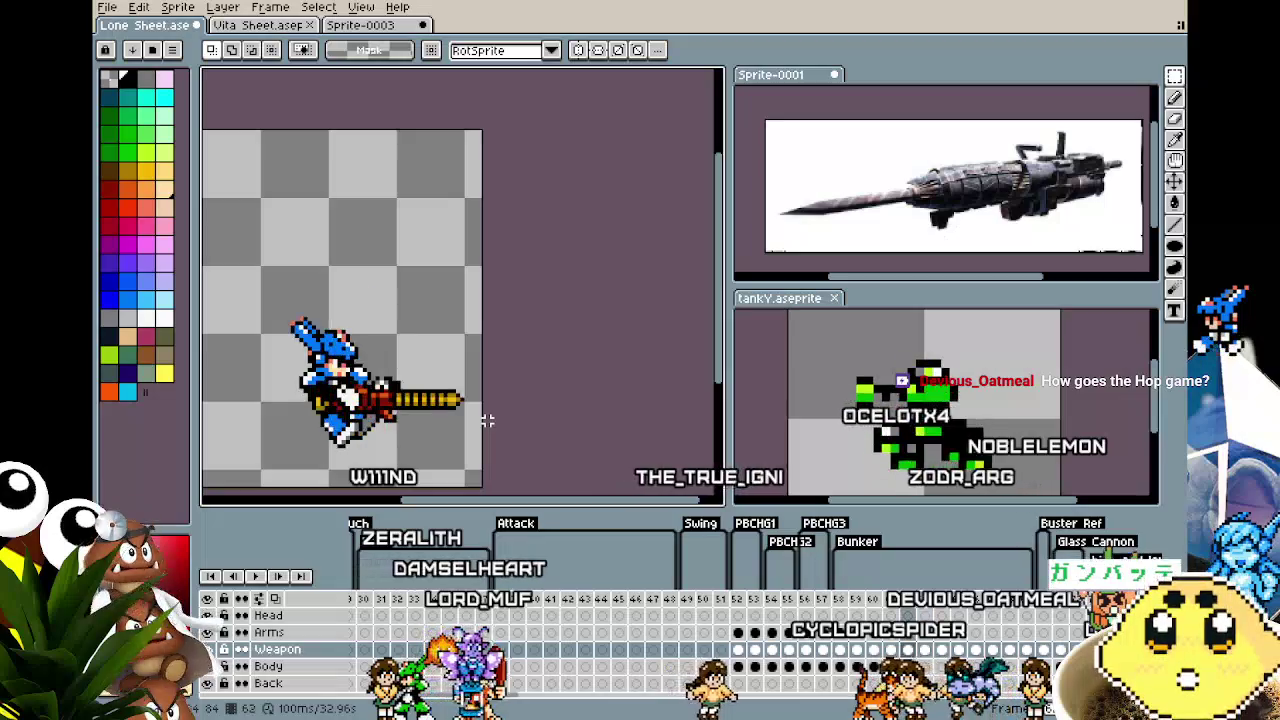
{"action": "key", "text": "period"}
{"action": "key", "text": "period"}
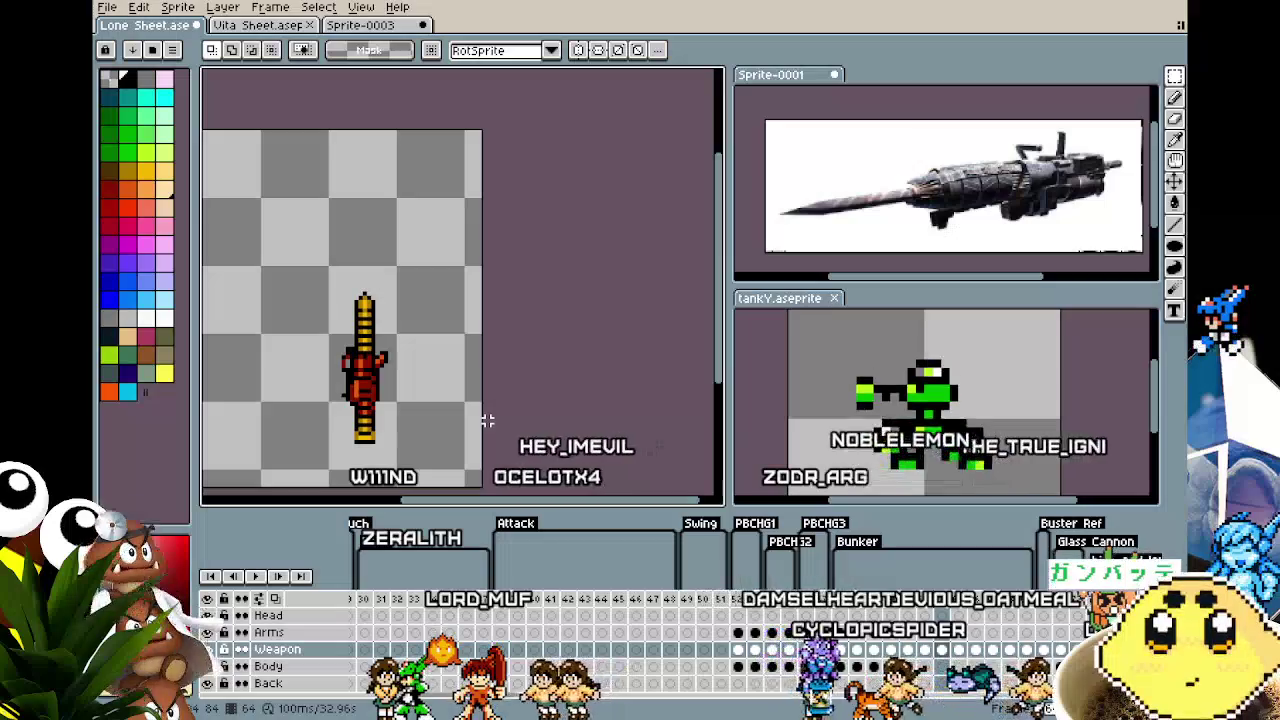
{"action": "key", "text": "period"}
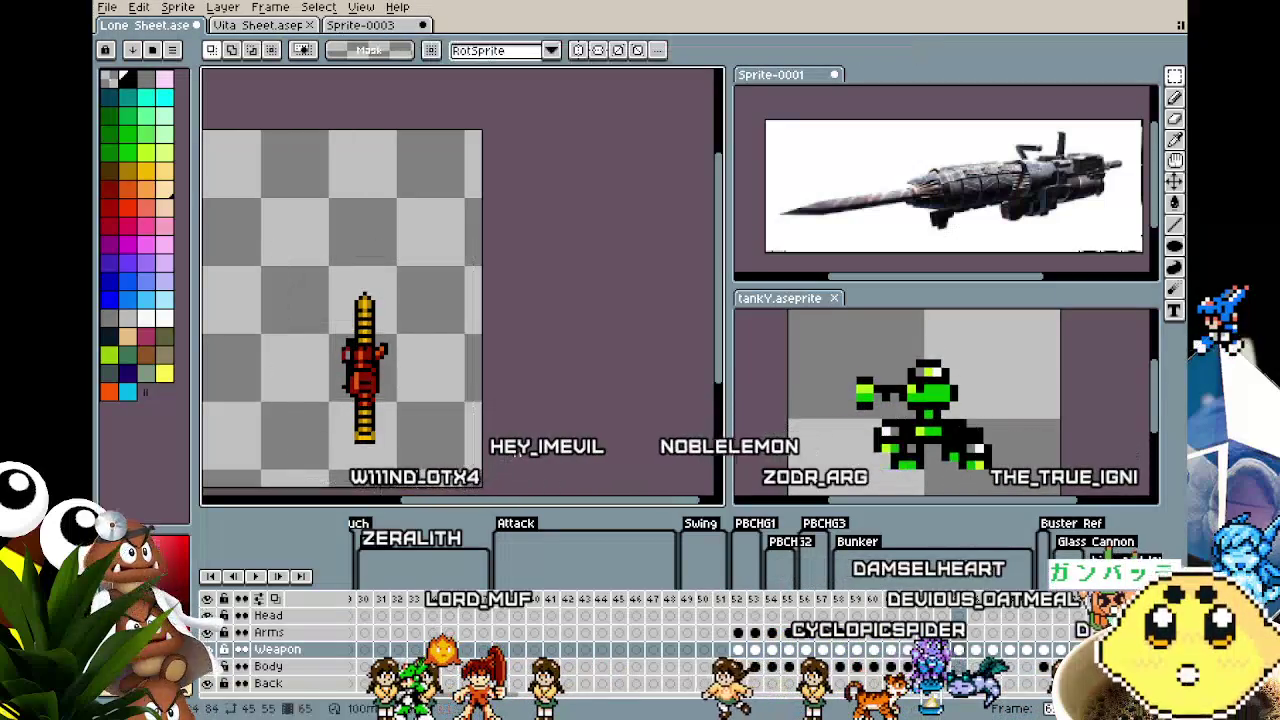
{"action": "key", "text": "period"}
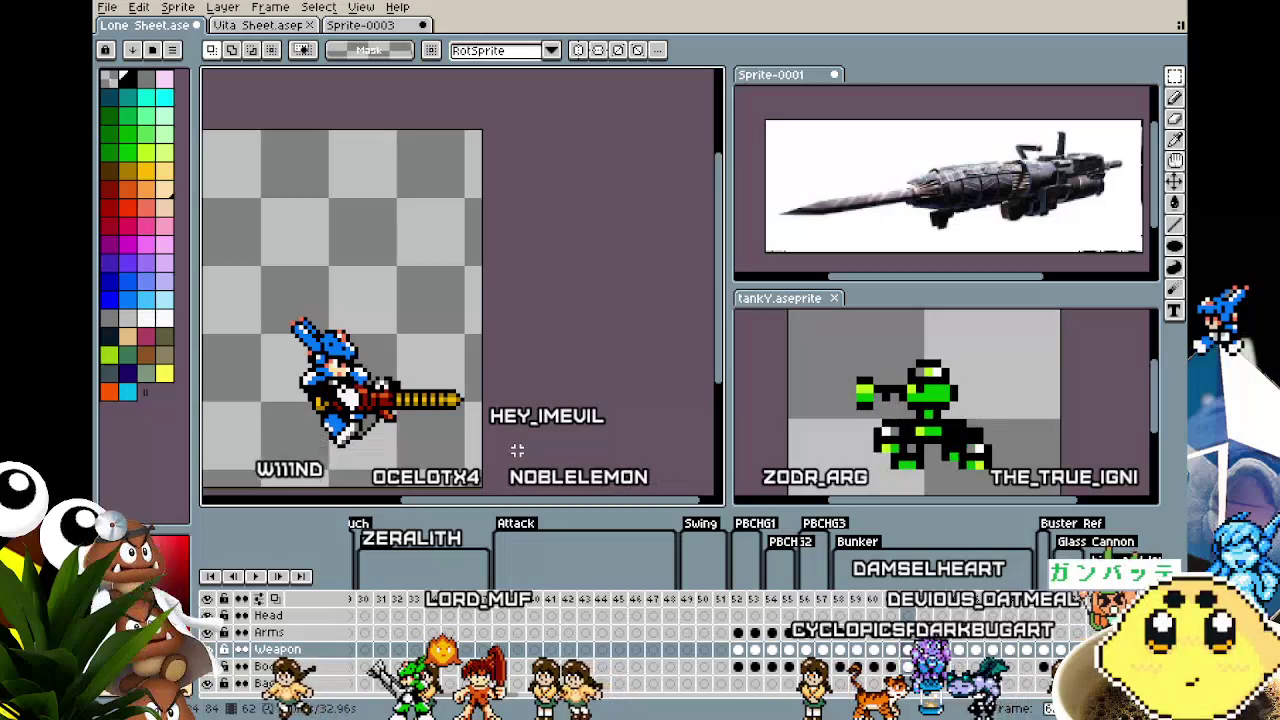
{"action": "key", "text": "comma"}
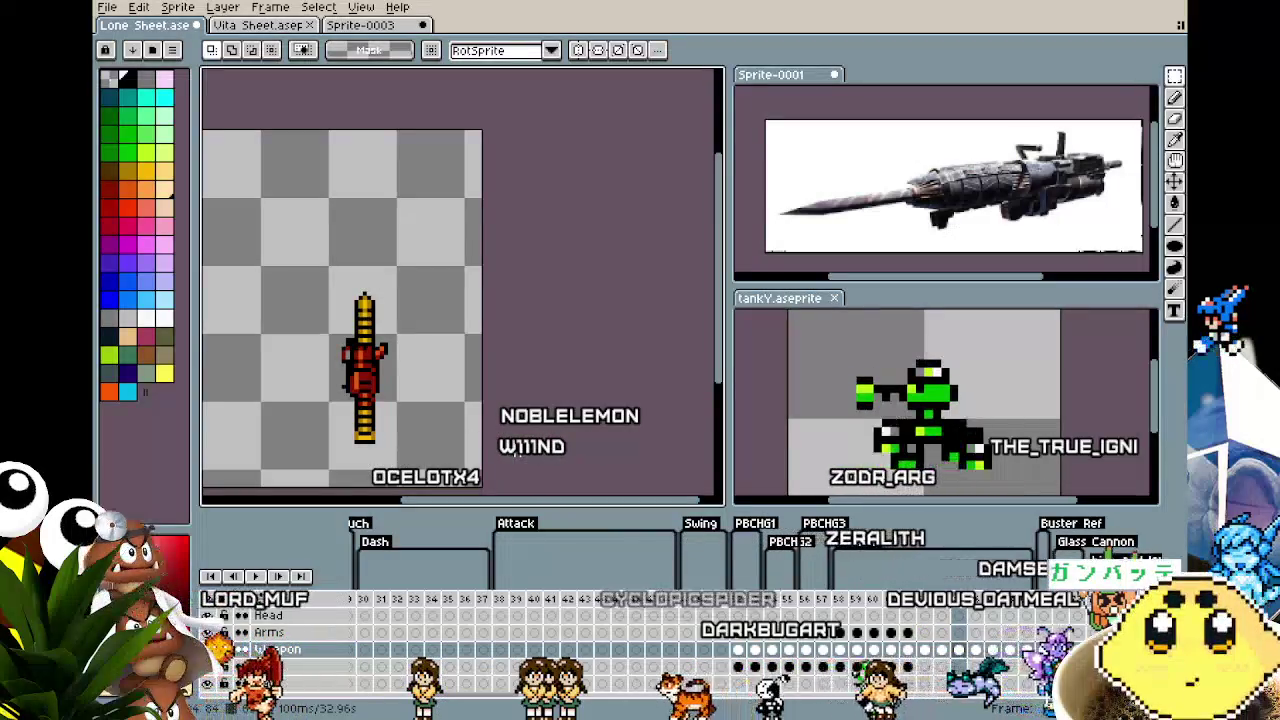
{"action": "key", "text": "Right"}
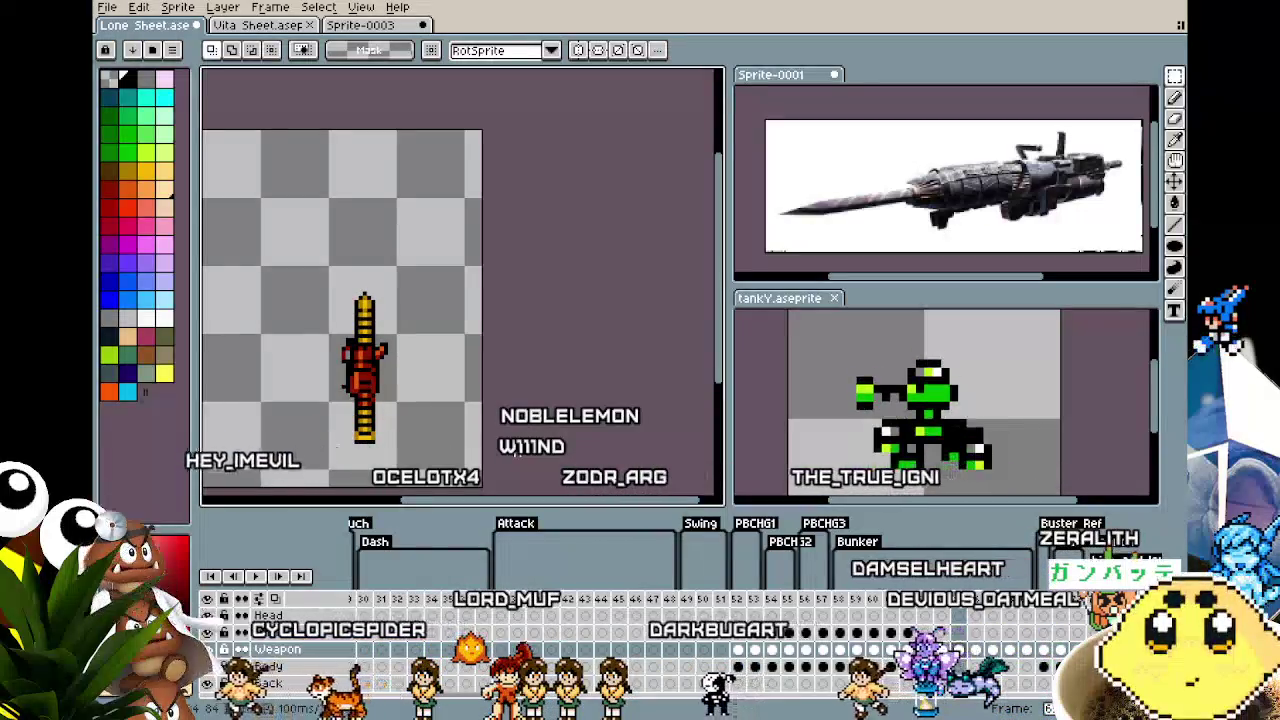
Check the drill on adjacent frames, then nudge it up one pixel on a later frame
{"action": "left_click_drag", "start_coordinate": [314, 260], "coordinate": [482, 487]}
{"action": "key", "text": "Left"}
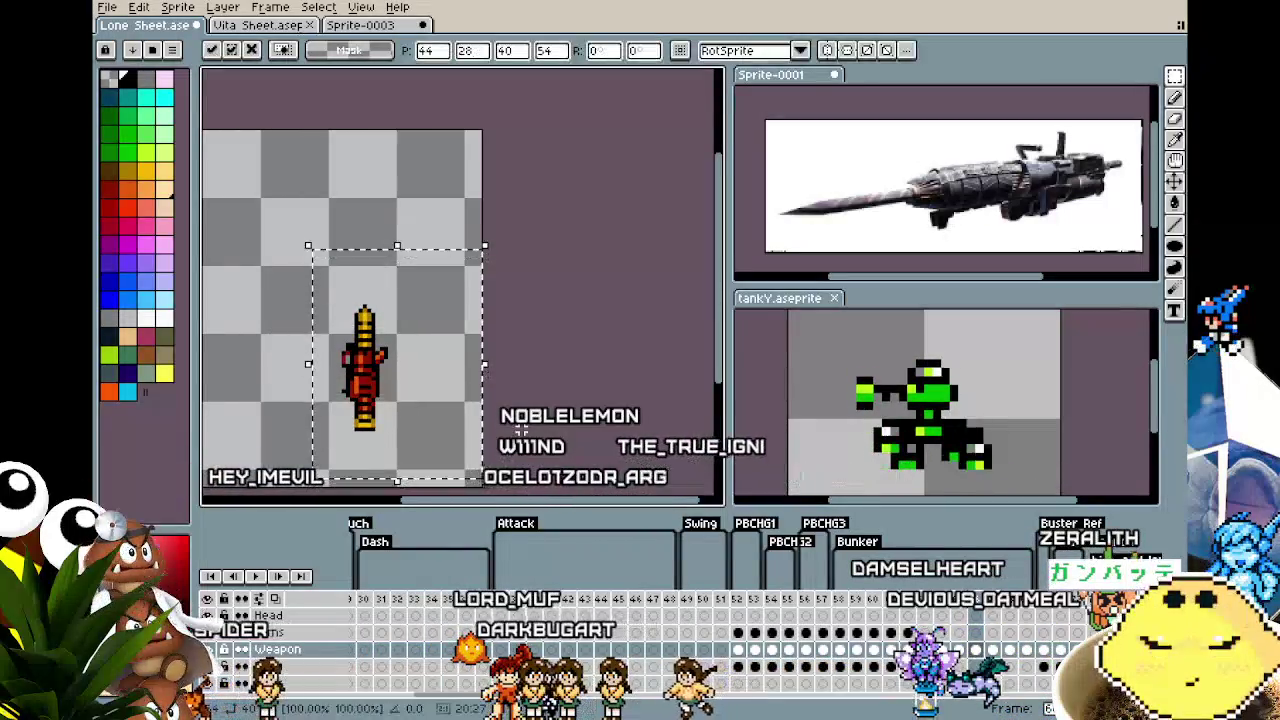
{"action": "left_click_drag", "start_coordinate": [286, 251], "coordinate": [471, 423]}
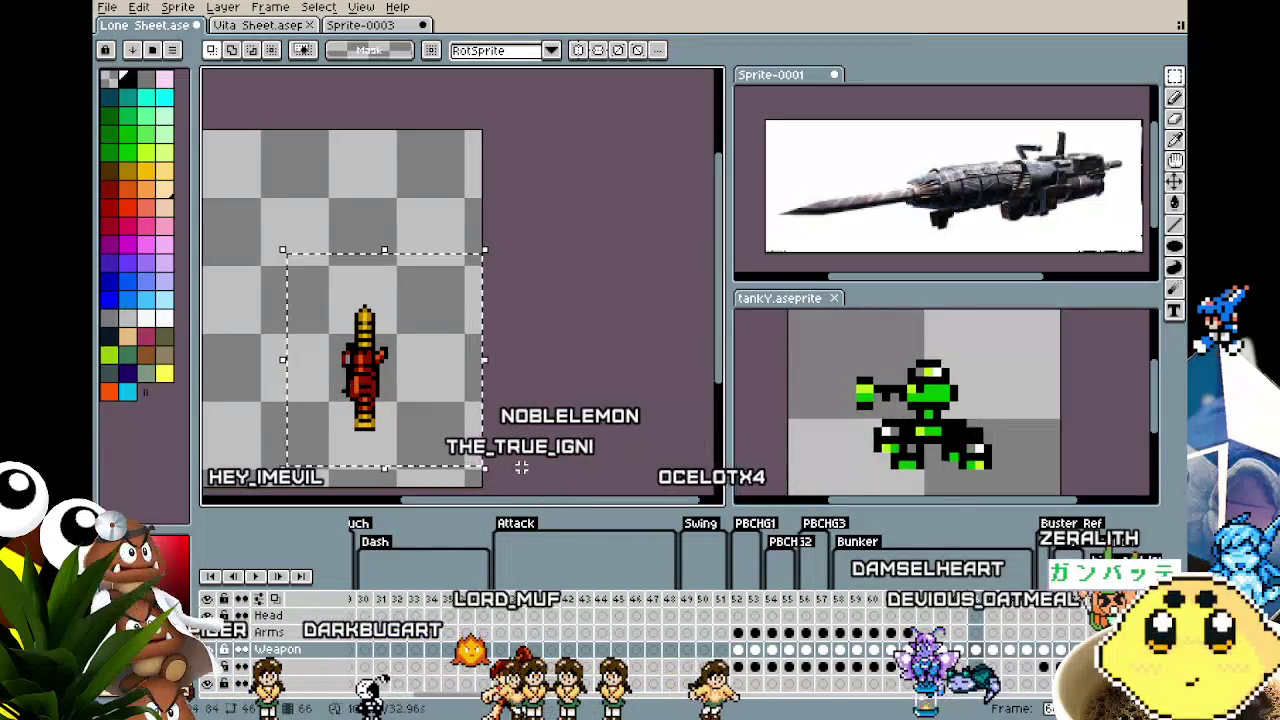
{"action": "left_click", "coordinate": [585, 428]}
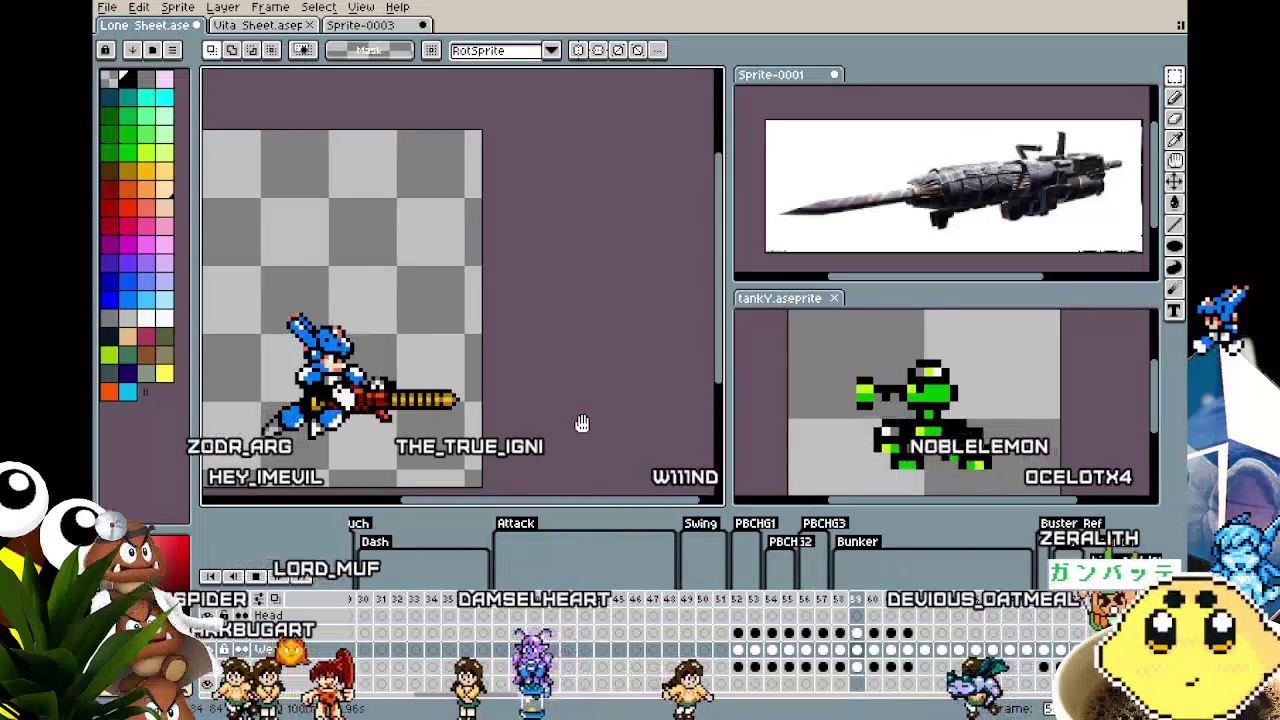
{"action": "key", "text": "Right"}
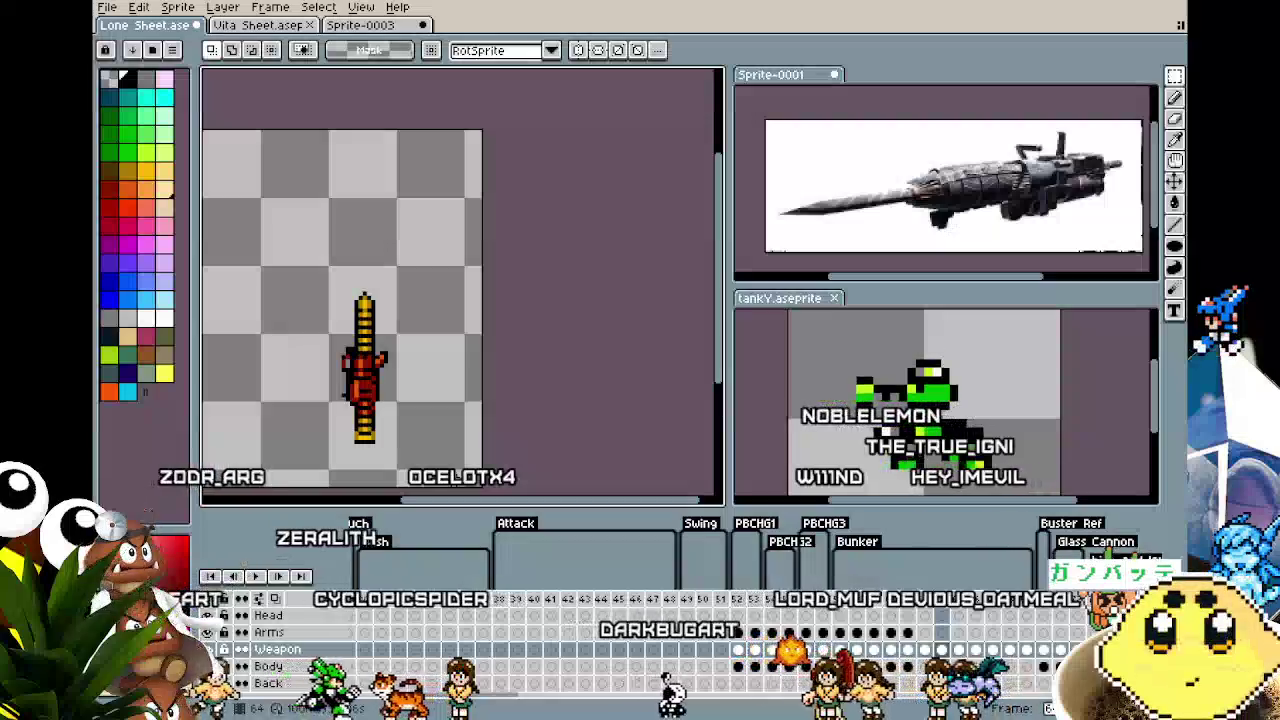
{"action": "key", "text": "Up"}
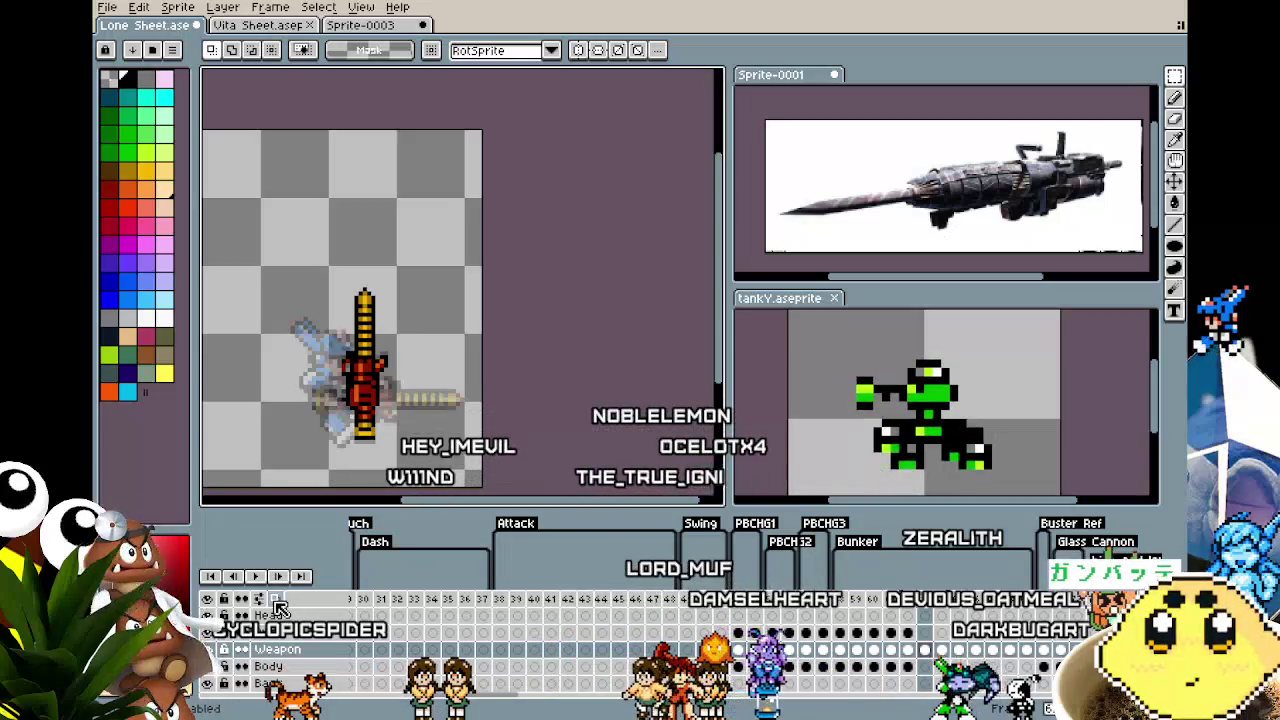
{"action": "scroll", "coordinate": [272, 640], "scroll_direction": "up", "scroll_amount": 2}
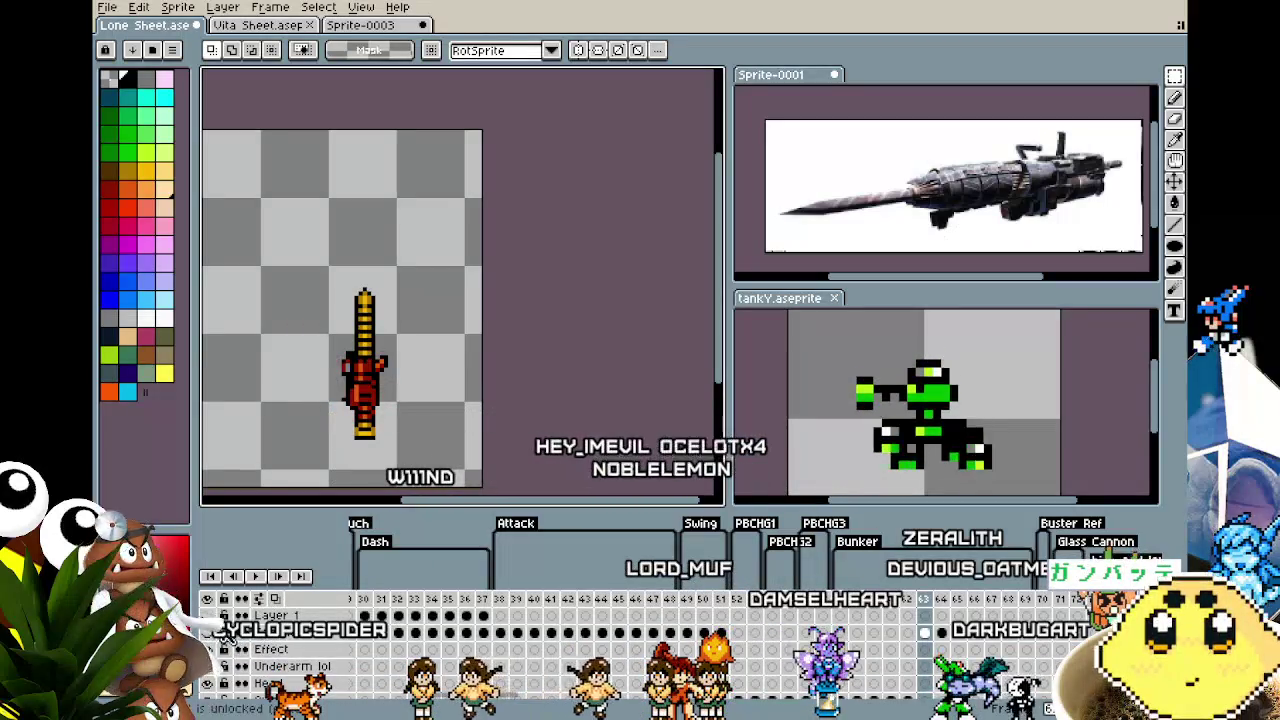
Play and stop the drill attack loop several times to watch the extension
{"action": "scroll", "coordinate": [228, 640], "scroll_direction": "down", "scroll_amount": 2}
{"action": "key", "text": "Return"}
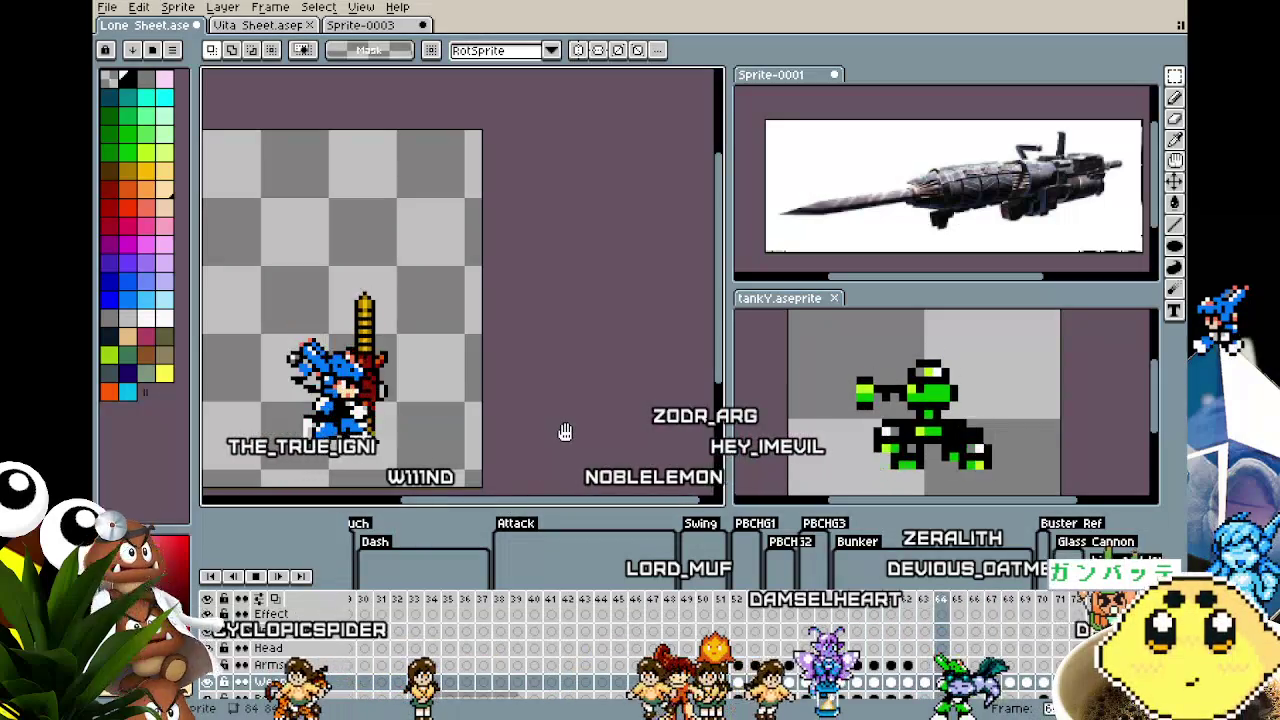
{"action": "key", "text": "Return"}
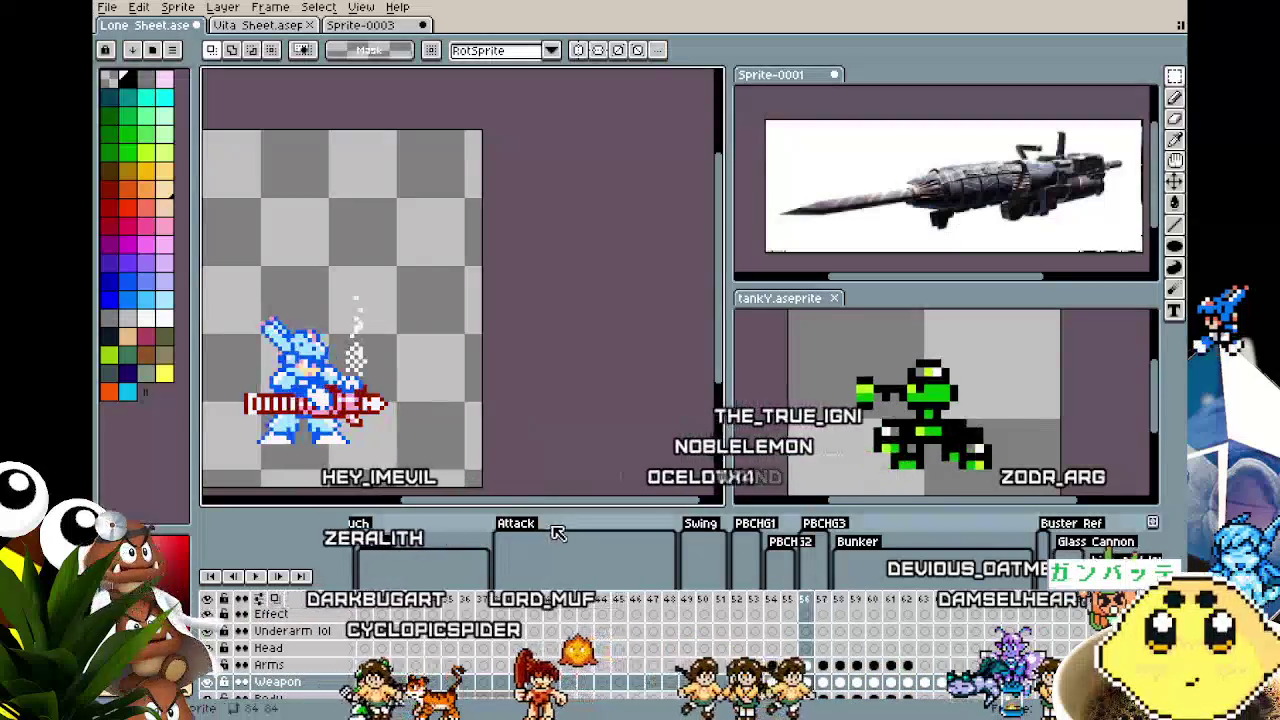
{"action": "key", "text": "Return"}
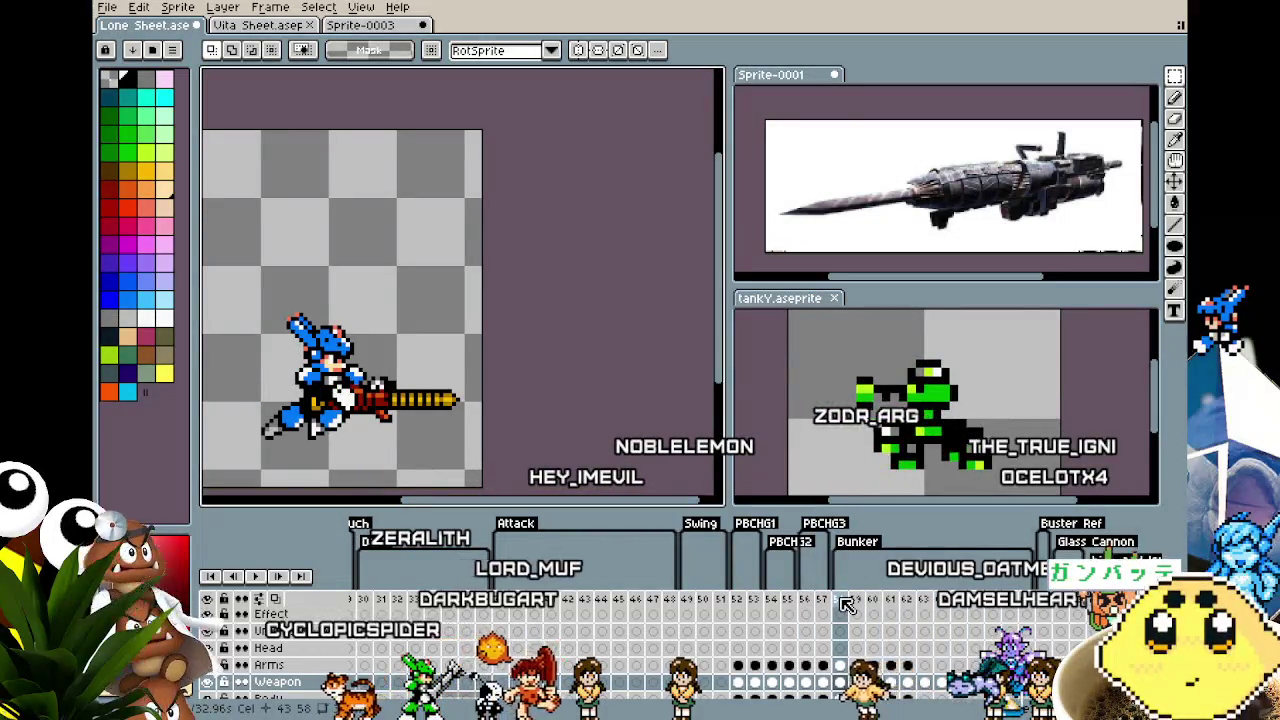
{"action": "scroll", "coordinate": [441, 451], "scroll_direction": "up", "scroll_amount": 2}
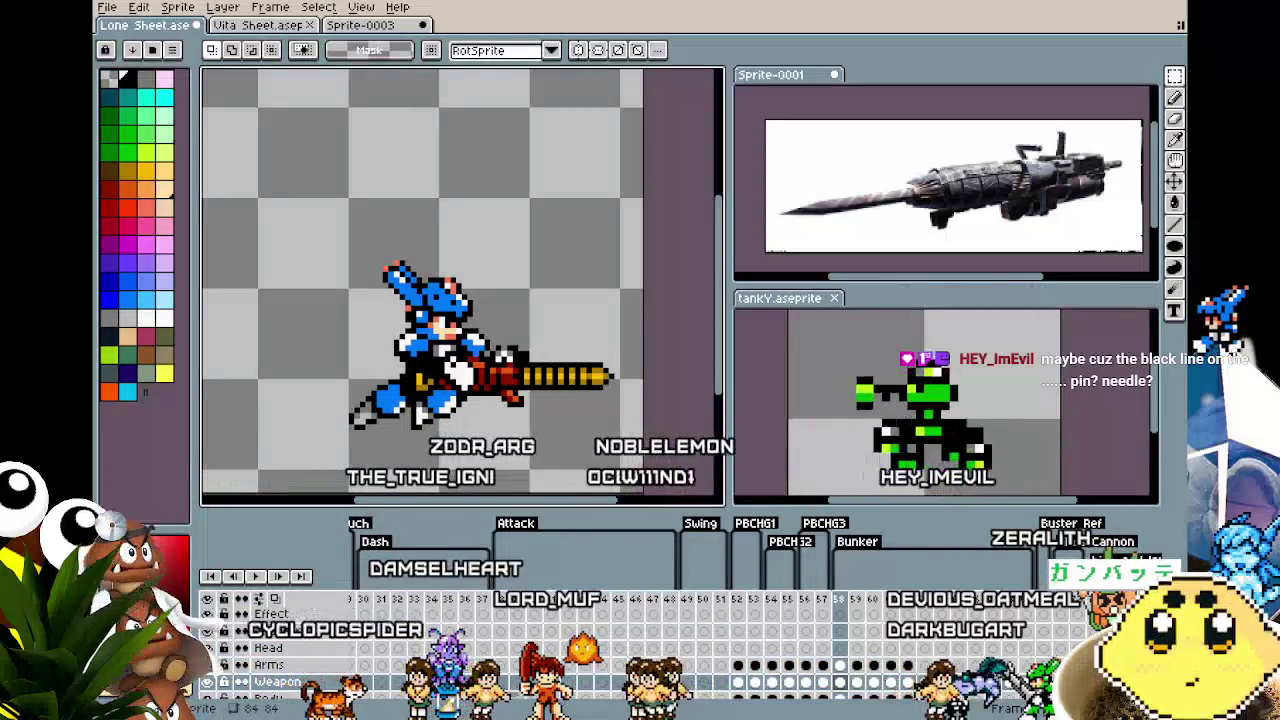
{"action": "key", "text": "Return"}
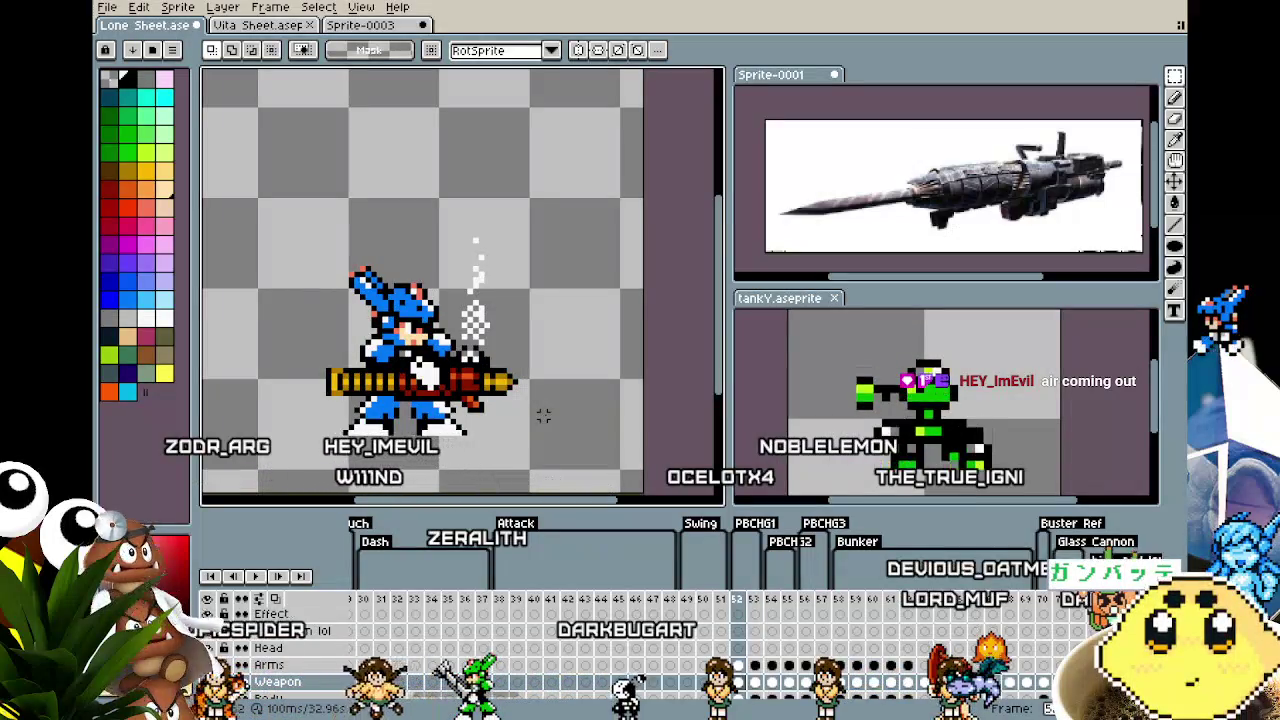
{"action": "scroll", "coordinate": [543, 416], "scroll_direction": "up", "scroll_amount": 1}
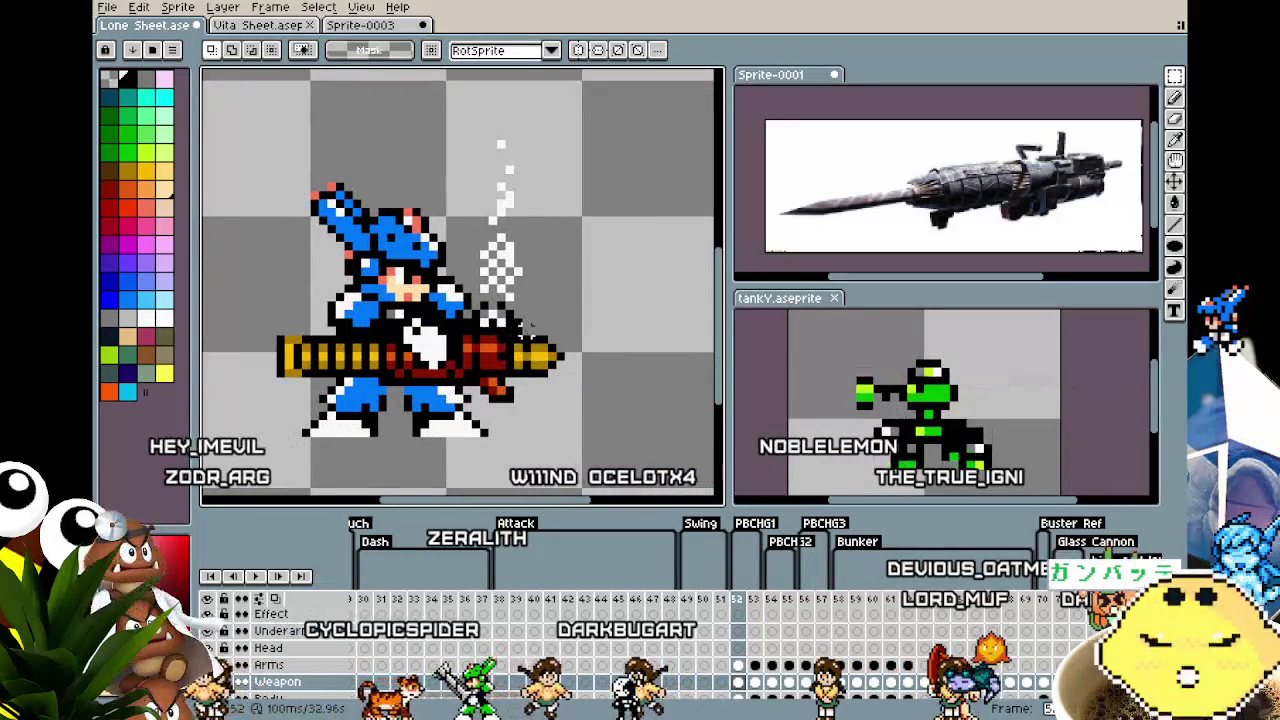
Try pushing the drill's yellow tip further right, then cancel to keep it at the gun's end
{"action": "mouse_move", "coordinate": [512, 331]}
{"action": "left_mouse_down"}
{"action": "mouse_move", "coordinate": [579, 406]}
{"action": "mouse_move", "coordinate": [670, 372]}
{"action": "mouse_move", "coordinate": [547, 370]}
{"action": "left_mouse_up"}
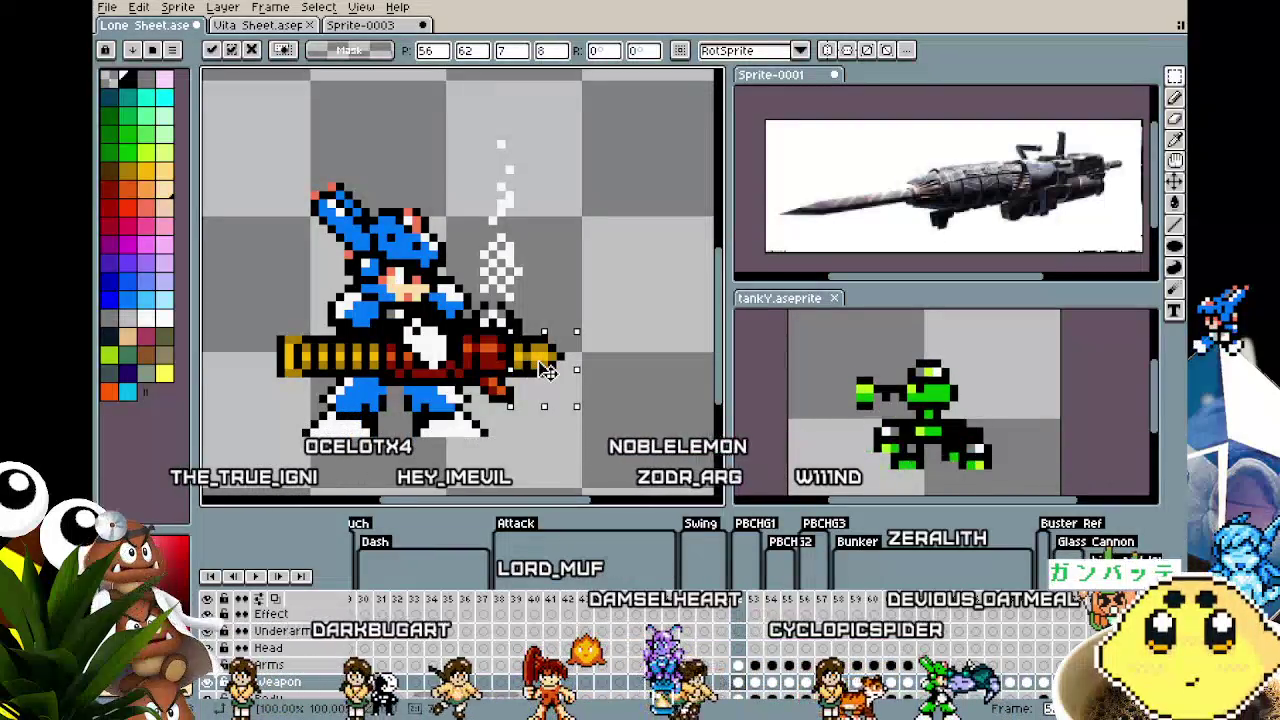
{"action": "scroll", "coordinate": [485, 405], "scroll_direction": "down", "scroll_amount": 2}
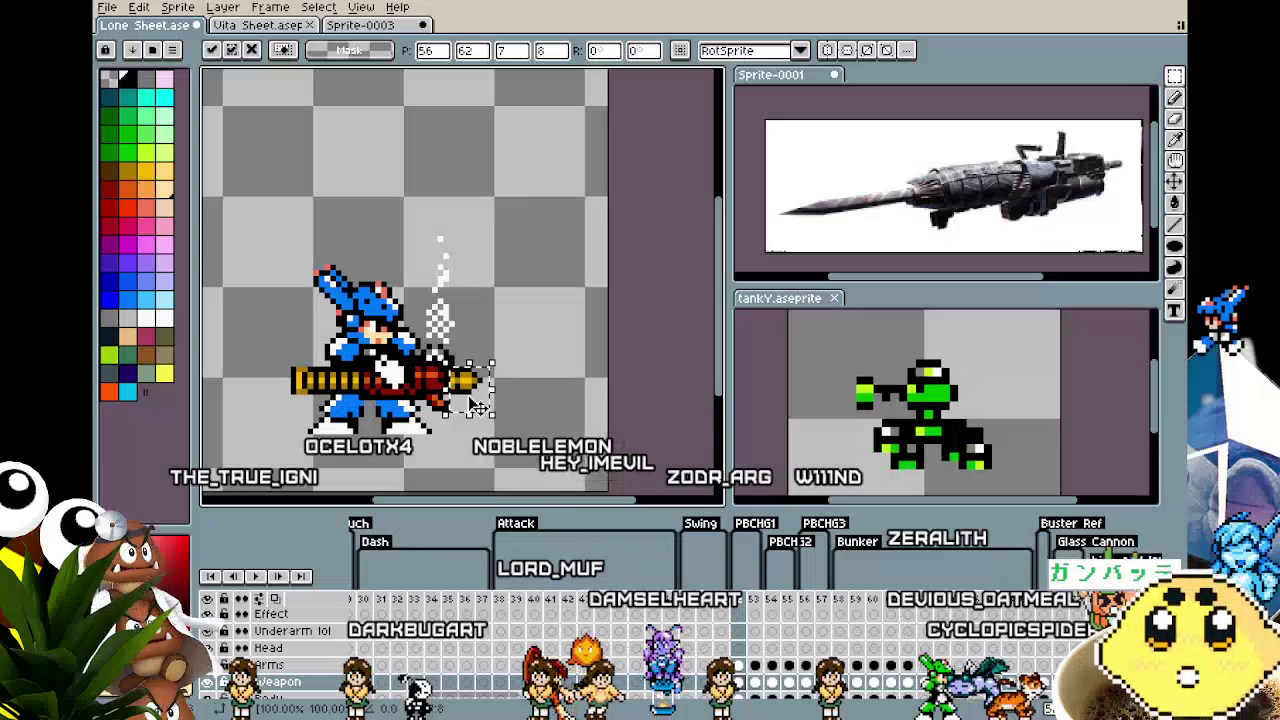
{"action": "left_click_drag", "start_coordinate": [478, 407], "coordinate": [712, 400]}
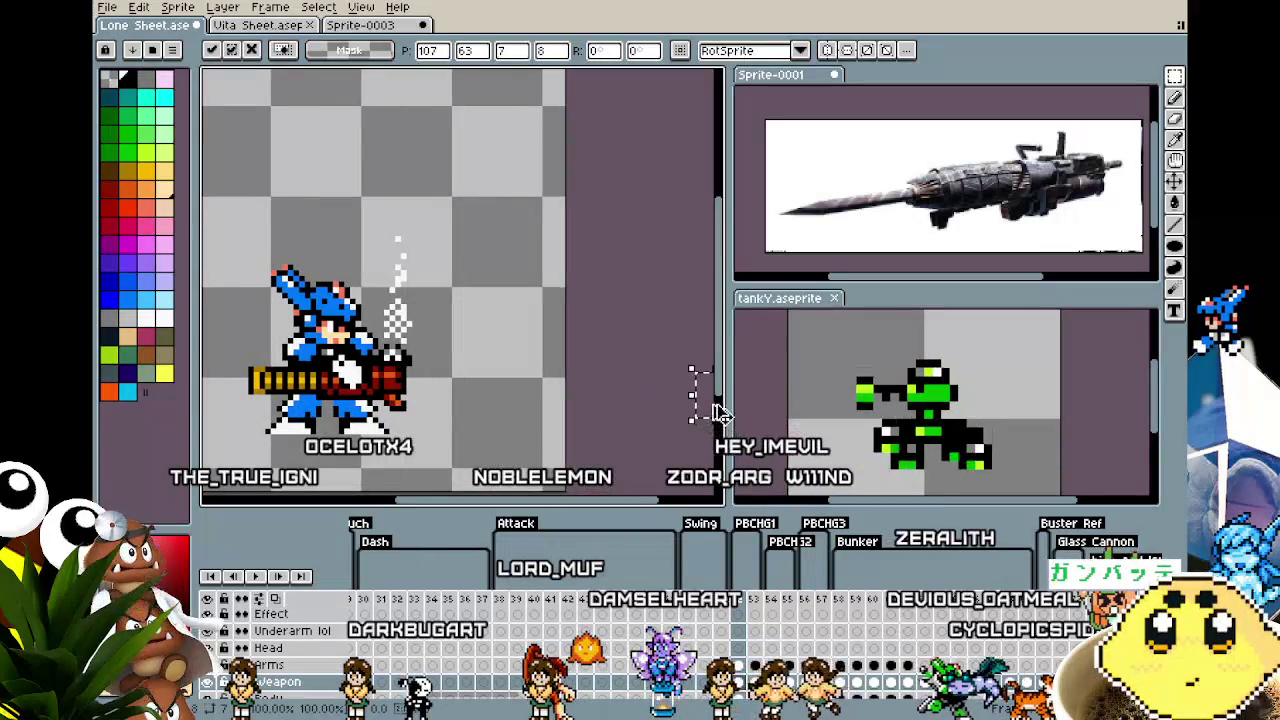
{"action": "key", "text": "Escape"}
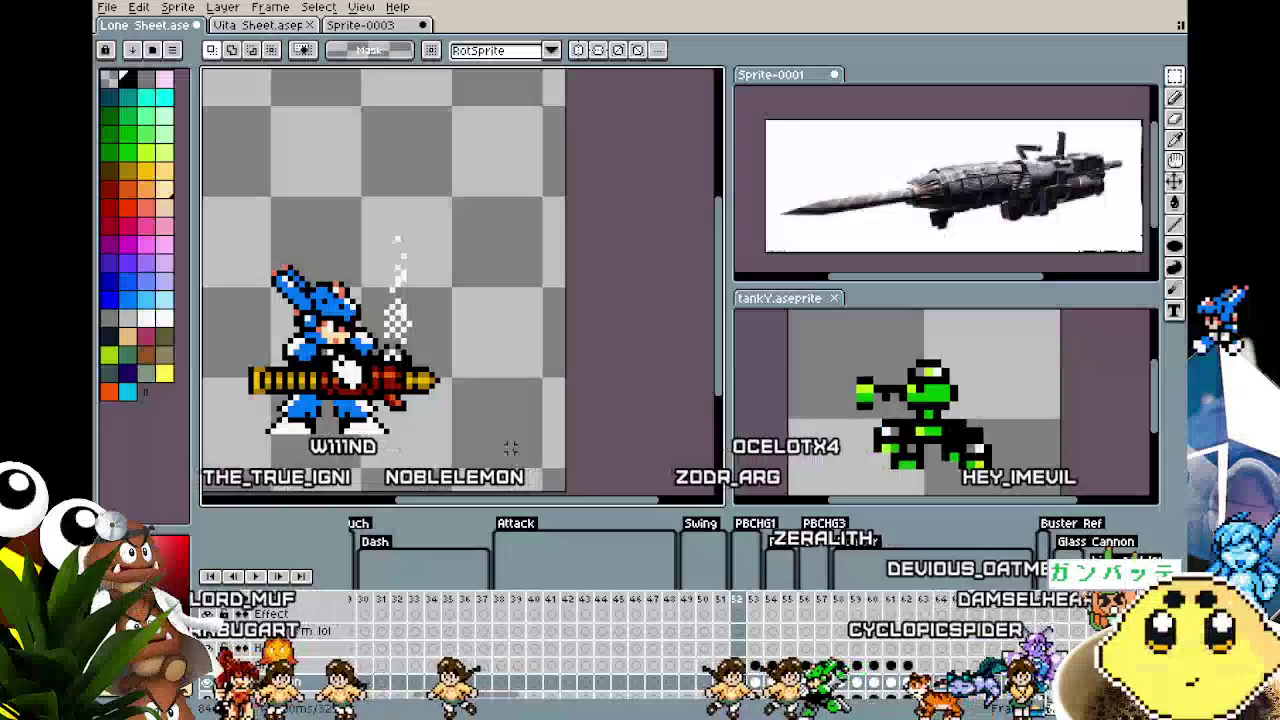
Scrub frames 58–62 and settle on frame 60, recentring the character in view
{"action": "left_click", "coordinate": [853, 601]}
{"action": "left_click_drag", "start_coordinate": [853, 601], "coordinate": [942, 602]}
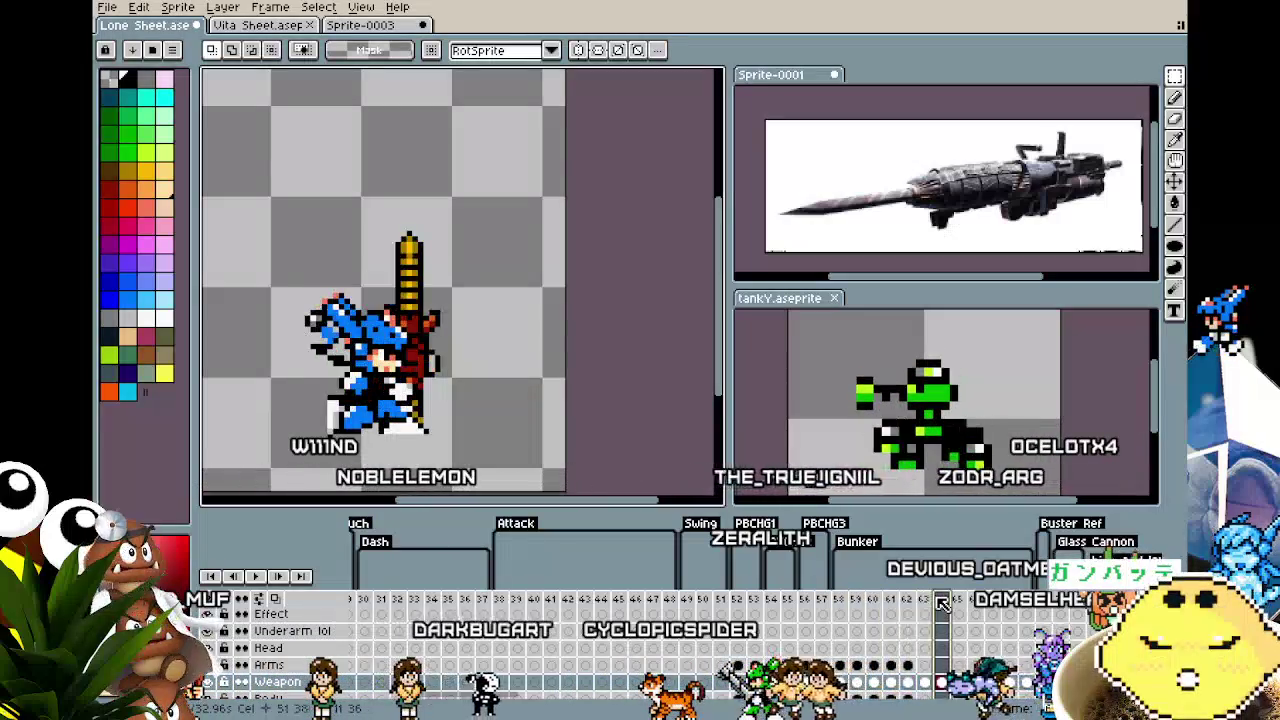
{"action": "left_click", "coordinate": [877, 603]}
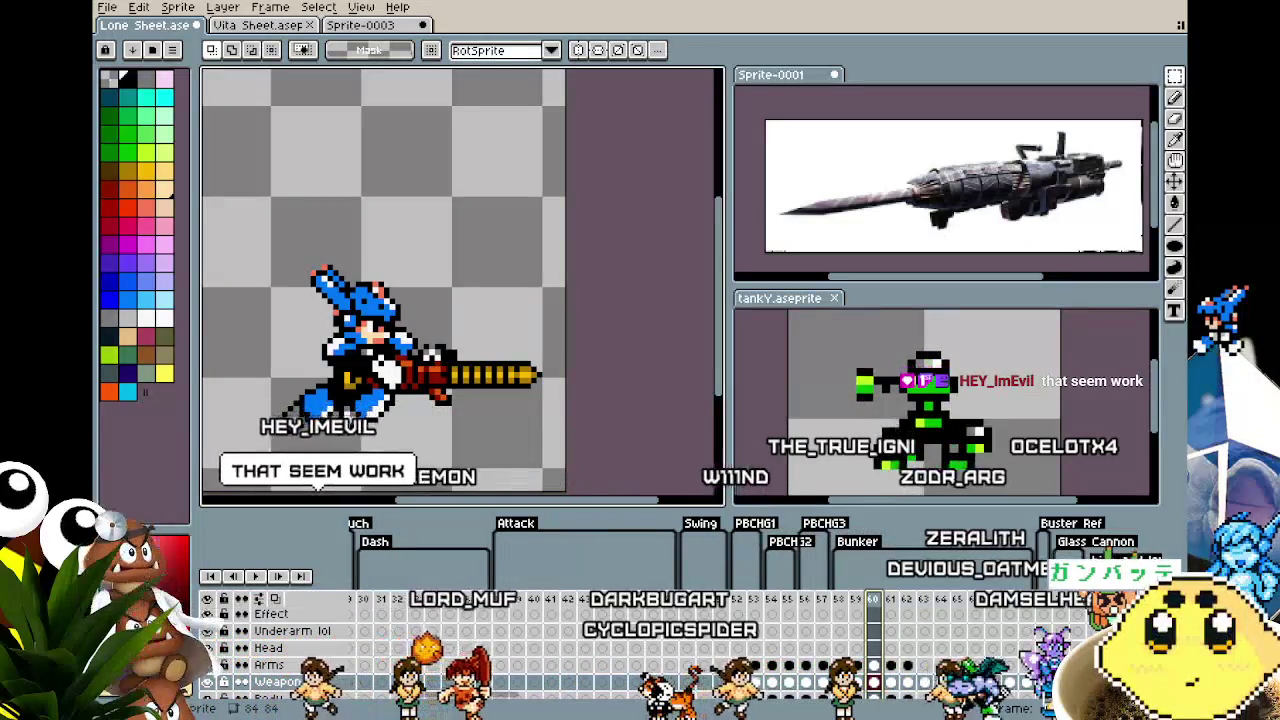
{"action": "left_click_drag", "start_coordinate": [467, 448], "coordinate": [642, 486]}
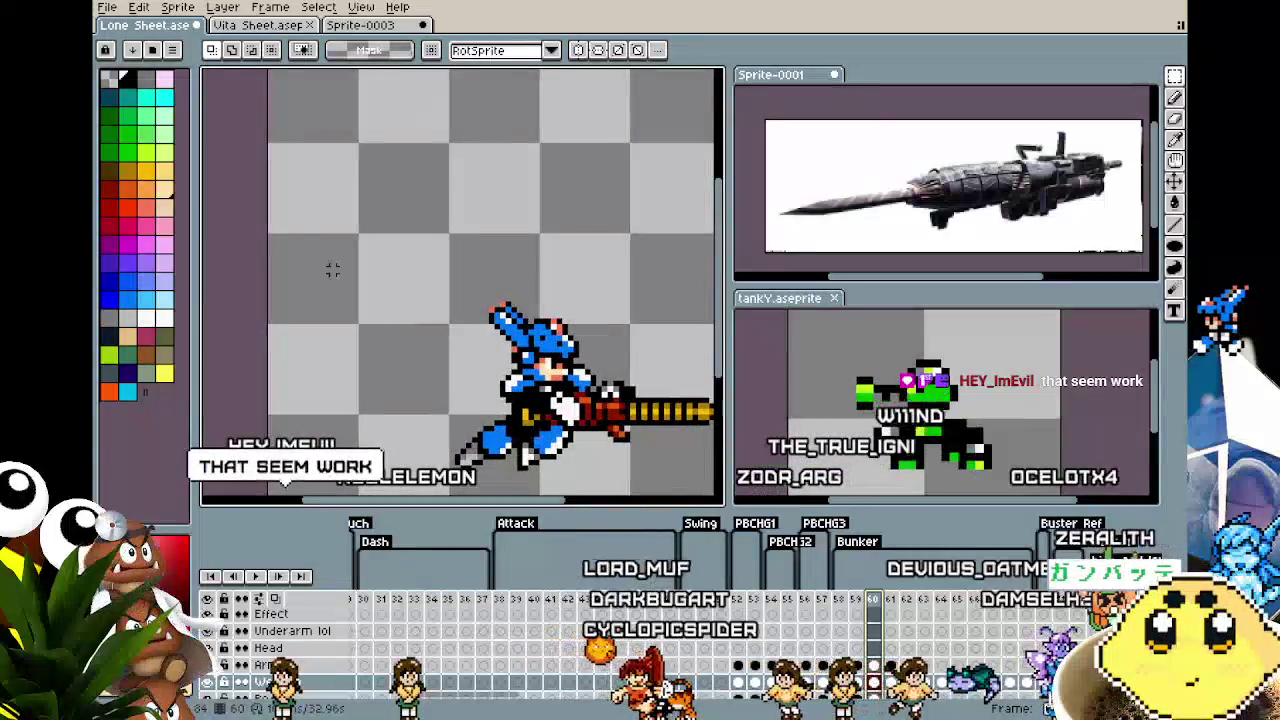
{"action": "mouse_move", "coordinate": [275, 98]}
{"action": "left_mouse_down"}
{"action": "mouse_move", "coordinate": [577, 231]}
{"action": "mouse_move", "coordinate": [697, 261]}
{"action": "left_mouse_up"}
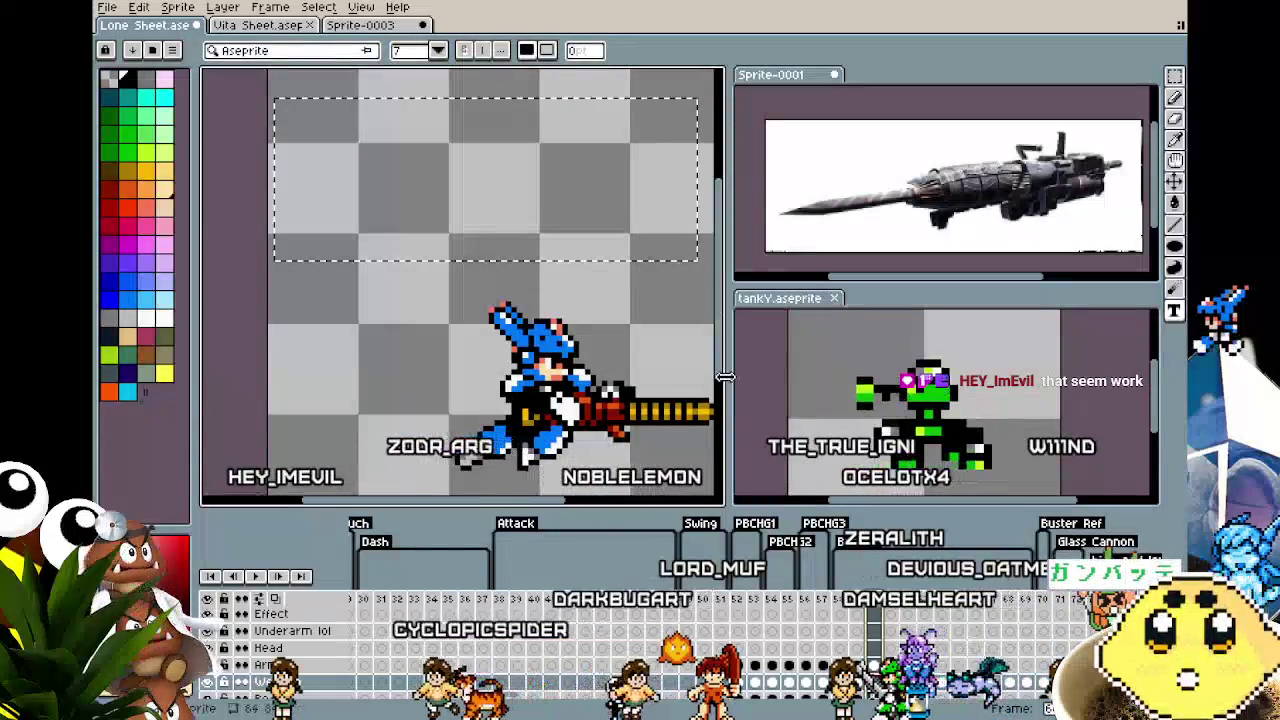
{"action": "left_click", "coordinate": [438, 50]}
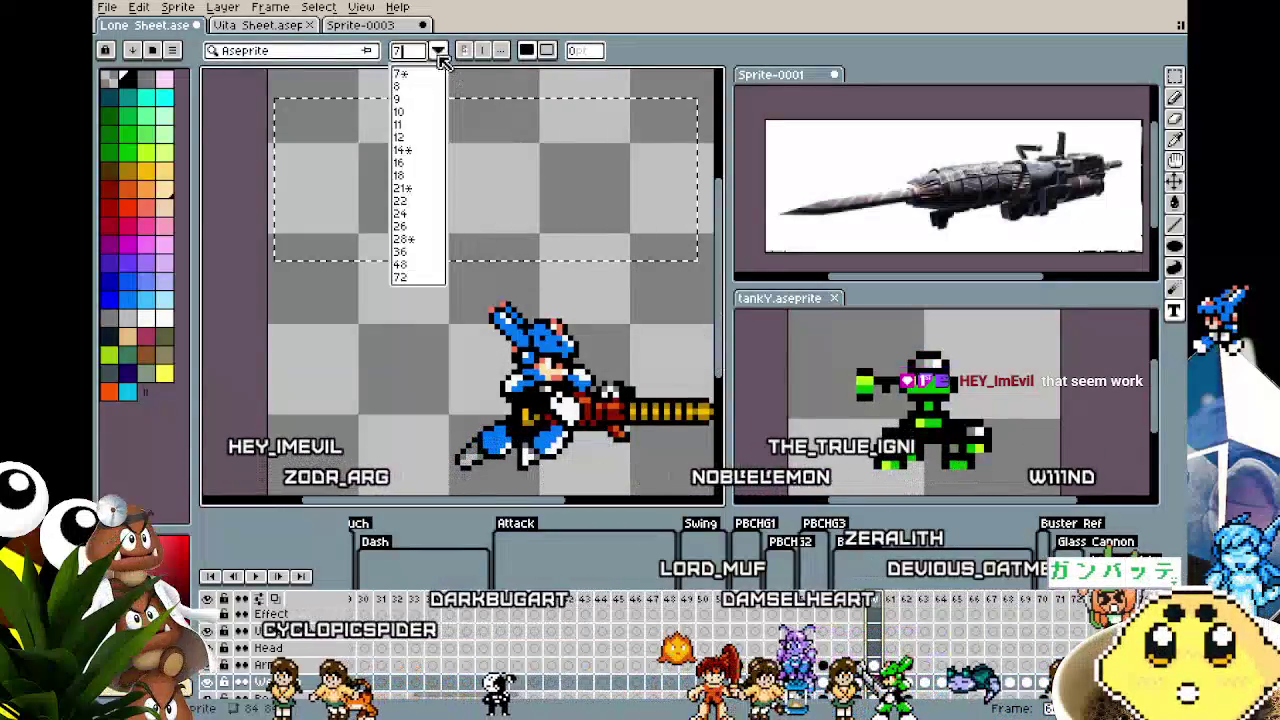
{"action": "left_click", "coordinate": [399, 137]}
{"action": "type", "text": "DELETE YOUR WORK"}
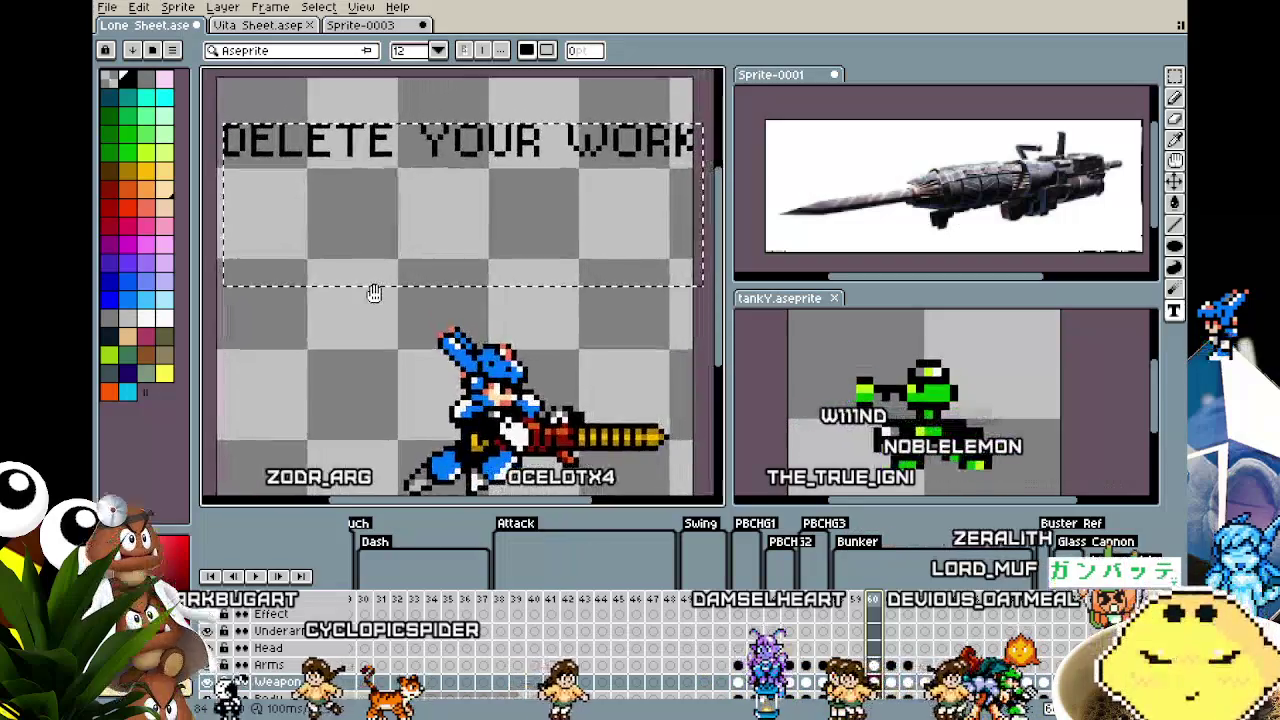
{"action": "left_click_drag", "start_coordinate": [428, 268], "coordinate": [360, 288]}
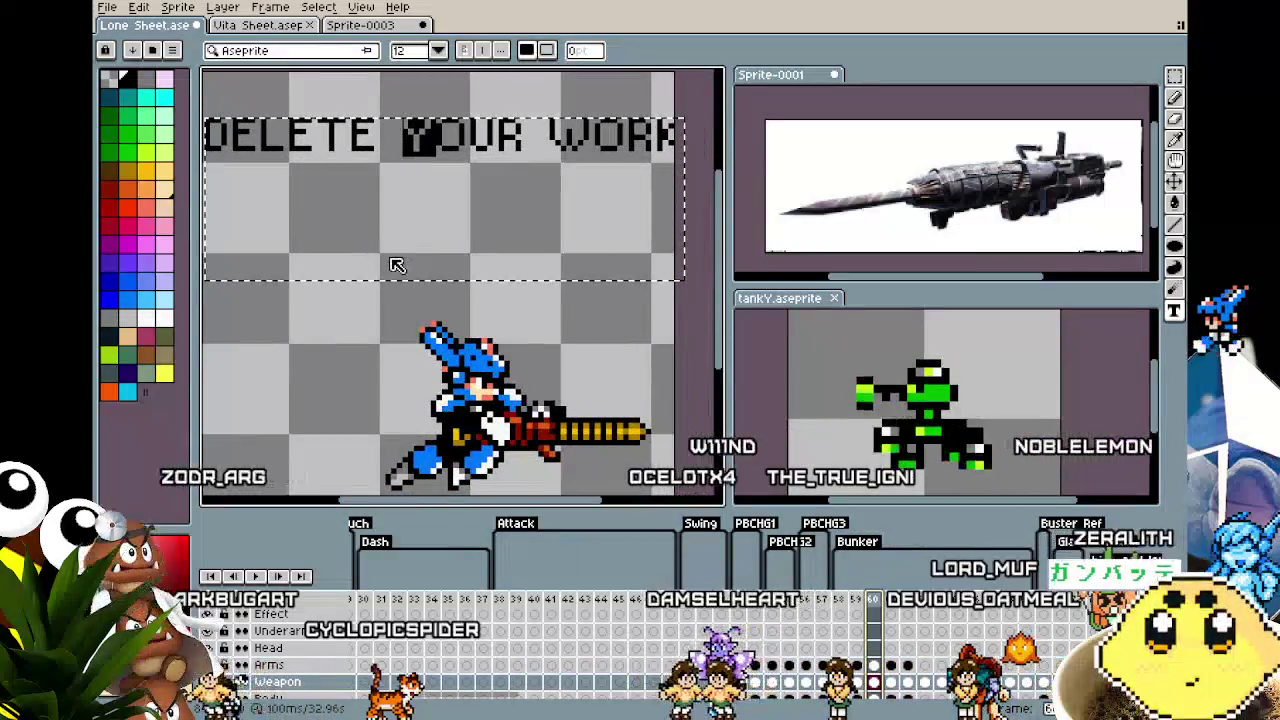
{"action": "left_click", "coordinate": [371, 316]}
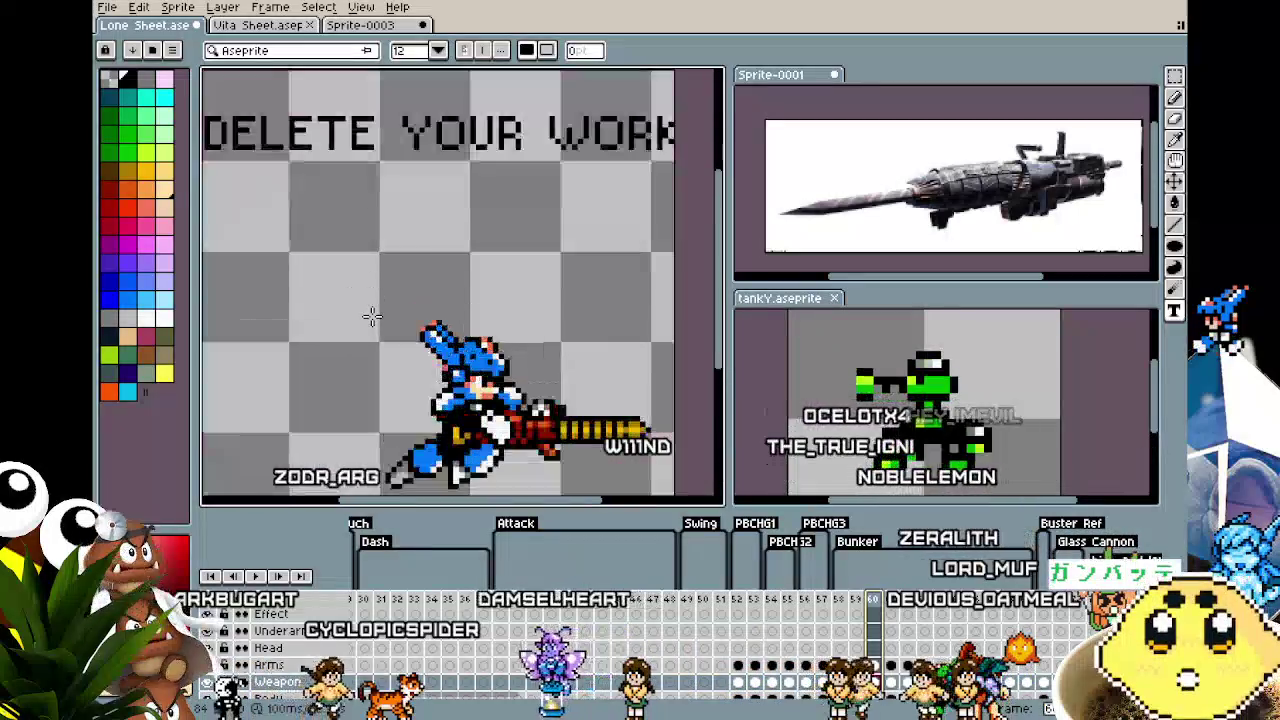
{"action": "scroll", "coordinate": [371, 316], "scroll_direction": "down", "scroll_amount": 1}
{"action": "scroll", "coordinate": [375, 320], "scroll_direction": "down", "scroll_amount": 1}
{"action": "scroll", "coordinate": [380, 330], "scroll_direction": "down", "scroll_amount": 3}
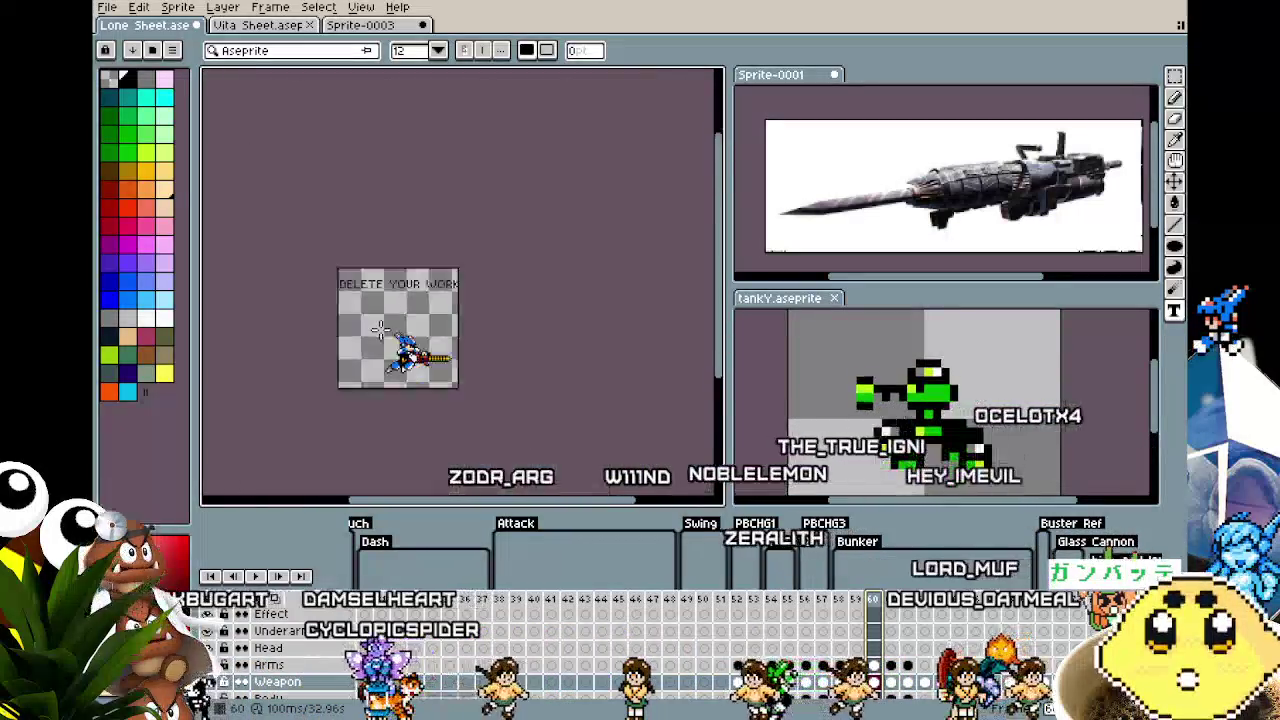
{"action": "scroll", "coordinate": [380, 330], "scroll_direction": "up", "scroll_amount": 3}
{"action": "key", "text": "ctrl"}
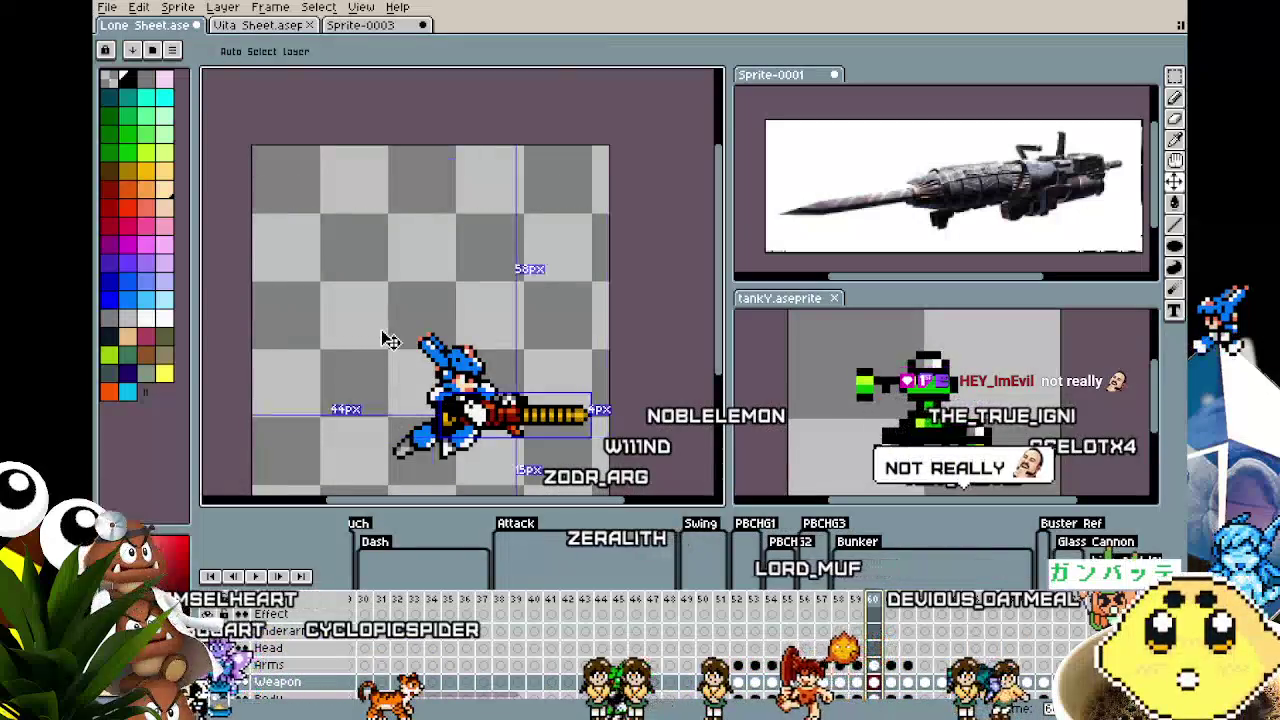
{"action": "key", "text": "Left"}
{"action": "key", "text": "Left"}
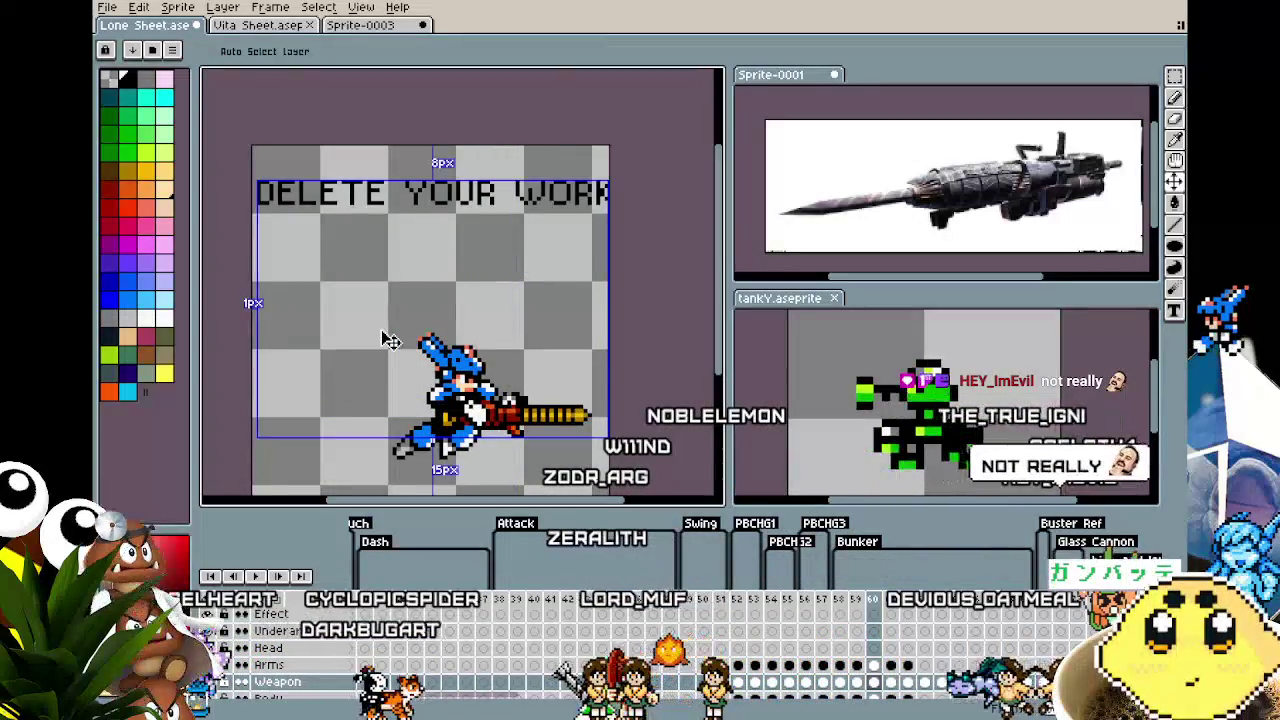
{"action": "left_click_drag", "start_coordinate": [380, 330], "coordinate": [362, 295]}
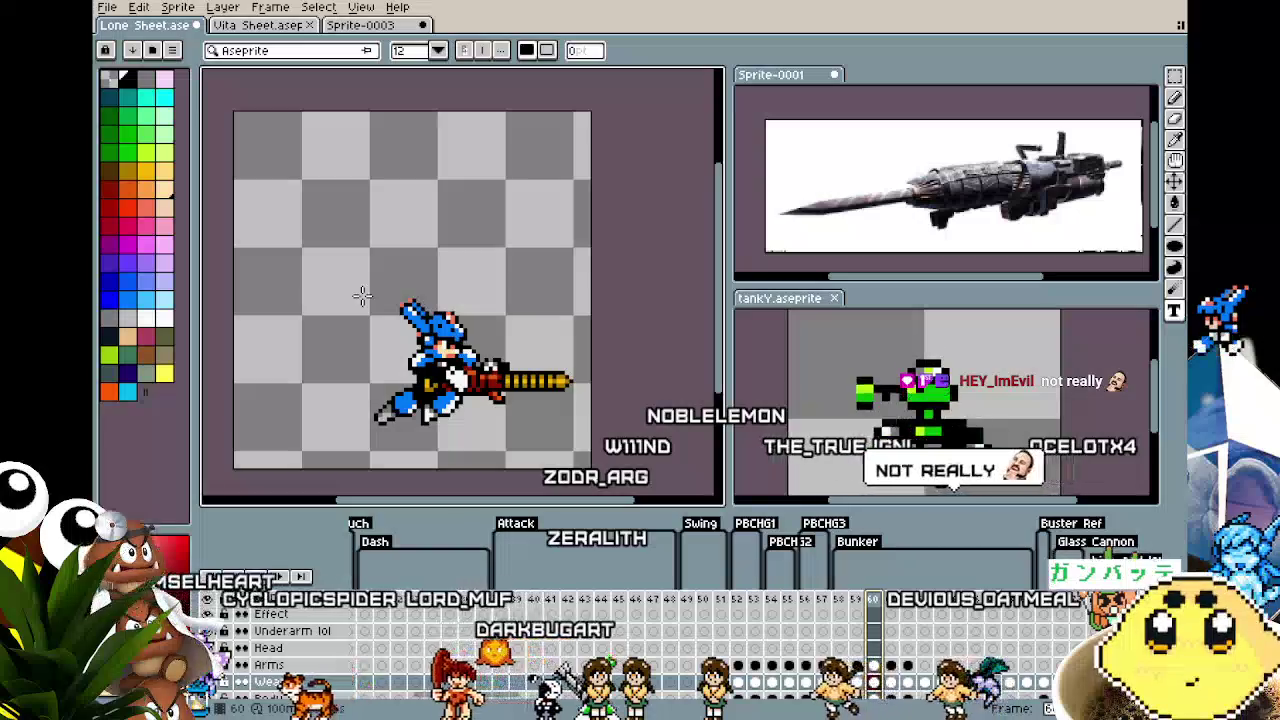
{"action": "key", "text": "Left"}
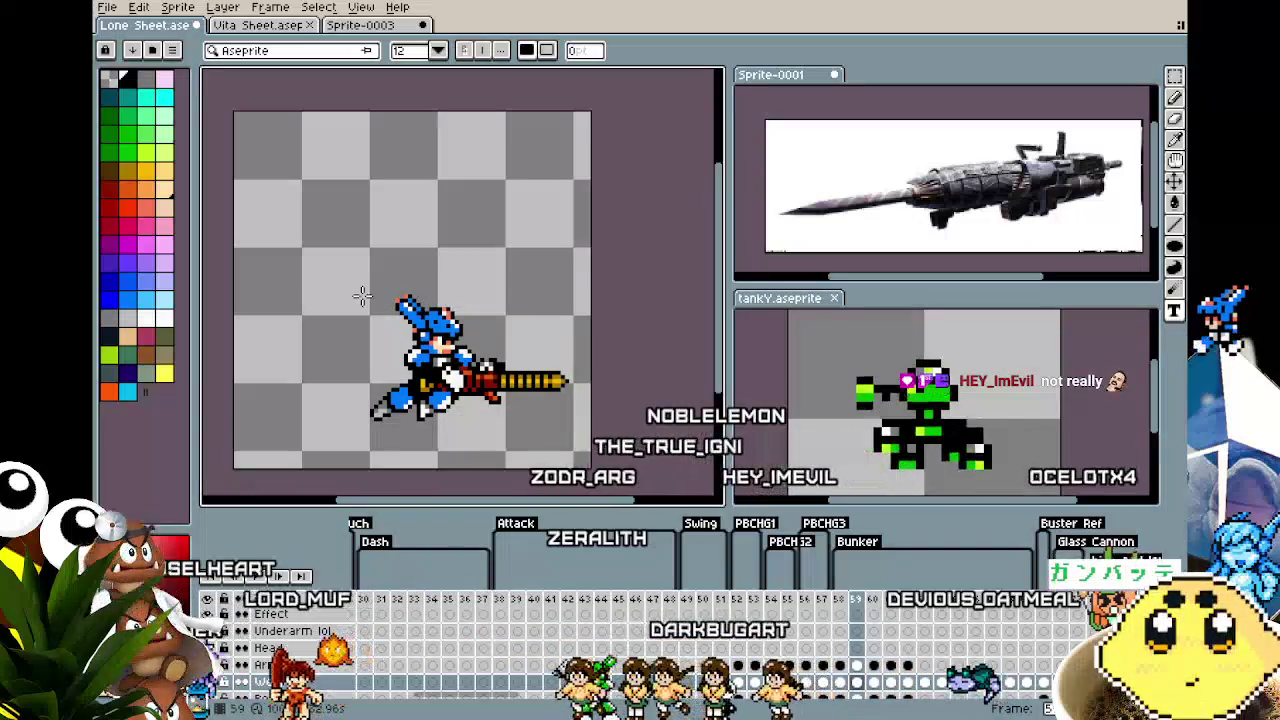
Step back and forth through attack frames 51 to 57, ending on frame 52
{"action": "key", "text": "Left"}
{"action": "key", "text": "Left"}
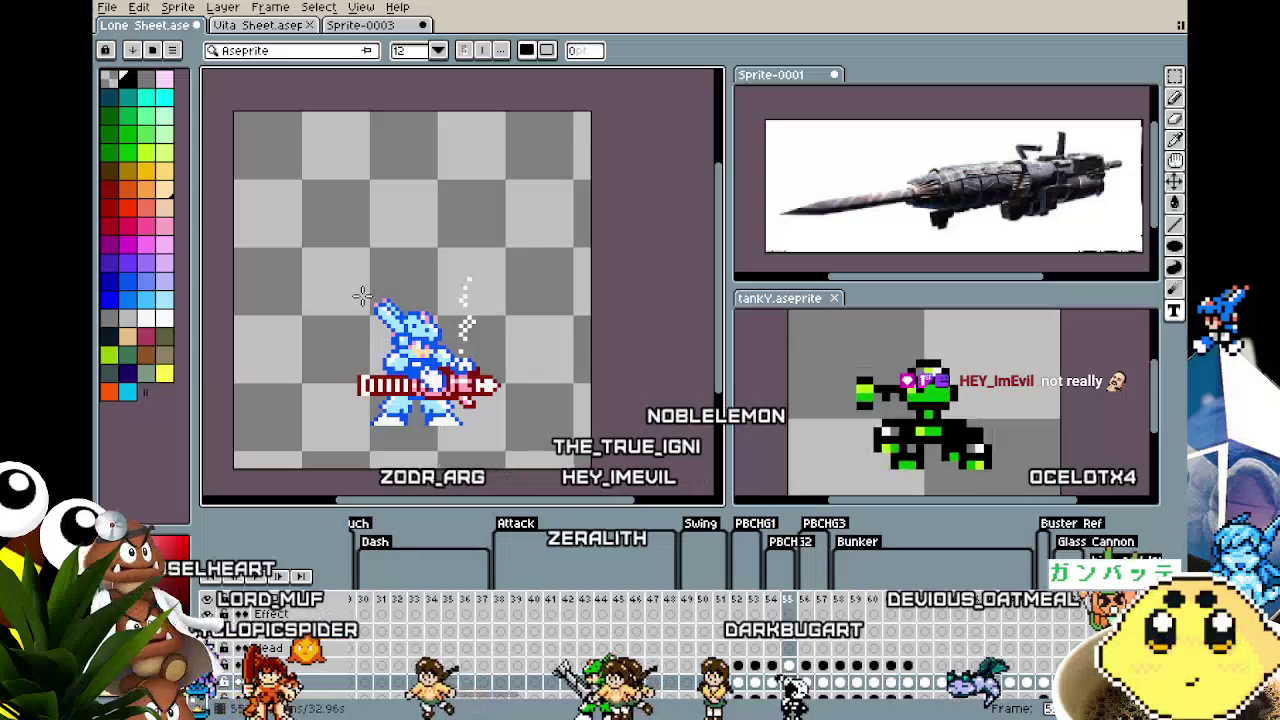
{"action": "key", "text": "Left"}
{"action": "key", "text": "Left"}
{"action": "key", "text": "Left"}
{"action": "key", "text": "Left"}
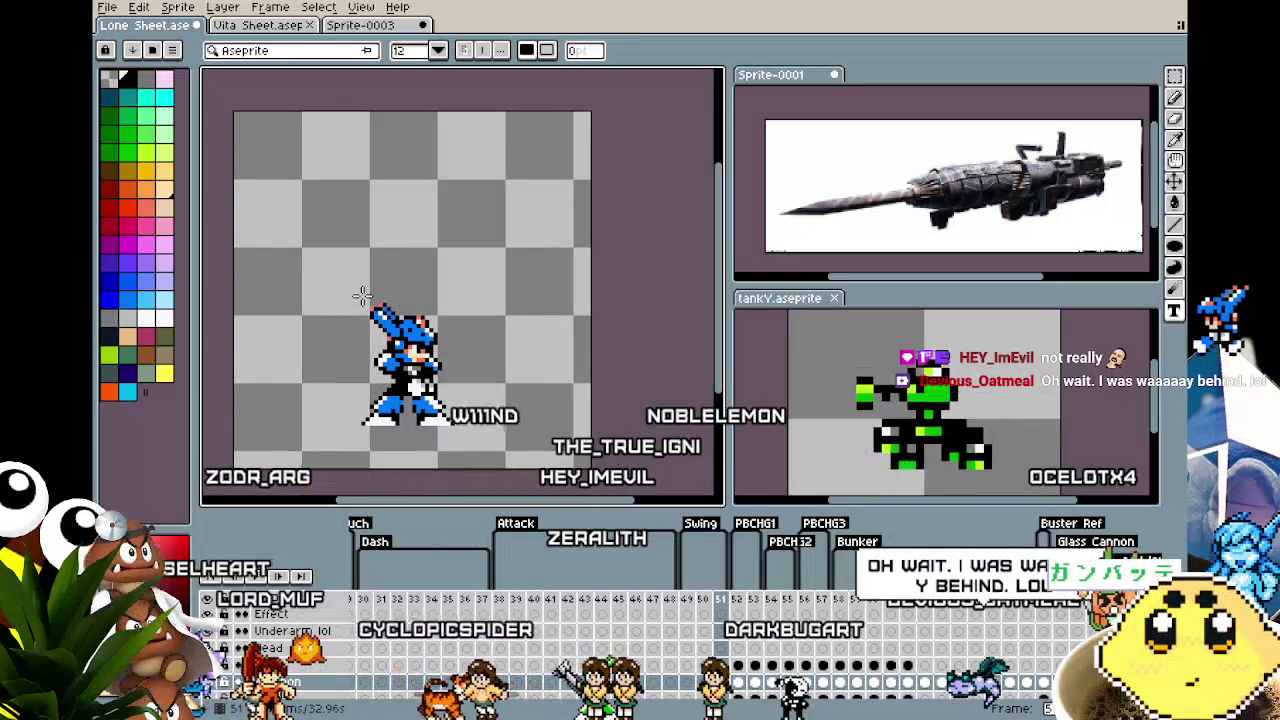
{"action": "scroll", "coordinate": [407, 405], "scroll_direction": "up", "scroll_amount": 1}
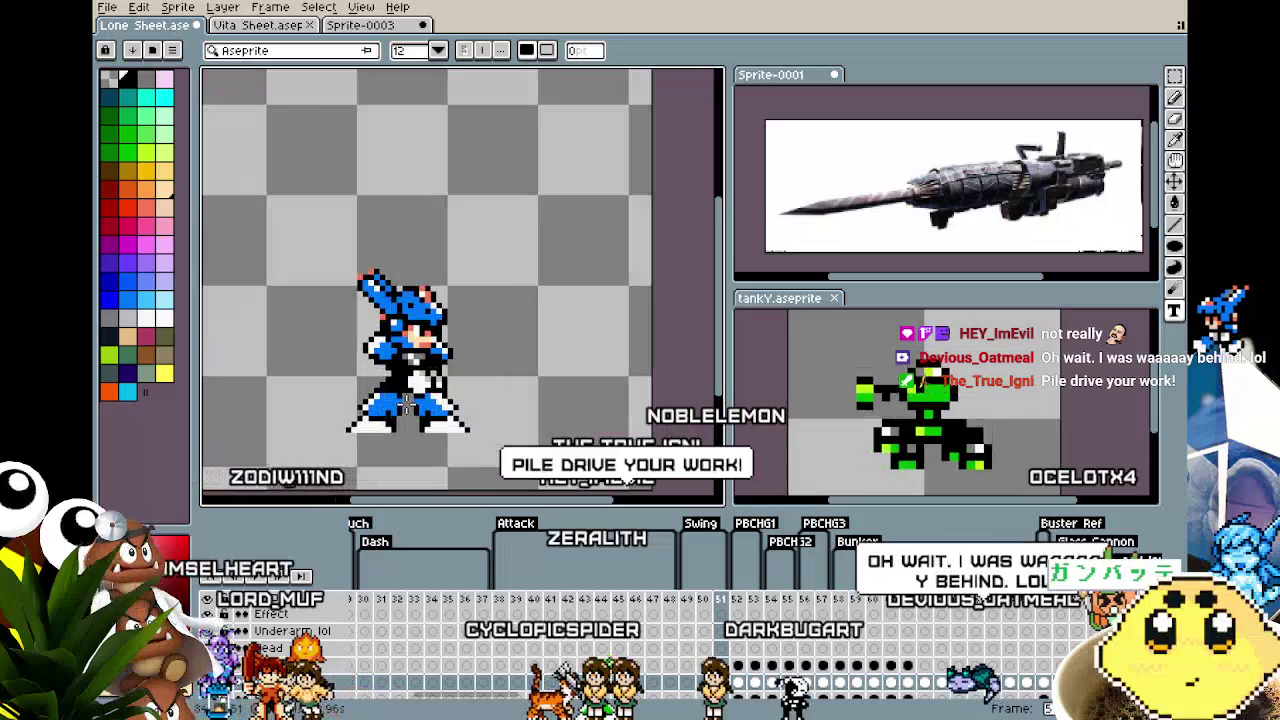
{"action": "key", "text": "Right"}
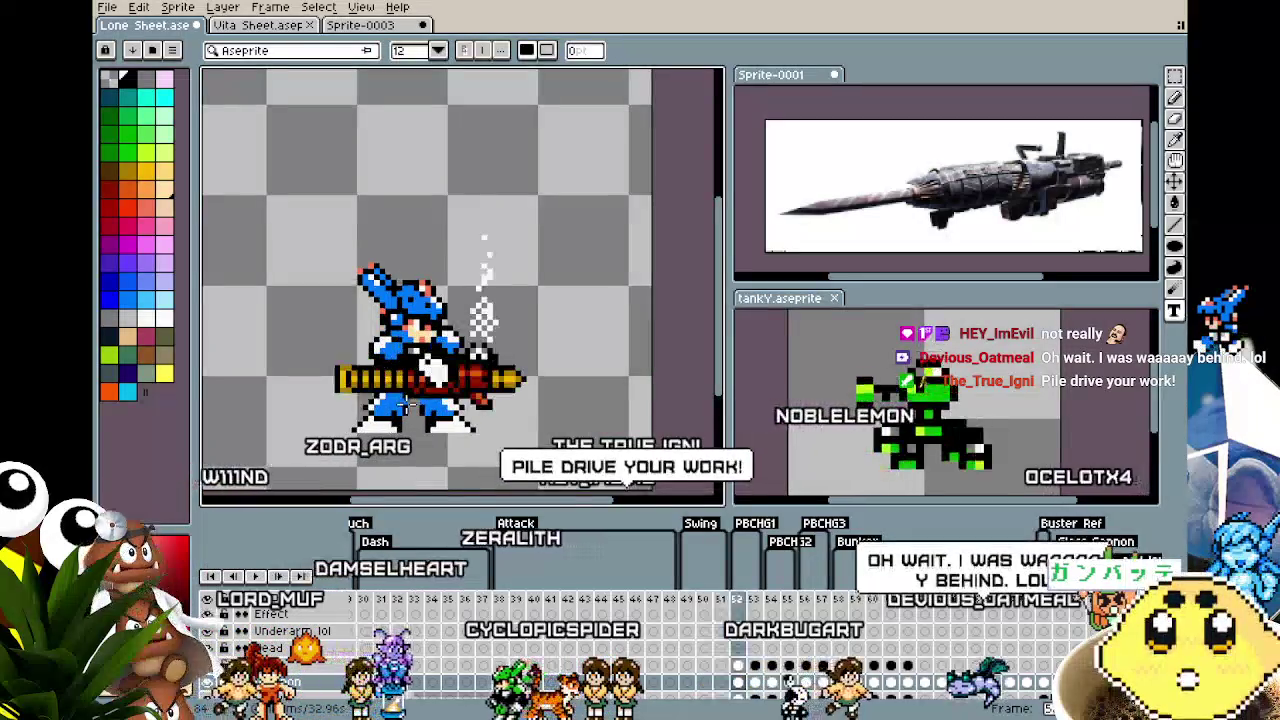
{"action": "key", "text": "Right"}
{"action": "key", "text": "Right"}
{"action": "key", "text": "Right"}
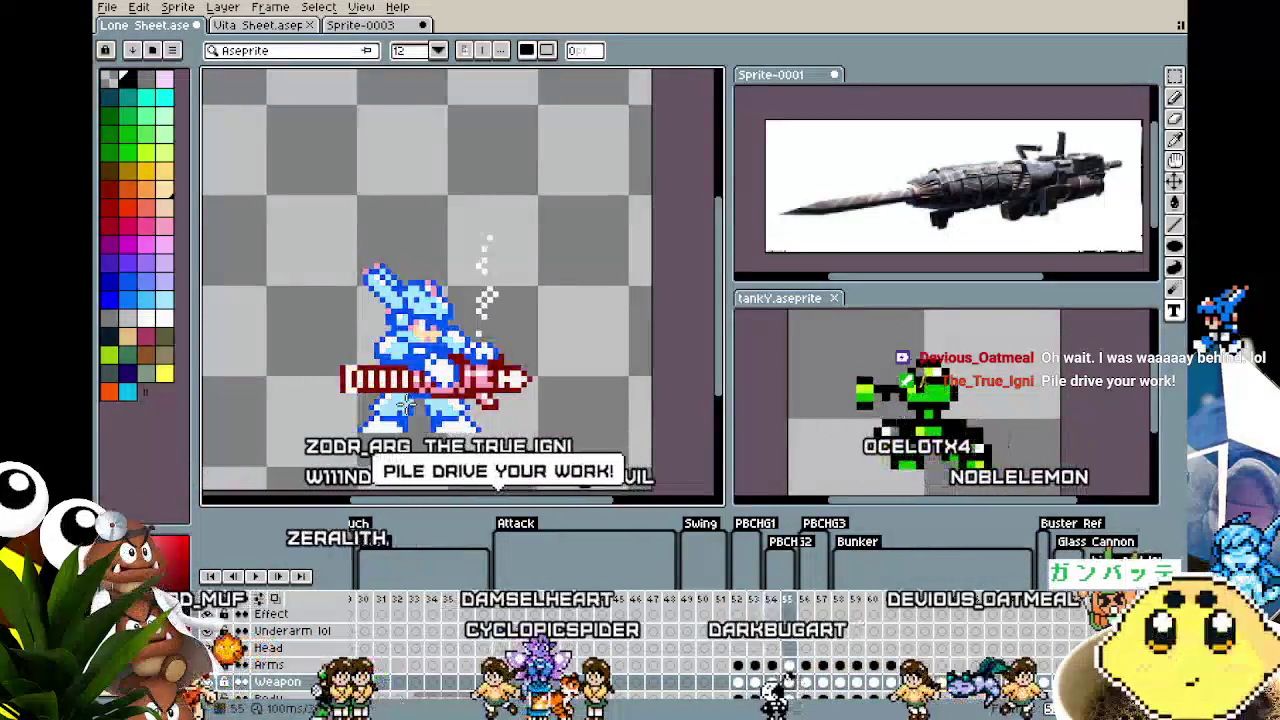
{"action": "key", "text": "Right"}
{"action": "key", "text": "Right"}
{"action": "key", "text": "Left"}
{"action": "key", "text": "Right"}
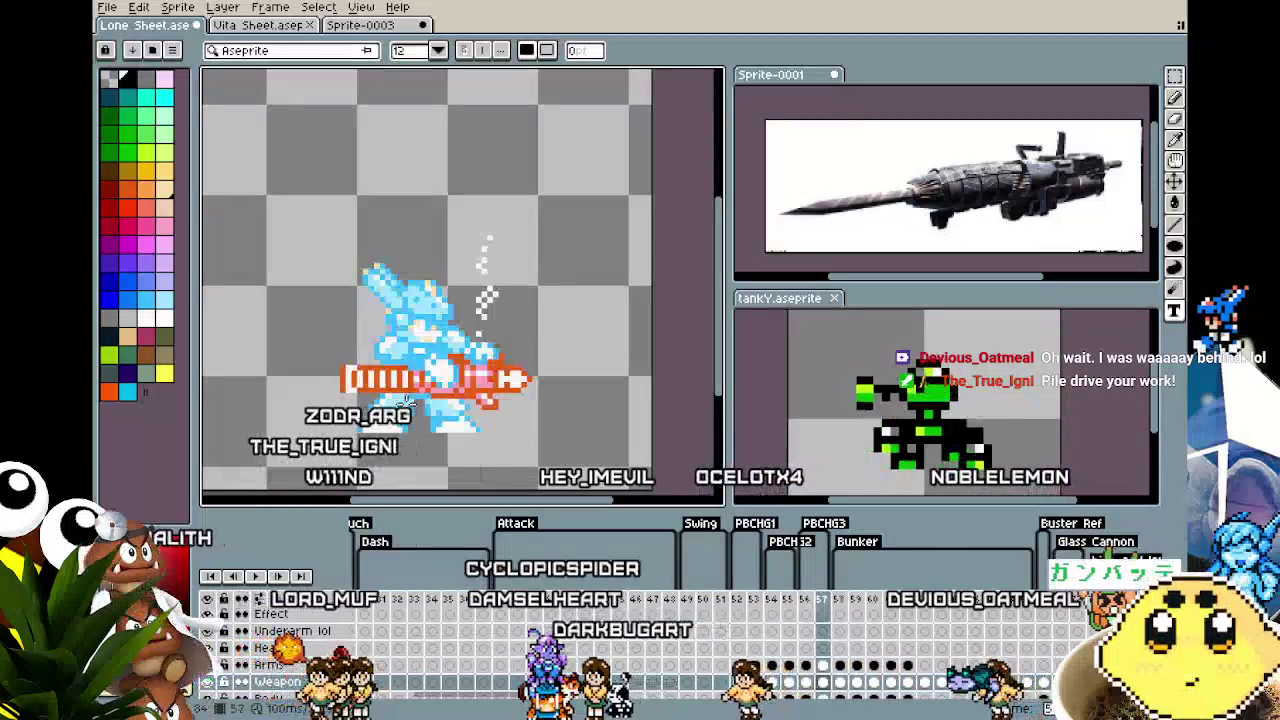
{"action": "key", "text": "Left"}
{"action": "key", "text": "Left"}
{"action": "key", "text": "Left"}
{"action": "key", "text": "Left"}
{"action": "key", "text": "Left"}
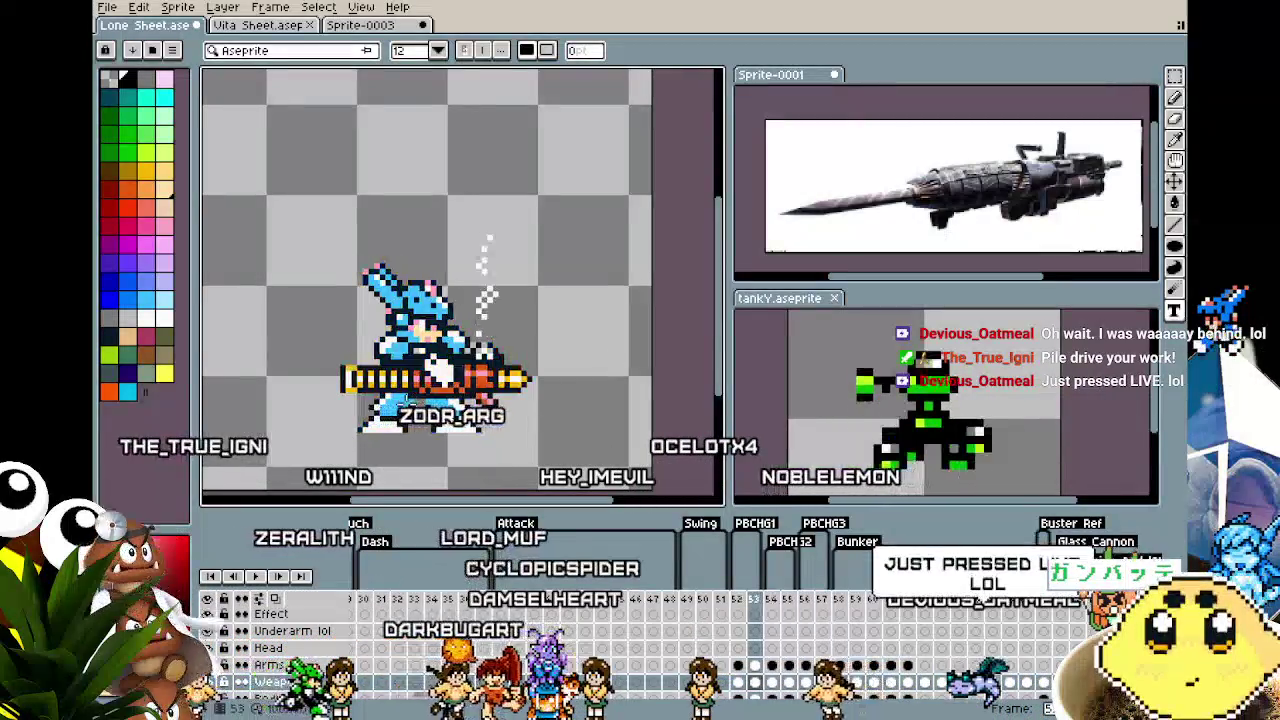
{"action": "key", "text": "Right"}
{"action": "key", "text": "Left"}
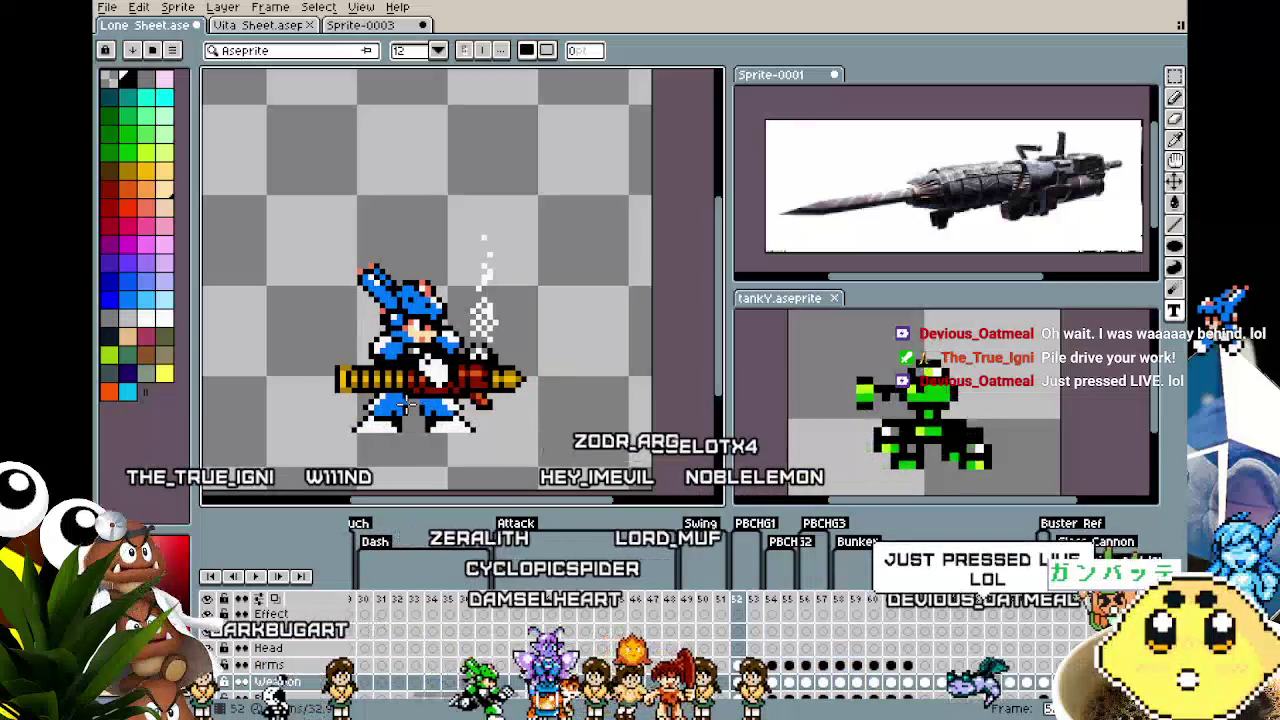
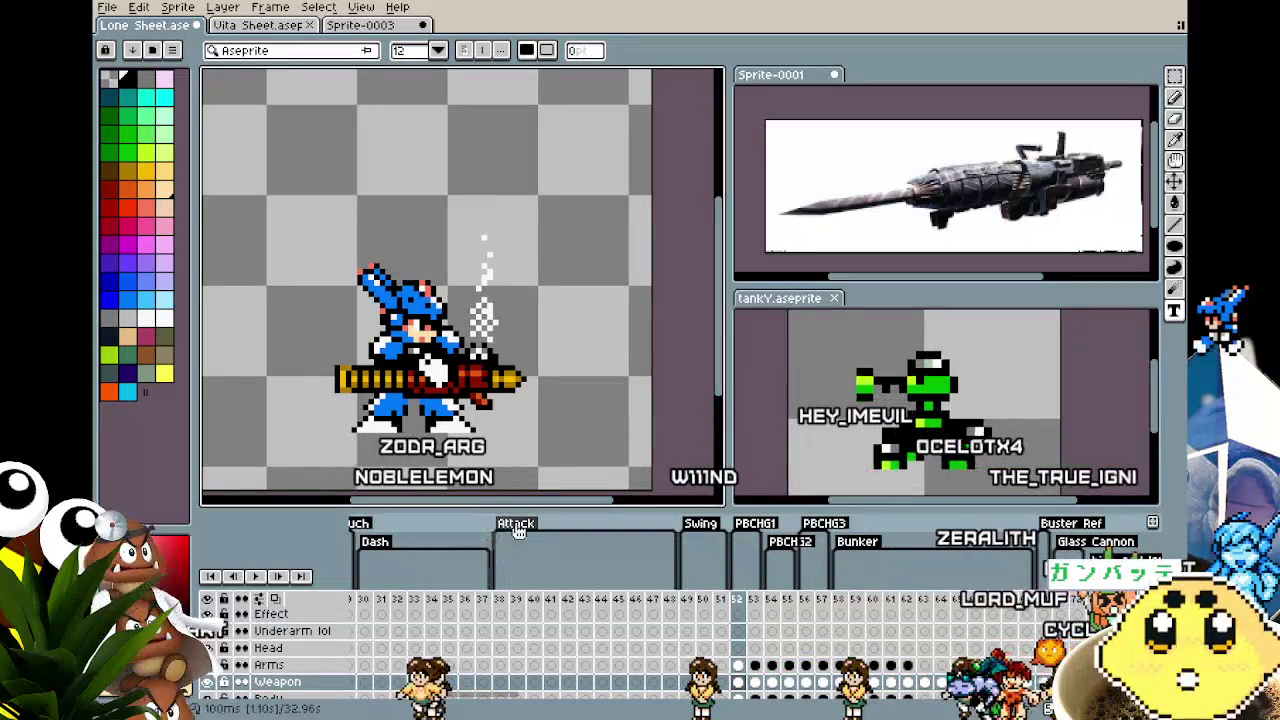
Scroll the timeline to the Drill tag, jump to its frames, and recenter the robot
{"action": "mouse_move", "coordinate": [490, 700]}
{"action": "left_mouse_down"}
{"action": "mouse_move", "coordinate": [563, 716]}
{"action": "mouse_move", "coordinate": [888, 714]}
{"action": "left_mouse_up"}
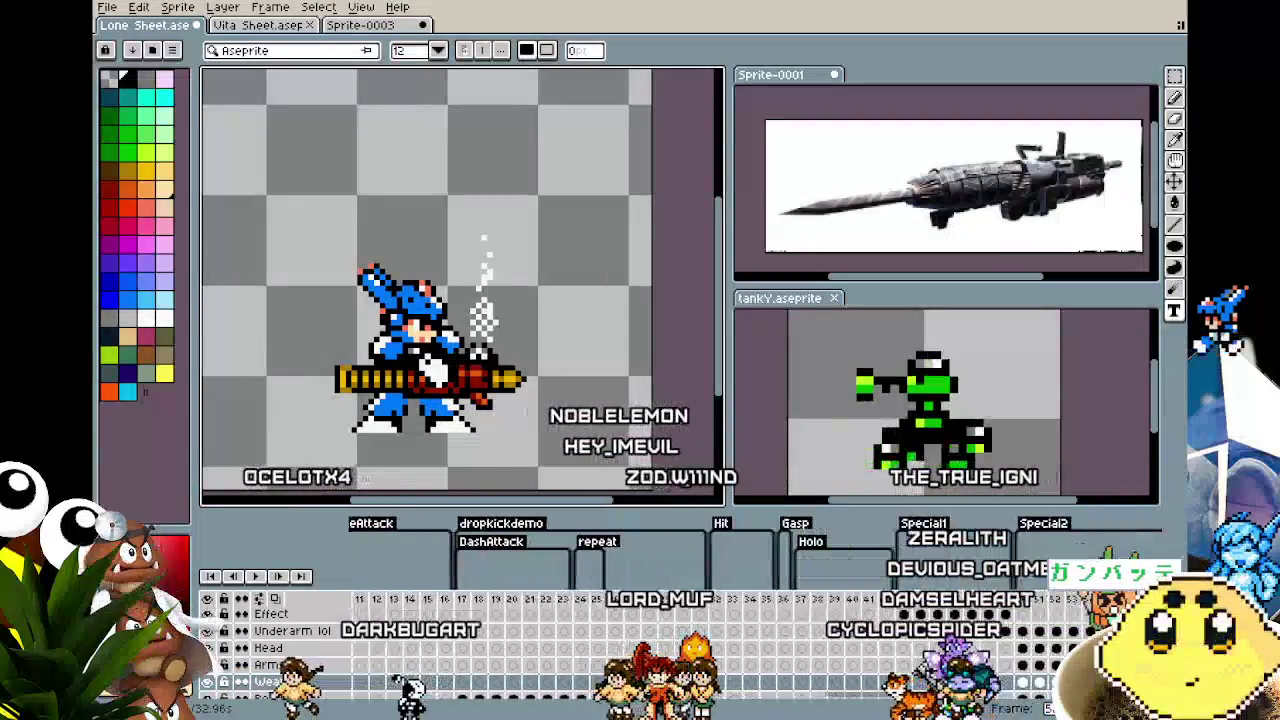
{"action": "left_click_drag", "start_coordinate": [888, 714], "coordinate": [1033, 714]}
{"action": "left_click", "coordinate": [620, 516]}
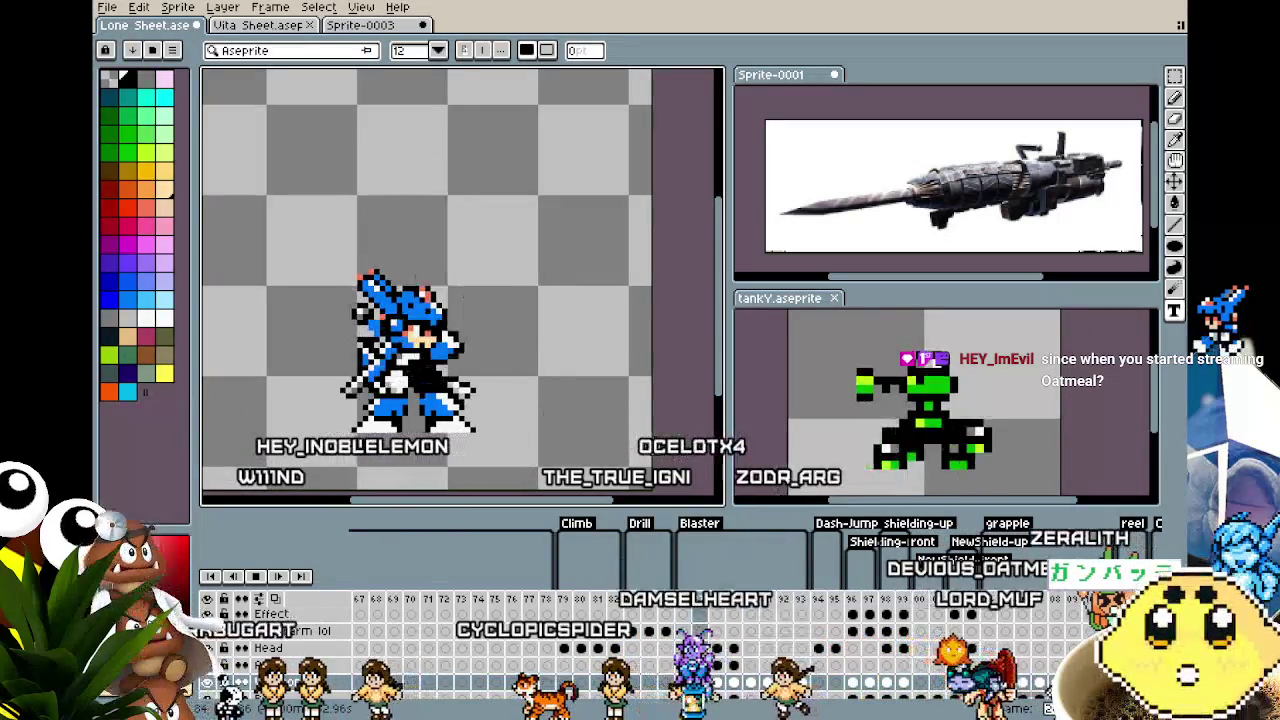
{"action": "left_click_drag", "start_coordinate": [661, 419], "coordinate": [677, 397]}
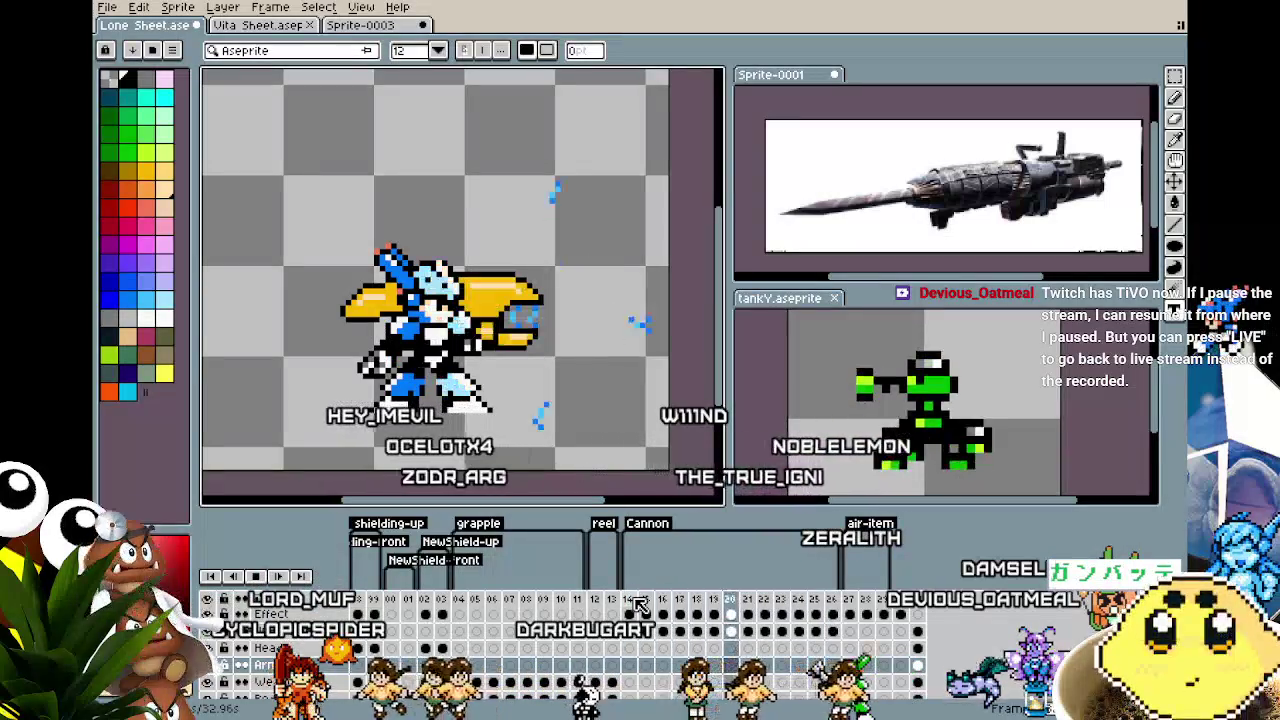
{"action": "scroll", "coordinate": [457, 363], "scroll_direction": "up", "scroll_amount": 1}
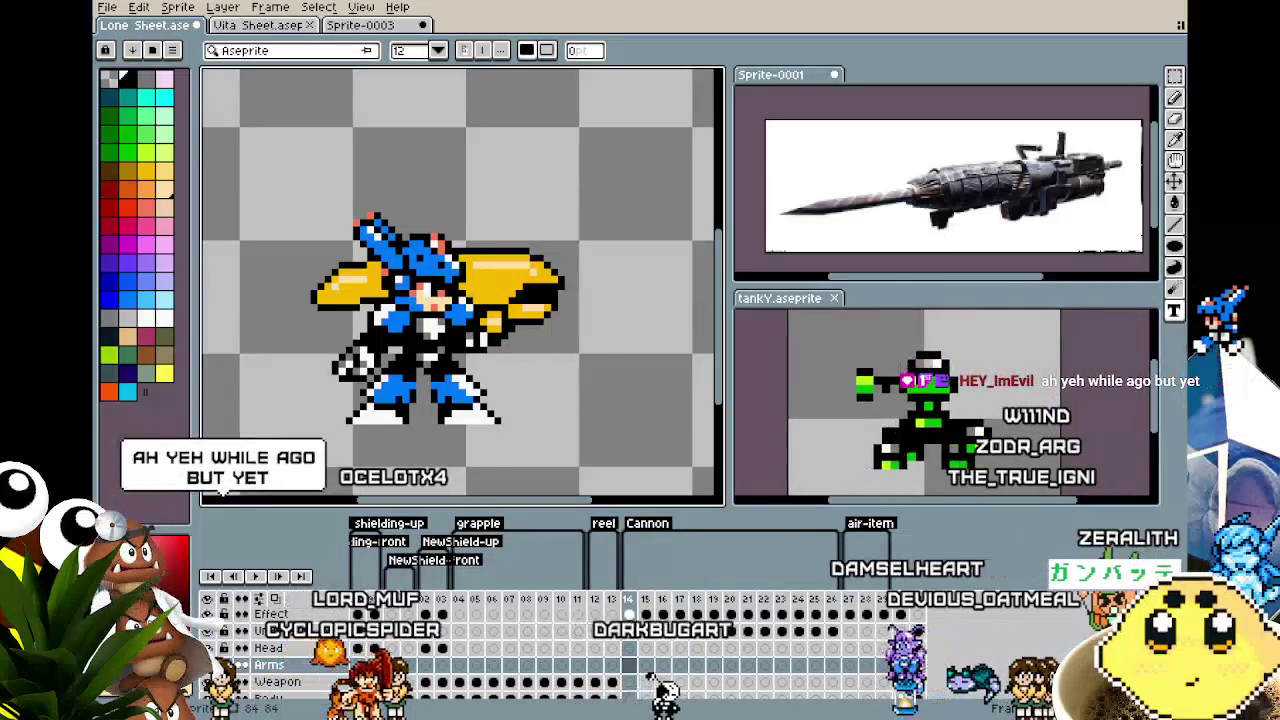
{"action": "scroll", "coordinate": [800, 692], "scroll_direction": "left", "scroll_amount": 4}
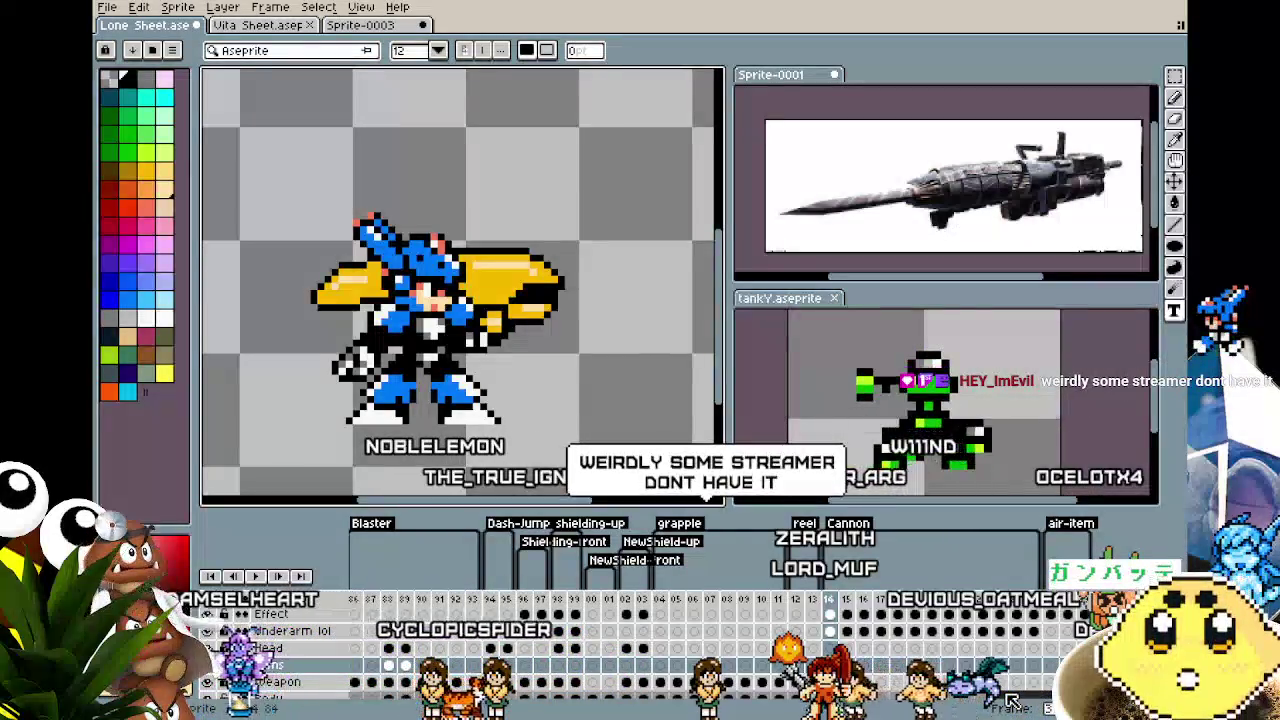
{"action": "left_click_drag", "start_coordinate": [1013, 701], "coordinate": [839, 715]}
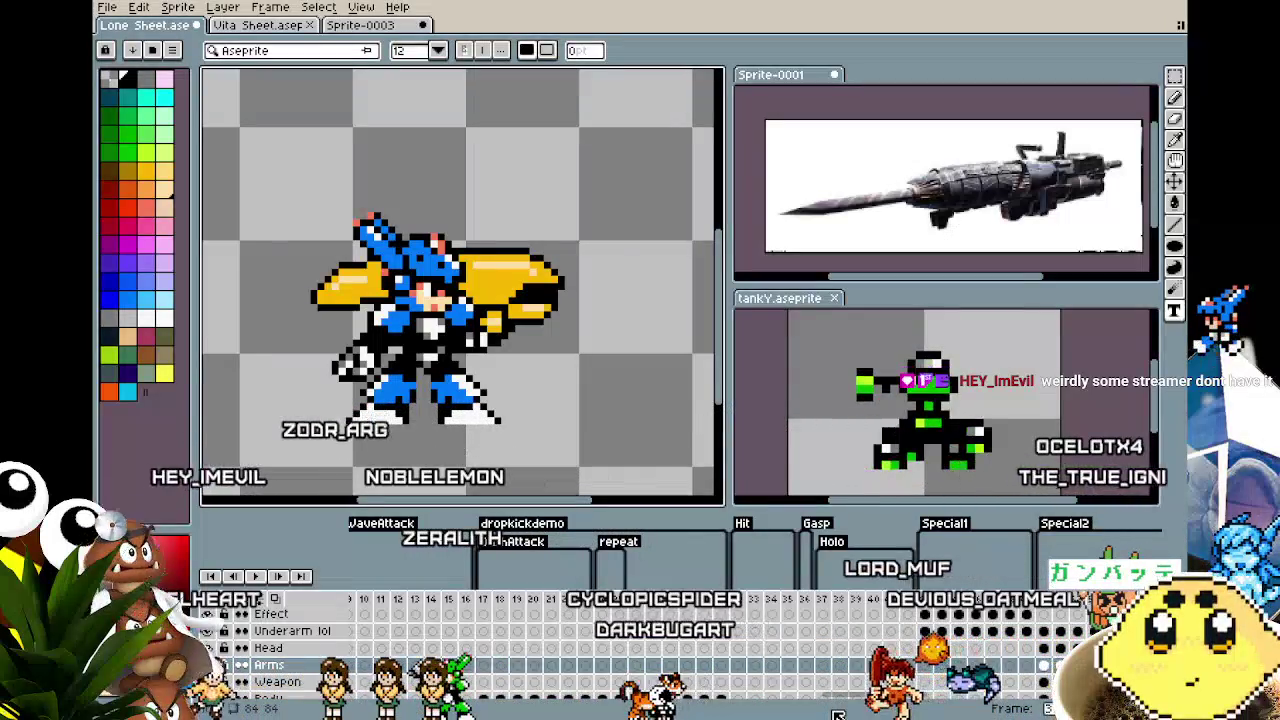
{"action": "scroll", "coordinate": [838, 714], "scroll_direction": "right", "scroll_amount": 5}
{"action": "scroll", "coordinate": [780, 716], "scroll_direction": "right", "scroll_amount": 5}
{"action": "scroll", "coordinate": [712, 718], "scroll_direction": "right", "scroll_amount": 5}
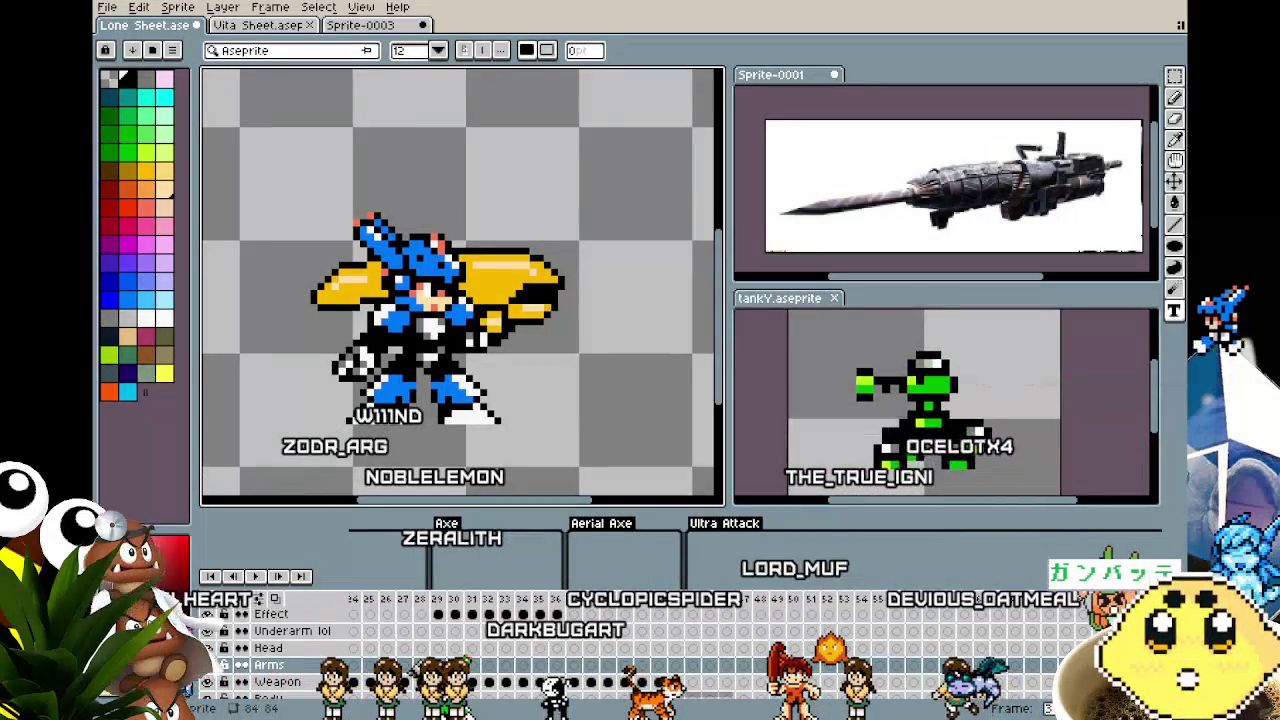
{"action": "scroll", "coordinate": [614, 716], "scroll_direction": "left", "scroll_amount": 4}
{"action": "scroll", "coordinate": [614, 716], "scroll_direction": "right", "scroll_amount": 4}
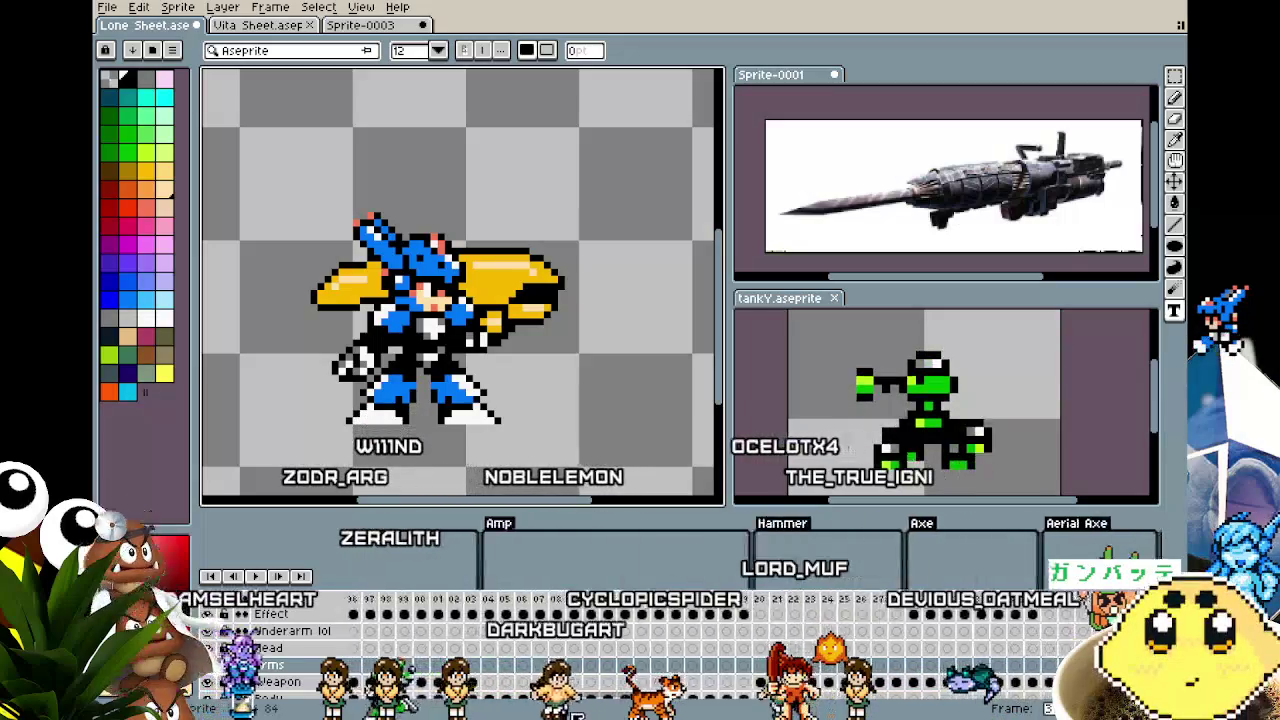
{"action": "scroll", "coordinate": [614, 716], "scroll_direction": "right", "scroll_amount": 4}
{"action": "scroll", "coordinate": [614, 716], "scroll_direction": "right", "scroll_amount": 4}
{"action": "scroll", "coordinate": [614, 716], "scroll_direction": "right", "scroll_amount": 4}
{"action": "scroll", "coordinate": [614, 716], "scroll_direction": "left", "scroll_amount": 4}
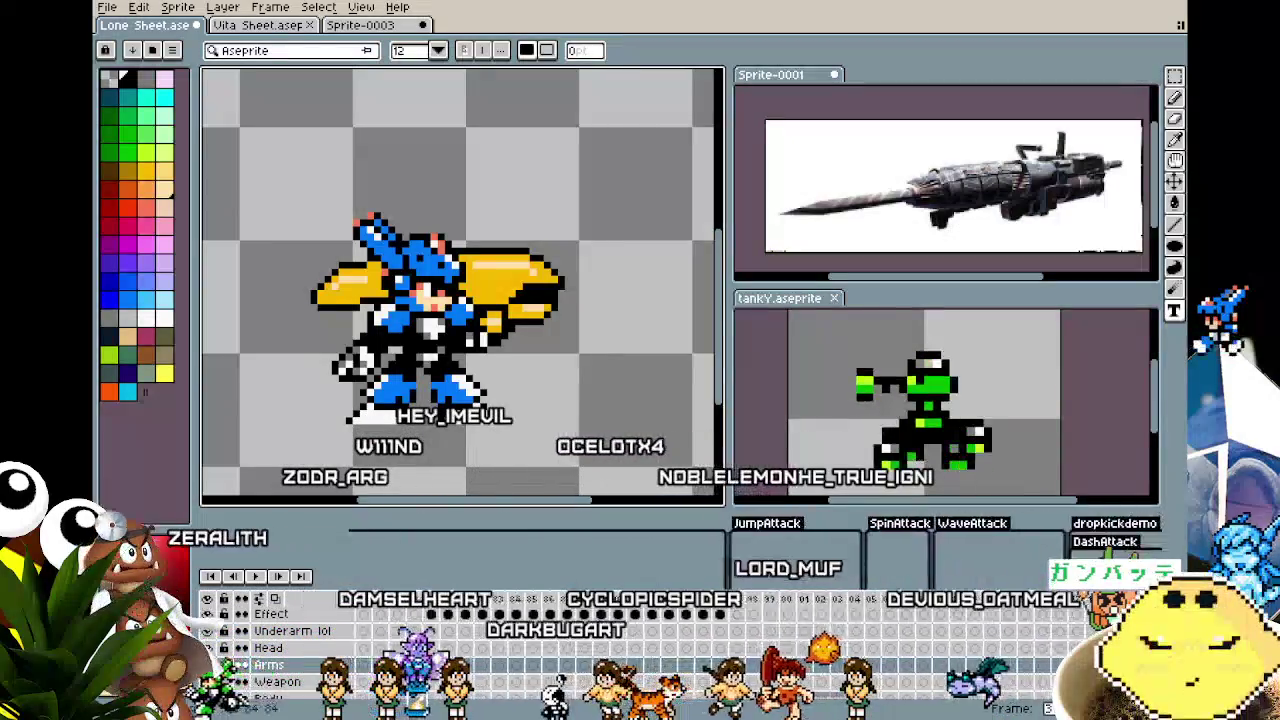
{"action": "scroll", "coordinate": [614, 716], "scroll_direction": "left", "scroll_amount": 4}
{"action": "scroll", "coordinate": [614, 716], "scroll_direction": "left", "scroll_amount": 4}
{"action": "scroll", "coordinate": [614, 716], "scroll_direction": "left", "scroll_amount": 2}
{"action": "scroll", "coordinate": [593, 716], "scroll_direction": "right", "scroll_amount": 2}
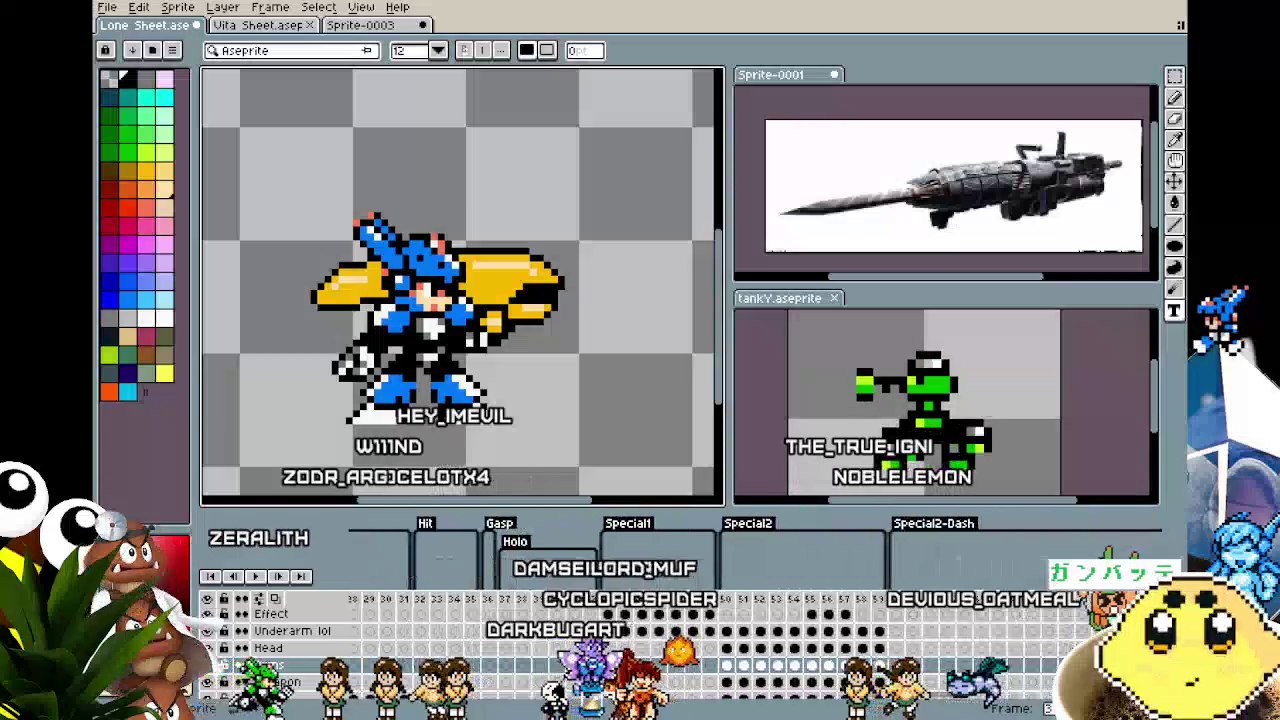
{"action": "scroll", "coordinate": [593, 716], "scroll_direction": "right", "scroll_amount": 4}
{"action": "scroll", "coordinate": [593, 716], "scroll_direction": "right", "scroll_amount": 4}
{"action": "scroll", "coordinate": [593, 716], "scroll_direction": "right", "scroll_amount": 10}
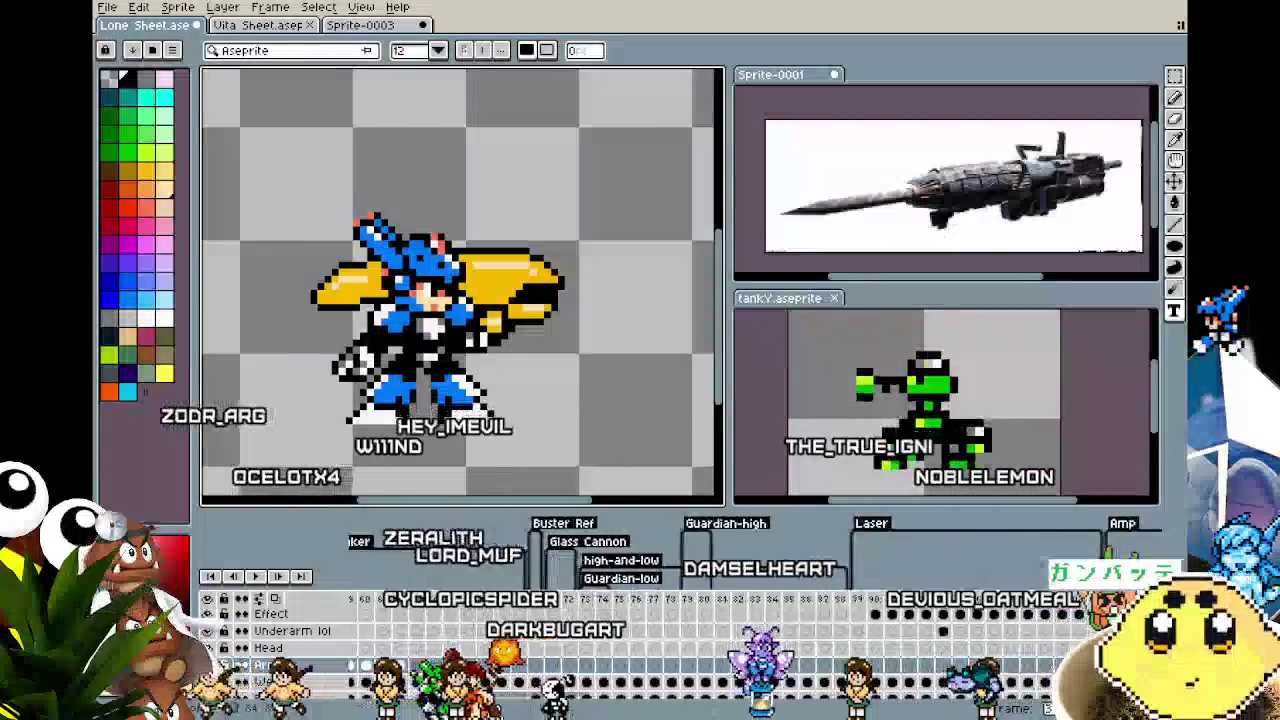
{"action": "scroll", "coordinate": [593, 716], "scroll_direction": "right", "scroll_amount": 6}
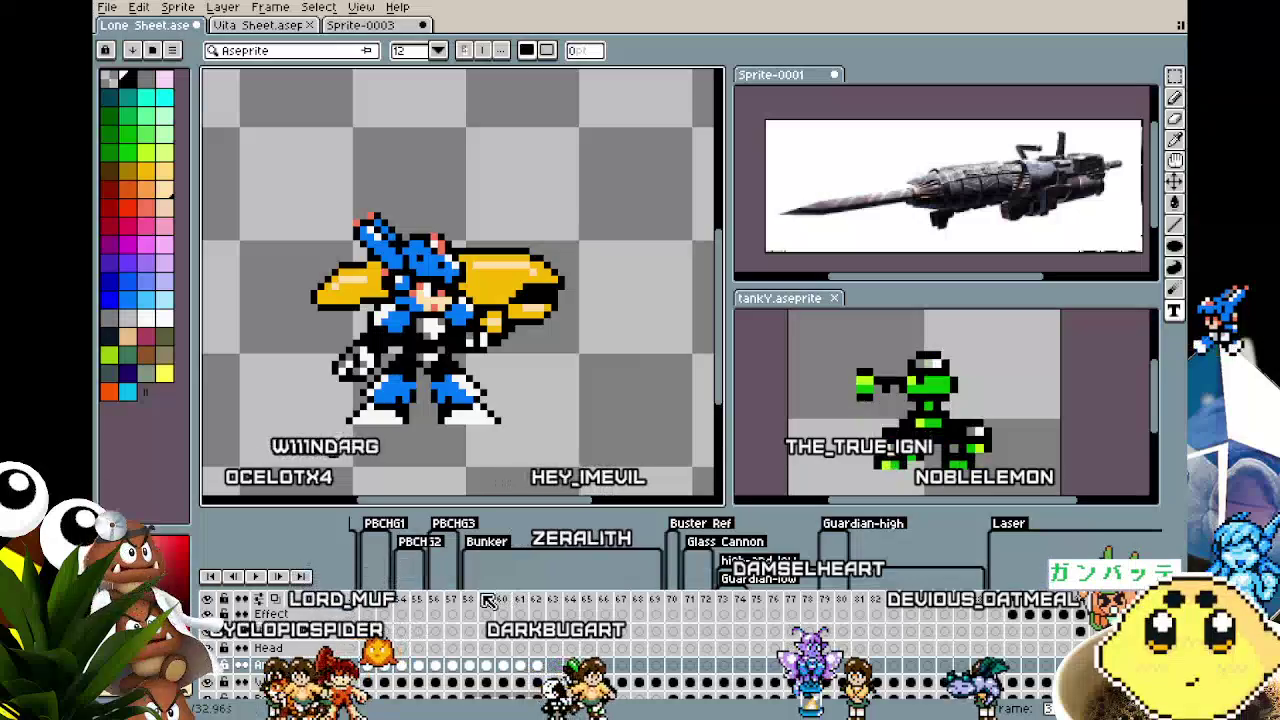
Step through attack frames 57–60 to preview the drill-cannon attack poses
{"action": "left_click", "coordinate": [474, 599]}
{"action": "left_click", "coordinate": [453, 600]}
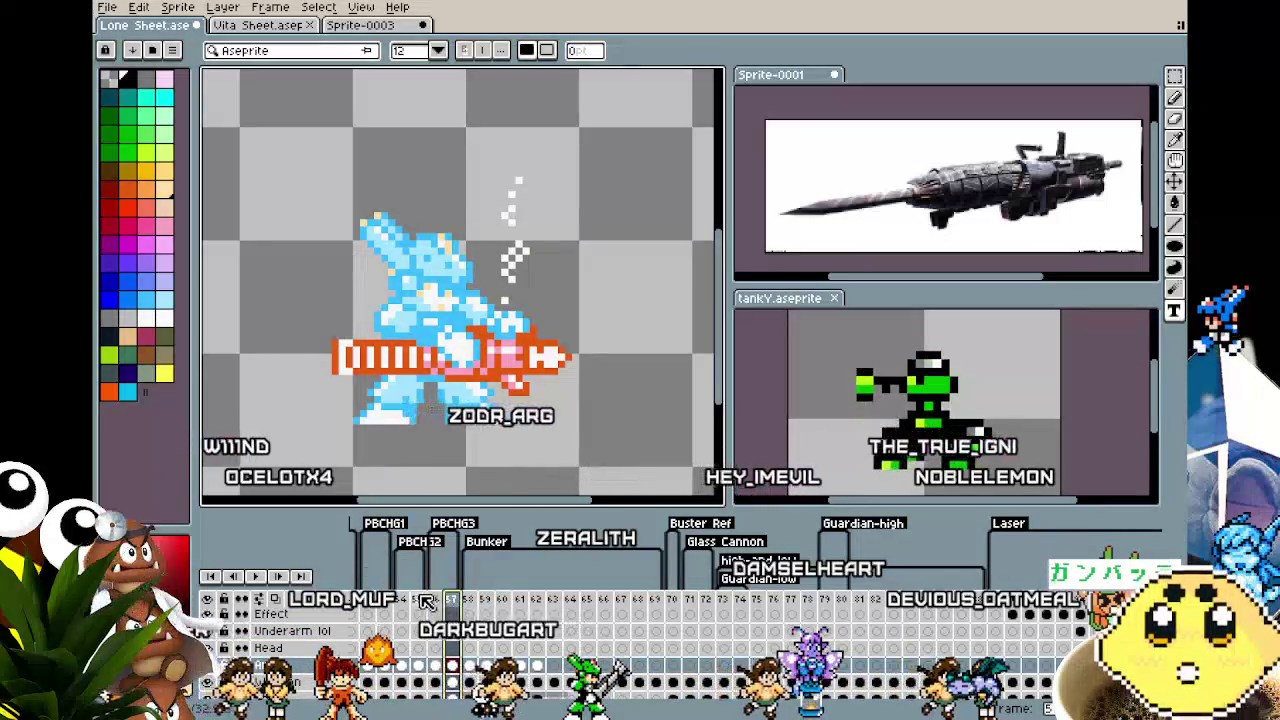
{"action": "left_click", "coordinate": [379, 600]}
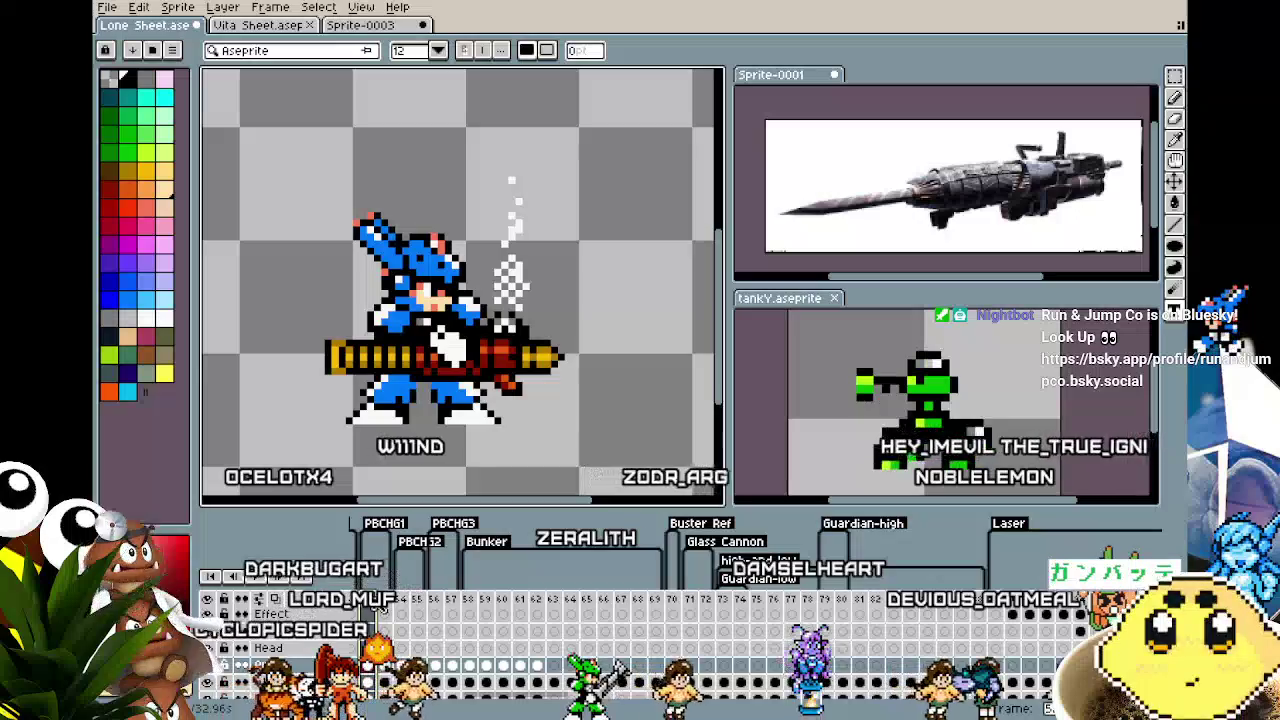
{"action": "left_click", "coordinate": [480, 599]}
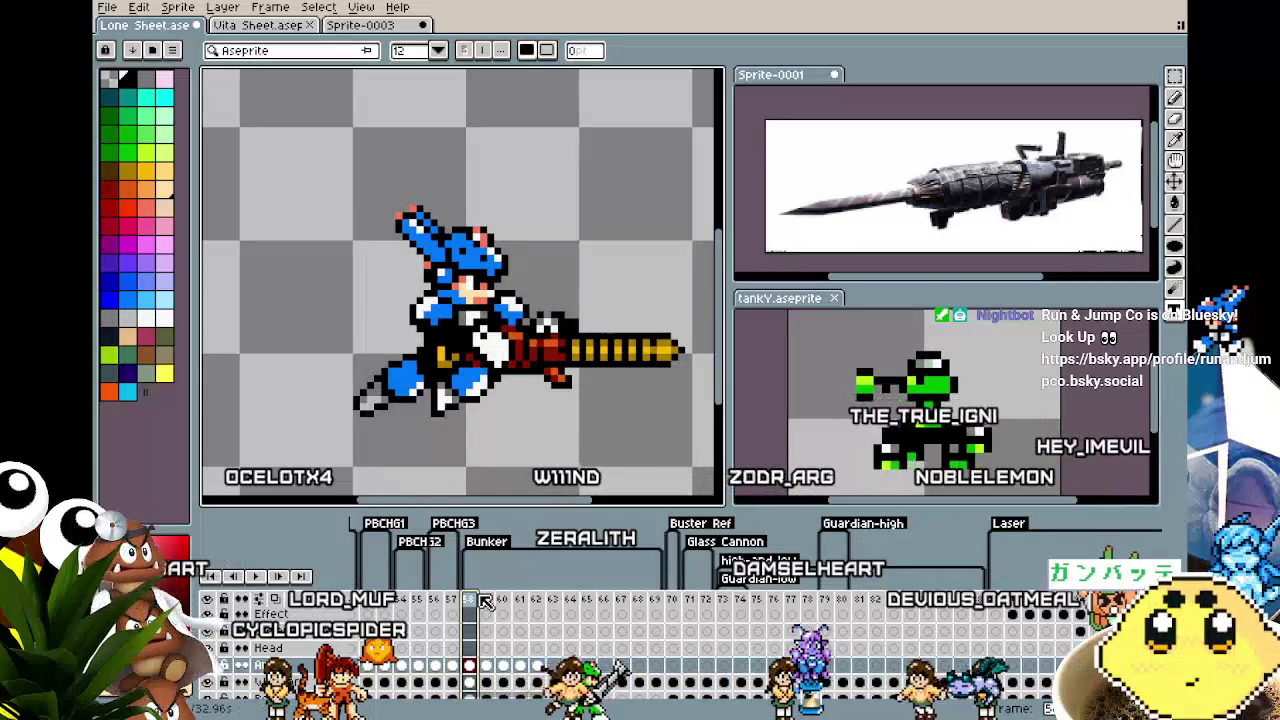
{"action": "left_click", "coordinate": [504, 600]}
{"action": "left_click", "coordinate": [486, 600]}
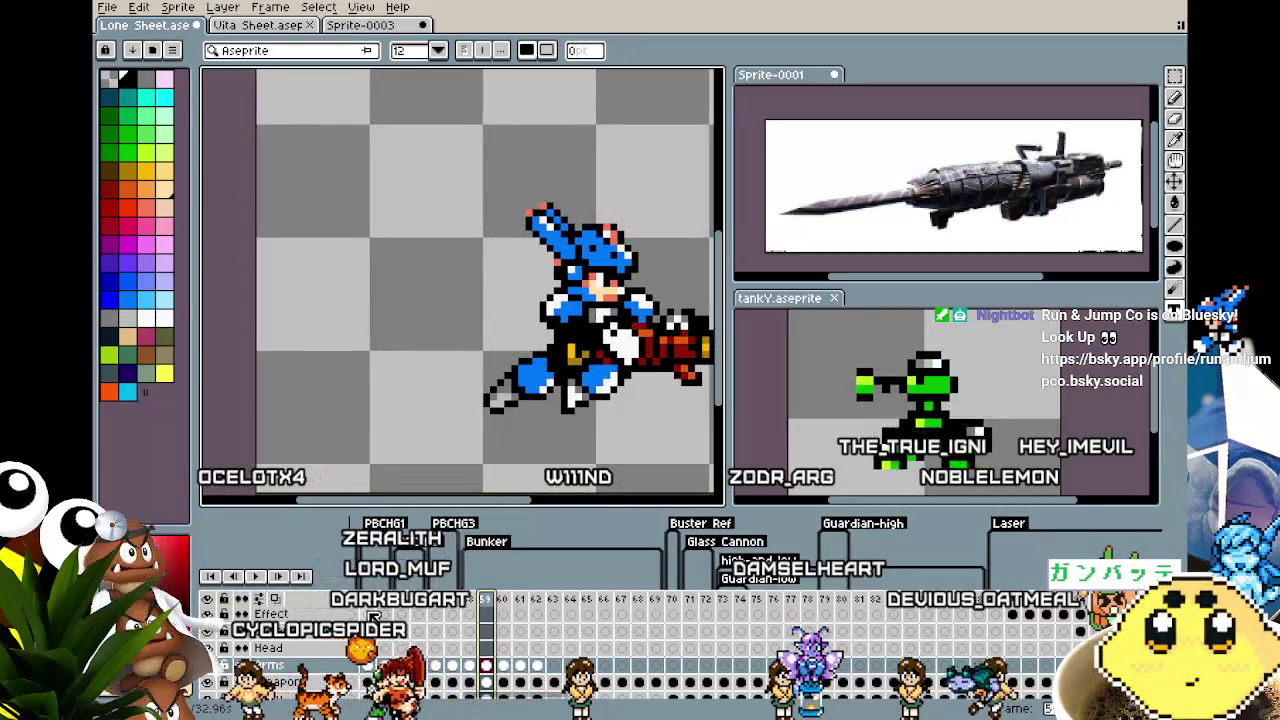
Return to frame 52 and select attack frames 54–57 in the timeline
{"action": "scroll", "coordinate": [640, 630], "scroll_direction": "left", "scroll_amount": 5}
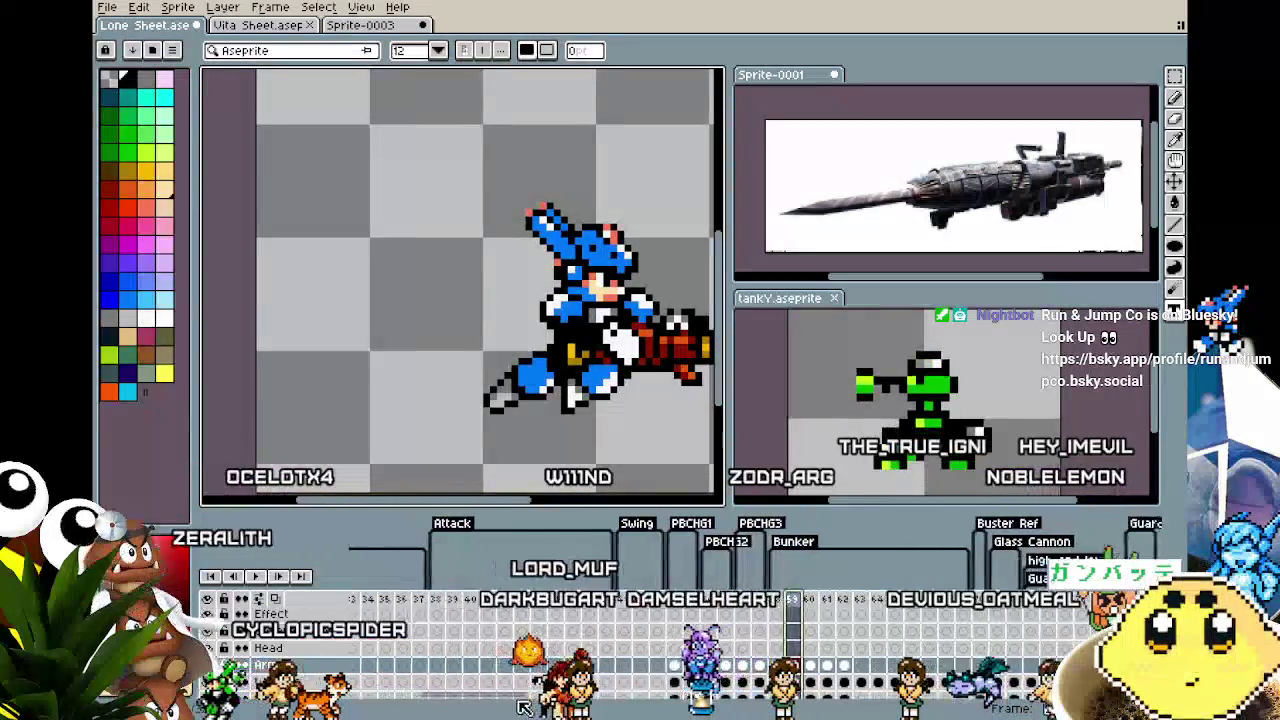
{"action": "left_click", "coordinate": [578, 600]}
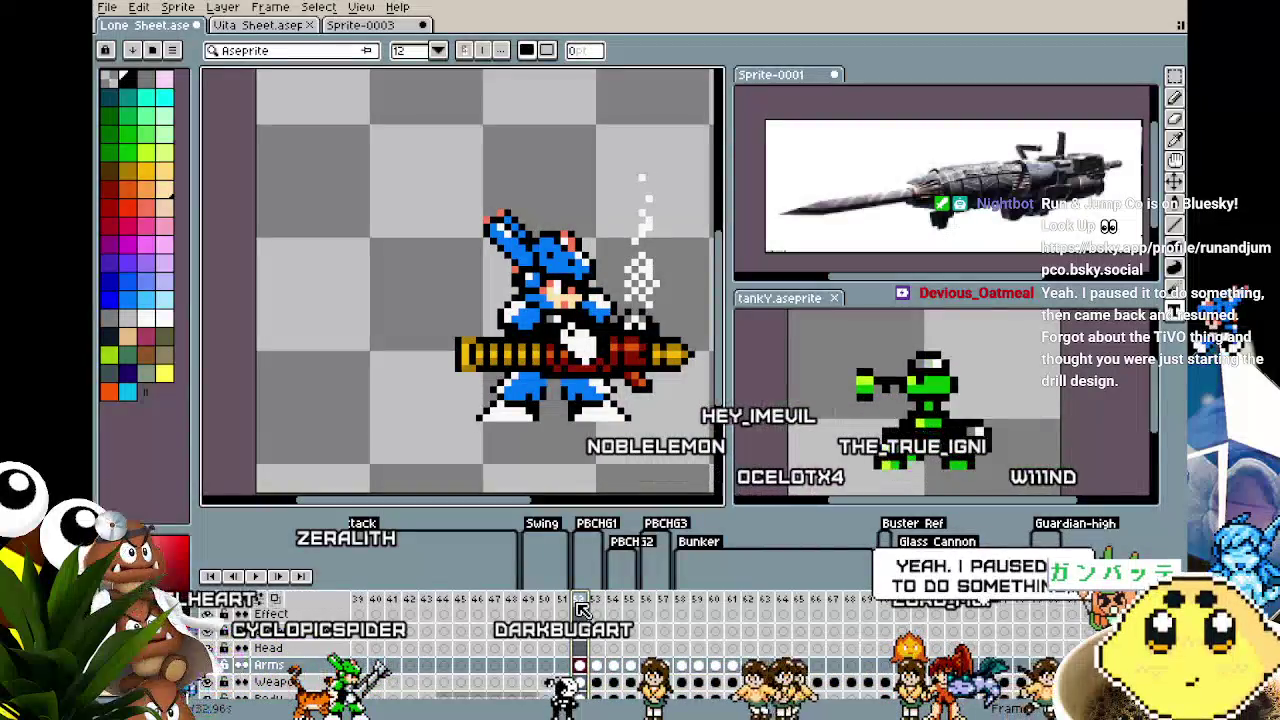
{"action": "left_click_drag", "start_coordinate": [620, 607], "coordinate": [665, 610]}
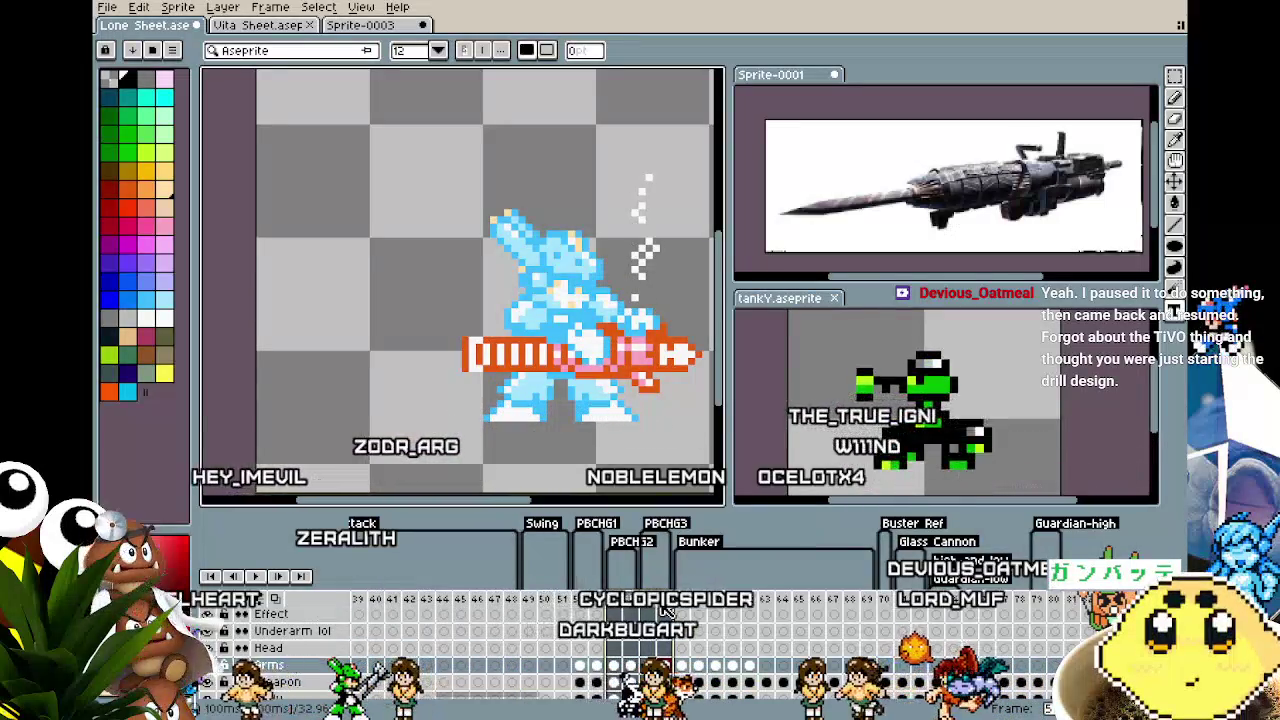
Edit the PBCHG1 tag's properties, keeping its name, and save the sprite sheet
{"action": "double_click", "coordinate": [600, 530]}
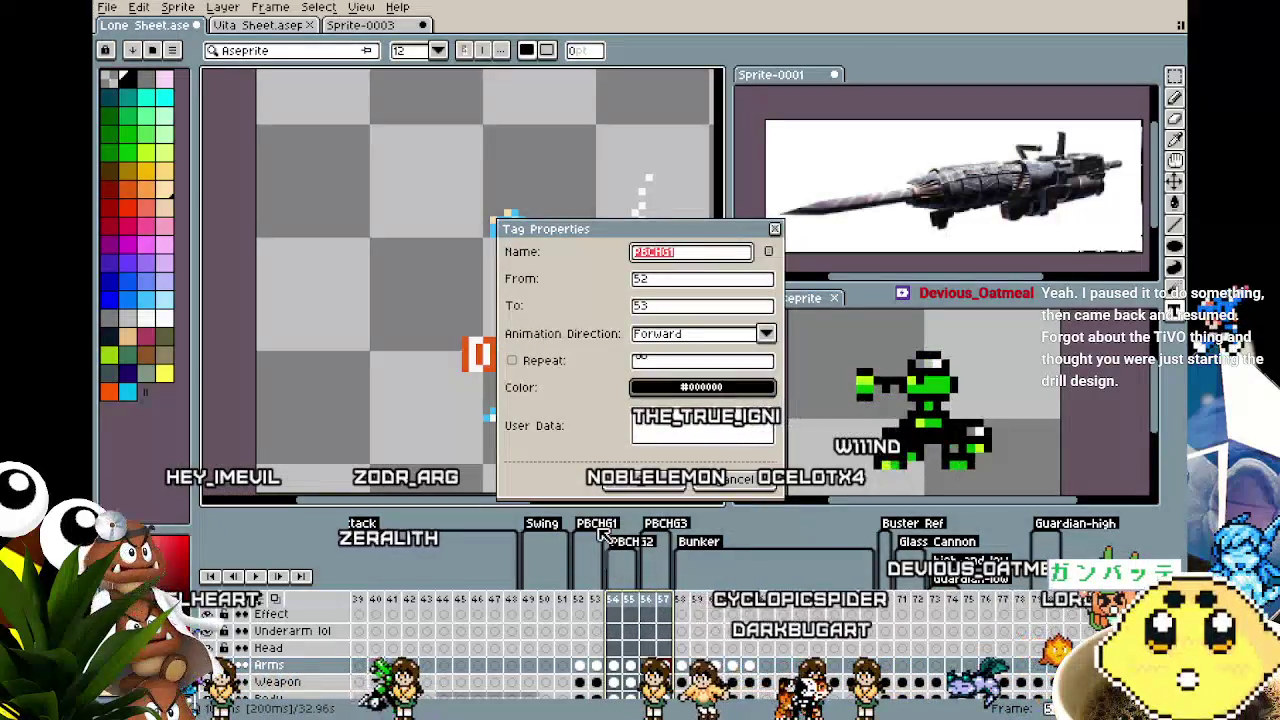
{"action": "type", "text": "Charge"}
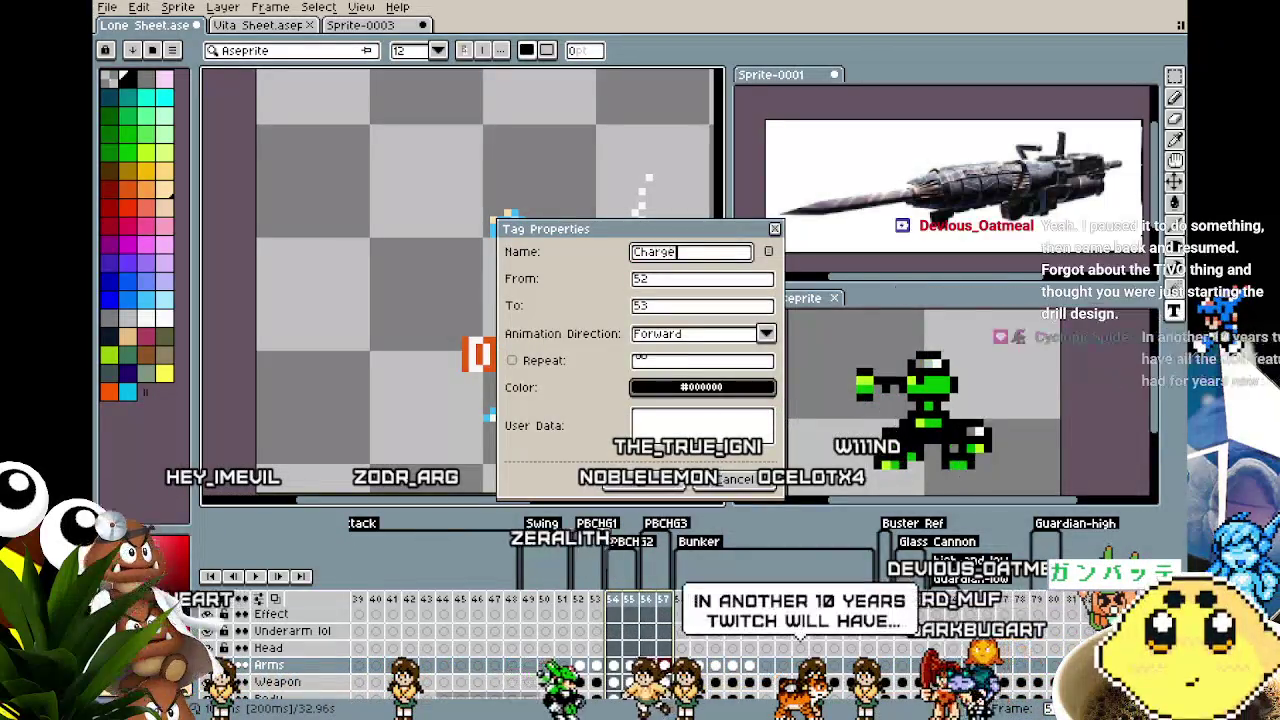
{"action": "left_click", "coordinate": [676, 486]}
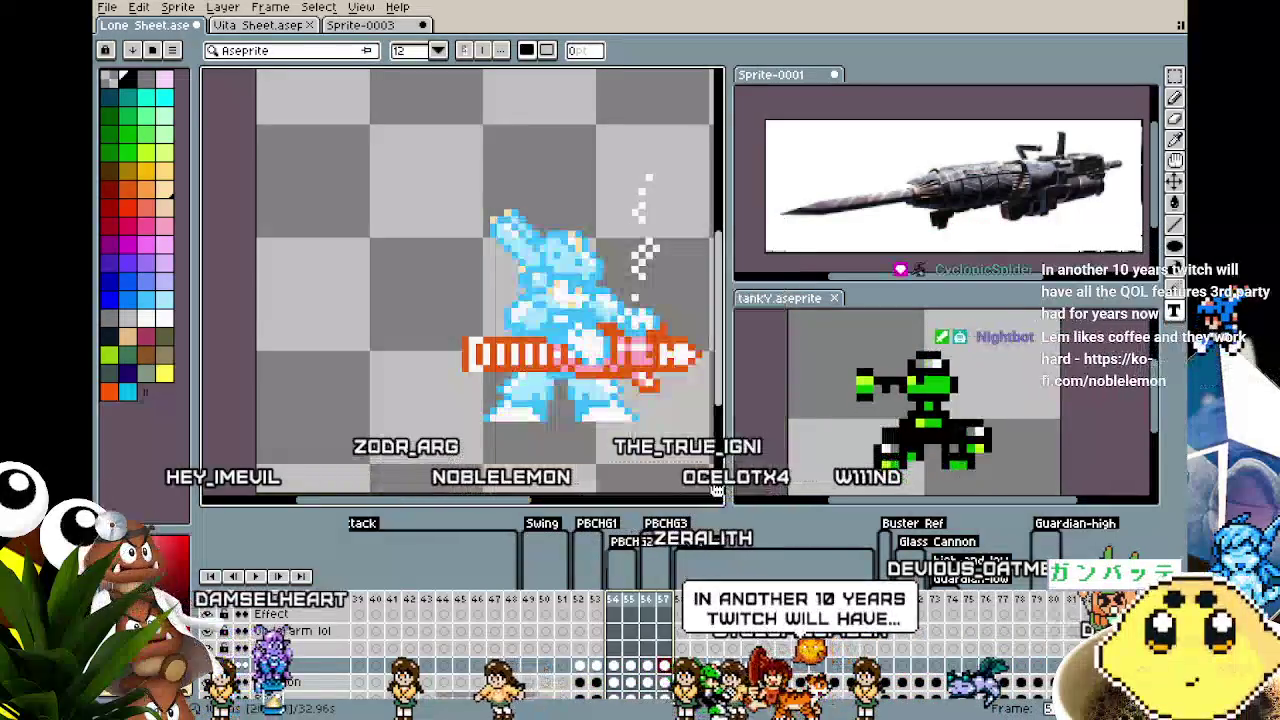
{"action": "key", "text": "ctrl+s"}
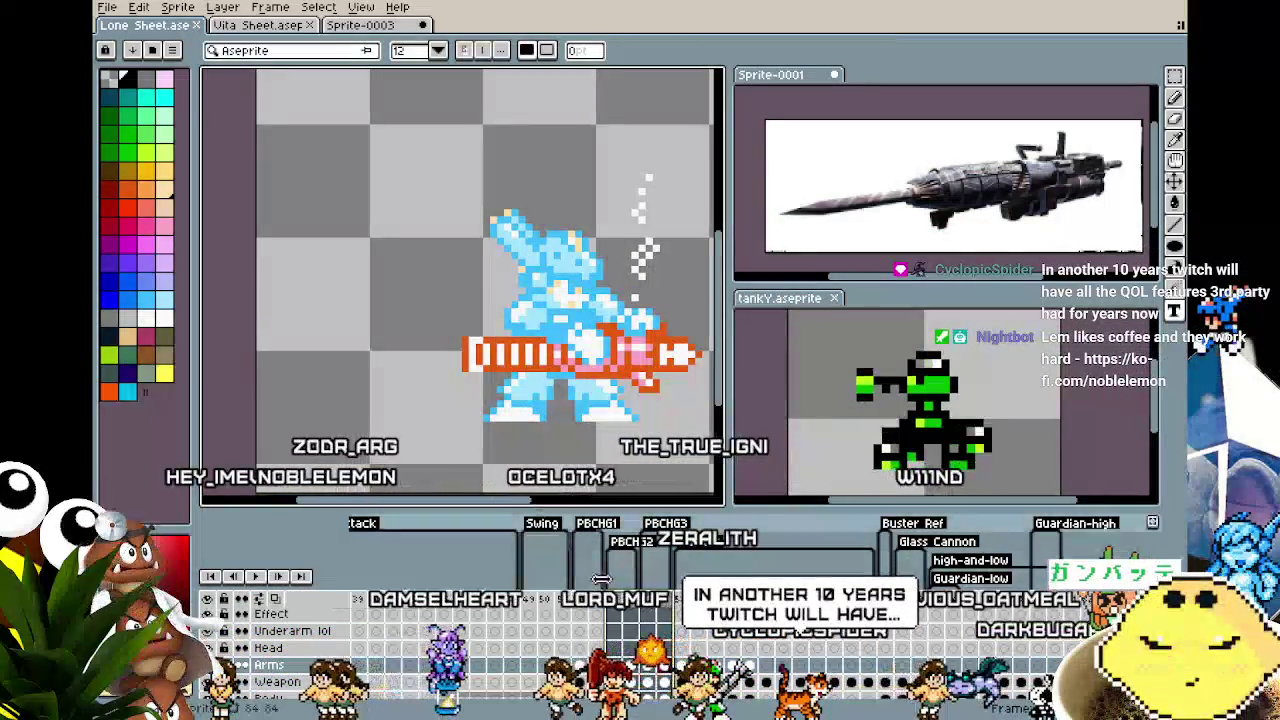
Click back and forth through attack frames 55–56 to review the lunge
{"action": "left_click", "coordinate": [597, 611]}
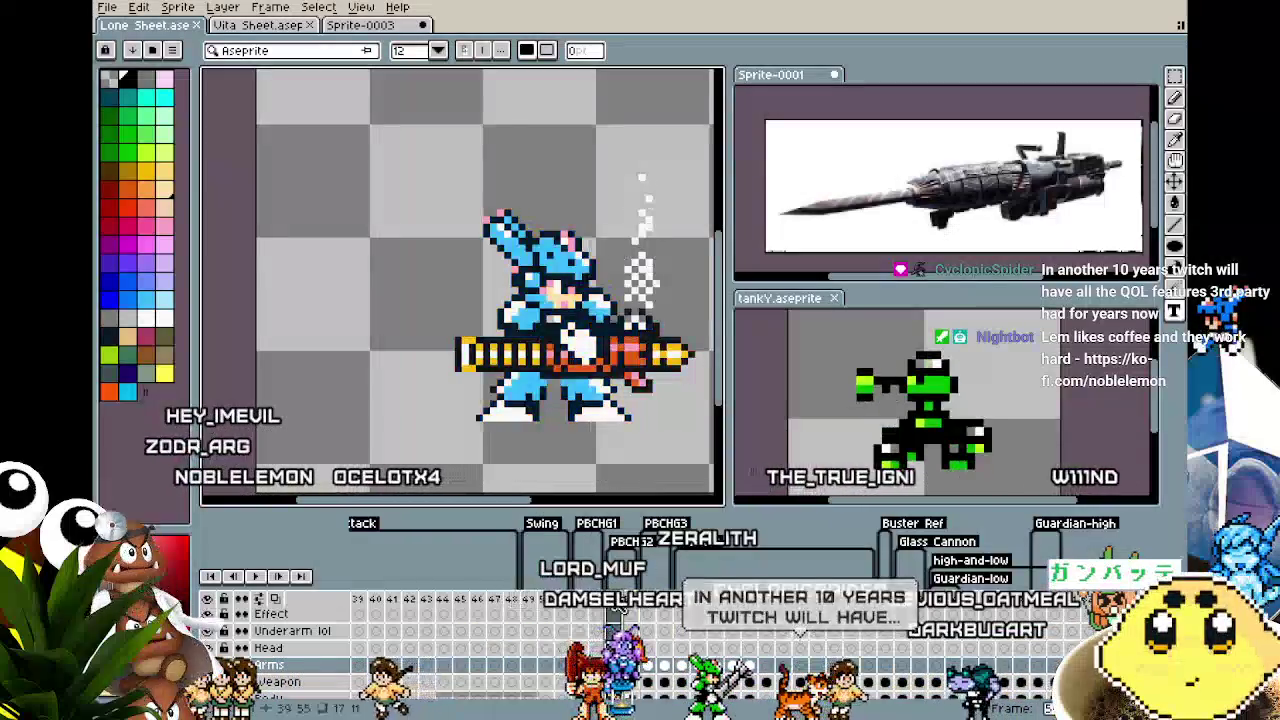
{"action": "left_click", "coordinate": [670, 608]}
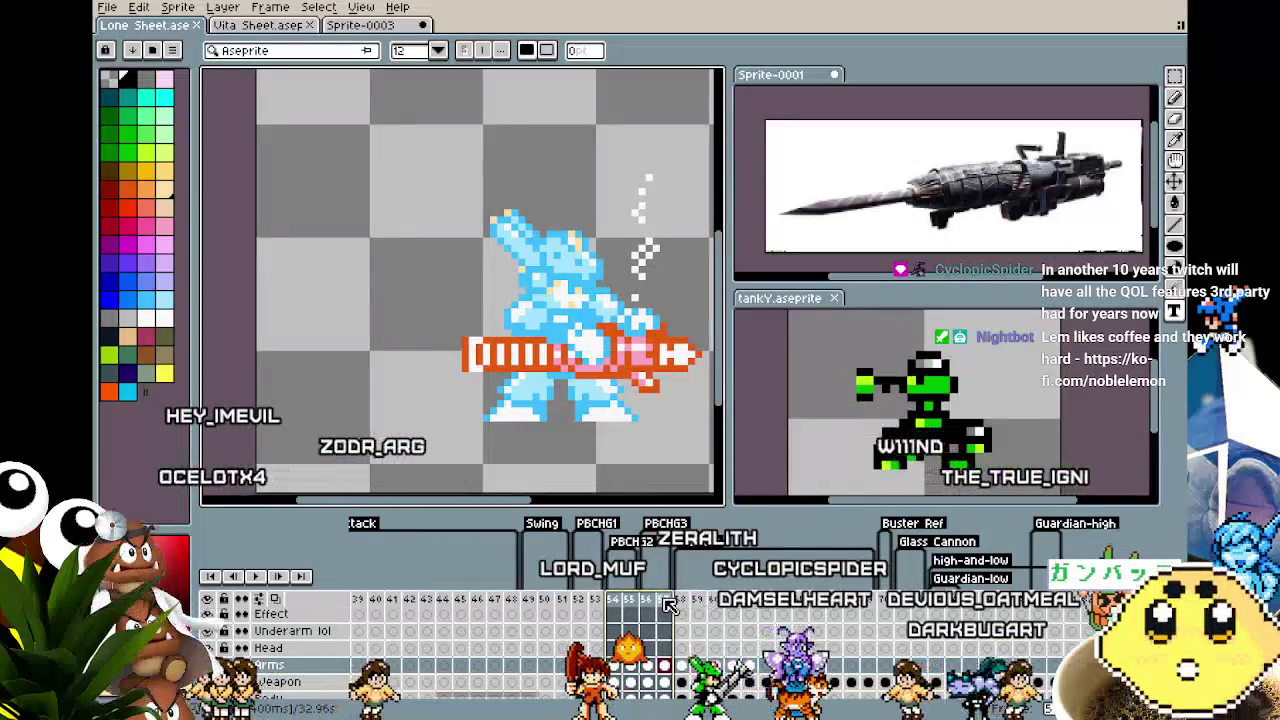
{"action": "left_click", "coordinate": [630, 607]}
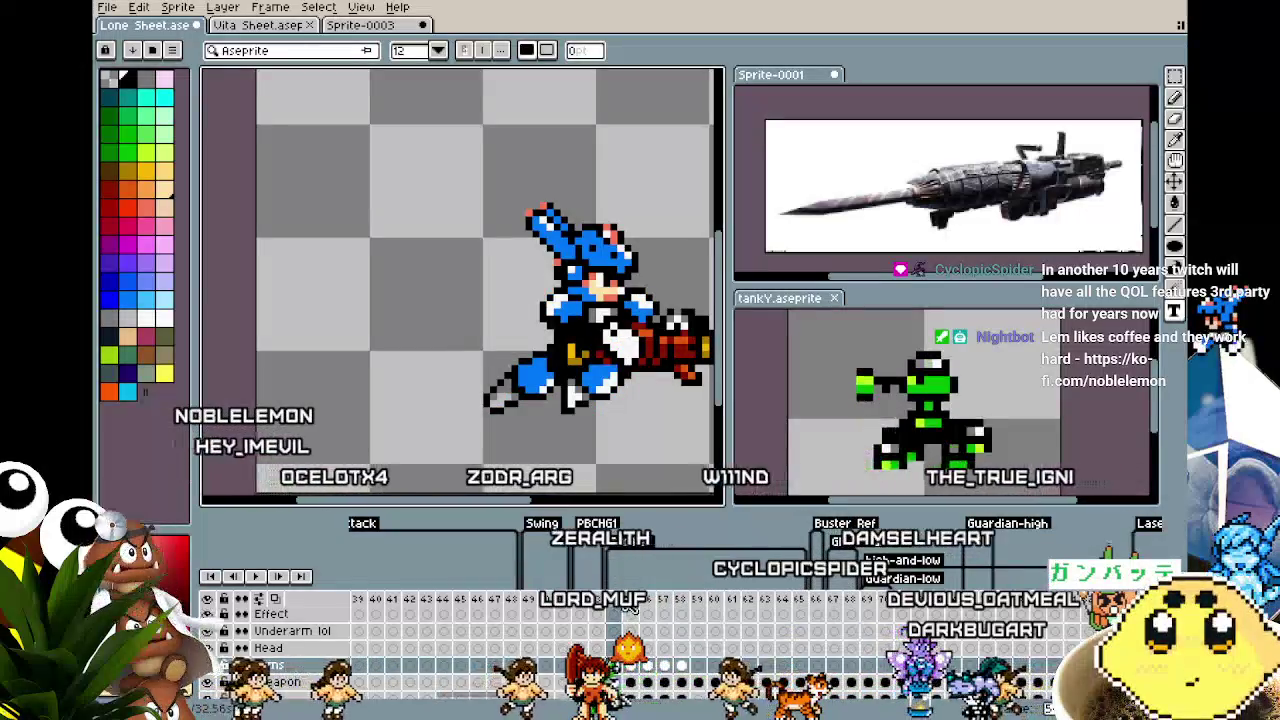
{"action": "left_click", "coordinate": [650, 609]}
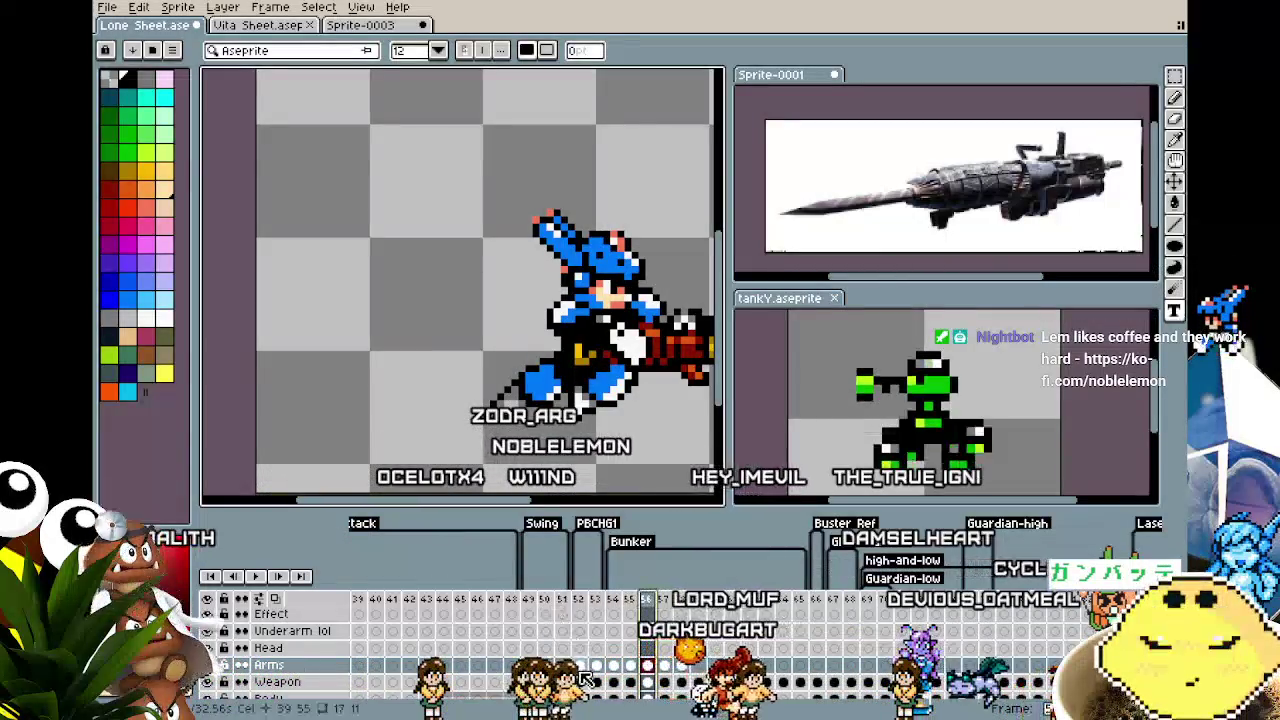
{"action": "scroll", "coordinate": [600, 640], "scroll_direction": "right", "scroll_amount": 3}
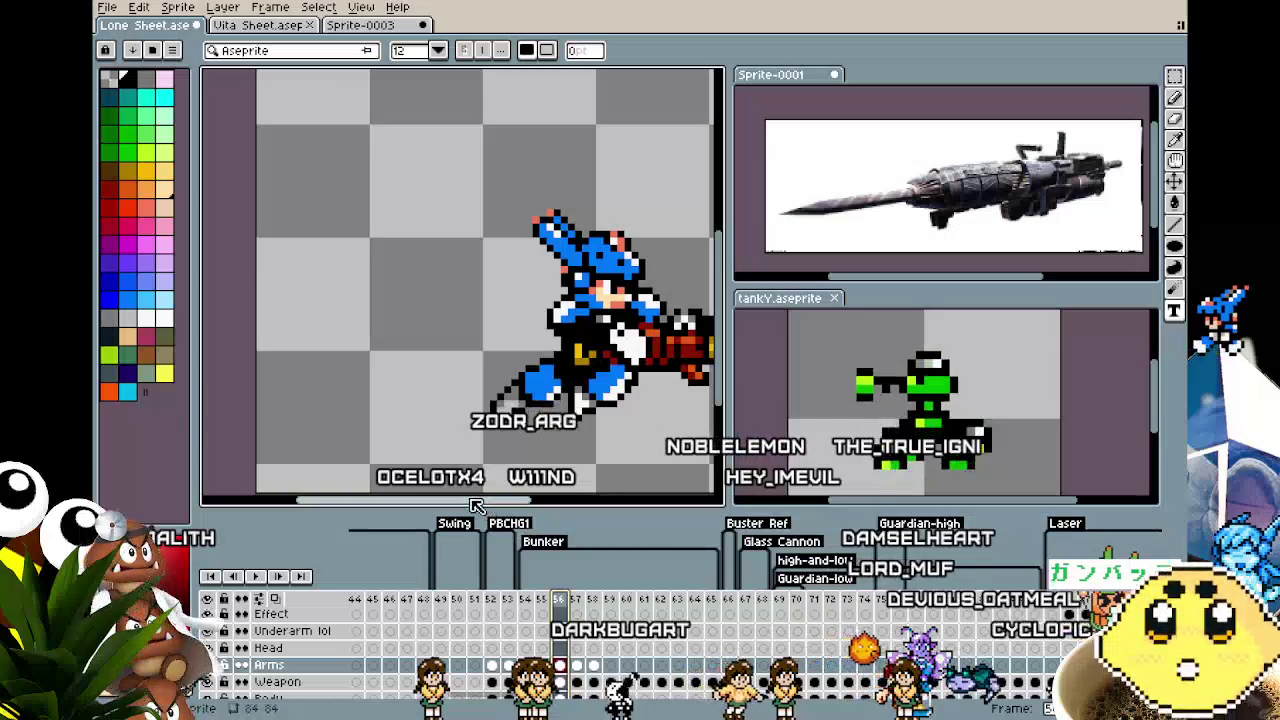
{"action": "left_click_drag", "start_coordinate": [470, 500], "coordinate": [510, 512]}
{"action": "scroll", "coordinate": [503, 440], "scroll_direction": "down", "scroll_amount": 1}
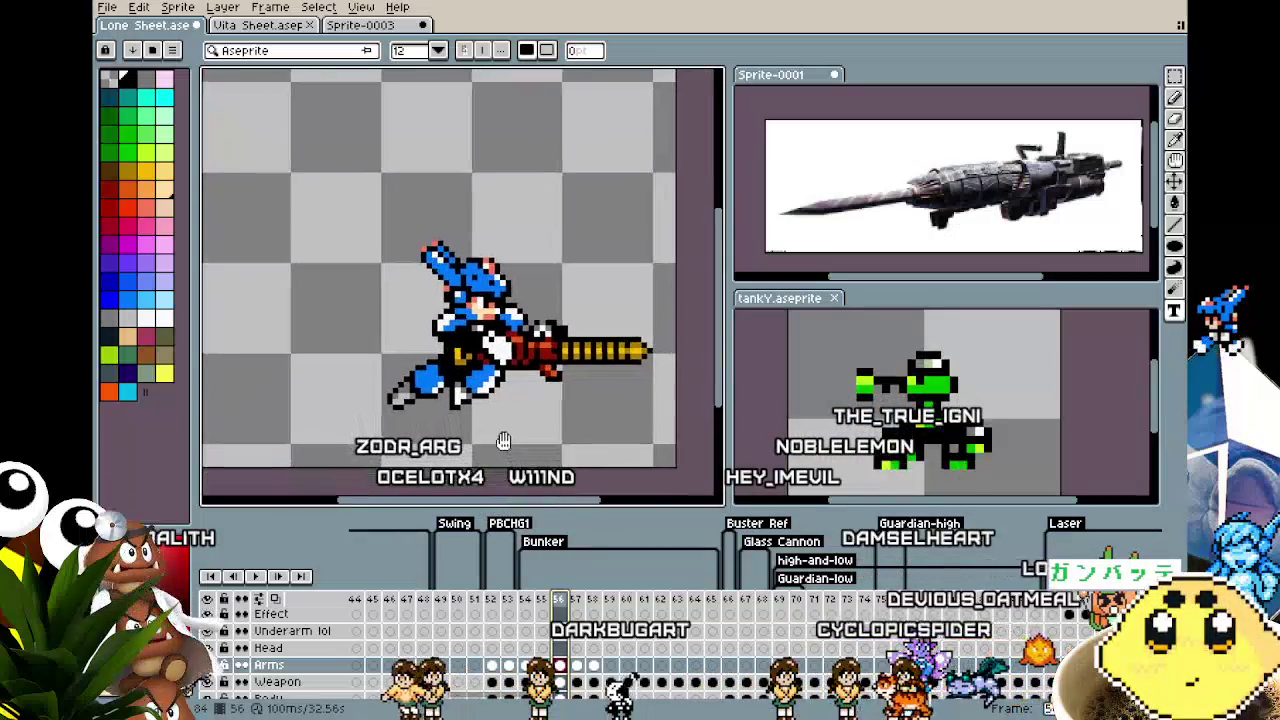
{"action": "key", "text": "comma"}
{"action": "key", "text": "comma"}
{"action": "key", "text": "comma"}
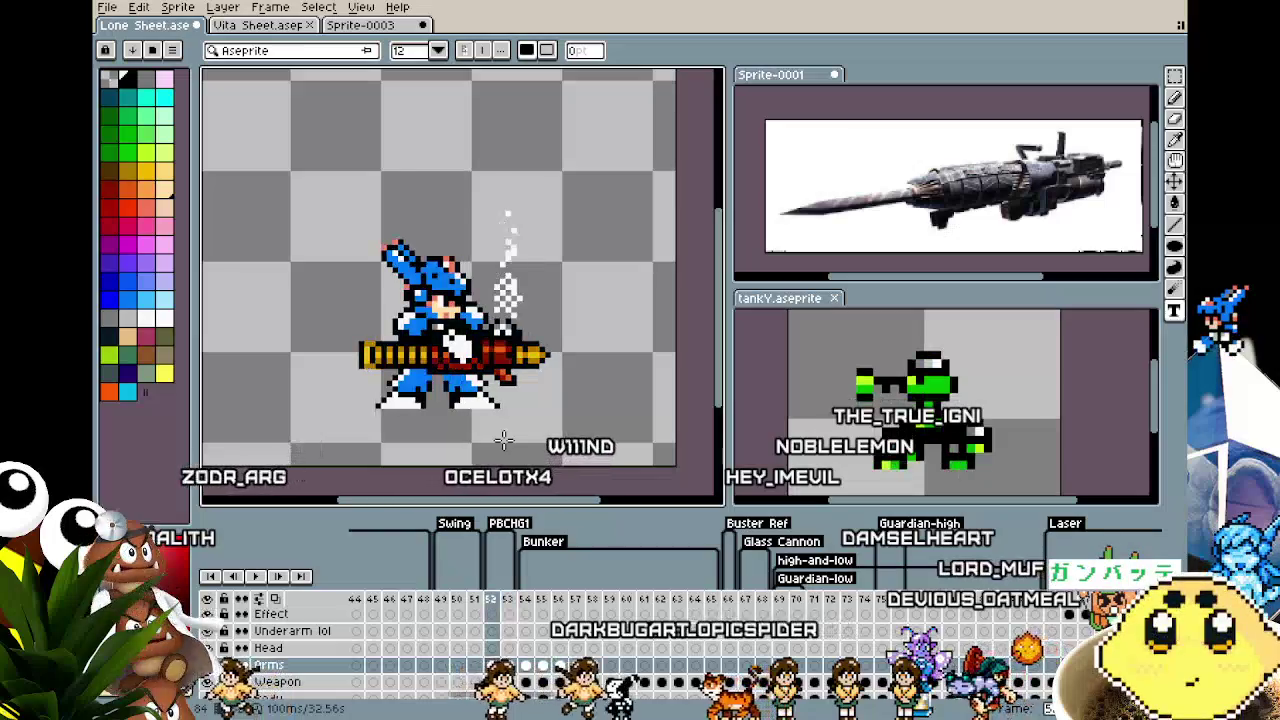
{"action": "key", "text": "period"}
{"action": "key", "text": "period"}
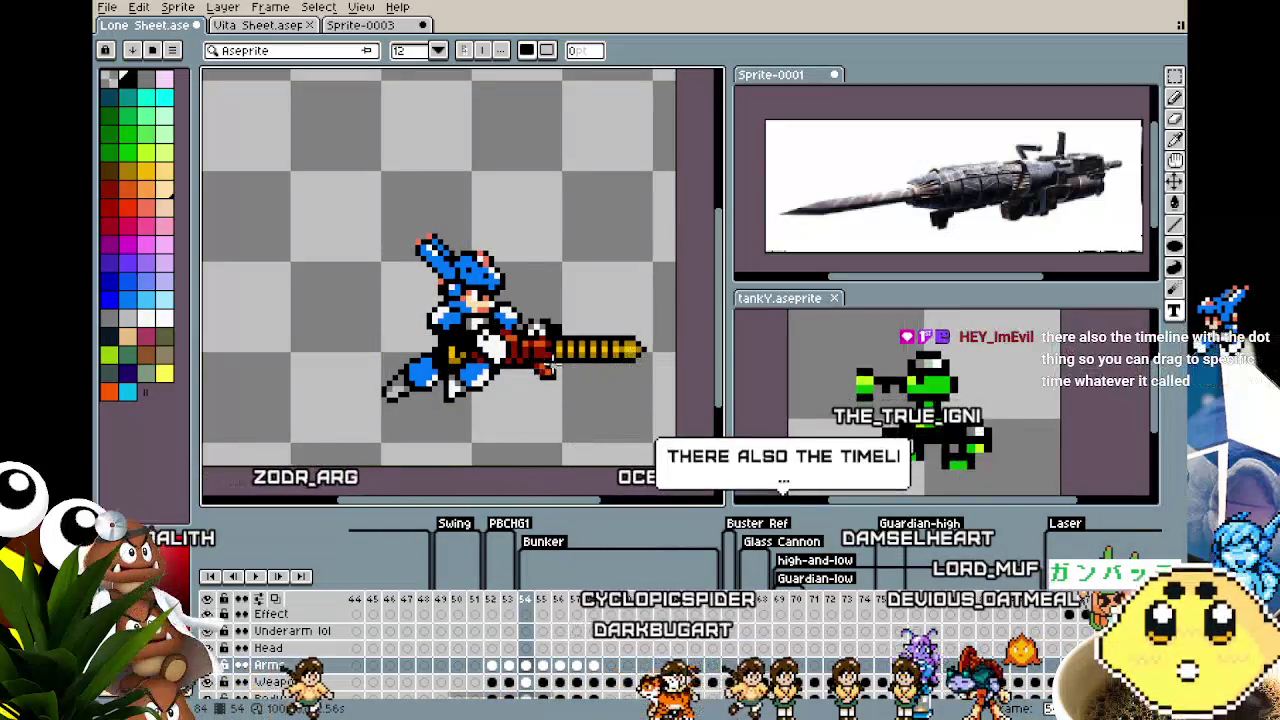
{"action": "key", "text": "period"}
{"action": "key", "text": "period"}
{"action": "key", "text": "period"}
{"action": "key", "text": "period"}
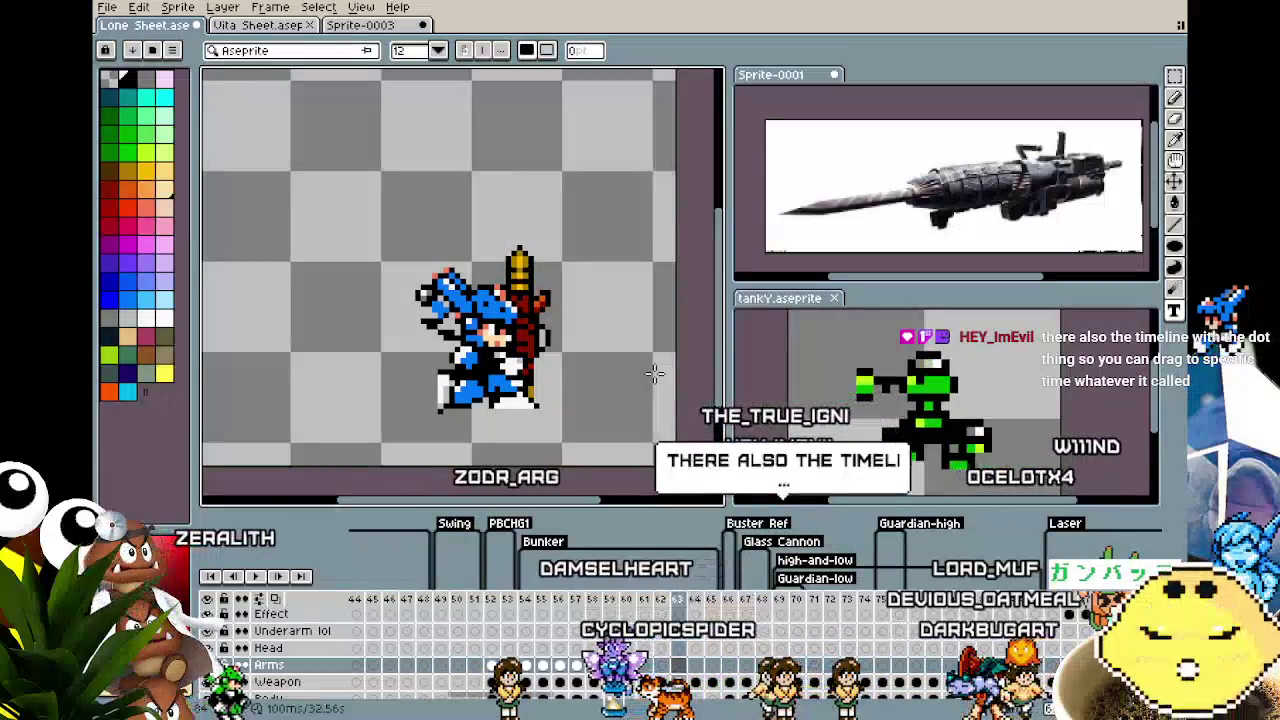
{"action": "key", "text": "period"}
{"action": "key", "text": "comma"}
{"action": "key", "text": "comma"}
{"action": "key", "text": "comma"}
{"action": "key", "text": "comma"}
{"action": "key", "text": "comma"}
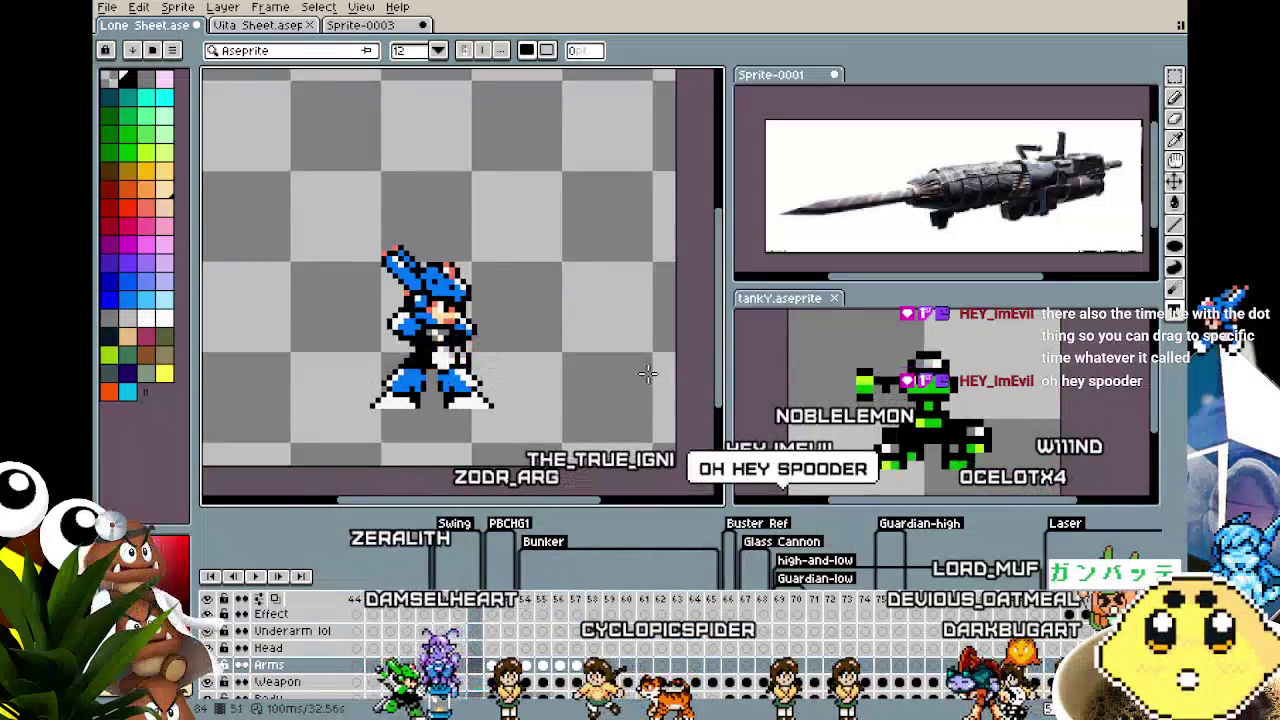
{"action": "key", "text": "Return"}
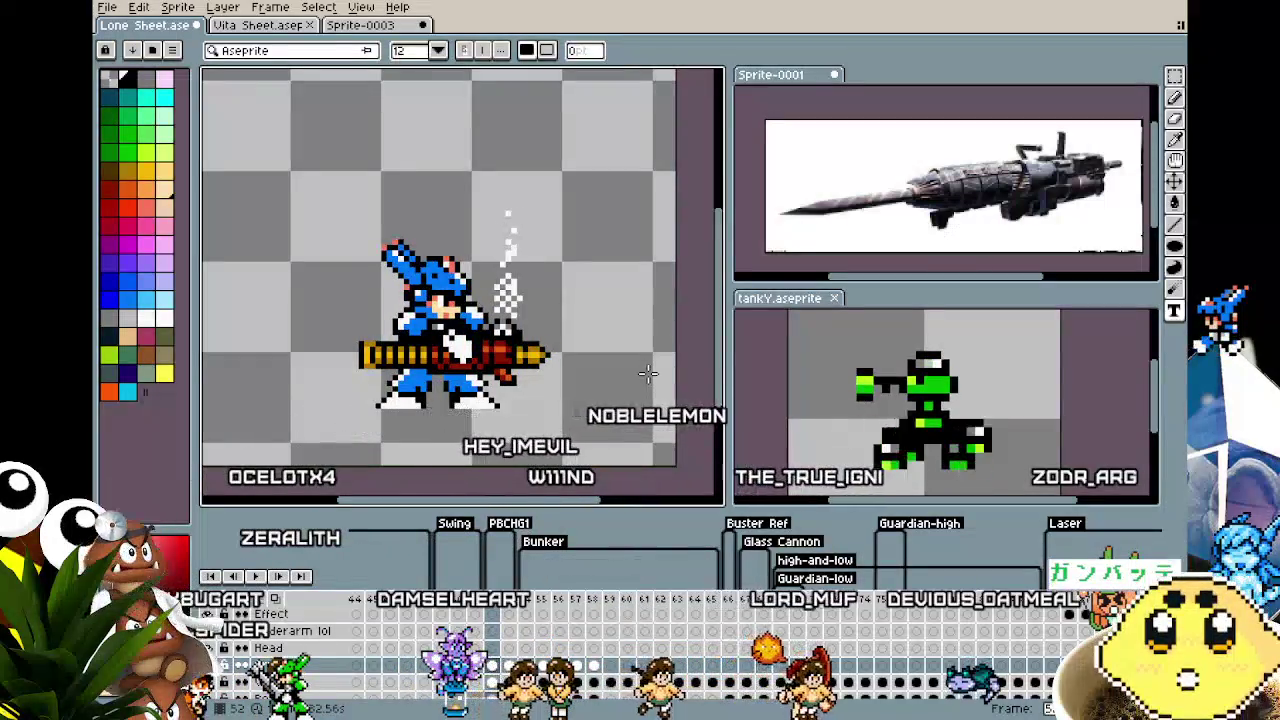
Rename the PBCHG1 tag to Charge and review the lunging and standing frames
{"action": "double_click", "coordinate": [518, 524]}
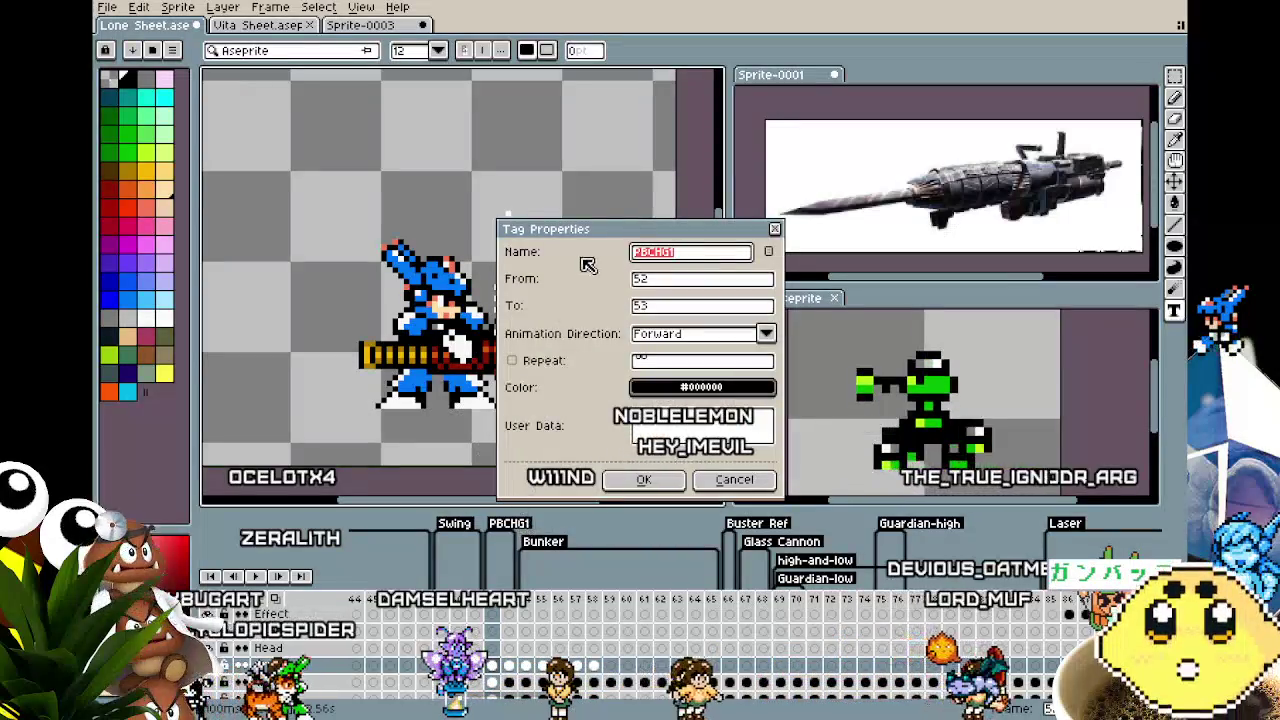
{"action": "type", "text": "Charge"}
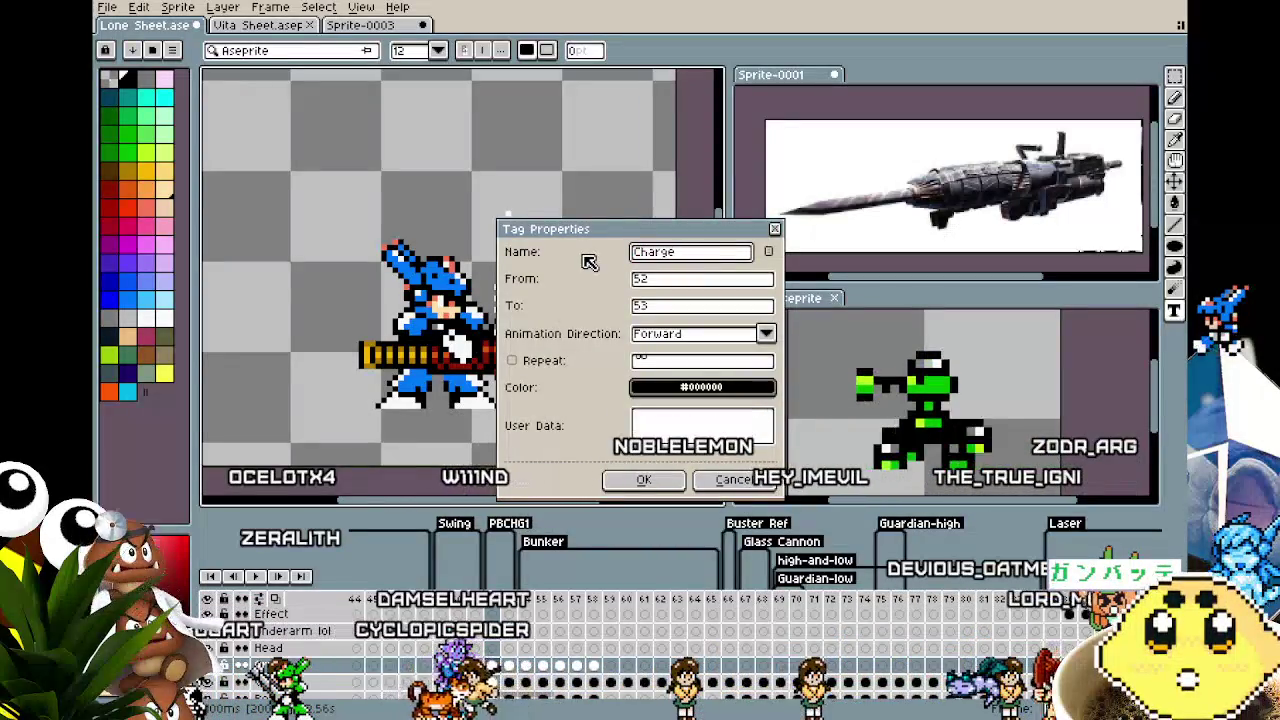
{"action": "left_click", "coordinate": [637, 481]}
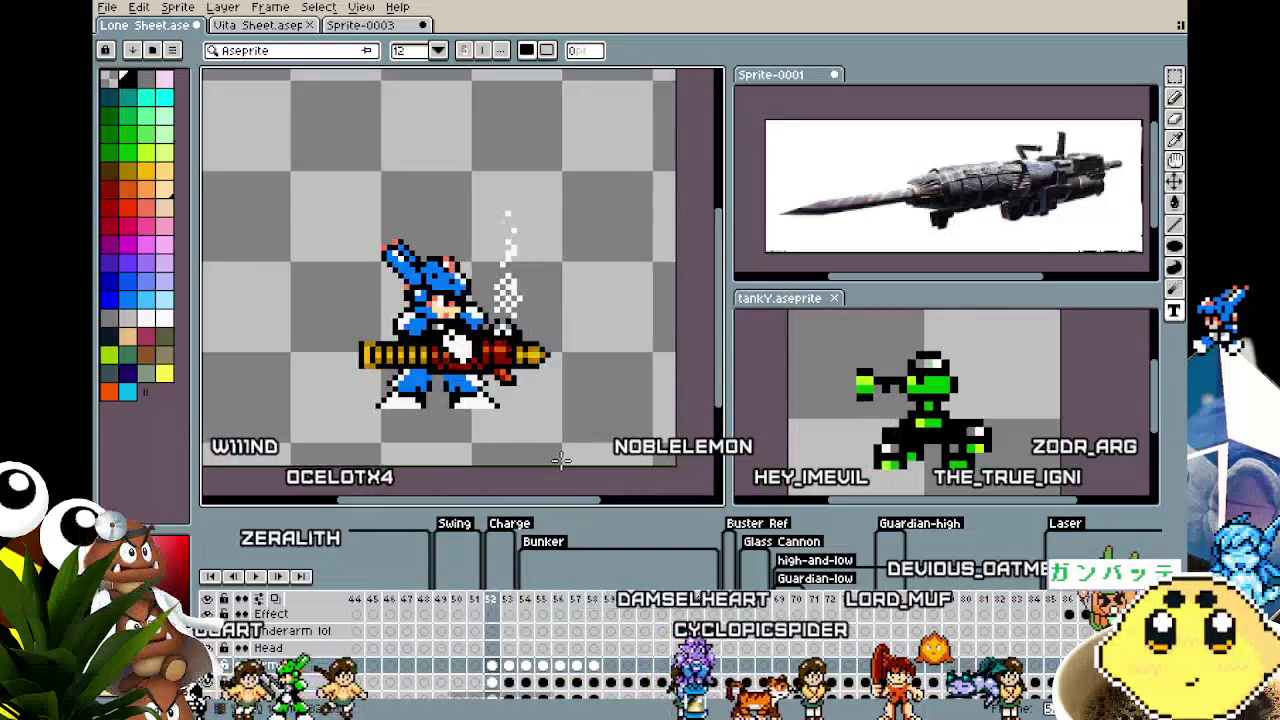
{"action": "left_click", "coordinate": [531, 599]}
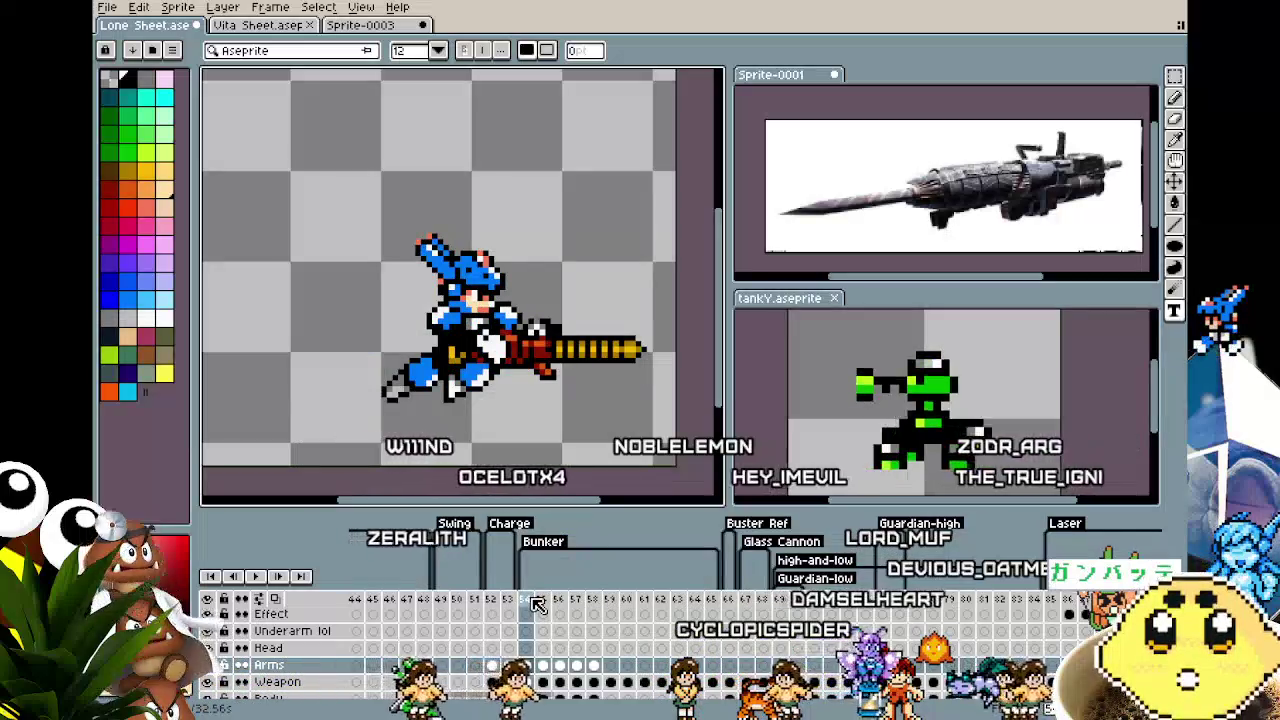
{"action": "left_click", "coordinate": [497, 604]}
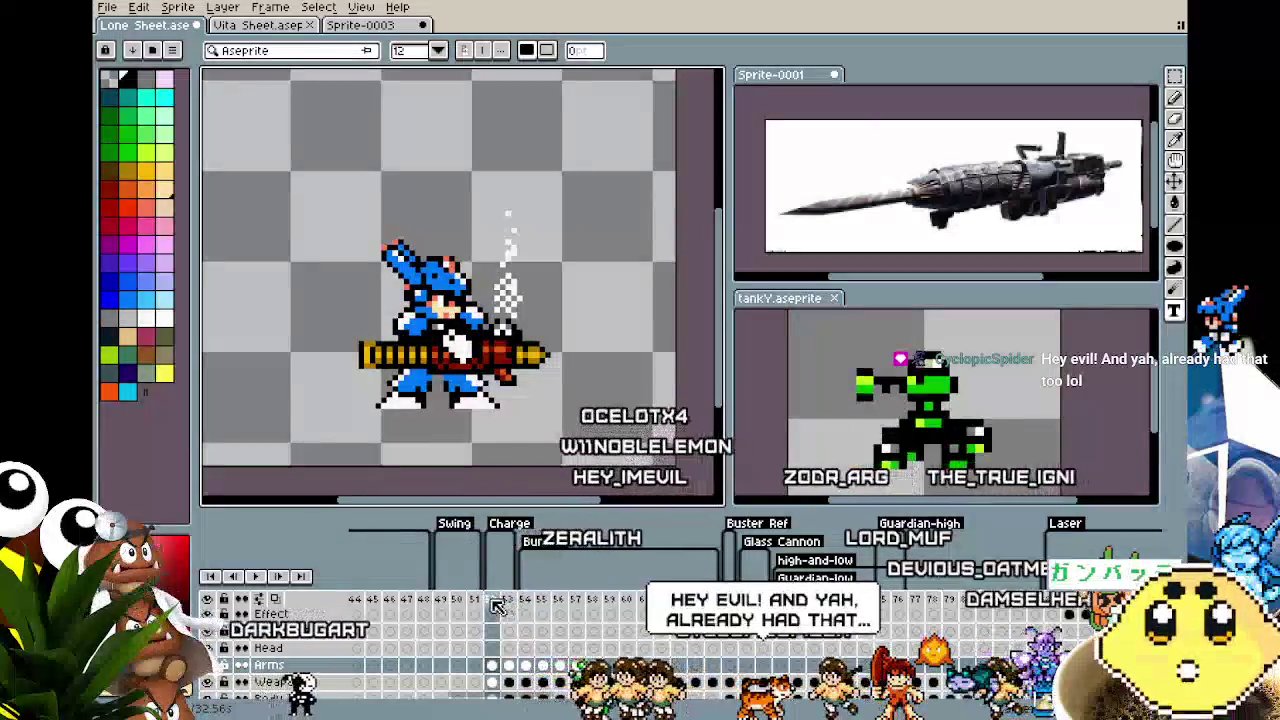
Insert a new frame at frame 52 and rename the Charge tag to CHG_RDY
{"action": "right_click", "coordinate": [495, 600]}
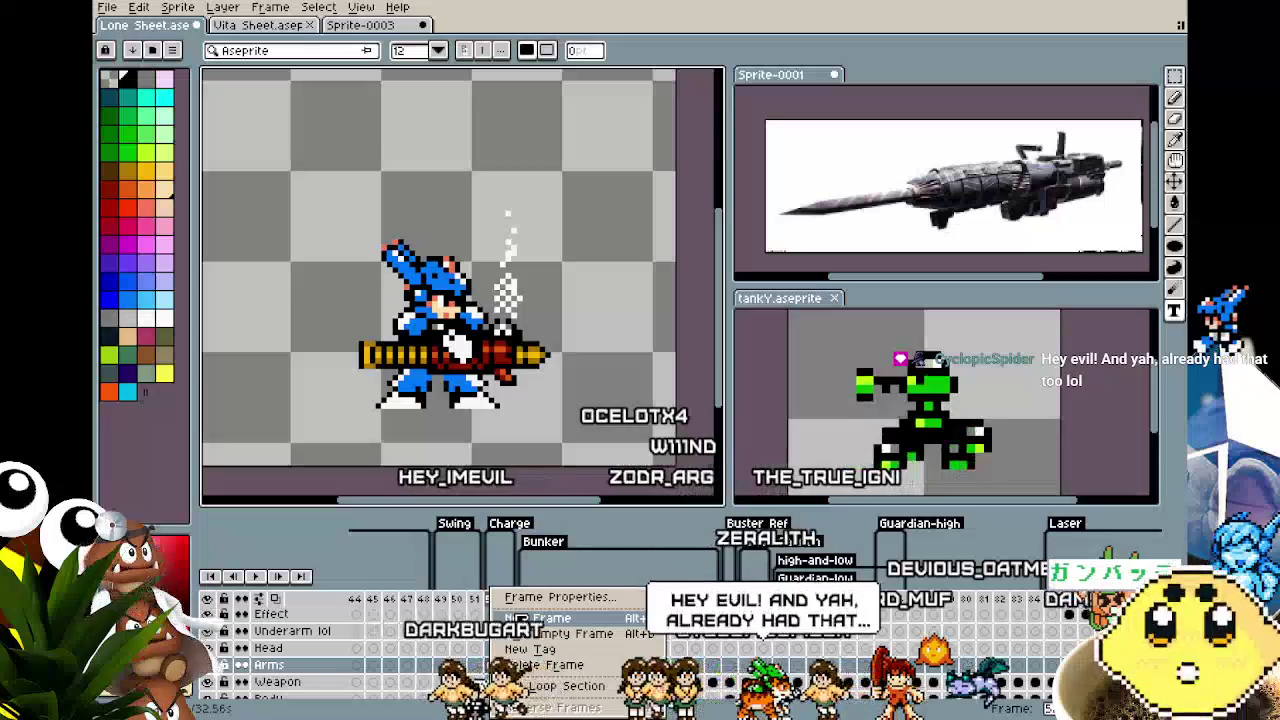
{"action": "left_click", "coordinate": [537, 618]}
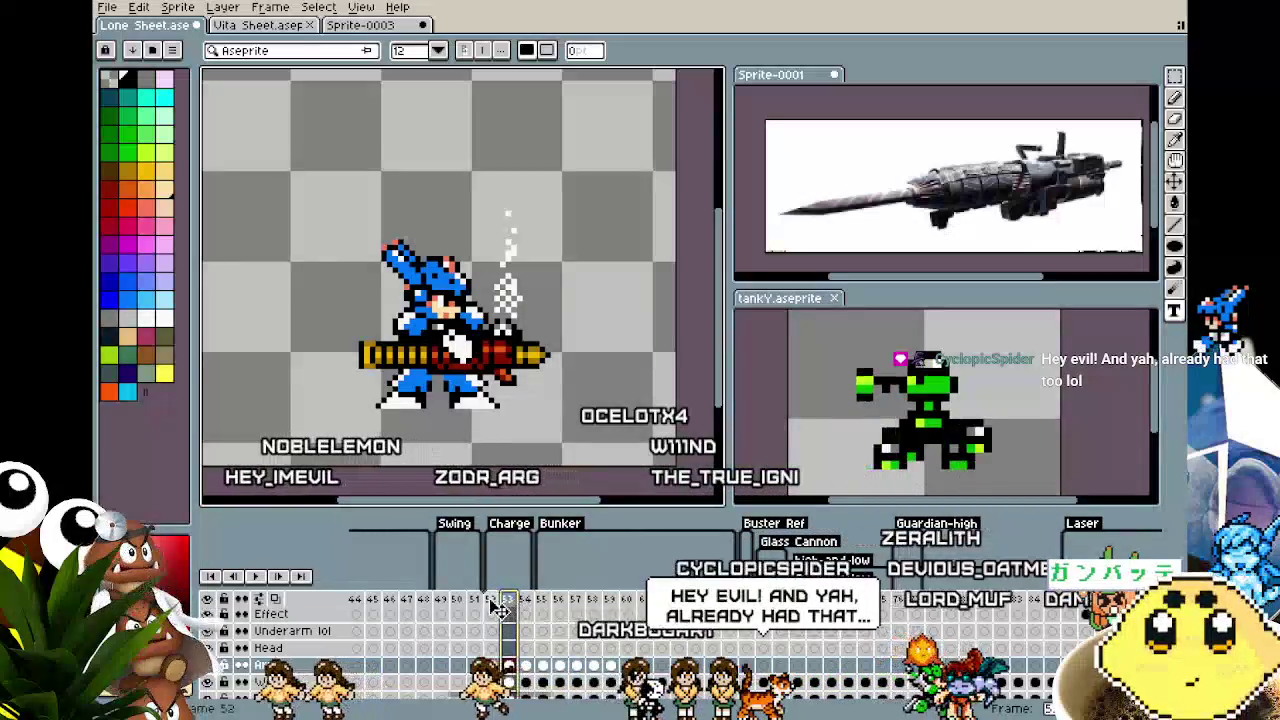
{"action": "left_click", "coordinate": [497, 605]}
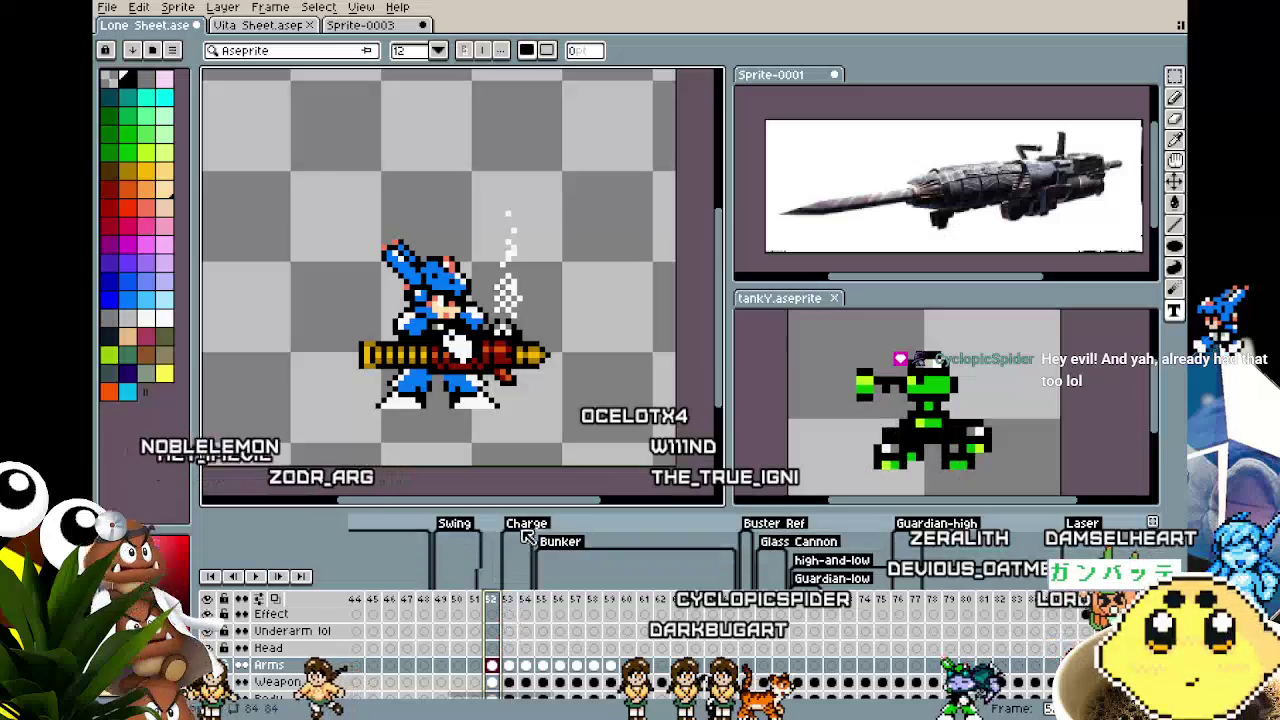
{"action": "double_click", "coordinate": [525, 531]}
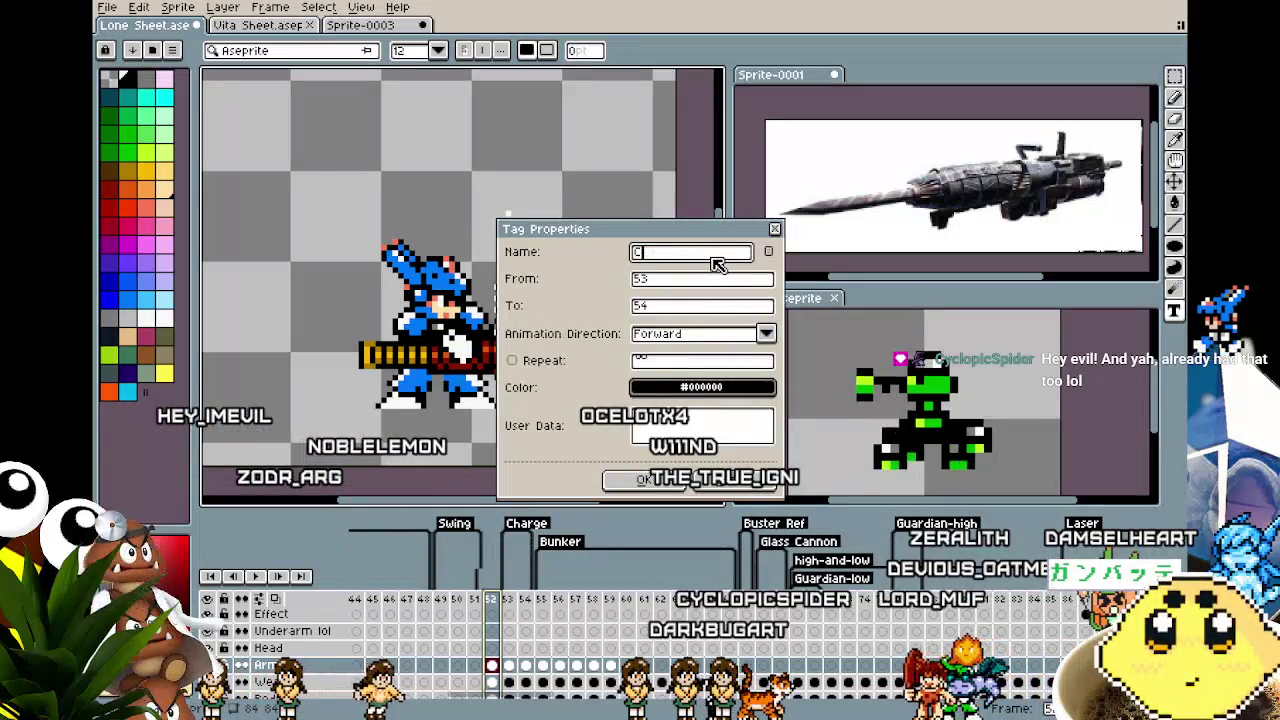
{"action": "type", "text": "CHG_RDY"}
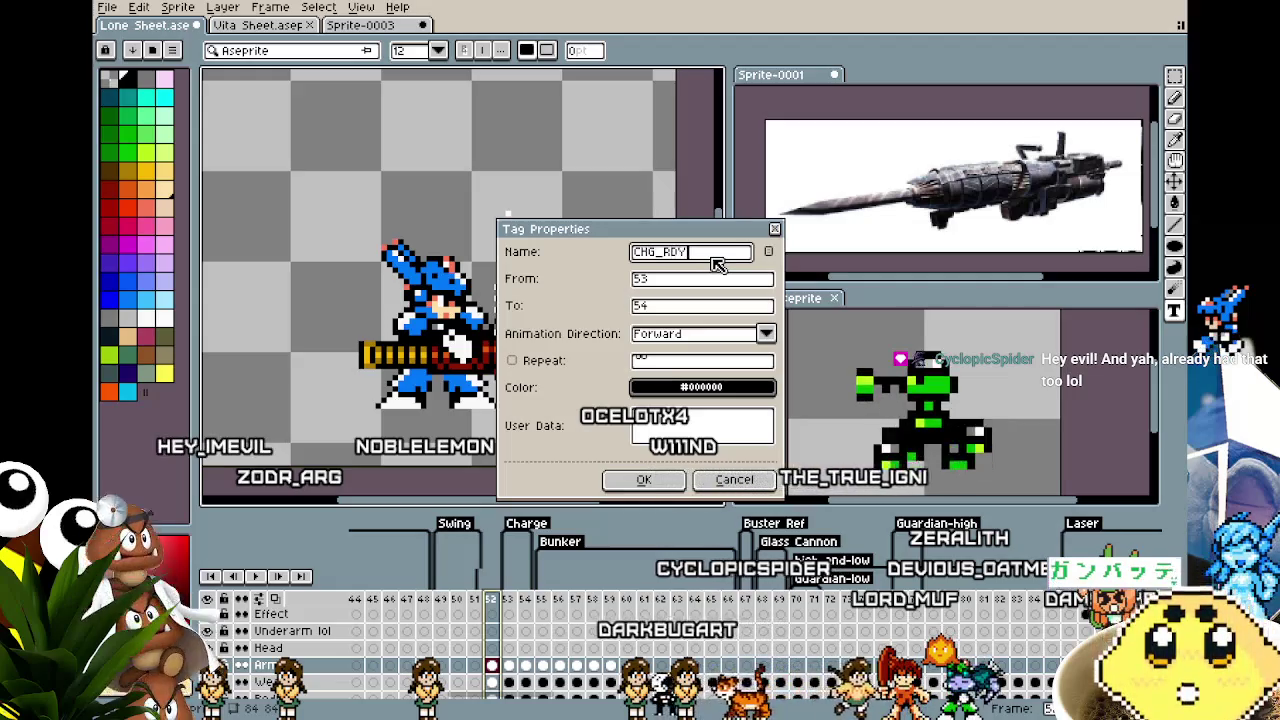
{"action": "key", "text": "Return"}
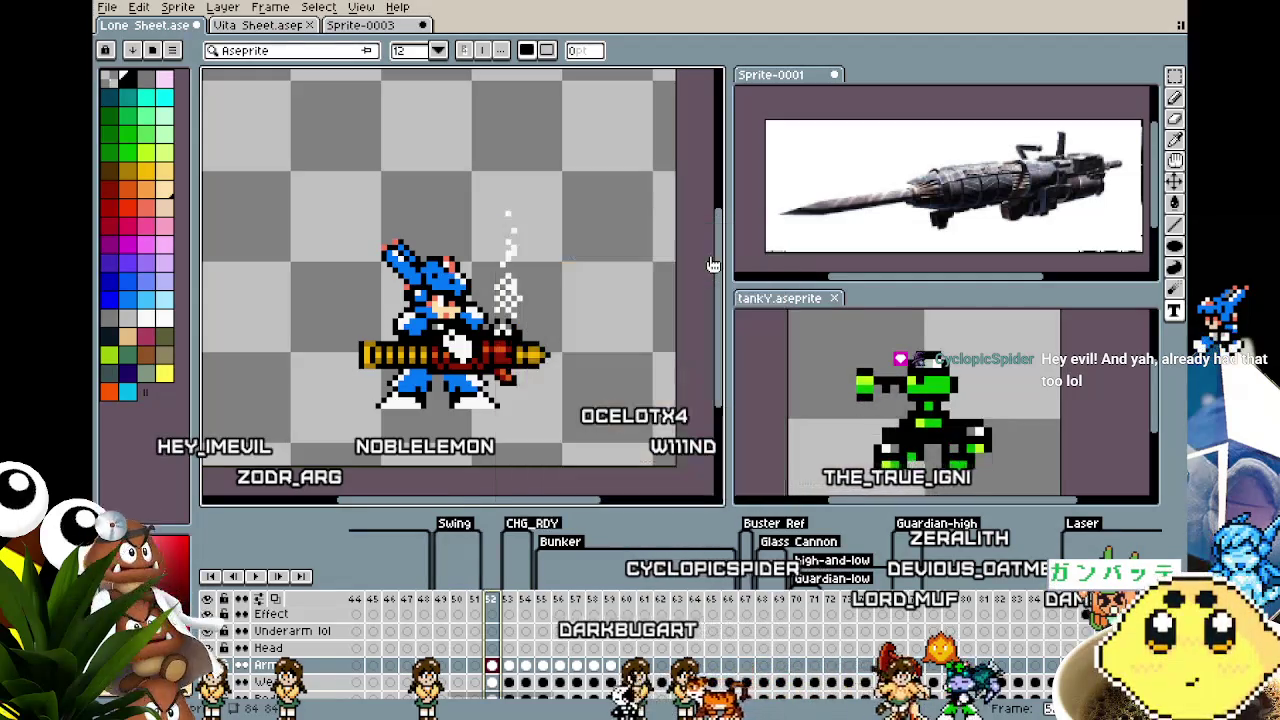
Create a new CHG tag on frame 52, then step ahead to frame 54
{"action": "right_click", "coordinate": [492, 633]}
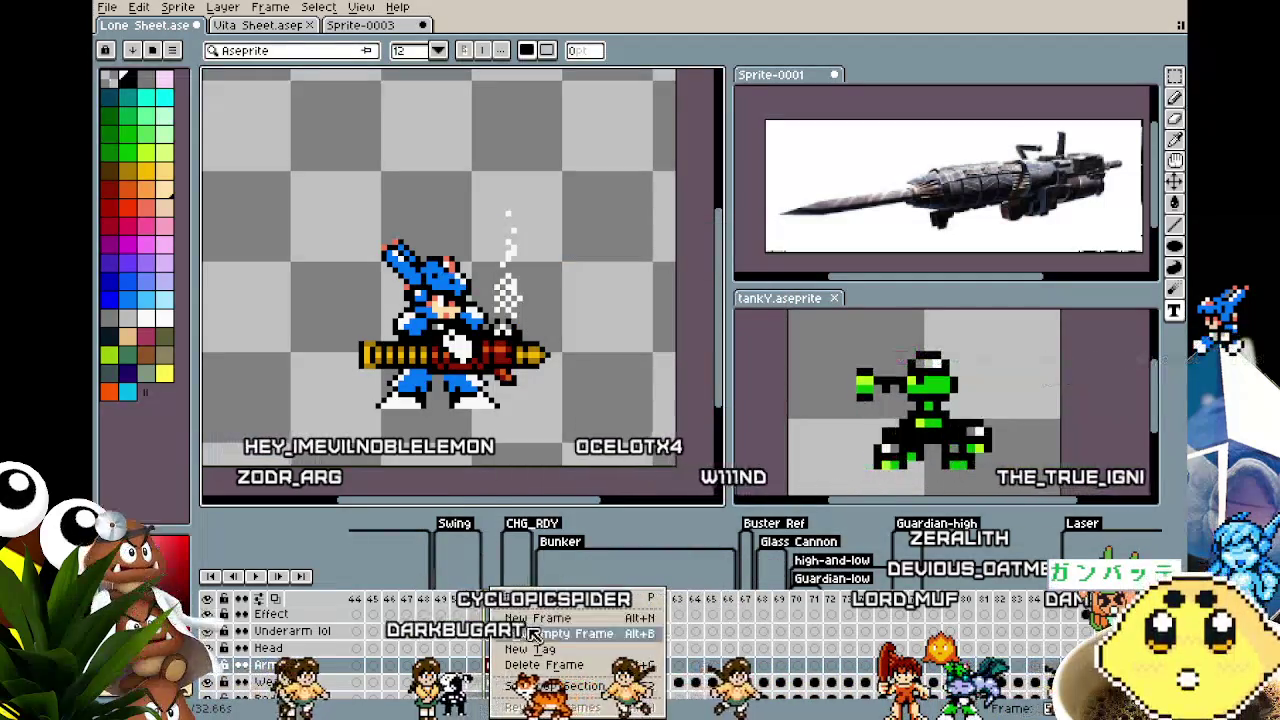
{"action": "left_click", "coordinate": [537, 657]}
{"action": "type", "text": "CHG"}
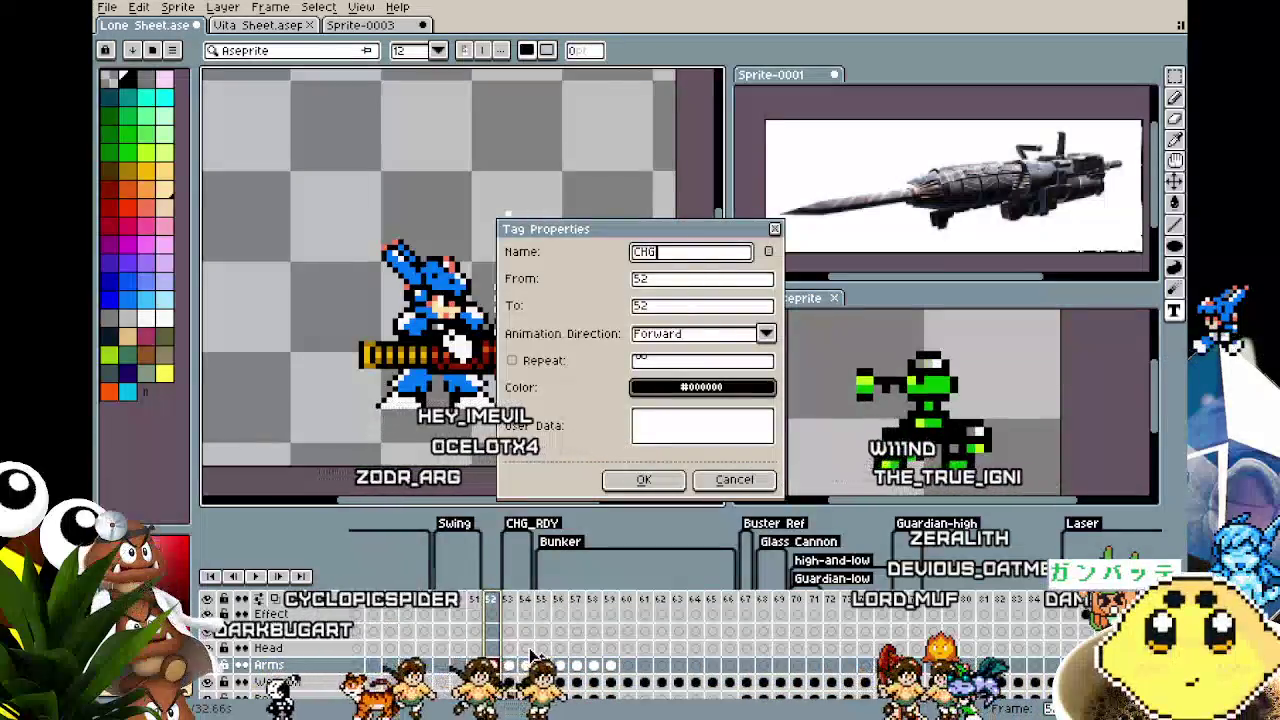
{"action": "key", "text": "Return"}
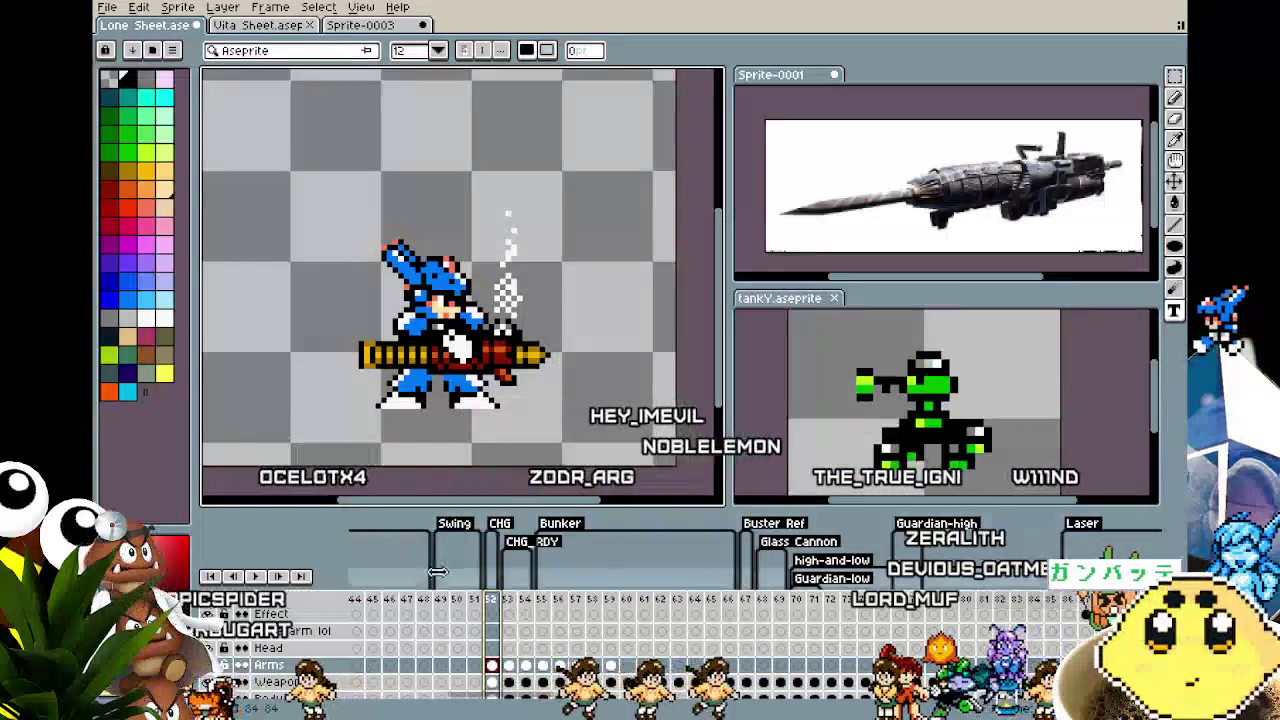
{"action": "left_click_drag", "start_coordinate": [426, 435], "coordinate": [454, 437]}
{"action": "scroll", "coordinate": [454, 437], "scroll_direction": "up", "scroll_amount": 1}
{"action": "key", "text": "Right"}
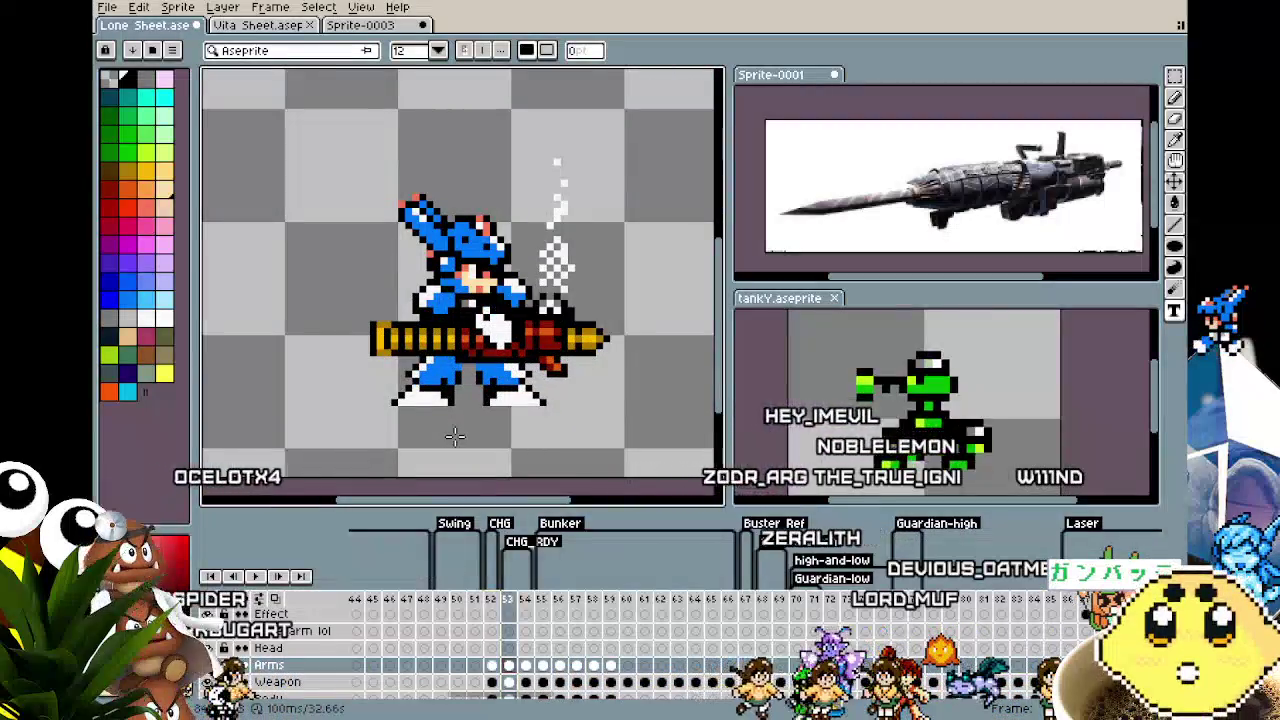
{"action": "key", "text": "Right"}
{"action": "key", "text": "Left"}
{"action": "key", "text": "Left"}
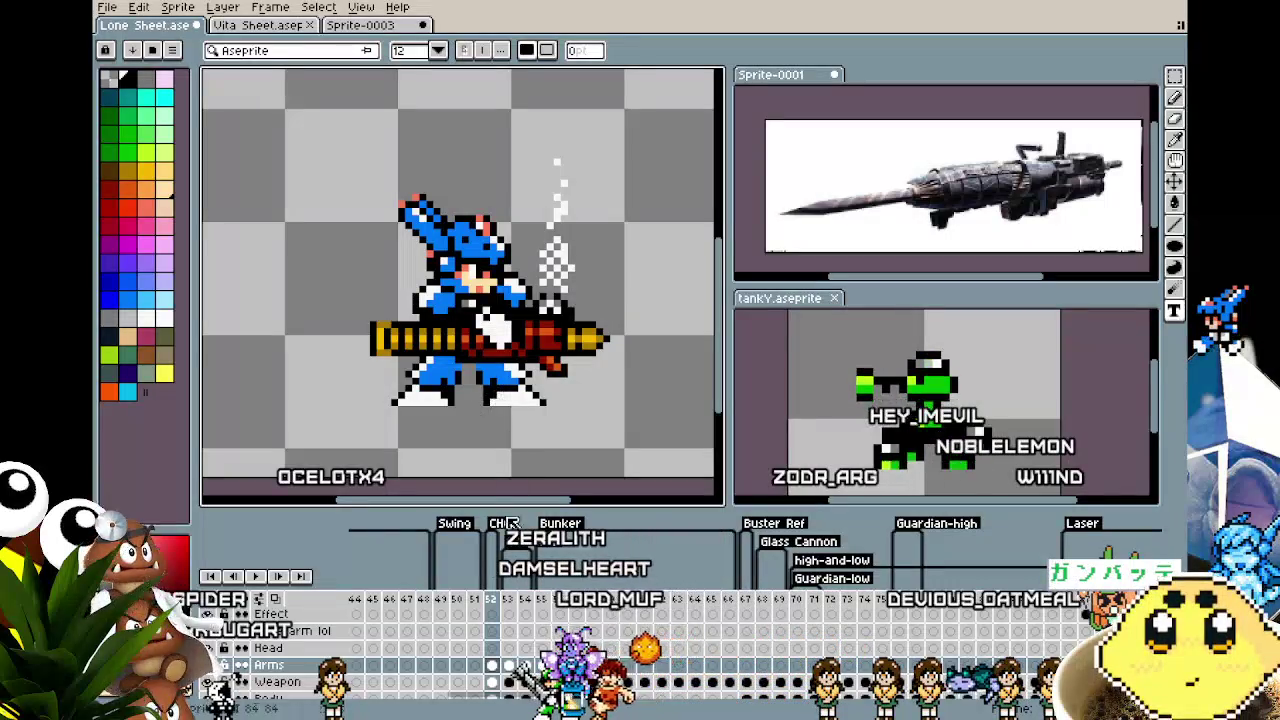
{"action": "scroll", "coordinate": [512, 650], "scroll_direction": "down", "scroll_amount": 2}
{"action": "left_click", "coordinate": [491, 665]}
{"action": "key", "text": "b"}
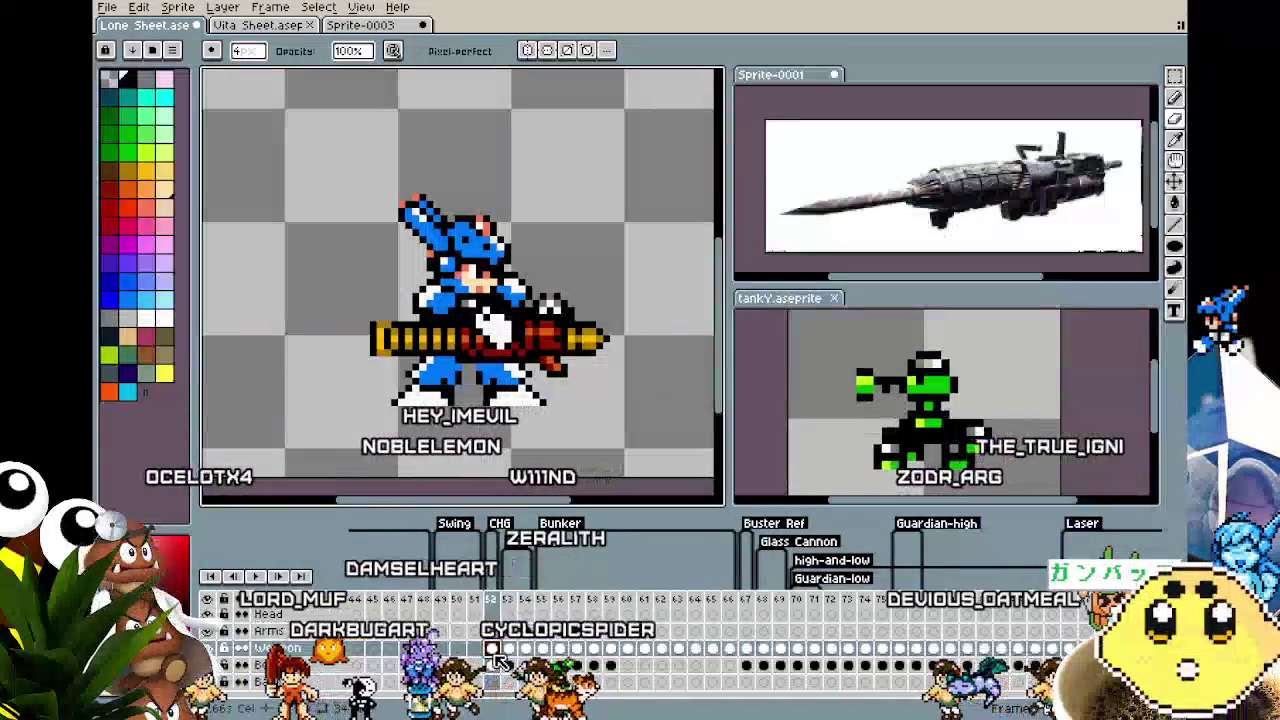
{"action": "left_click_drag", "start_coordinate": [390, 345], "coordinate": [607, 347]}
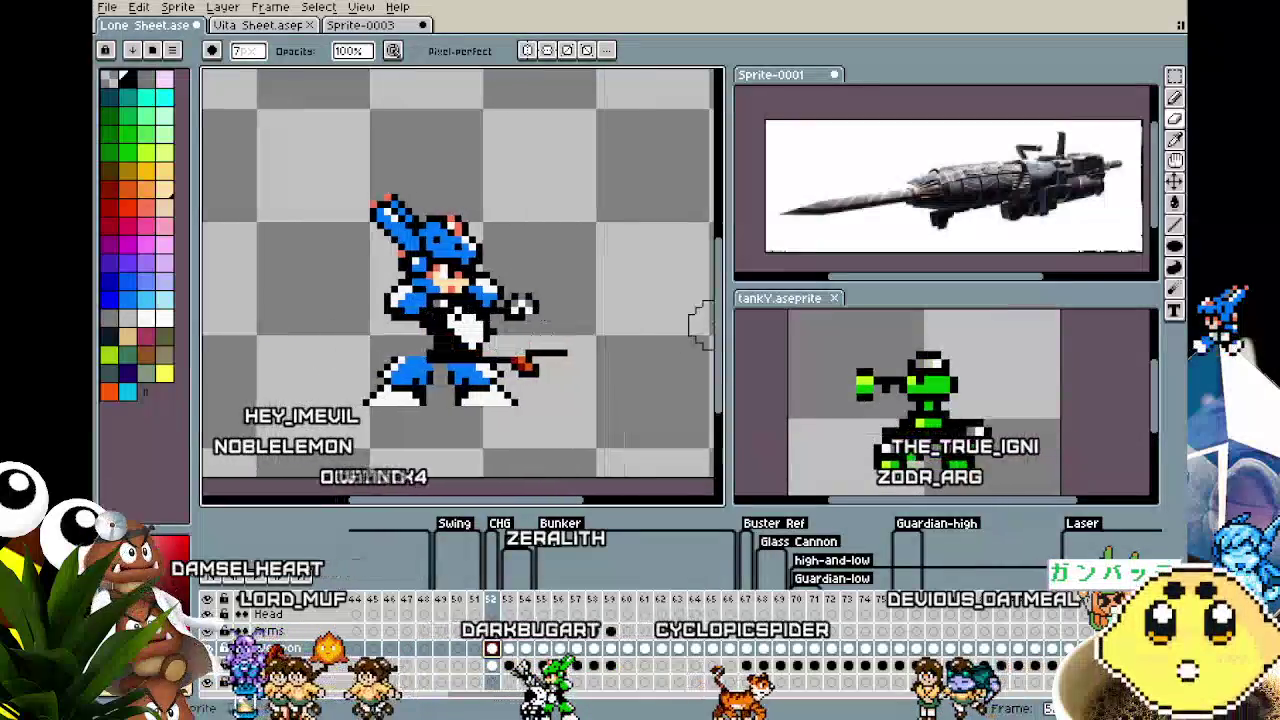
{"action": "left_click", "coordinate": [528, 373]}
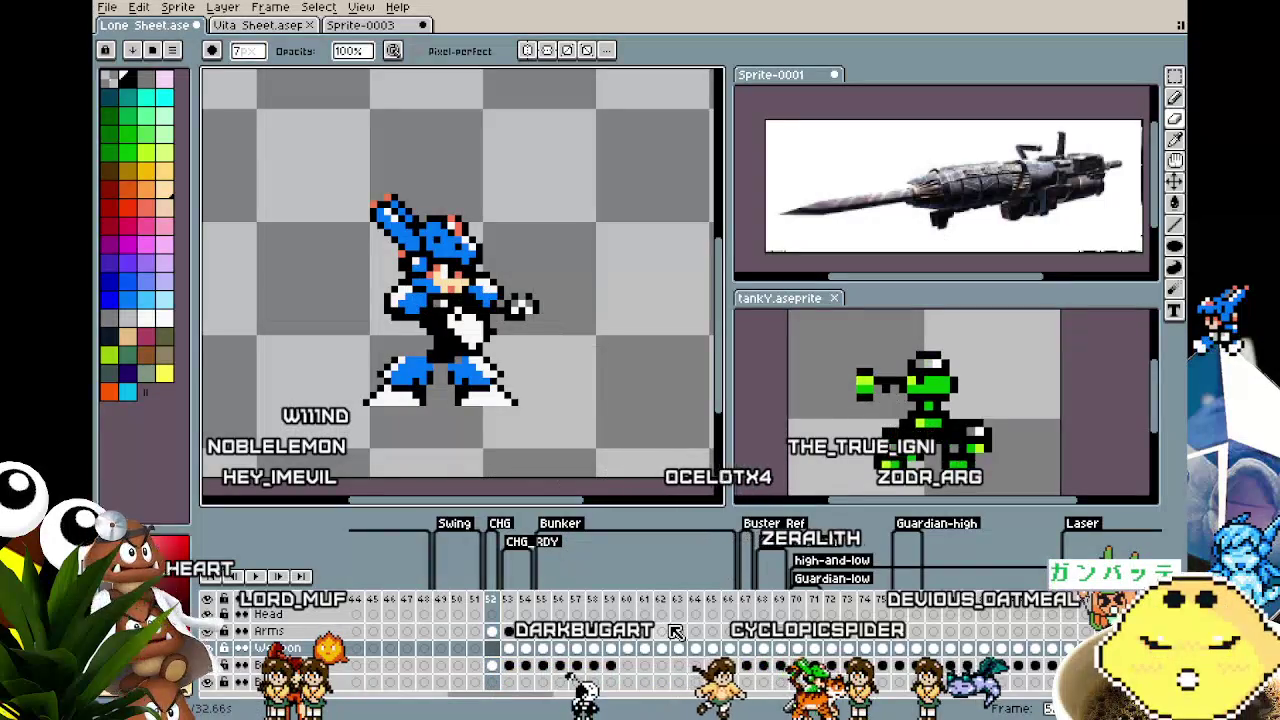
{"action": "key", "text": "ctrl+z"}
{"action": "key", "text": "ctrl+z"}
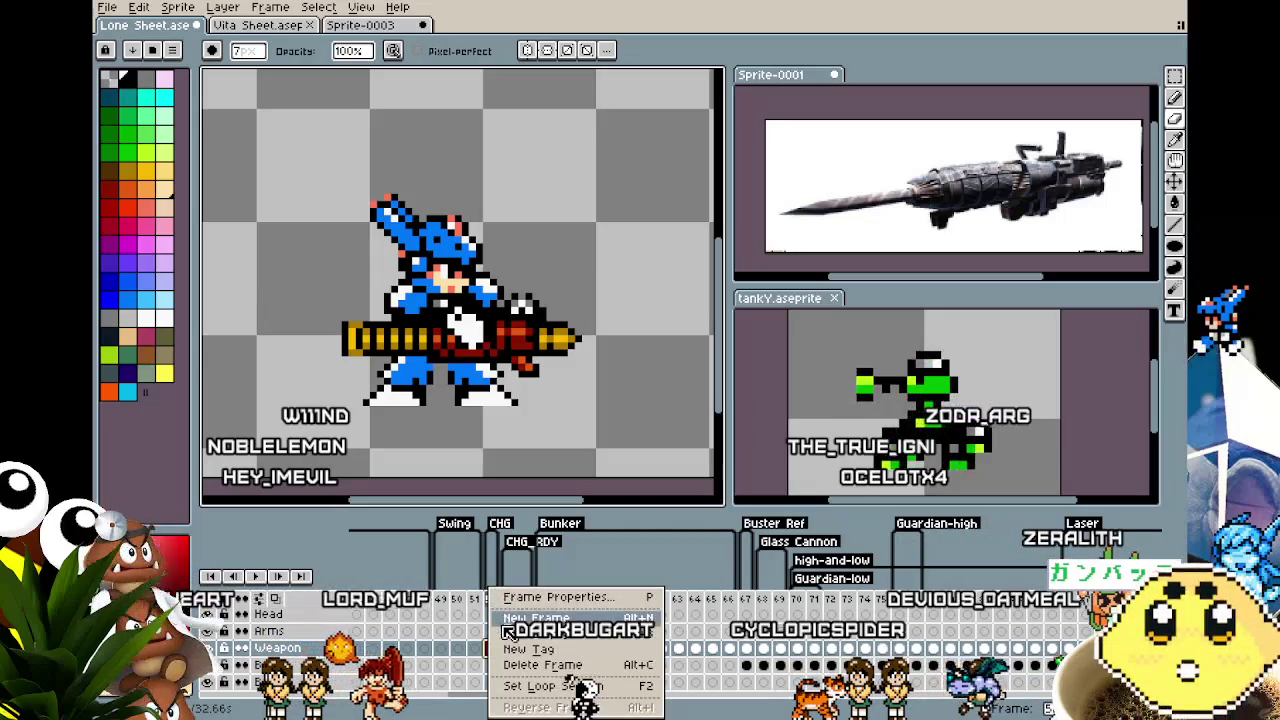
Insert a frame after frame 52, delete and restore the cannon, then view Weapon frame 56
{"action": "left_click", "coordinate": [506, 628]}
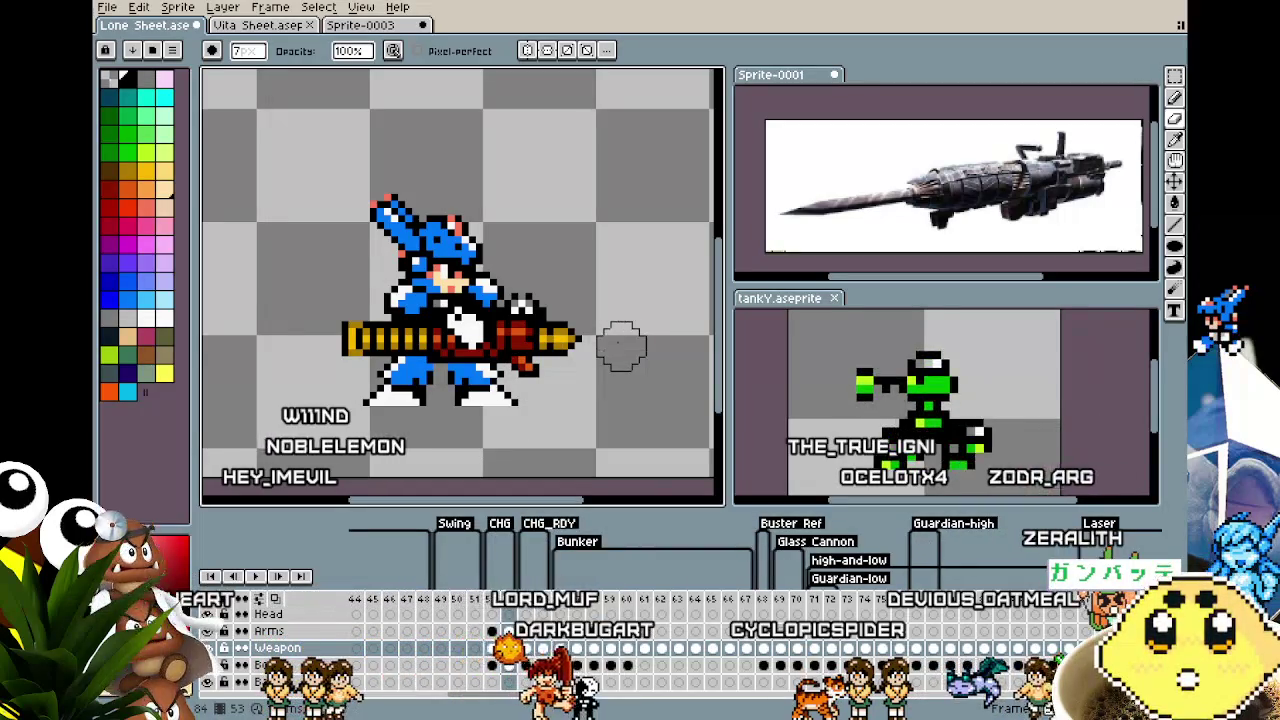
{"action": "key", "text": "Delete"}
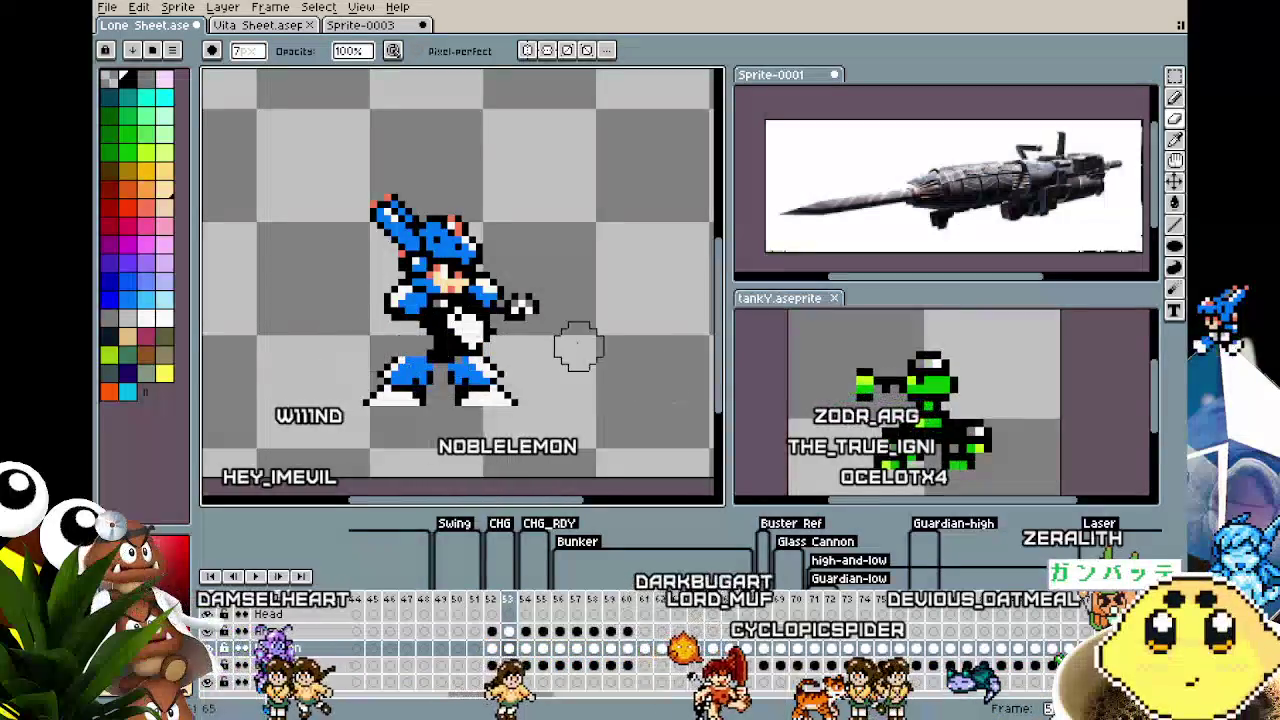
{"action": "key", "text": "ctrl+z"}
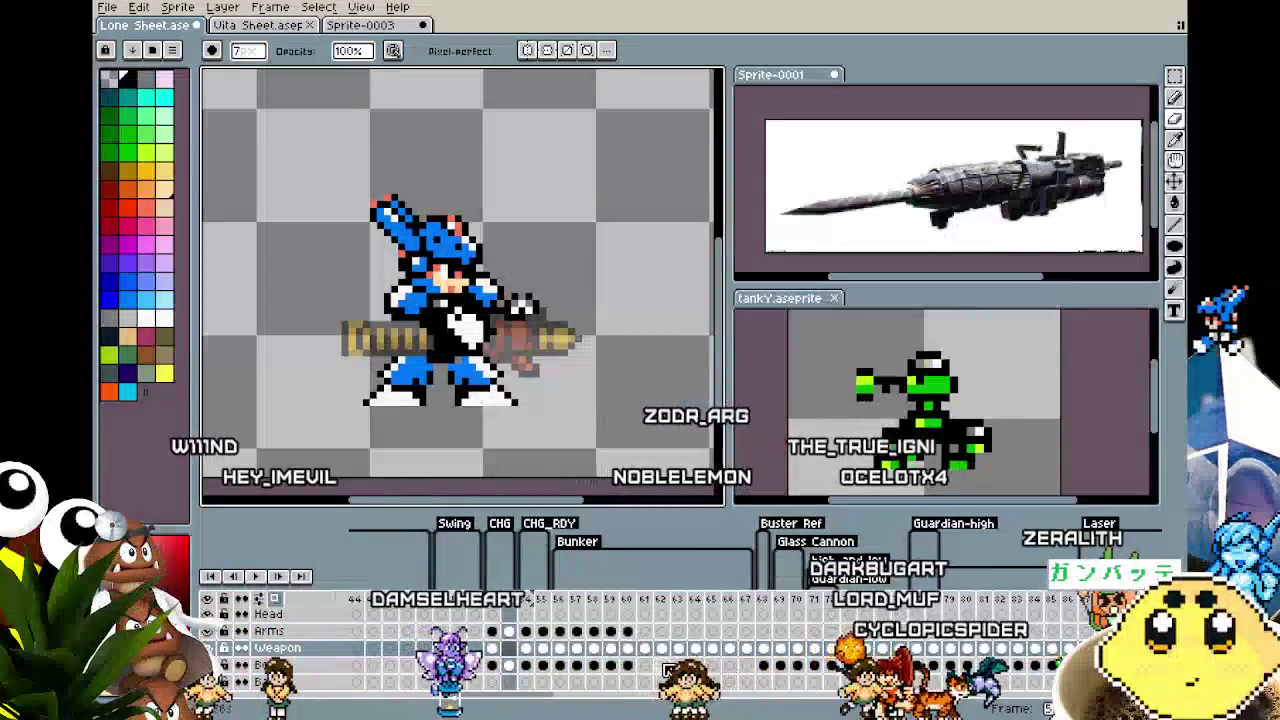
{"action": "left_click", "coordinate": [560, 648]}
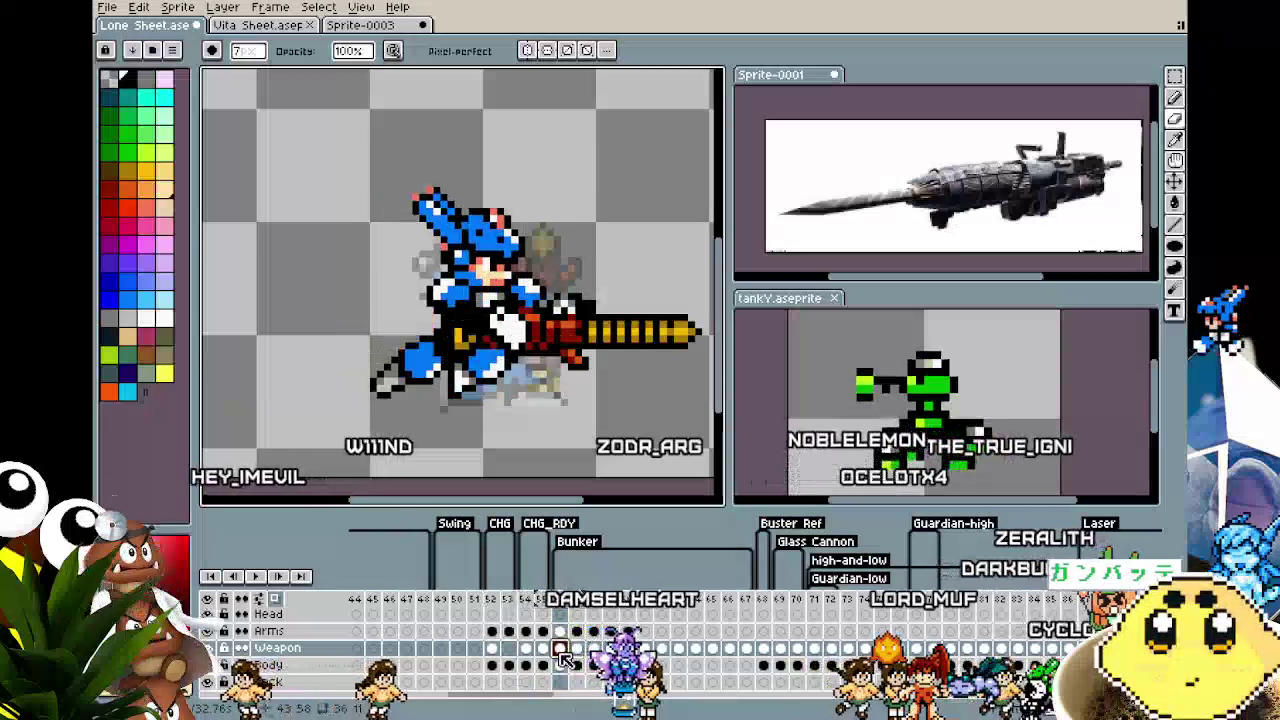
Flip frame 52's gun horizontally and nudge it a few pixels left across the body
{"action": "key", "text": "minus"}
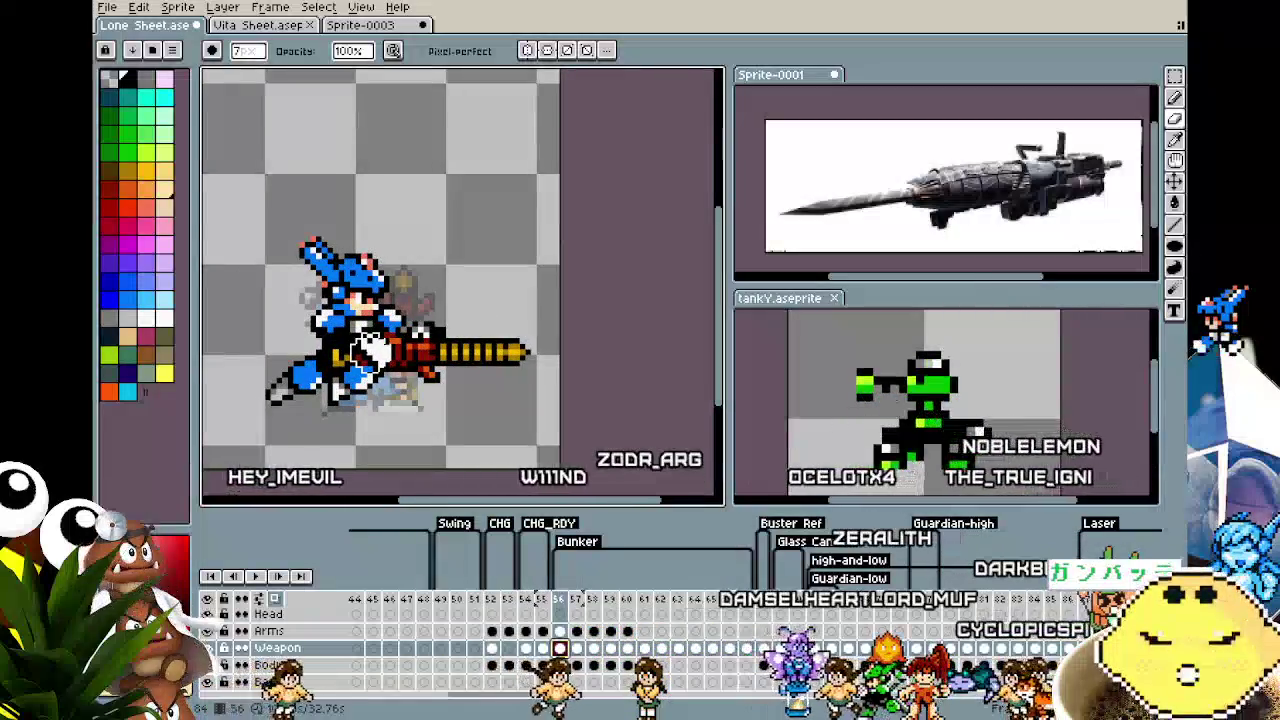
{"action": "key", "text": "m"}
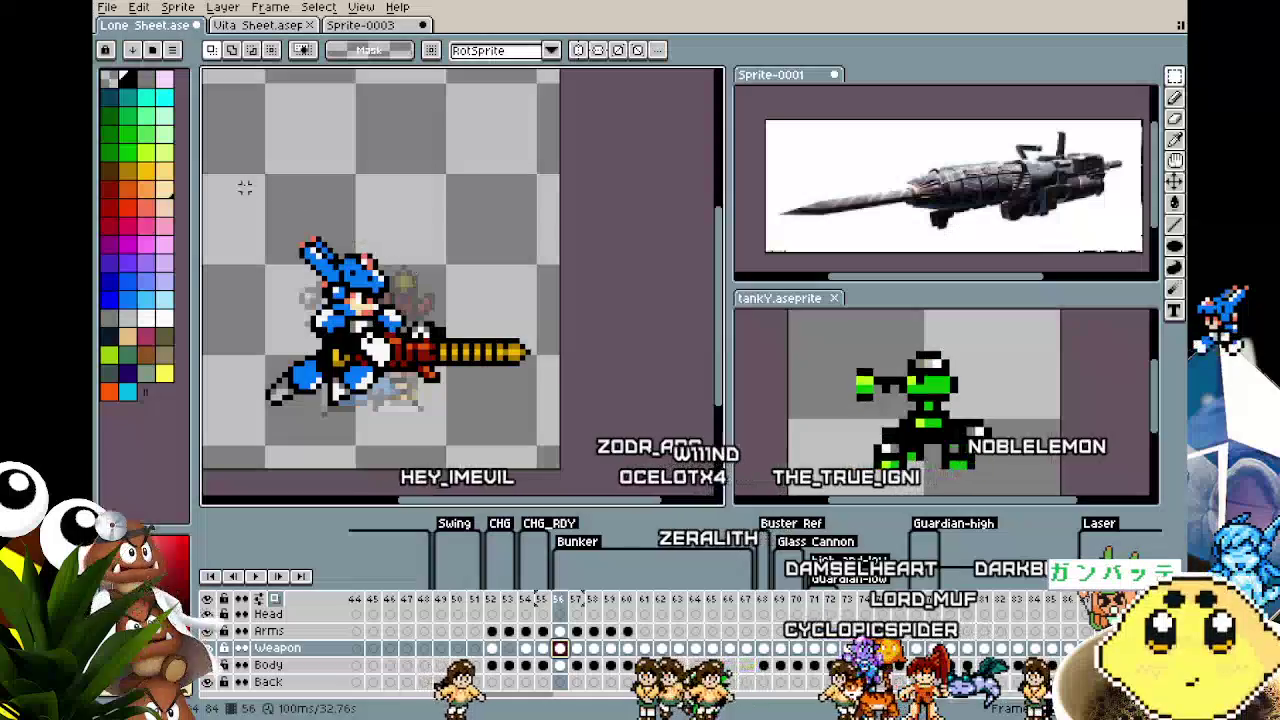
{"action": "left_click_drag", "start_coordinate": [244, 188], "coordinate": [630, 428]}
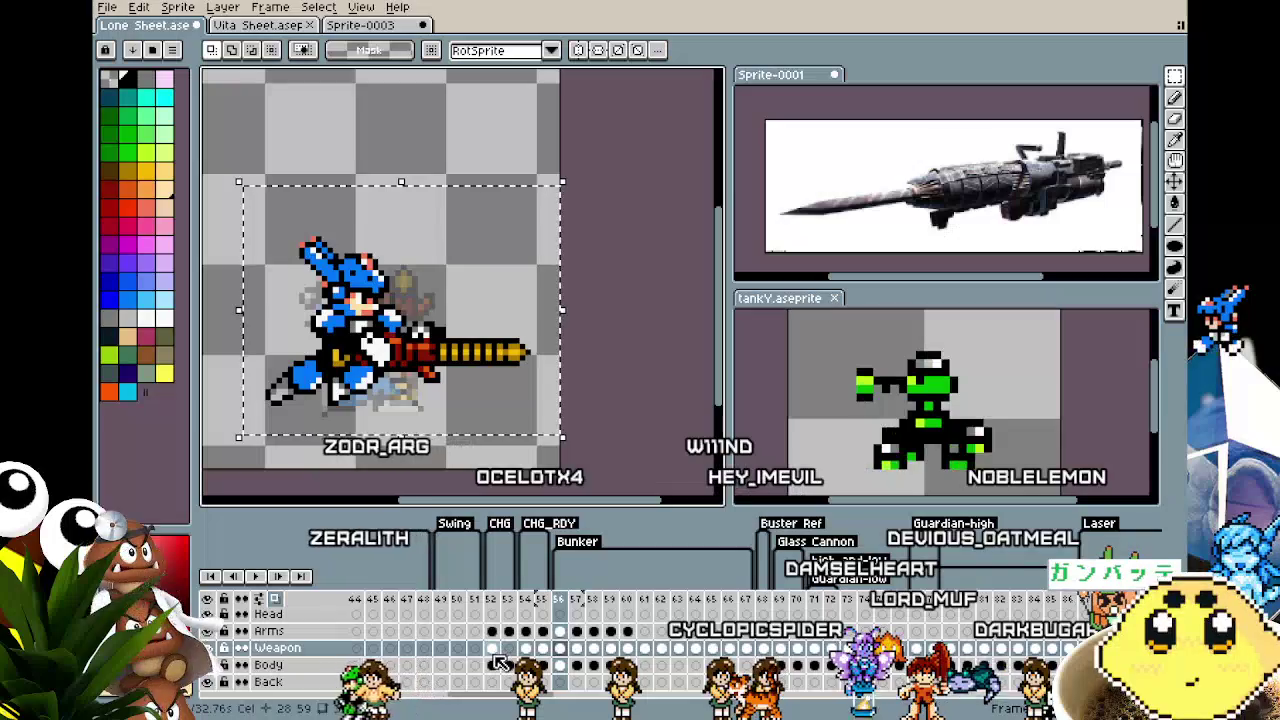
{"action": "left_click", "coordinate": [494, 648]}
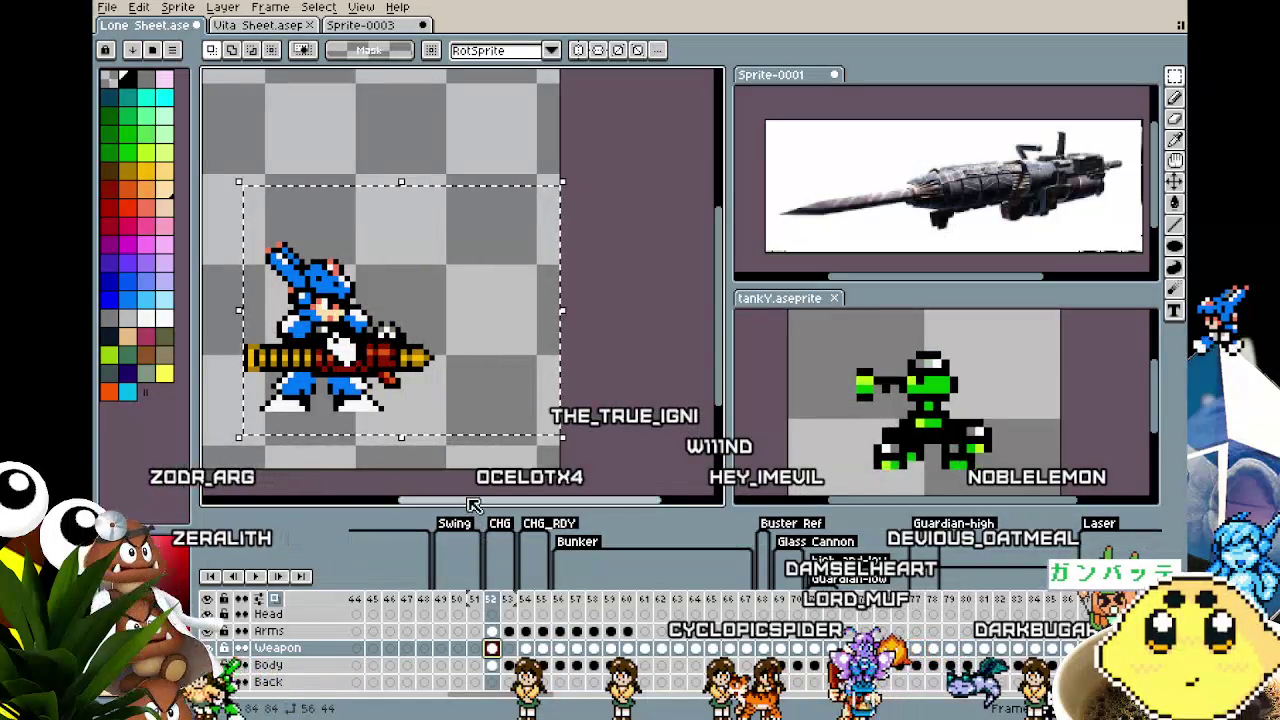
{"action": "key", "text": "shift+h"}
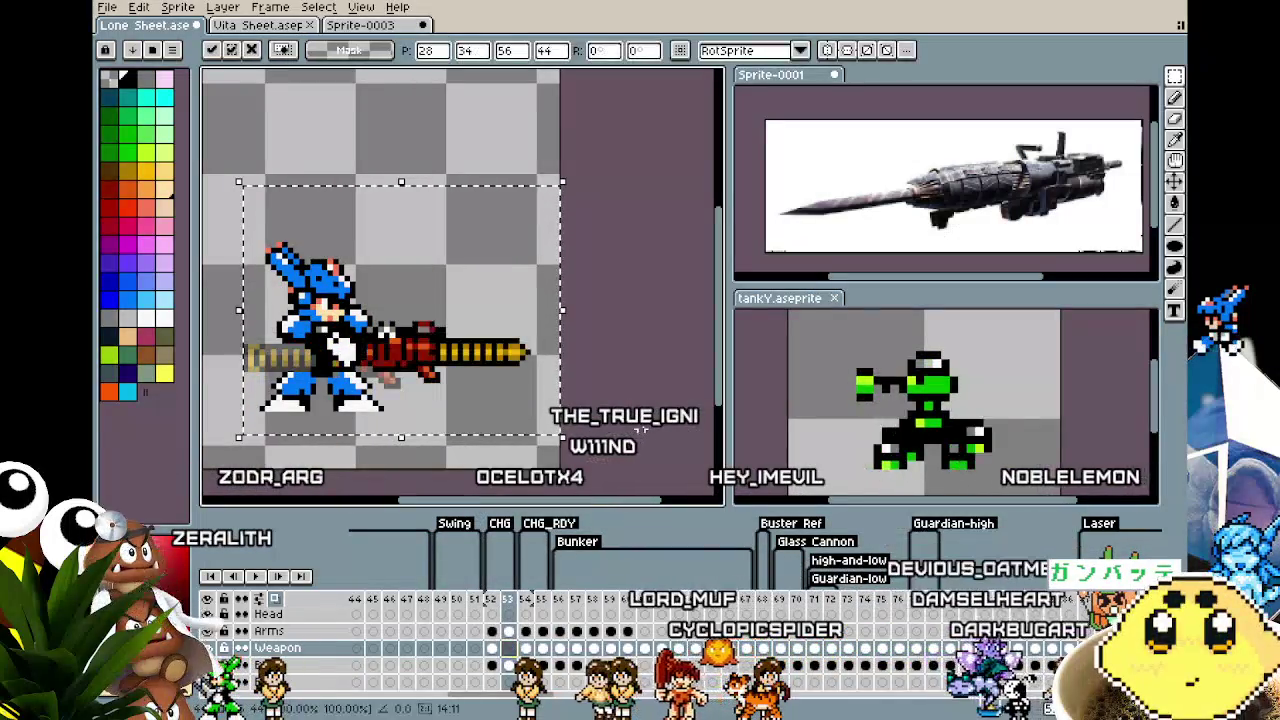
{"action": "key", "text": "Left"}
{"action": "key", "text": "Left"}
{"action": "key", "text": "Left"}
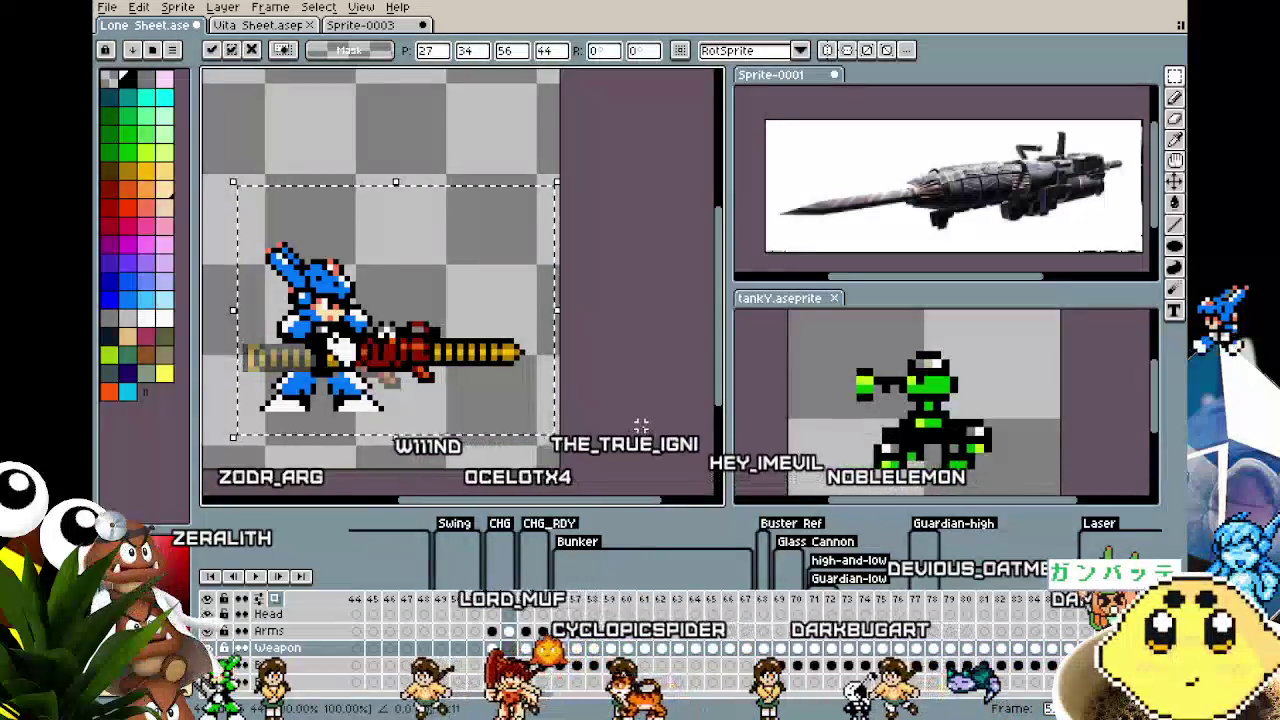
{"action": "key", "text": "Left"}
{"action": "key", "text": "Left"}
{"action": "key", "text": "Left"}
{"action": "key", "text": "Down"}
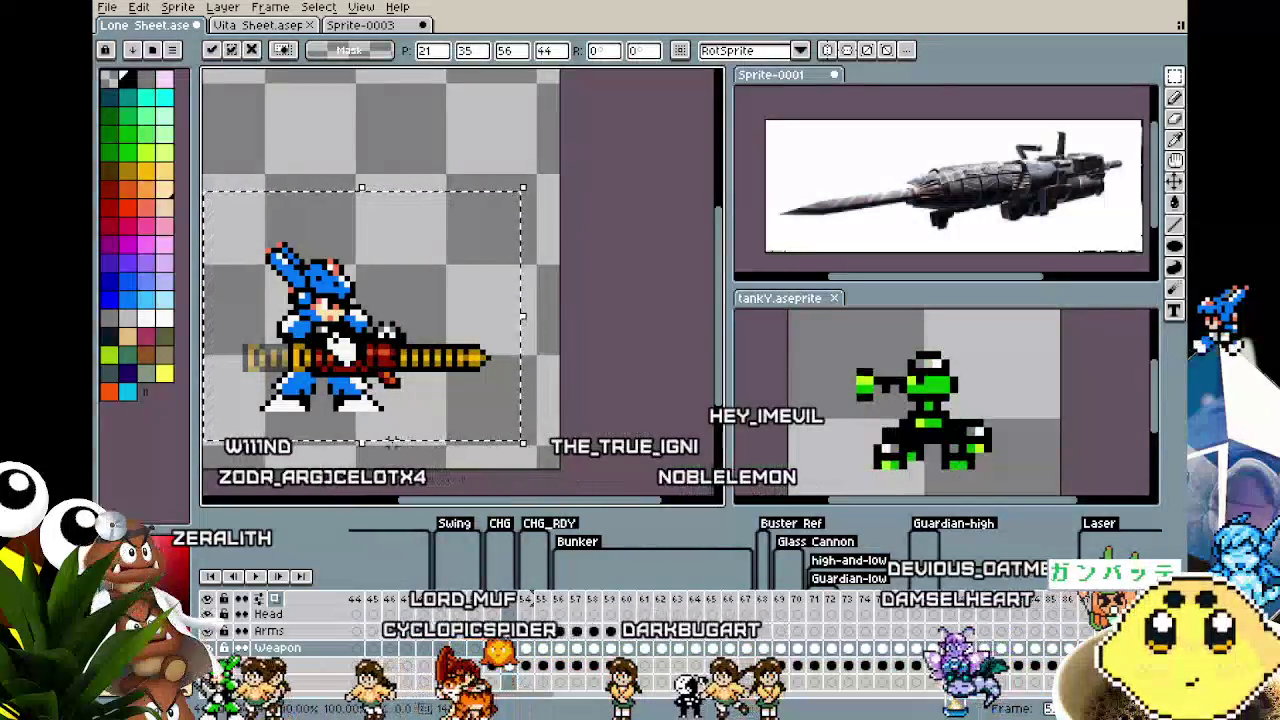
{"action": "key", "text": "Return"}
{"action": "left_click_drag", "start_coordinate": [308, 482], "coordinate": [458, 465]}
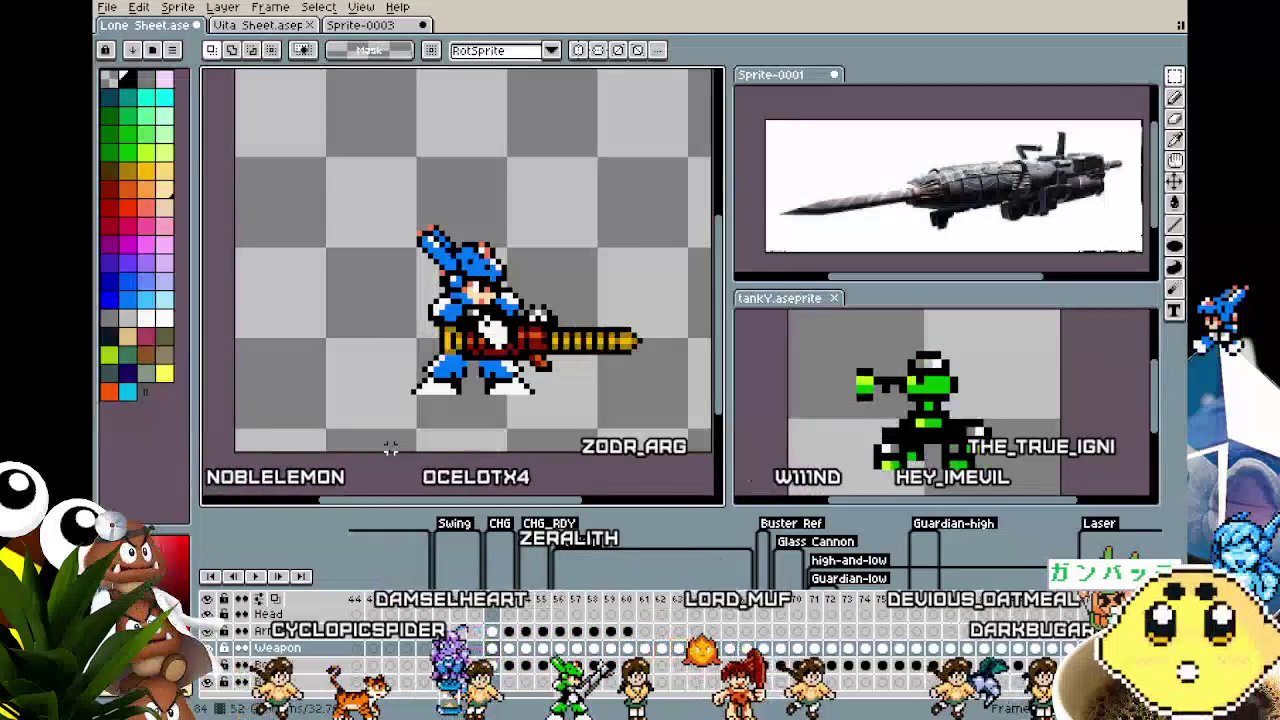
Insert a new frame near the CHG tags
{"action": "scroll", "coordinate": [378, 437], "scroll_direction": "up", "scroll_amount": 1}
{"action": "scroll", "coordinate": [365, 424], "scroll_direction": "up", "scroll_amount": 1}
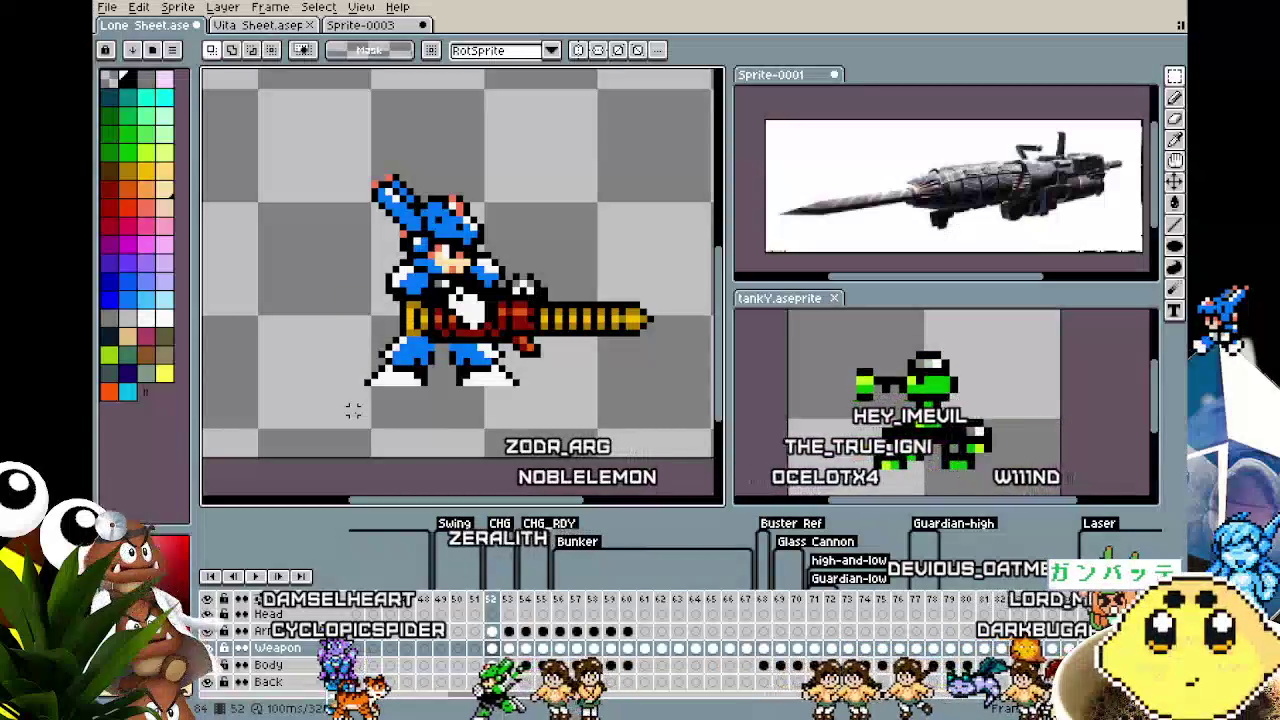
{"action": "right_click", "coordinate": [492, 604]}
{"action": "left_click", "coordinate": [525, 620]}
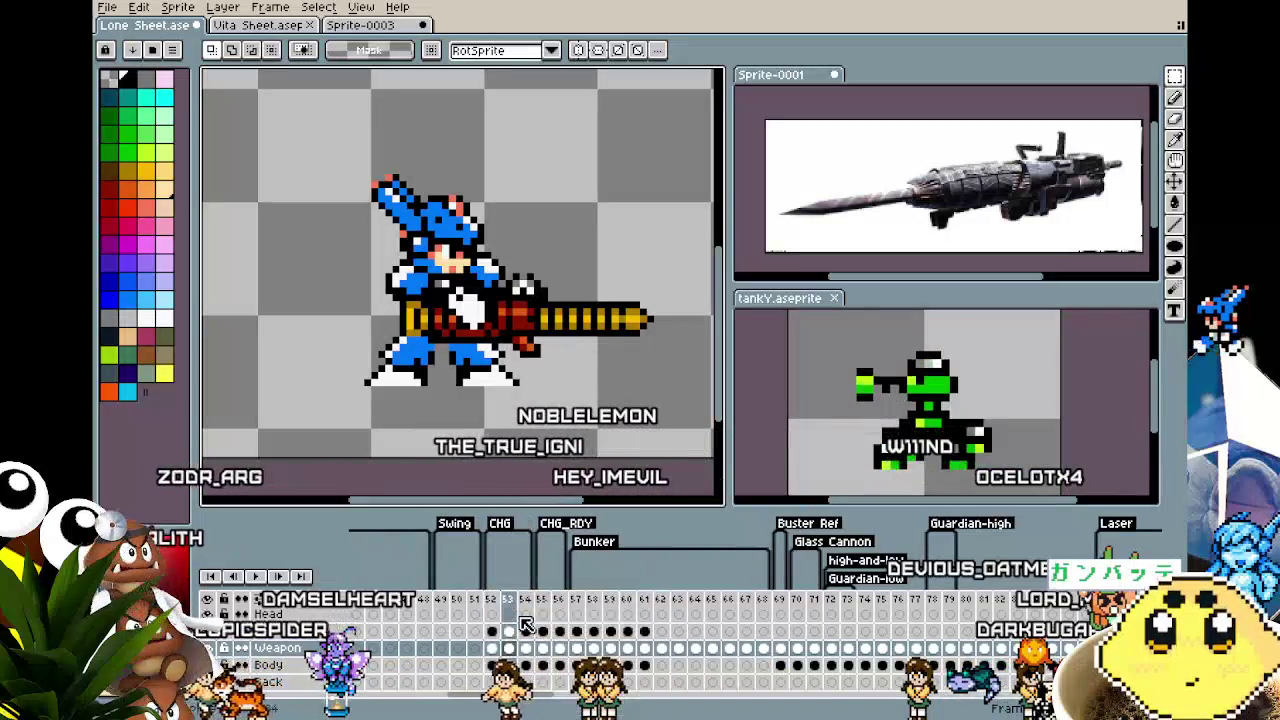
Show only the Weapon layer so the gun appears alone
{"action": "scroll", "coordinate": [236, 650], "scroll_direction": "up", "scroll_amount": 2}
{"action": "scroll", "coordinate": [216, 642], "scroll_direction": "up", "scroll_amount": 2}
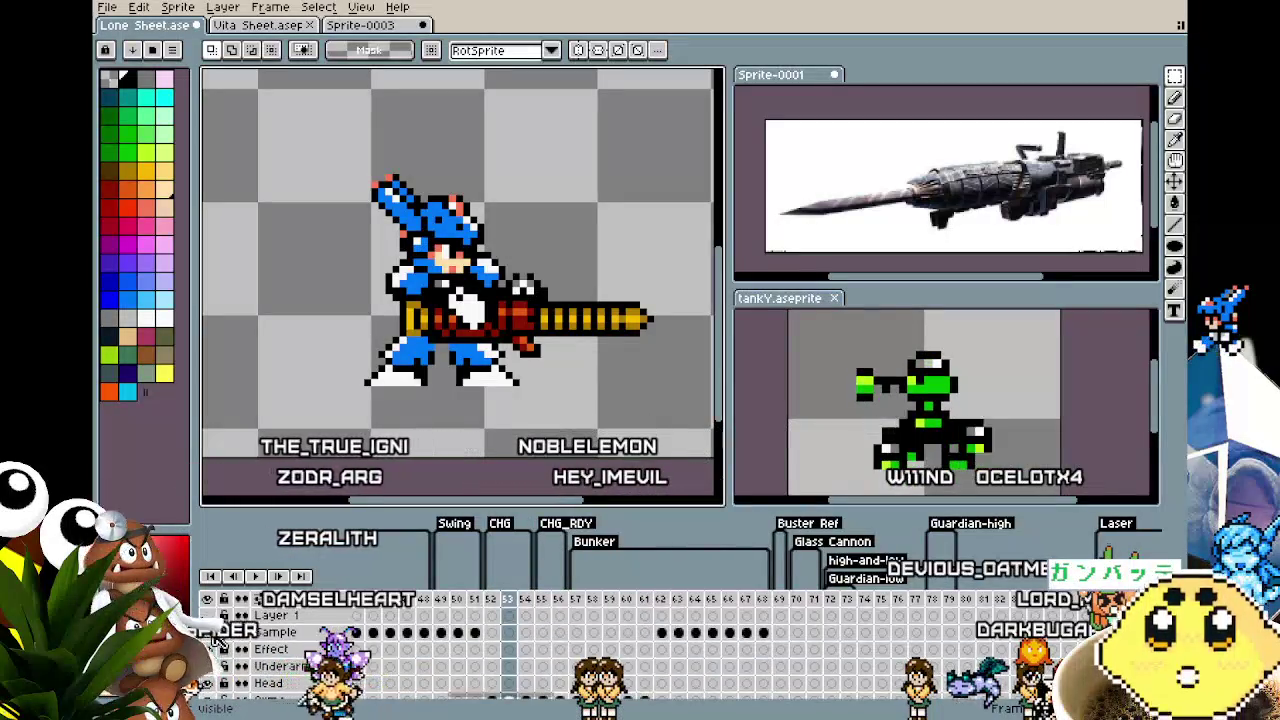
{"action": "scroll", "coordinate": [214, 641], "scroll_direction": "down", "scroll_amount": 1}
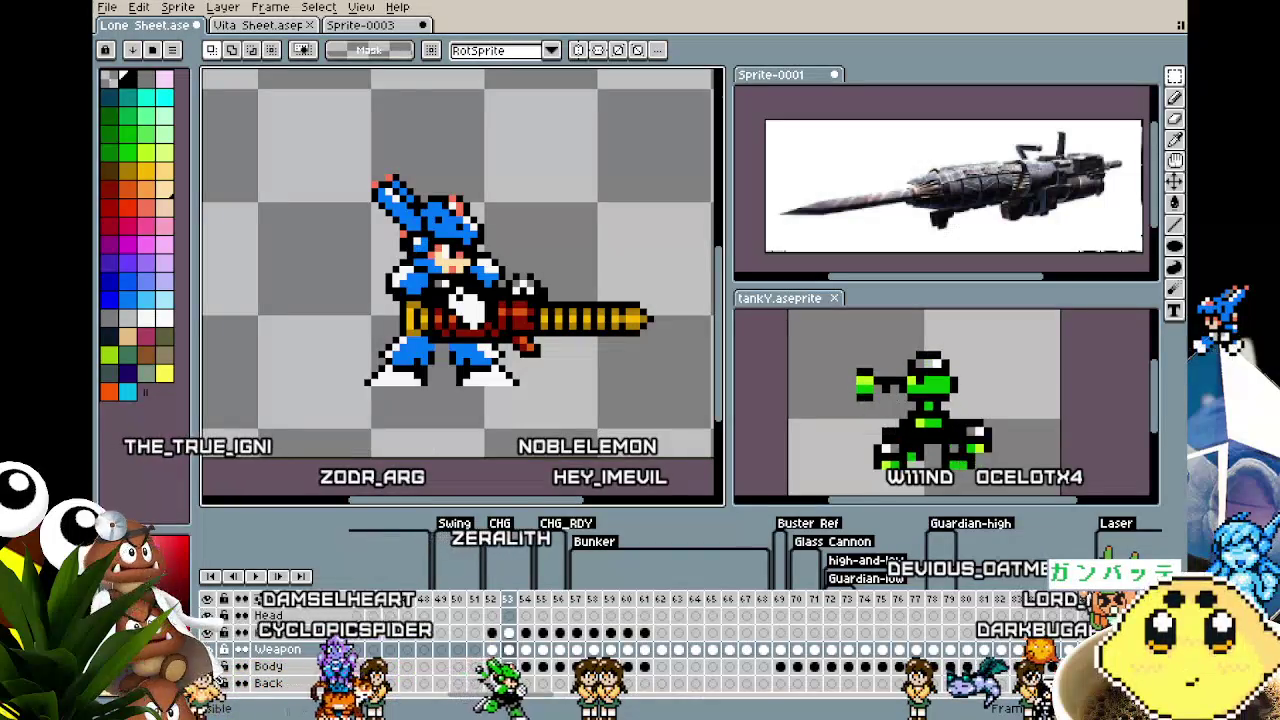
{"action": "left_click", "coordinate": [207, 649], "text": "alt"}
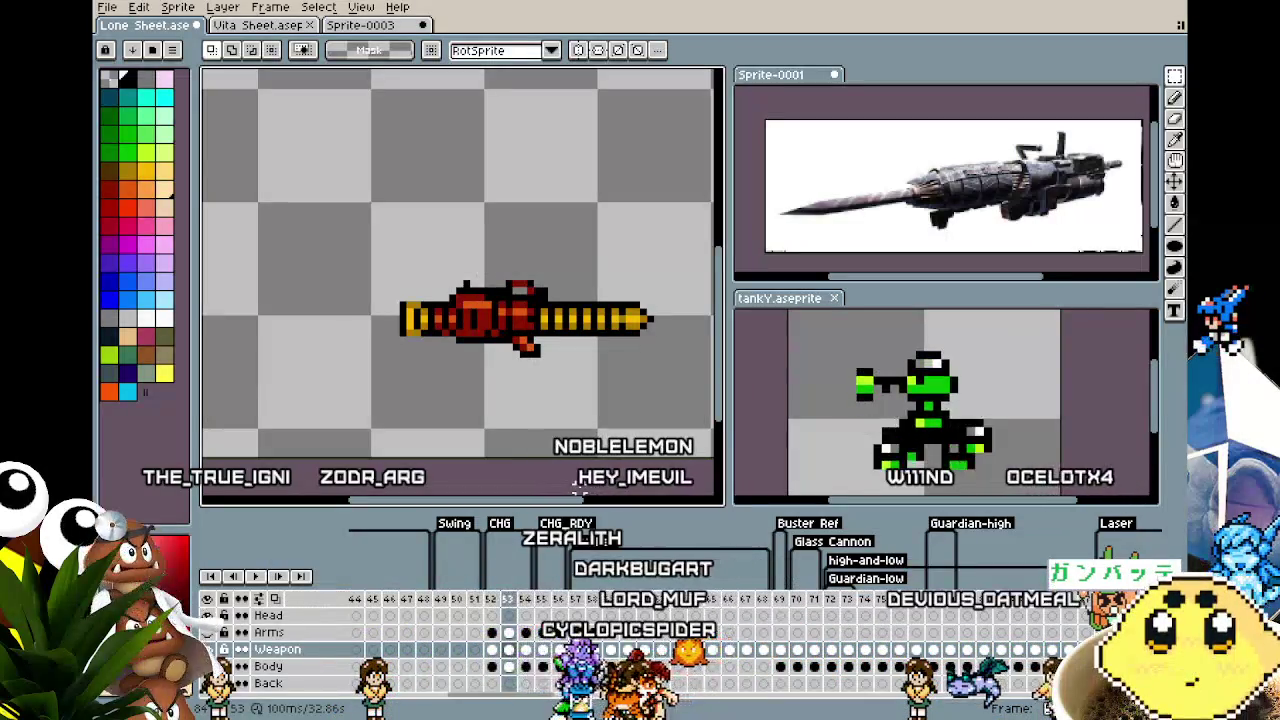
Compare the gun poses on frames 53 and 54, zooming in with the pencil selected
{"action": "key", "text": "Right"}
{"action": "key", "text": "Left"}
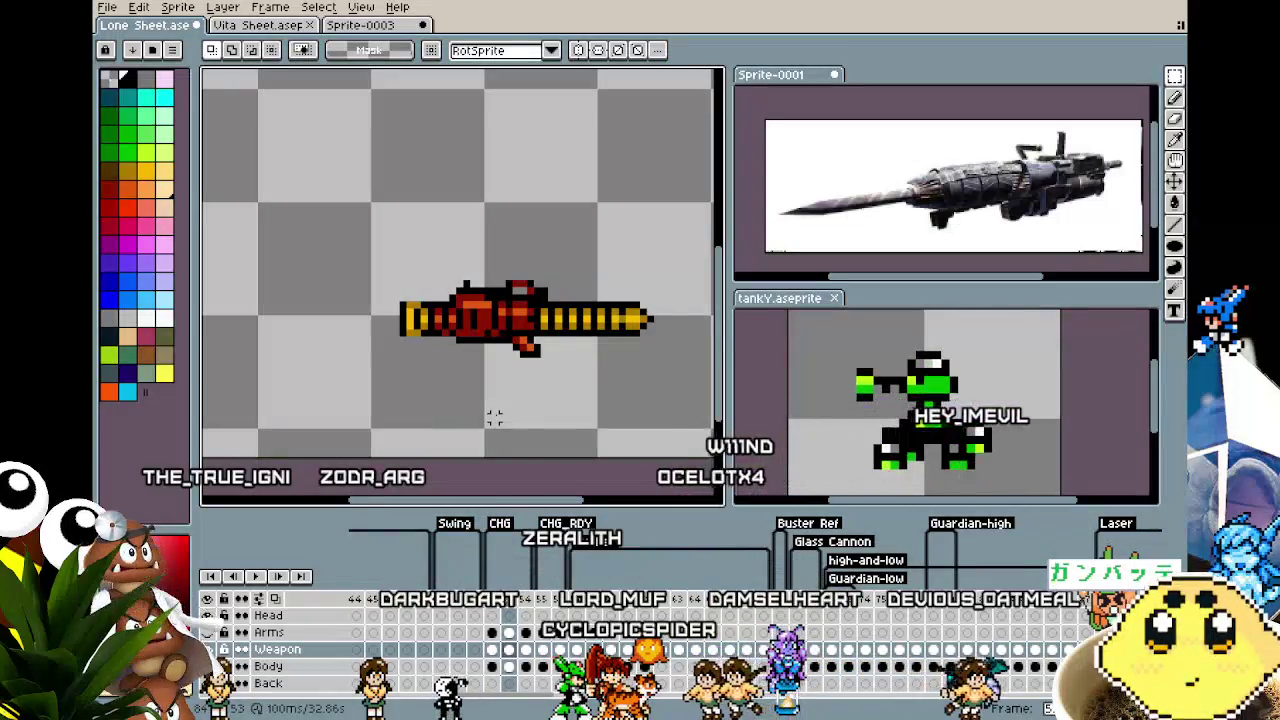
{"action": "key", "text": "Right"}
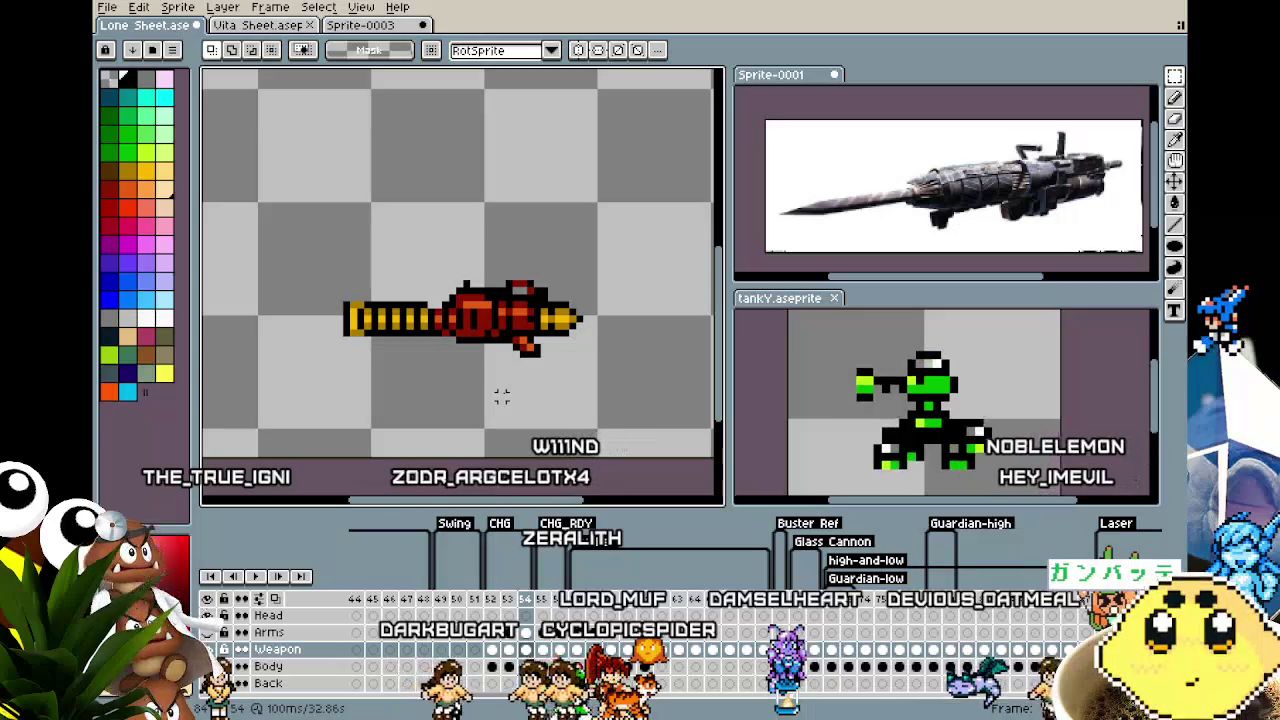
{"action": "scroll", "coordinate": [378, 314], "scroll_direction": "up", "scroll_amount": 1}
{"action": "scroll", "coordinate": [447, 285], "scroll_direction": "up", "scroll_amount": 1}
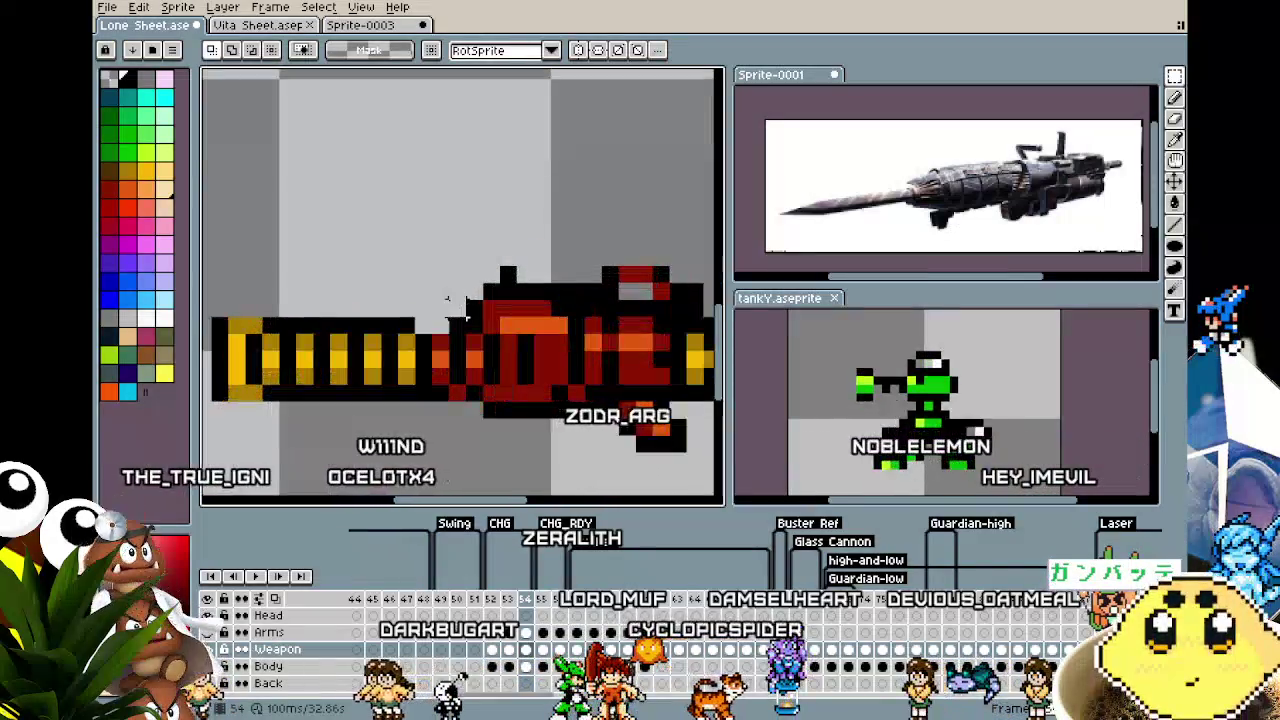
{"action": "key", "text": "b"}
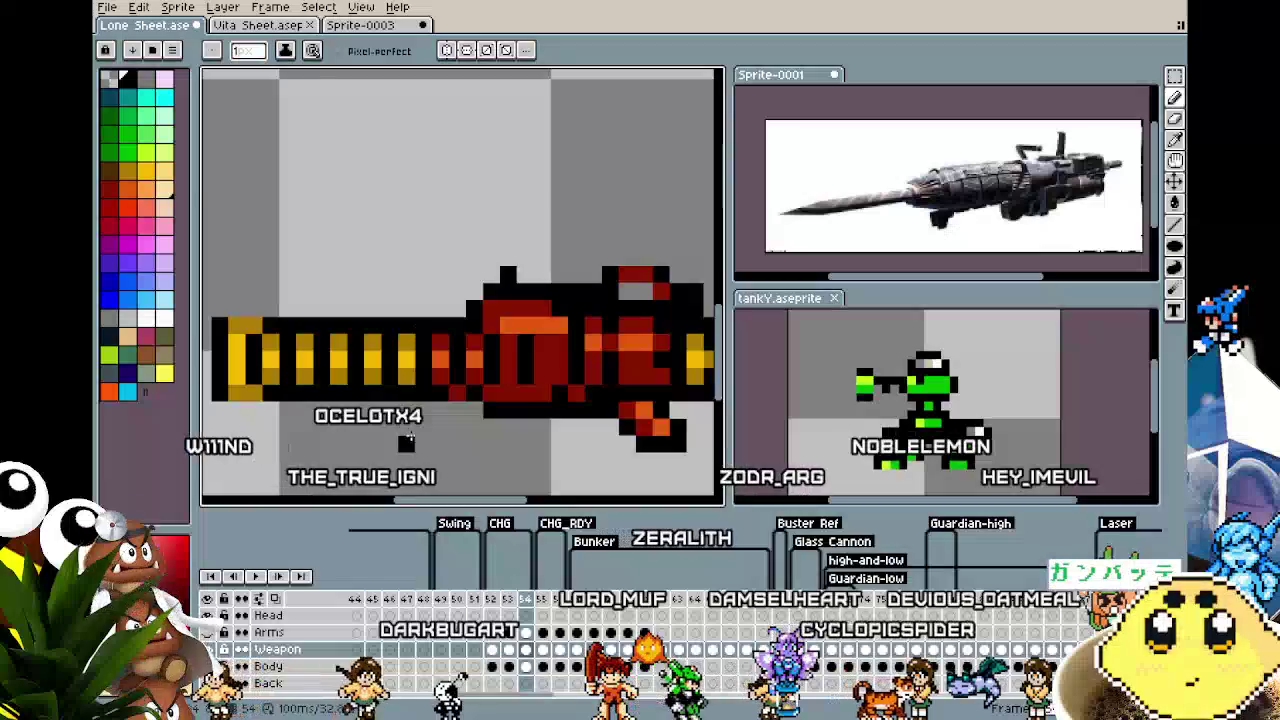
{"action": "scroll", "coordinate": [405, 440], "scroll_direction": "down", "scroll_amount": 3}
{"action": "scroll", "coordinate": [405, 445], "scroll_direction": "up", "scroll_amount": 1}
{"action": "scroll", "coordinate": [403, 455], "scroll_direction": "up", "scroll_amount": 1}
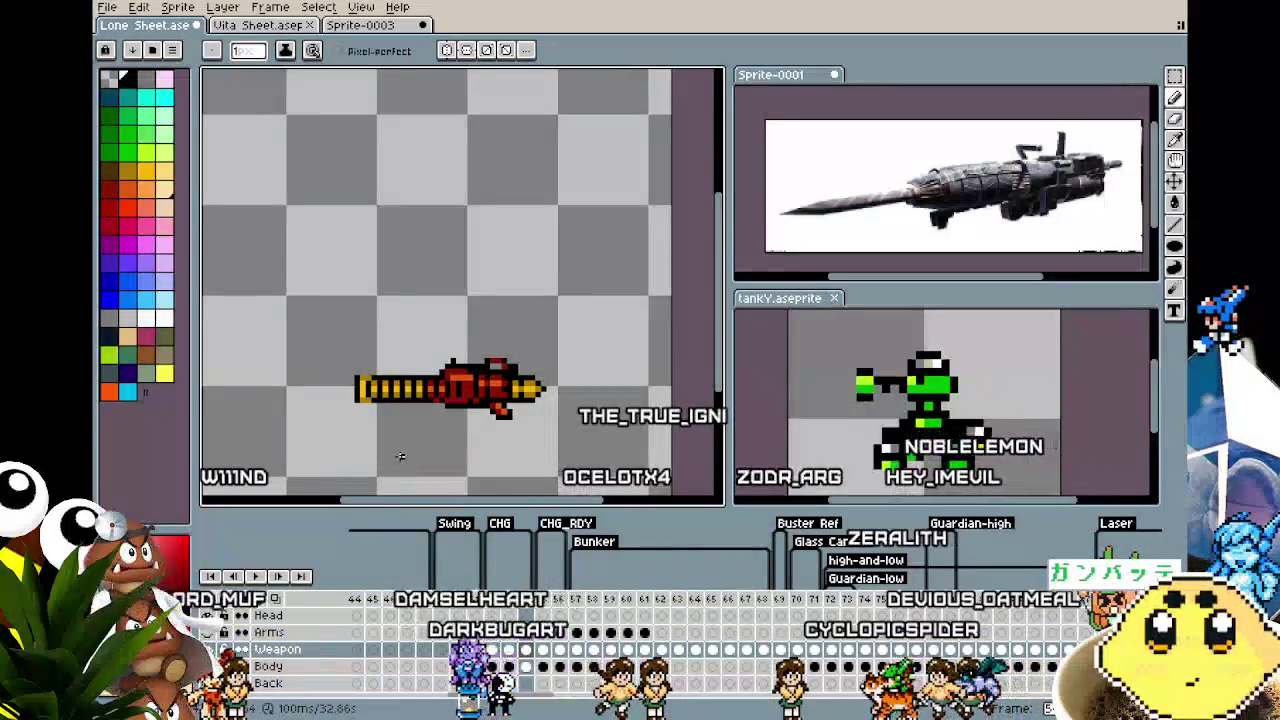
{"action": "scroll", "coordinate": [400, 421], "scroll_direction": "up", "scroll_amount": 1}
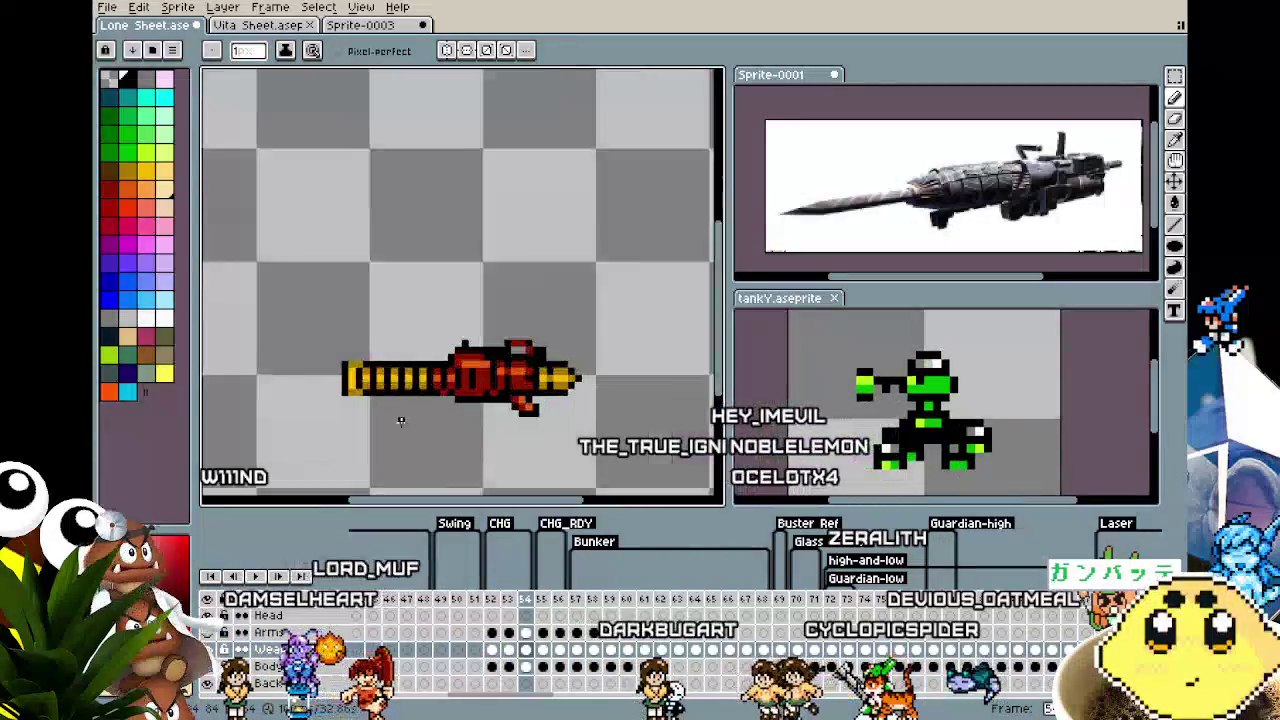
{"action": "scroll", "coordinate": [400, 421], "scroll_direction": "up", "scroll_amount": 1}
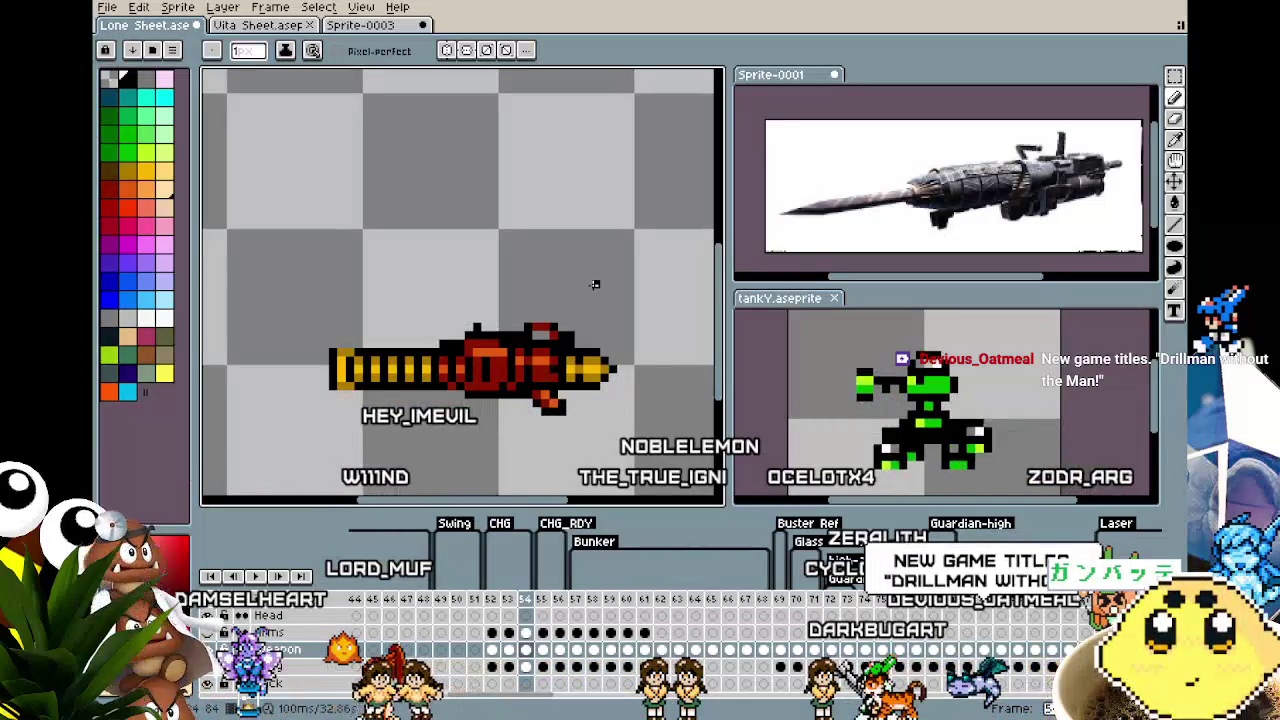
Switch to the eyedropper, recheck frames 53–54, and pick the Text tool
{"action": "key", "text": "i"}
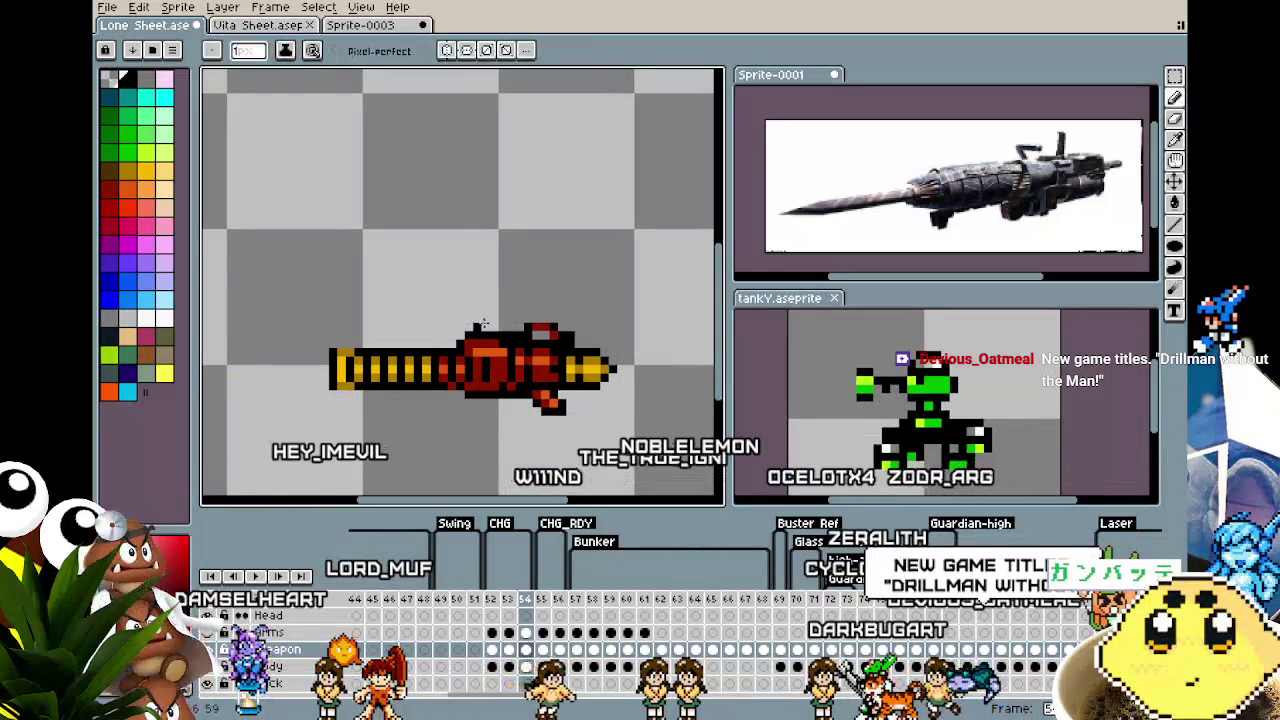
{"action": "key", "text": "Left"}
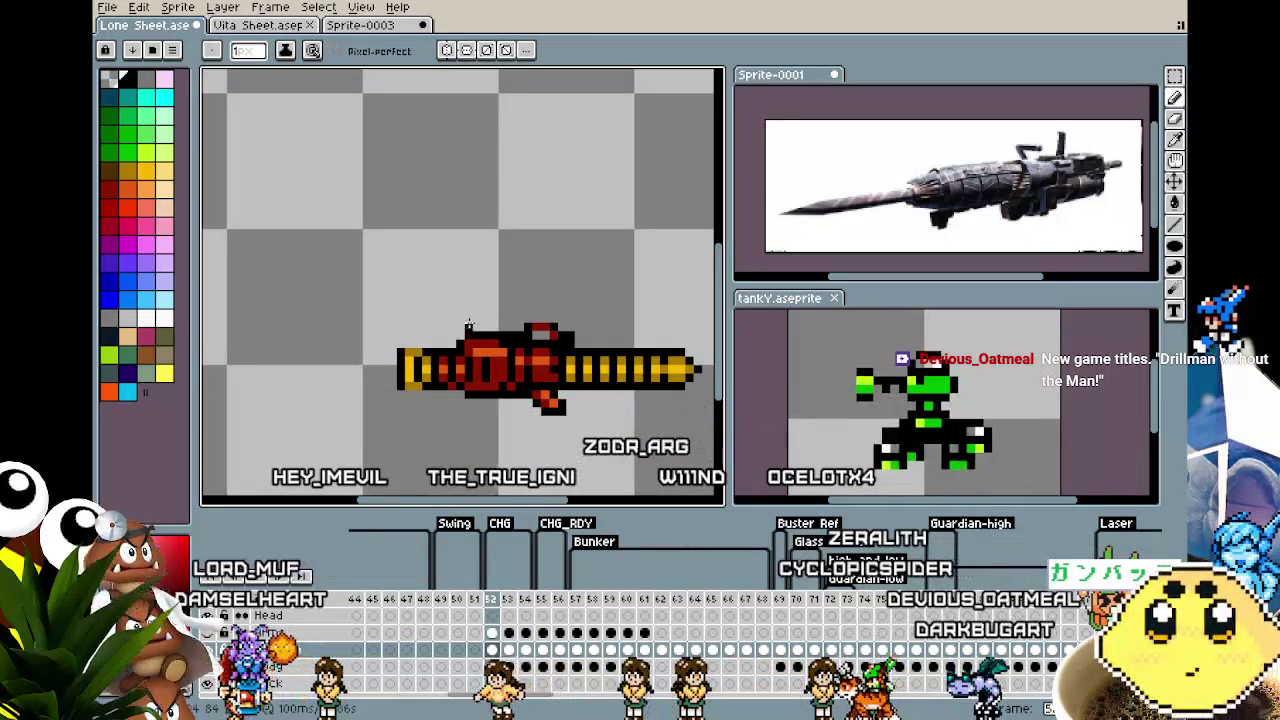
{"action": "key", "text": "Right"}
{"action": "key", "text": "Right"}
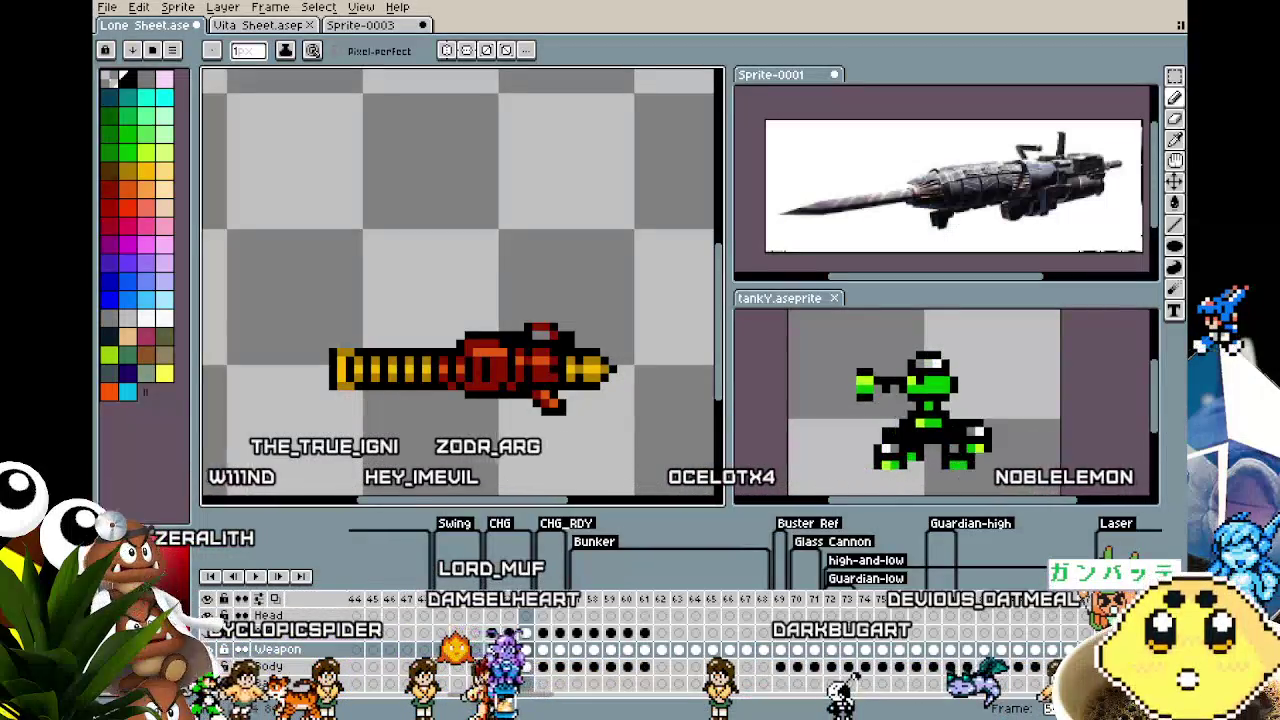
{"action": "key", "text": "t"}
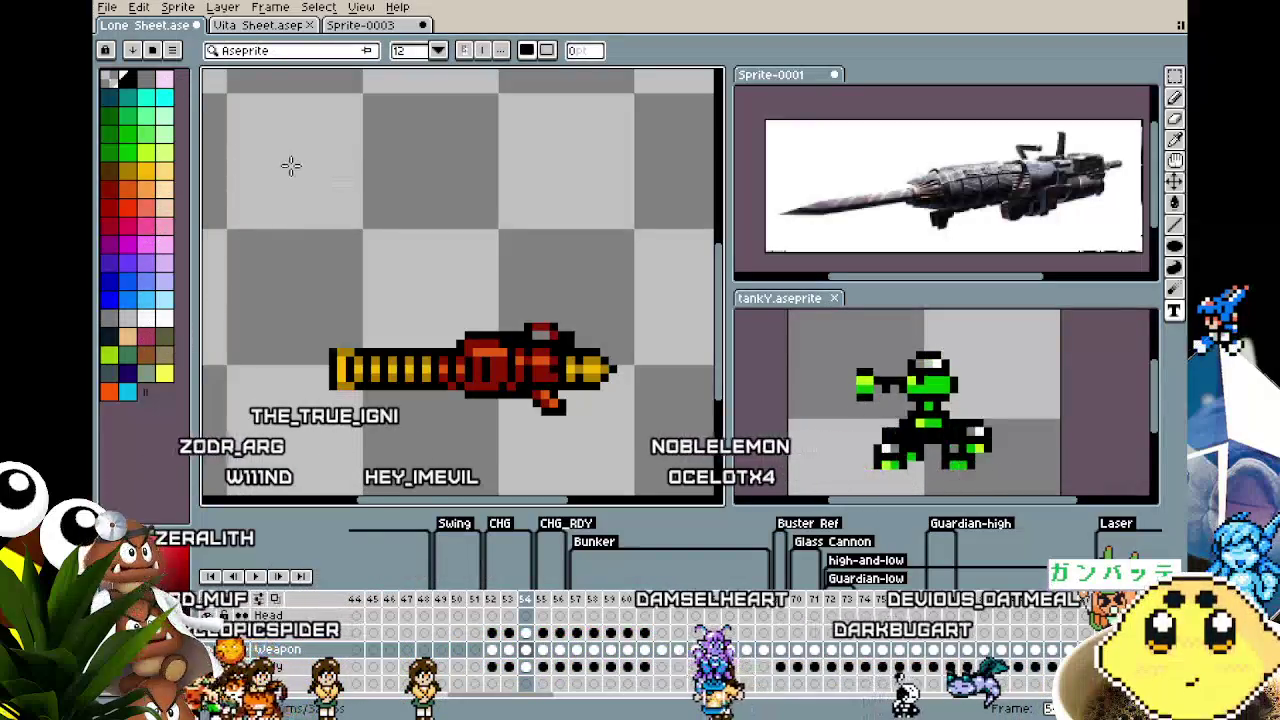
Type SPARKMANDRILL at font size 12 above the gun and move it up-left
{"action": "left_click", "coordinate": [438, 51]}
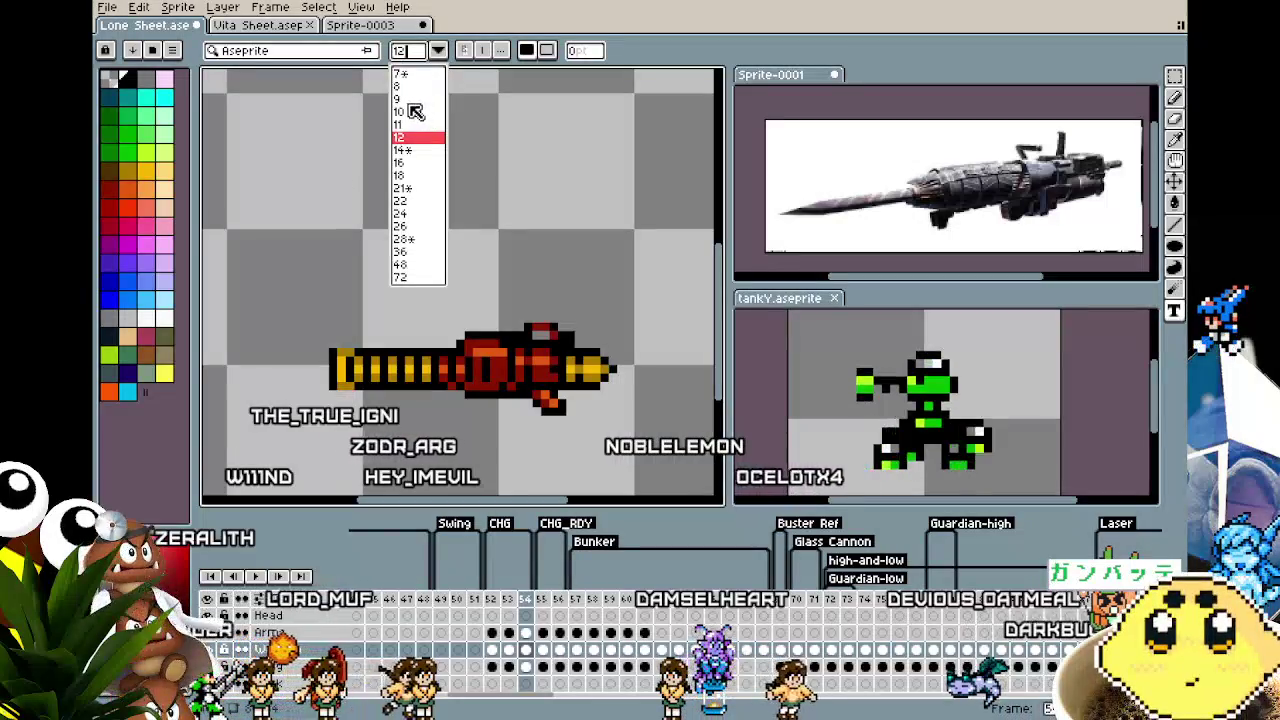
{"action": "left_click", "coordinate": [531, 214]}
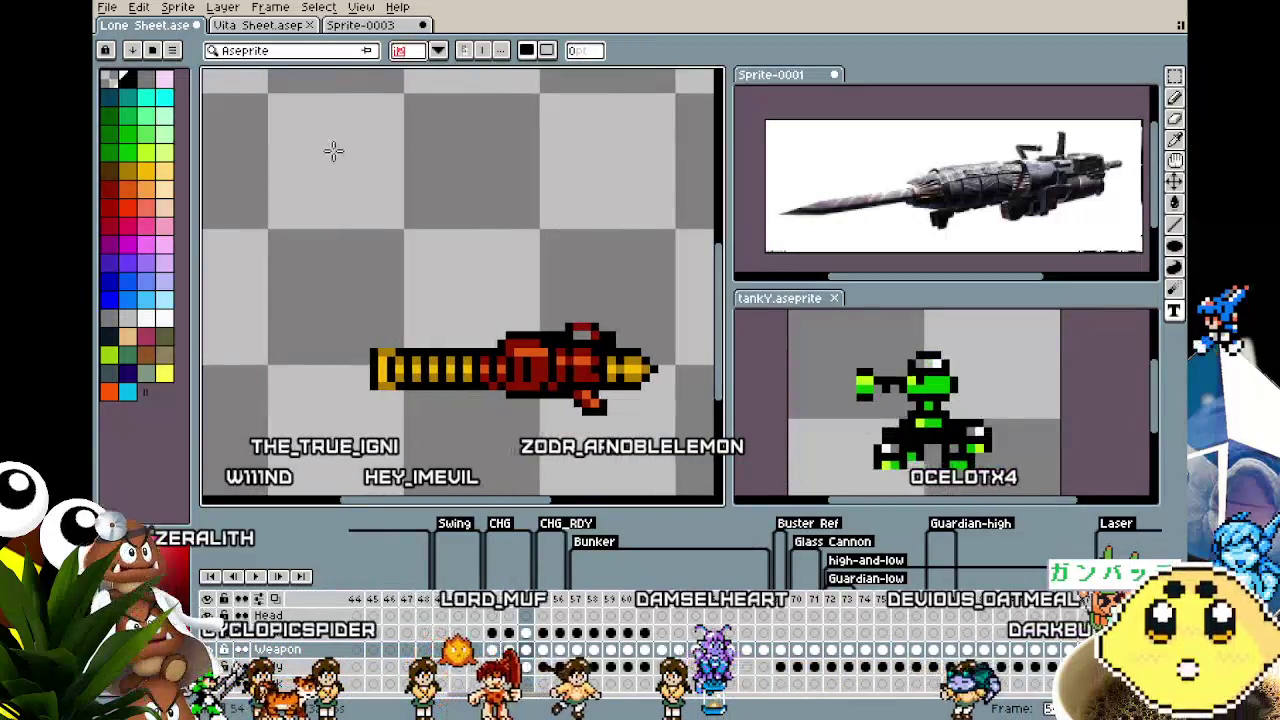
{"action": "left_click_drag", "start_coordinate": [287, 171], "coordinate": [668, 257]}
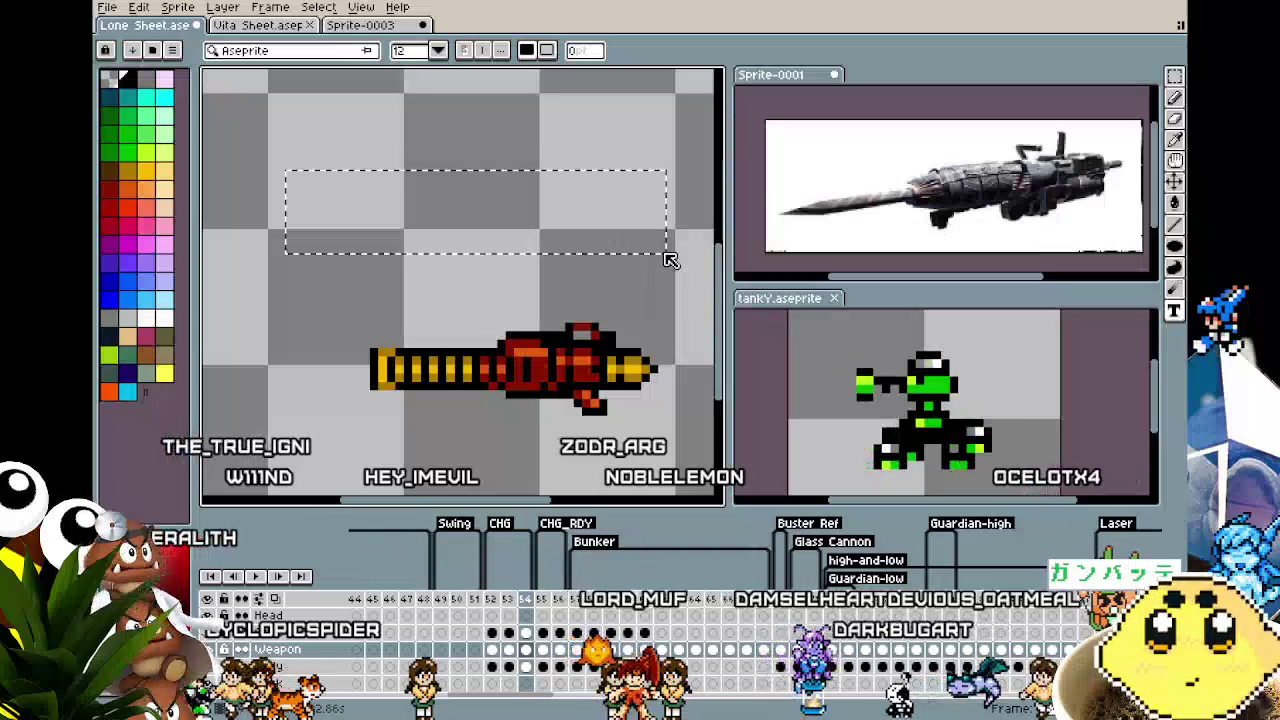
{"action": "type", "text": "5par"}
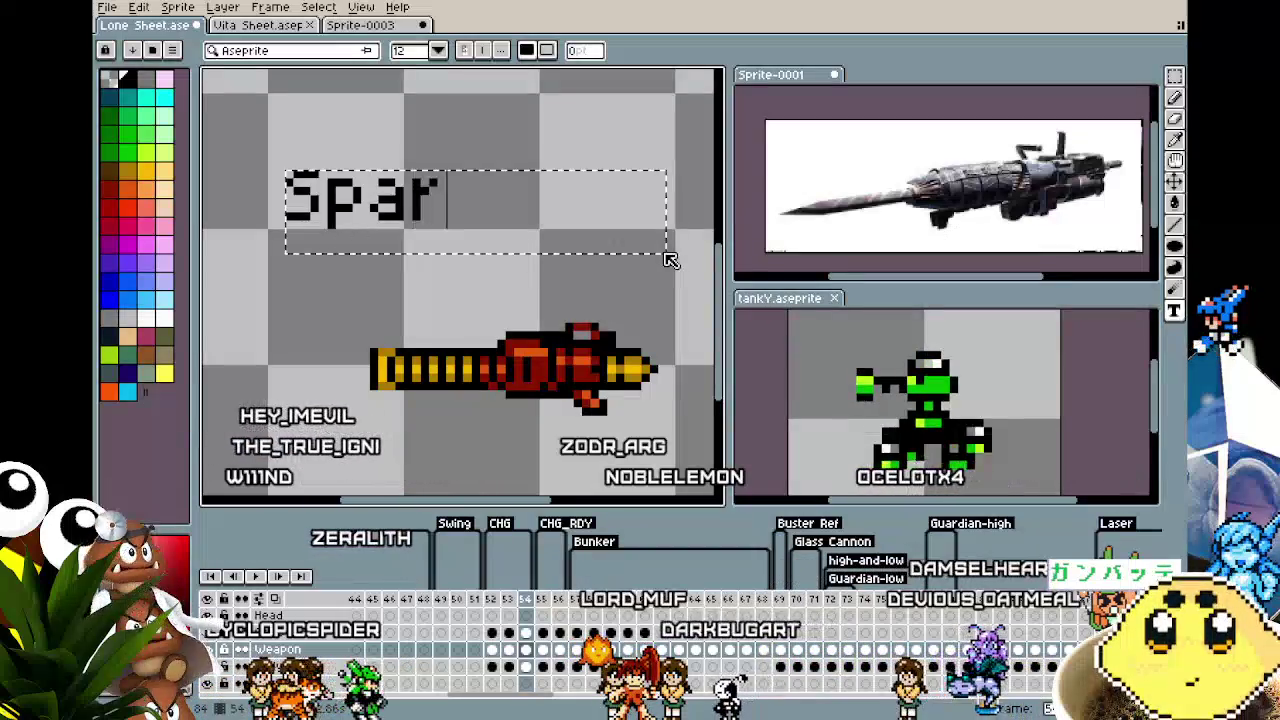
{"action": "key", "text": "BackSpace"}
{"action": "key", "text": "BackSpace"}
{"action": "type", "text": "PARKM"}
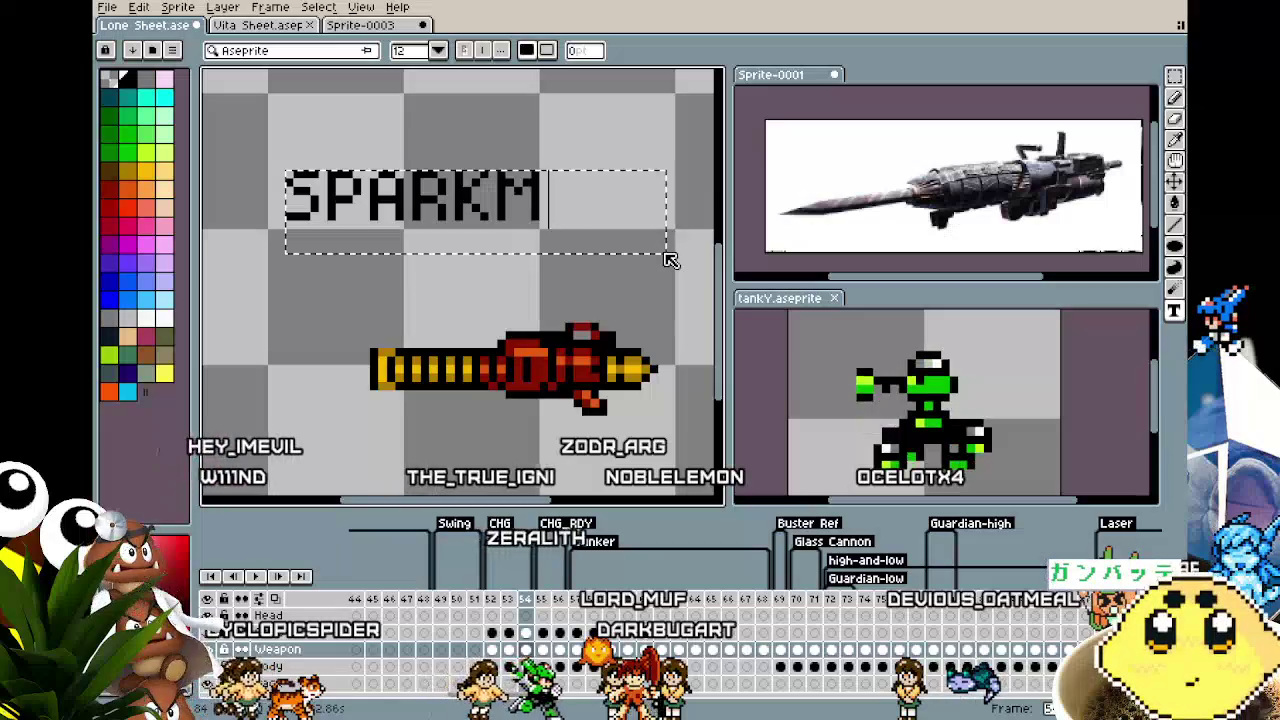
{"action": "type", "text": "ANDRILL"}
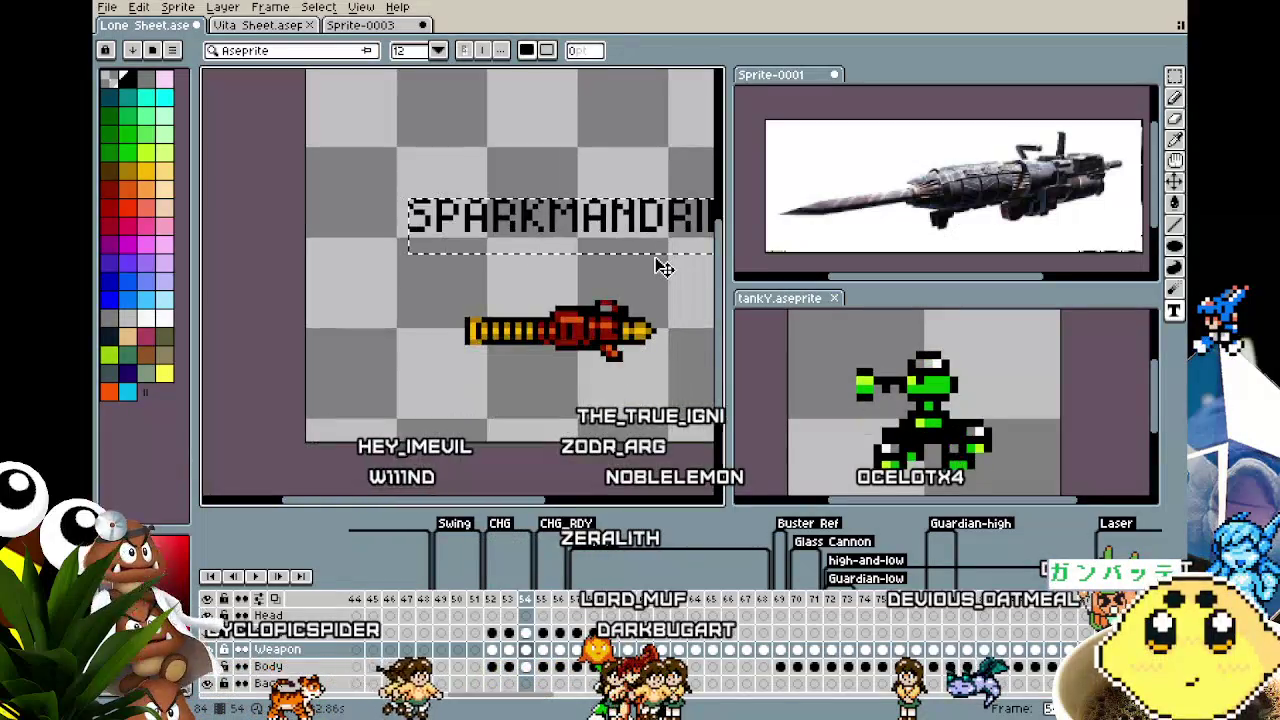
{"action": "scroll", "coordinate": [657, 257], "scroll_direction": "down", "scroll_amount": 1}
{"action": "scroll", "coordinate": [571, 257], "scroll_direction": "down", "scroll_amount": 1}
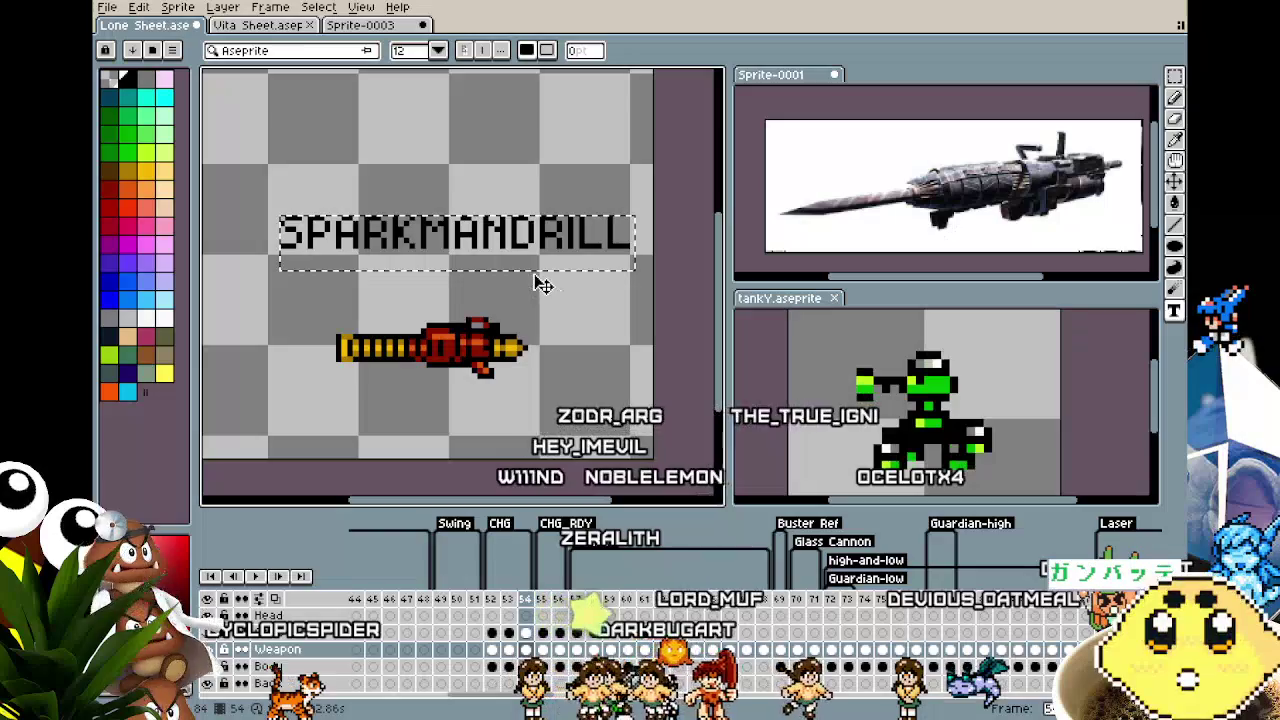
{"action": "mouse_move", "coordinate": [540, 288]}
{"action": "left_mouse_down"}
{"action": "mouse_move", "coordinate": [478, 256]}
{"action": "mouse_move", "coordinate": [443, 271]}
{"action": "left_mouse_up"}
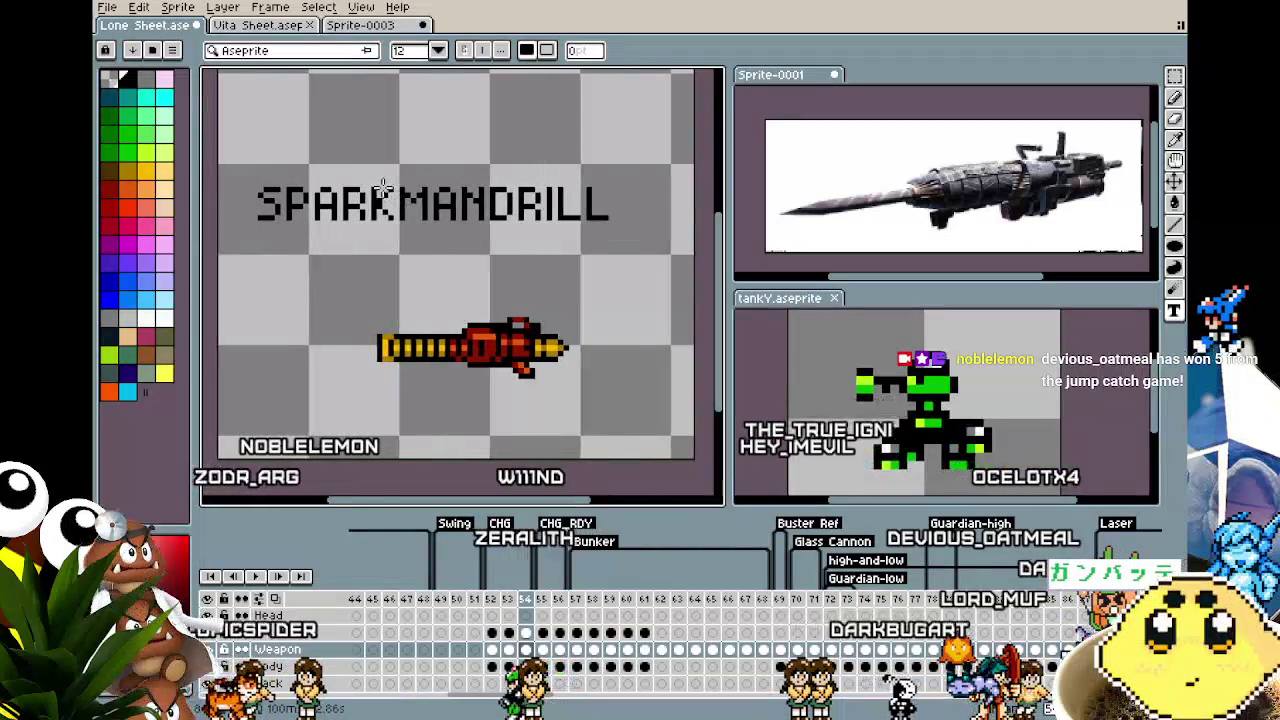
Add the word MAN as new text and join it onto SPARKMANDRILL
{"action": "scroll", "coordinate": [386, 195], "scroll_direction": "up", "scroll_amount": 1}
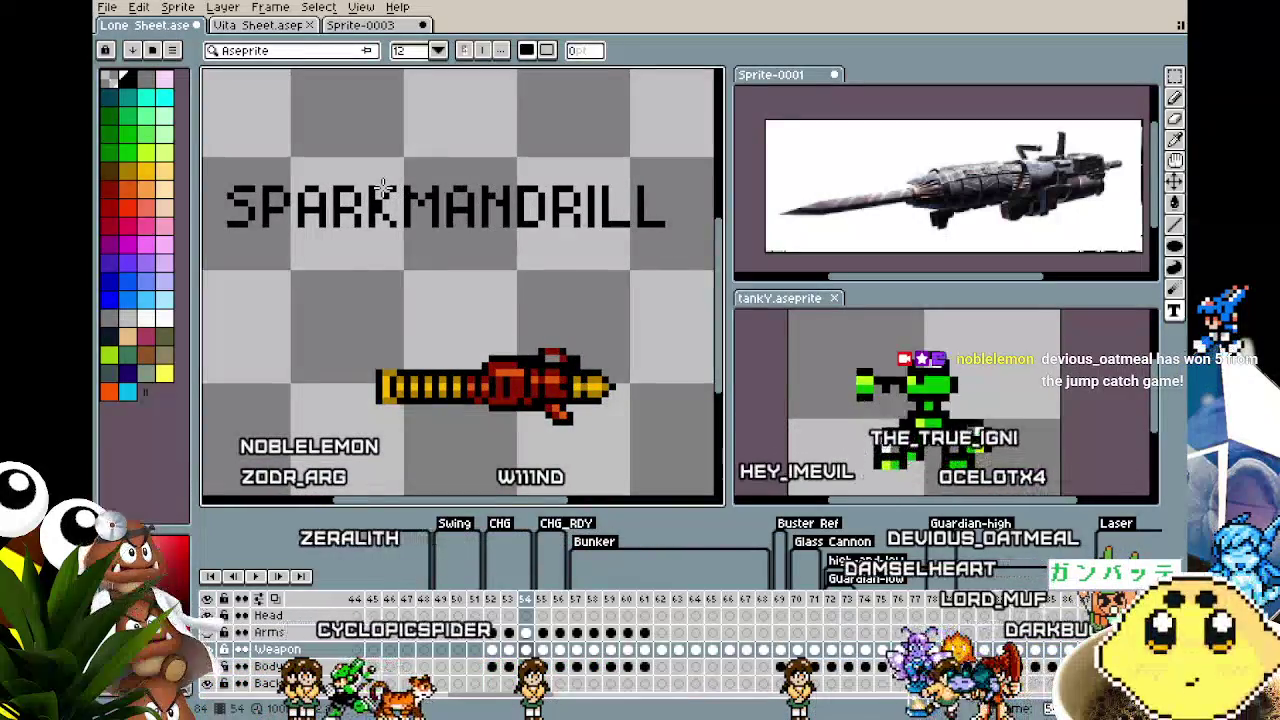
{"action": "scroll", "coordinate": [386, 190], "scroll_direction": "down", "scroll_amount": 1}
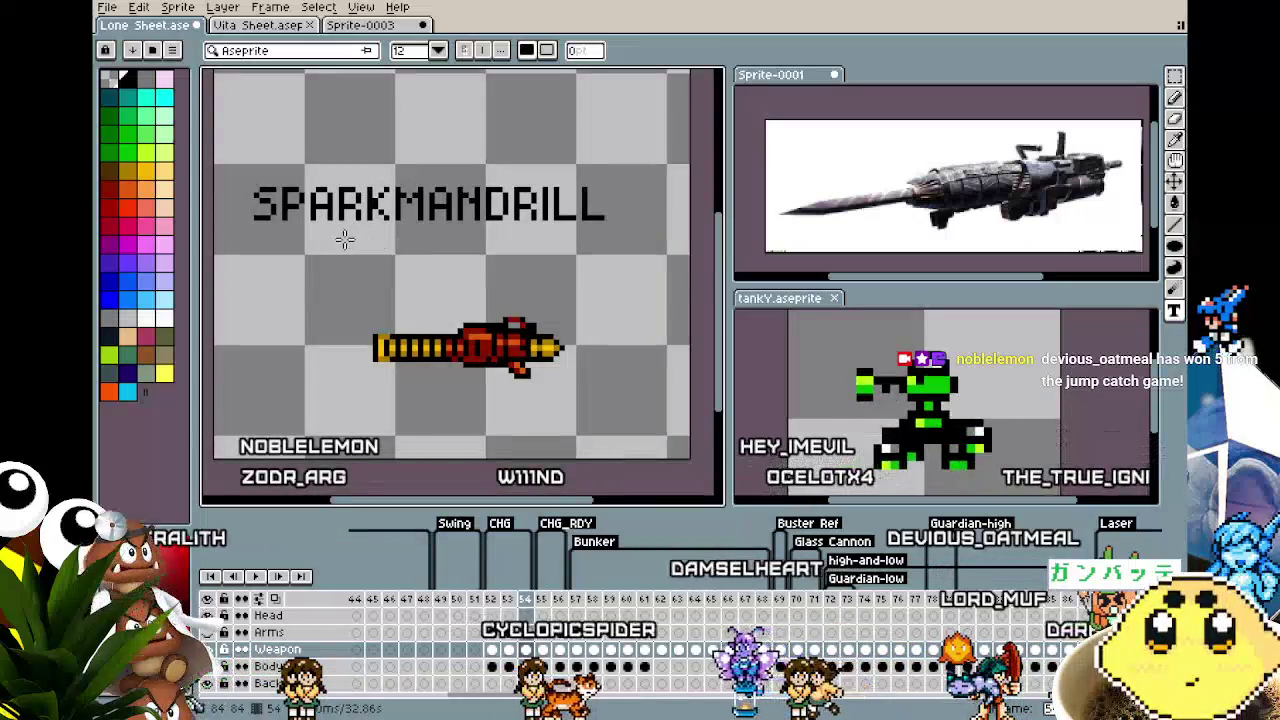
{"action": "left_click_drag", "start_coordinate": [345, 238], "coordinate": [575, 293]}
{"action": "type", "text": "MAN"}
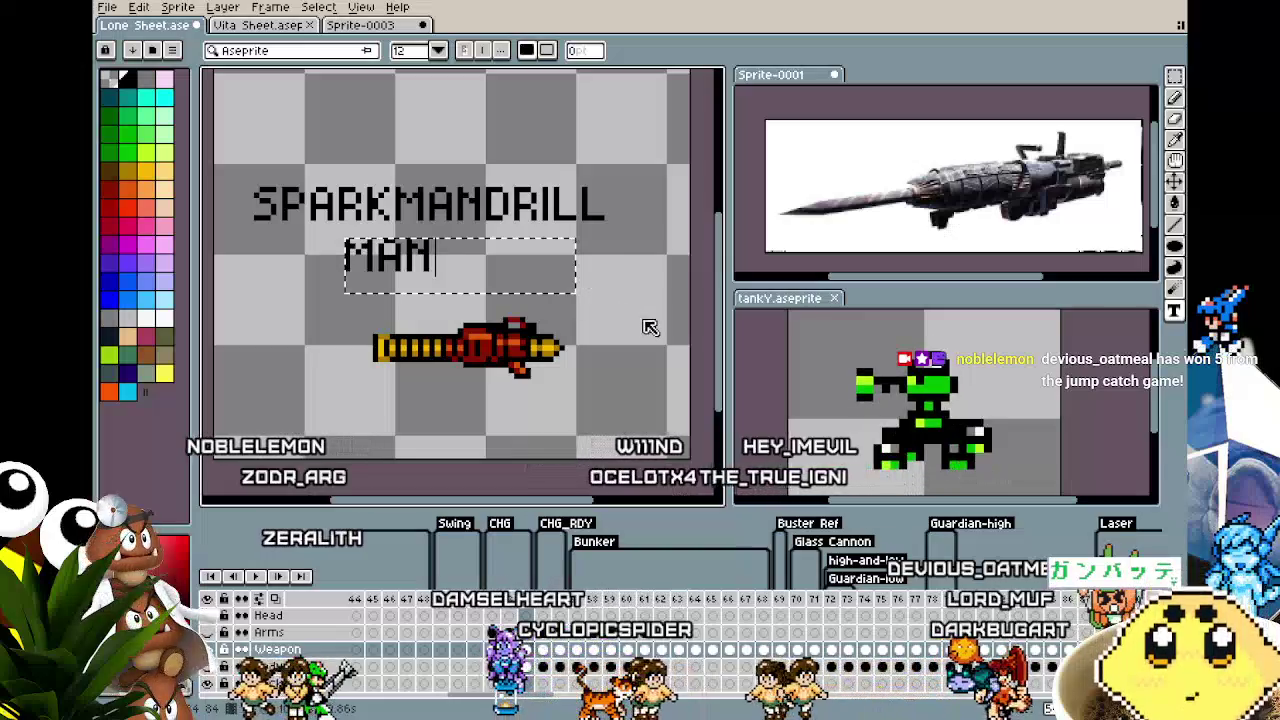
{"action": "key", "text": "Return"}
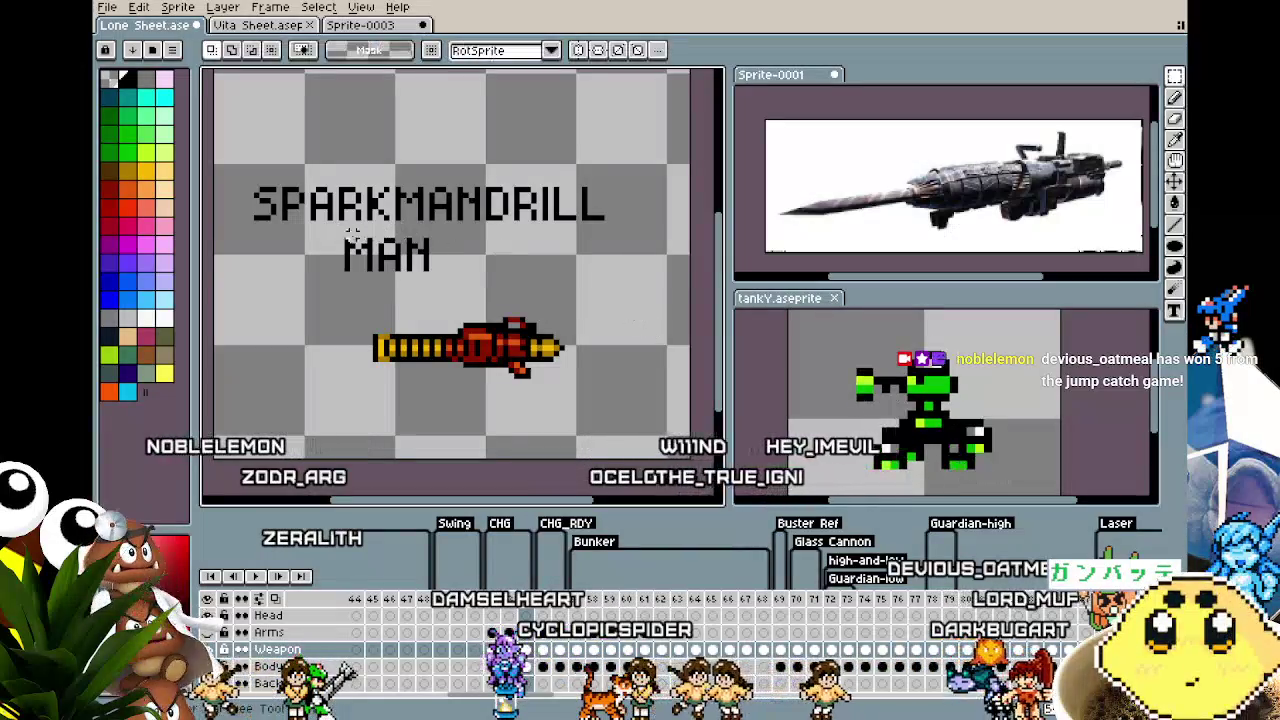
{"action": "left_click_drag", "start_coordinate": [306, 233], "coordinate": [471, 286]}
{"action": "left_click_drag", "start_coordinate": [380, 255], "coordinate": [420, 255]}
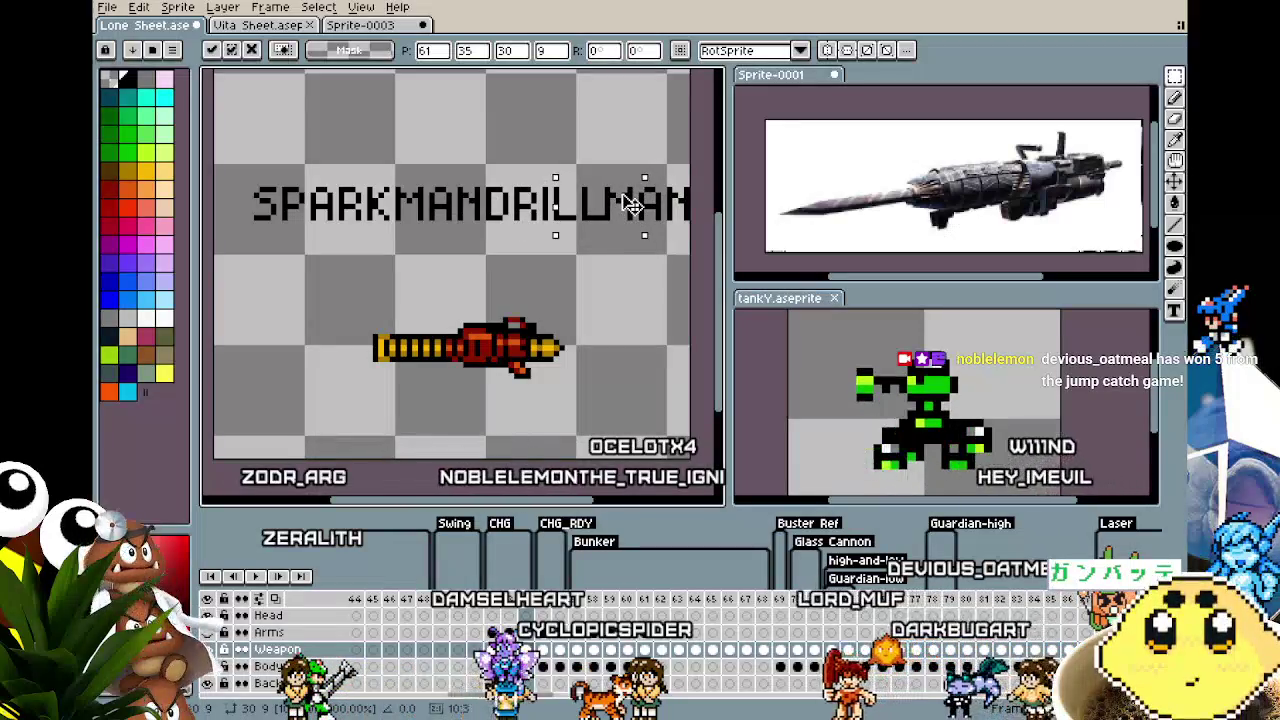
{"action": "left_click_drag", "start_coordinate": [630, 205], "coordinate": [635, 260]}
Rearrange the text so SPARKMAN sits above DRILLMAN
{"action": "mouse_move", "coordinate": [226, 166]}
{"action": "left_mouse_down"}
{"action": "mouse_move", "coordinate": [463, 229]}
{"action": "mouse_move", "coordinate": [620, 232]}
{"action": "mouse_move", "coordinate": [578, 240]}
{"action": "mouse_move", "coordinate": [690, 288]}
{"action": "mouse_move", "coordinate": [652, 215]}
{"action": "left_mouse_up"}
{"action": "key", "text": "ctrl+d"}
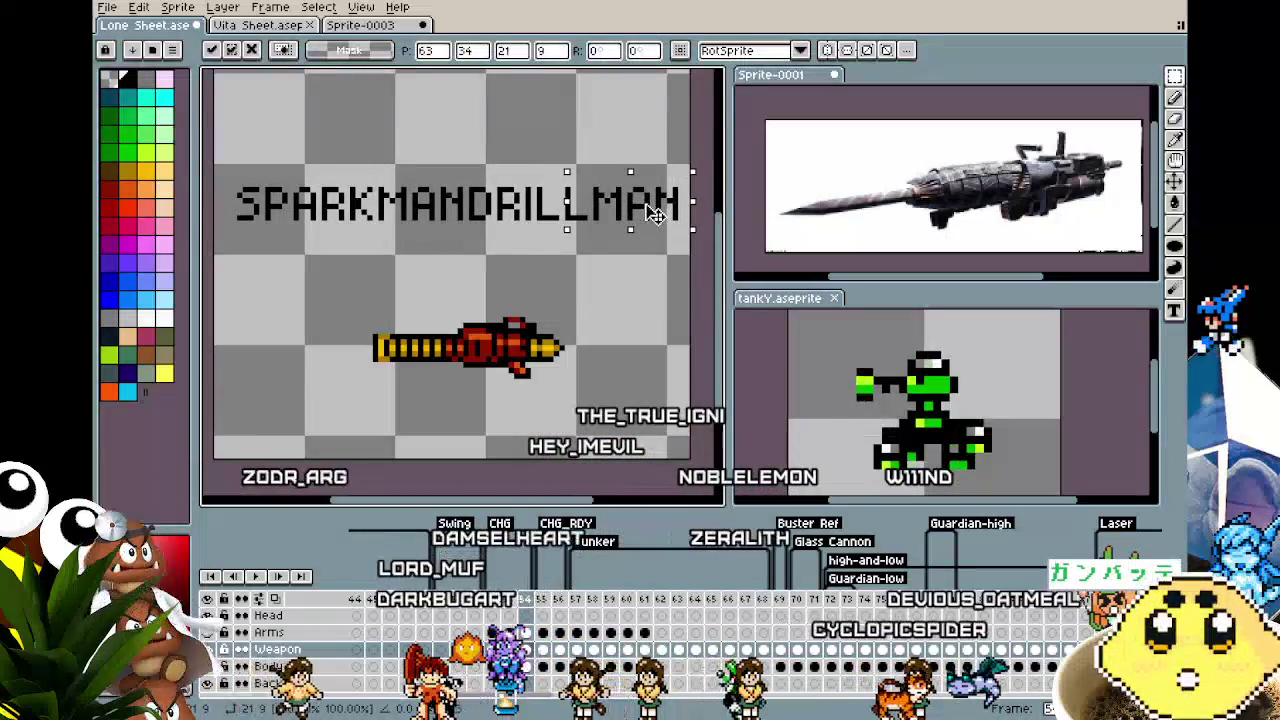
{"action": "key", "text": "ctrl+d"}
{"action": "scroll", "coordinate": [609, 263], "scroll_direction": "down", "scroll_amount": 1}
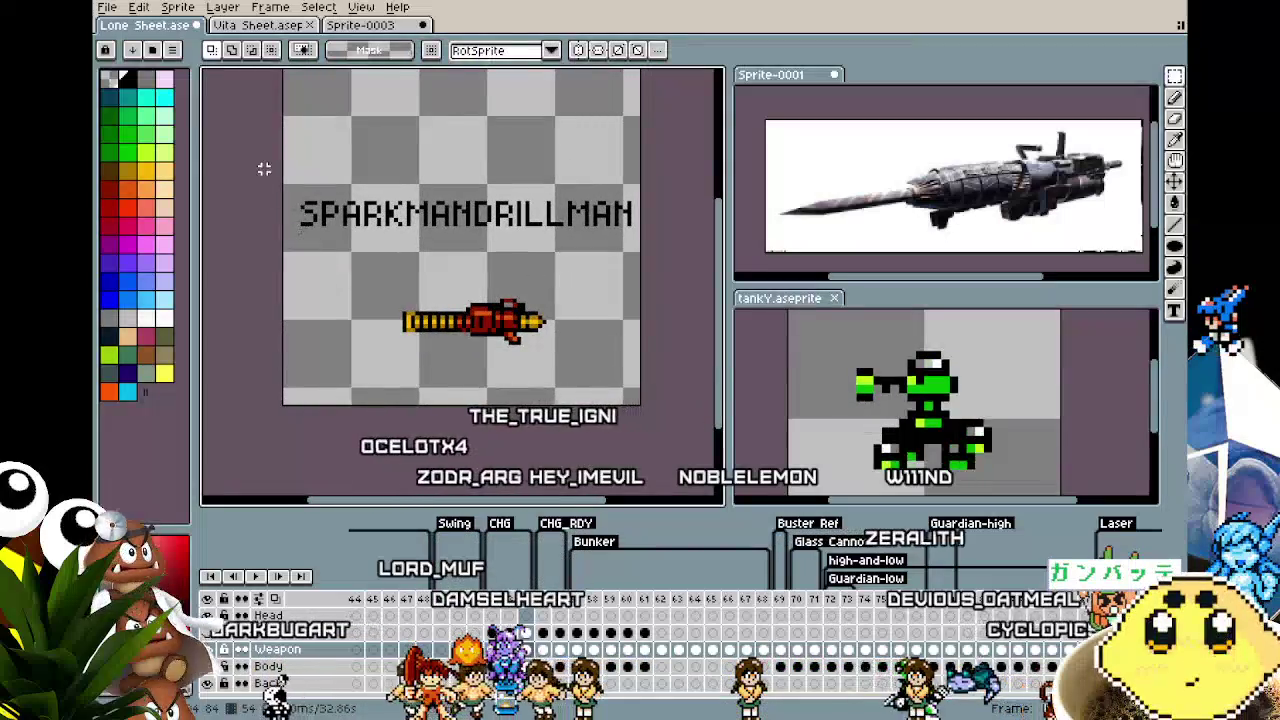
{"action": "left_click_drag", "start_coordinate": [270, 160], "coordinate": [477, 262]}
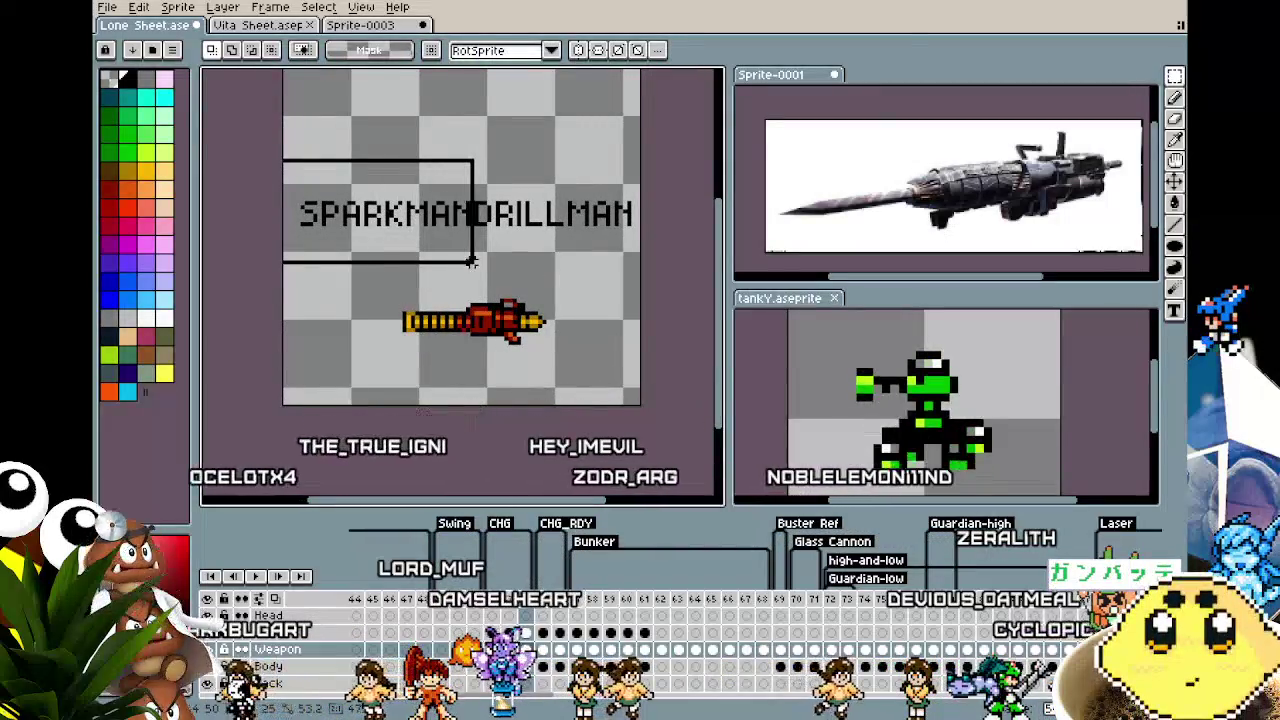
{"action": "left_click_drag", "start_coordinate": [420, 230], "coordinate": [420, 162]}
{"action": "key", "text": "ctrl+d"}
Nudge the MAN and SPARKMAN text into alignment with the arrow keys
{"action": "scroll", "coordinate": [599, 266], "scroll_direction": "up", "scroll_amount": 2}
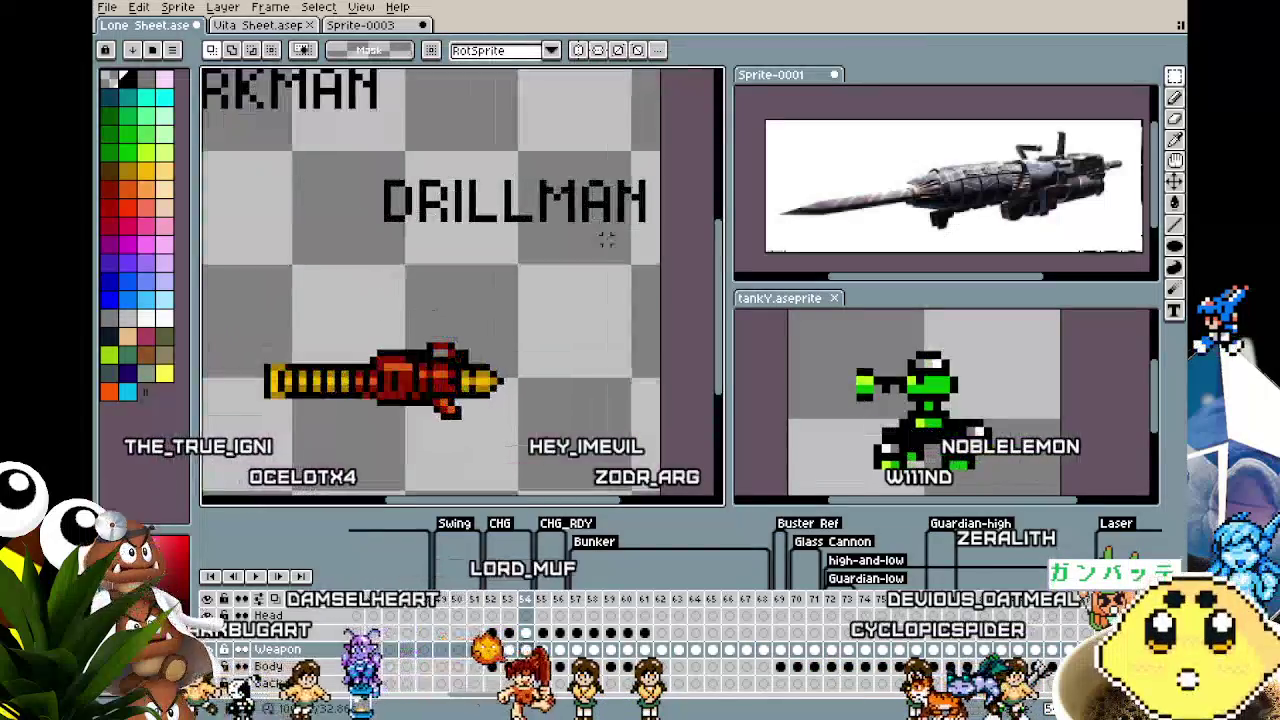
{"action": "scroll", "coordinate": [603, 323], "scroll_direction": "down", "scroll_amount": 1}
{"action": "left_click_drag", "start_coordinate": [602, 321], "coordinate": [605, 322]}
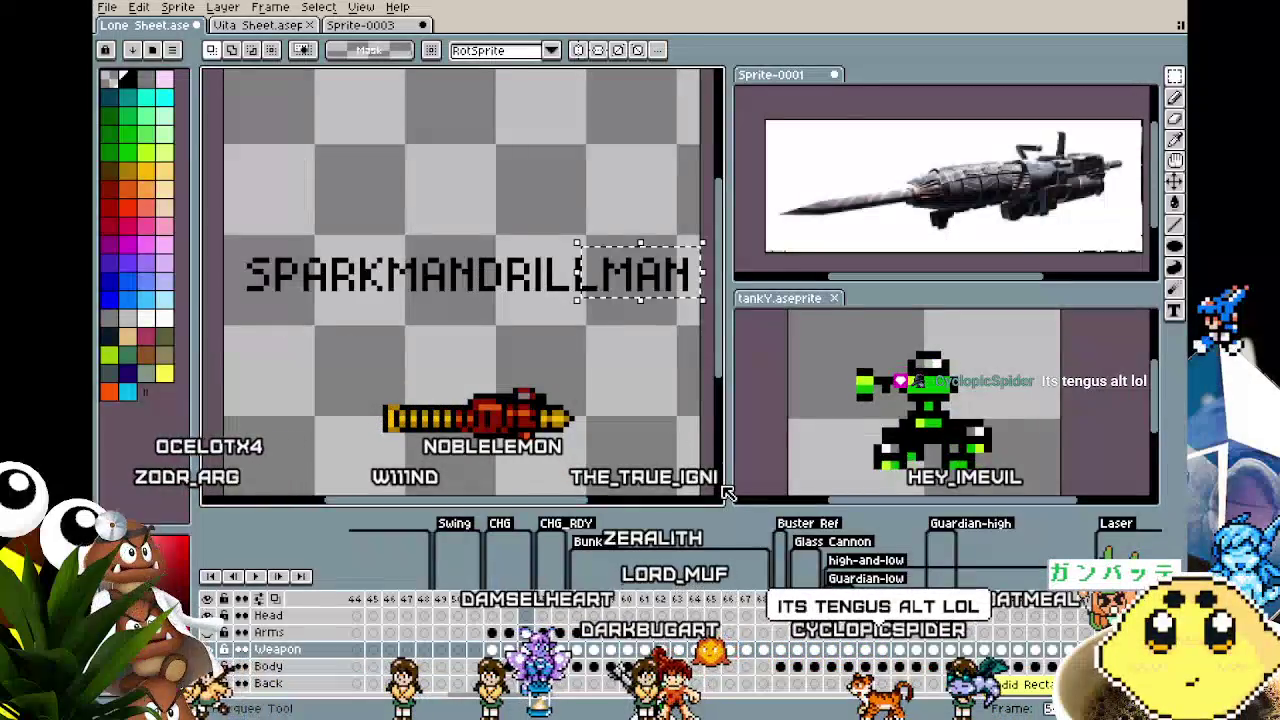
{"action": "key", "text": "Down"}
{"action": "key", "text": "Down"}
{"action": "key", "text": "Down"}
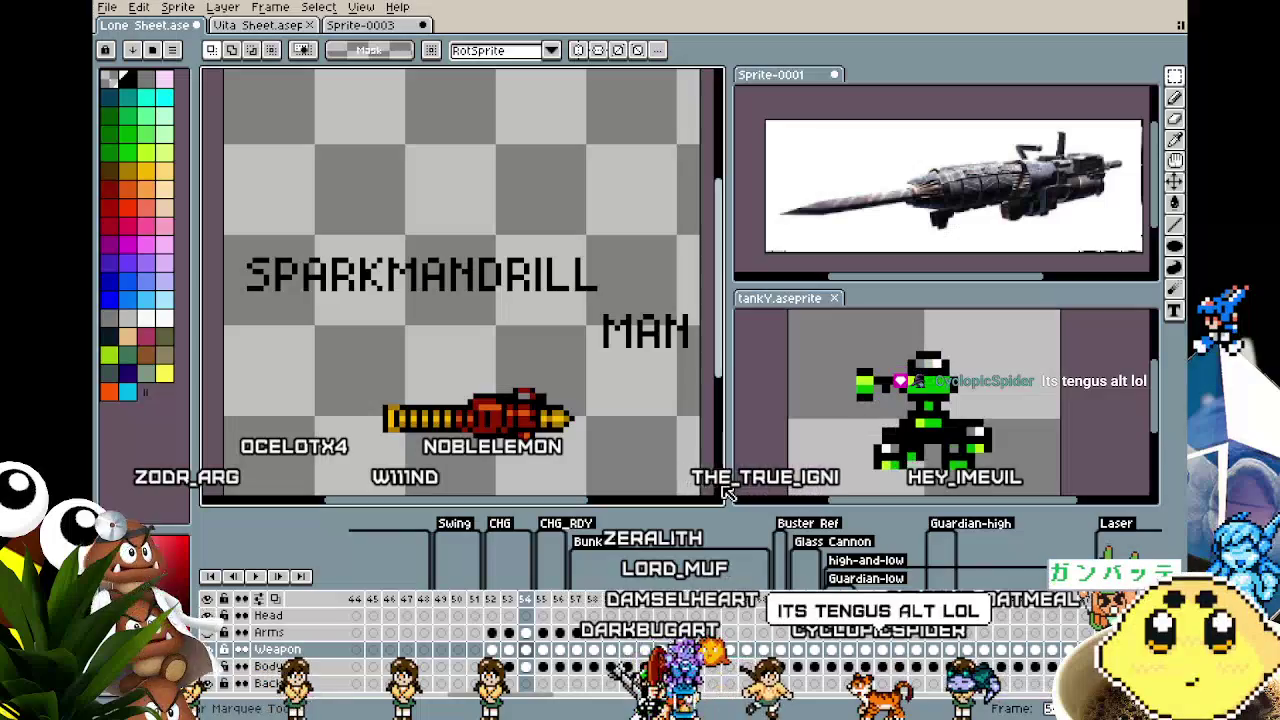
{"action": "key", "text": "Up"}
{"action": "key", "text": "Up"}
{"action": "key", "text": "Up"}
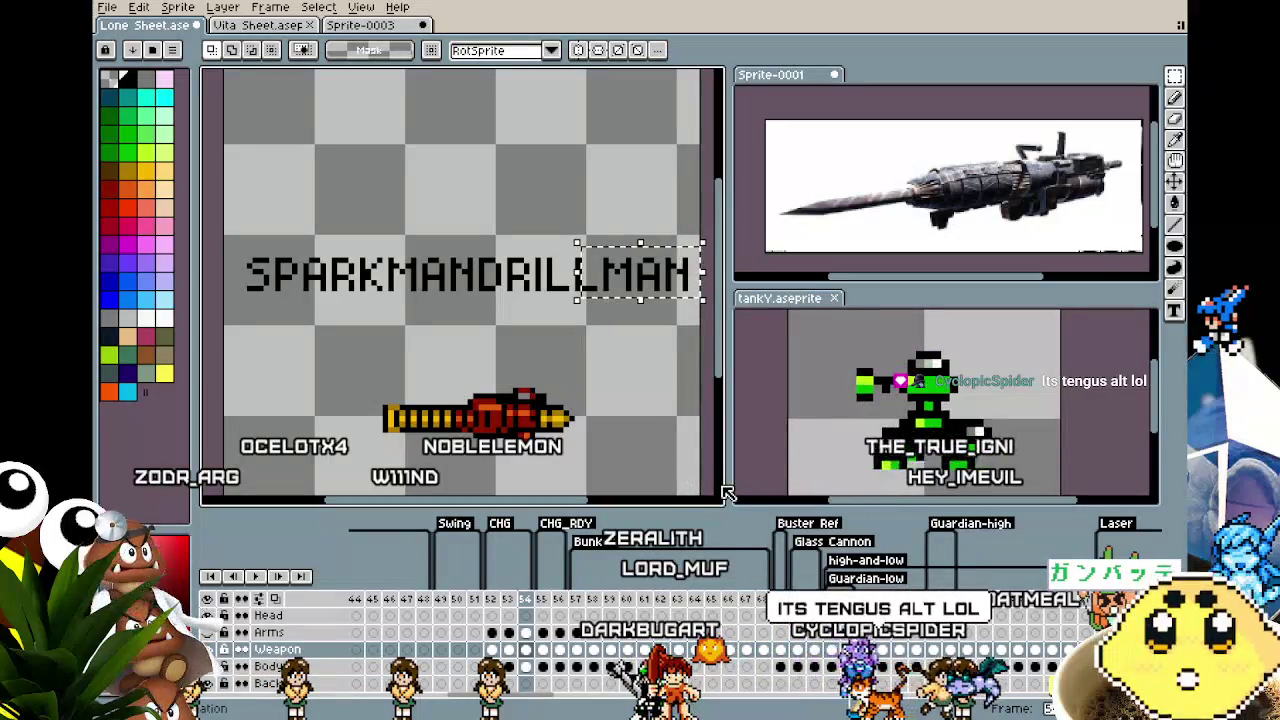
{"action": "key", "text": "Up"}
{"action": "key", "text": "Up"}
{"action": "key", "text": "Up"}
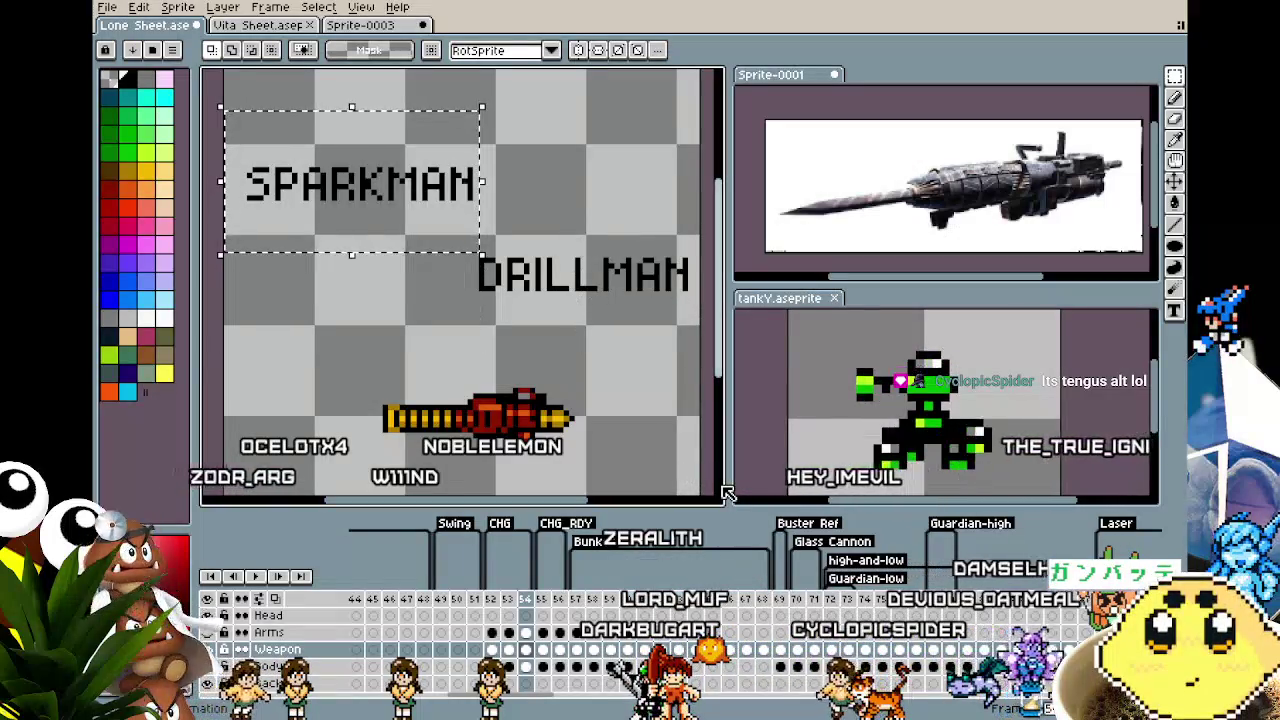
Select and delete both SPARKMAN and DRILLMAN, then step back to frame 53
{"action": "left_click", "coordinate": [643, 408]}
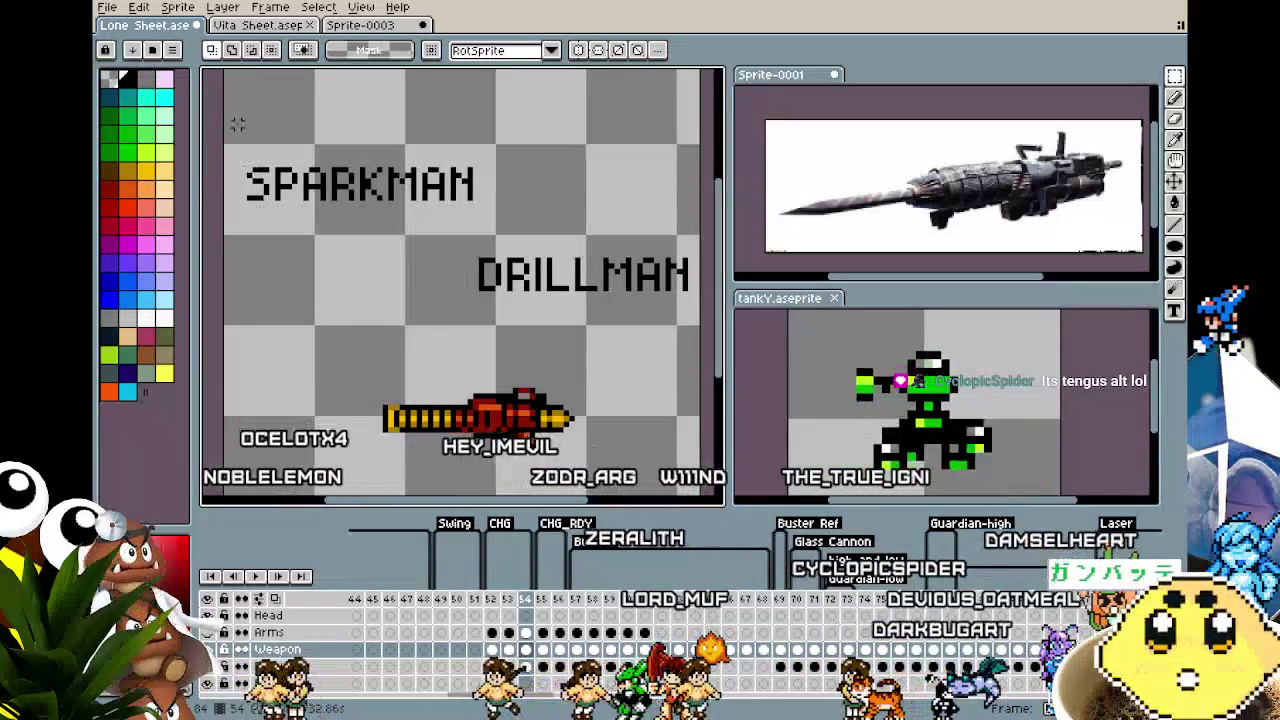
{"action": "left_click_drag", "start_coordinate": [221, 127], "coordinate": [703, 328]}
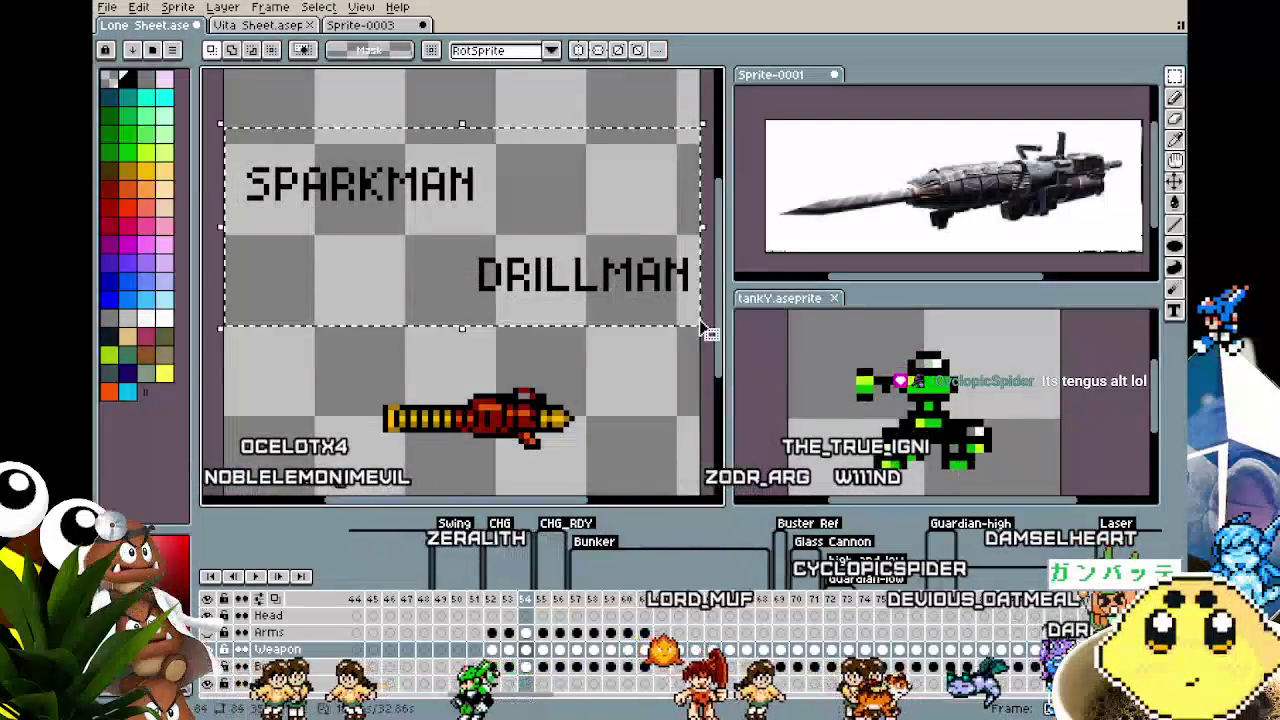
{"action": "key", "text": "Delete"}
{"action": "key", "text": "Left"}
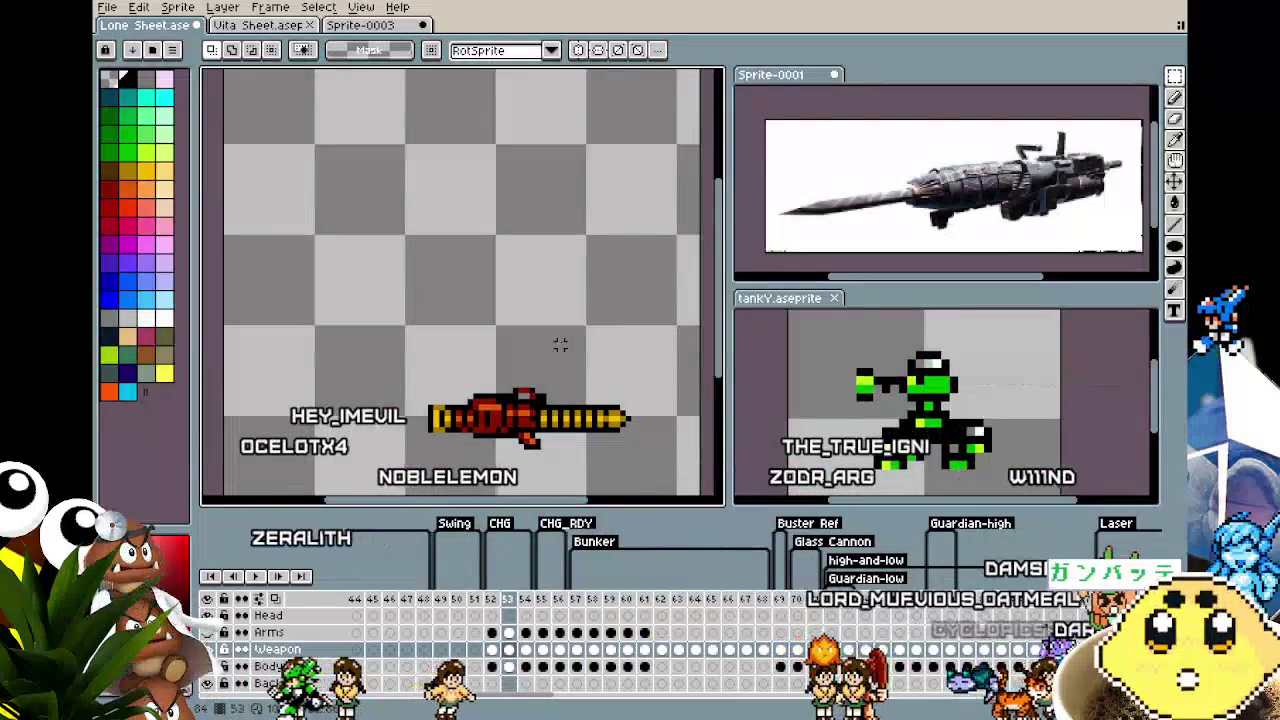
Go to frame 53, zoom toward the gun, and try a selection on its rear part
{"action": "key", "text": "Right"}
{"action": "left_click_drag", "start_coordinate": [481, 383], "coordinate": [405, 308]}
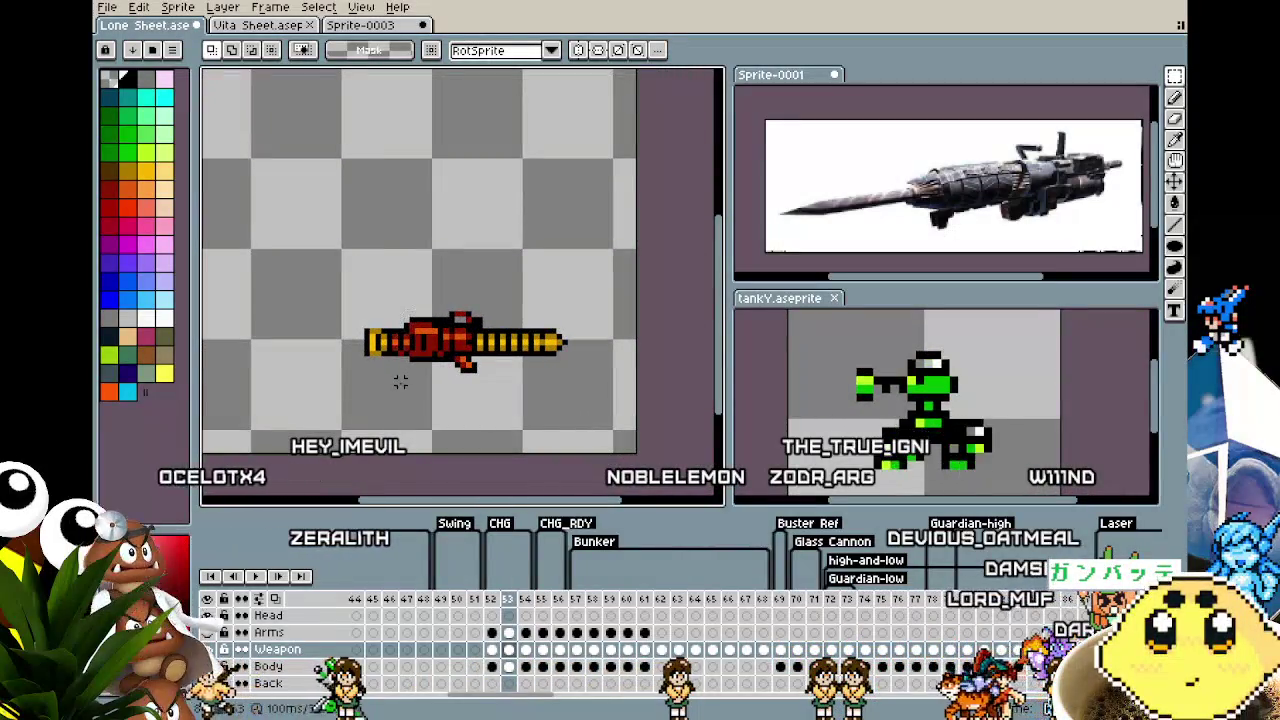
{"action": "scroll", "coordinate": [400, 382], "scroll_direction": "up", "scroll_amount": 1}
{"action": "scroll", "coordinate": [366, 368], "scroll_direction": "up", "scroll_amount": 1}
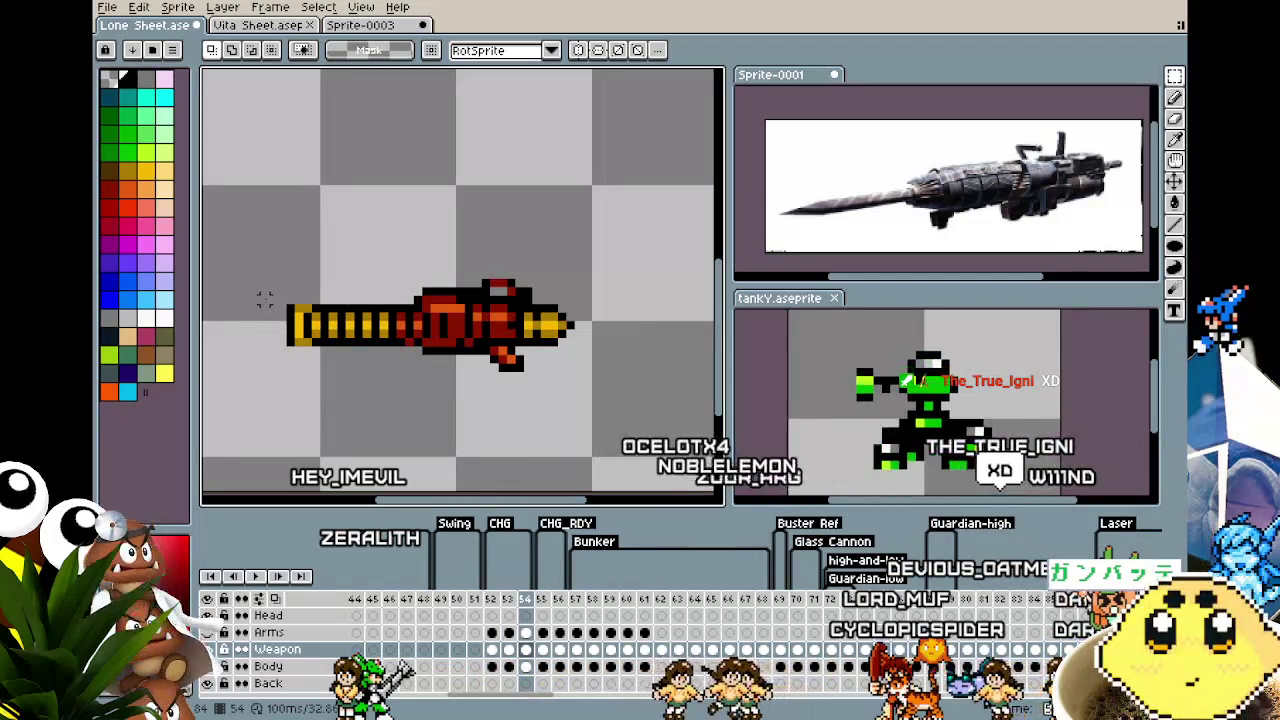
{"action": "left_click", "coordinate": [510, 599]}
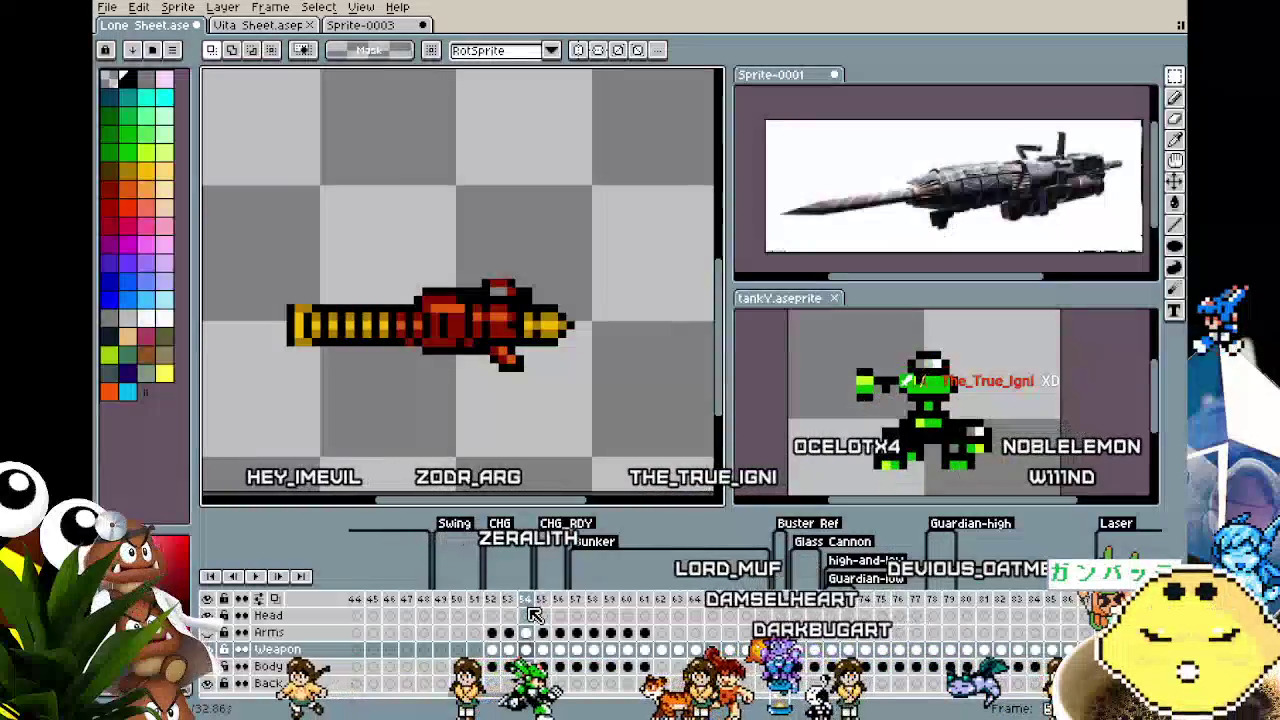
{"action": "right_click", "coordinate": [530, 608]}
{"action": "mouse_move", "coordinate": [245, 220]}
{"action": "left_mouse_down"}
{"action": "mouse_move", "coordinate": [283, 311]}
{"action": "mouse_move", "coordinate": [391, 417]}
{"action": "left_mouse_up"}
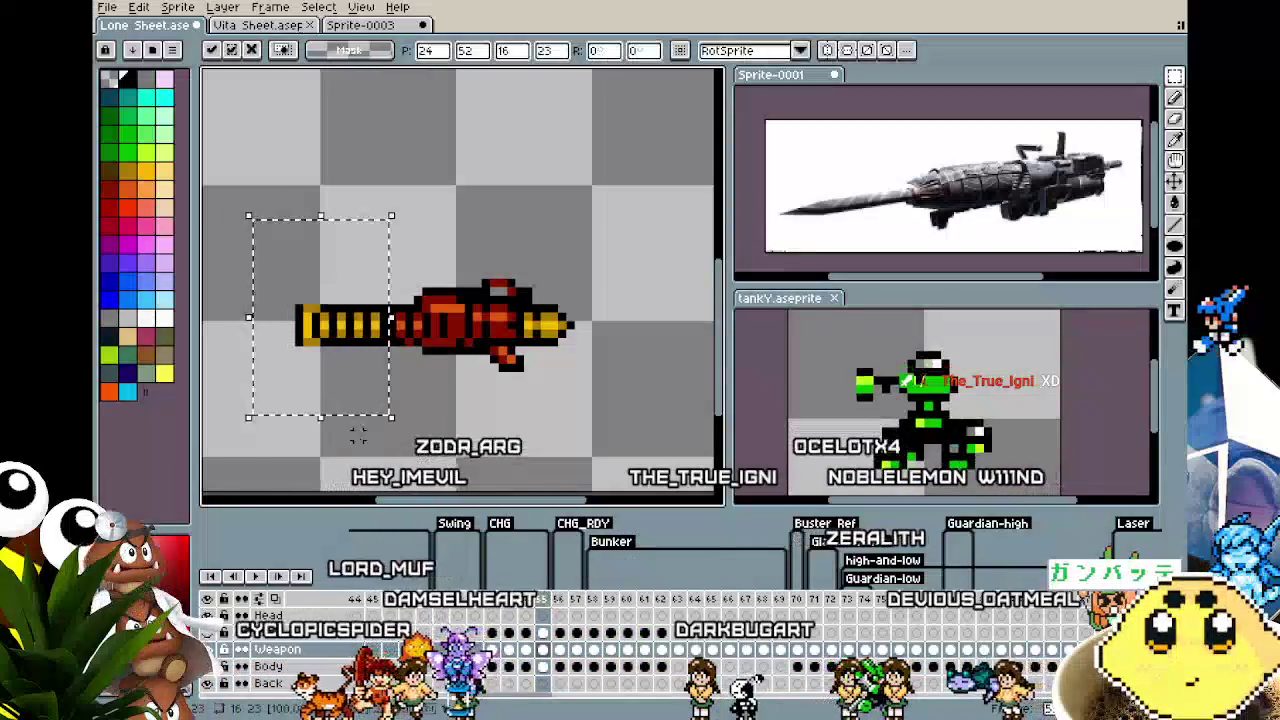
{"action": "key", "text": "ctrl+d"}
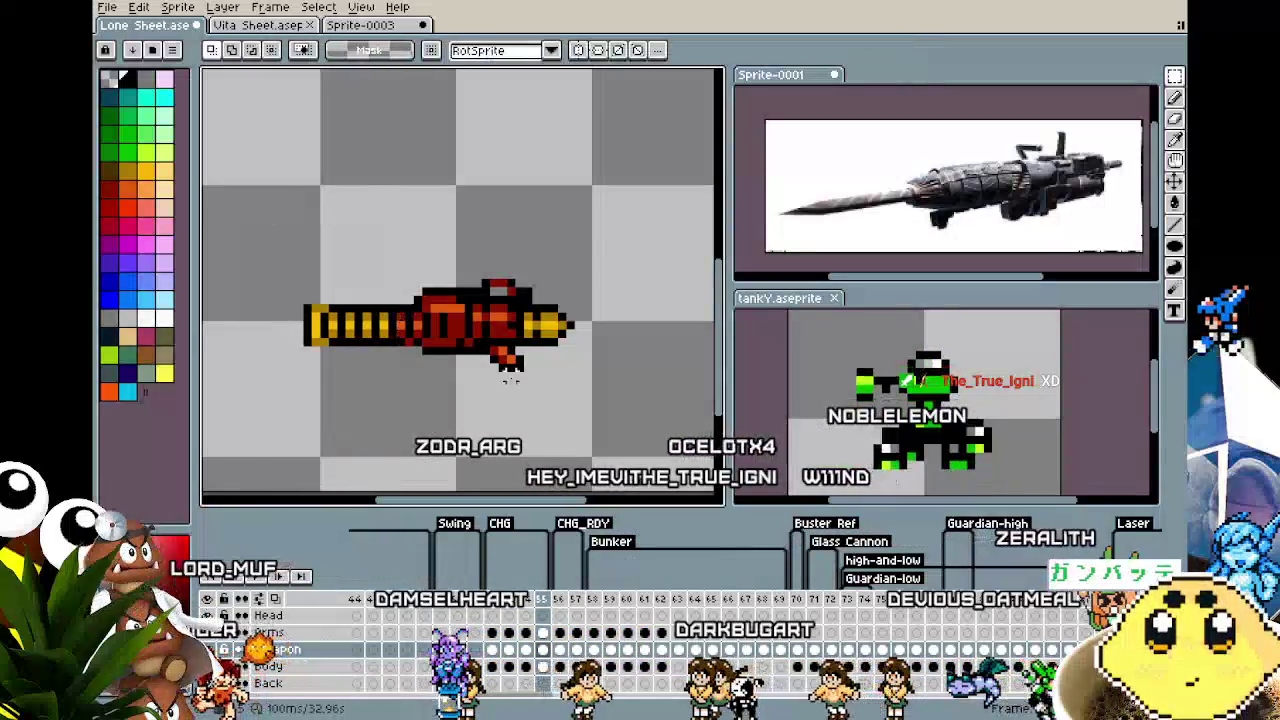
{"action": "scroll", "coordinate": [537, 305], "scroll_direction": "up", "scroll_amount": 2}
Move the drill tip two pixels right on frame 53
{"action": "left_click_drag", "start_coordinate": [537, 305], "coordinate": [664, 414]}
{"action": "key", "text": "Right"}
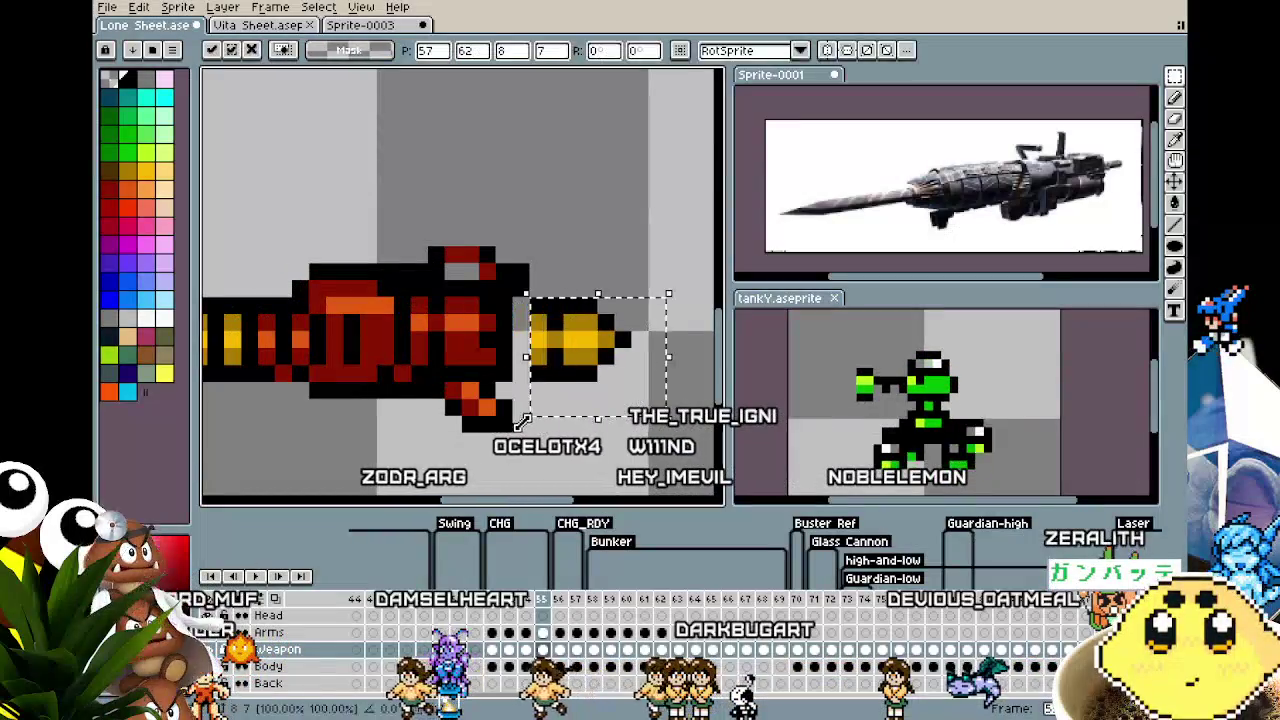
{"action": "key", "text": "Right"}
{"action": "key", "text": "ctrl+d"}
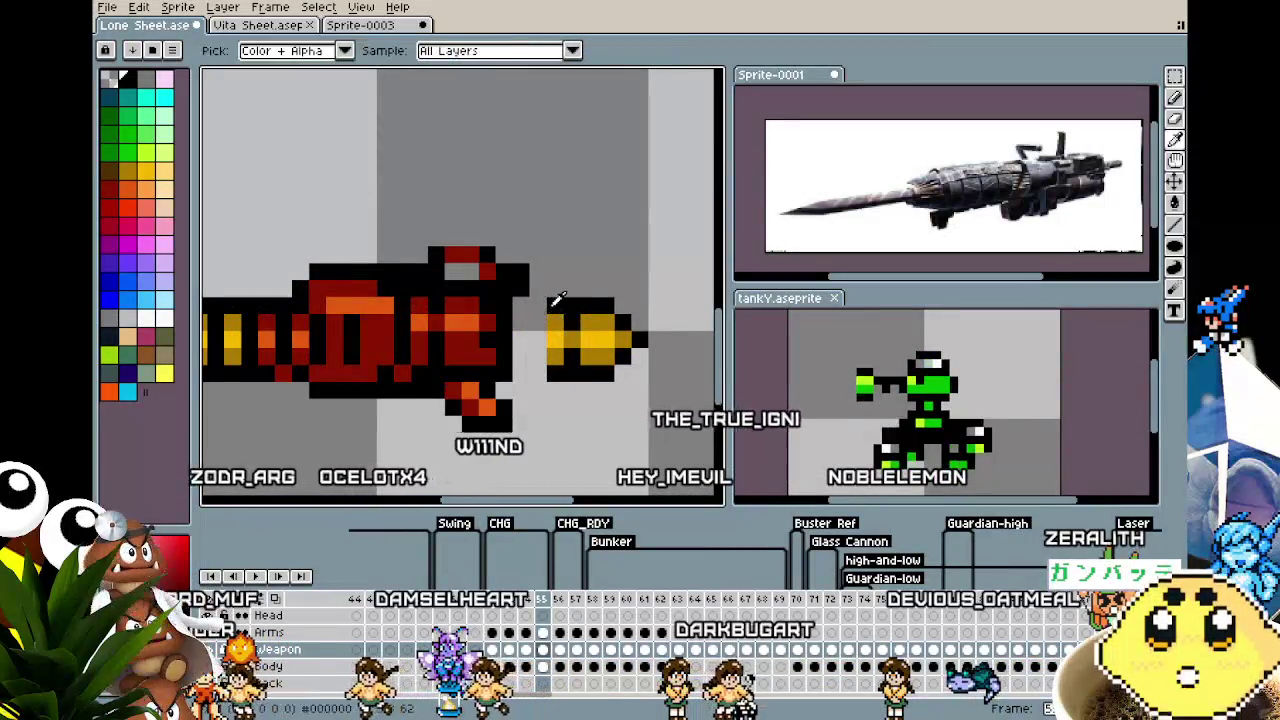
Select and fill the gap behind the drill tip to extend the barrel
{"action": "key", "text": "m"}
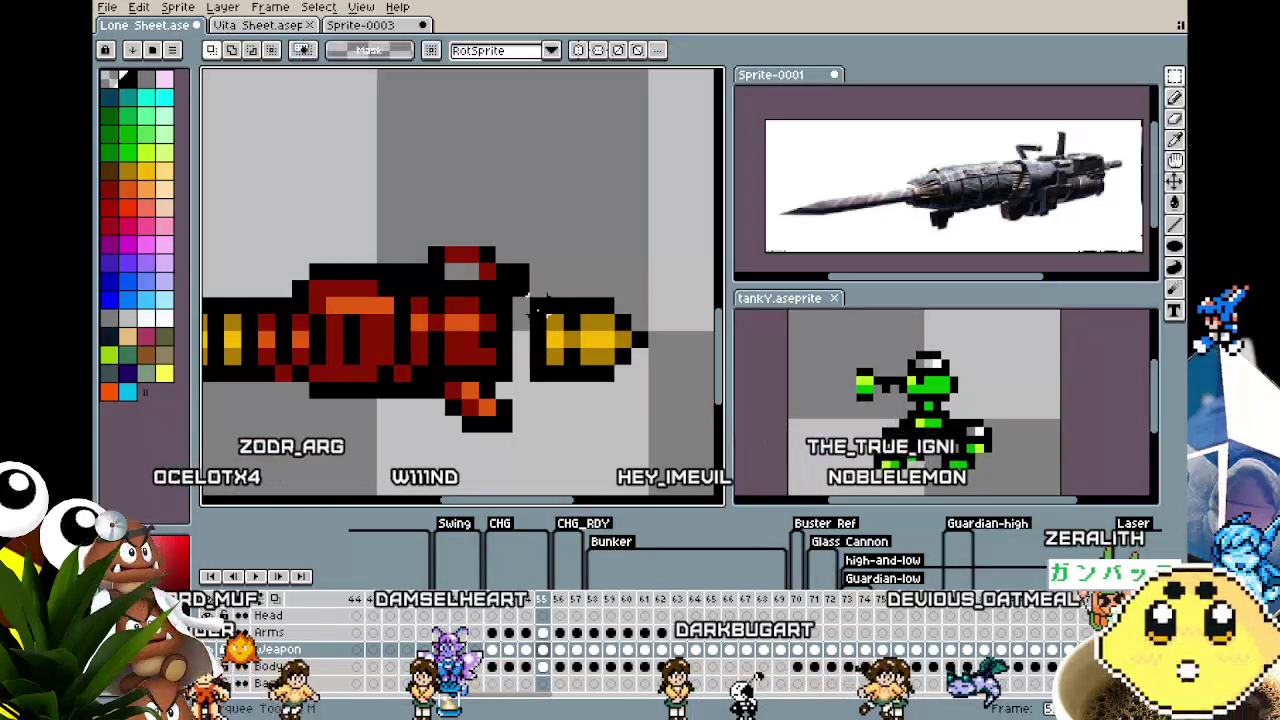
{"action": "left_click", "coordinate": [550, 378]}
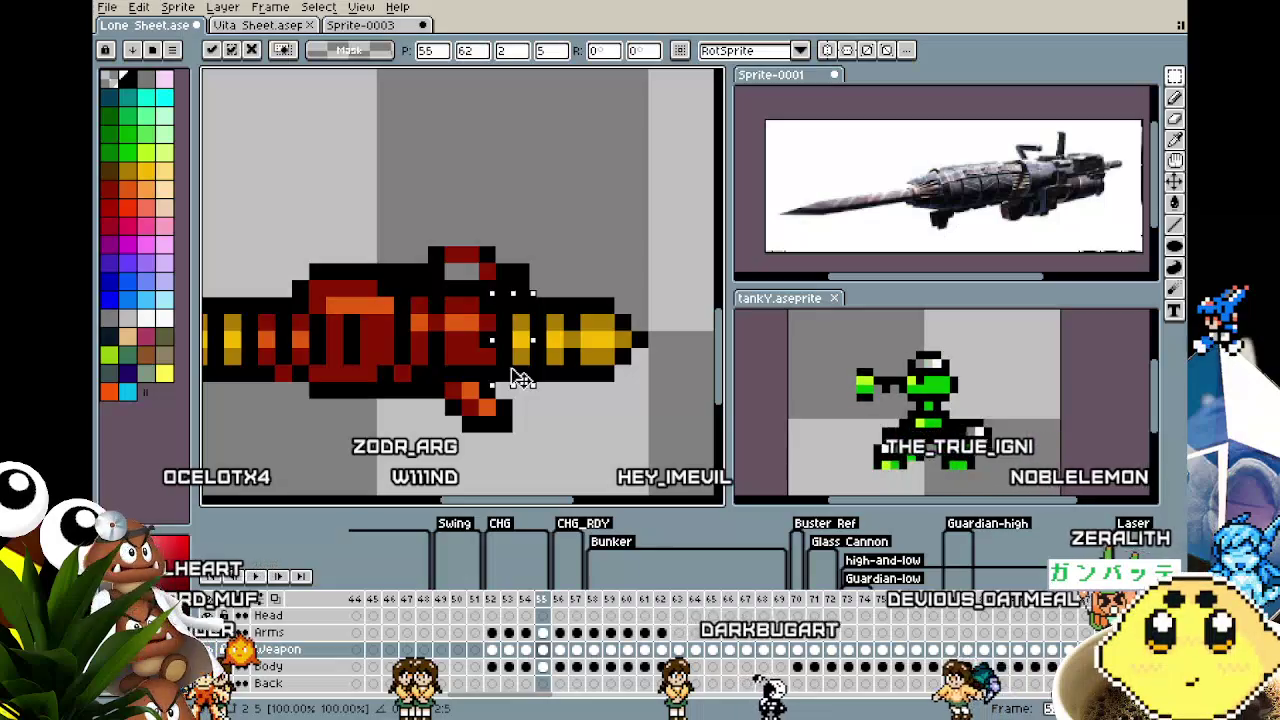
{"action": "left_click", "coordinate": [571, 407]}
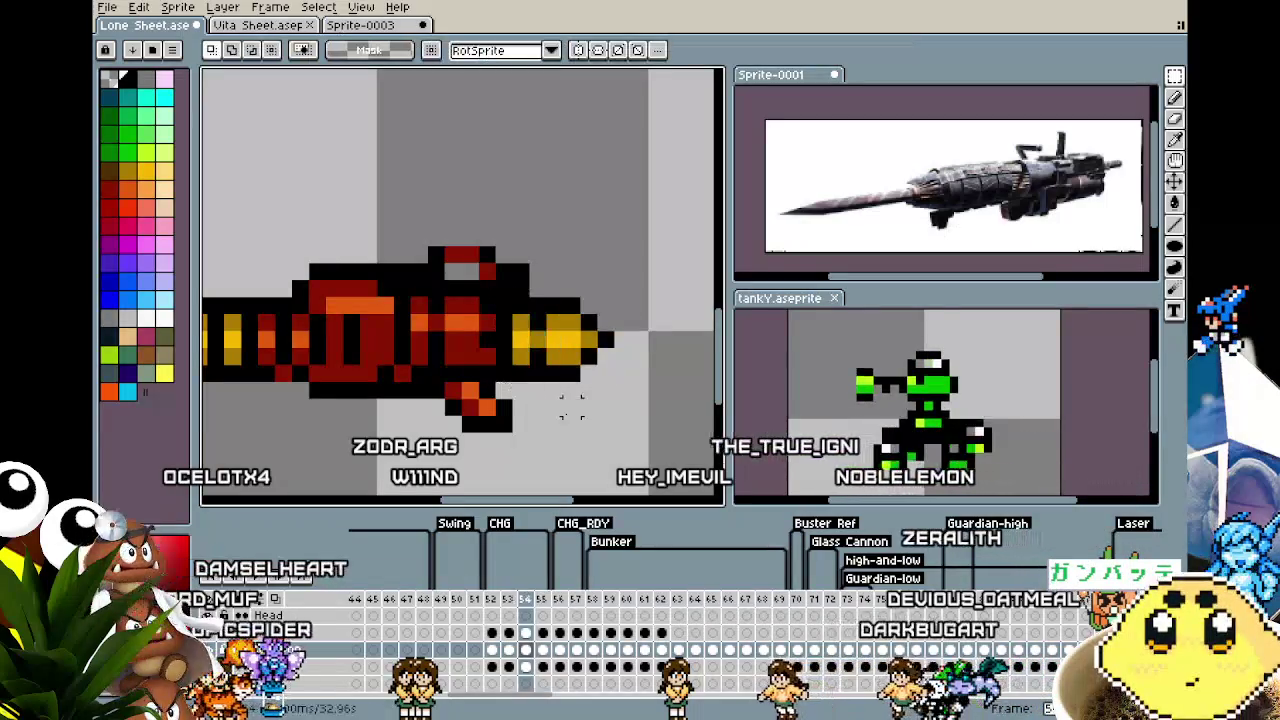
{"action": "scroll", "coordinate": [571, 407], "scroll_direction": "down", "scroll_amount": 2}
{"action": "scroll", "coordinate": [571, 407], "scroll_direction": "down", "scroll_amount": 1}
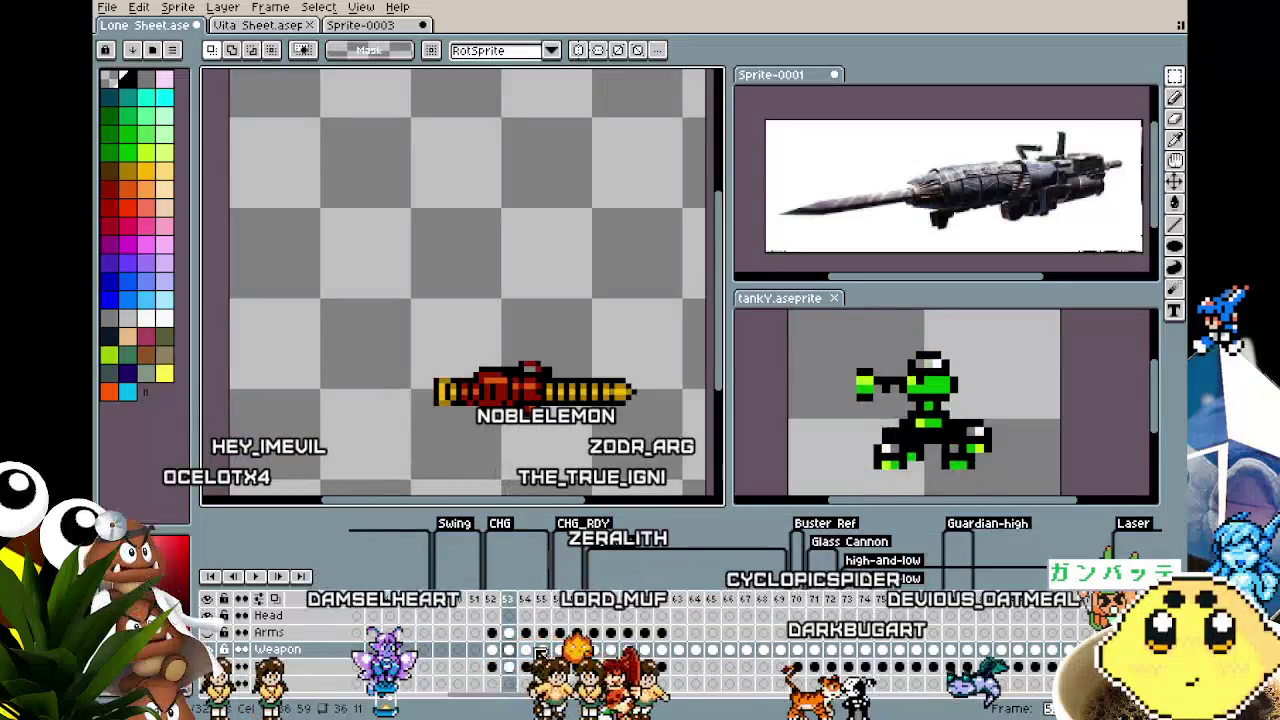
Step to the adjacent gun frame and try a selection on the left barrel end
{"action": "left_click", "coordinate": [533, 600]}
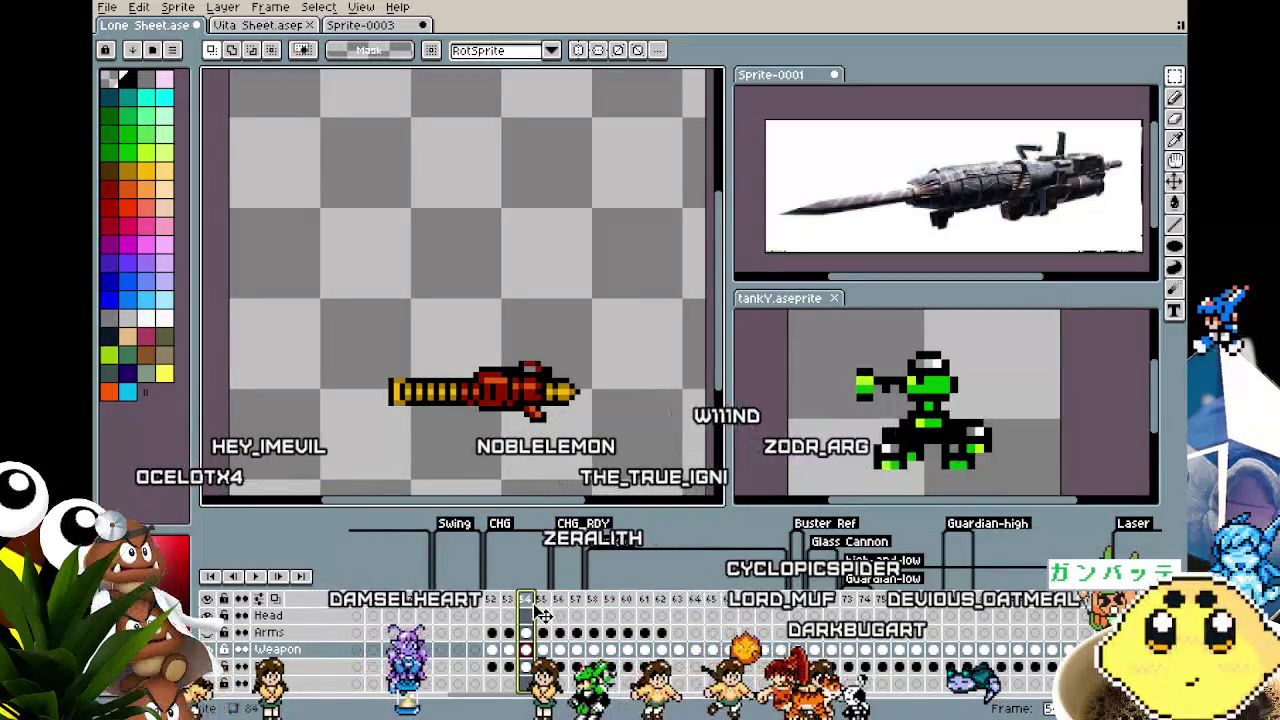
{"action": "key", "text": "Left"}
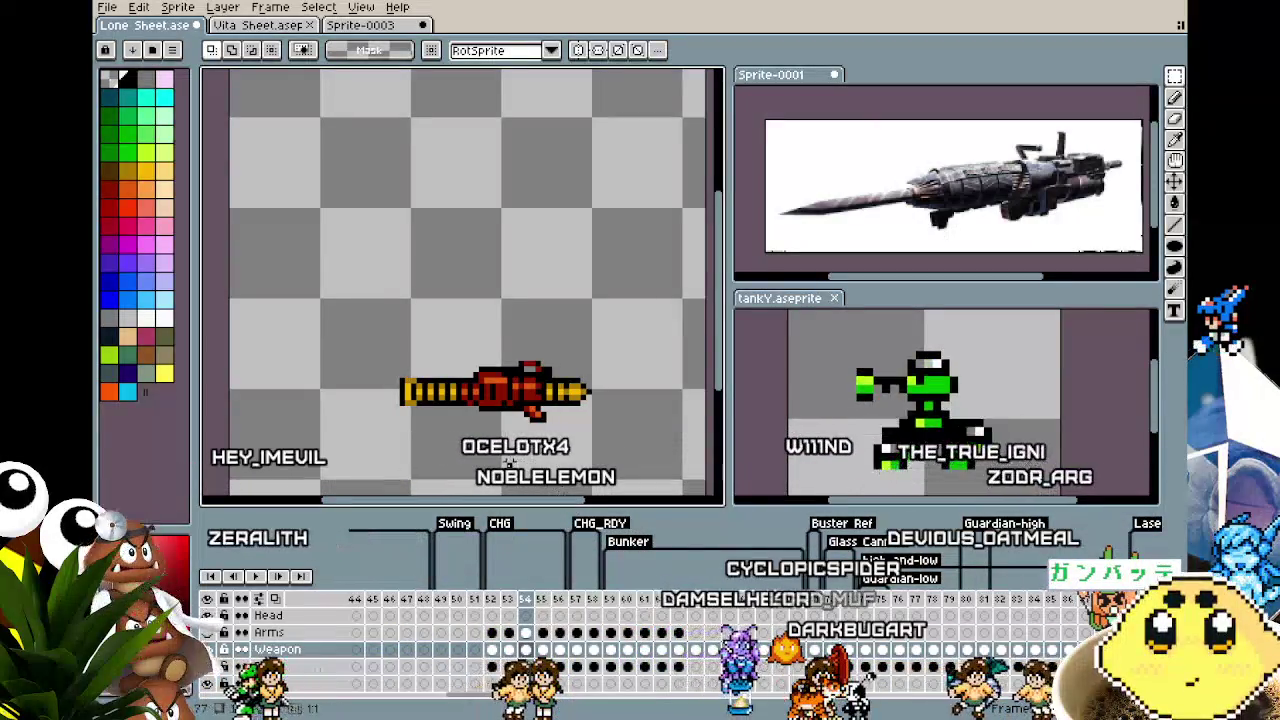
{"action": "scroll", "coordinate": [436, 457], "scroll_direction": "up", "scroll_amount": 1}
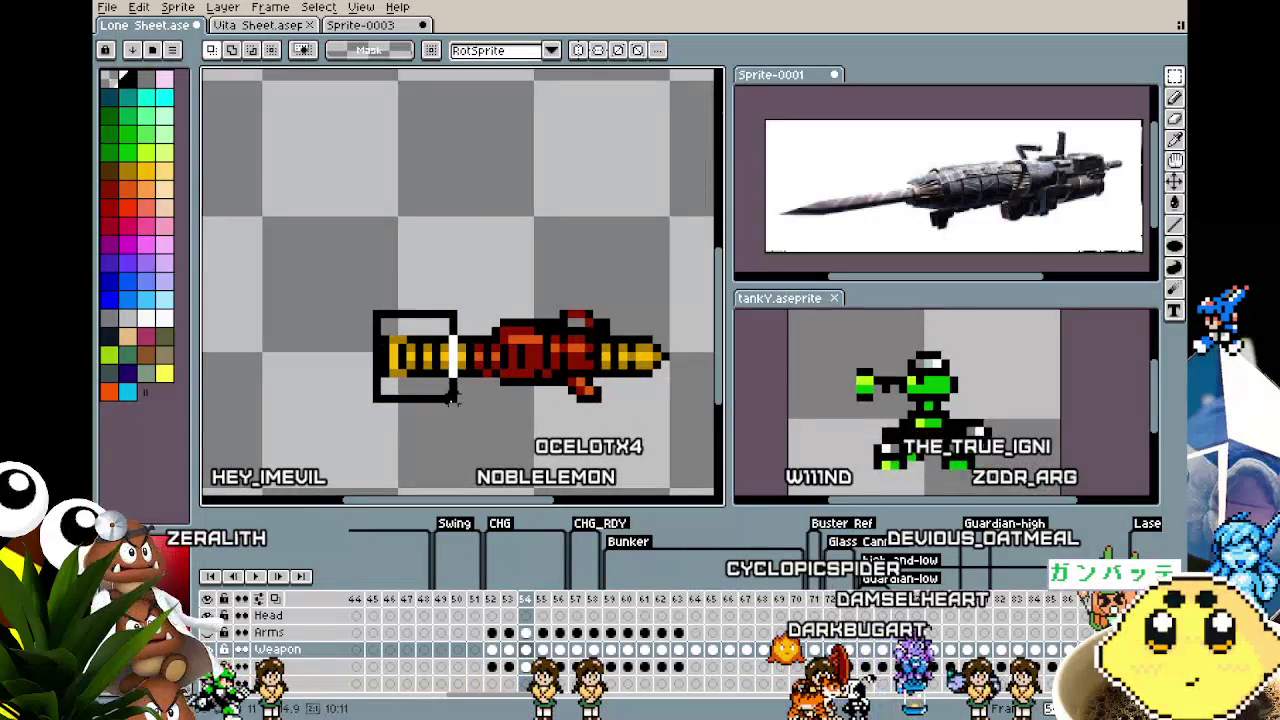
{"action": "left_click_drag", "start_coordinate": [451, 405], "coordinate": [466, 410]}
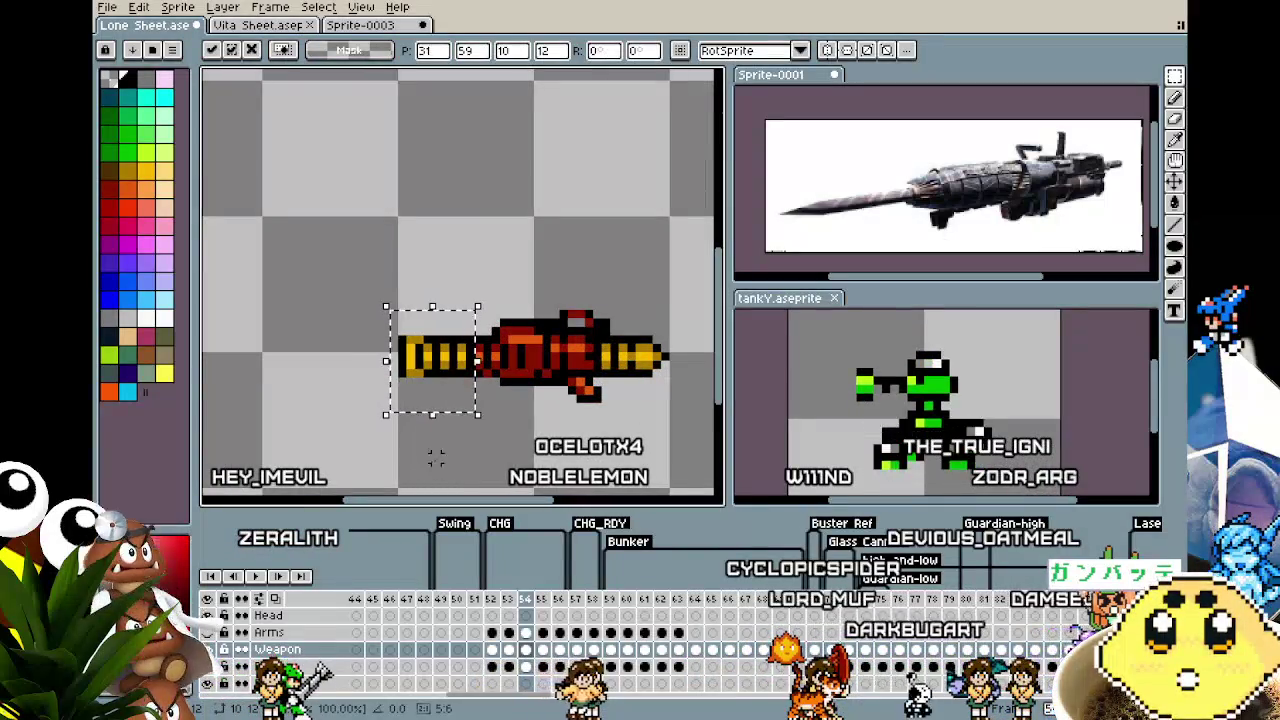
{"action": "key", "text": "ctrl+d"}
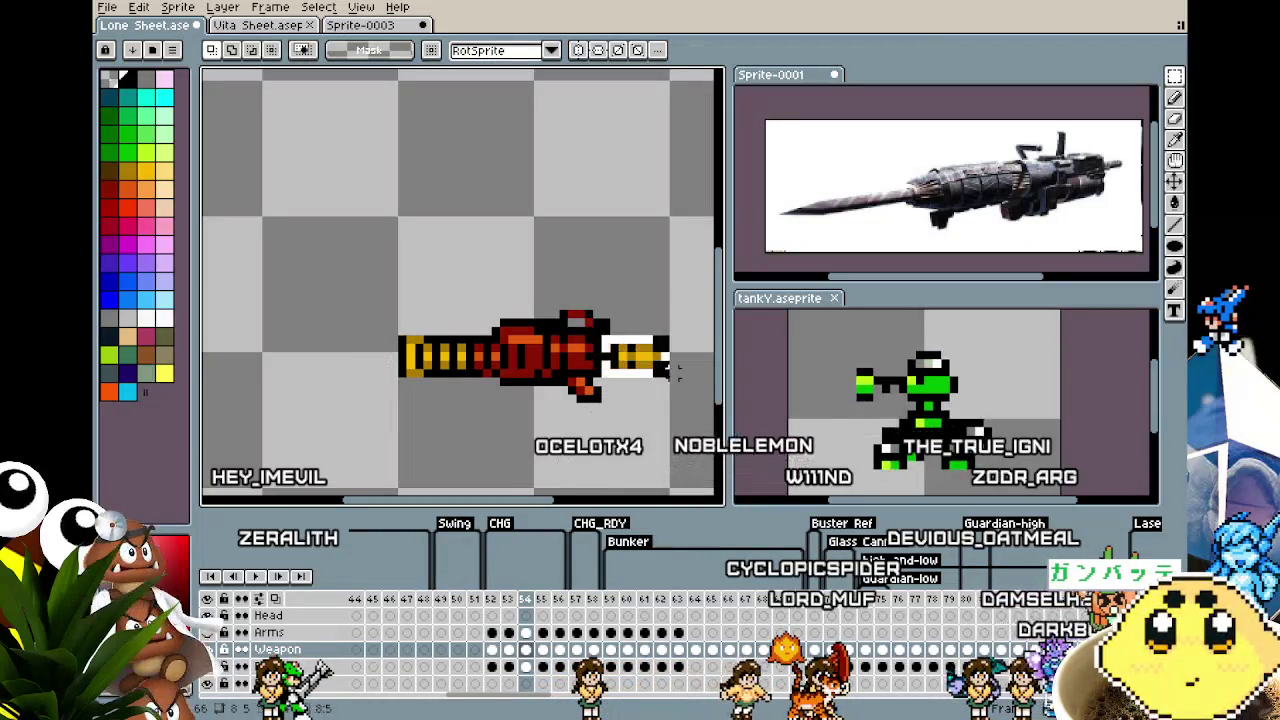
Move the drill tip further right and fill the barrel gap with a copied strip
{"action": "left_click_drag", "start_coordinate": [681, 381], "coordinate": [605, 333]}
{"action": "key", "text": "ctrl+d"}
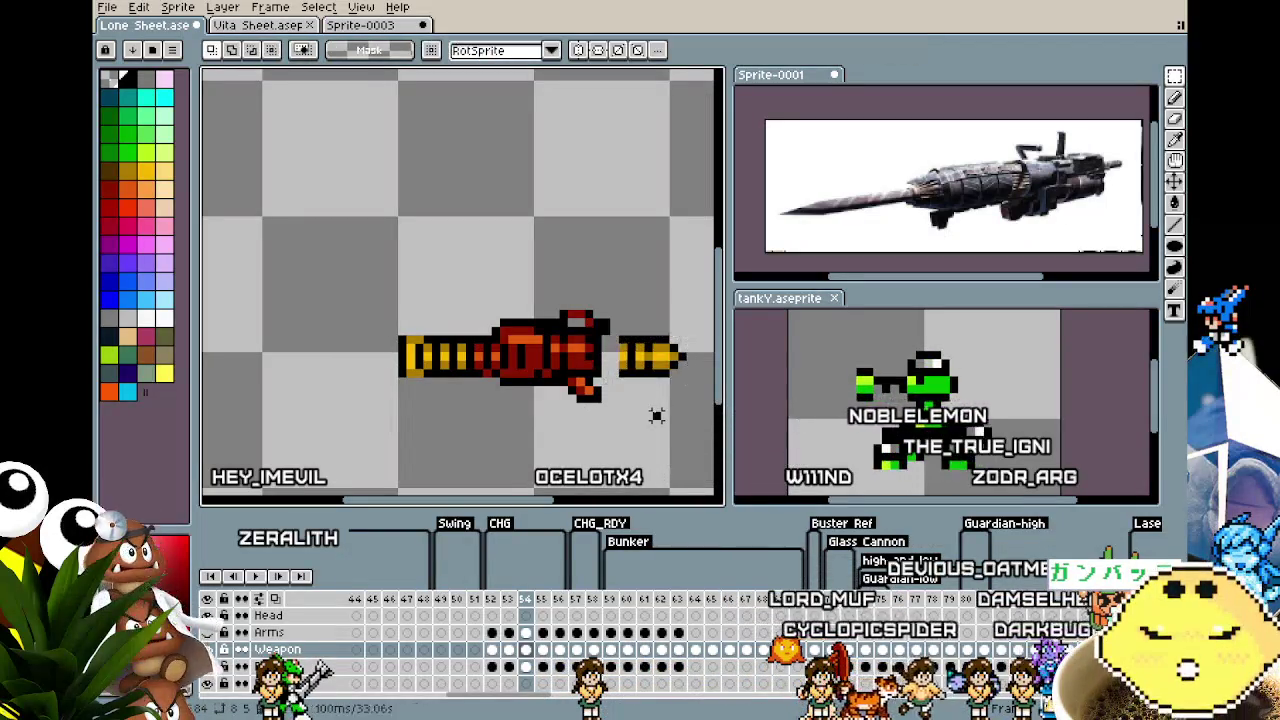
{"action": "scroll", "coordinate": [620, 345], "scroll_direction": "up", "scroll_amount": 1}
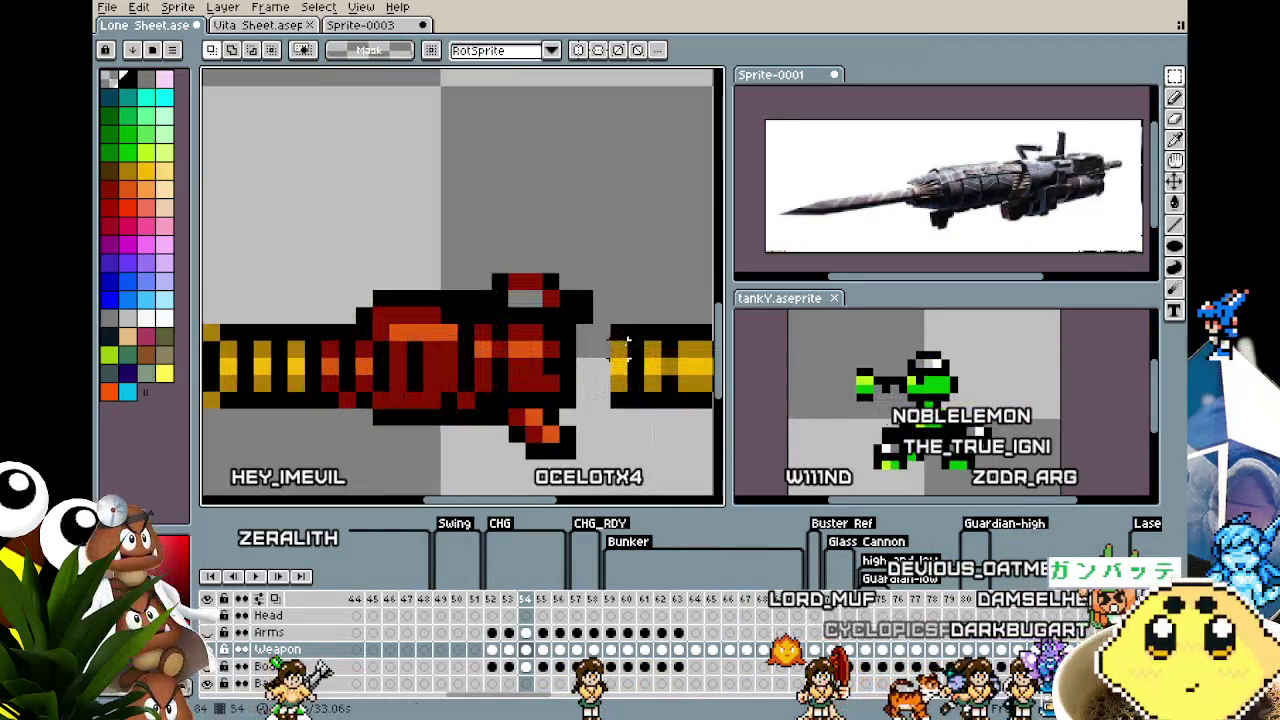
{"action": "left_click", "coordinate": [628, 407]}
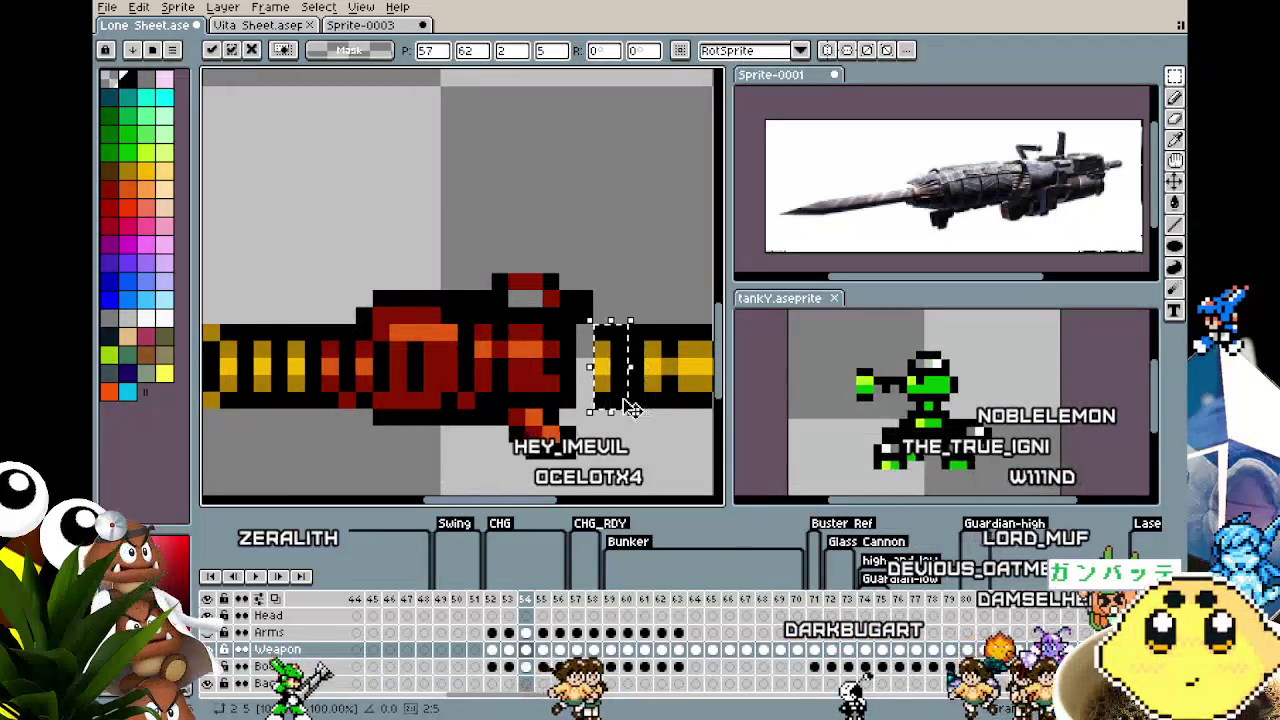
{"action": "key", "text": "ctrl+d"}
{"action": "scroll", "coordinate": [612, 368], "scroll_direction": "down", "scroll_amount": 2}
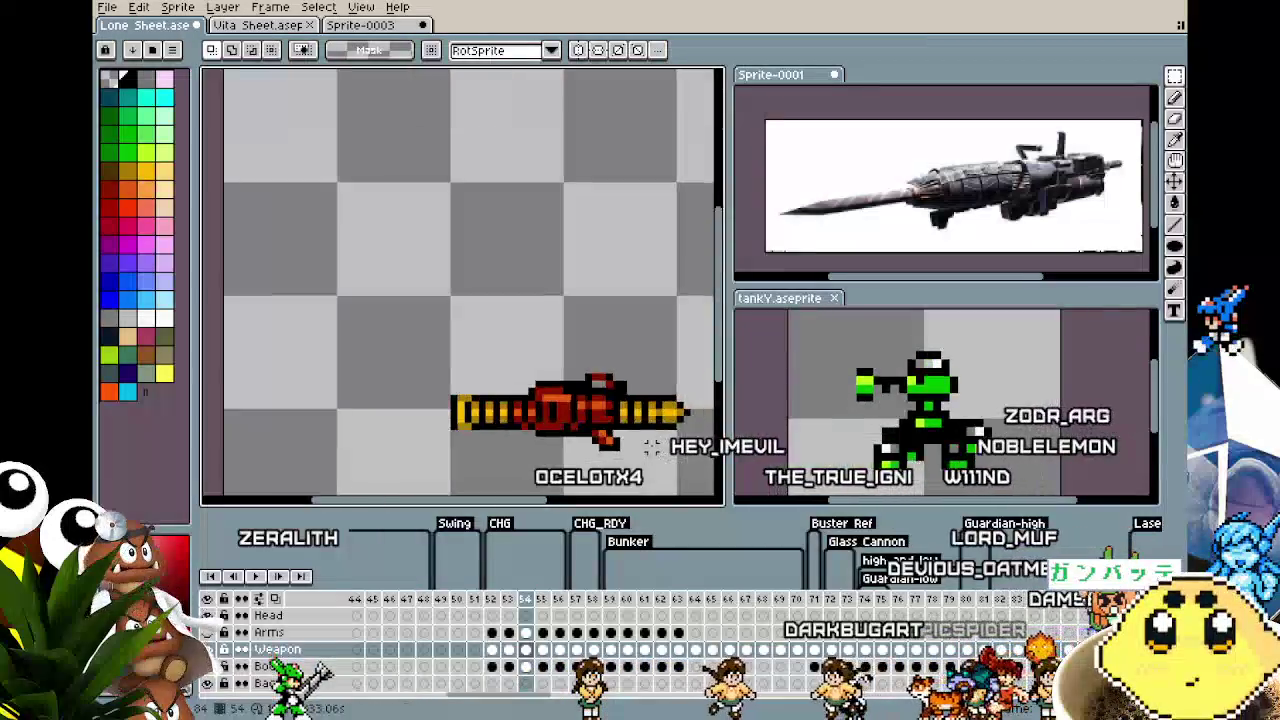
{"action": "right_click", "coordinate": [538, 600]}
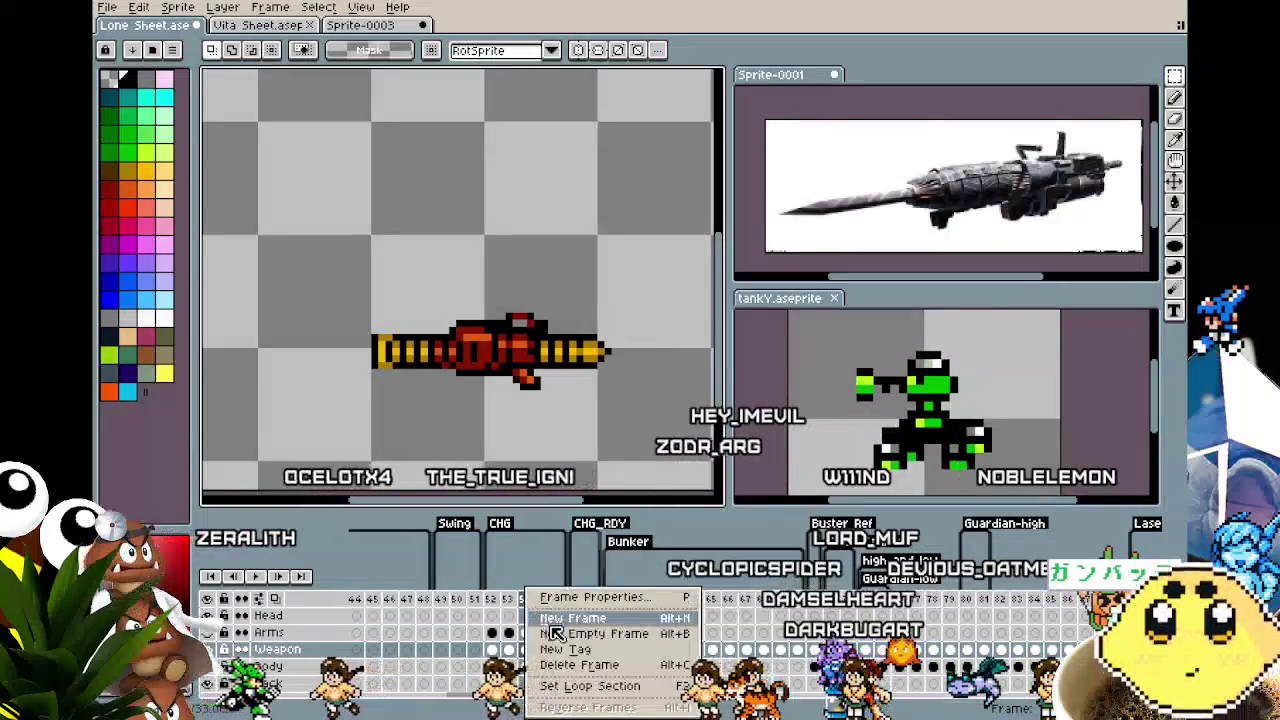
On frame 54, nudge both gun ends one pixel further out
{"action": "key", "text": "Escape"}
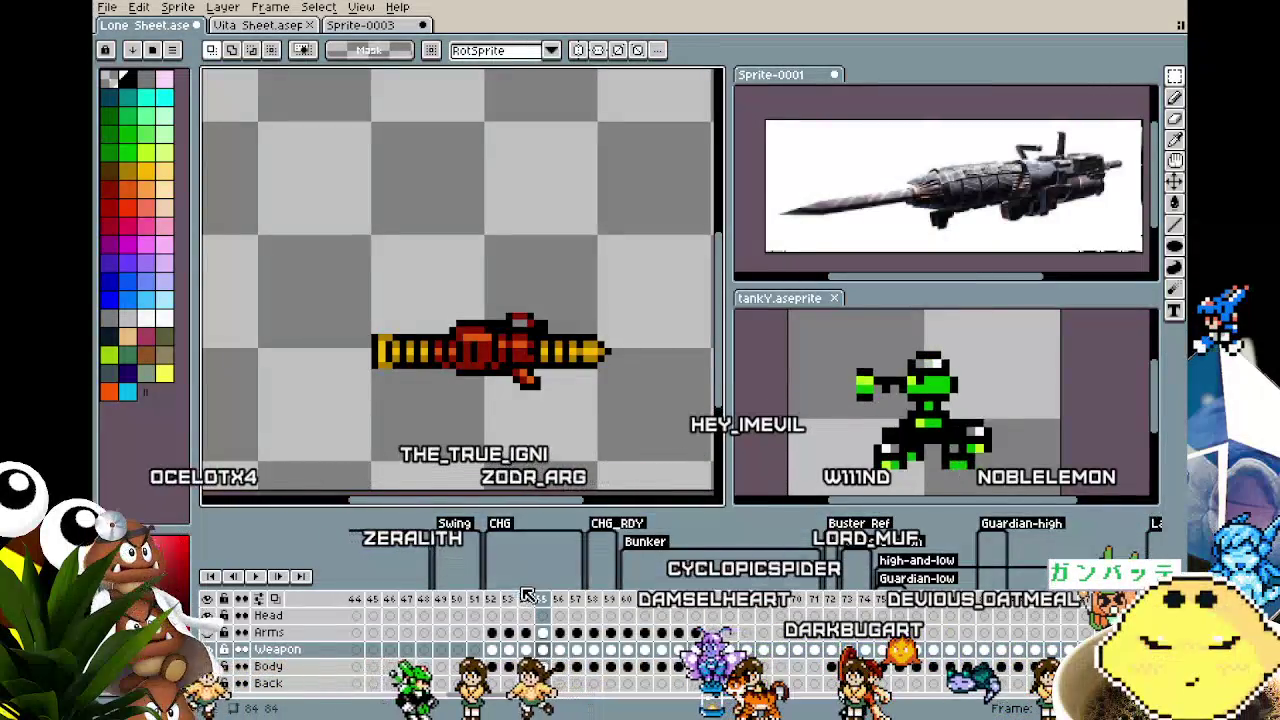
{"action": "key", "text": "Left"}
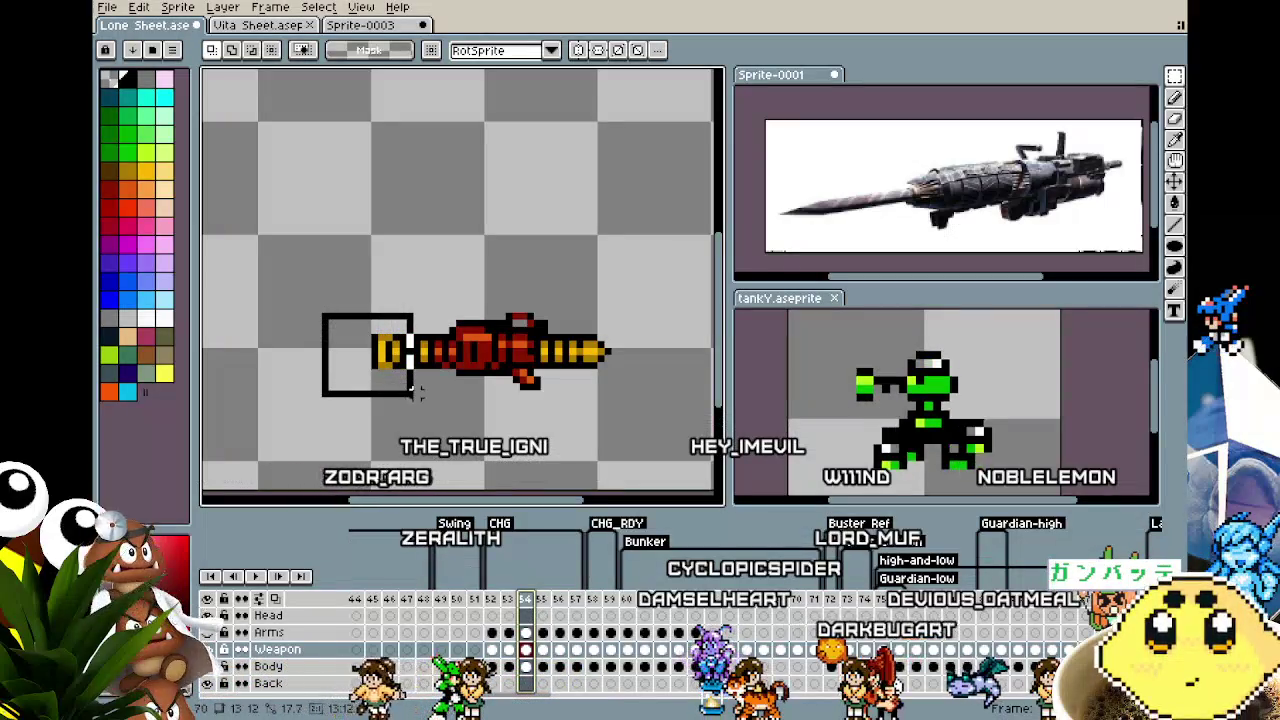
{"action": "scroll", "coordinate": [415, 393], "scroll_direction": "up", "scroll_amount": 2}
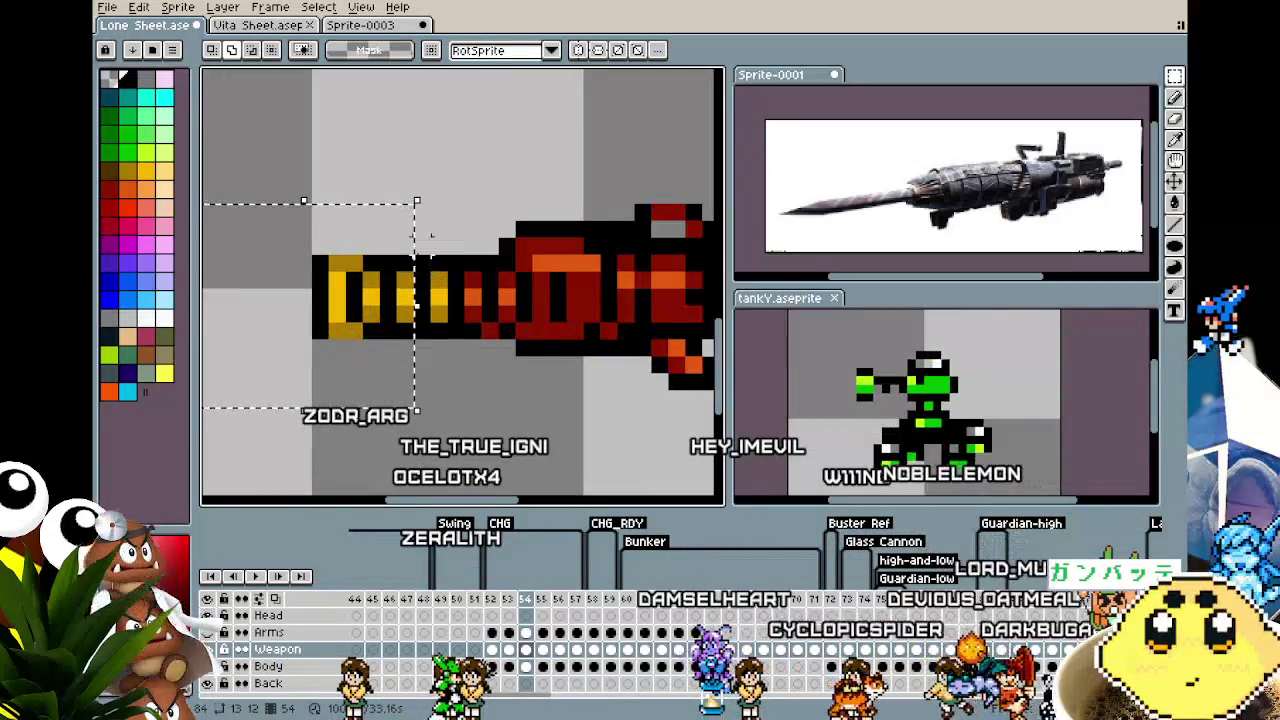
{"action": "key", "text": "Right"}
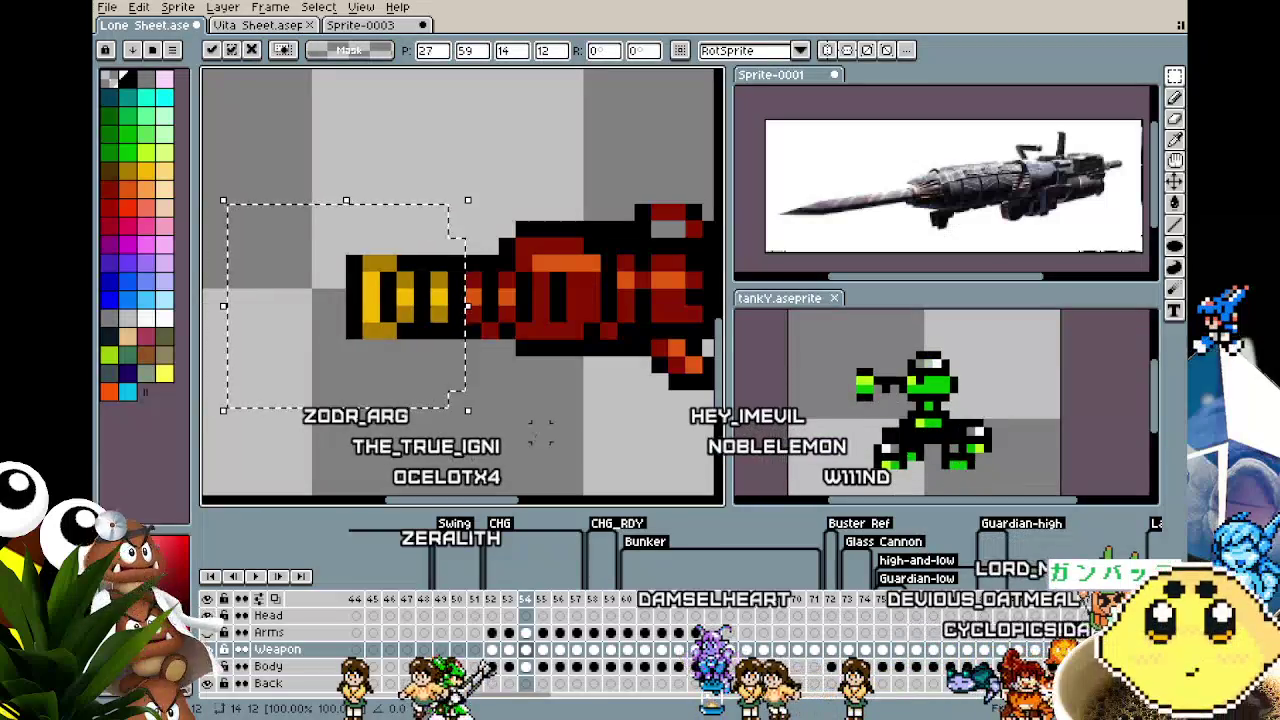
{"action": "key", "text": "Return"}
{"action": "scroll", "coordinate": [492, 349], "scroll_direction": "down", "scroll_amount": 2}
{"action": "scroll", "coordinate": [492, 349], "scroll_direction": "up", "scroll_amount": 2}
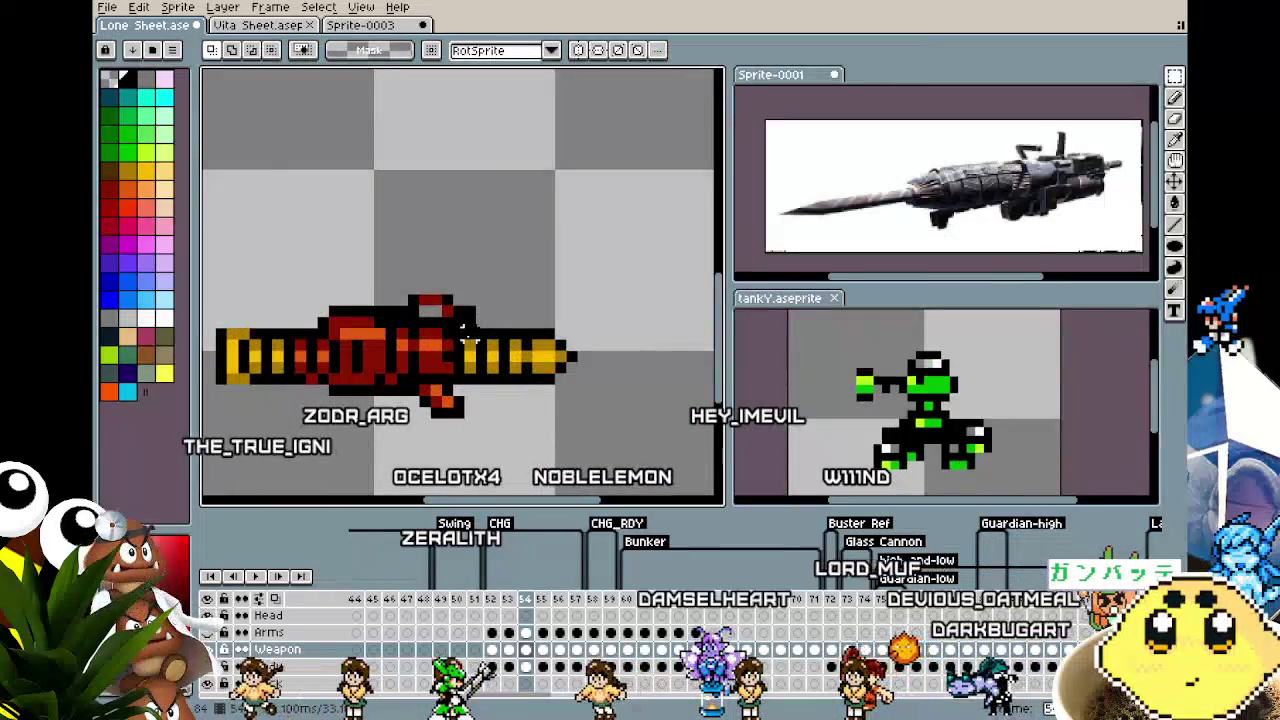
{"action": "key", "text": "ctrl+shift+d"}
{"action": "key", "text": "Right"}
{"action": "key", "text": "Return"}
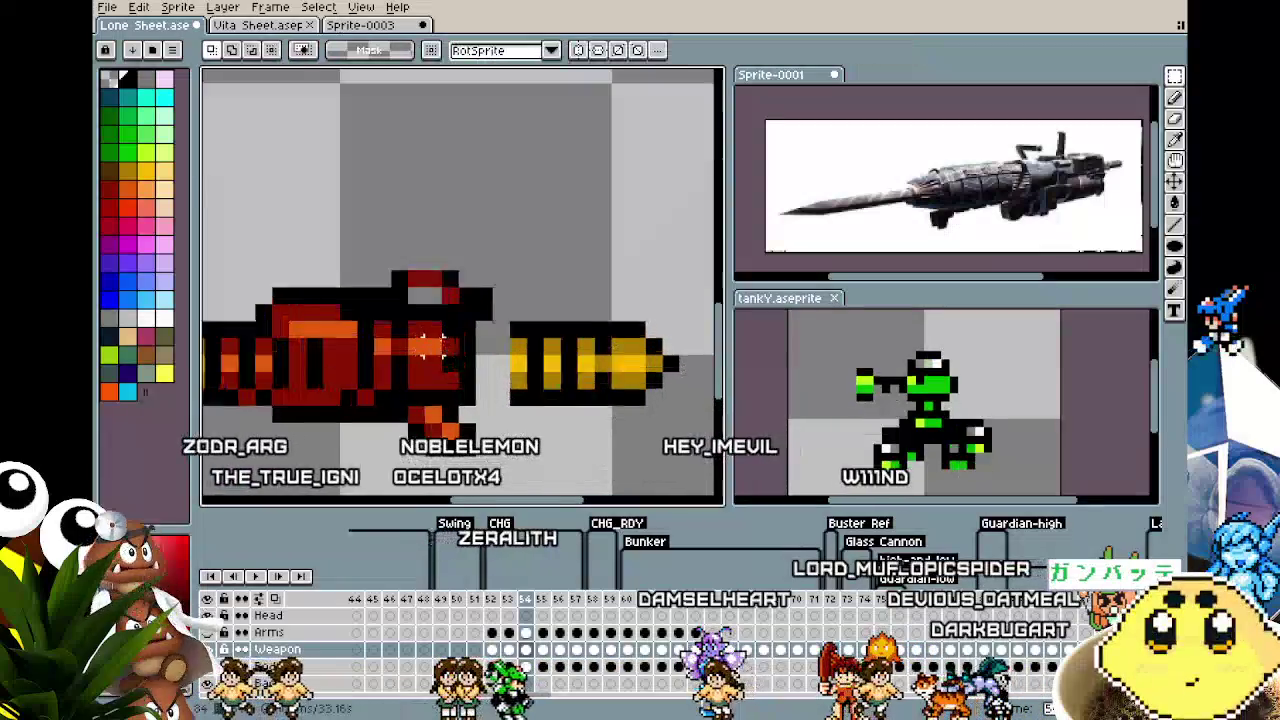
Paste copied yellow-and-black barrel columns into the gap, shifted two pixels left
{"action": "scroll", "coordinate": [527, 445], "scroll_direction": "up", "scroll_amount": 2}
{"action": "key", "text": "ctrl+v"}
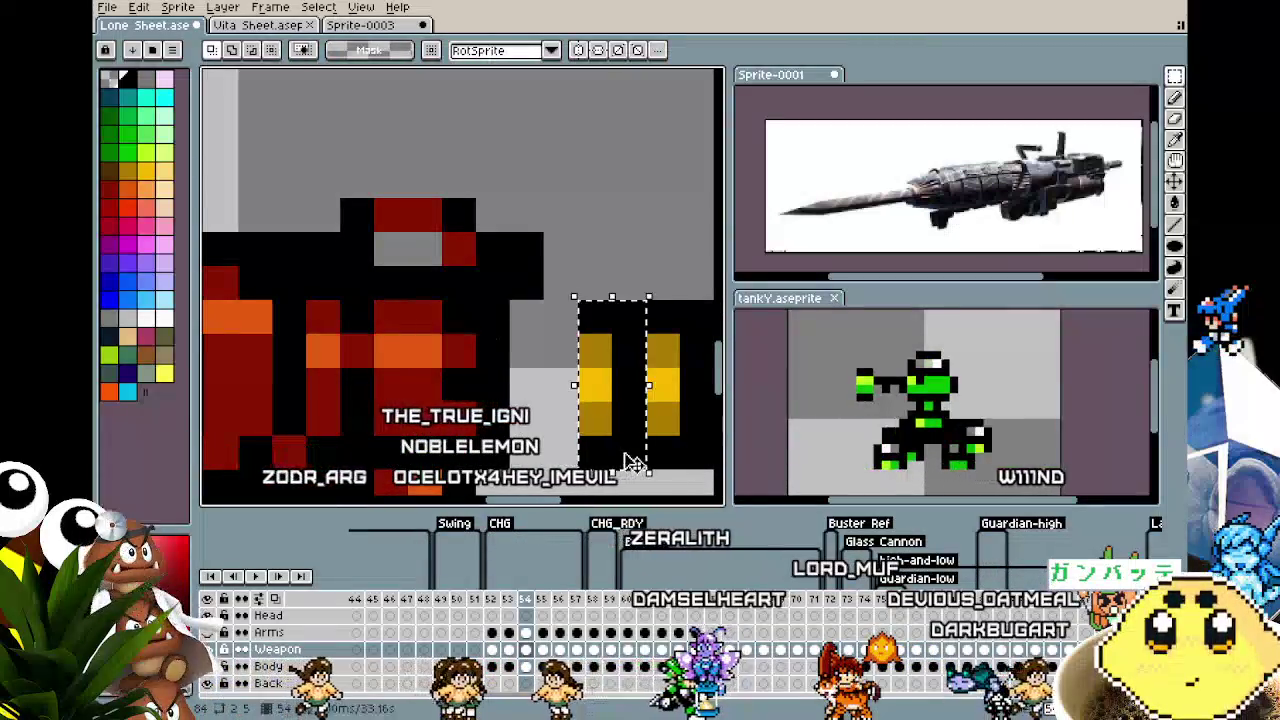
{"action": "key", "text": "Left"}
{"action": "key", "text": "Left"}
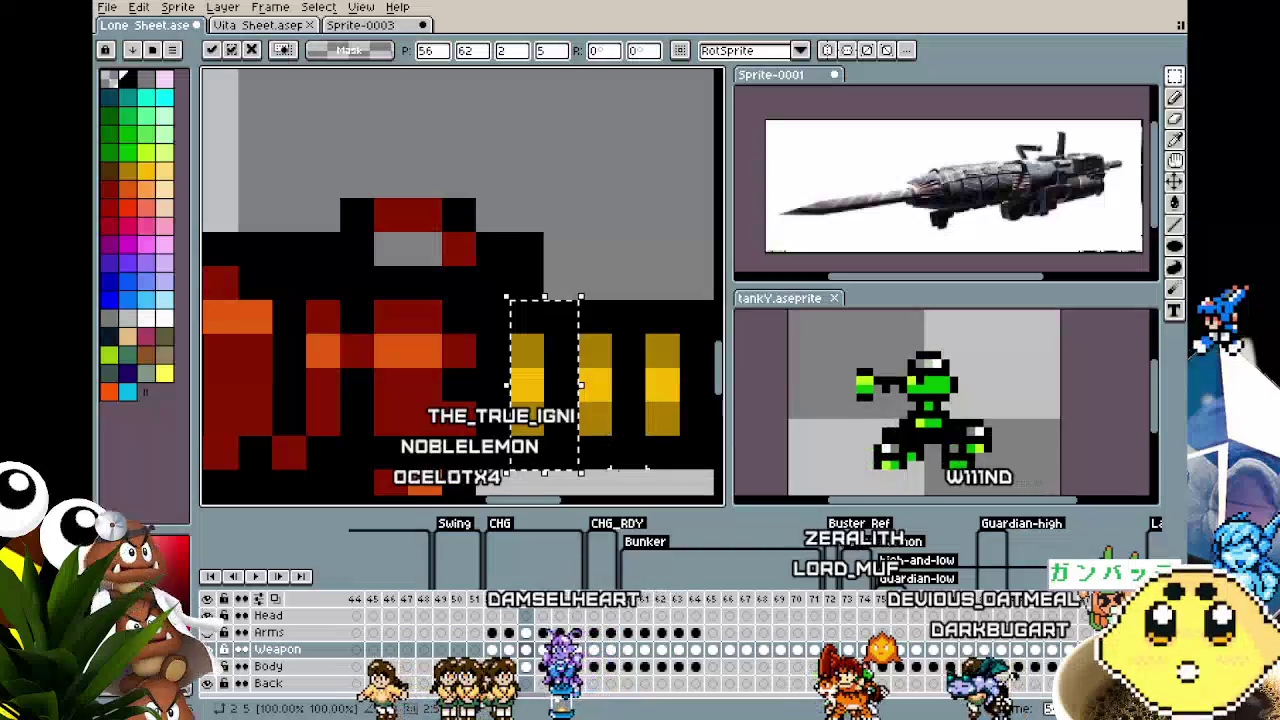
{"action": "key", "text": "Return"}
{"action": "scroll", "coordinate": [583, 371], "scroll_direction": "down", "scroll_amount": 3}
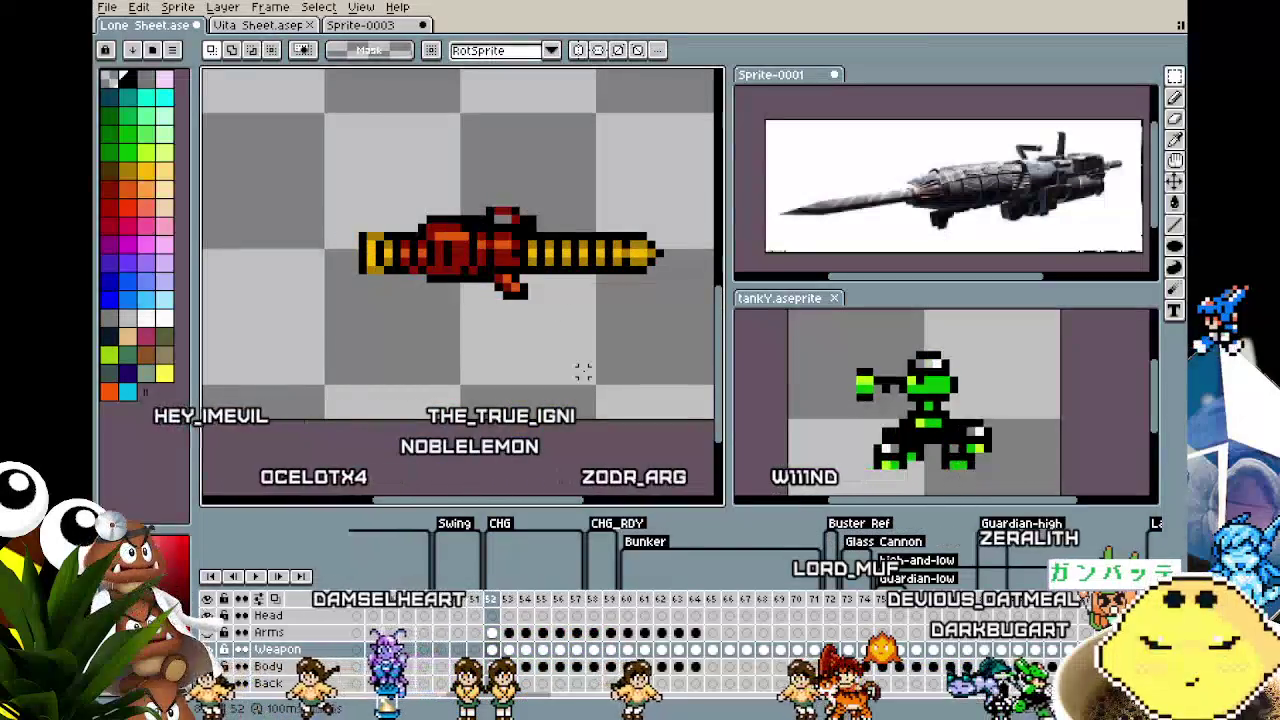
{"action": "key", "text": "Right"}
{"action": "key", "text": "Right"}
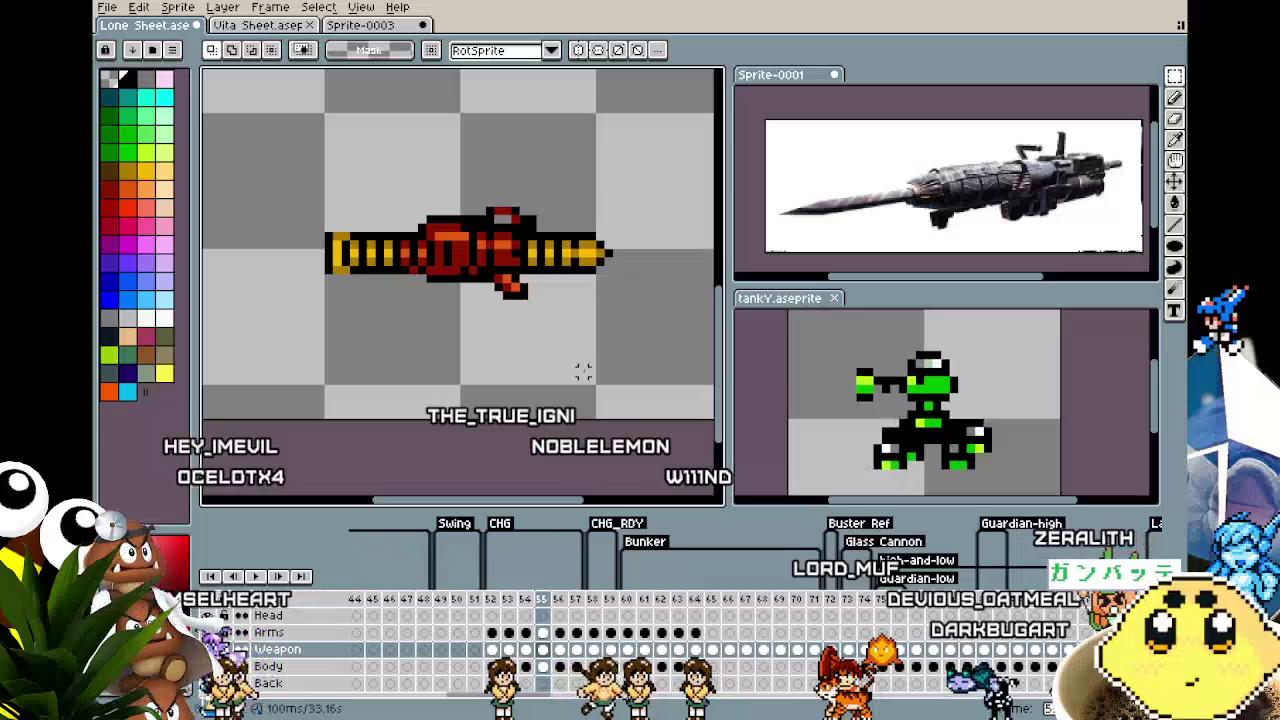
{"action": "key", "text": "Right"}
{"action": "key", "text": "Return"}
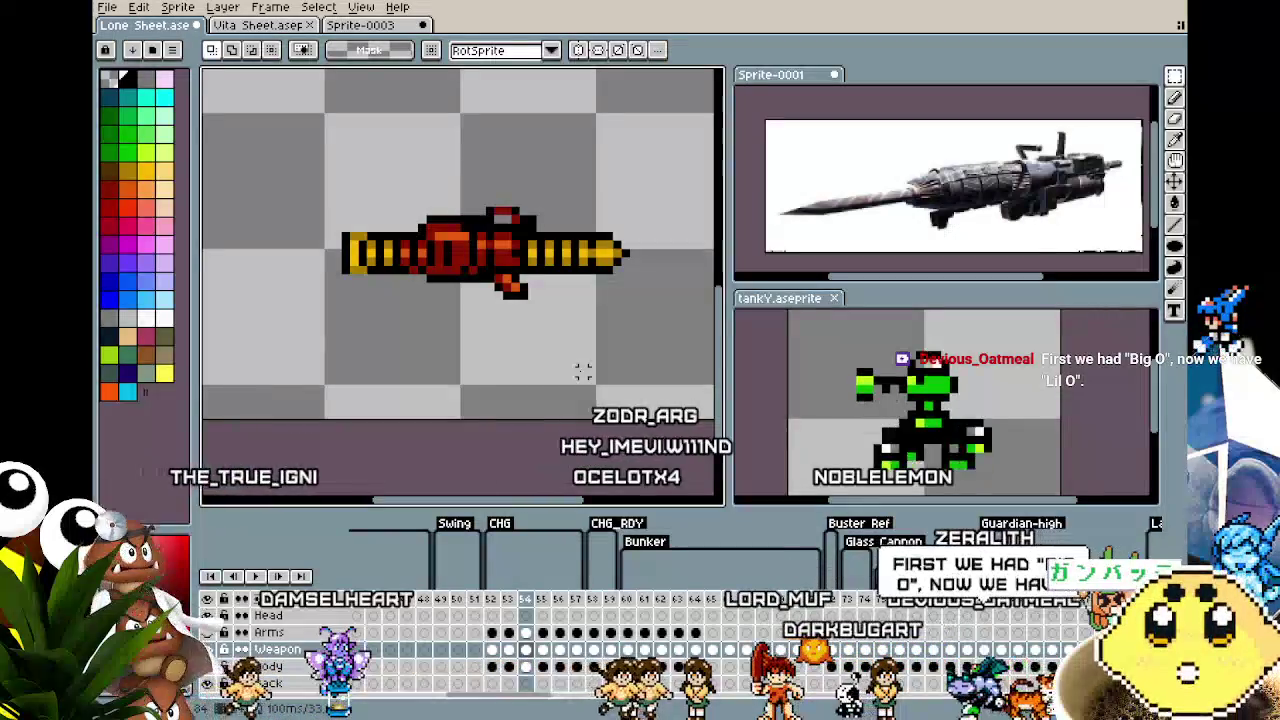
{"action": "key", "text": "Right"}
{"action": "key", "text": "Right"}
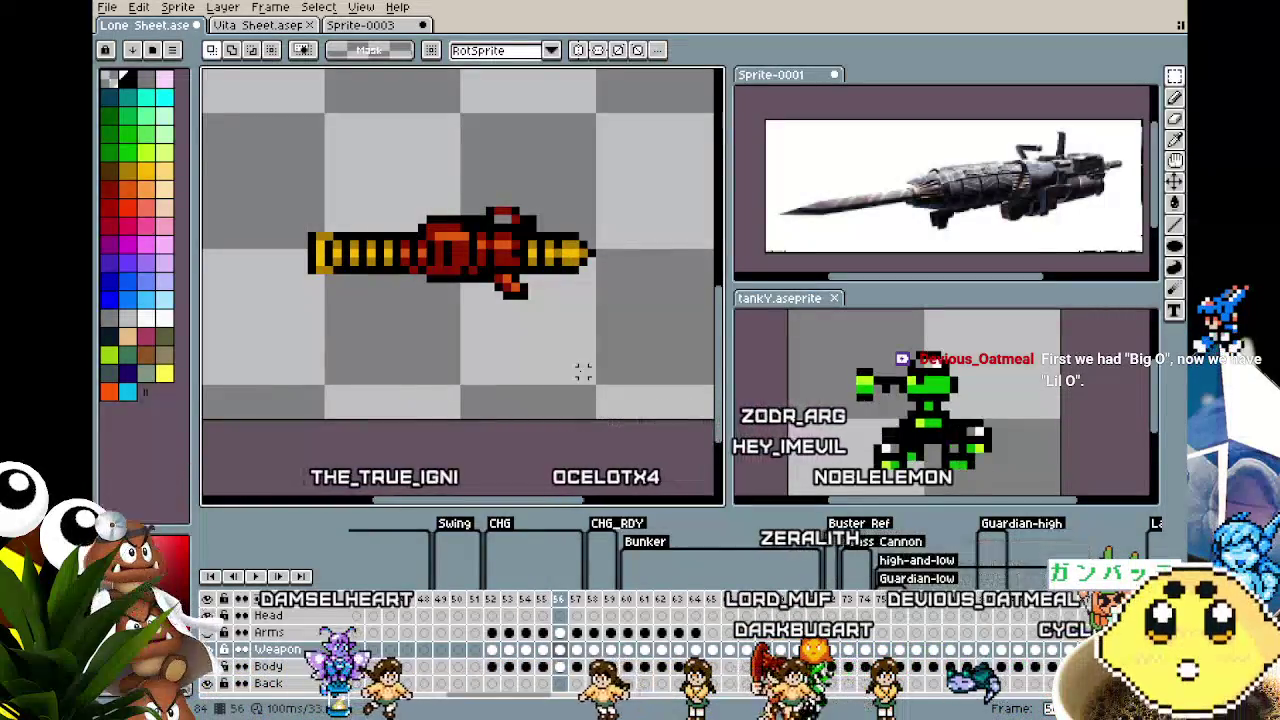
{"action": "key", "text": "Right"}
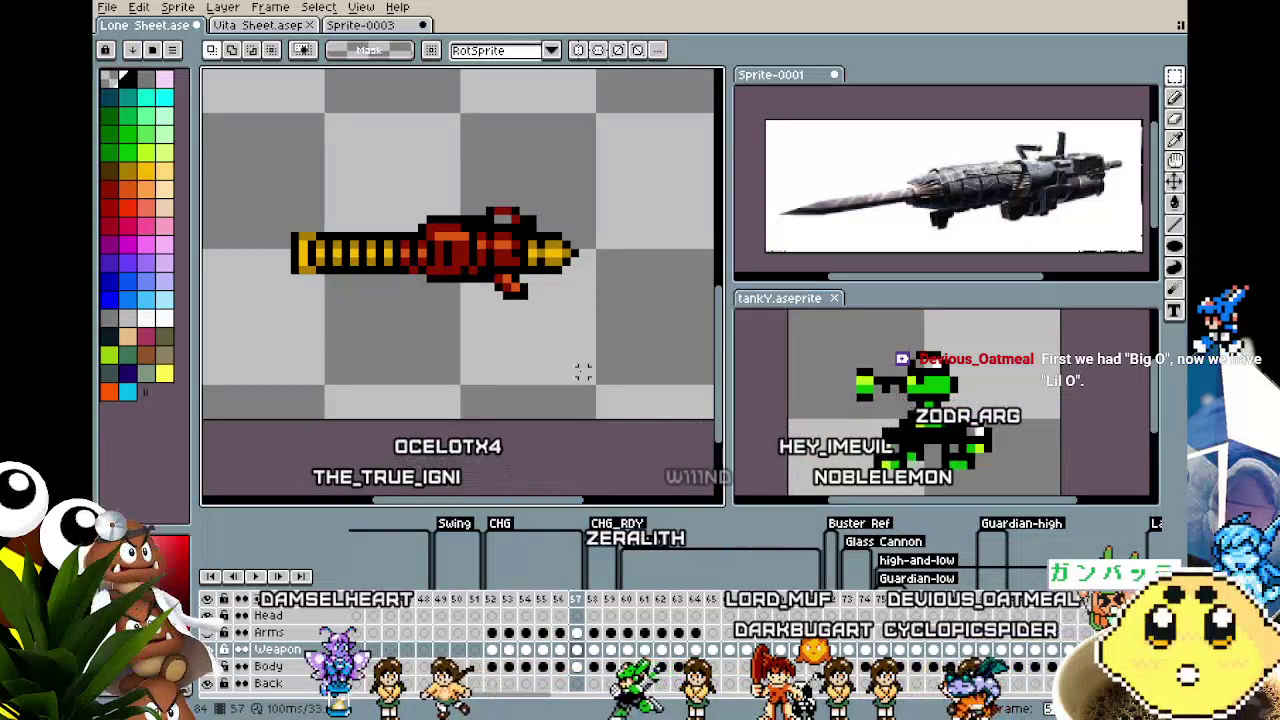
{"action": "key", "text": "Left"}
{"action": "key", "text": "Left"}
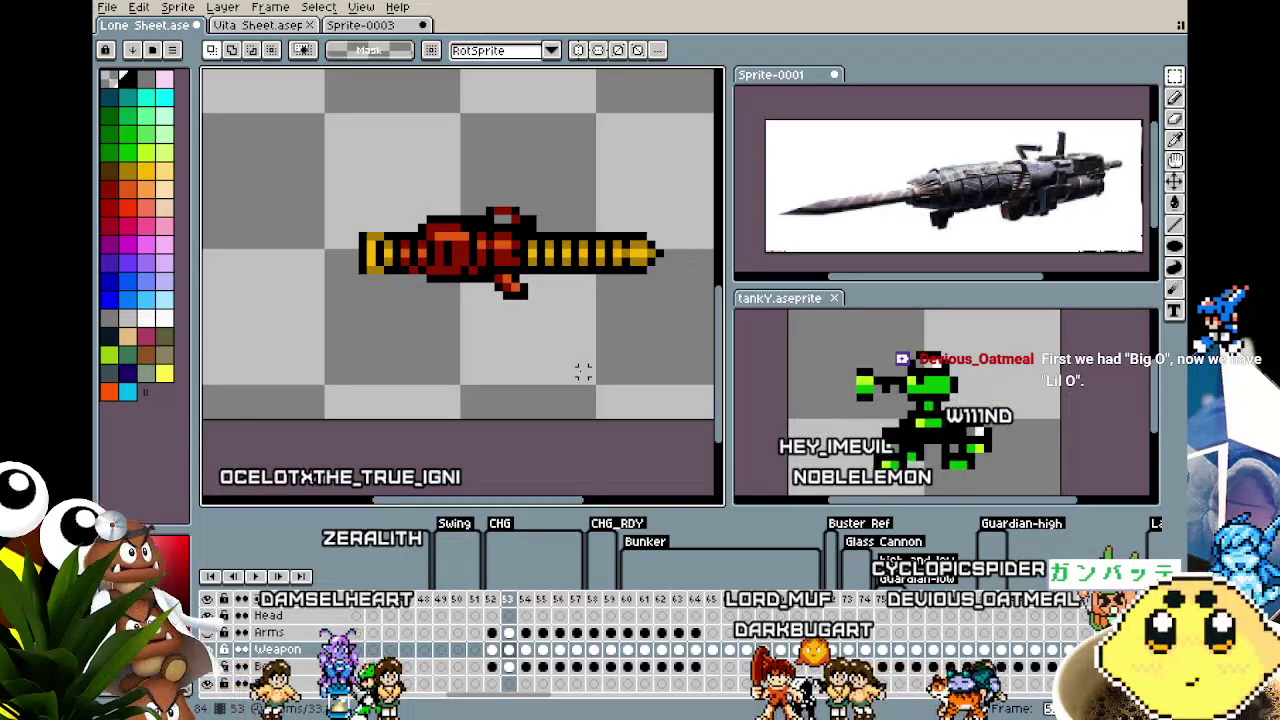
{"action": "key", "text": "Left"}
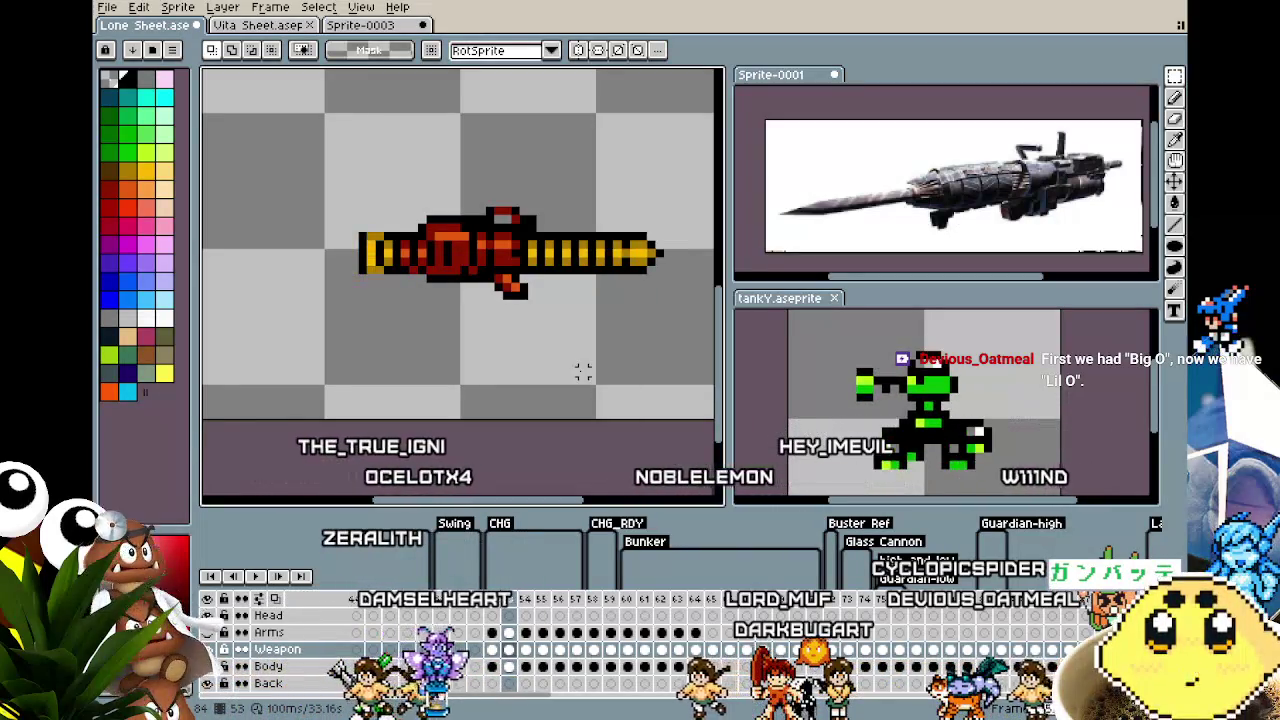
{"action": "key", "text": "Right"}
{"action": "key", "text": "Right"}
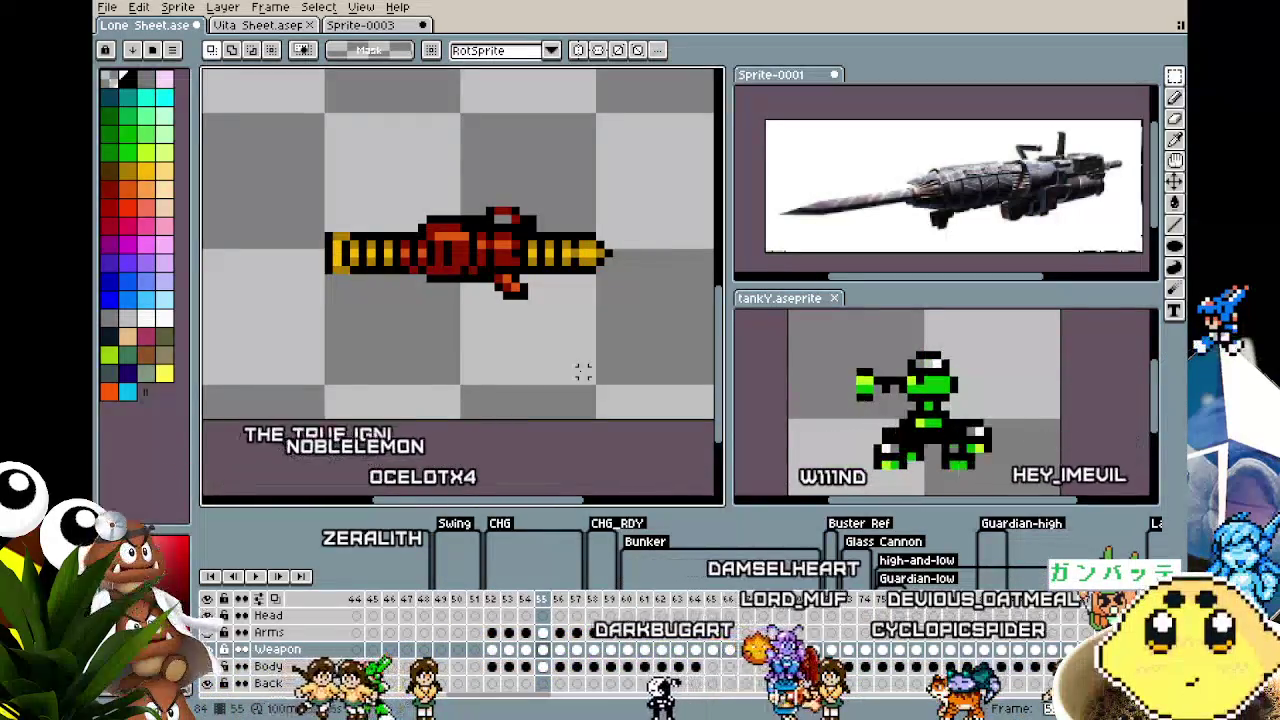
{"action": "key", "text": "Right"}
{"action": "key", "text": "Right"}
{"action": "key", "text": "Left"}
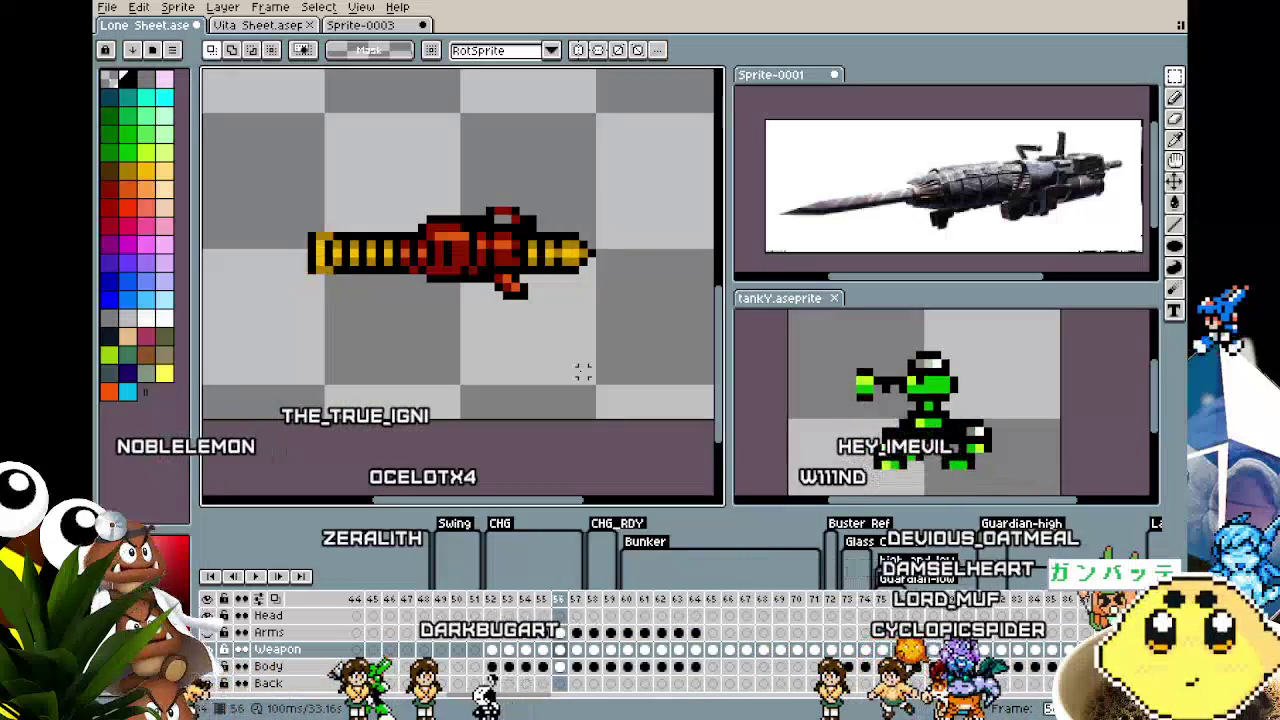
{"action": "key", "text": "Left"}
{"action": "key", "text": "Left"}
{"action": "key", "text": "Left"}
{"action": "key", "text": "Left"}
{"action": "key", "text": "Right"}
{"action": "key", "text": "Right"}
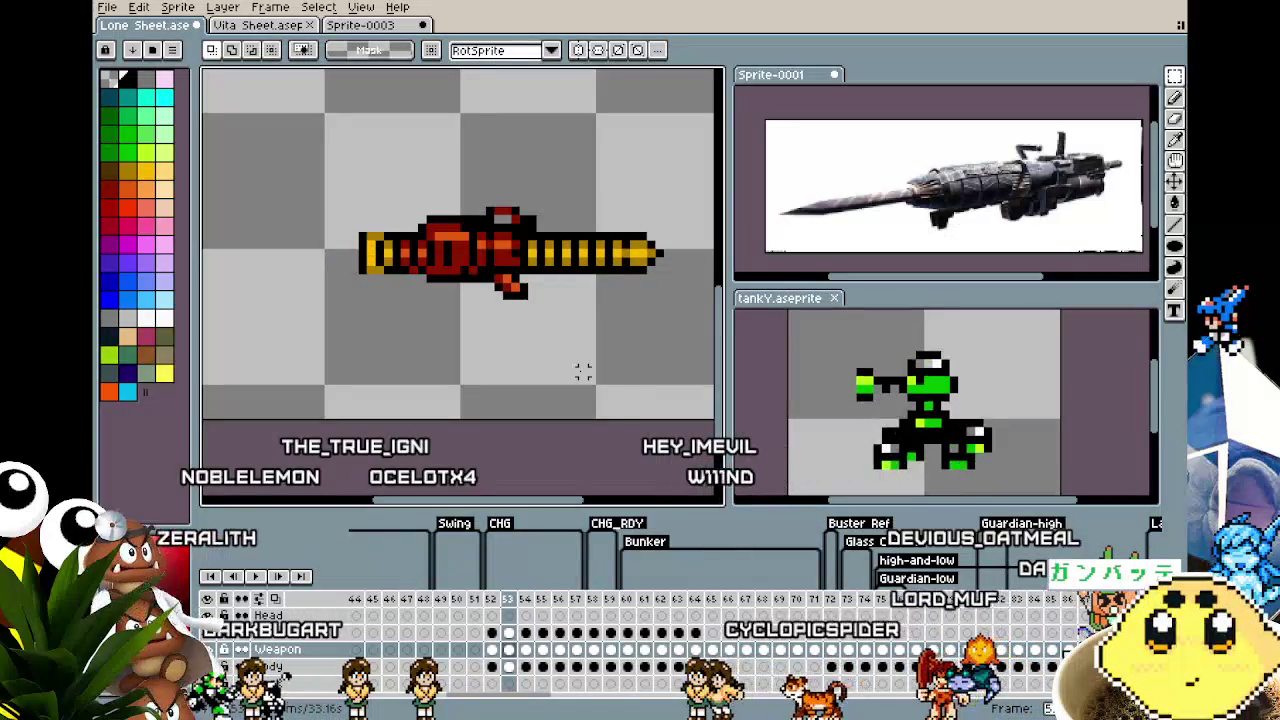
On frame 54, nudge the gun's left end one pixel right
{"action": "key", "text": "Right"}
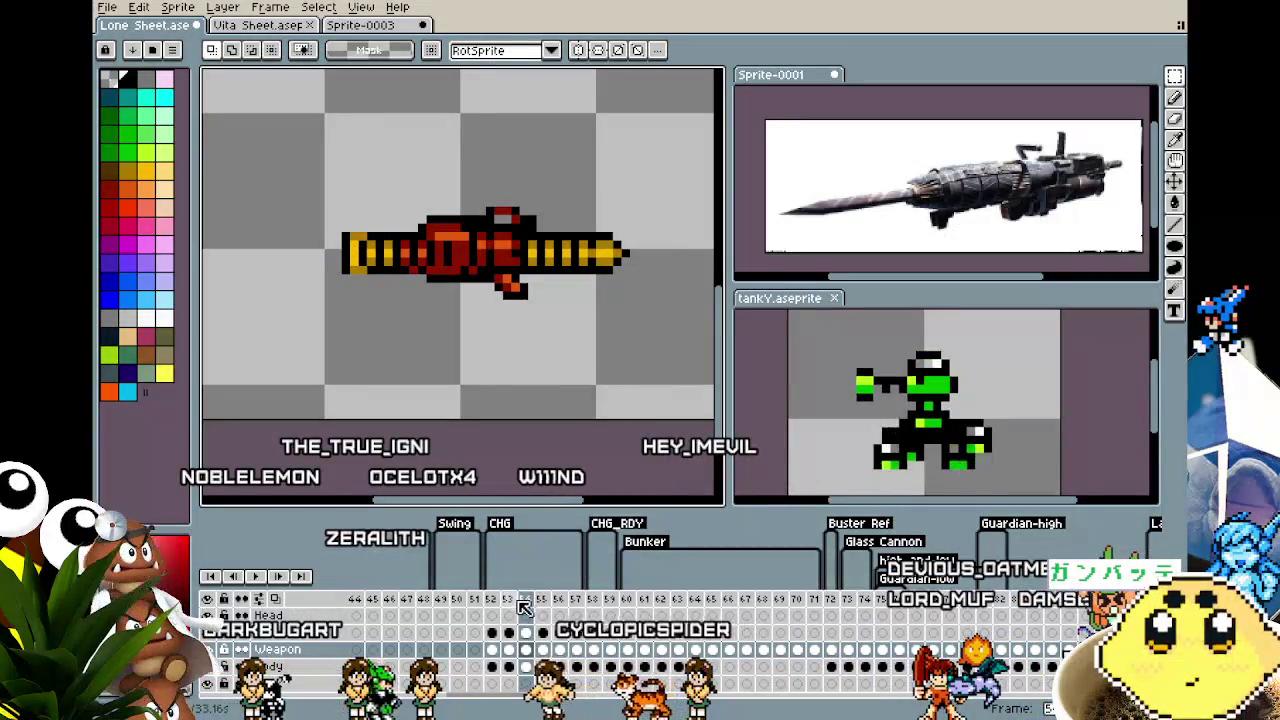
{"action": "left_click", "coordinate": [515, 602]}
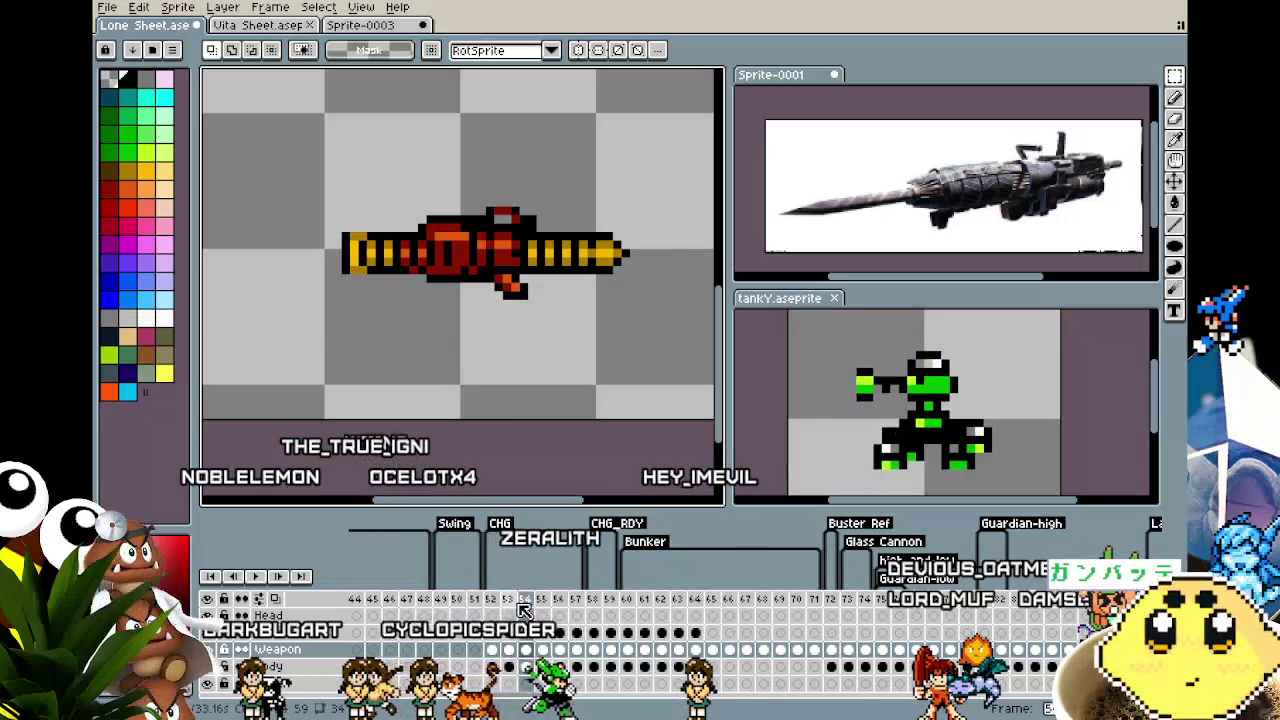
{"action": "right_click", "coordinate": [530, 608]}
{"action": "left_click", "coordinate": [565, 615]}
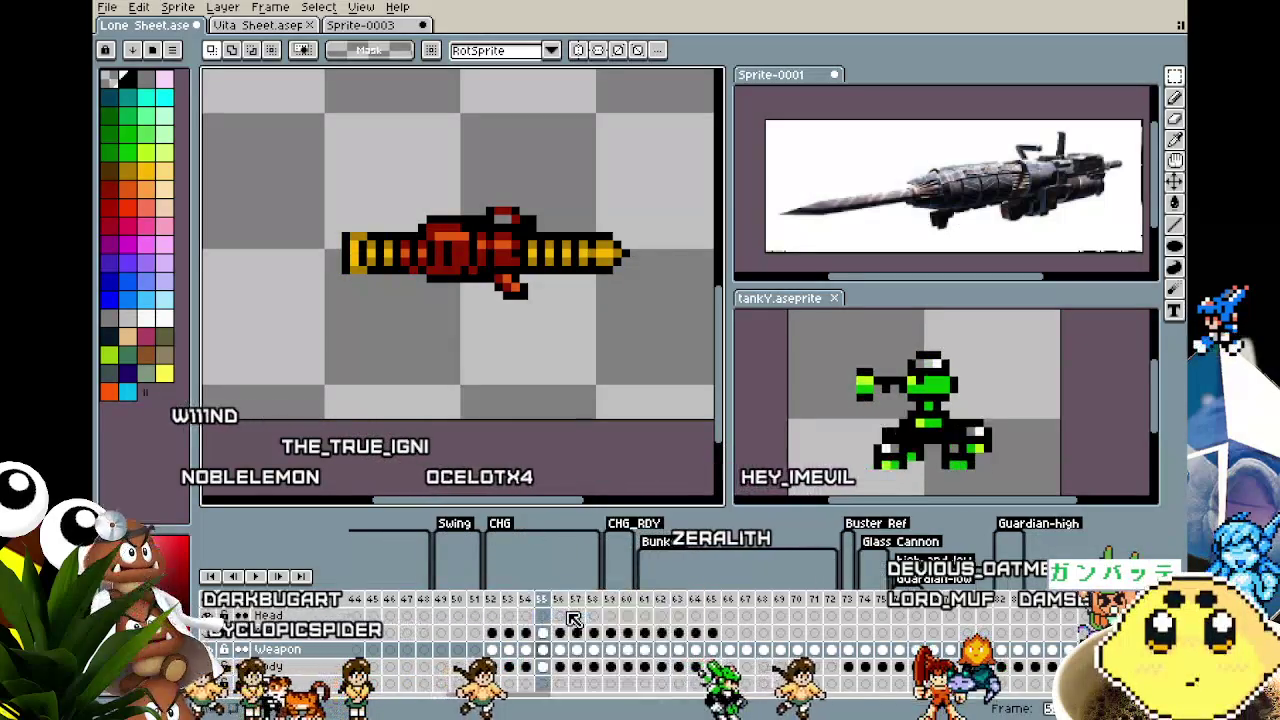
{"action": "left_click_drag", "start_coordinate": [296, 204], "coordinate": [387, 312]}
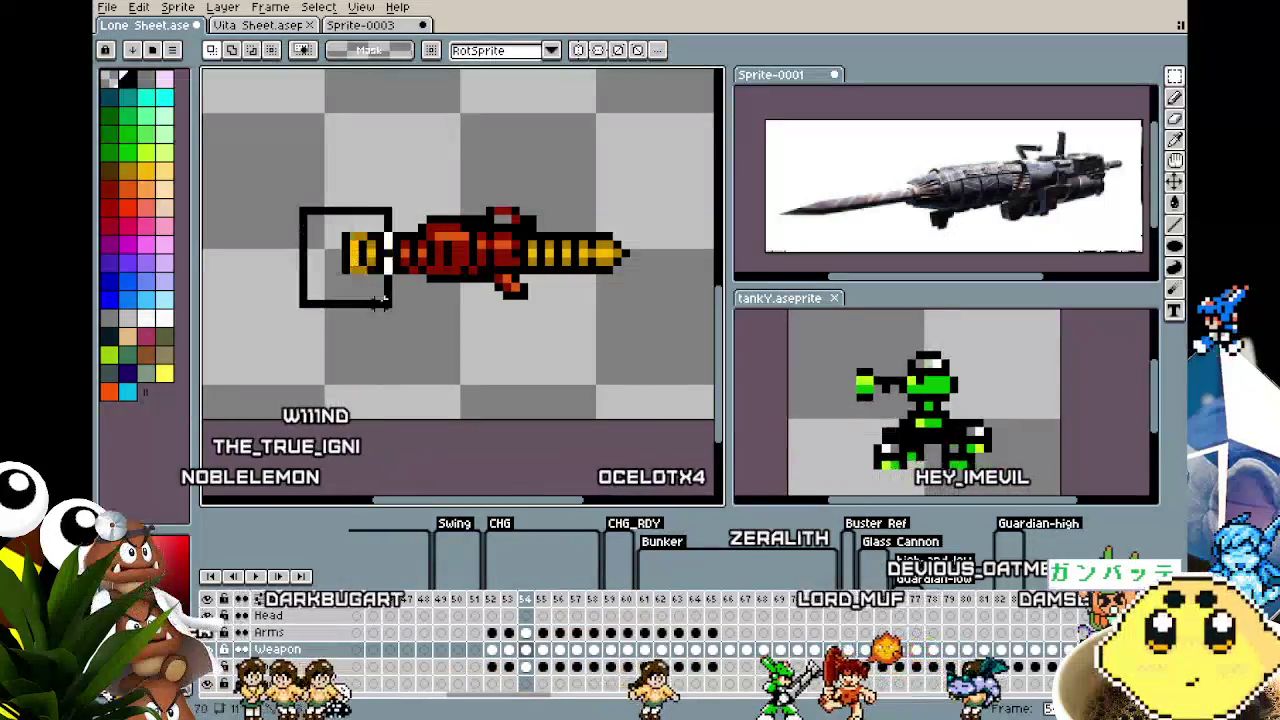
{"action": "key", "text": "Right"}
{"action": "key", "text": "Right"}
{"action": "key", "text": "Right"}
{"action": "left_click", "coordinate": [408, 354]}
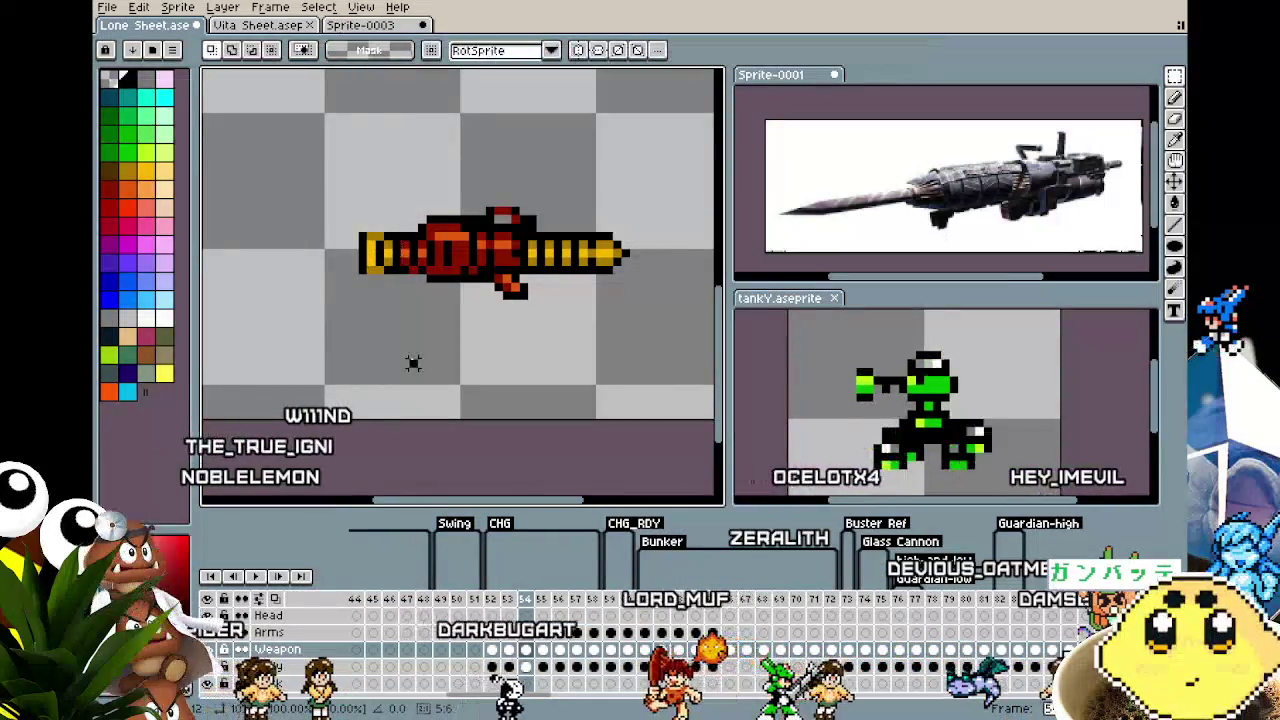
Push the yellow barrel's tip one pixel further right
{"action": "left_click_drag", "start_coordinate": [532, 230], "coordinate": [650, 287]}
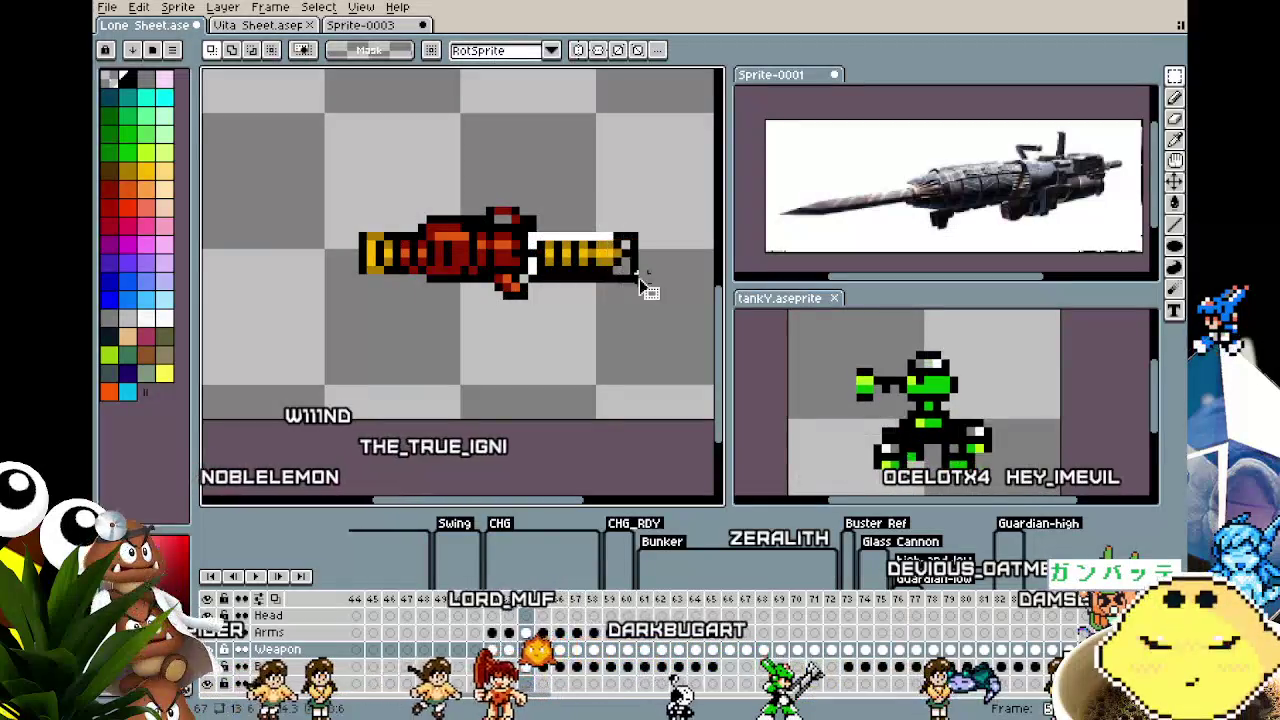
{"action": "key", "text": "Right"}
{"action": "key", "text": "Right"}
{"action": "left_click", "coordinate": [606, 318]}
{"action": "scroll", "coordinate": [605, 300], "scroll_direction": "up", "scroll_amount": 2}
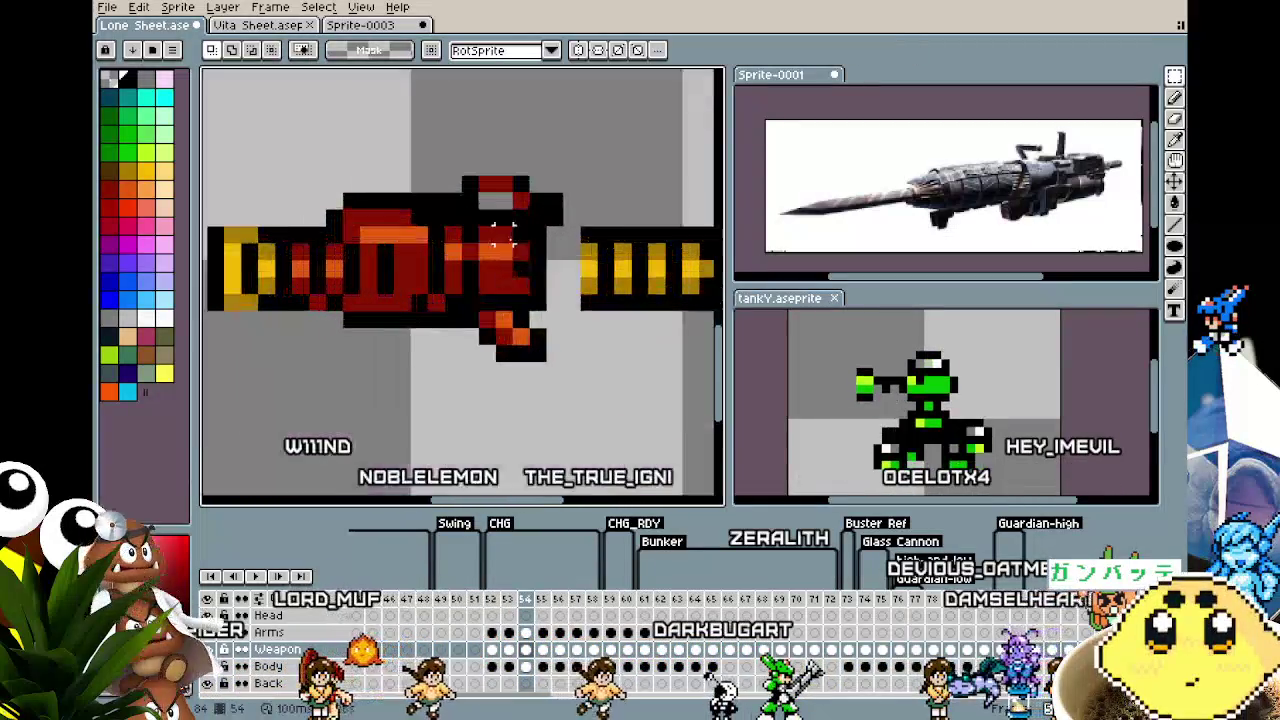
{"action": "scroll", "coordinate": [602, 270], "scroll_direction": "up", "scroll_amount": 2}
Shift the barrel's leftmost yellow band one pixel left
{"action": "left_click_drag", "start_coordinate": [555, 188], "coordinate": [663, 364]}
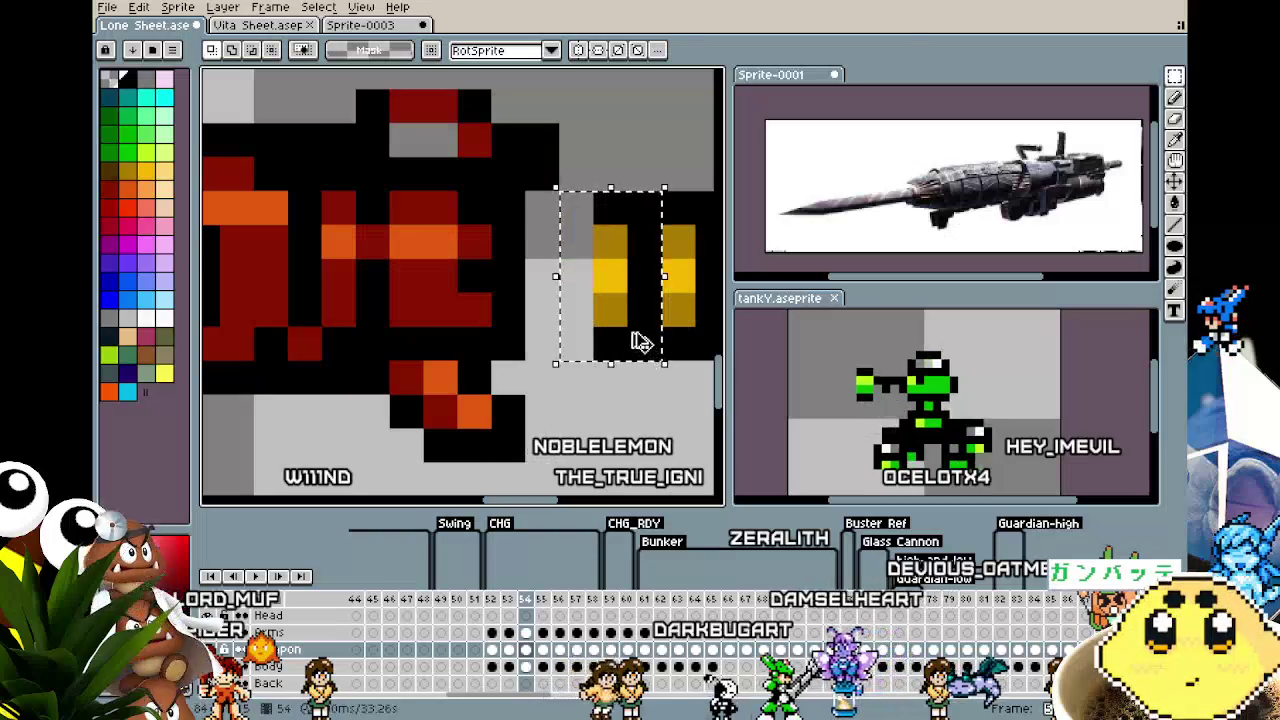
{"action": "key", "text": "Left"}
{"action": "key", "text": "Return"}
{"action": "scroll", "coordinate": [600, 370], "scroll_direction": "down", "scroll_amount": 3}
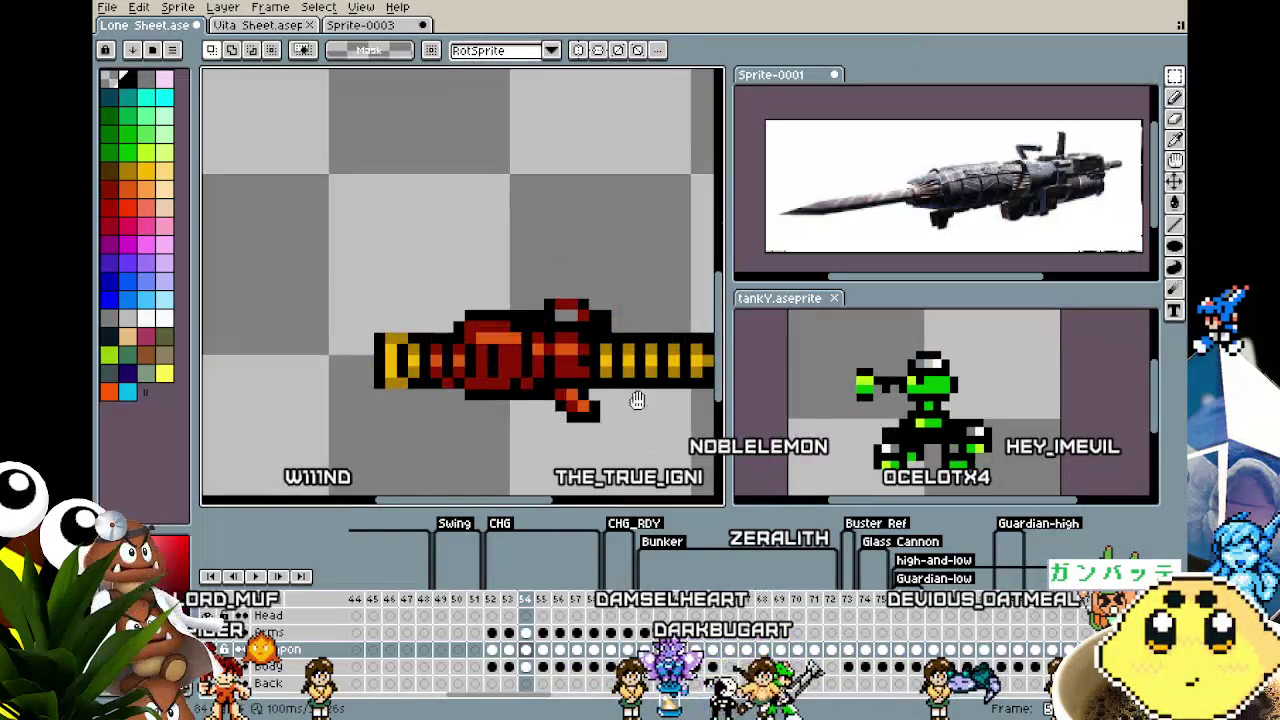
{"action": "scroll", "coordinate": [517, 457], "scroll_direction": "up", "scroll_amount": 1}
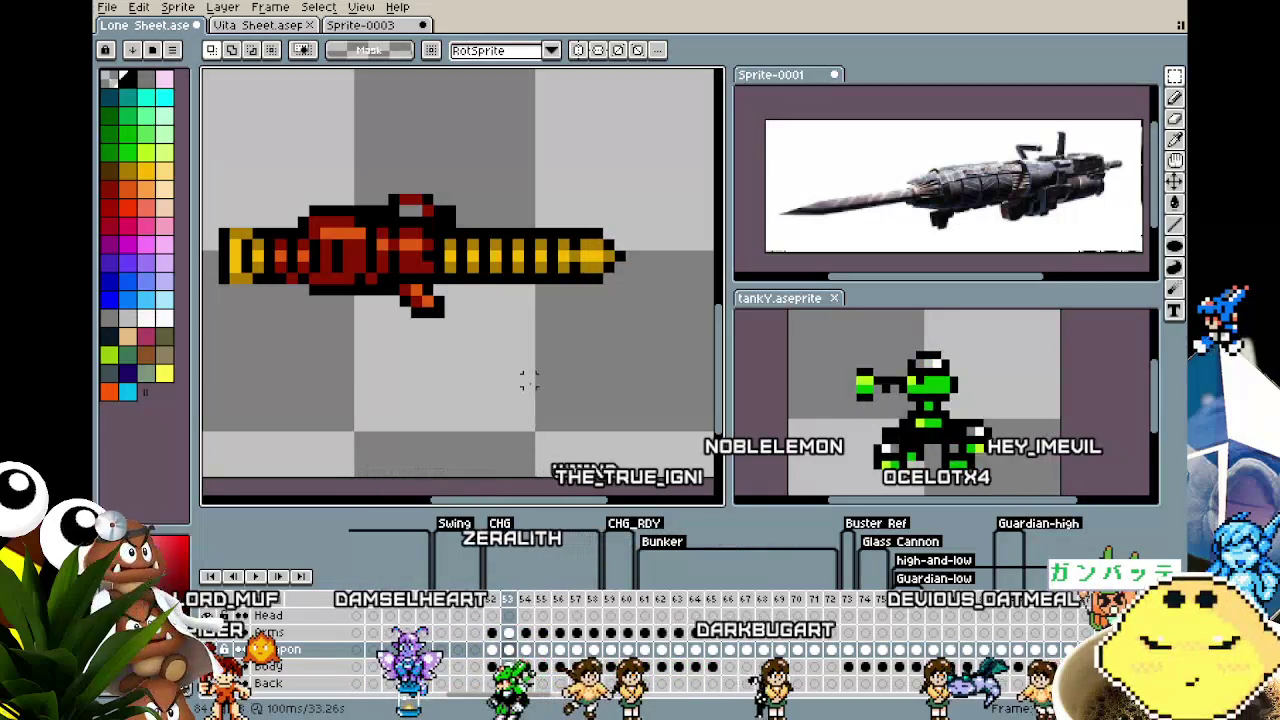
{"action": "scroll", "coordinate": [529, 380], "scroll_direction": "down", "scroll_amount": 1}
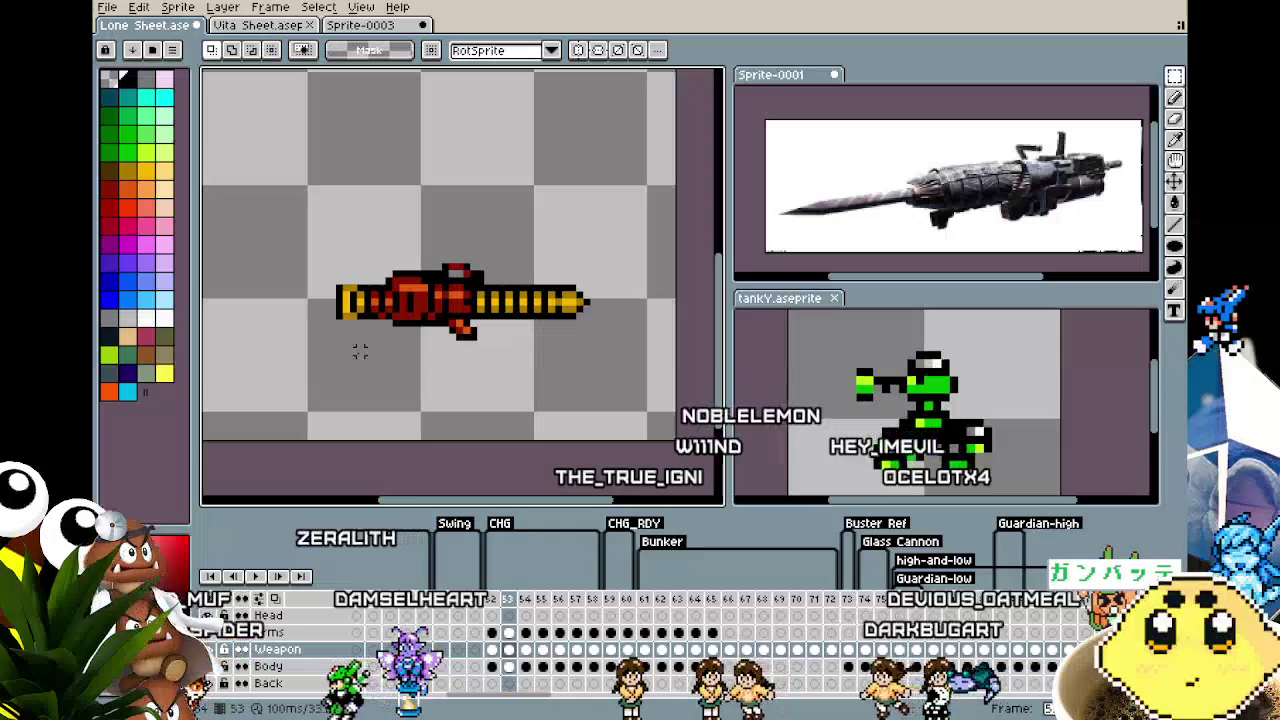
{"action": "key", "text": "Right"}
{"action": "key", "text": "Right"}
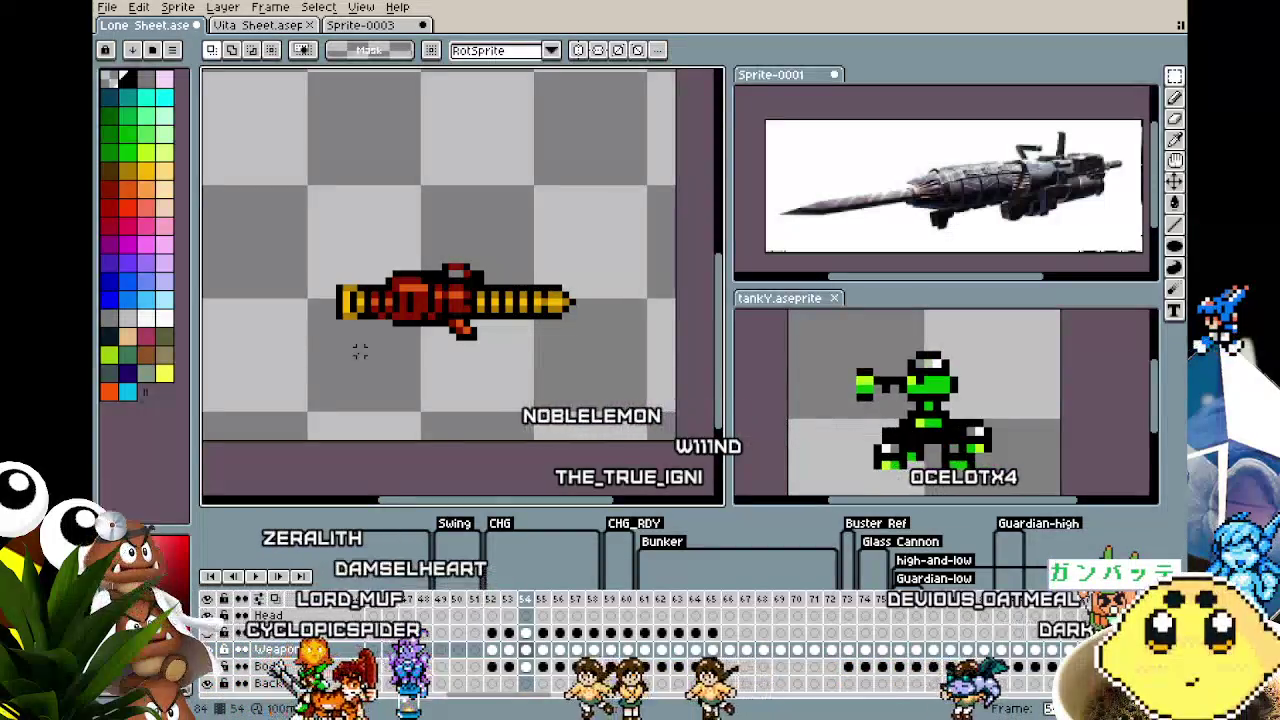
{"action": "key", "text": "Right"}
{"action": "key", "text": "Right"}
{"action": "key", "text": "Right"}
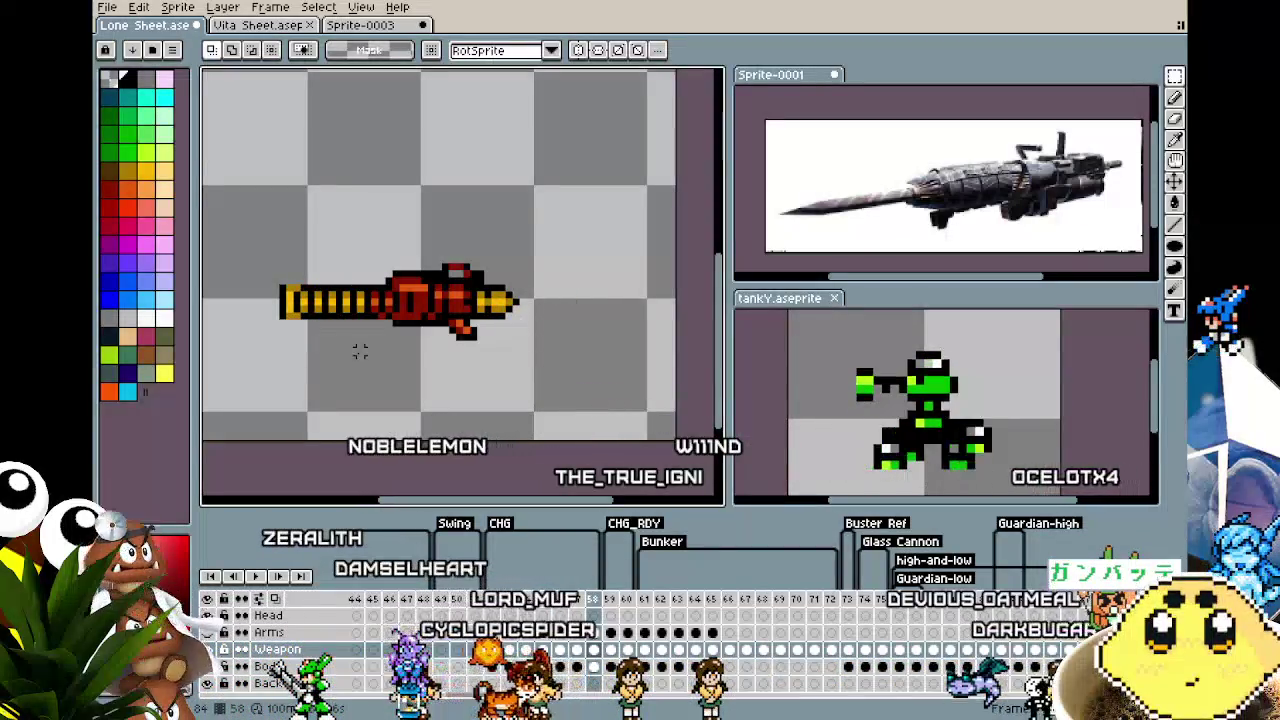
{"action": "key", "text": "Left"}
{"action": "key", "text": "Left"}
{"action": "key", "text": "Left"}
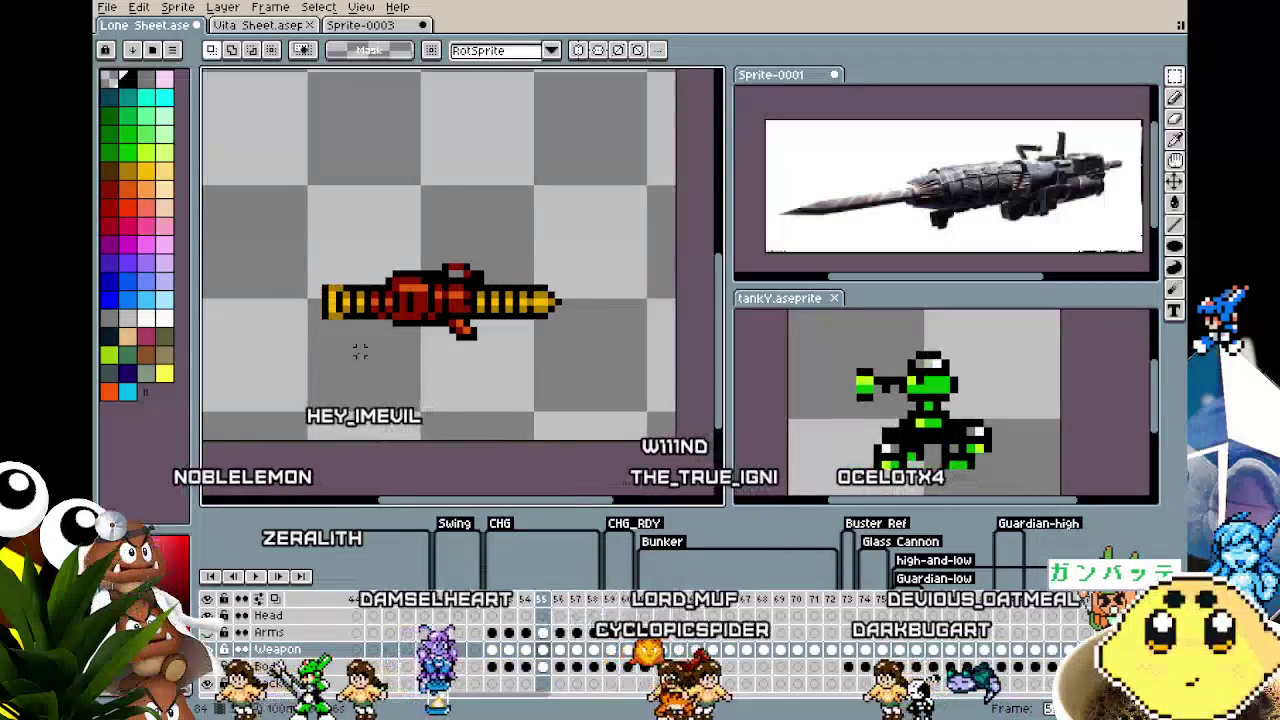
{"action": "key", "text": "Left"}
{"action": "key", "text": "Left"}
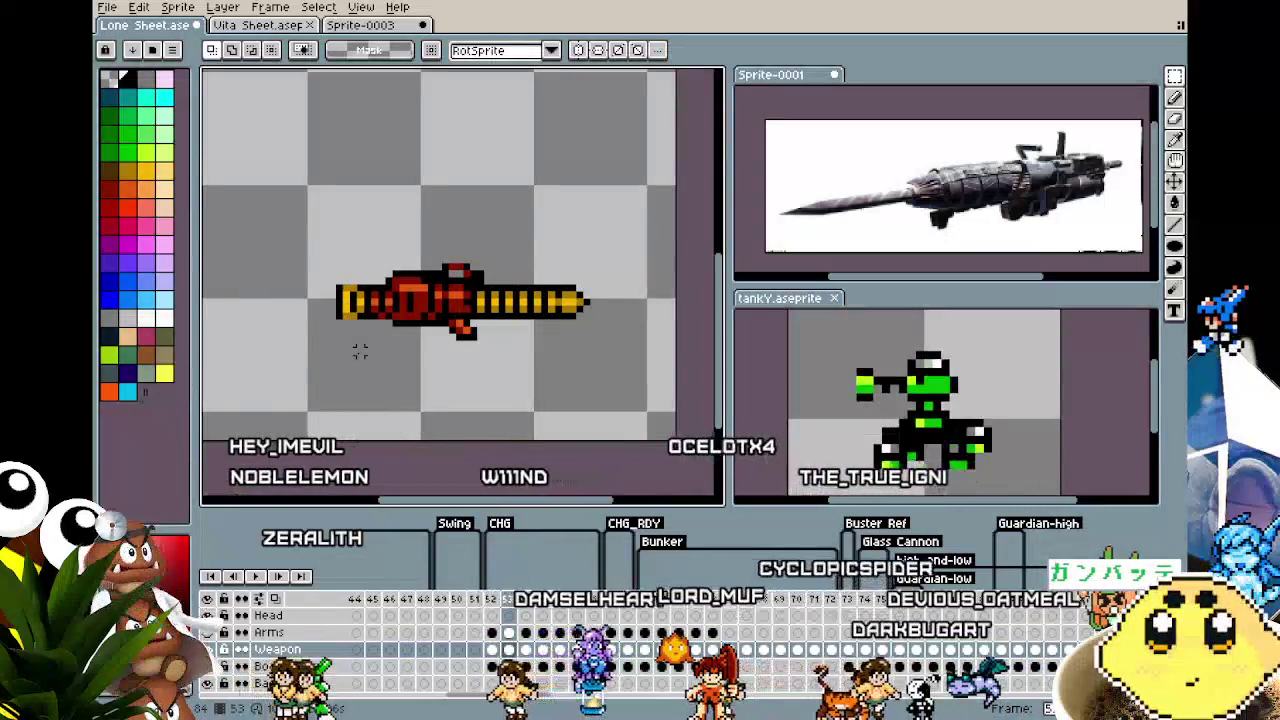
{"action": "key", "text": "Right"}
{"action": "key", "text": "Left"}
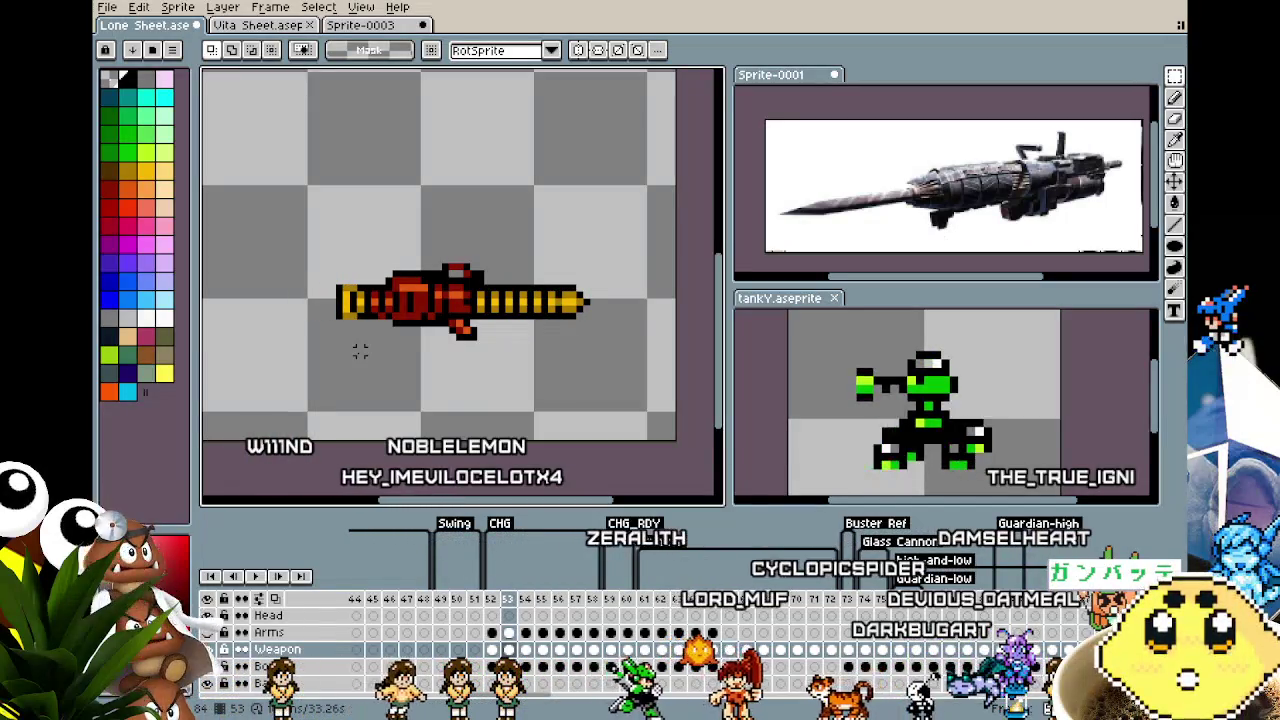
{"action": "key", "text": "Right"}
{"action": "key", "text": "Right"}
{"action": "key", "text": "Right"}
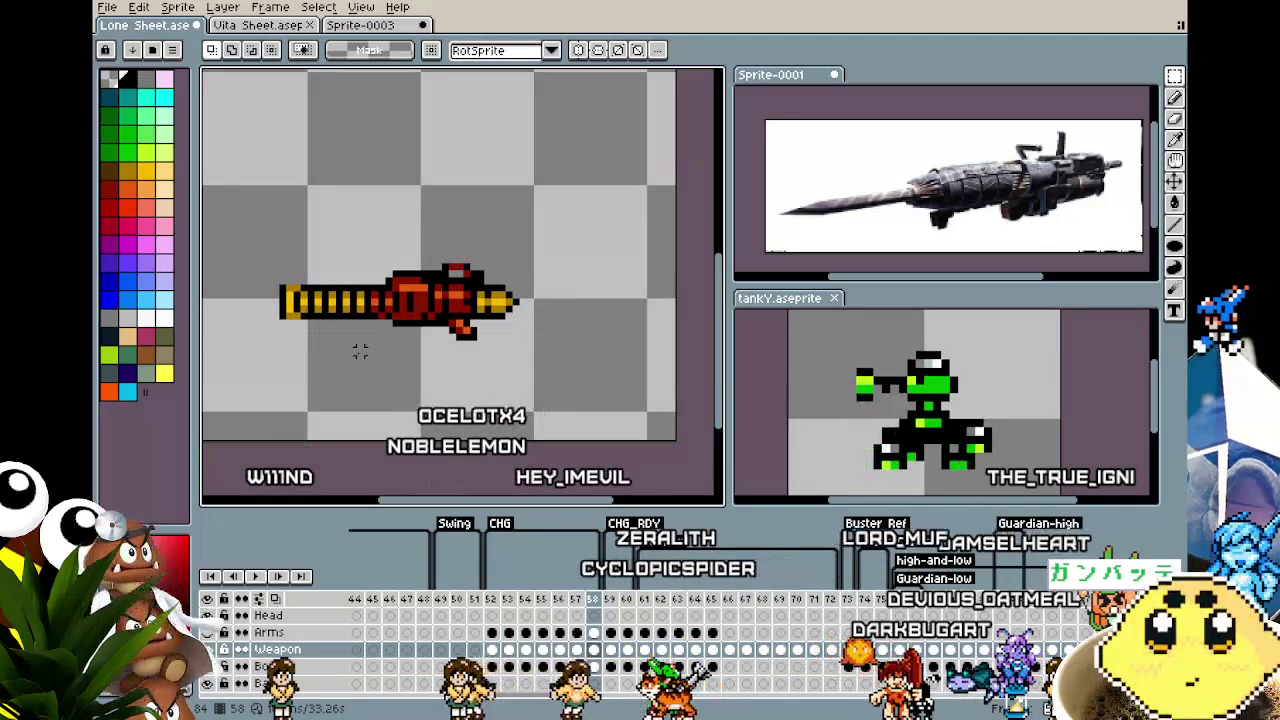
{"action": "key", "text": "Left"}
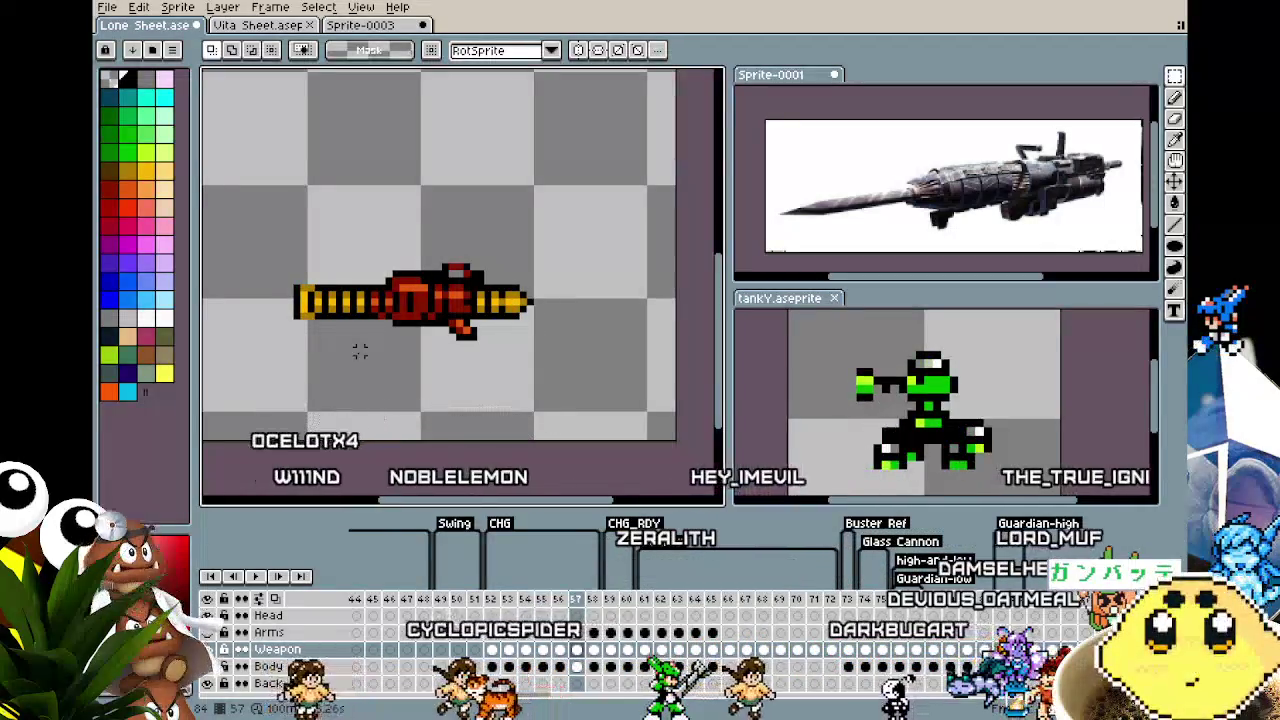
{"action": "key", "text": "Right"}
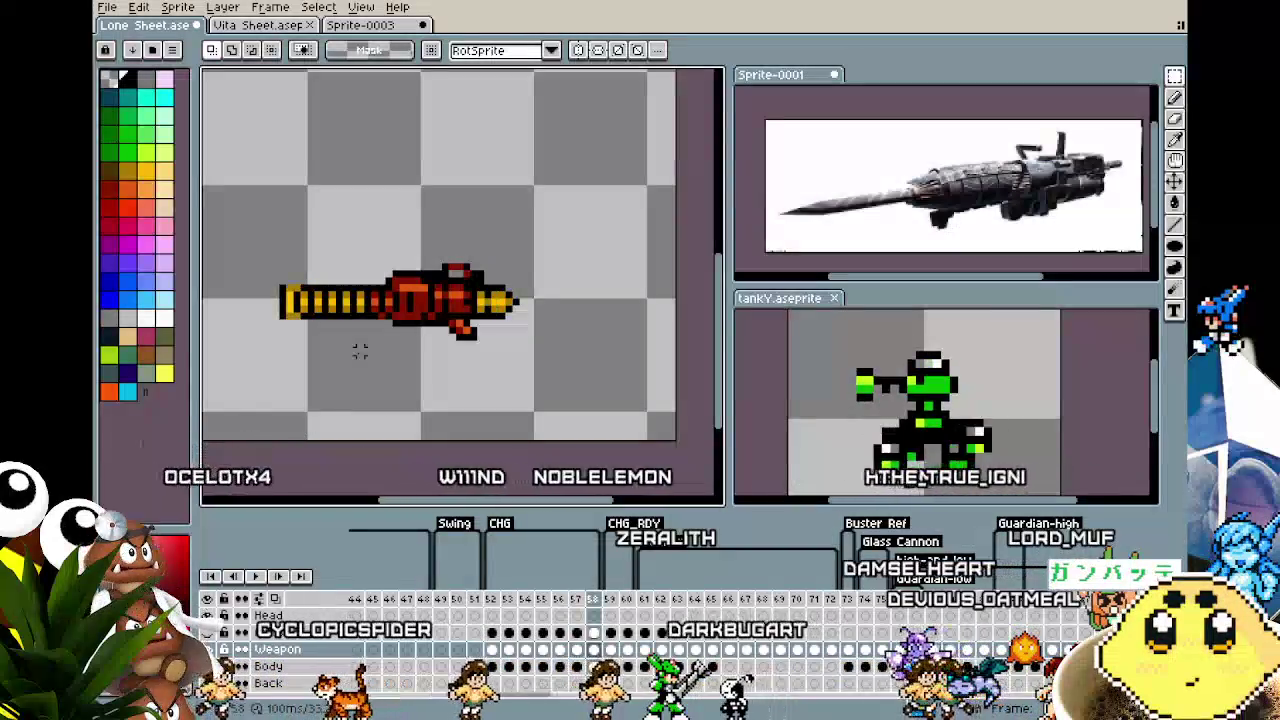
{"action": "key", "text": "Left"}
{"action": "key", "text": "Left"}
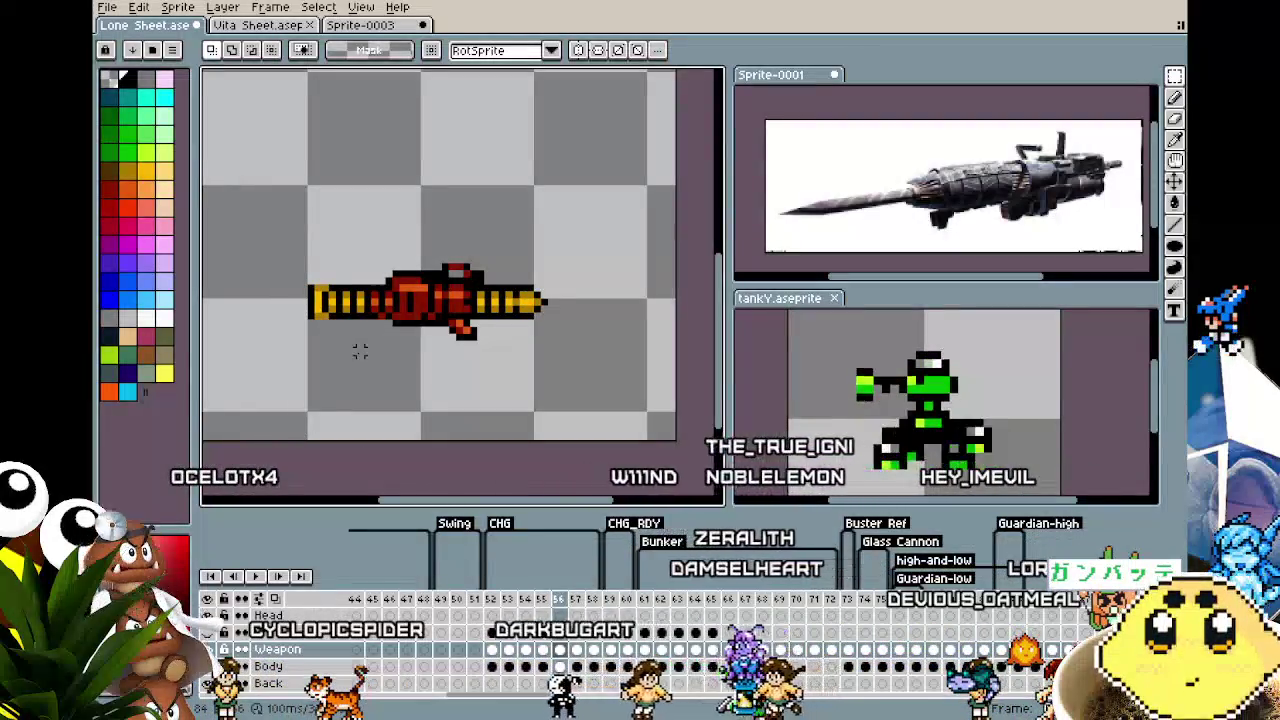
{"action": "key", "text": "Left"}
{"action": "key", "text": "Left"}
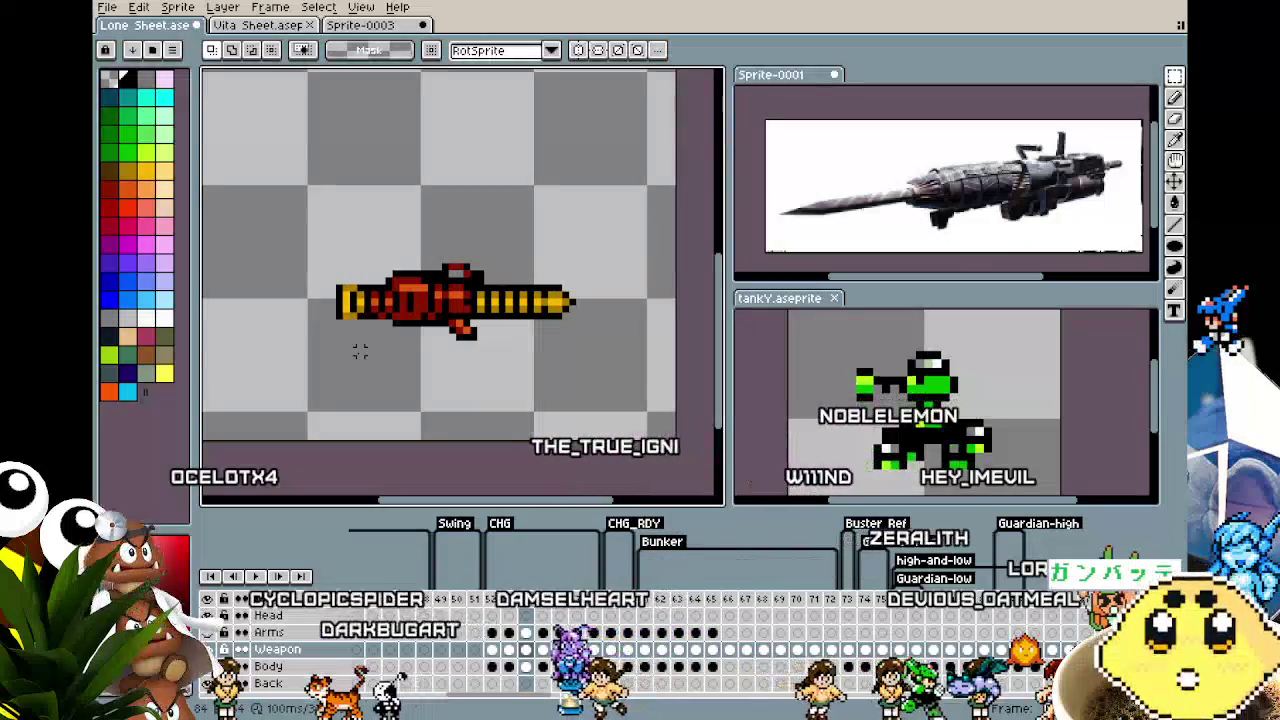
{"action": "key", "text": "Left"}
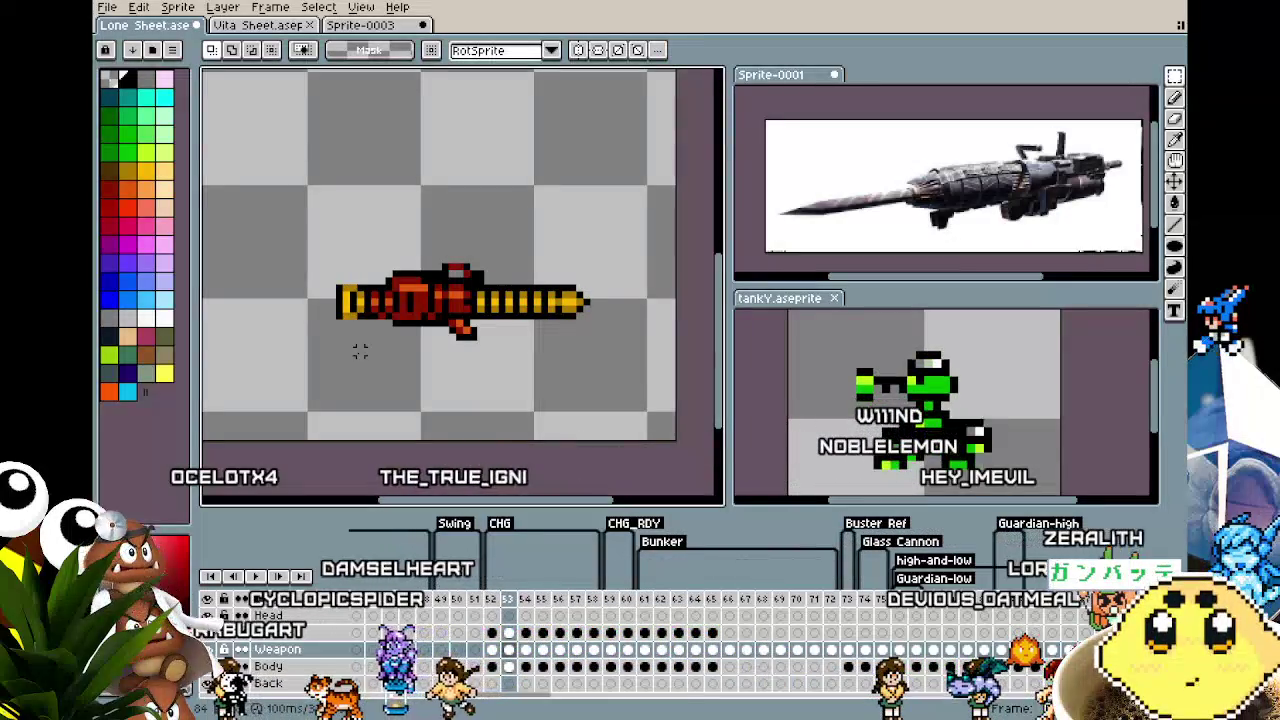
{"action": "scroll", "coordinate": [358, 332], "scroll_direction": "up", "scroll_amount": 1}
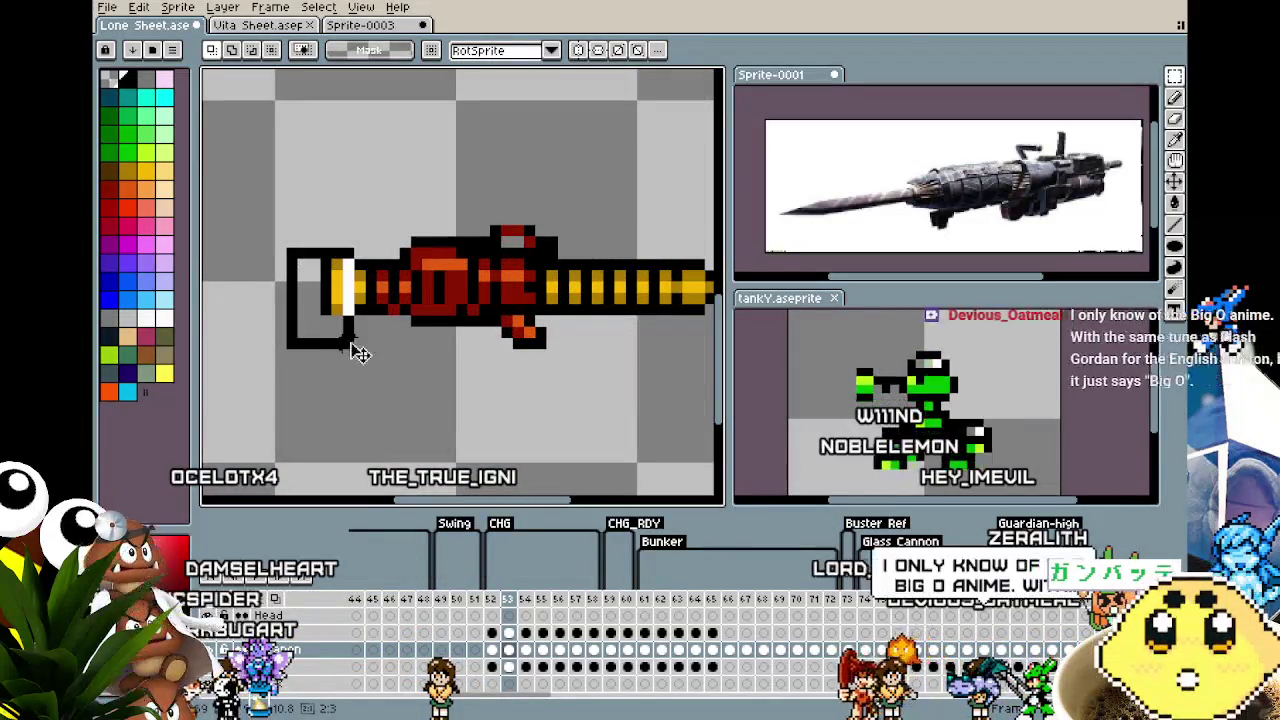
Drop the grip selection, return to frame 52, and unhide the Head, Arms, Body and Back layers
{"action": "left_click_drag", "start_coordinate": [358, 352], "coordinate": [293, 244]}
{"action": "left_click", "coordinate": [427, 432]}
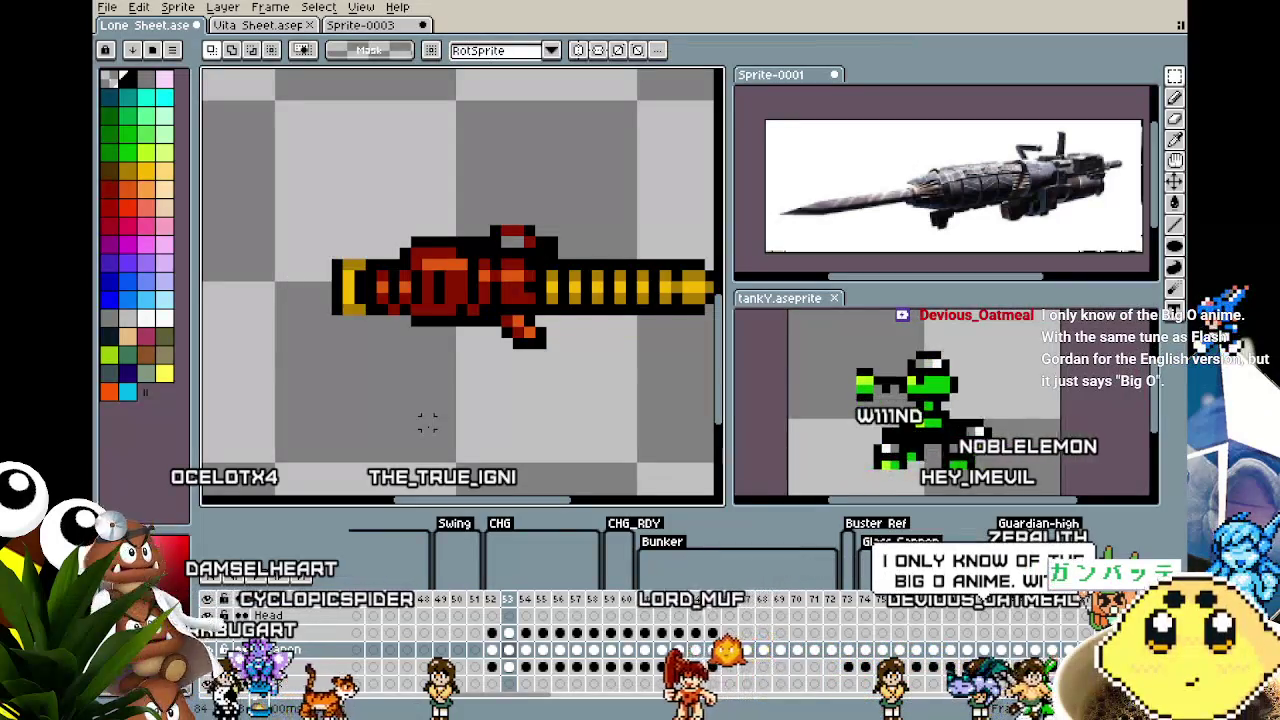
{"action": "scroll", "coordinate": [427, 422], "scroll_direction": "down", "scroll_amount": 2}
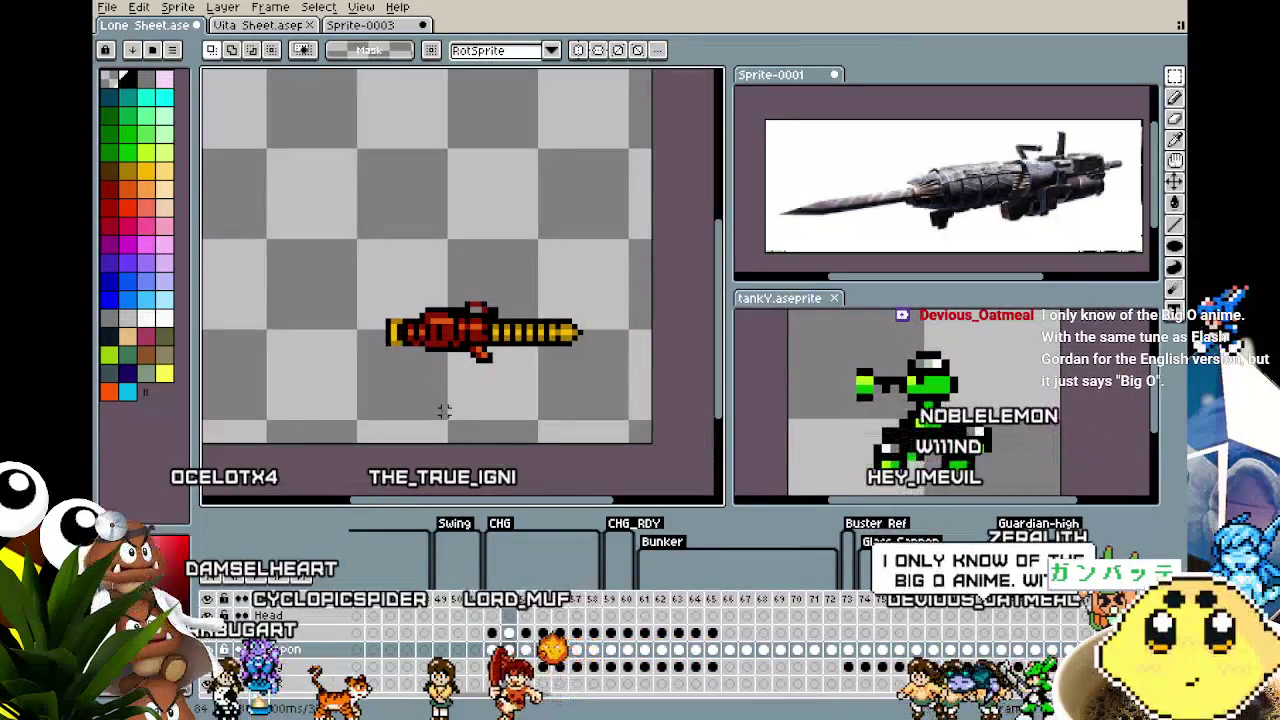
{"action": "key", "text": "Left"}
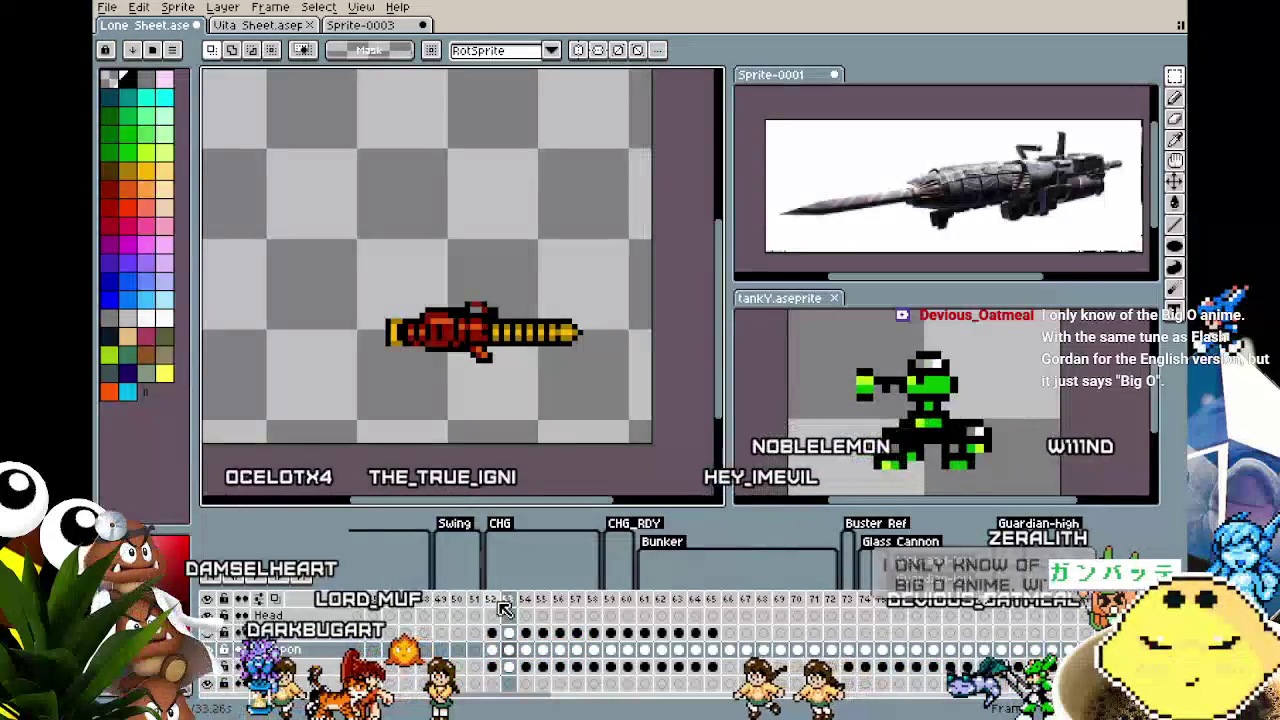
{"action": "left_click", "coordinate": [207, 632]}
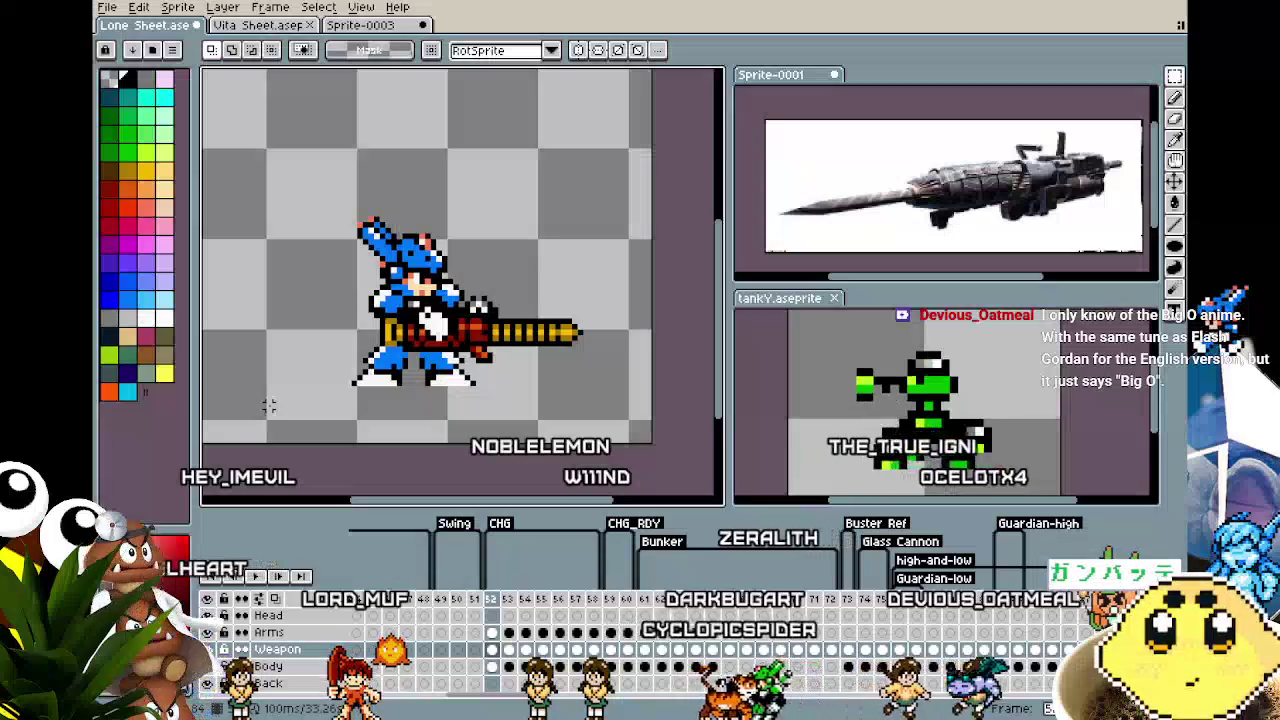
Step through frames 52 to 56 to compare the drill-cannon poses
{"action": "key", "text": "Right"}
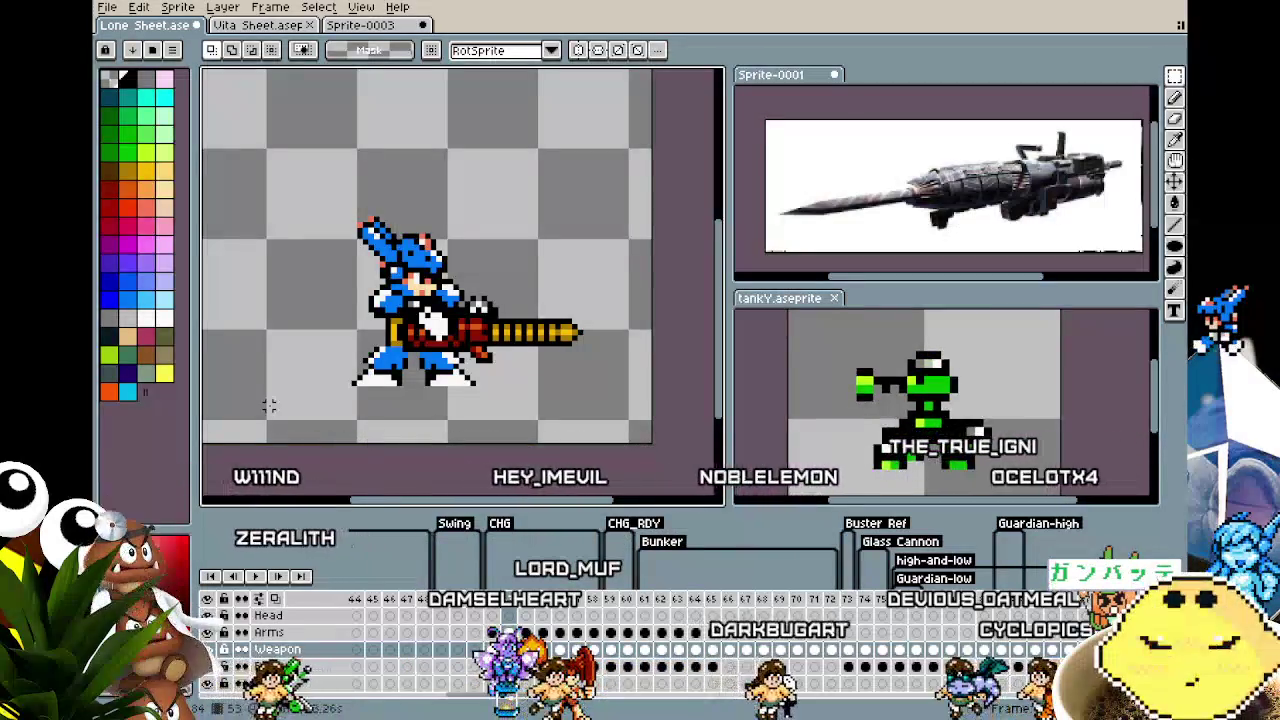
{"action": "key", "text": "period"}
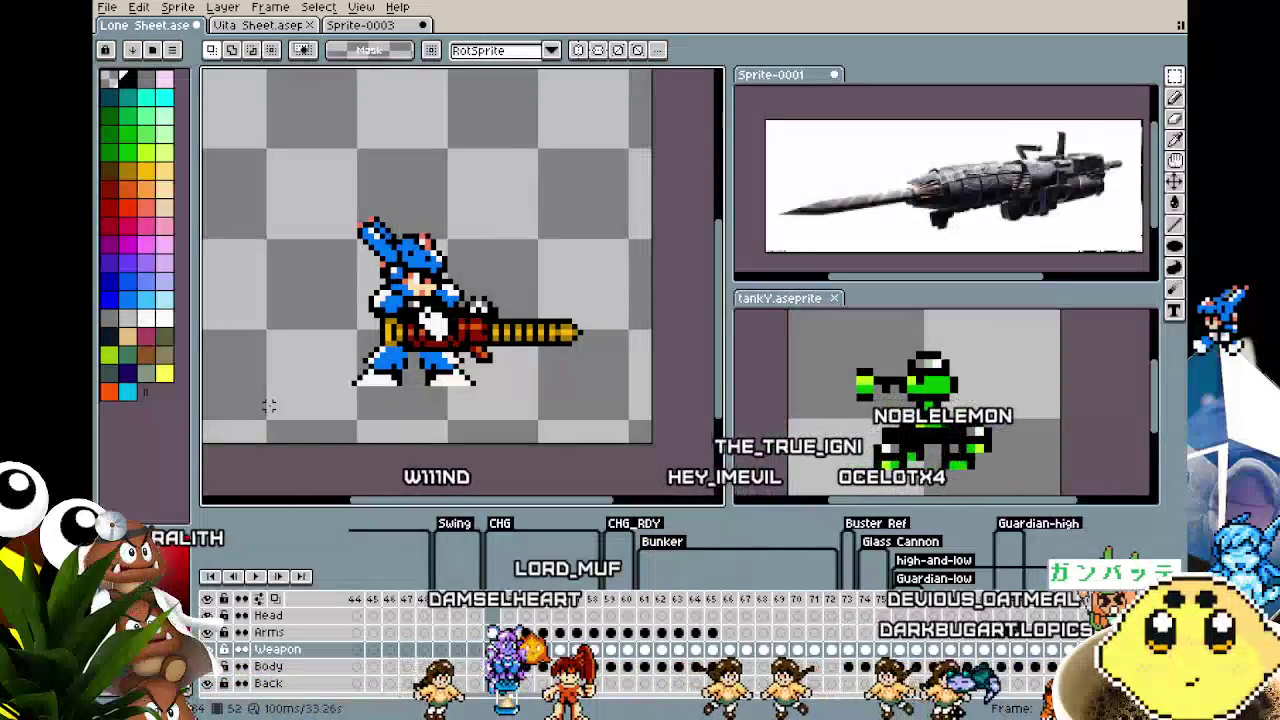
{"action": "key", "text": "comma"}
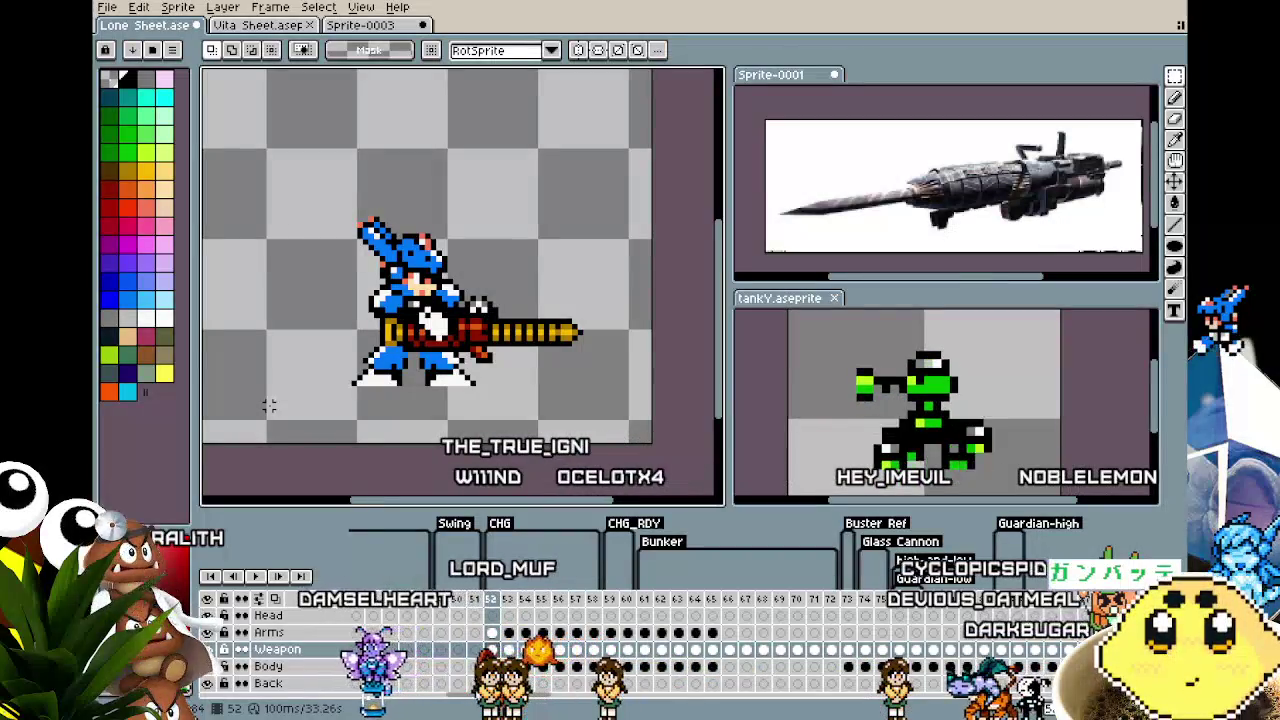
{"action": "key", "text": "period"}
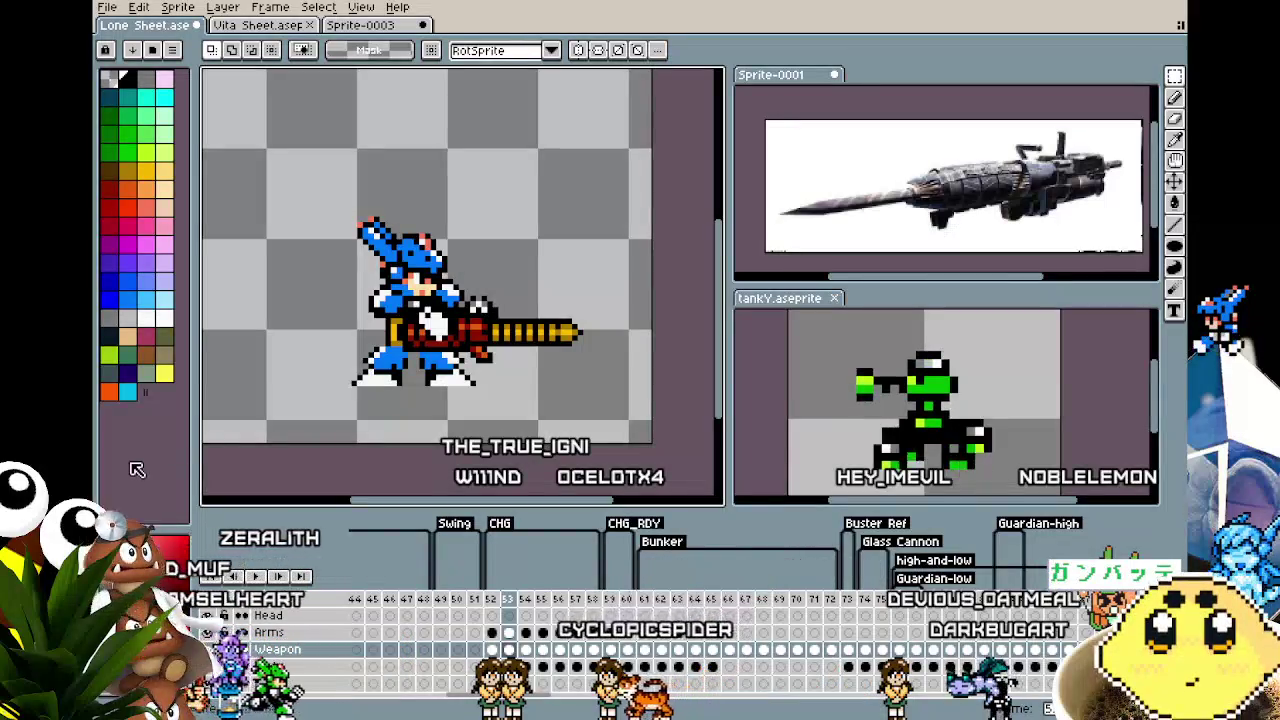
{"action": "scroll", "coordinate": [448, 360], "scroll_direction": "up", "scroll_amount": 2}
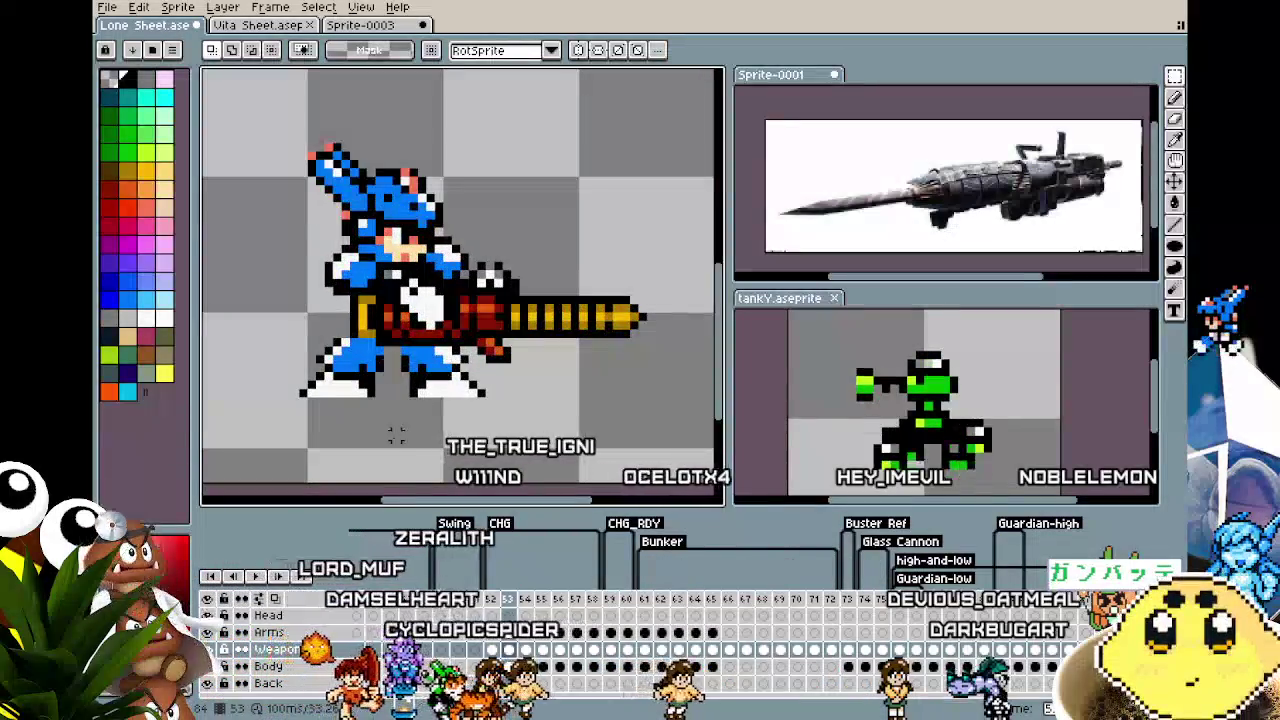
{"action": "key", "text": "i"}
{"action": "key", "text": "b"}
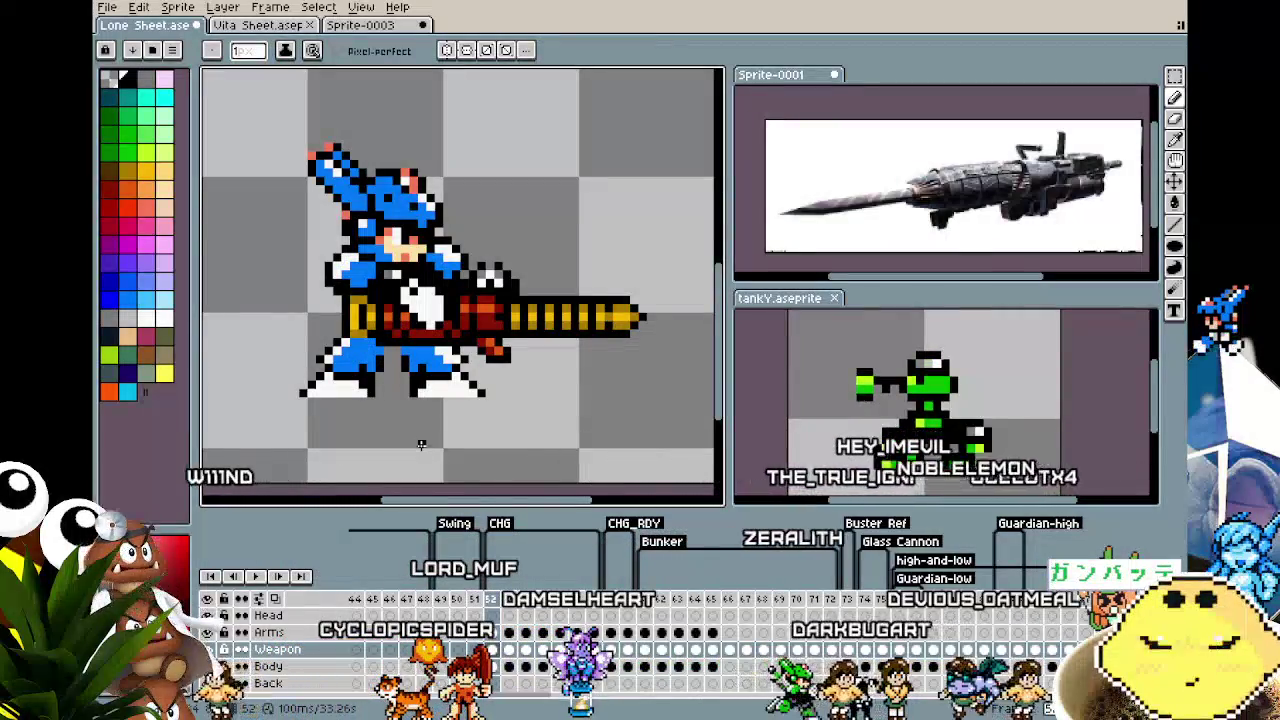
{"action": "key", "text": "comma"}
{"action": "key", "text": "period"}
{"action": "key", "text": "period"}
{"action": "key", "text": "period"}
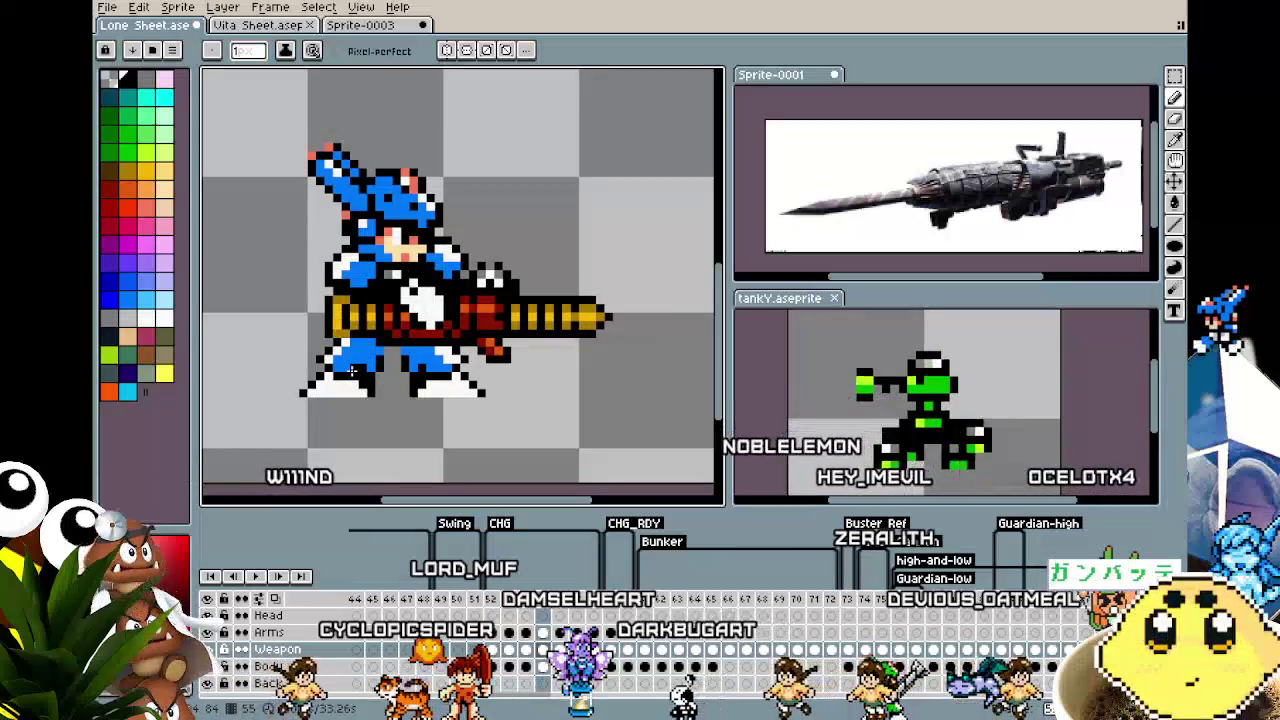
{"action": "key", "text": "period"}
Try shifting the drill-cannon right with Move, undo it, and hide all layers except Weapon
{"action": "key", "text": "v"}
{"action": "left_click_drag", "start_coordinate": [313, 381], "coordinate": [363, 383]}
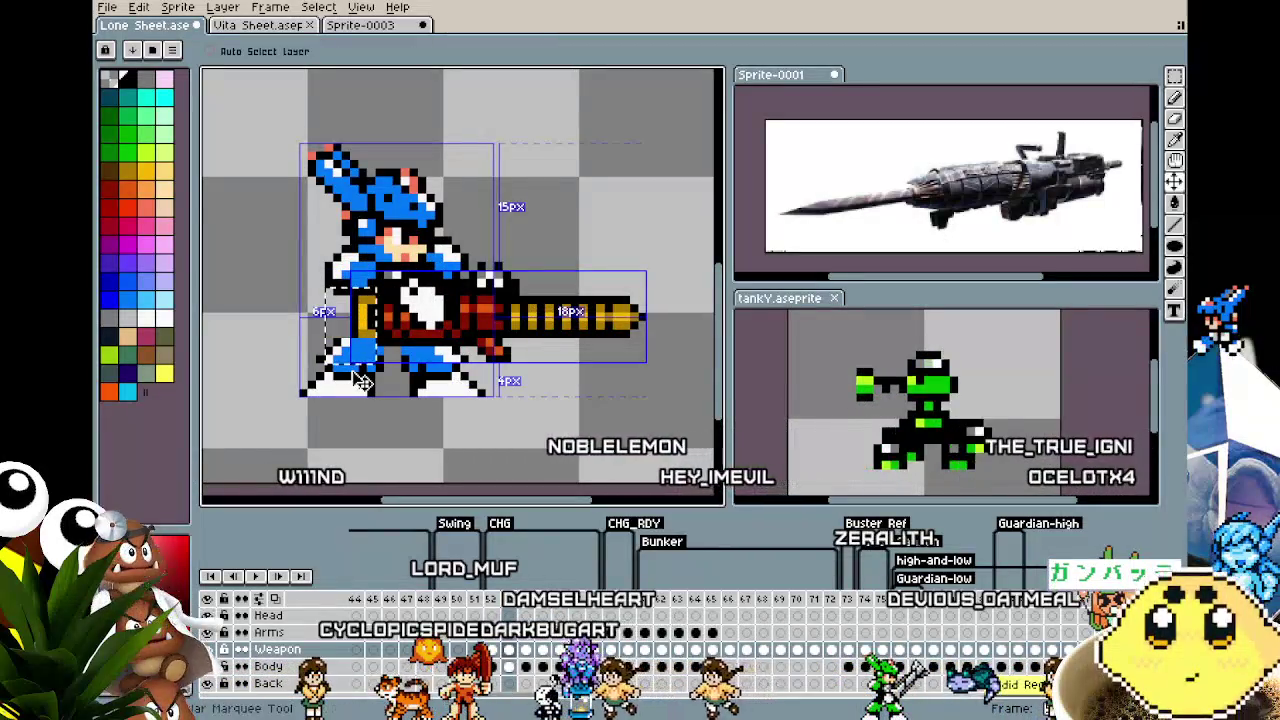
{"action": "key", "text": "b"}
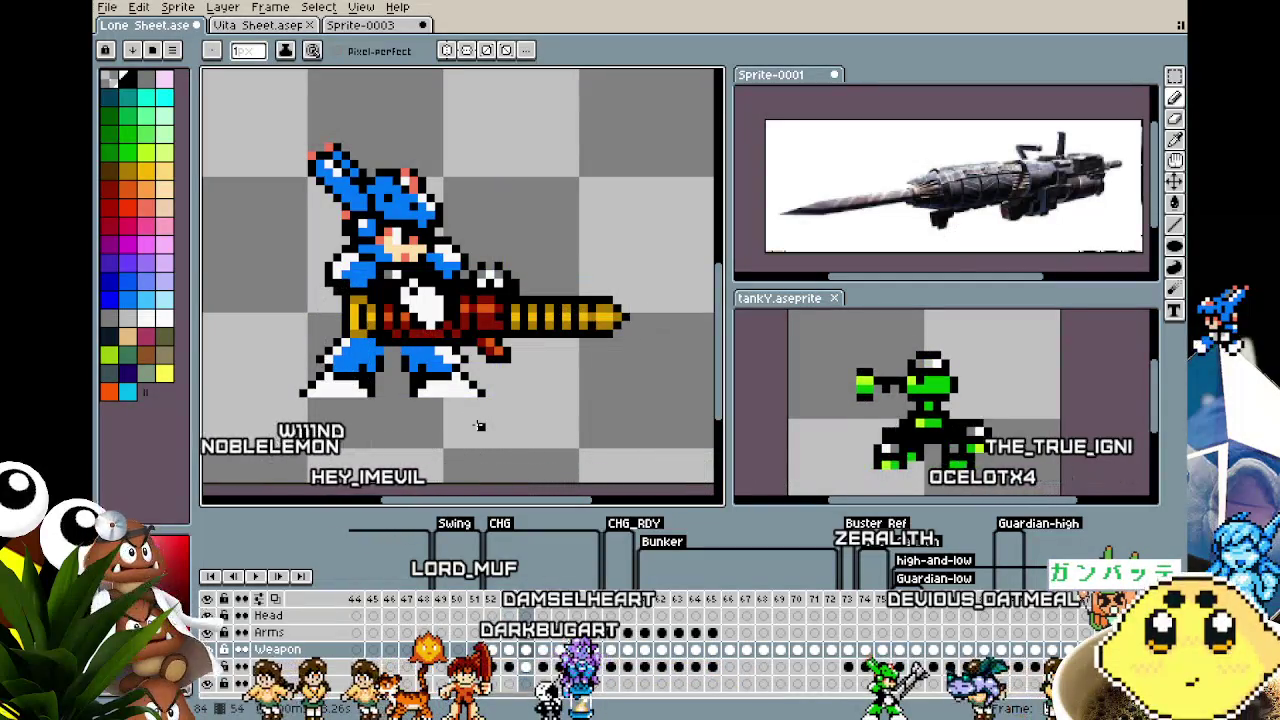
{"action": "key", "text": "v"}
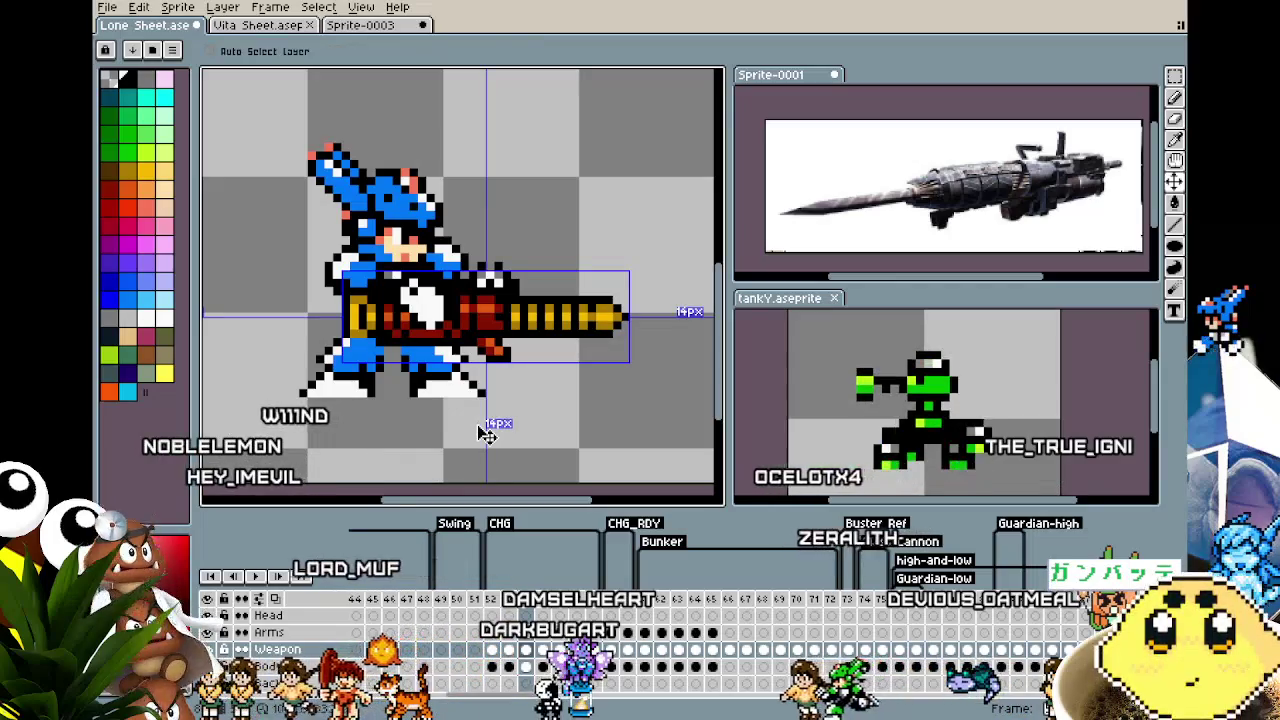
{"action": "left_click_drag", "start_coordinate": [487, 432], "coordinate": [507, 432]}
{"action": "key", "text": "b"}
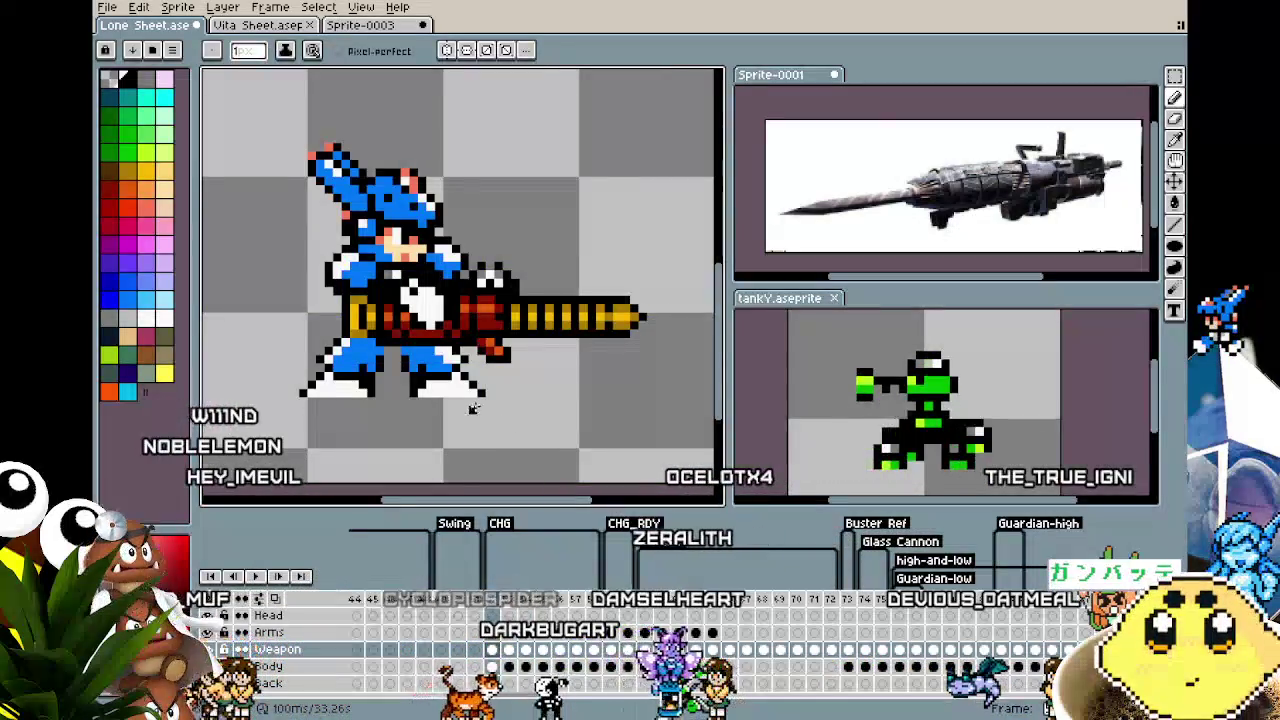
{"action": "scroll", "coordinate": [474, 408], "scroll_direction": "down", "scroll_amount": 1}
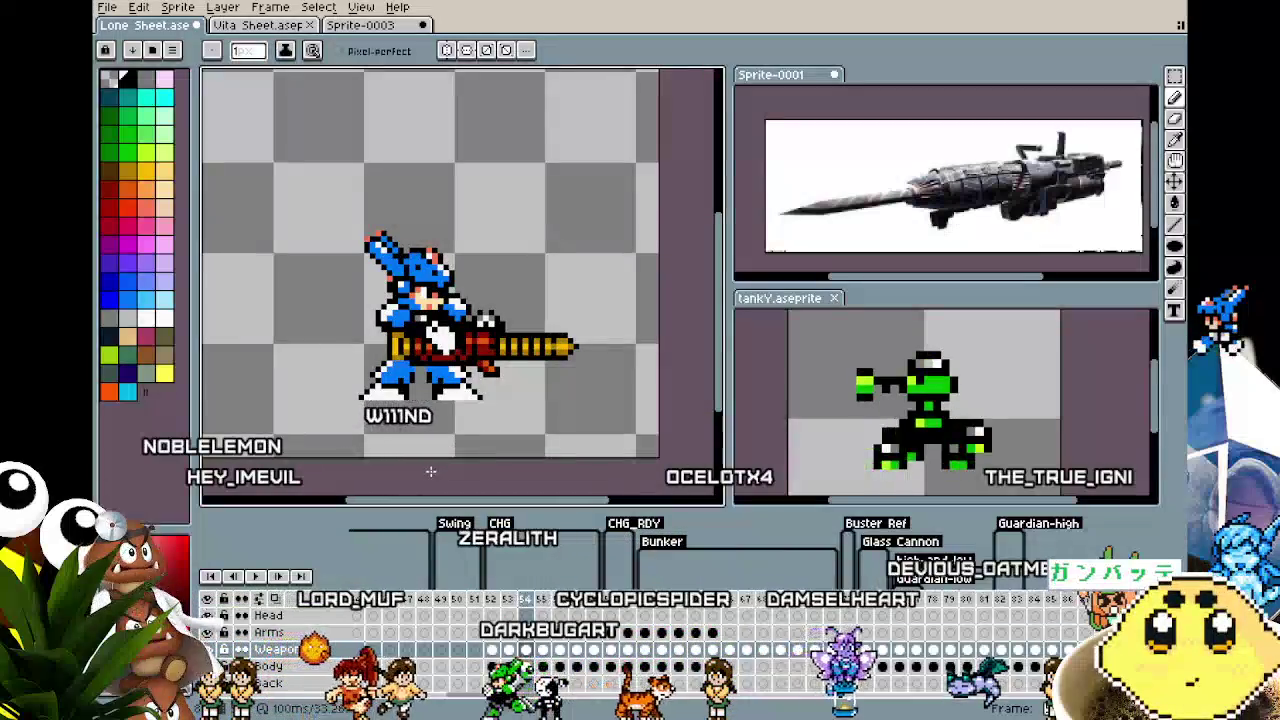
{"action": "key", "text": "ctrl+z"}
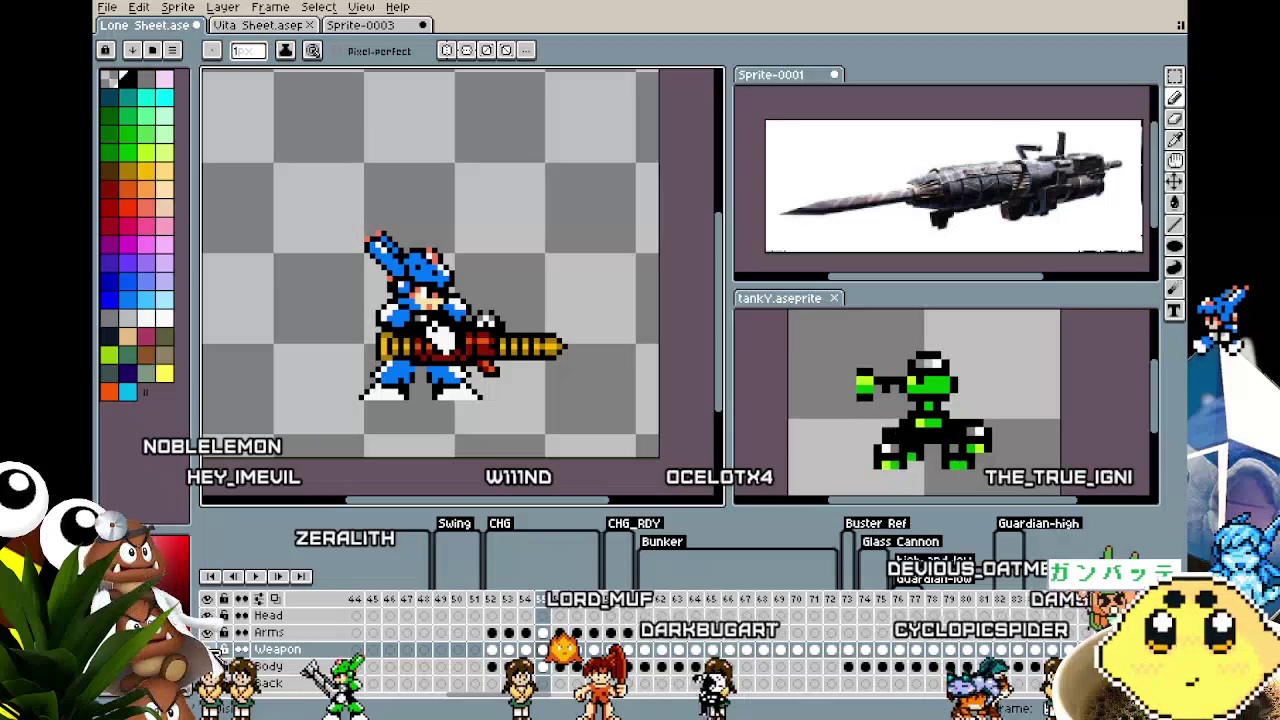
{"action": "left_click", "coordinate": [207, 649], "text": "alt"}
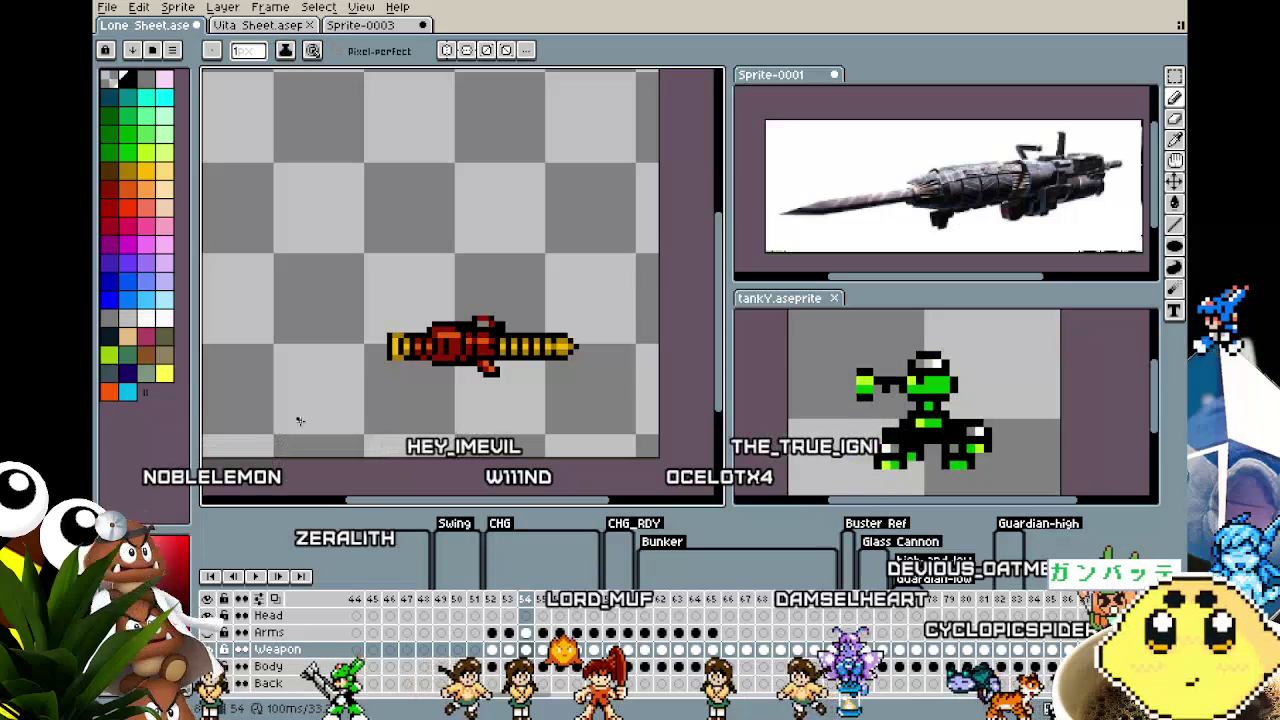
Flip between frames 52 and 53 to compare the gun's length
{"action": "key", "text": "comma"}
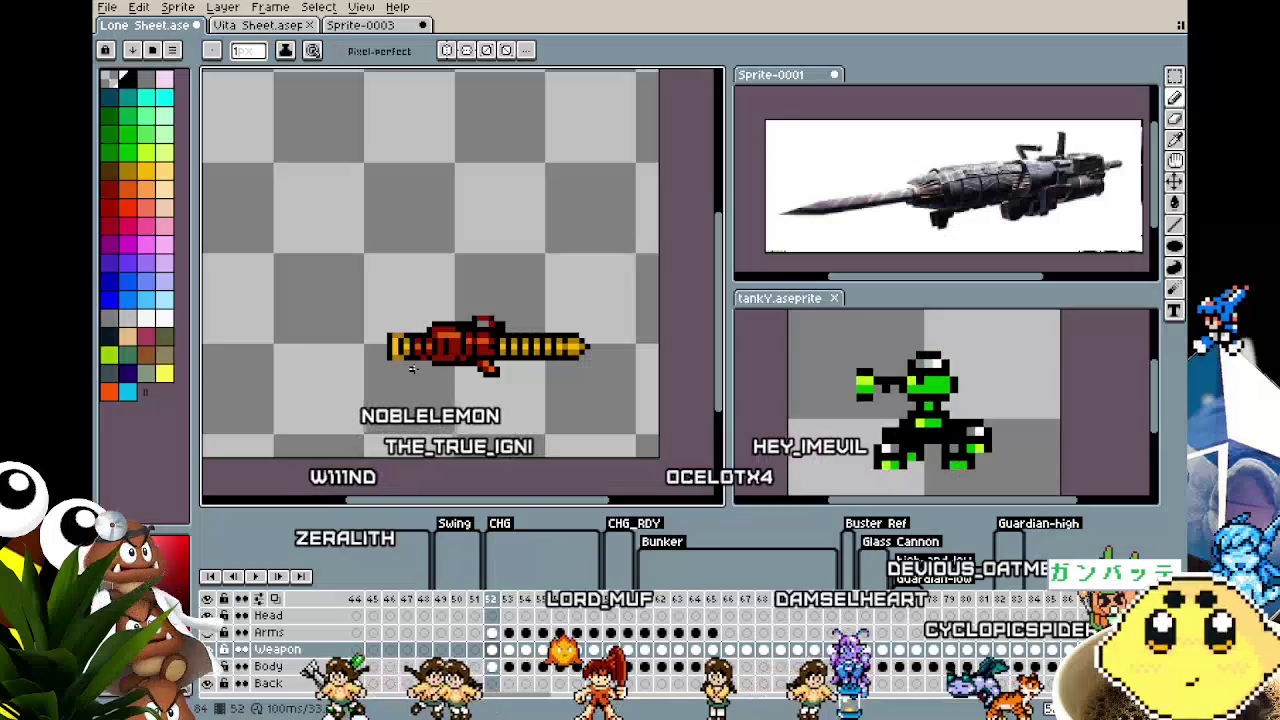
{"action": "key", "text": "Right"}
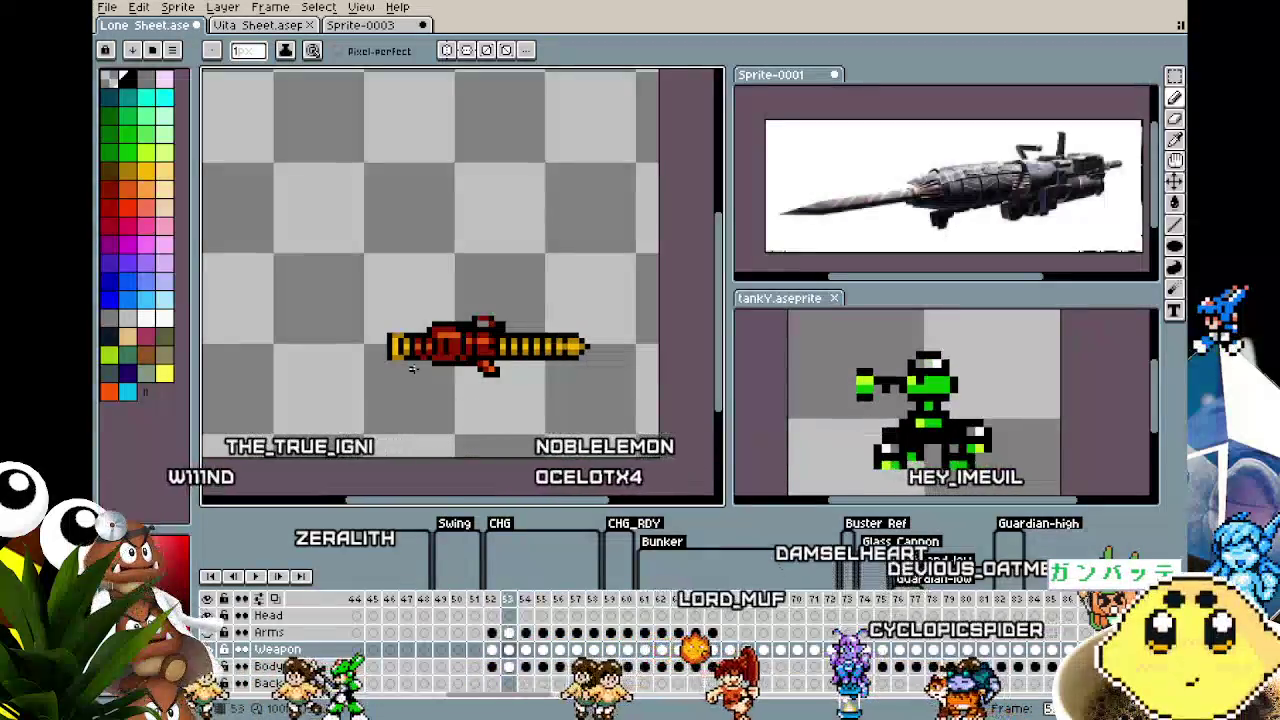
{"action": "scroll", "coordinate": [410, 368], "scroll_direction": "up", "scroll_amount": 1}
{"action": "scroll", "coordinate": [407, 369], "scroll_direction": "up", "scroll_amount": 2}
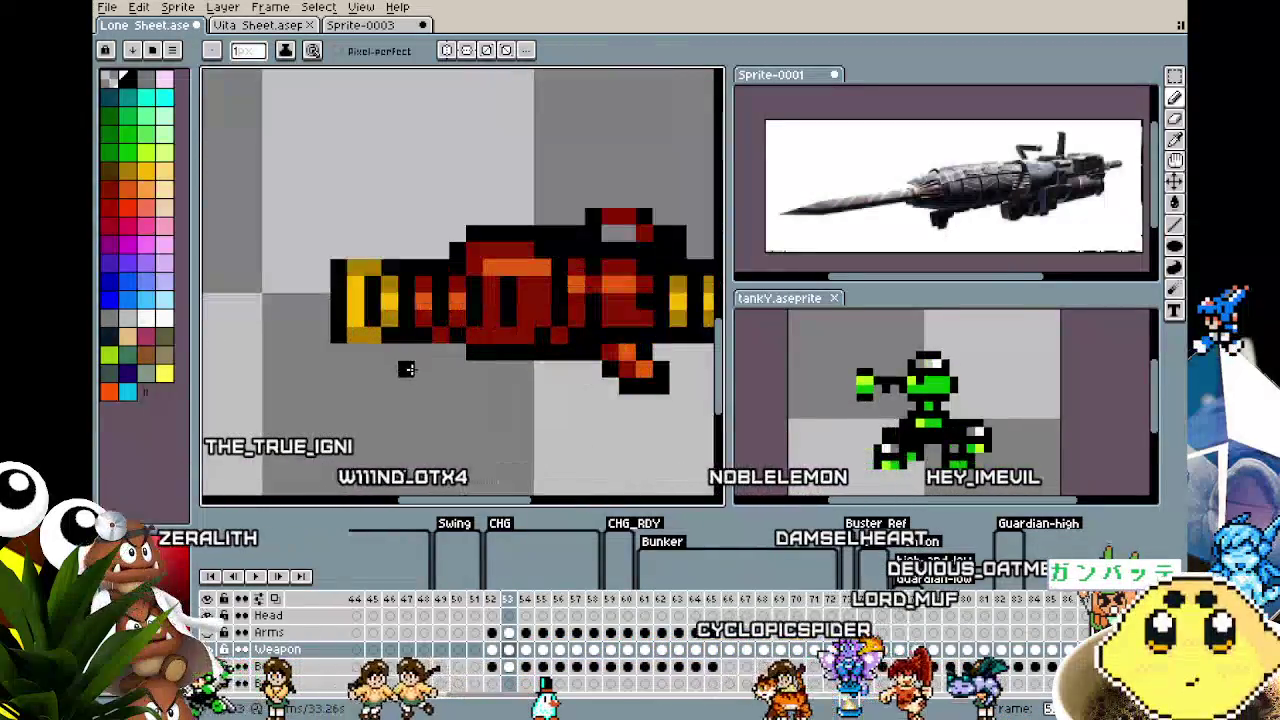
{"action": "key", "text": "m"}
{"action": "scroll", "coordinate": [394, 414], "scroll_direction": "down", "scroll_amount": 2}
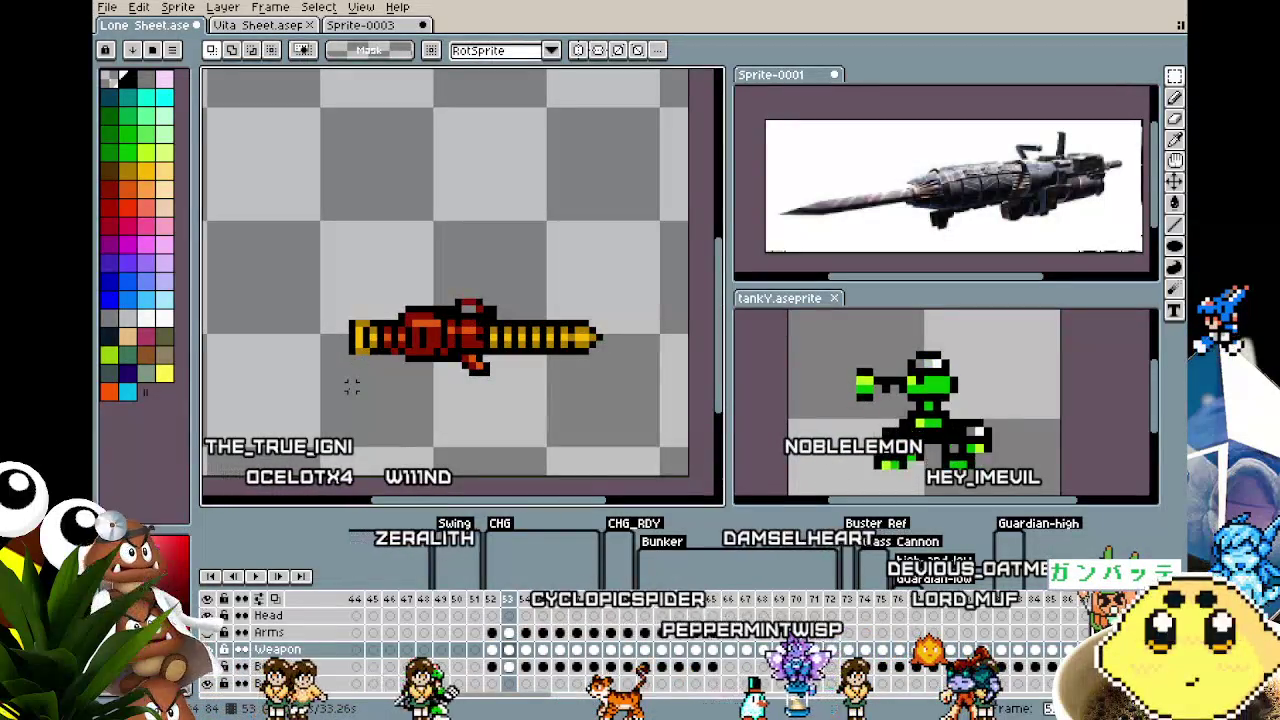
{"action": "key", "text": "Right"}
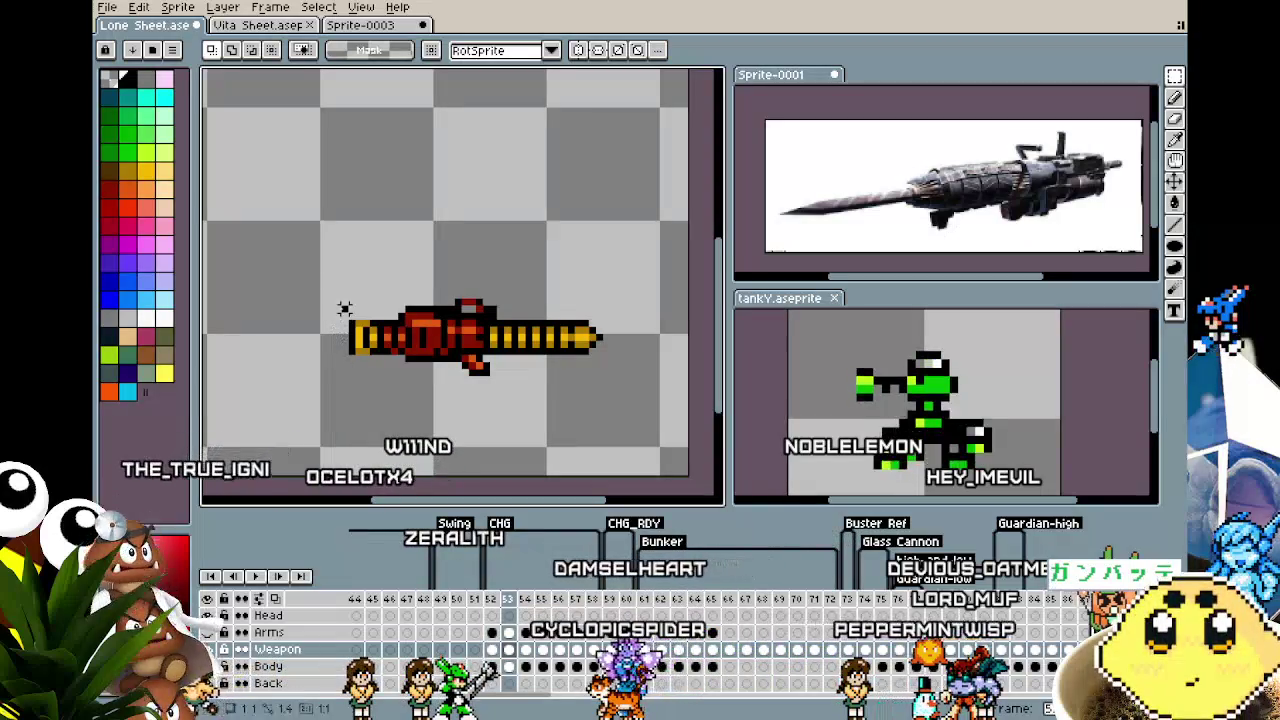
Test-trim the gun's left end, undo it, and show the Body layer again
{"action": "mouse_move", "coordinate": [365, 378]}
{"action": "left_mouse_down"}
{"action": "mouse_move", "coordinate": [378, 384]}
{"action": "mouse_move", "coordinate": [350, 345]}
{"action": "left_mouse_up"}
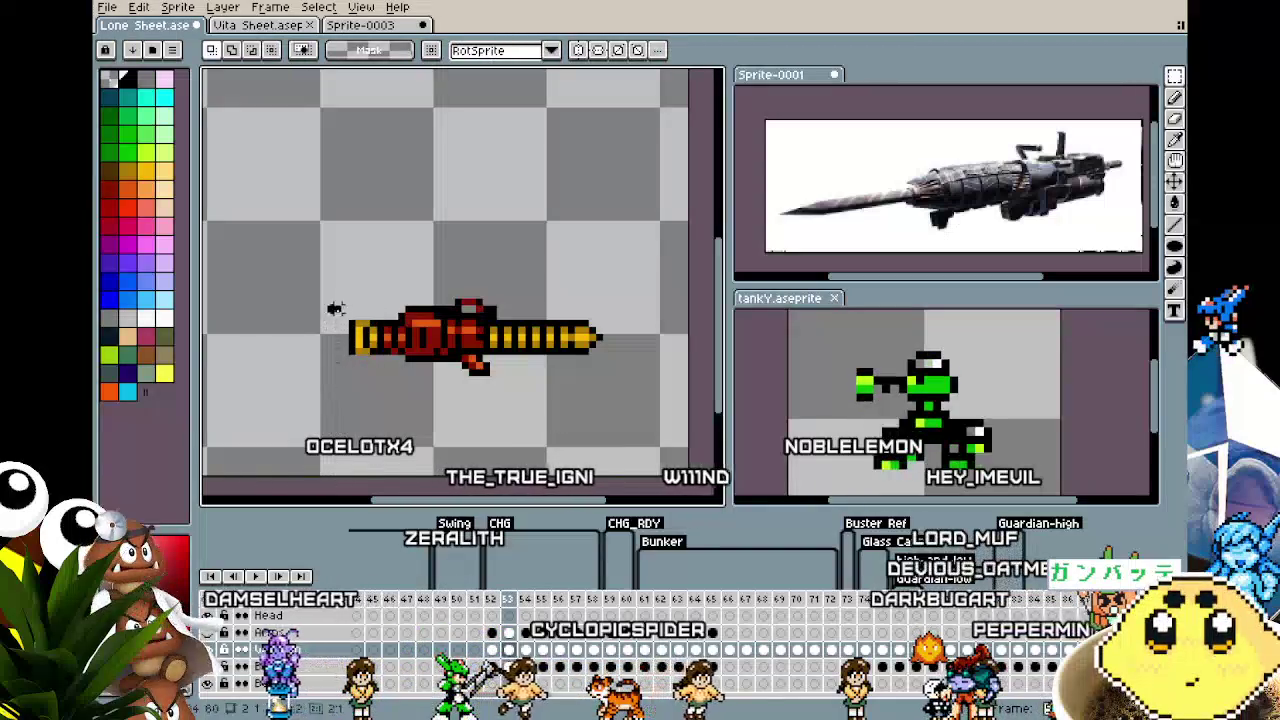
{"action": "key", "text": "ctrl+z"}
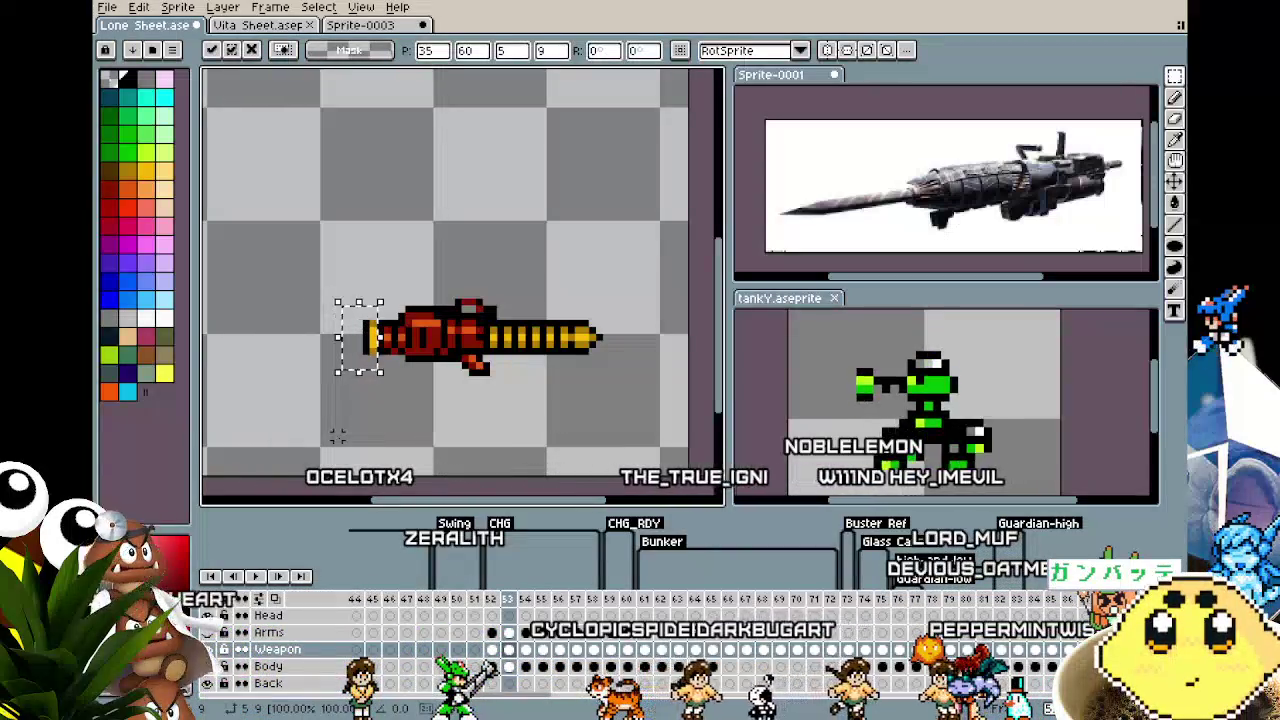
{"action": "left_click", "coordinate": [330, 448]}
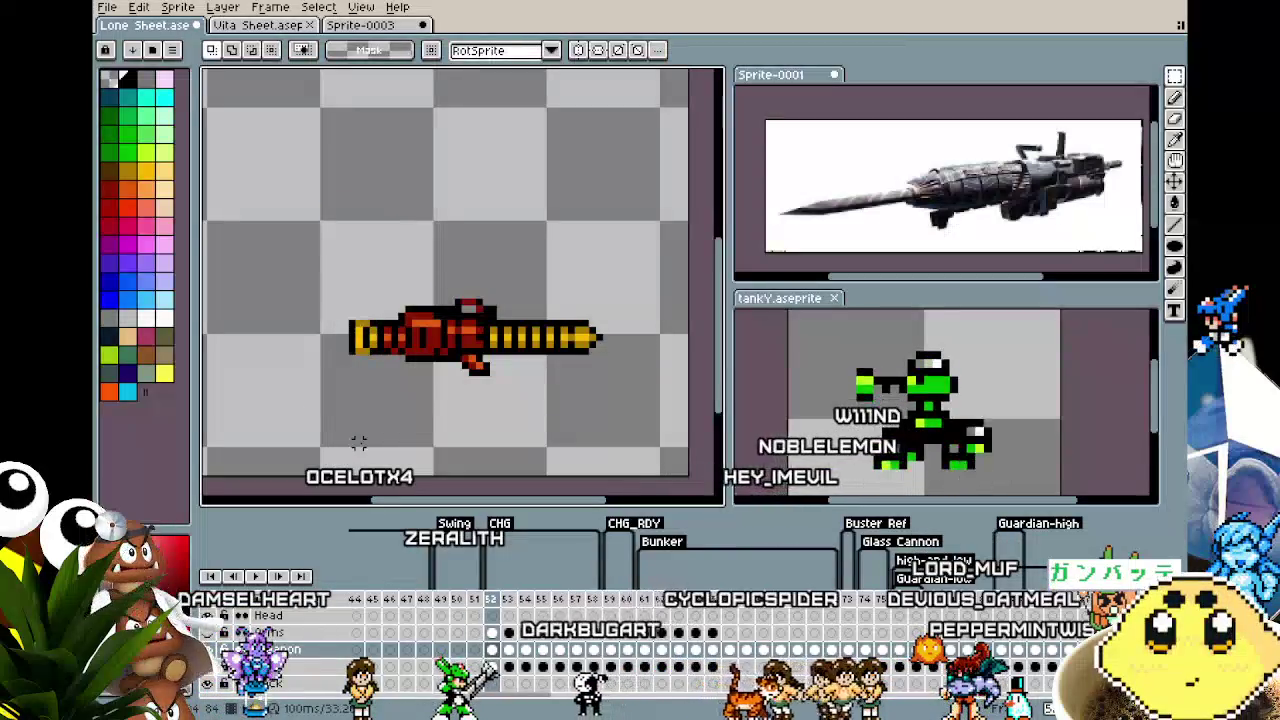
{"action": "key", "text": "ctrl+z"}
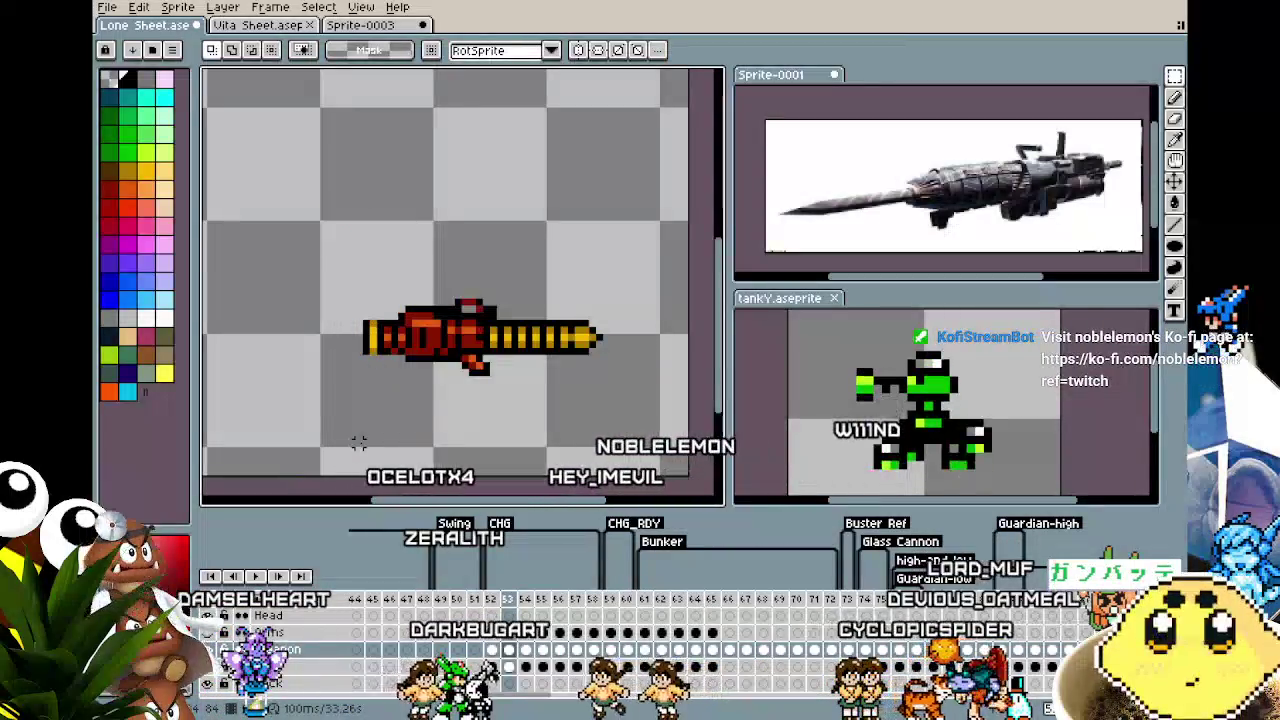
{"action": "key", "text": "ctrl+z"}
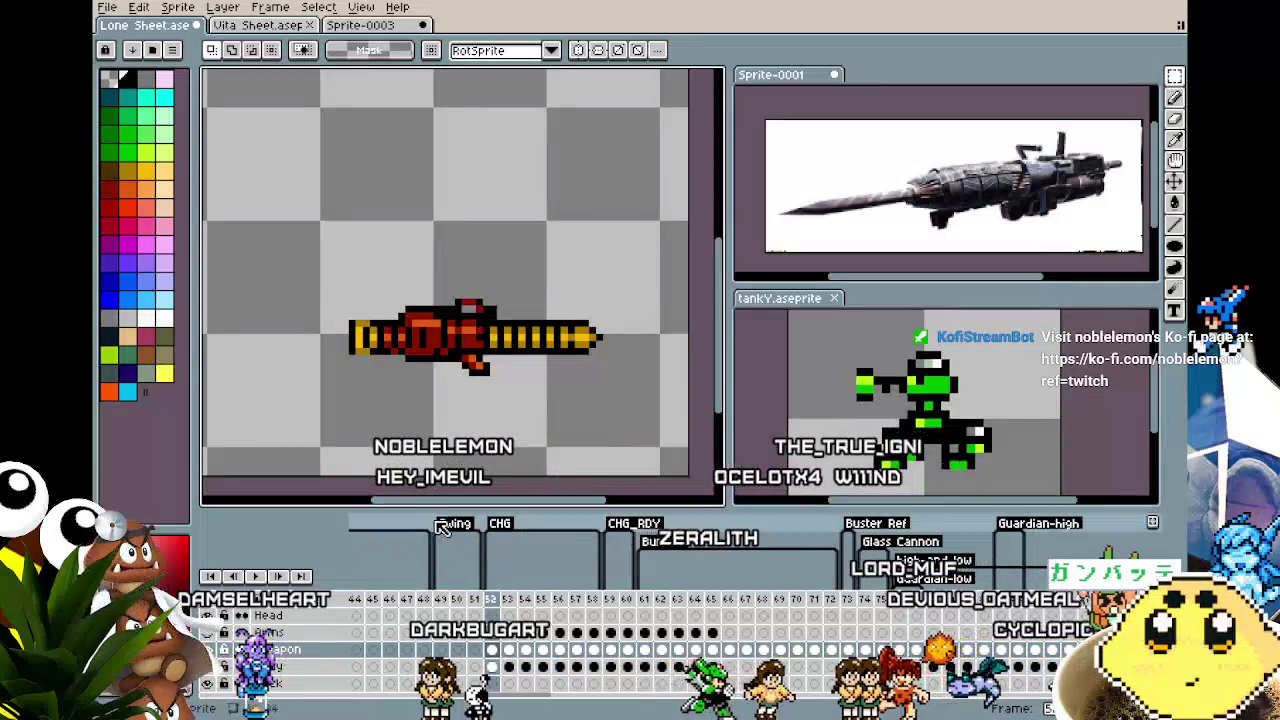
{"action": "left_click", "coordinate": [207, 666]}
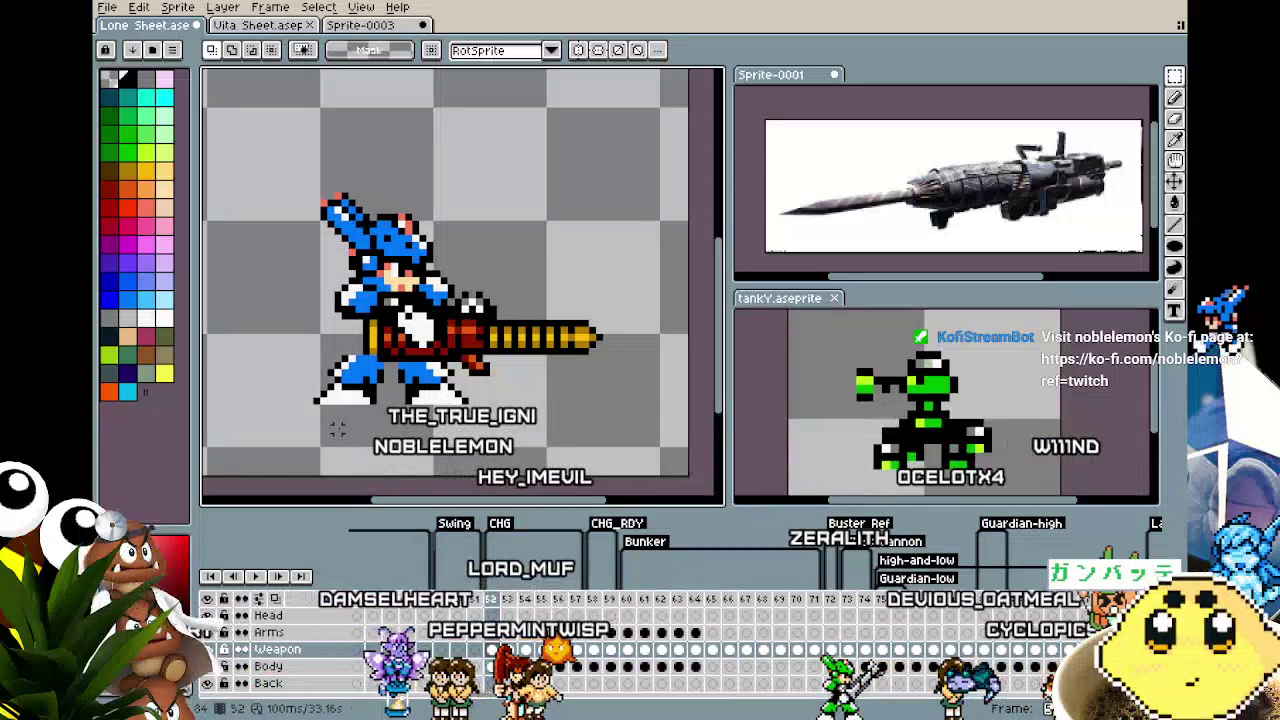
Make the Arms layer, then the Body layer, active on frame 52
{"action": "key", "text": "Right"}
{"action": "key", "text": "Right"}
{"action": "scroll", "coordinate": [337, 428], "scroll_direction": "up", "scroll_amount": 1}
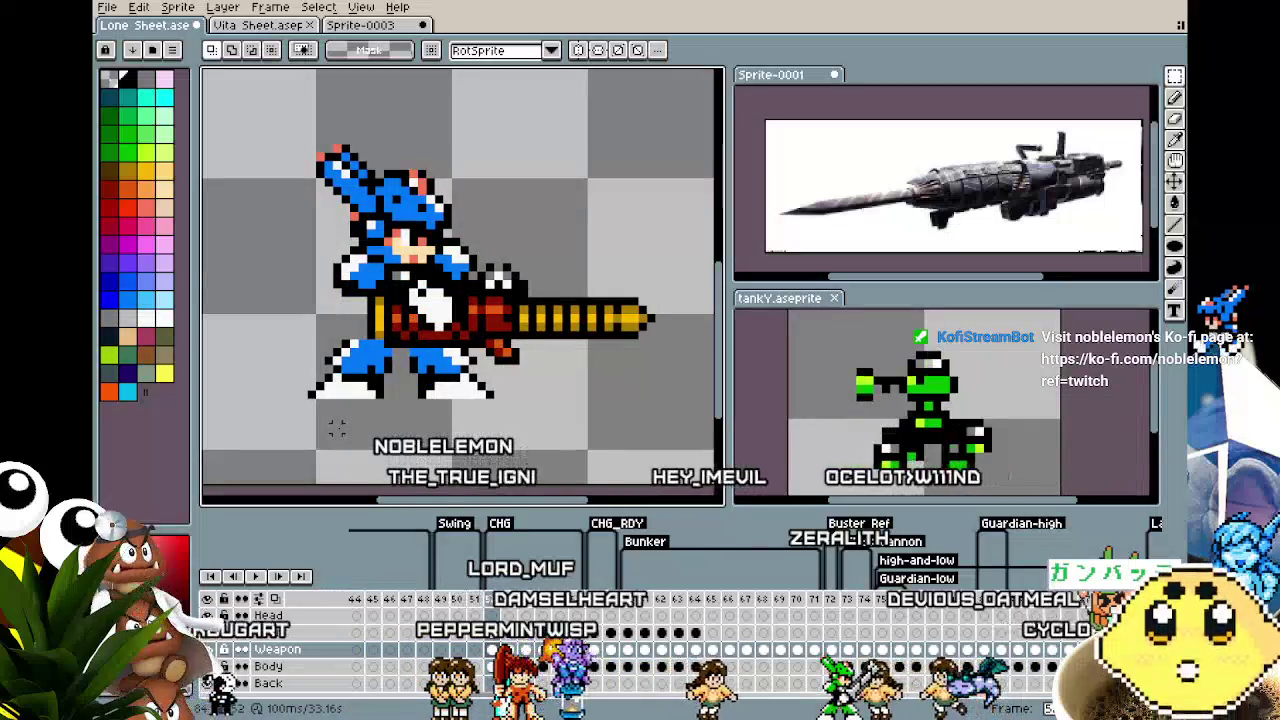
{"action": "scroll", "coordinate": [337, 428], "scroll_direction": "up", "scroll_amount": 1}
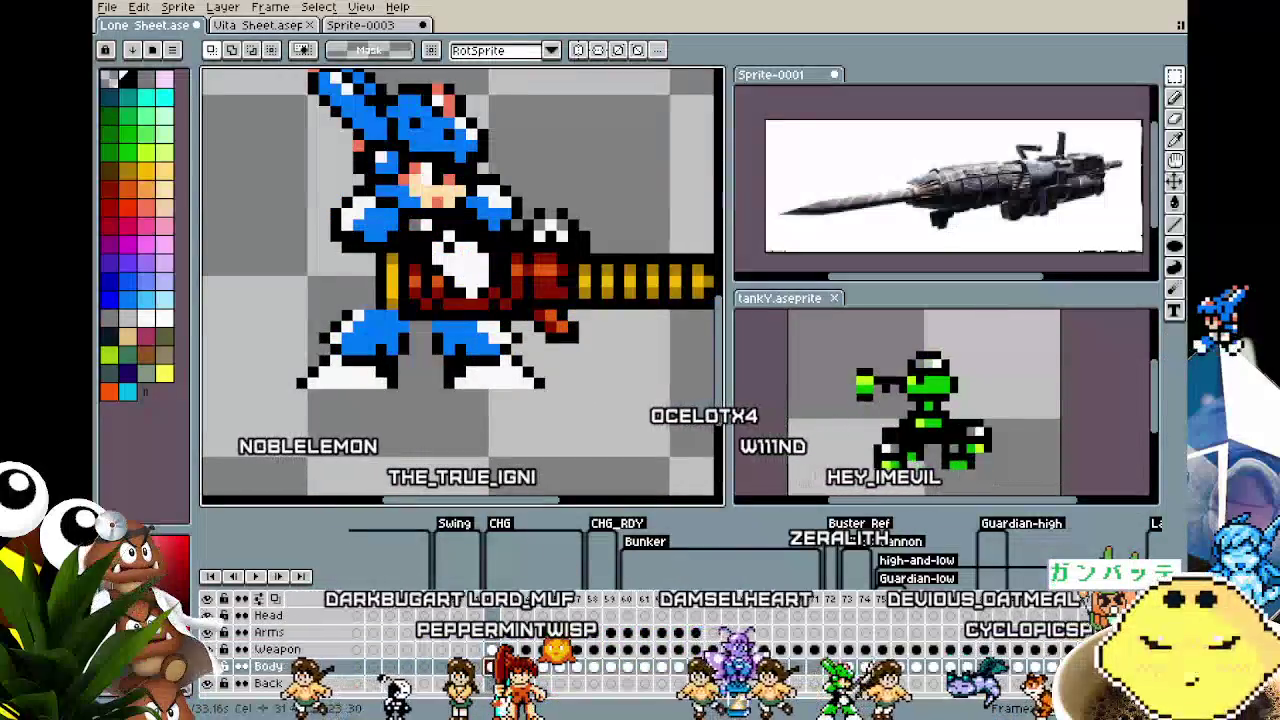
{"action": "key", "text": "b"}
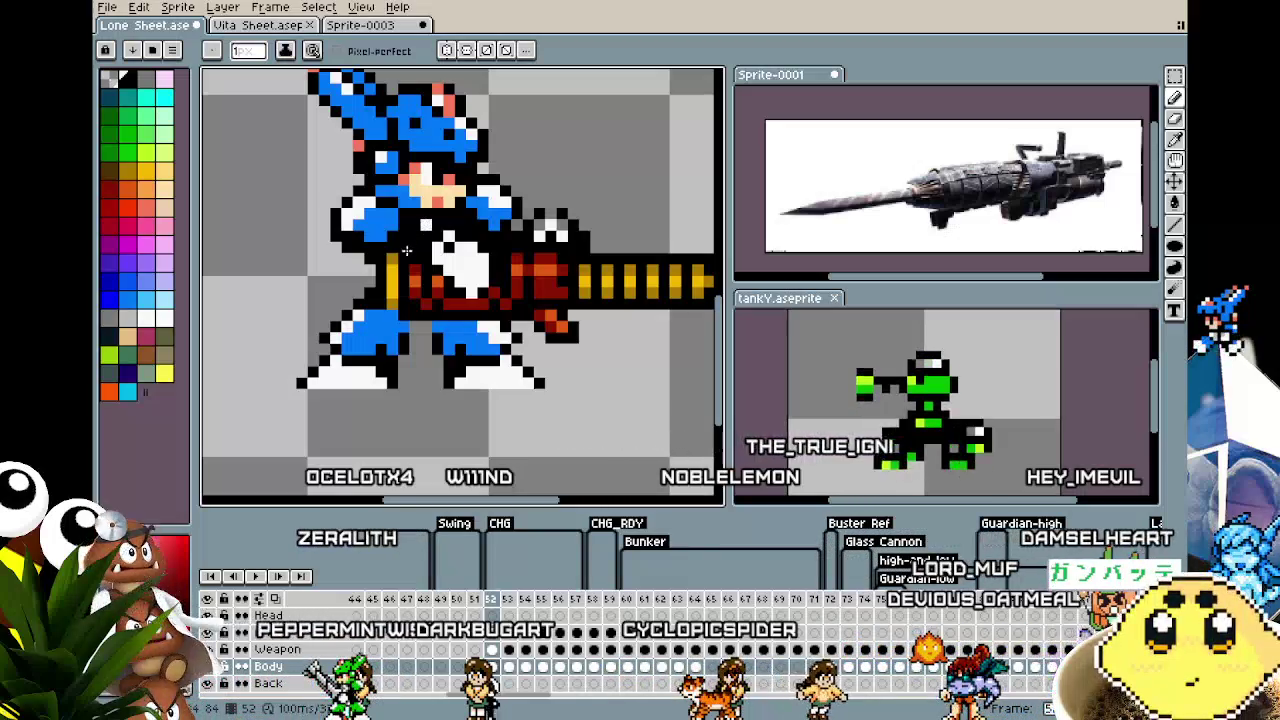
{"action": "key", "text": "ctrl"}
{"action": "scroll", "coordinate": [410, 279], "scroll_direction": "down", "scroll_amount": 1}
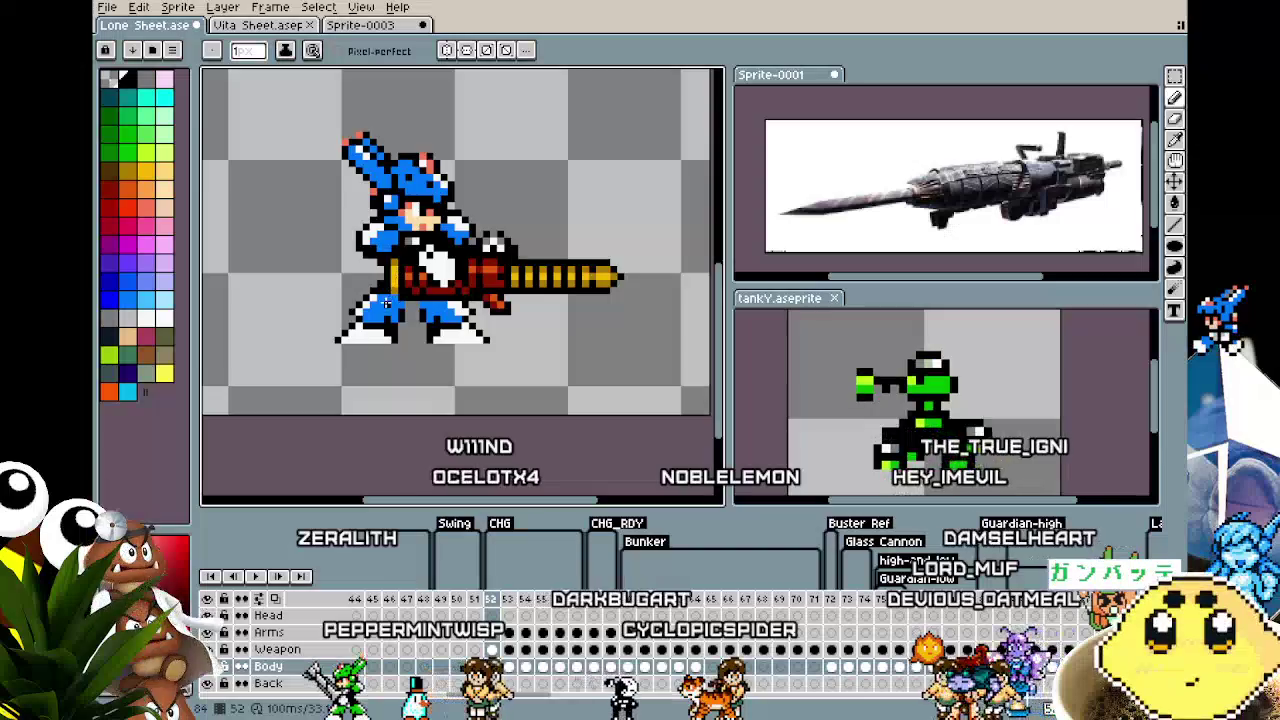
{"action": "scroll", "coordinate": [395, 250], "scroll_direction": "up", "scroll_amount": 1}
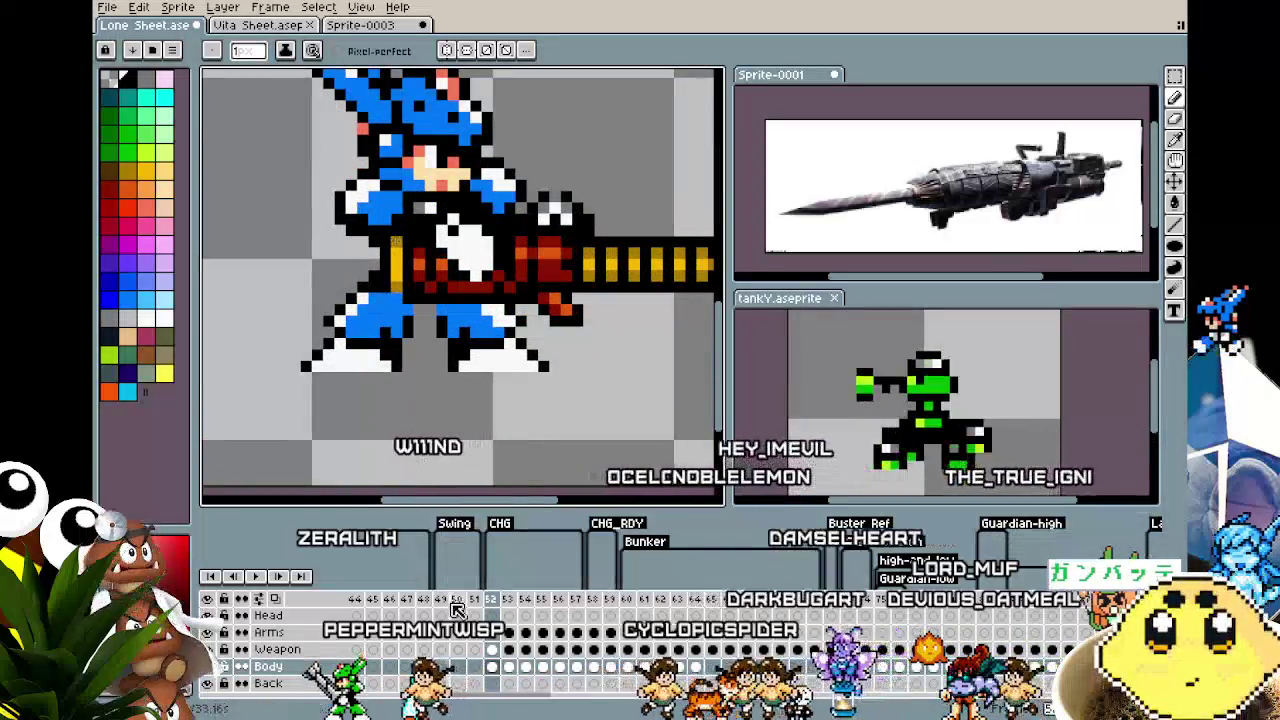
{"action": "left_click", "coordinate": [493, 633]}
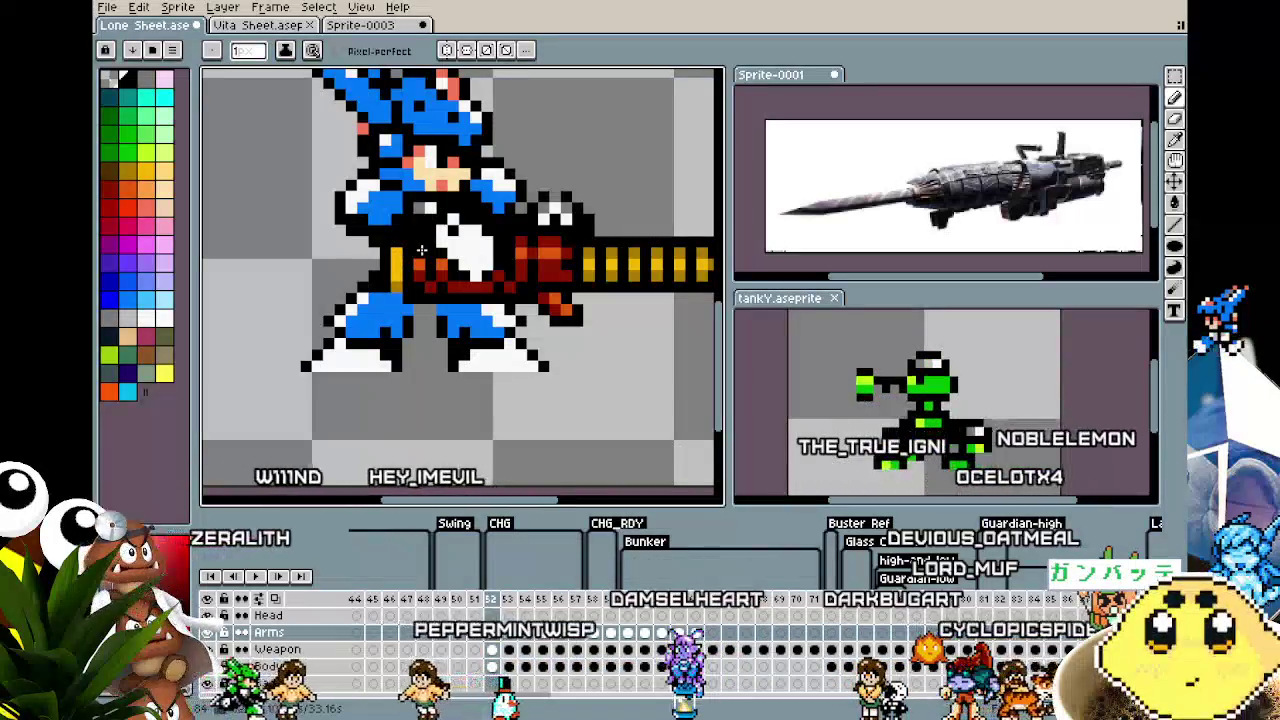
{"action": "scroll", "coordinate": [368, 360], "scroll_direction": "down", "scroll_amount": 1}
{"action": "scroll", "coordinate": [340, 380], "scroll_direction": "down", "scroll_amount": 2}
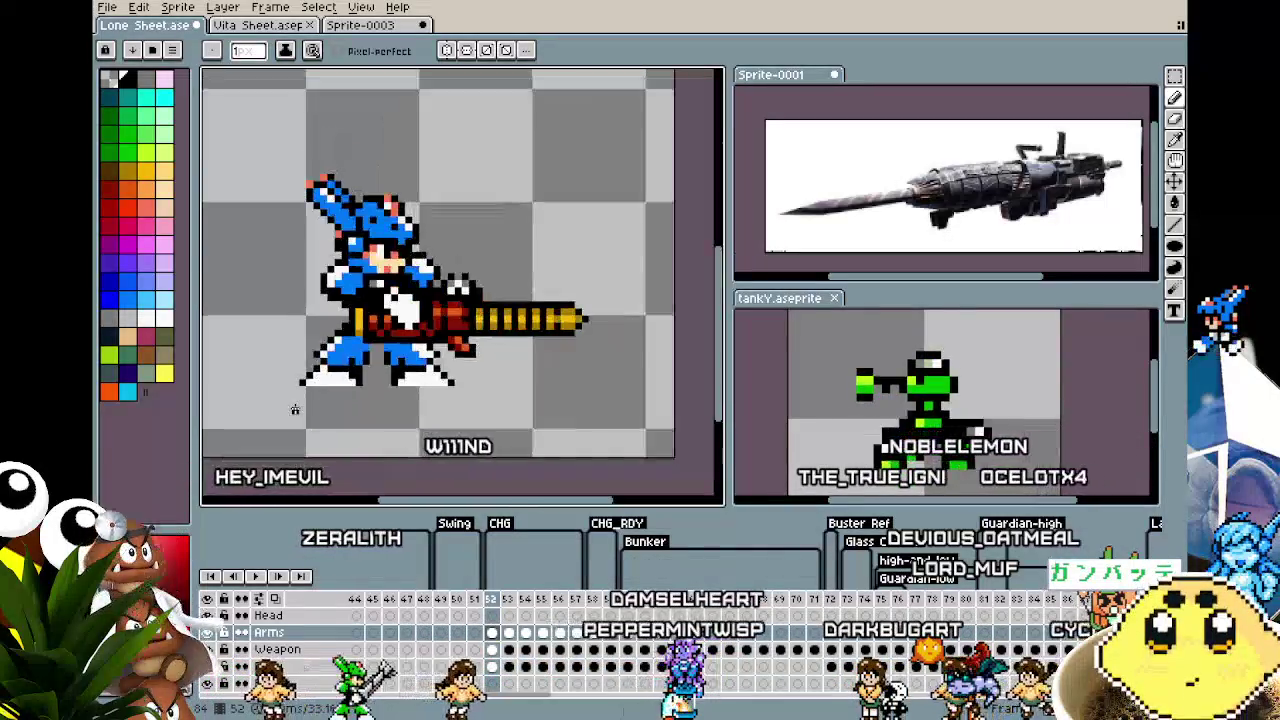
{"action": "scroll", "coordinate": [295, 408], "scroll_direction": "down", "scroll_amount": 2}
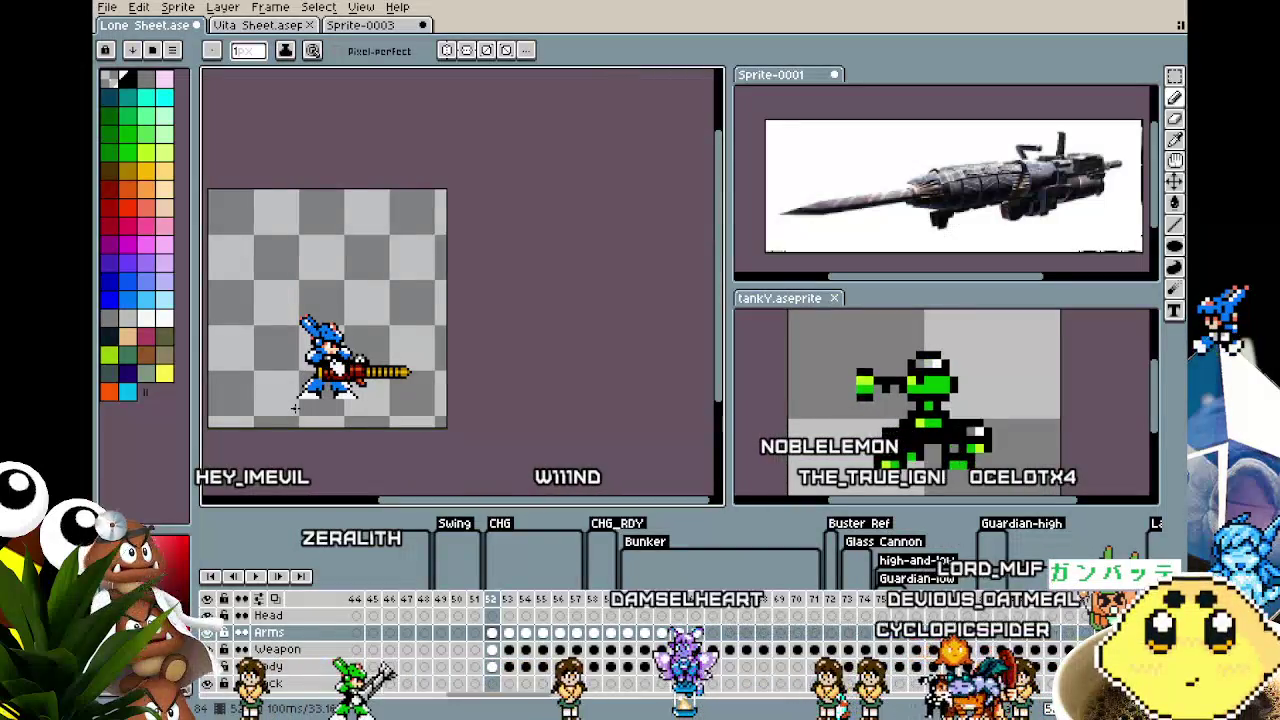
{"action": "scroll", "coordinate": [295, 408], "scroll_direction": "up", "scroll_amount": 3}
{"action": "scroll", "coordinate": [300, 400], "scroll_direction": "up", "scroll_amount": 2}
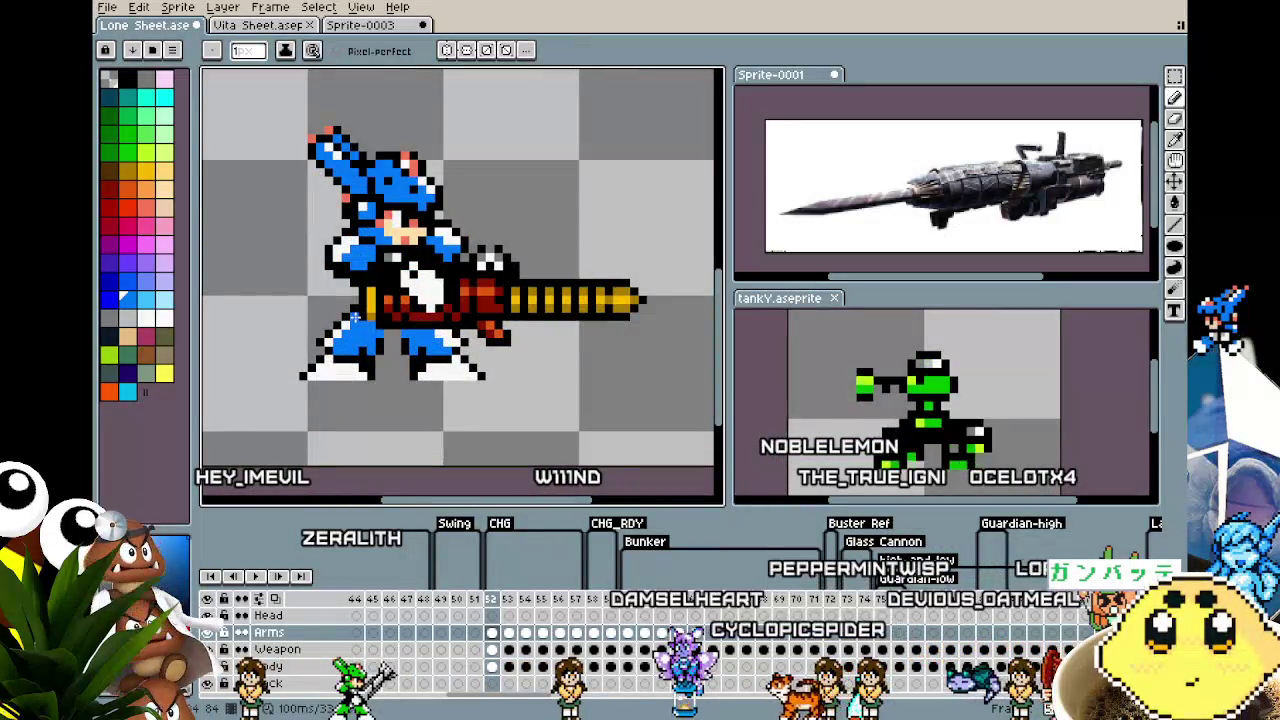
{"action": "left_click", "coordinate": [492, 667]}
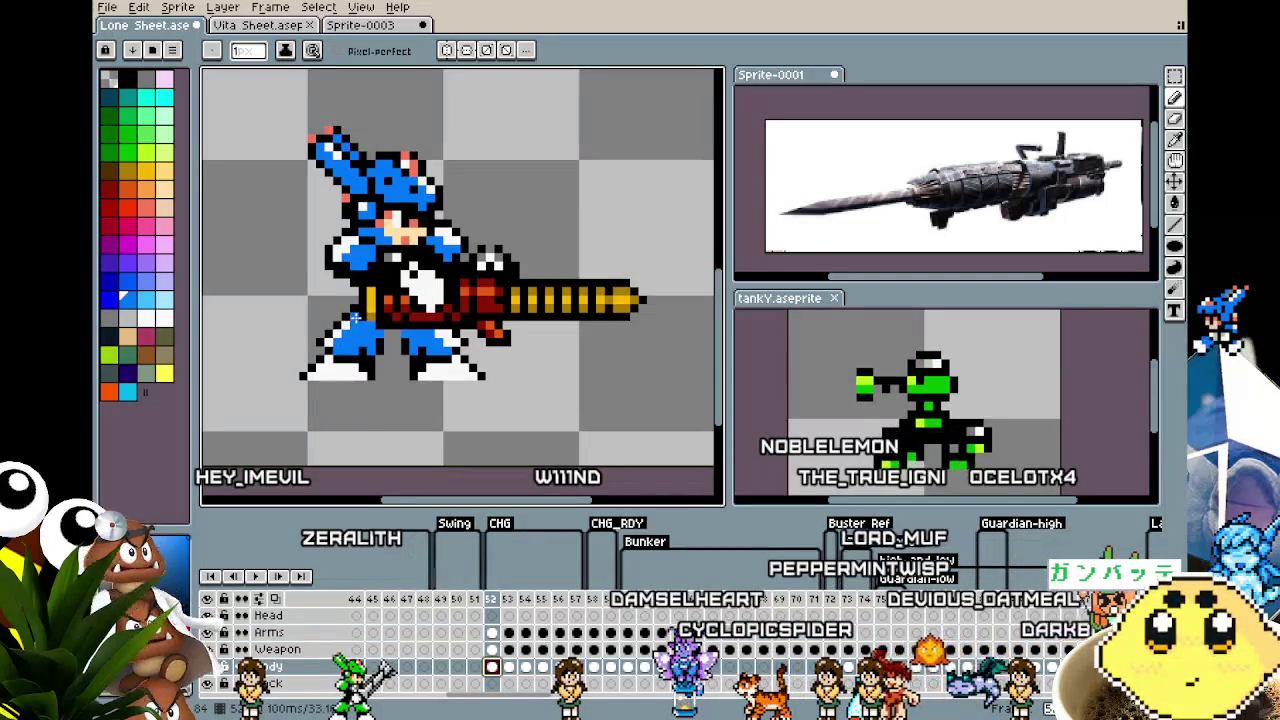
{"action": "scroll", "coordinate": [327, 427], "scroll_direction": "down", "scroll_amount": 1}
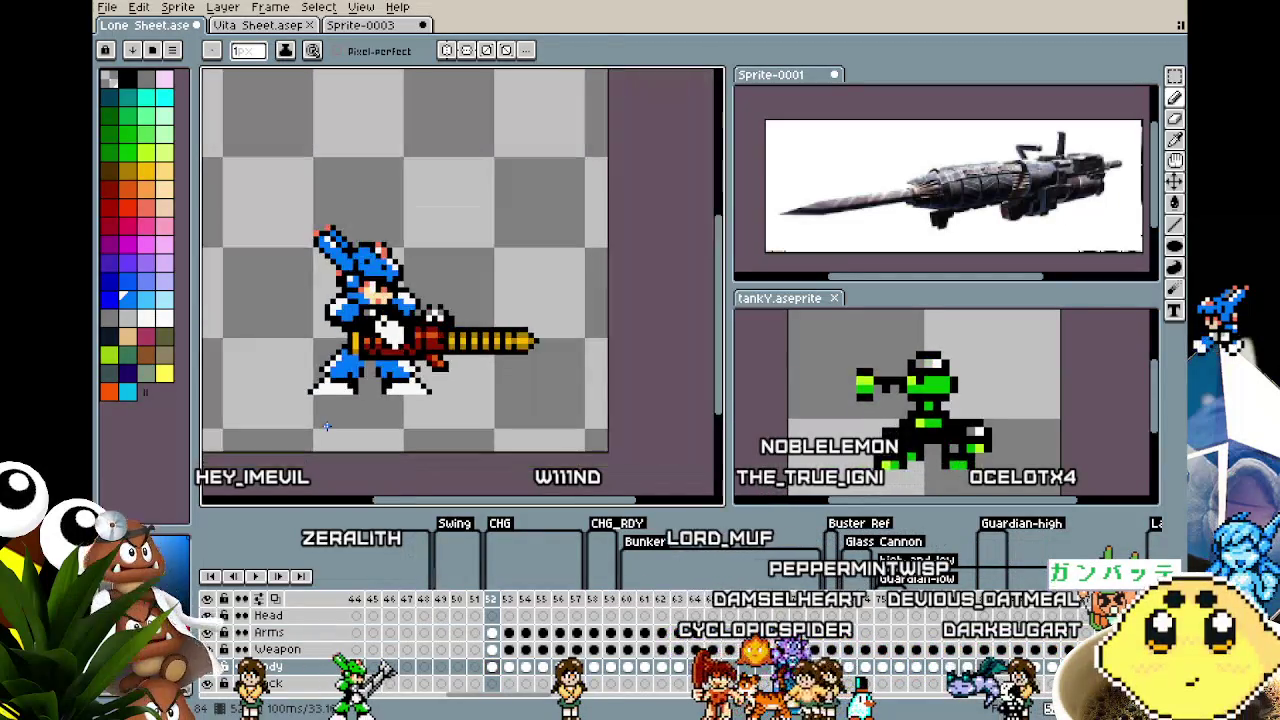
Step forward through the attack frames to frame 58
{"action": "key", "text": "Left"}
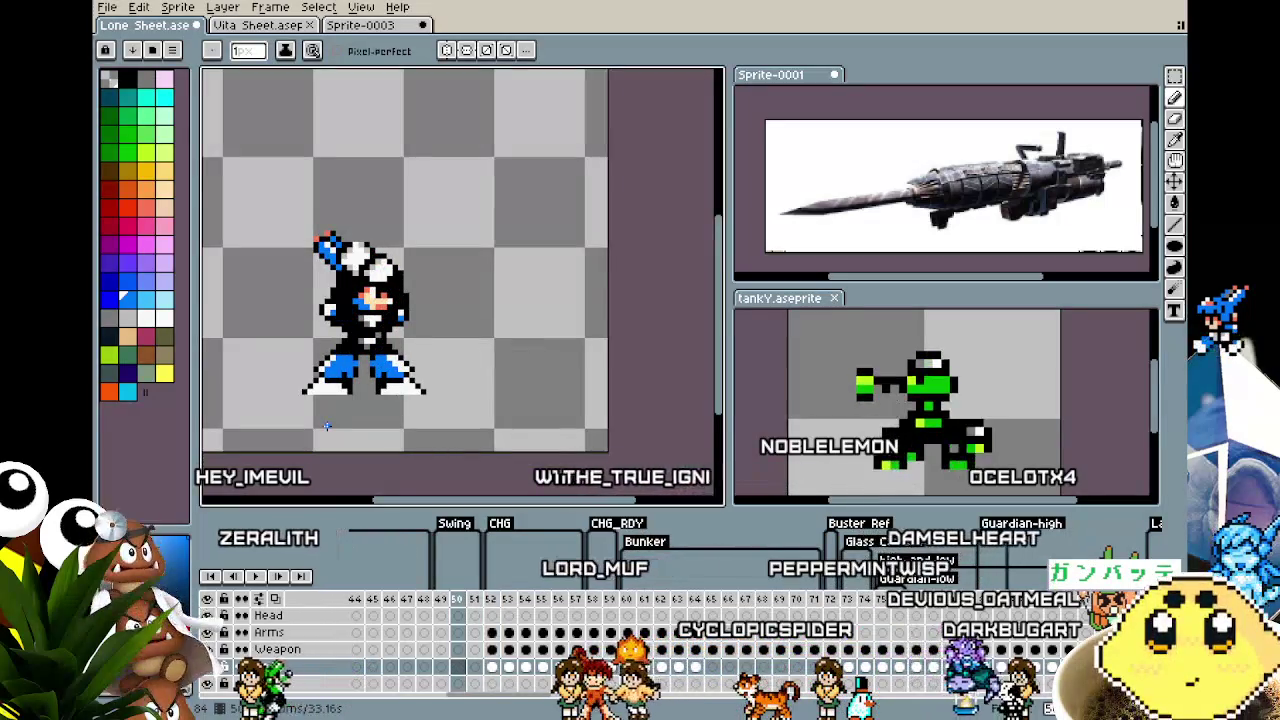
{"action": "key", "text": "Right"}
{"action": "key", "text": "Right"}
{"action": "key", "text": "Right"}
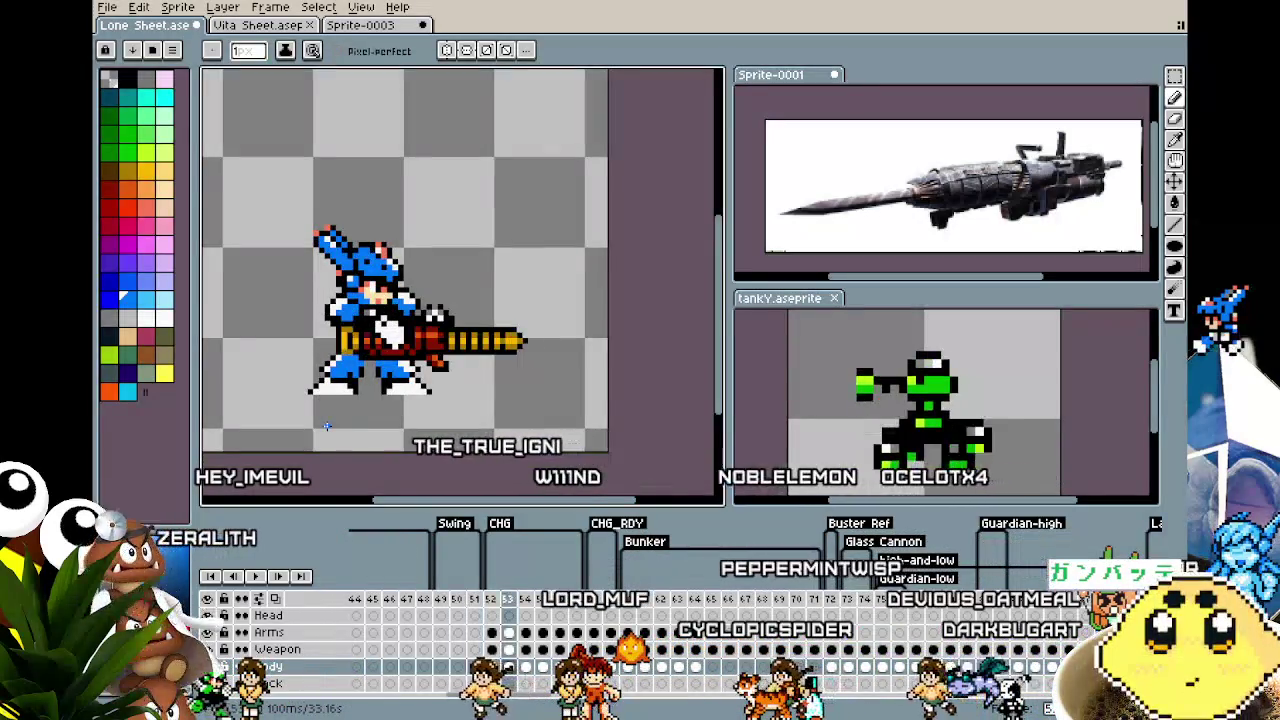
{"action": "key", "text": "Right"}
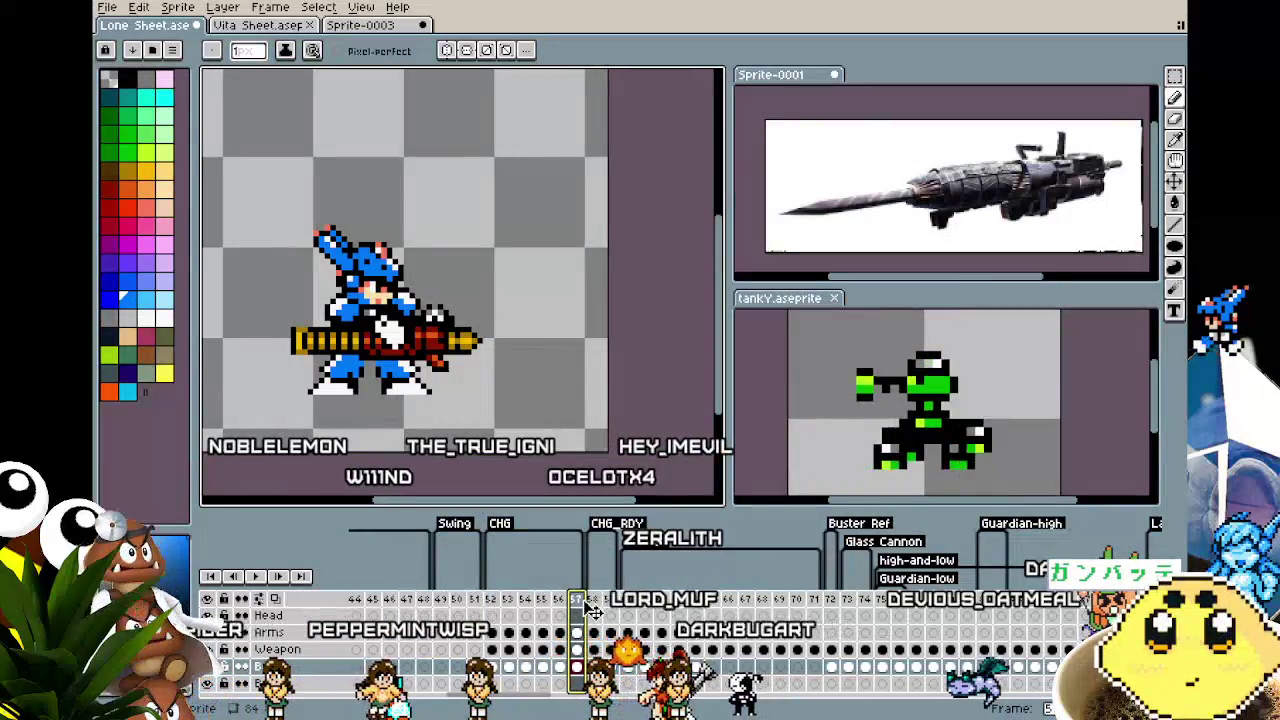
{"action": "key", "text": "Right"}
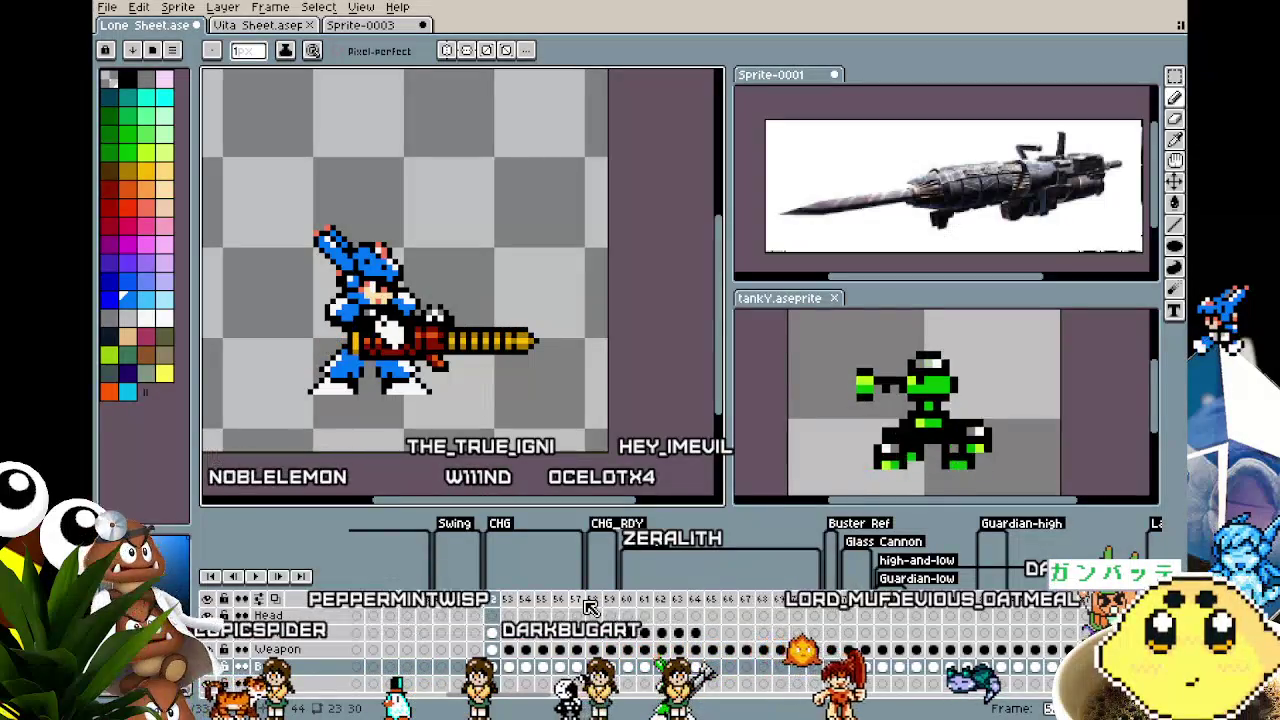
{"action": "key", "text": "Right"}
{"action": "key", "text": "Right"}
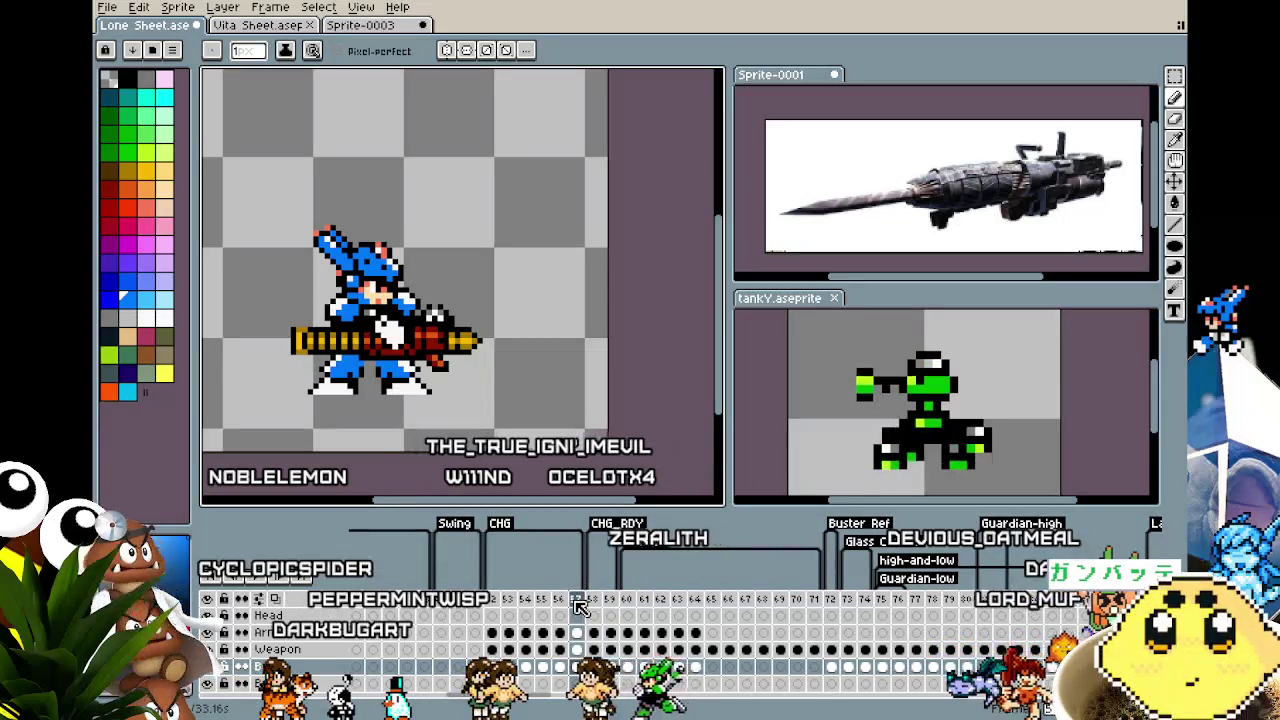
{"action": "left_click", "coordinate": [596, 616]}
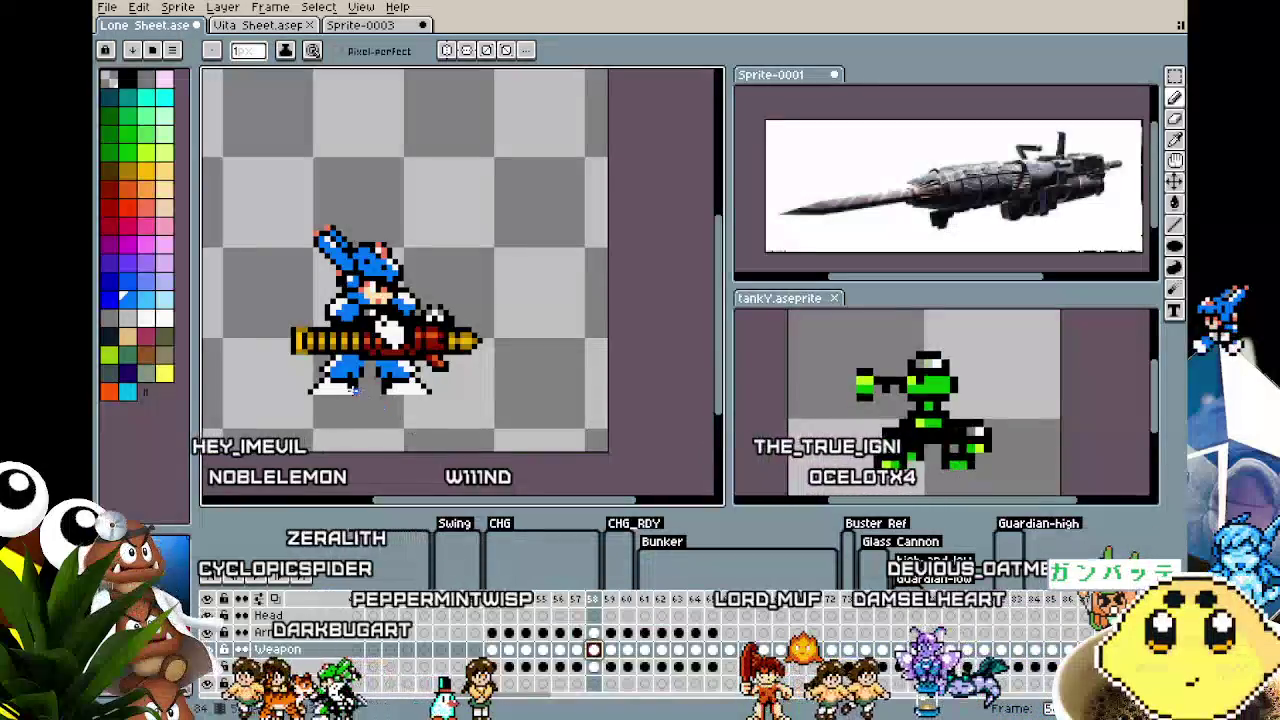
{"action": "scroll", "coordinate": [343, 390], "scroll_direction": "up", "scroll_amount": 1}
Shift the cannon's rear section and left yellow section slightly left
{"action": "key", "text": "m"}
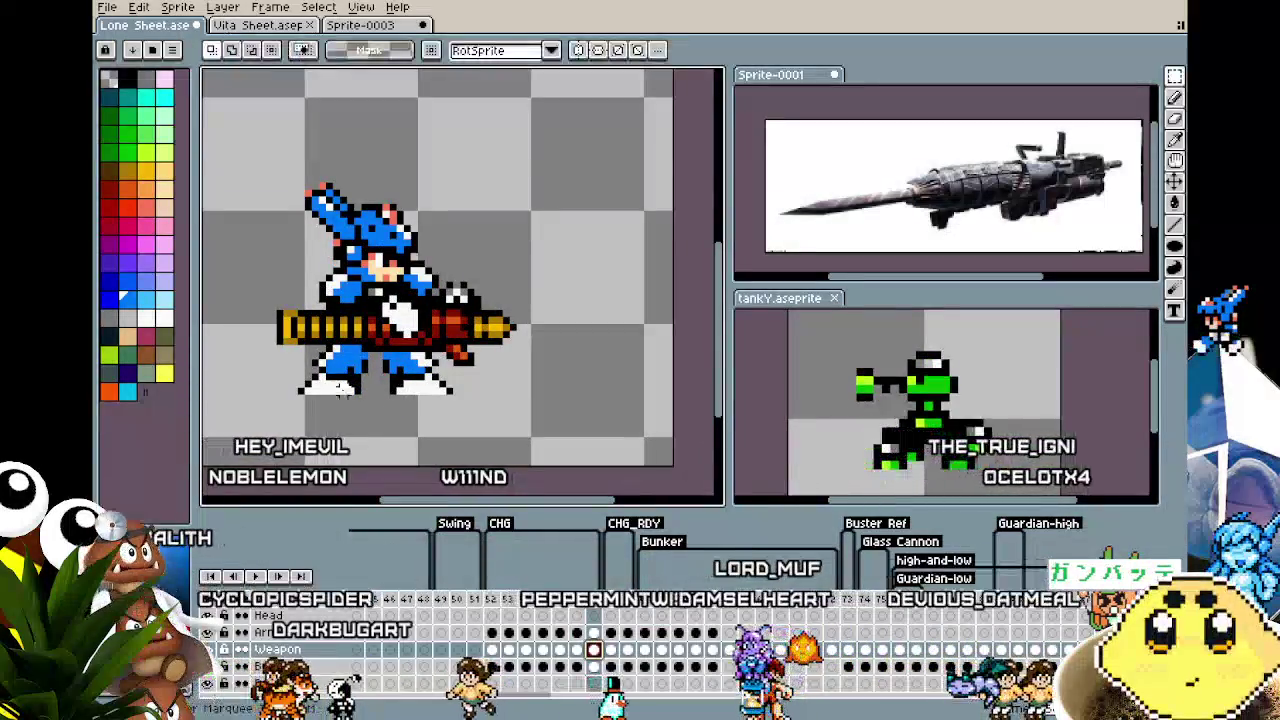
{"action": "scroll", "coordinate": [343, 390], "scroll_direction": "up", "scroll_amount": 1}
{"action": "mouse_move", "coordinate": [250, 282]}
{"action": "left_mouse_down"}
{"action": "mouse_move", "coordinate": [366, 346]}
{"action": "mouse_move", "coordinate": [355, 350]}
{"action": "left_mouse_up"}
{"action": "left_click", "coordinate": [383, 390]}
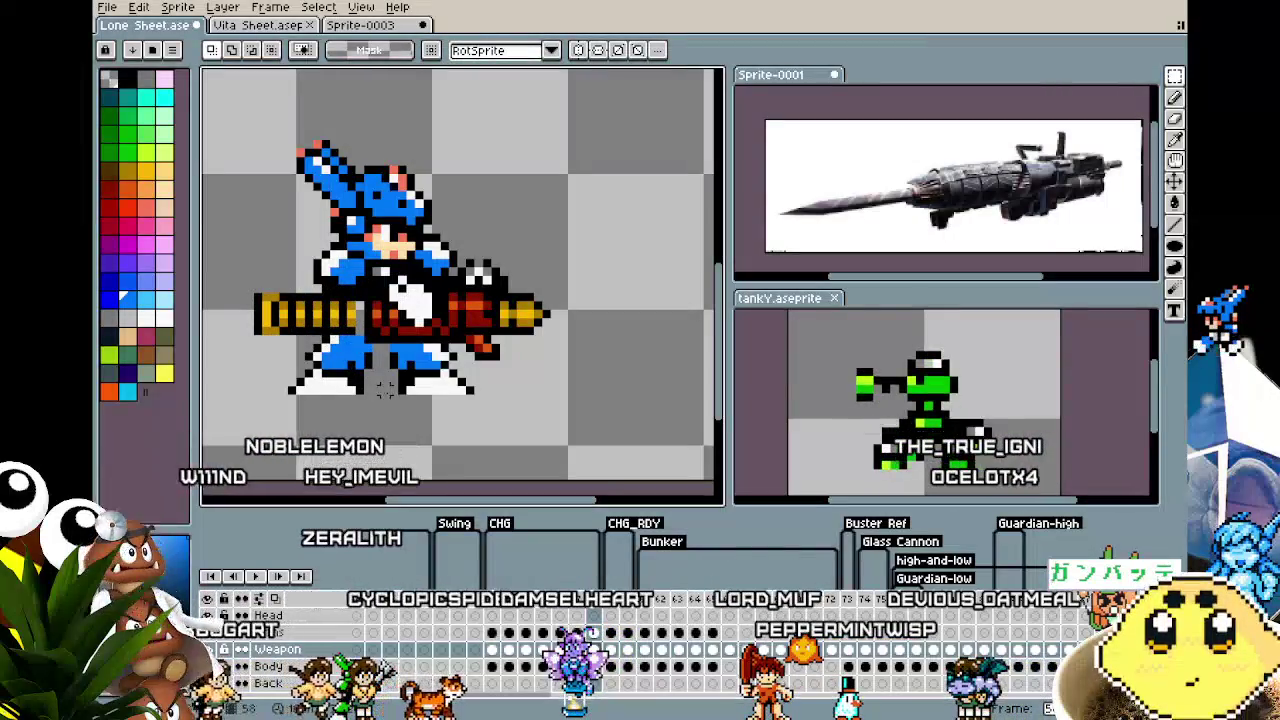
{"action": "scroll", "coordinate": [245, 313], "scroll_direction": "up", "scroll_amount": 1}
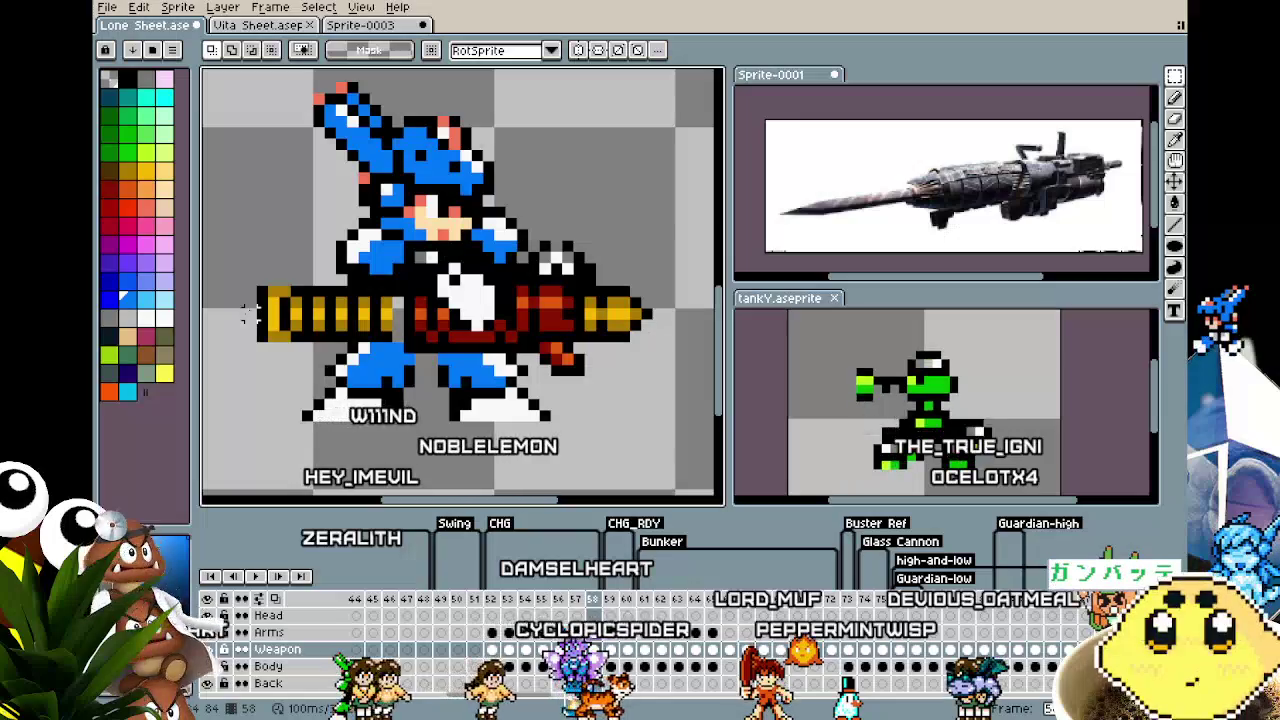
{"action": "key", "text": "i"}
{"action": "key", "text": "m"}
{"action": "left_click_drag", "start_coordinate": [230, 283], "coordinate": [385, 345]}
{"action": "key", "text": "ctrl+d"}
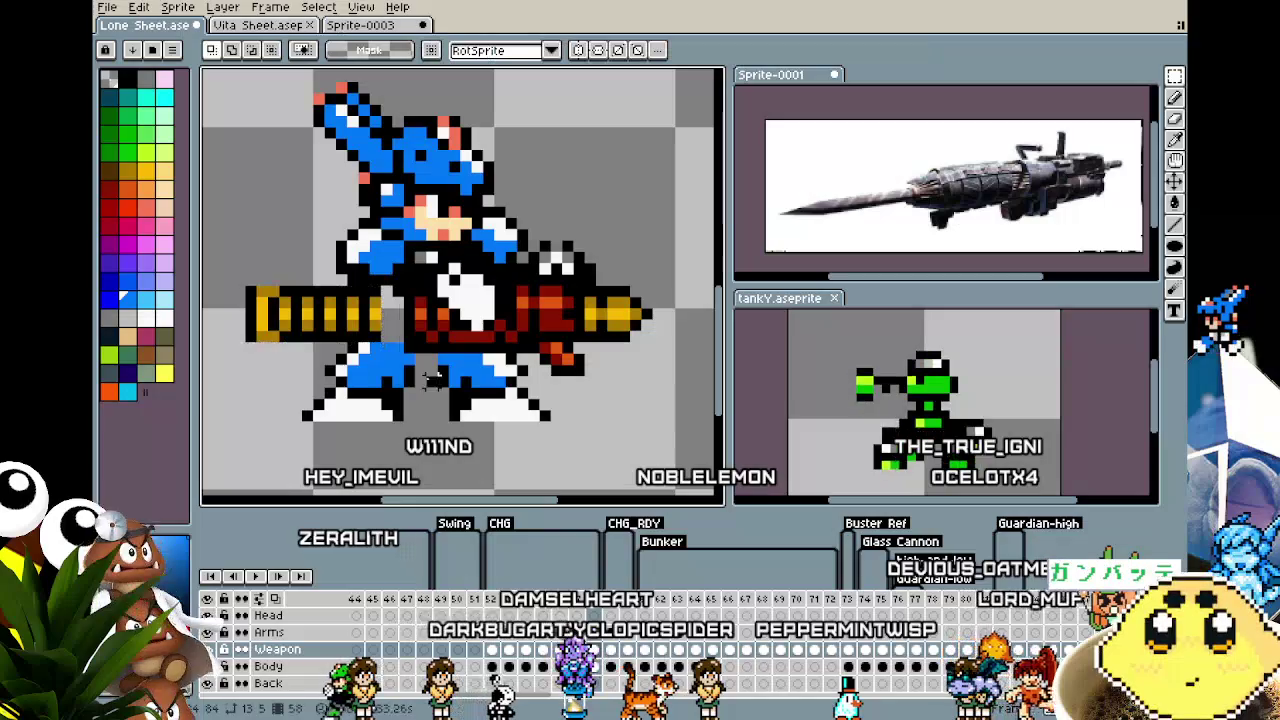
Eyedrop the gold barrel colour and the red body colour
{"action": "key", "text": "i"}
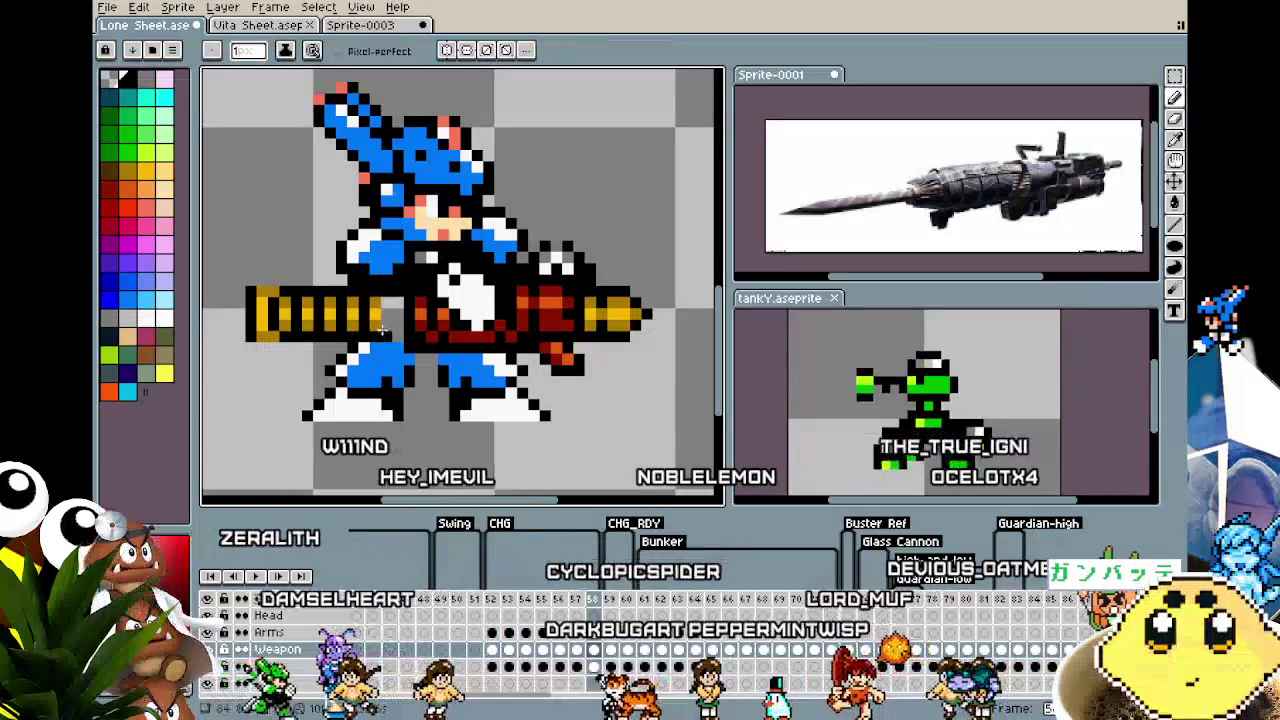
{"action": "left_click", "coordinate": [386, 322], "text": "alt"}
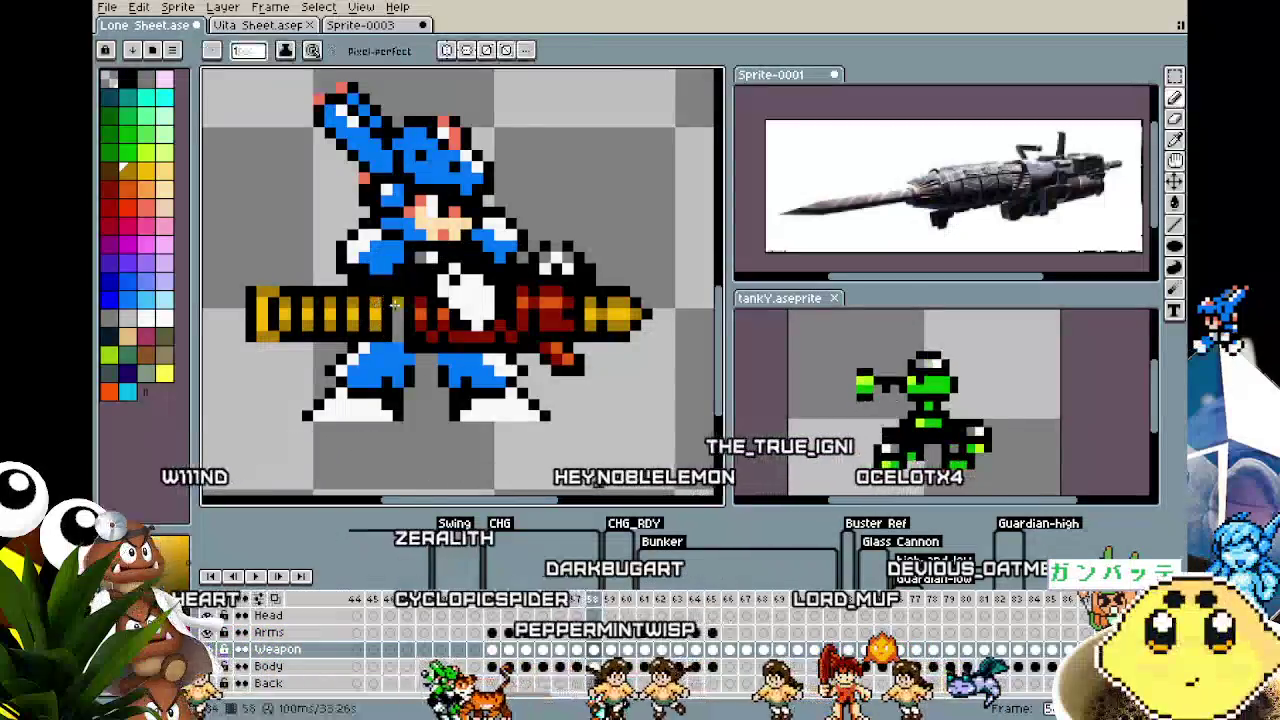
{"action": "left_click", "coordinate": [392, 322], "text": "alt"}
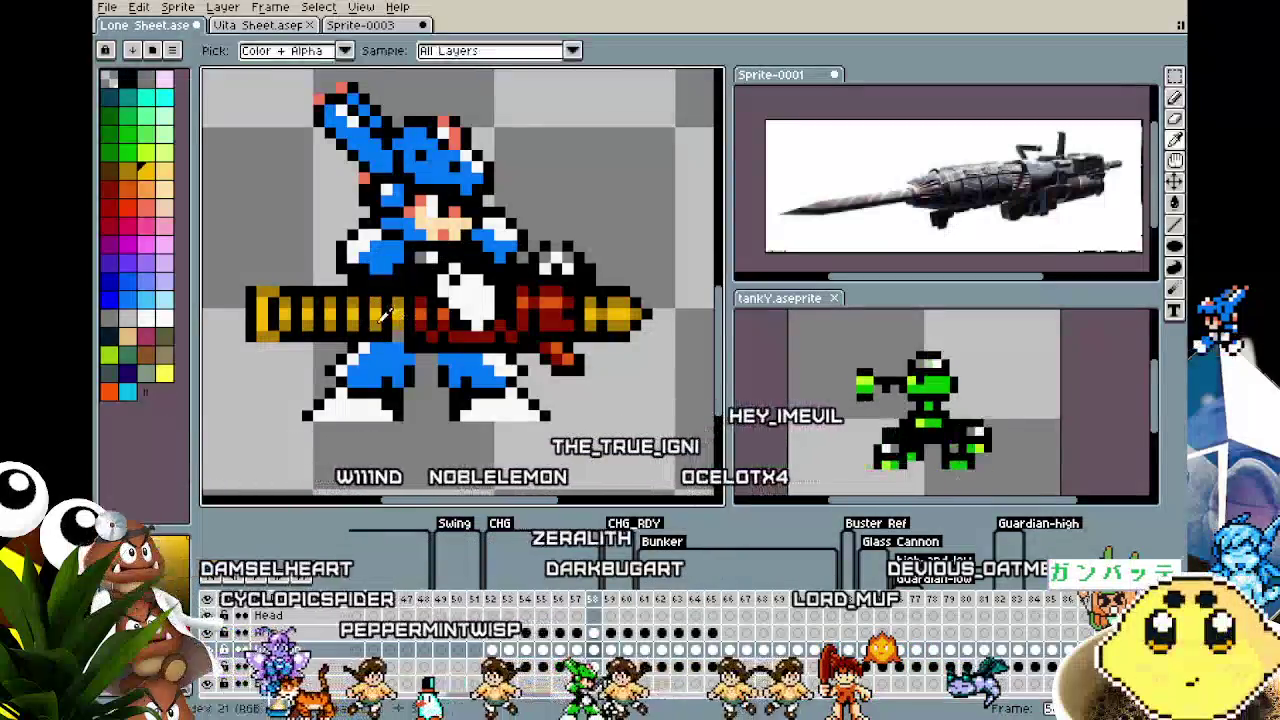
{"action": "scroll", "coordinate": [388, 318], "scroll_direction": "down", "scroll_amount": 1}
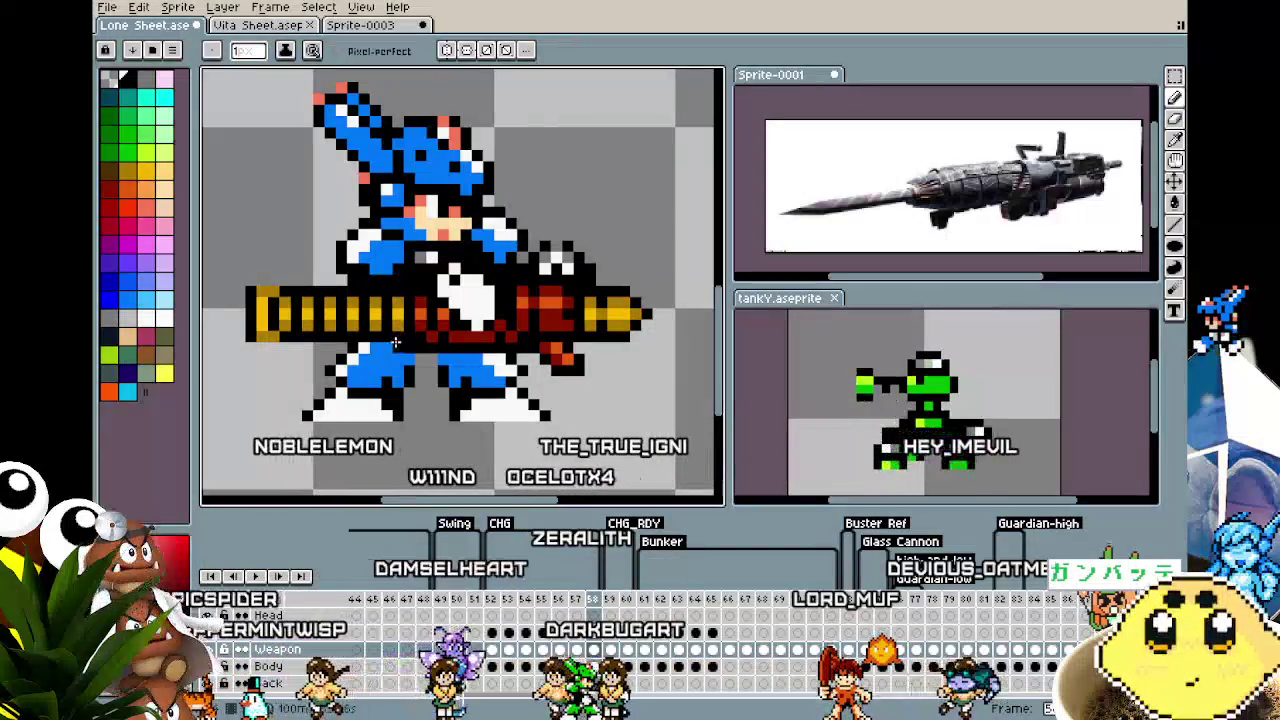
{"action": "scroll", "coordinate": [370, 385], "scroll_direction": "down", "scroll_amount": 1}
{"action": "scroll", "coordinate": [520, 320], "scroll_direction": "up", "scroll_amount": 1}
{"action": "scroll", "coordinate": [505, 290], "scroll_direction": "up", "scroll_amount": 1}
Select the gold drill tip, deselect, then undo to restore the tip selection
{"action": "key", "text": "m"}
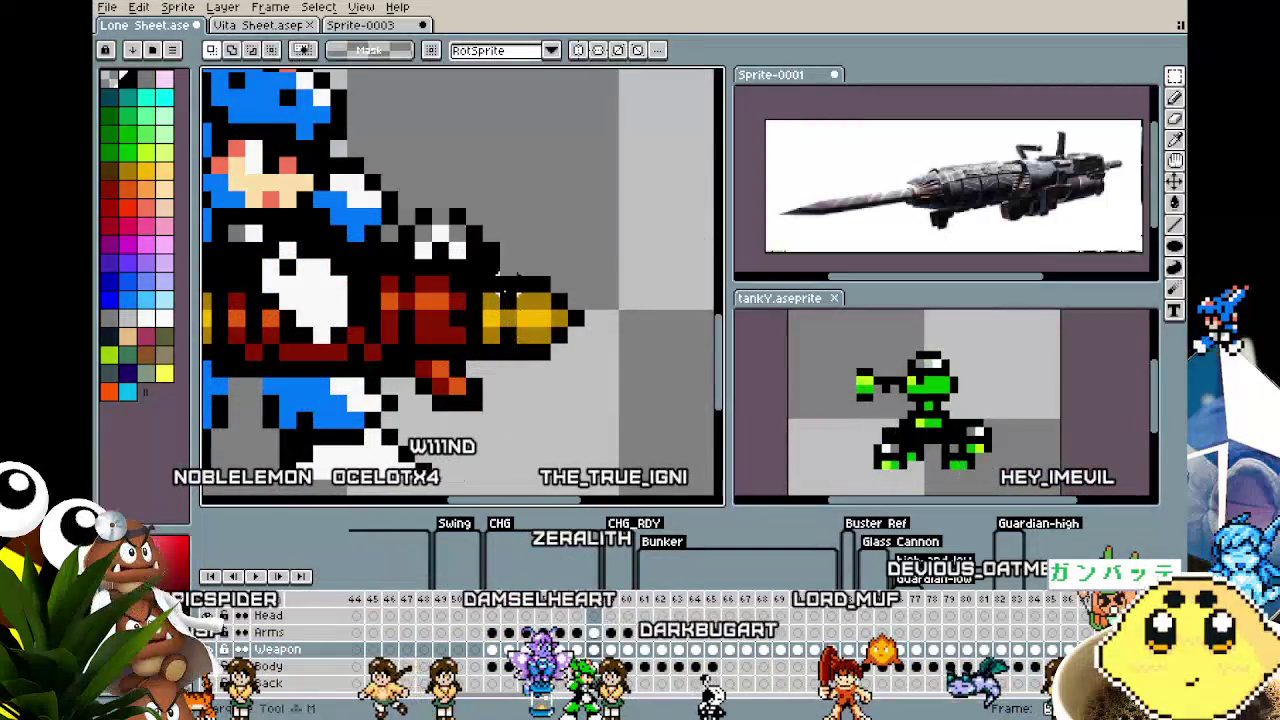
{"action": "left_click_drag", "start_coordinate": [480, 272], "coordinate": [588, 364]}
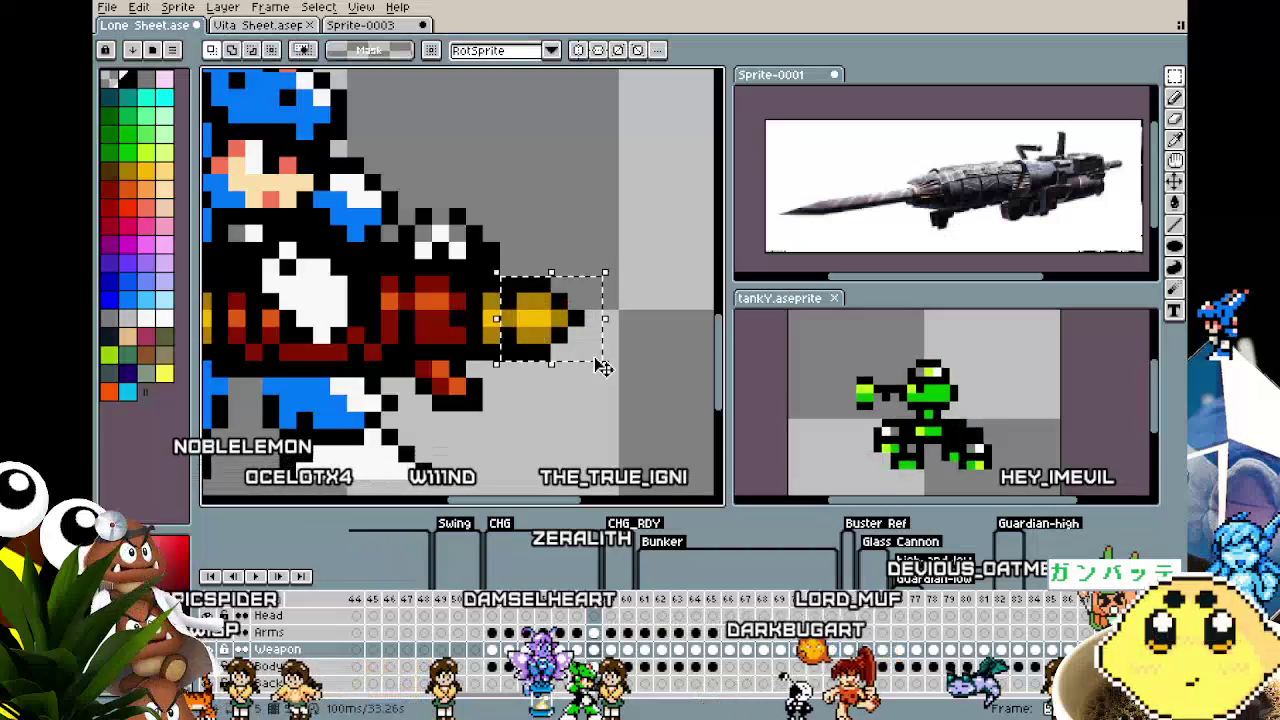
{"action": "left_click", "coordinate": [558, 405]}
{"action": "scroll", "coordinate": [530, 414], "scroll_direction": "down", "scroll_amount": 1}
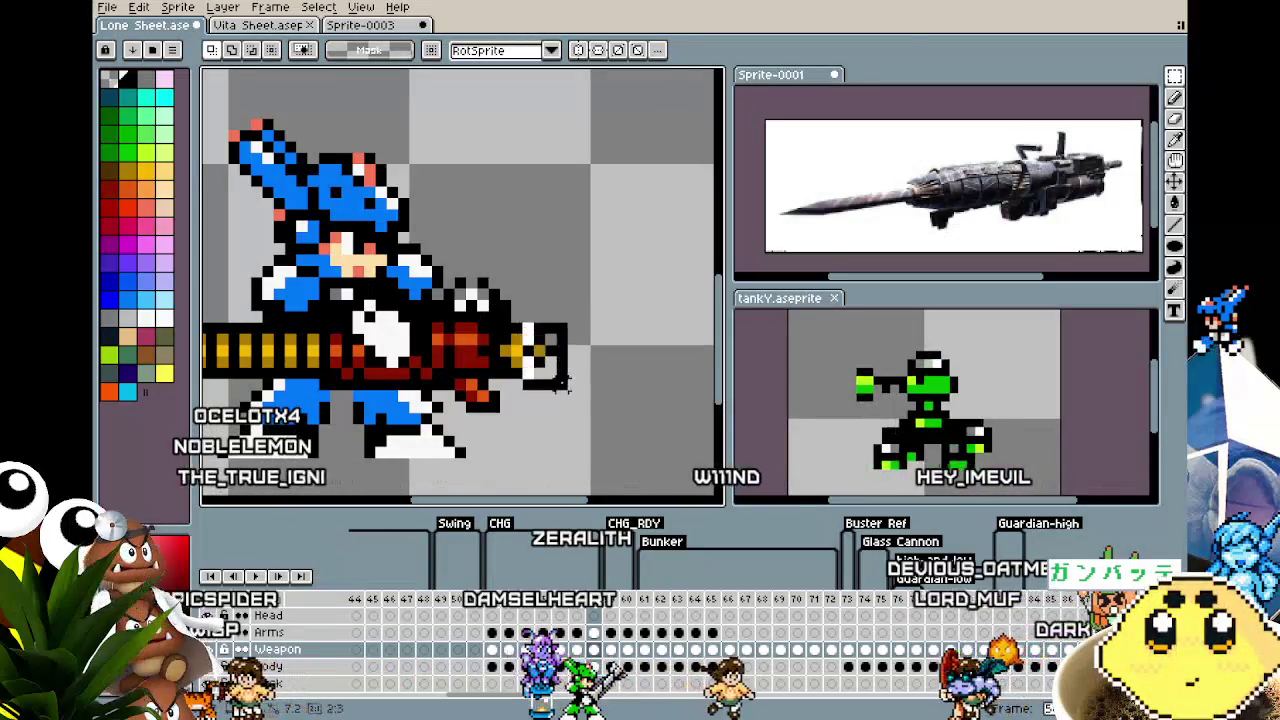
{"action": "key", "text": "ctrl+z"}
{"action": "key", "text": "ctrl+z"}
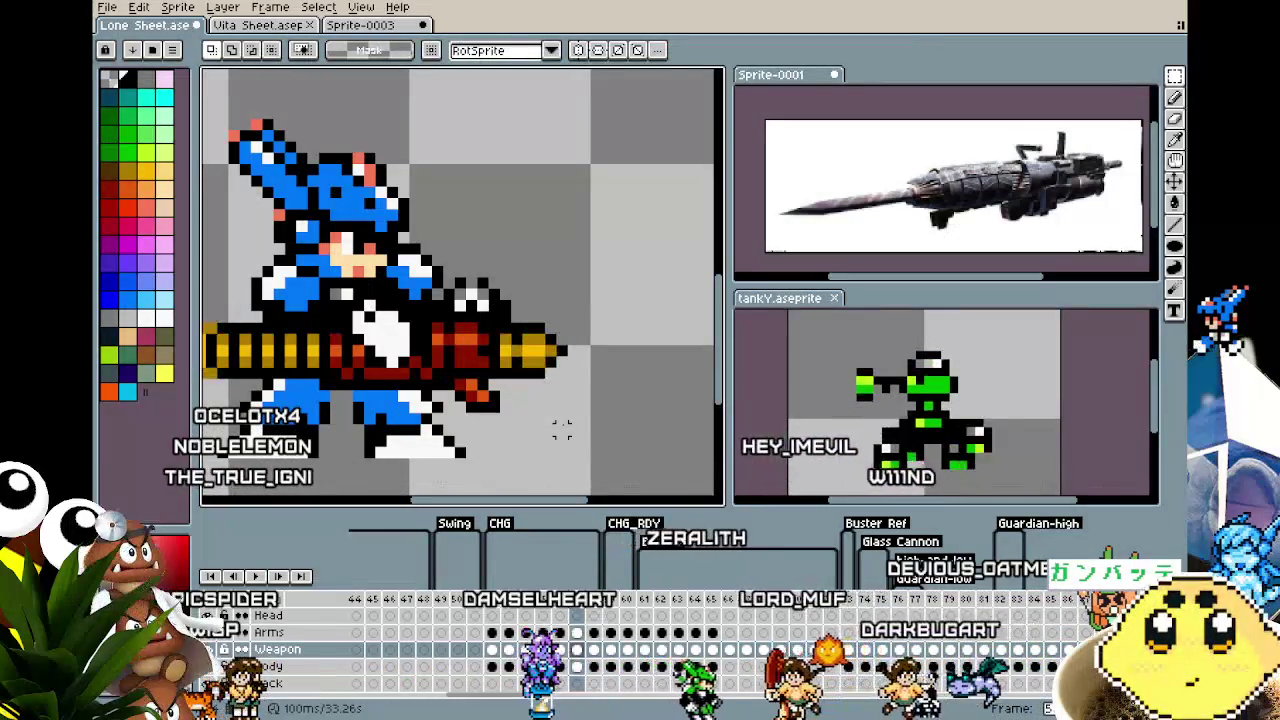
{"action": "scroll", "coordinate": [562, 428], "scroll_direction": "down", "scroll_amount": 1}
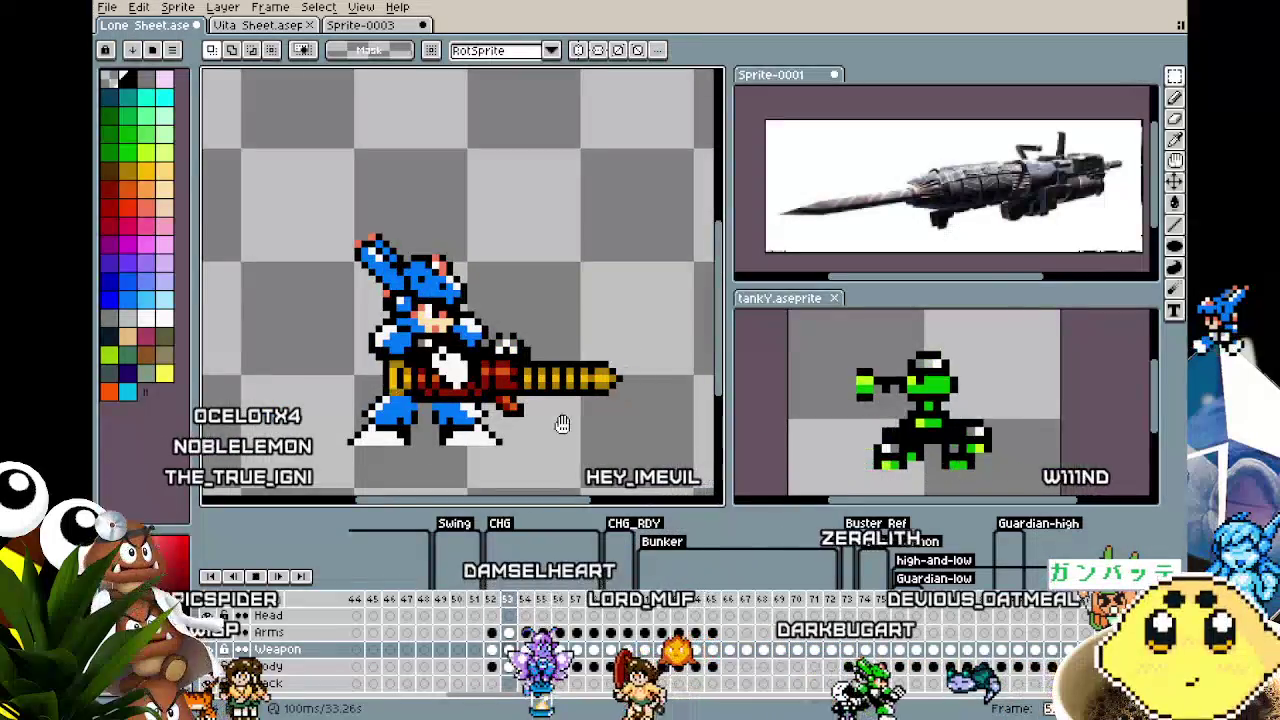
Undo the latest drill cannon edit, redo it, then undo it again to discard it
{"action": "key", "text": "ctrl+z"}
{"action": "key", "text": "ctrl+y"}
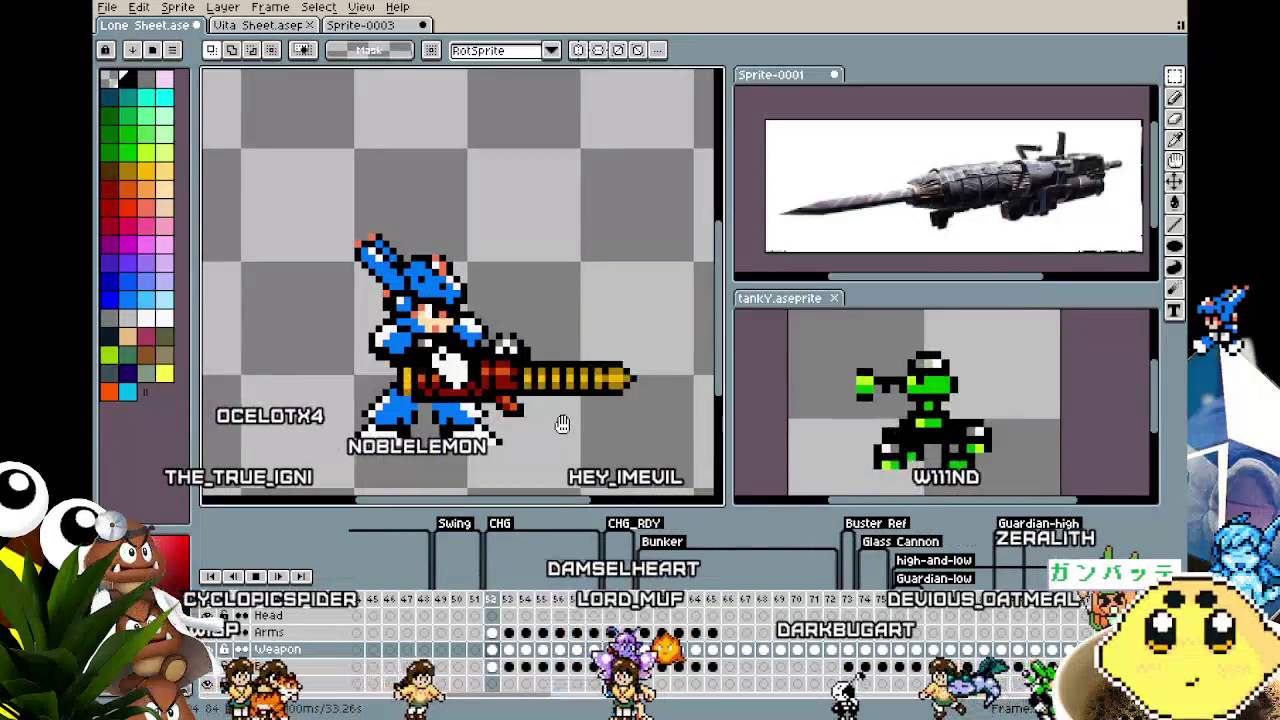
{"action": "key", "text": "ctrl+z"}
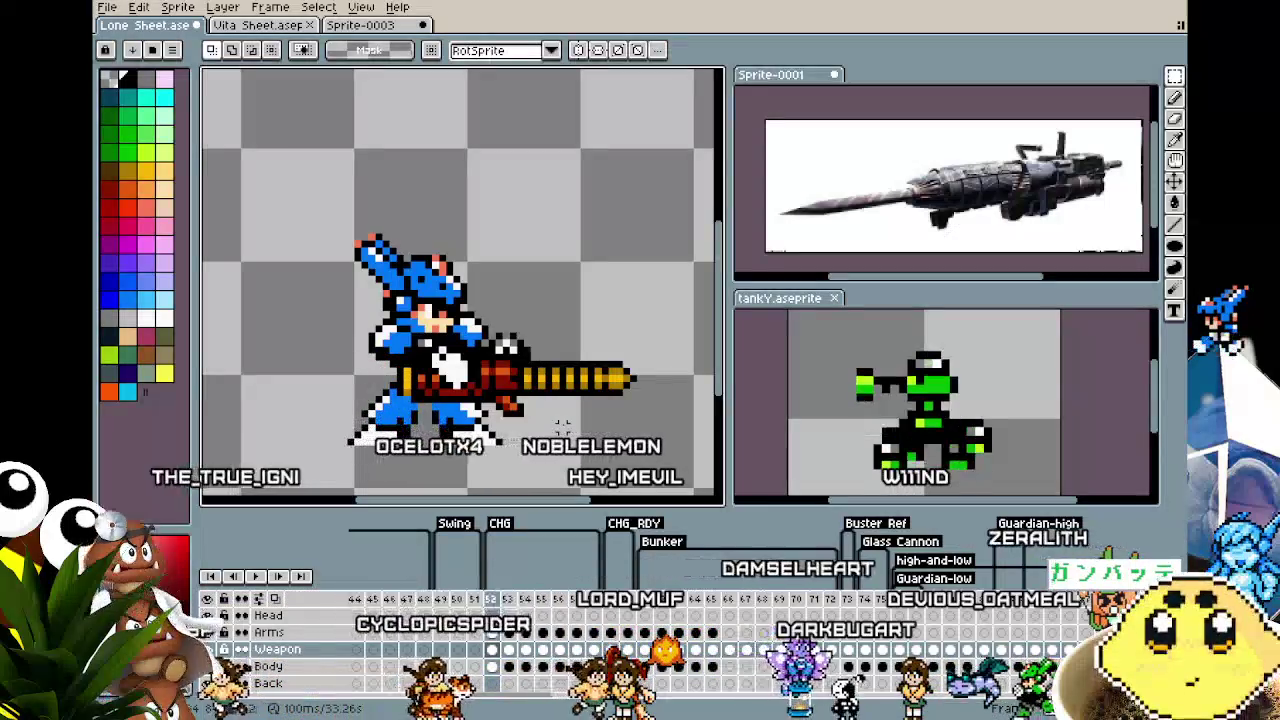
Play the attack animation, checking frames 52, 60 and 59 of the Weapon layer
{"action": "key", "text": "Return"}
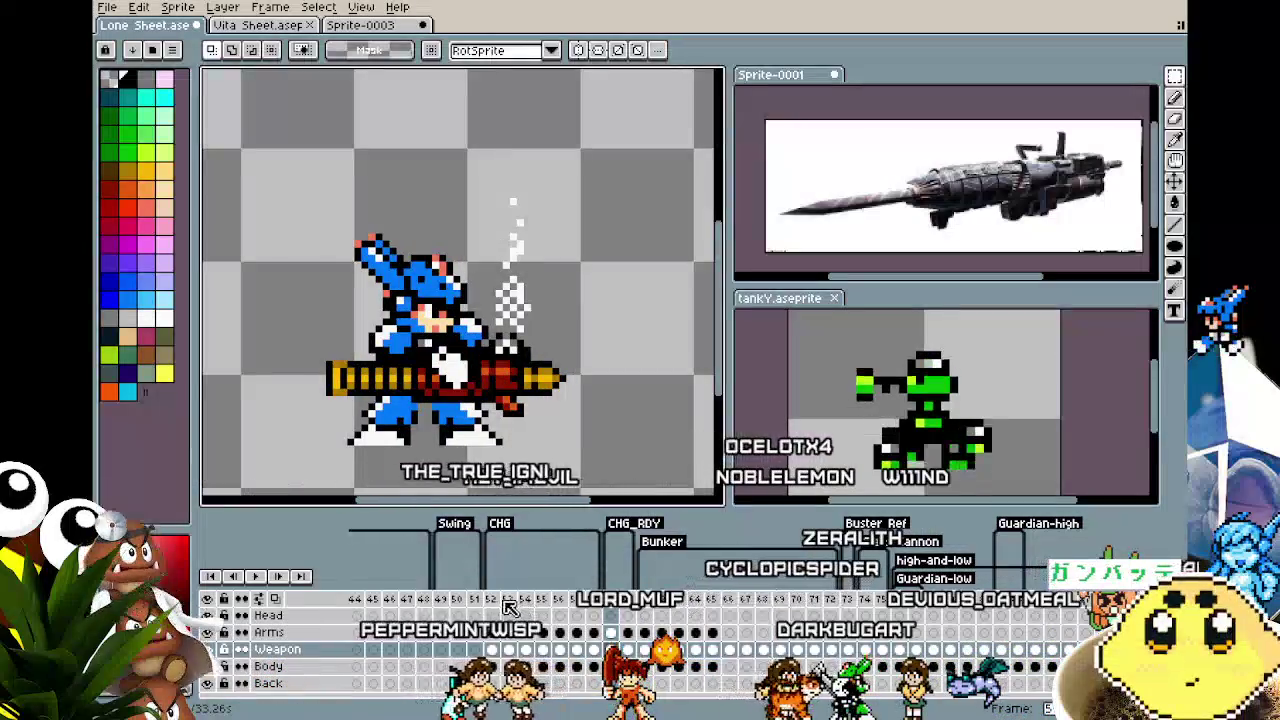
{"action": "left_click", "coordinate": [492, 601]}
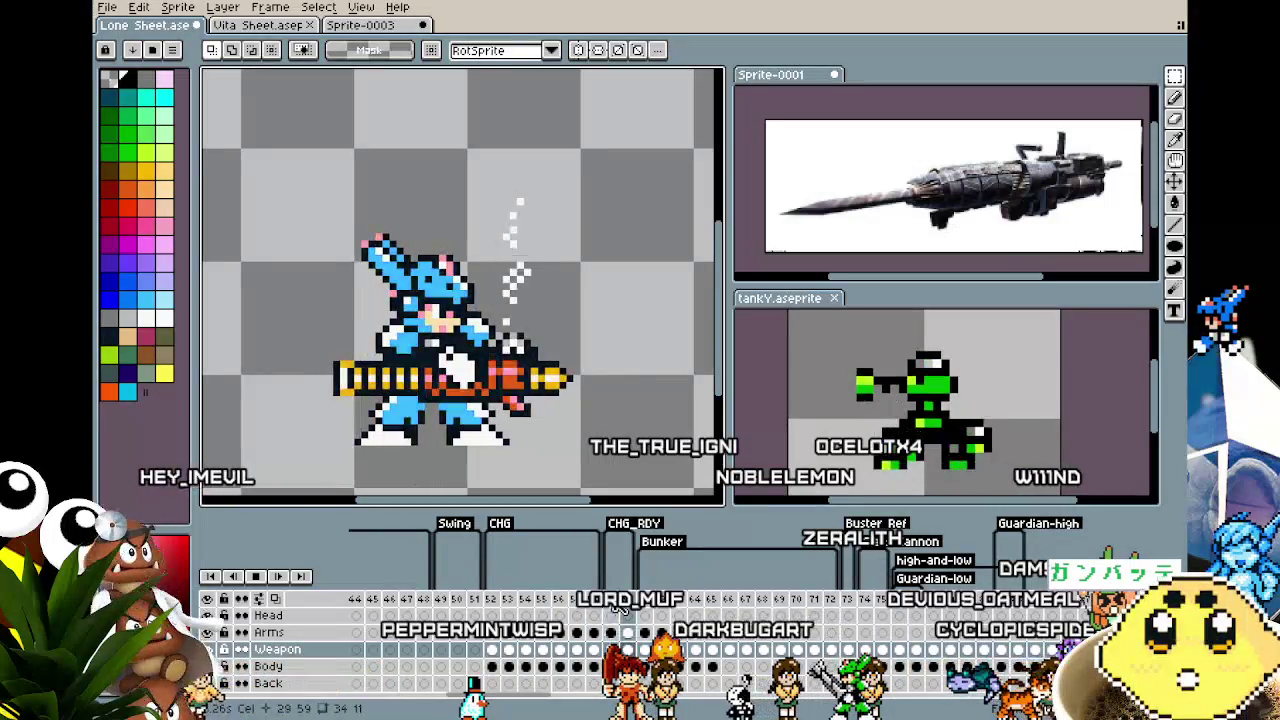
{"action": "key", "text": "Return"}
{"action": "left_click", "coordinate": [491, 649]}
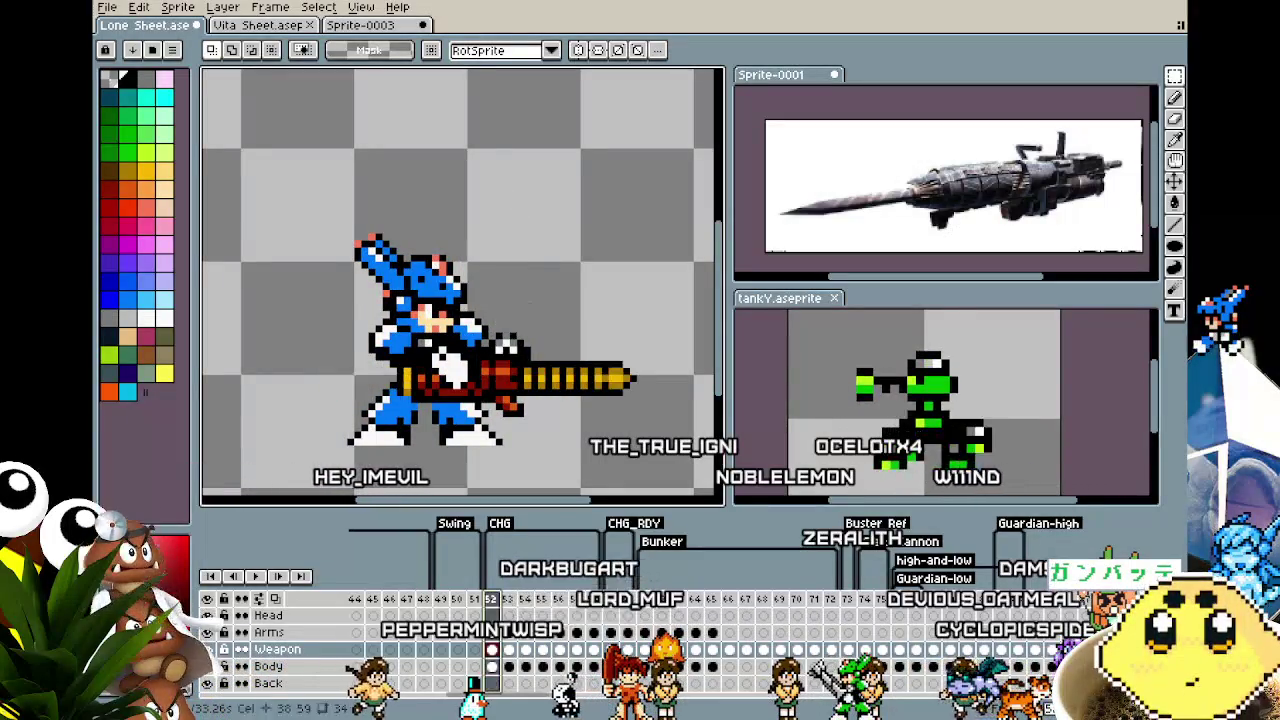
{"action": "left_click", "coordinate": [618, 600]}
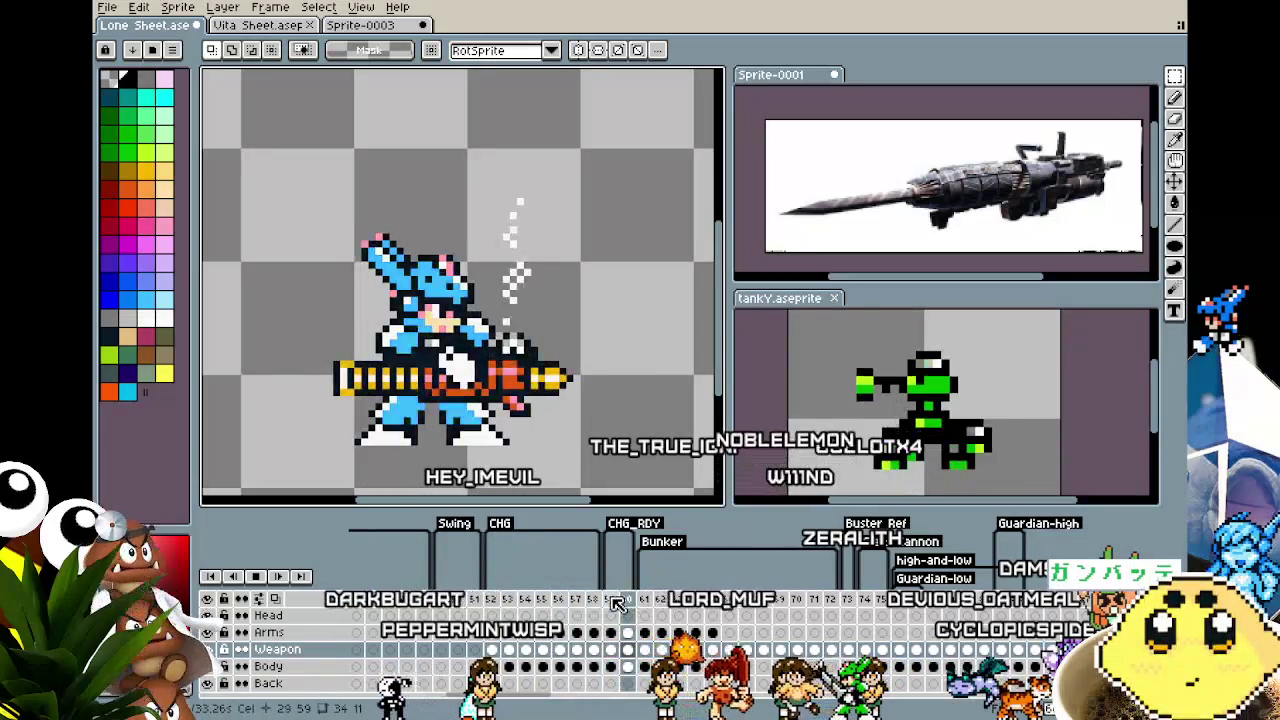
{"action": "key", "text": "Left"}
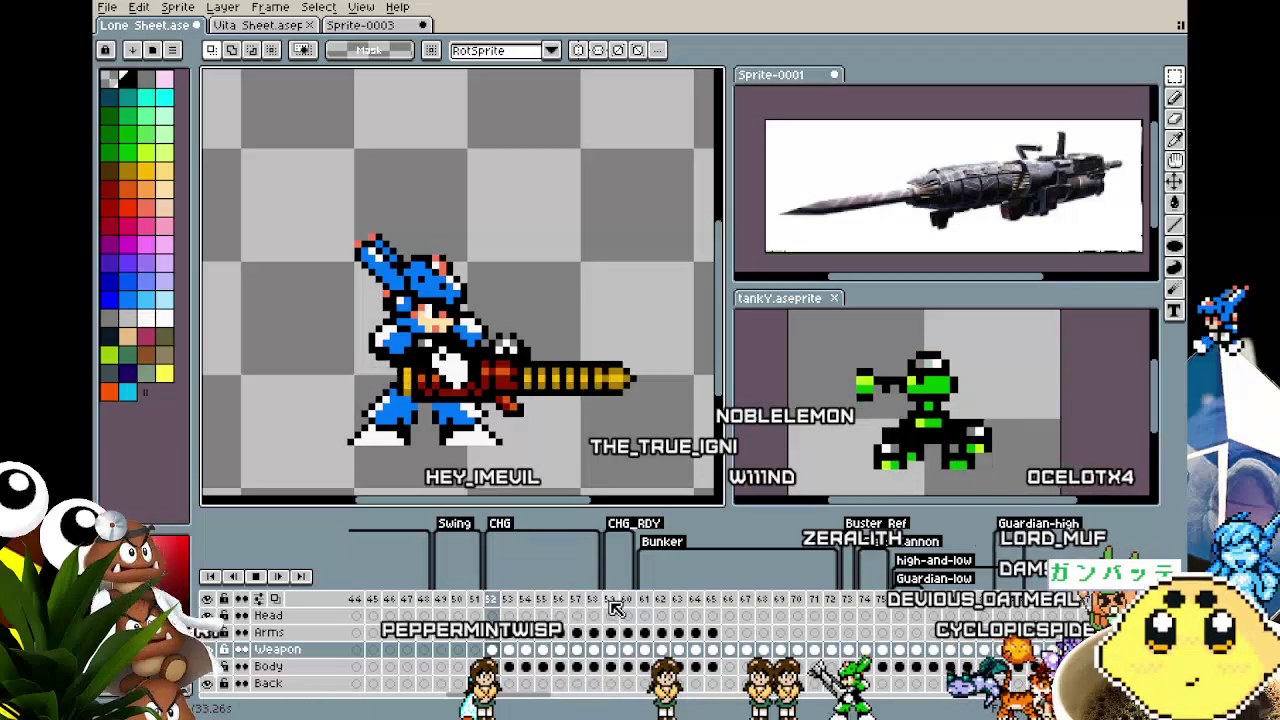
{"action": "key", "text": "Return"}
Review attack frames 58 and 54, then replay the drill-cannon animation loop
{"action": "scroll", "coordinate": [556, 305], "scroll_direction": "down", "scroll_amount": 2}
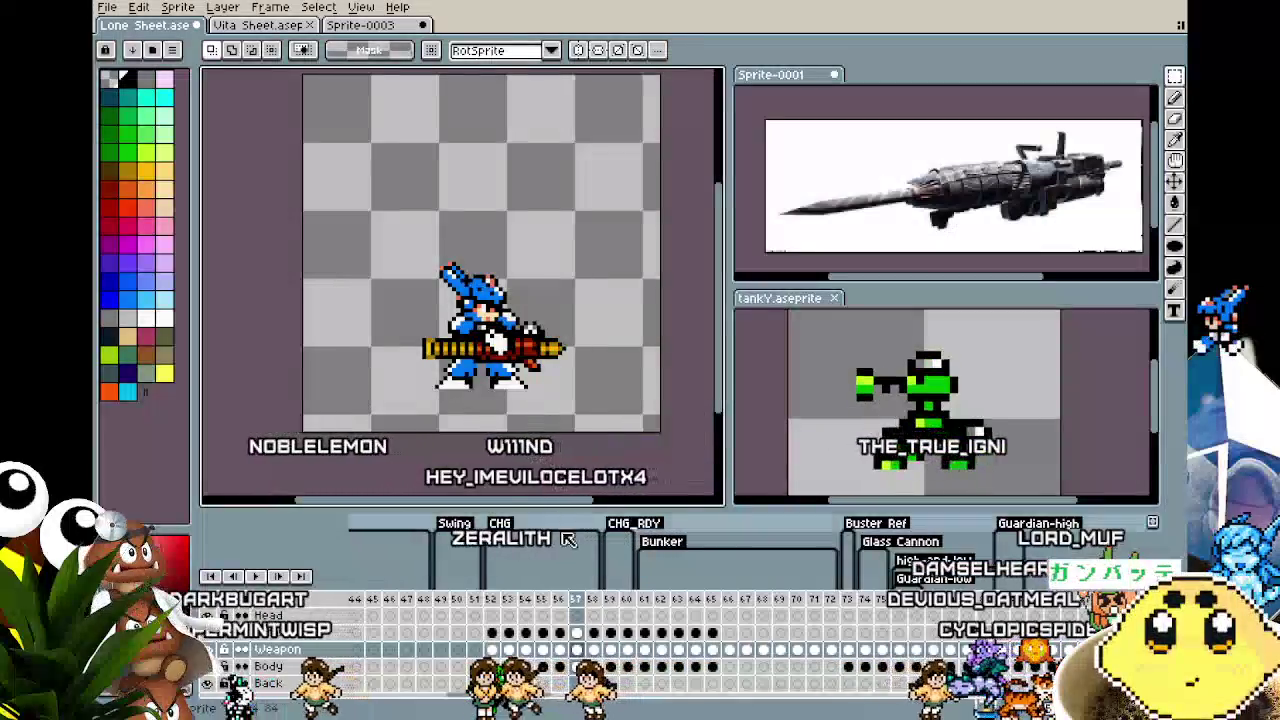
{"action": "left_click", "coordinate": [593, 604]}
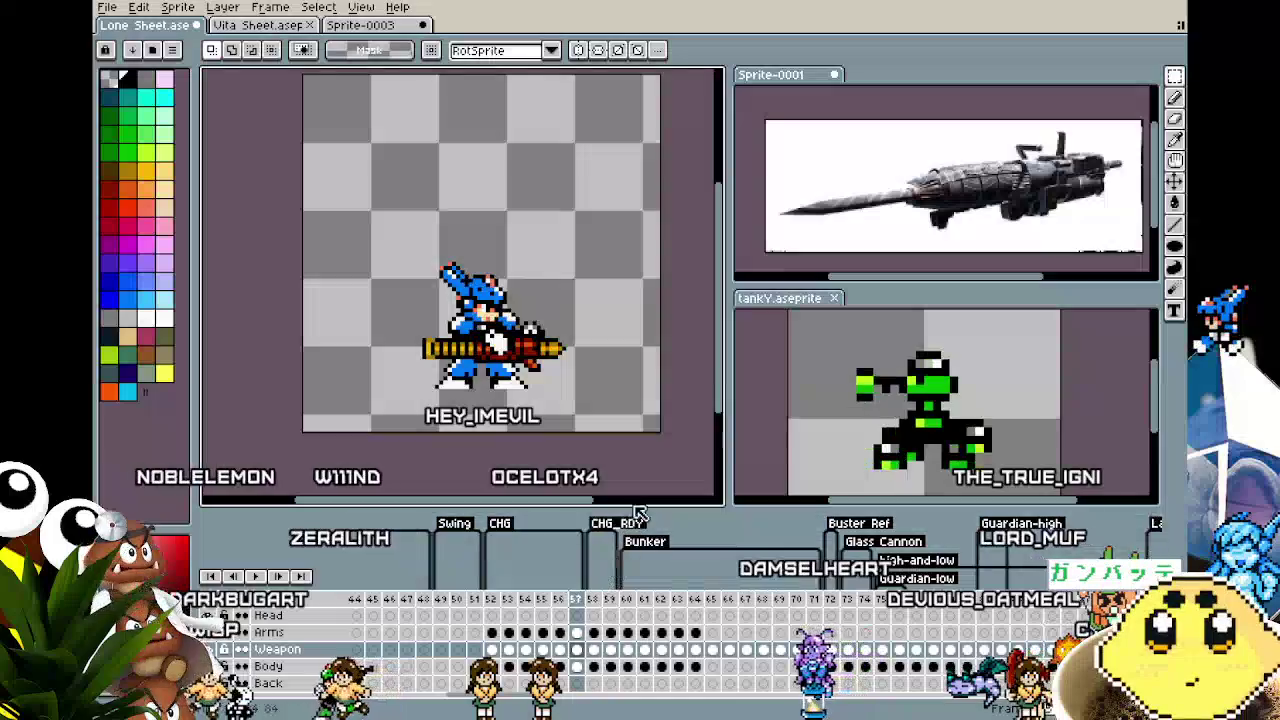
{"action": "key", "text": "Return"}
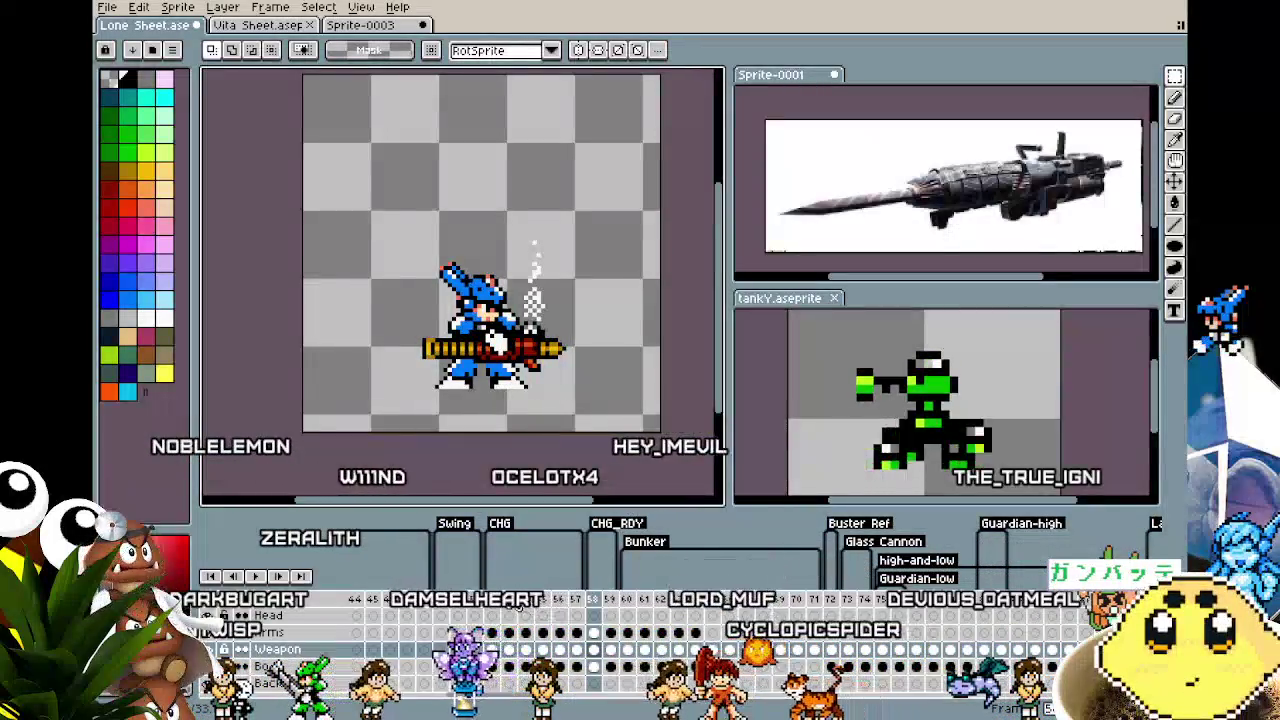
{"action": "key", "text": "Return"}
{"action": "left_click", "coordinate": [524, 599]}
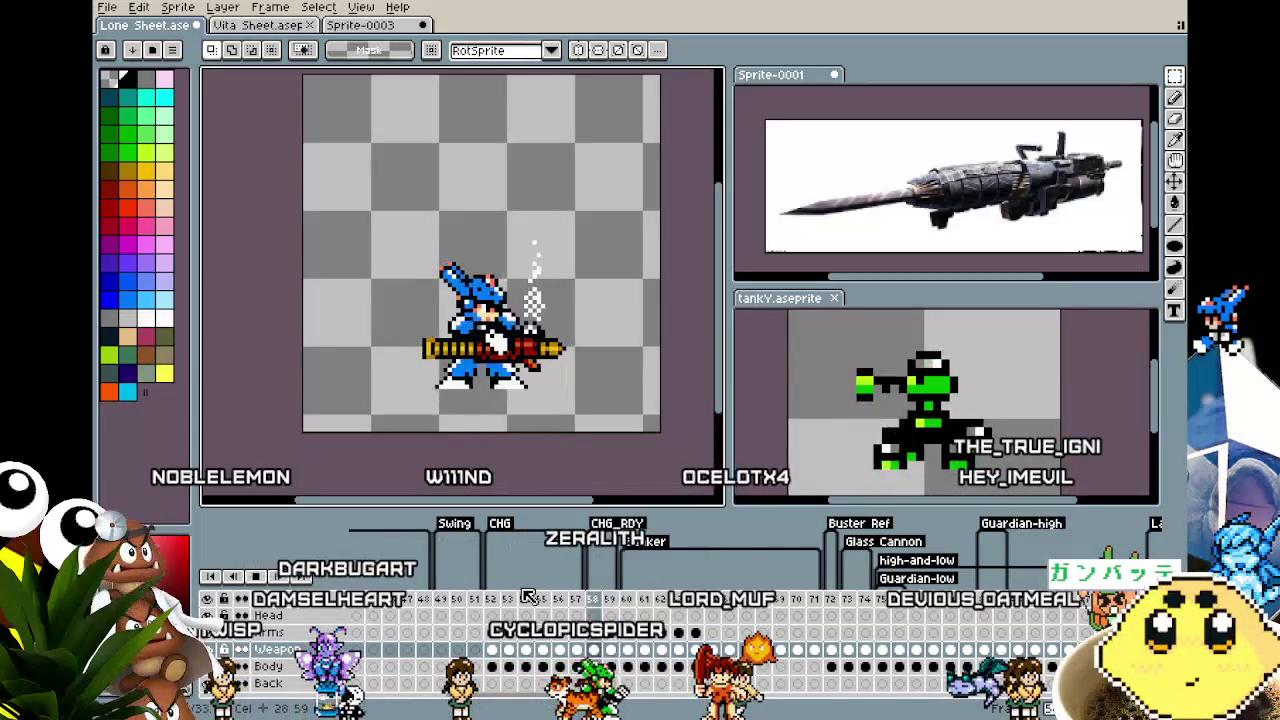
{"action": "left_click", "coordinate": [497, 603]}
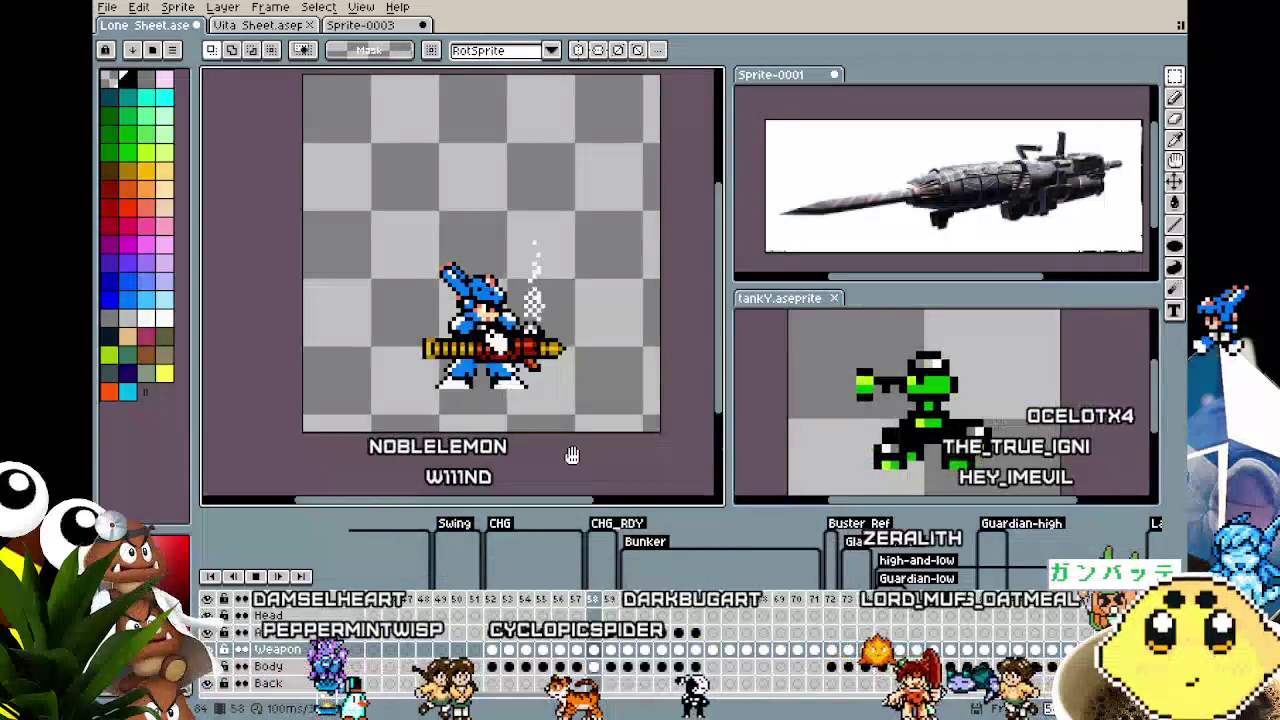
{"action": "key", "text": "Return"}
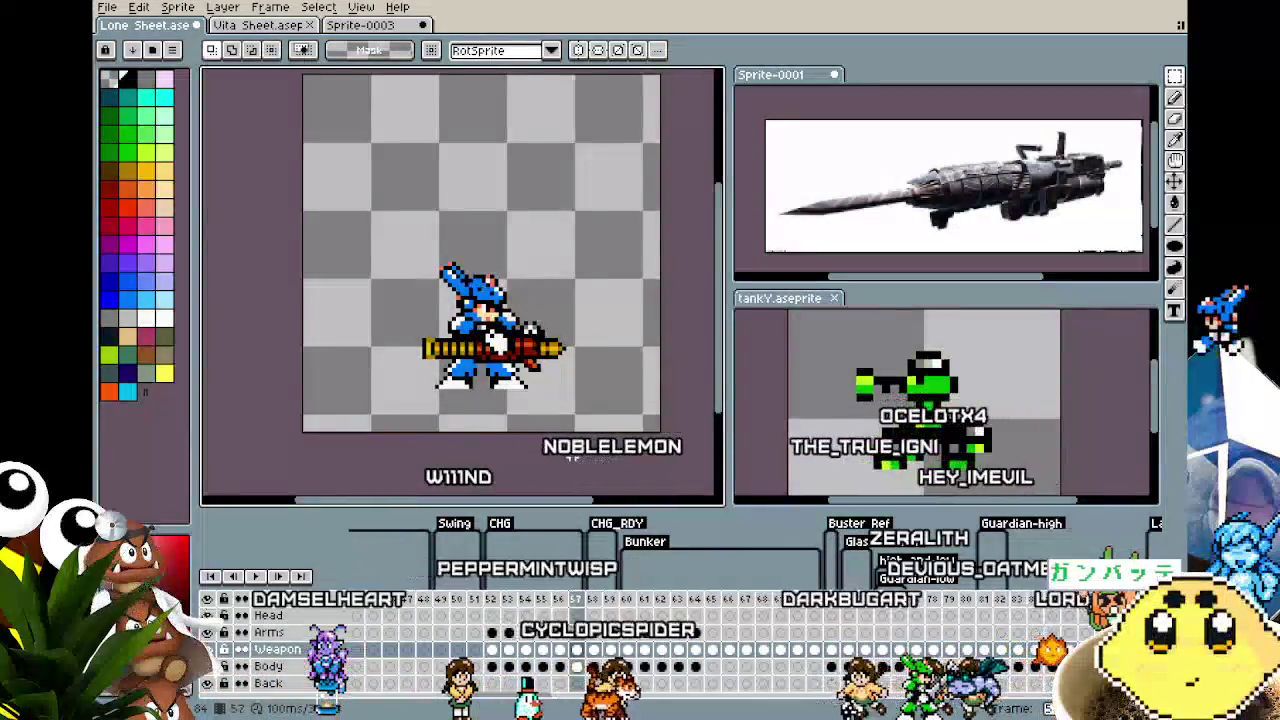